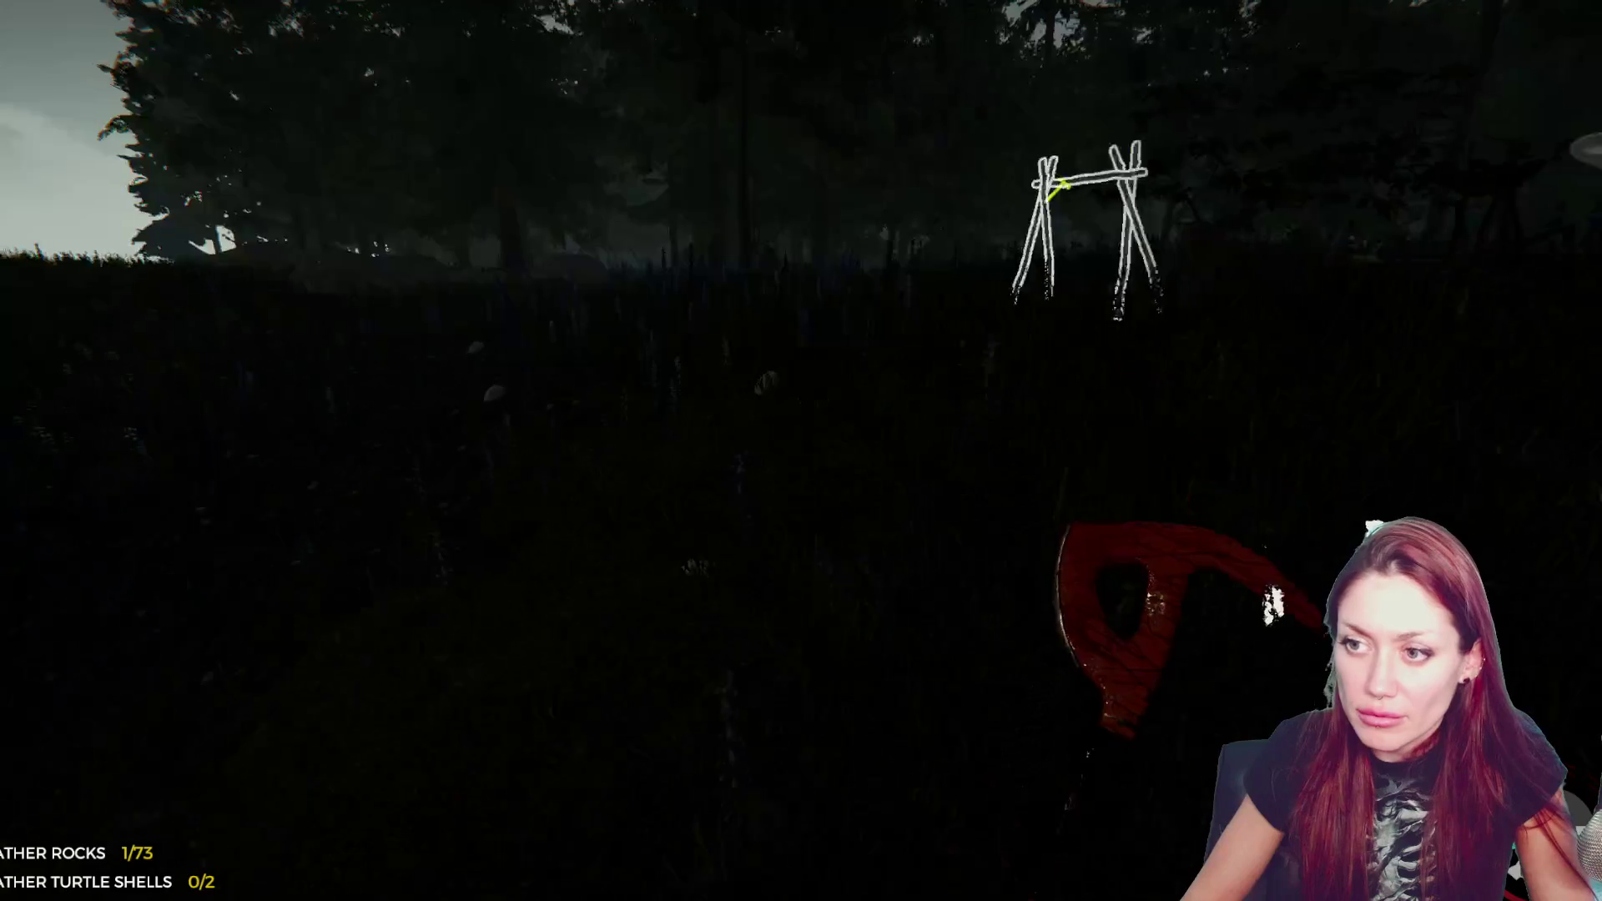
# - Gather two rocks and build them into the stone wall blueprint
pyautogui.press('e')
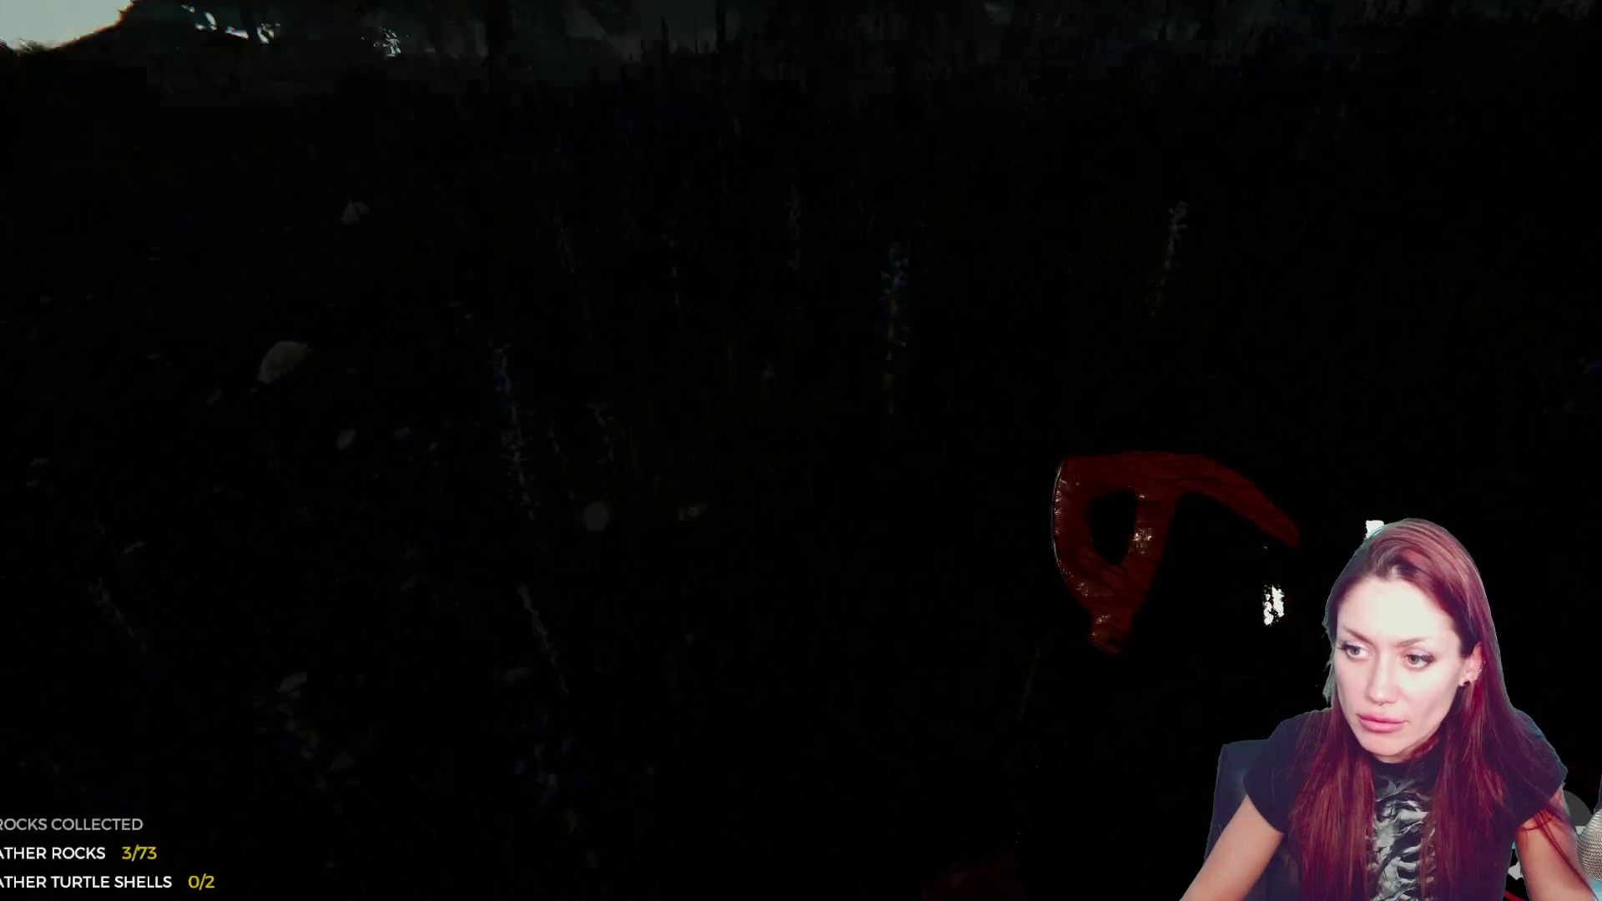
pyautogui.press('e')
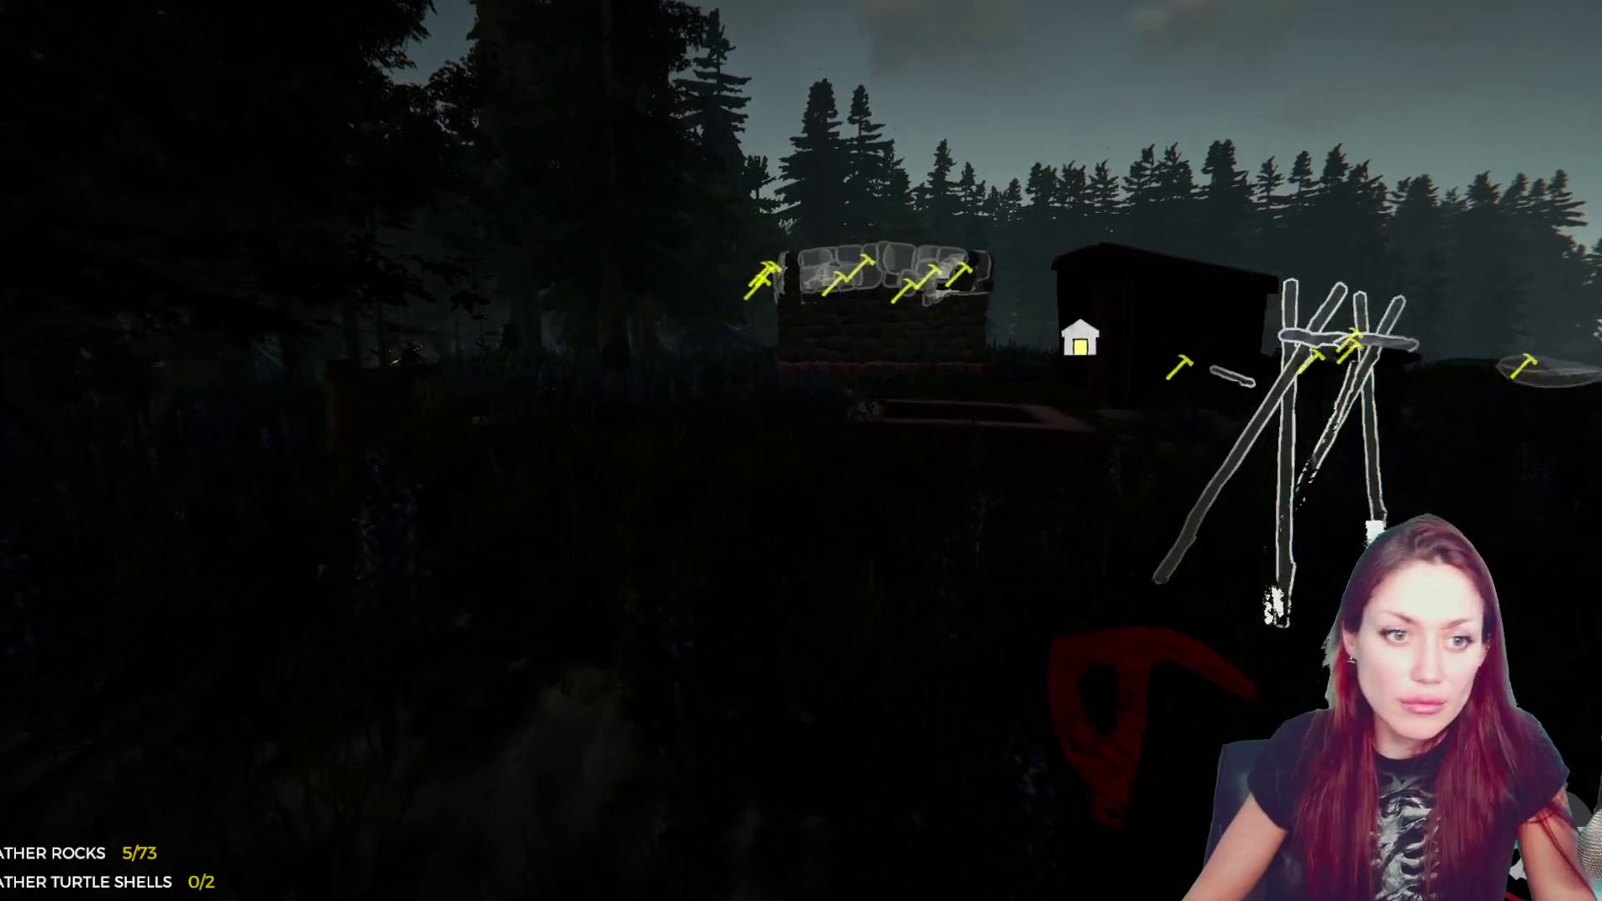
pyautogui.press('w')
pyautogui.press('w')
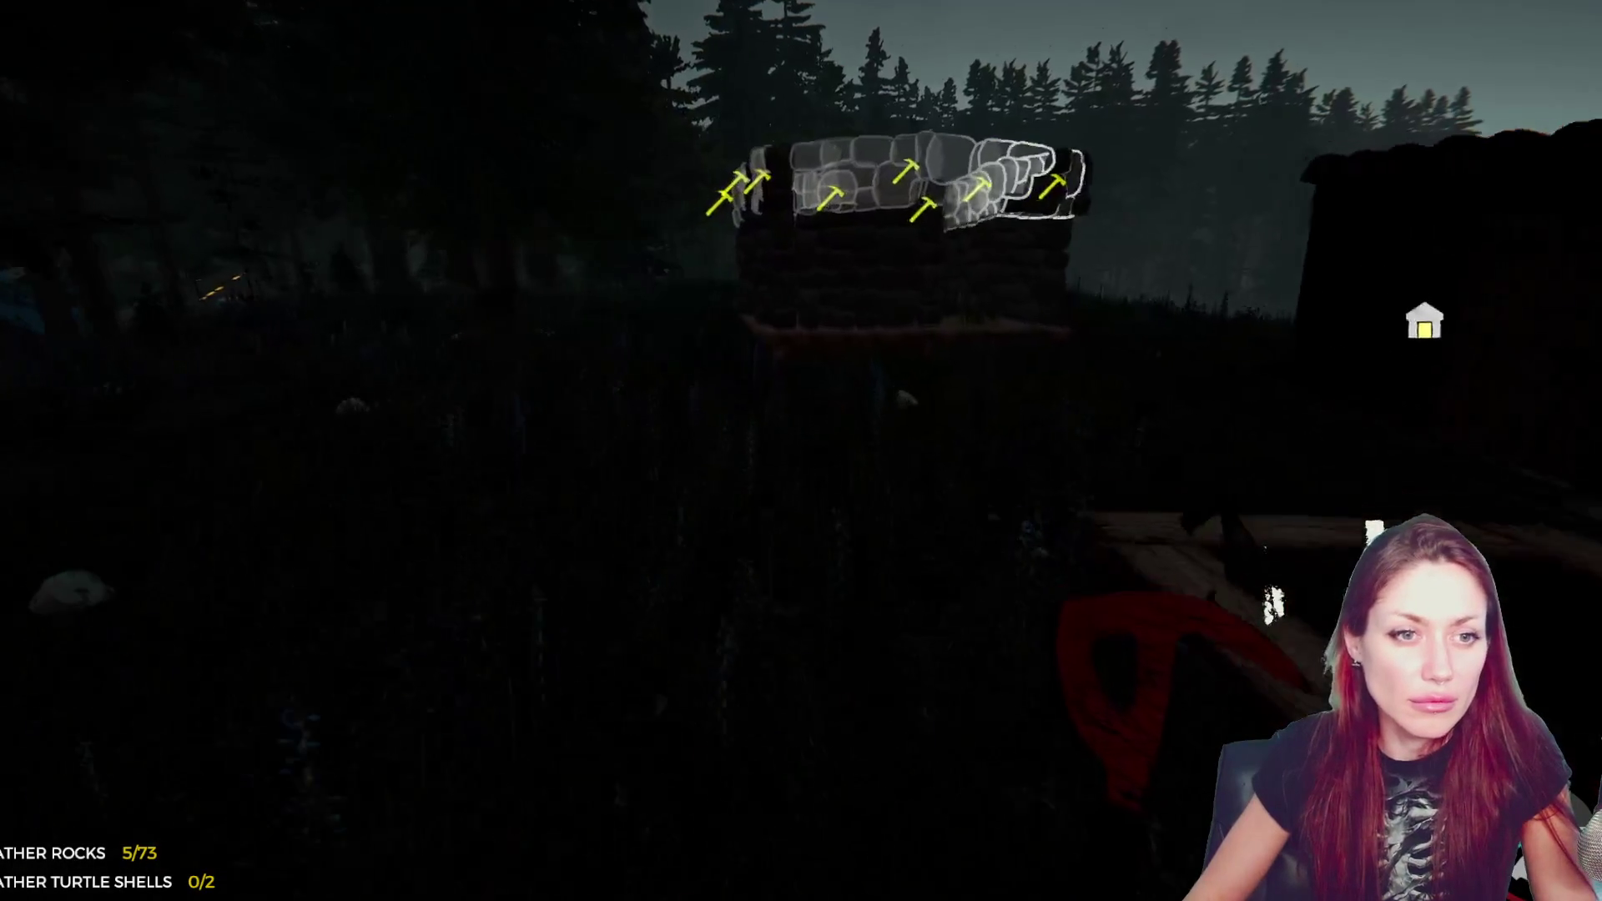
pyautogui.press('w')
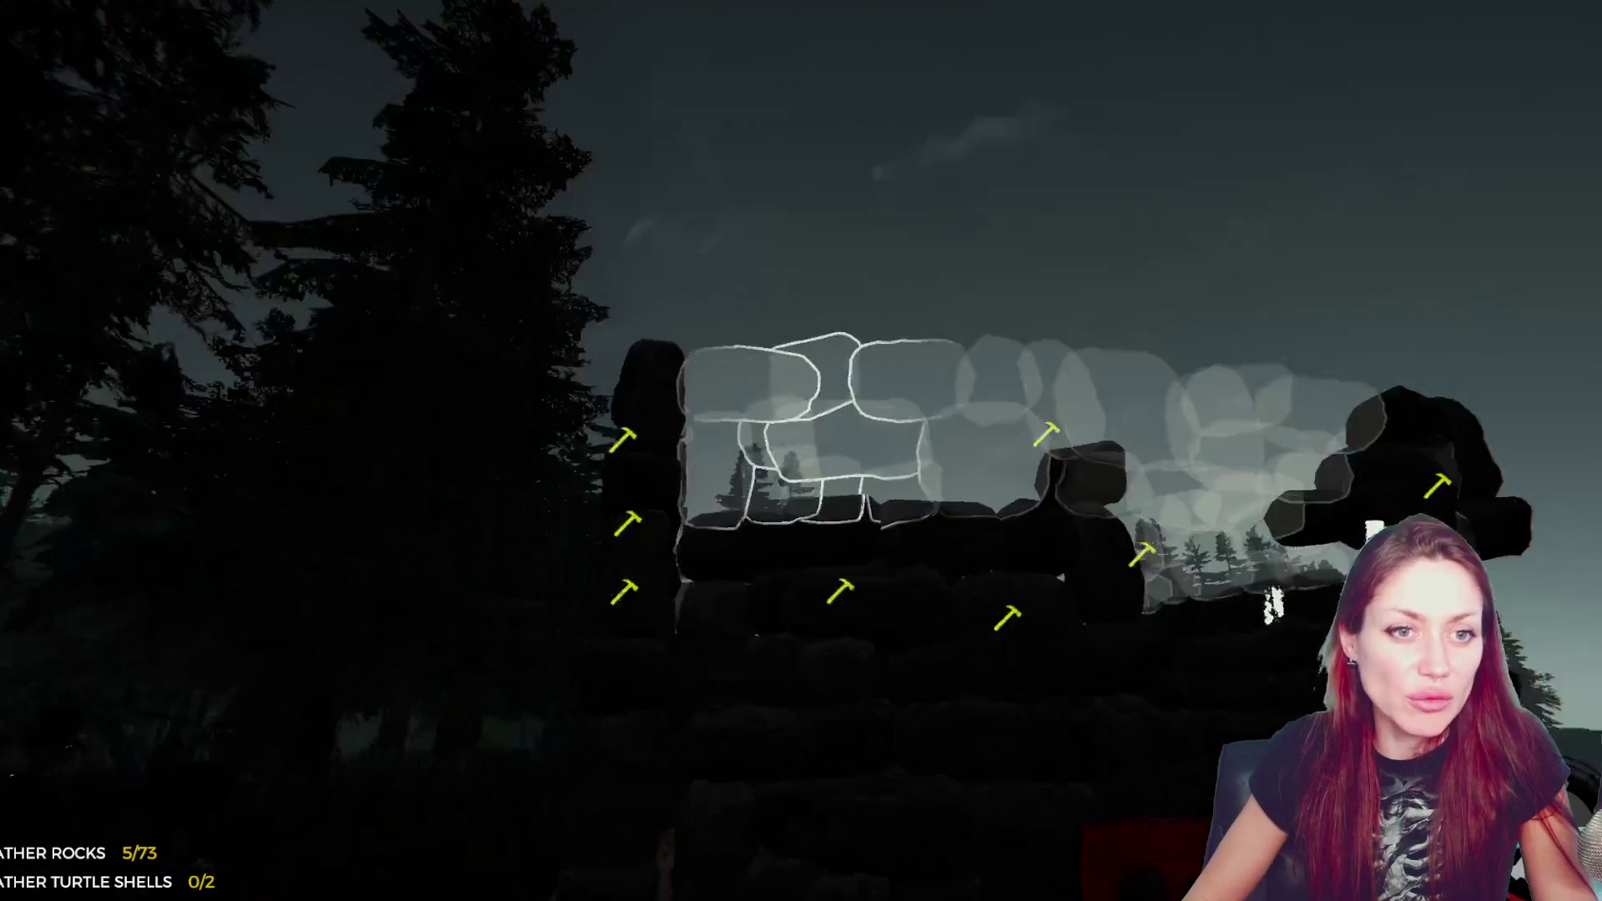
pyautogui.press('e')
pyautogui.press('e')
pyautogui.press('e')
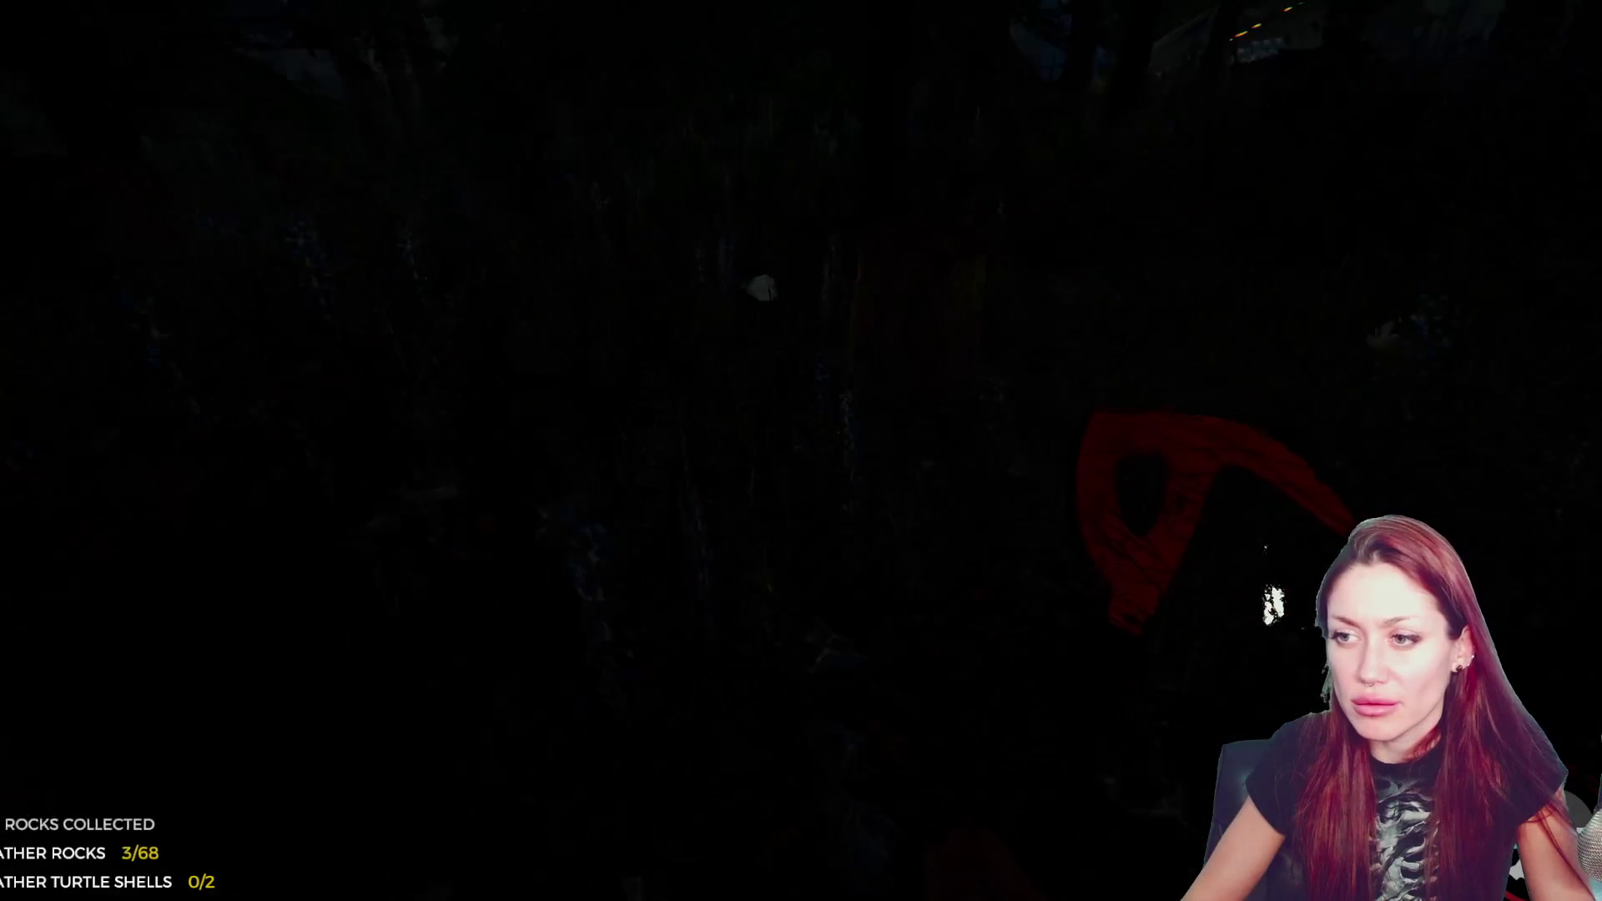
# - Collect more nearby rocks and add them to the wall until 57 are still needed
pyautogui.press('e')
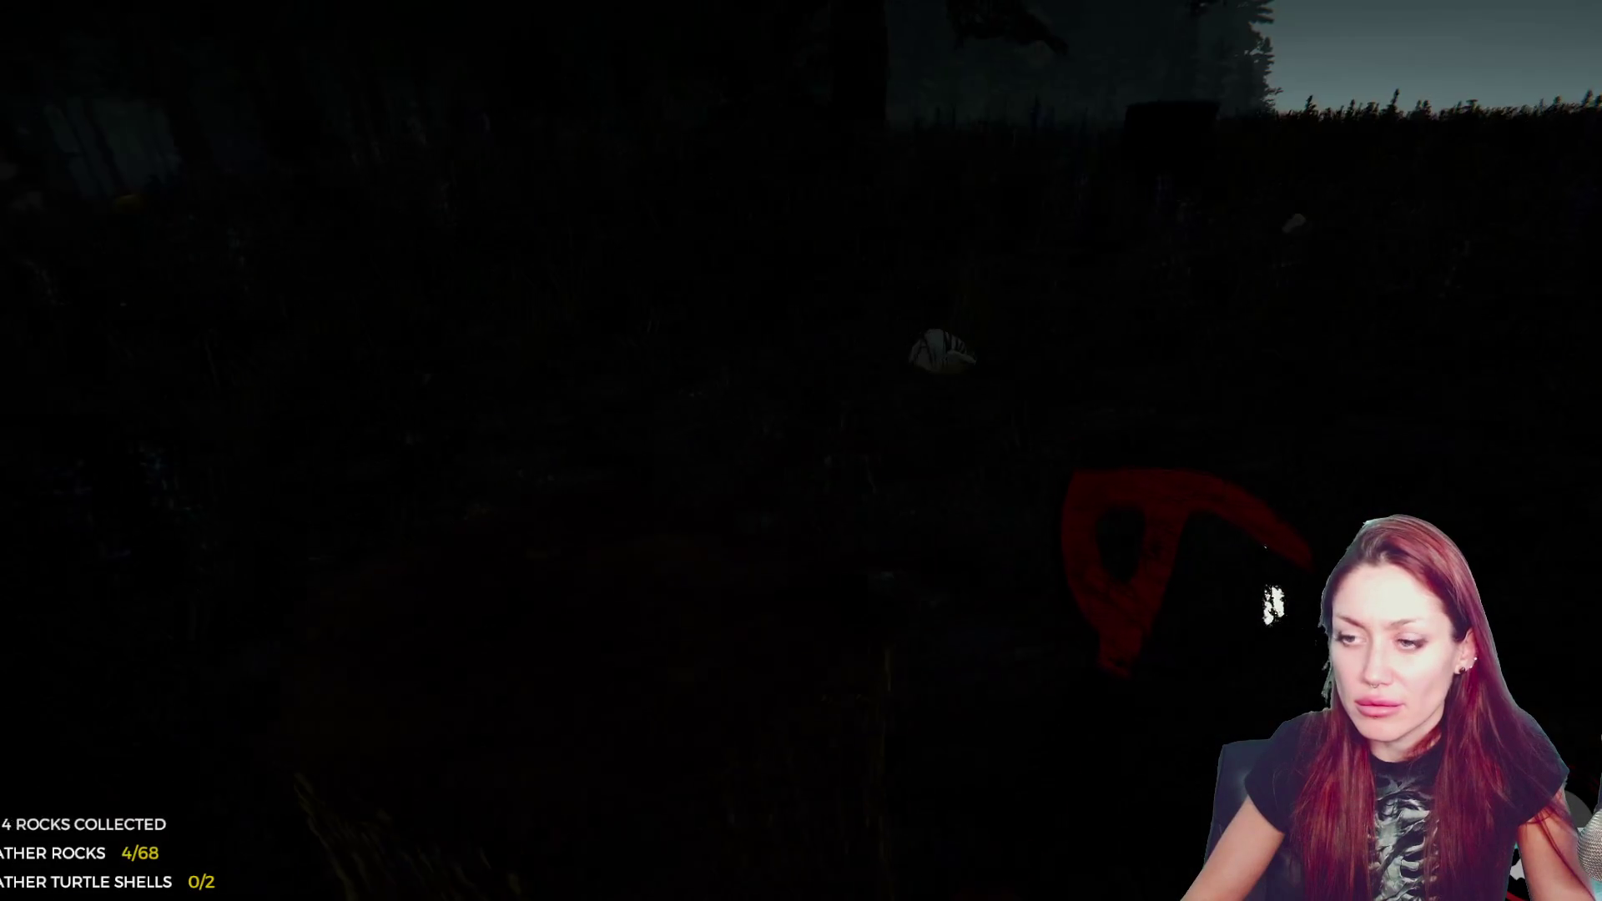
pyautogui.press('e')
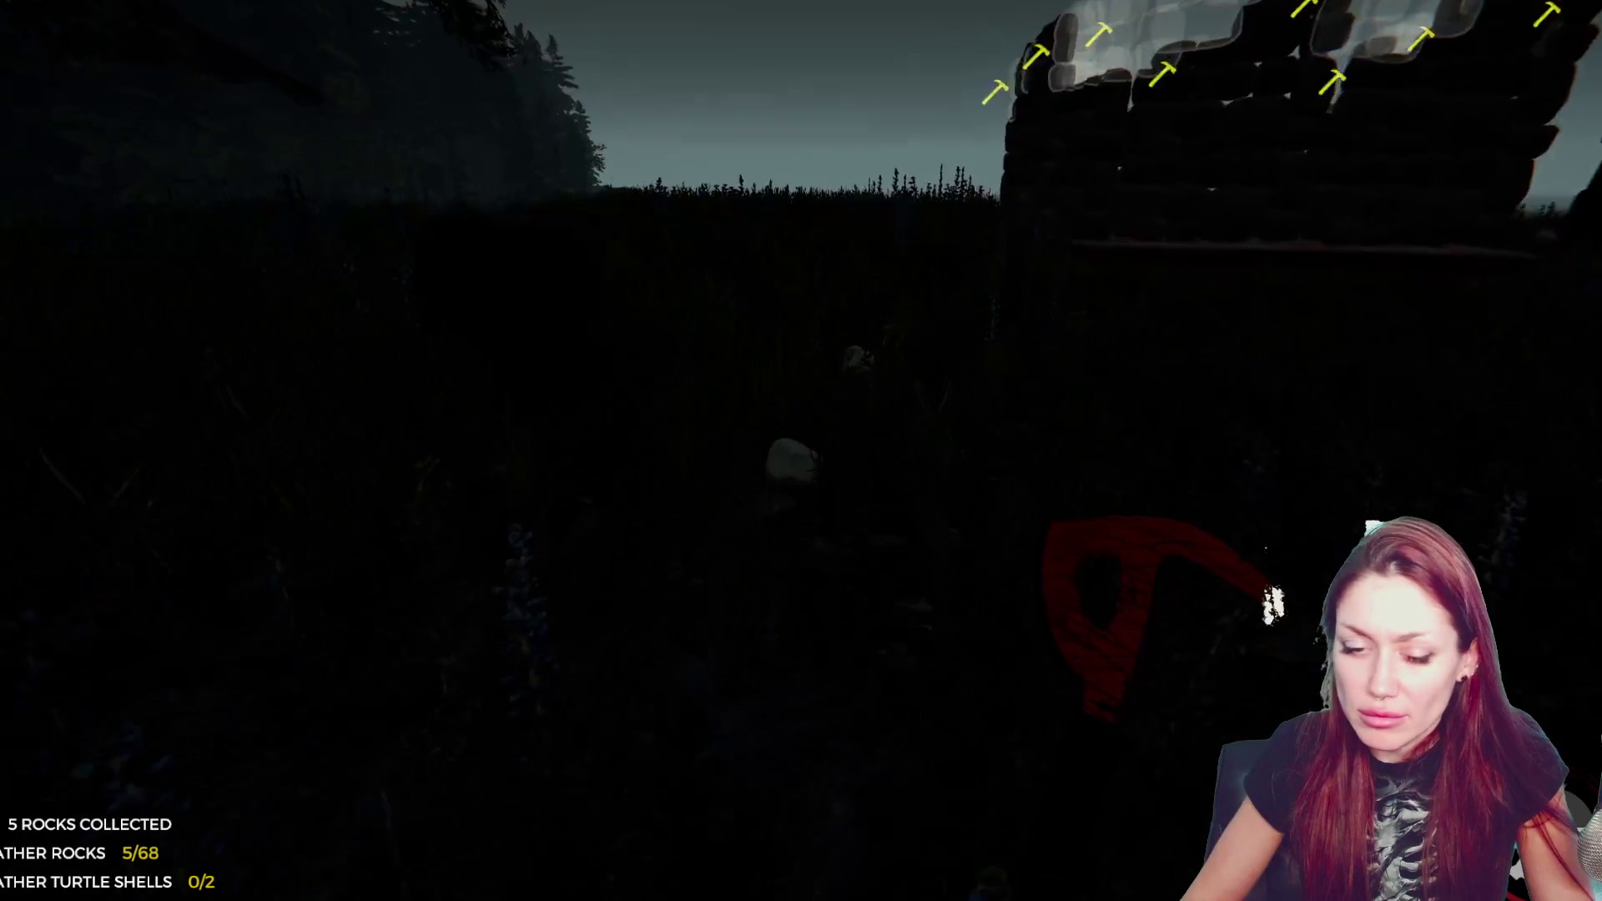
pyautogui.press('e')
pyautogui.press('w')
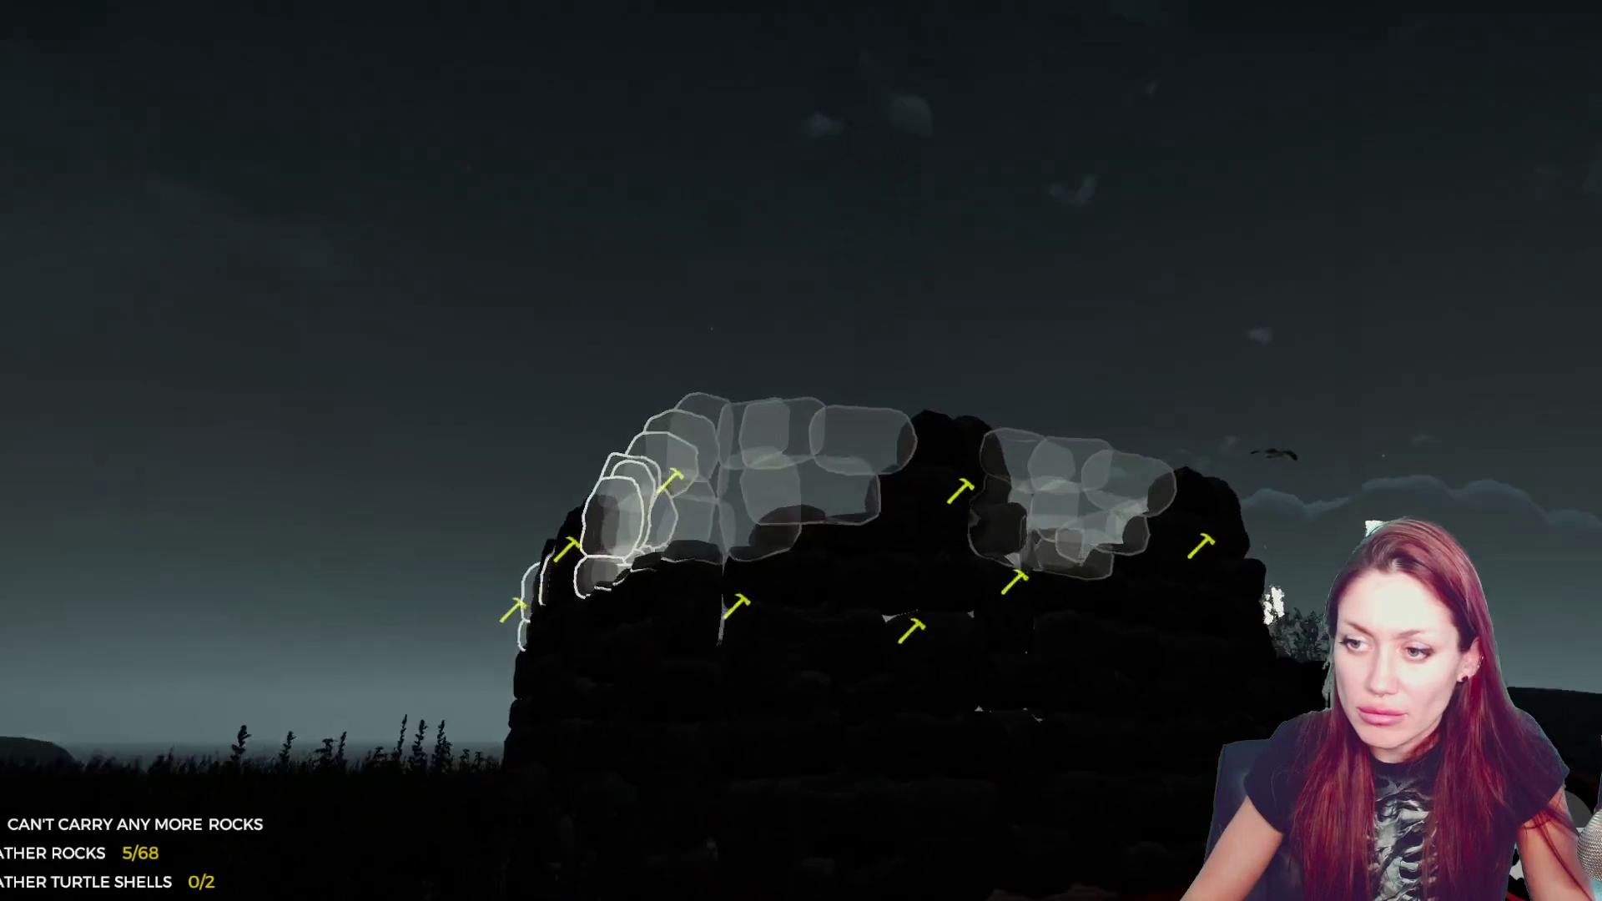
pyautogui.press('e')
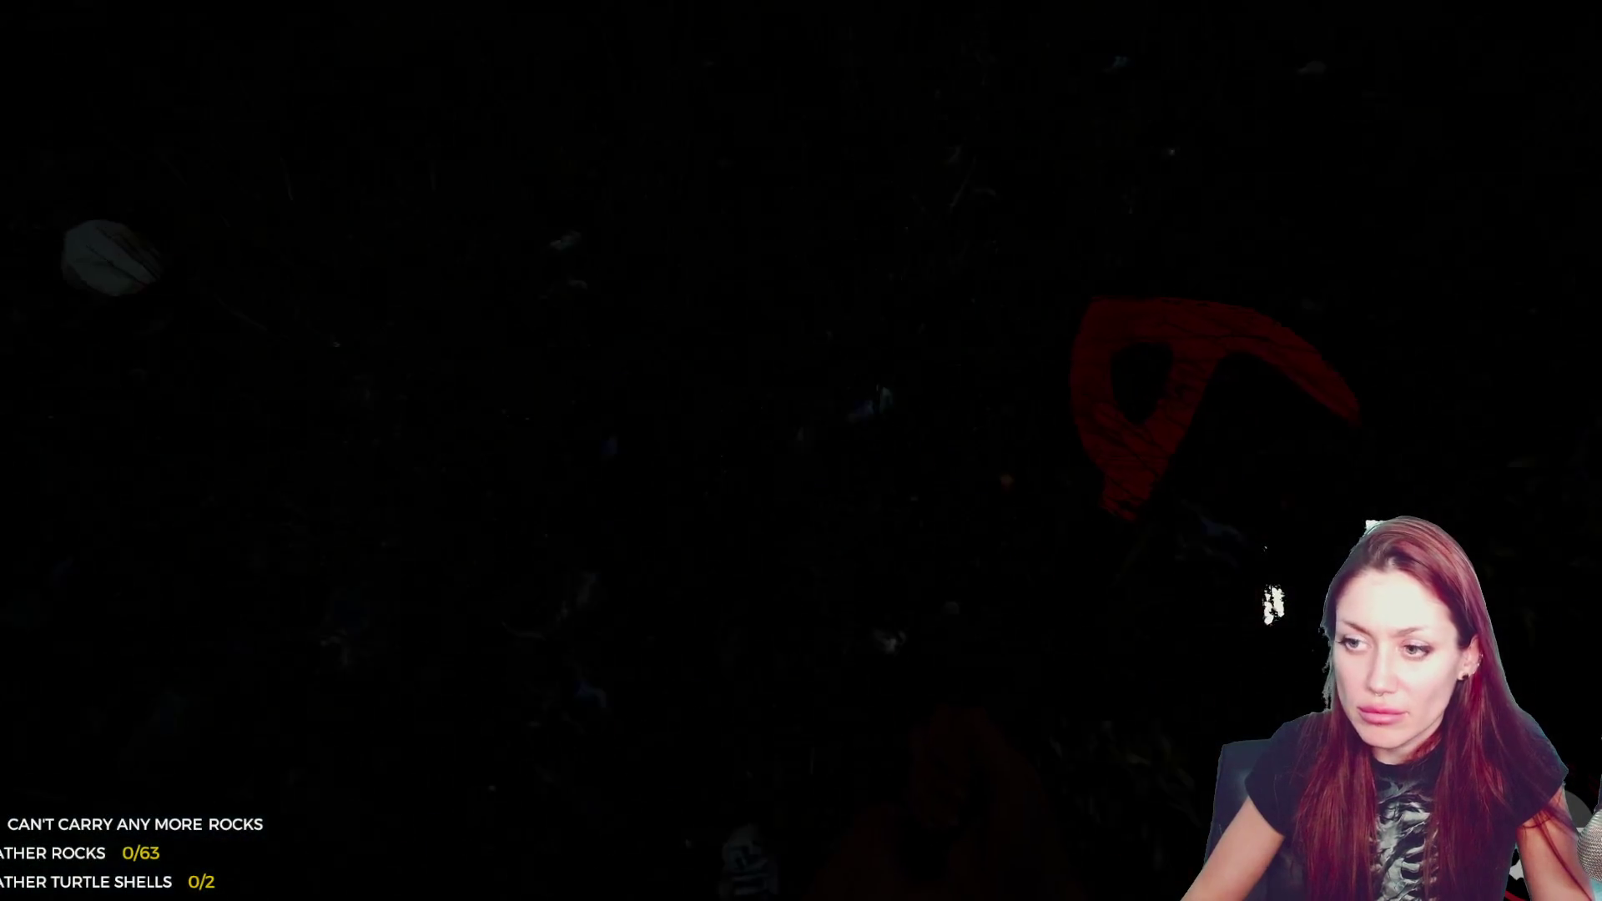
pyautogui.press('e')
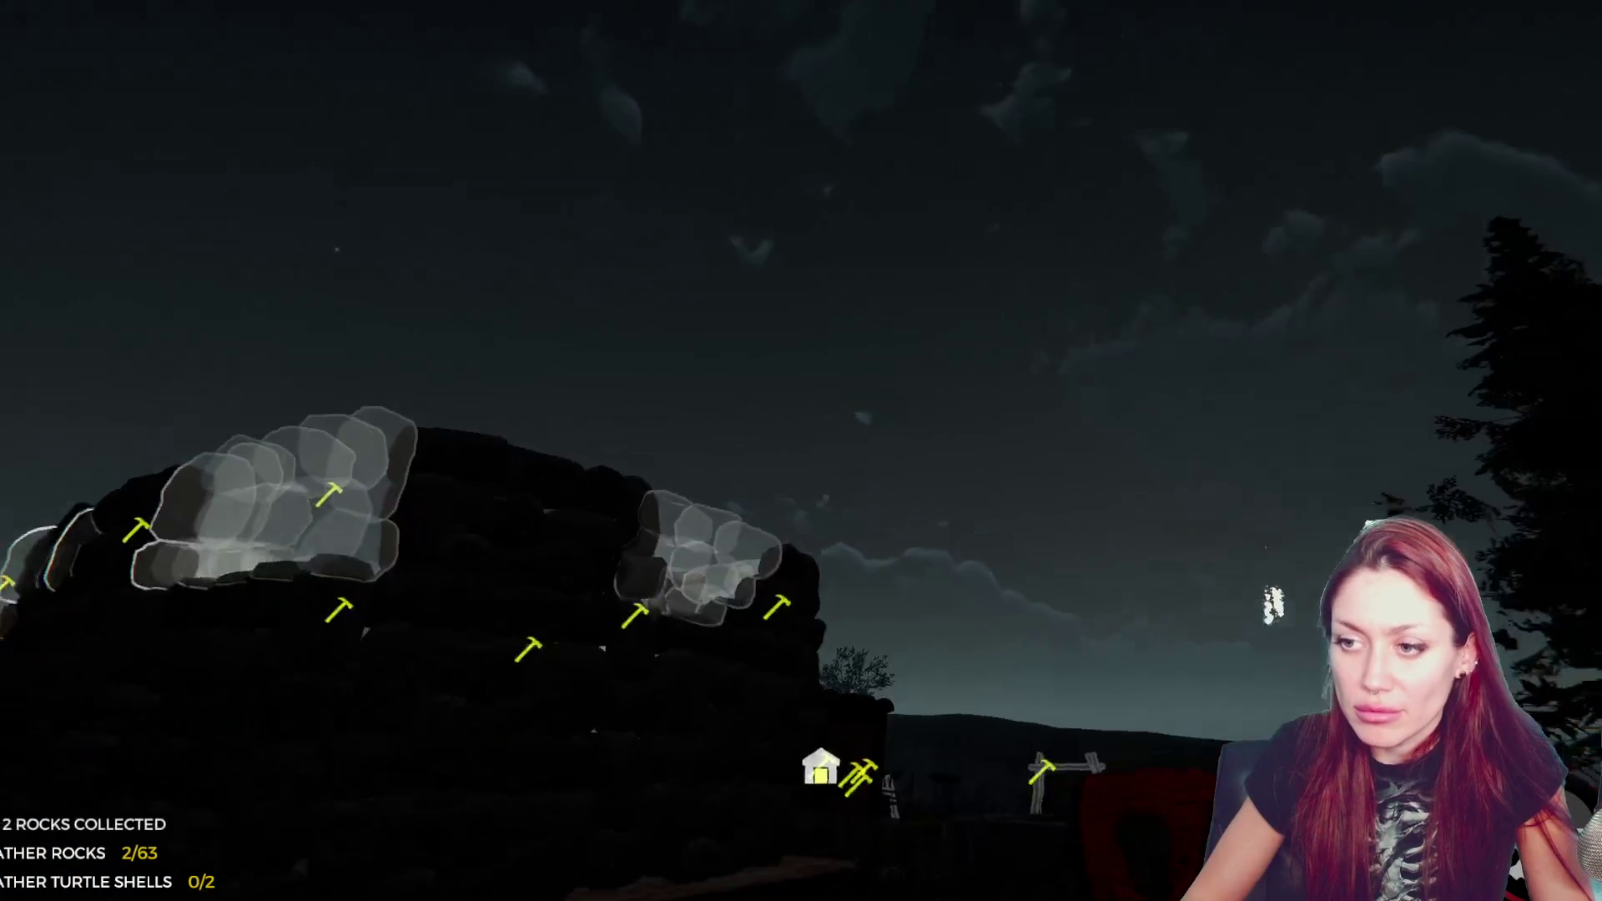
pyautogui.press('e')
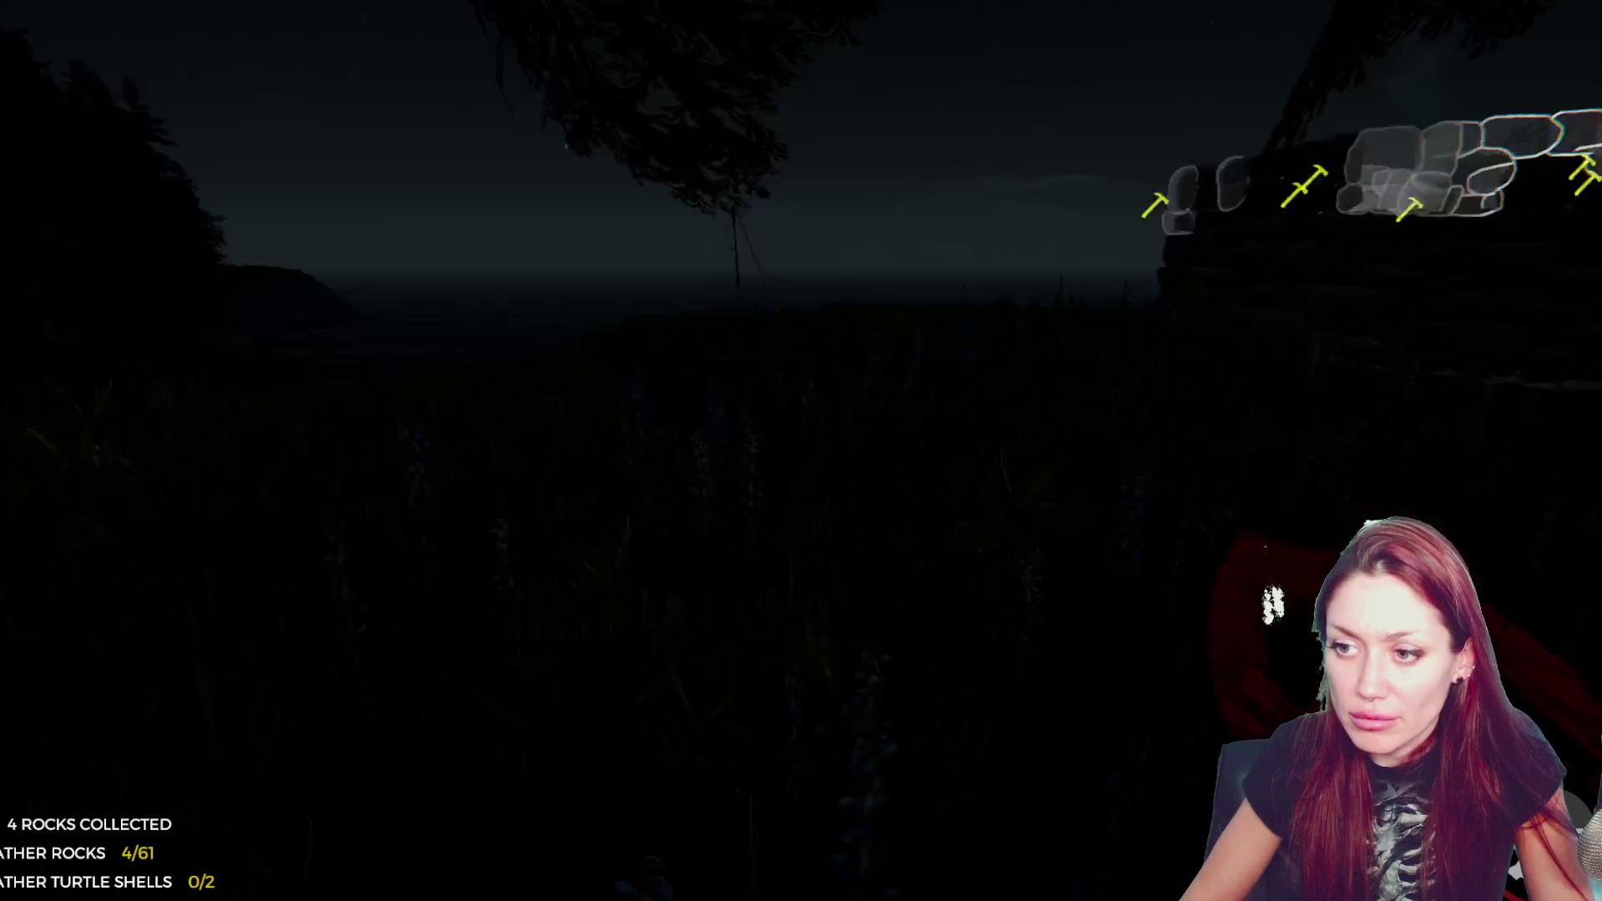
pyautogui.press('w')
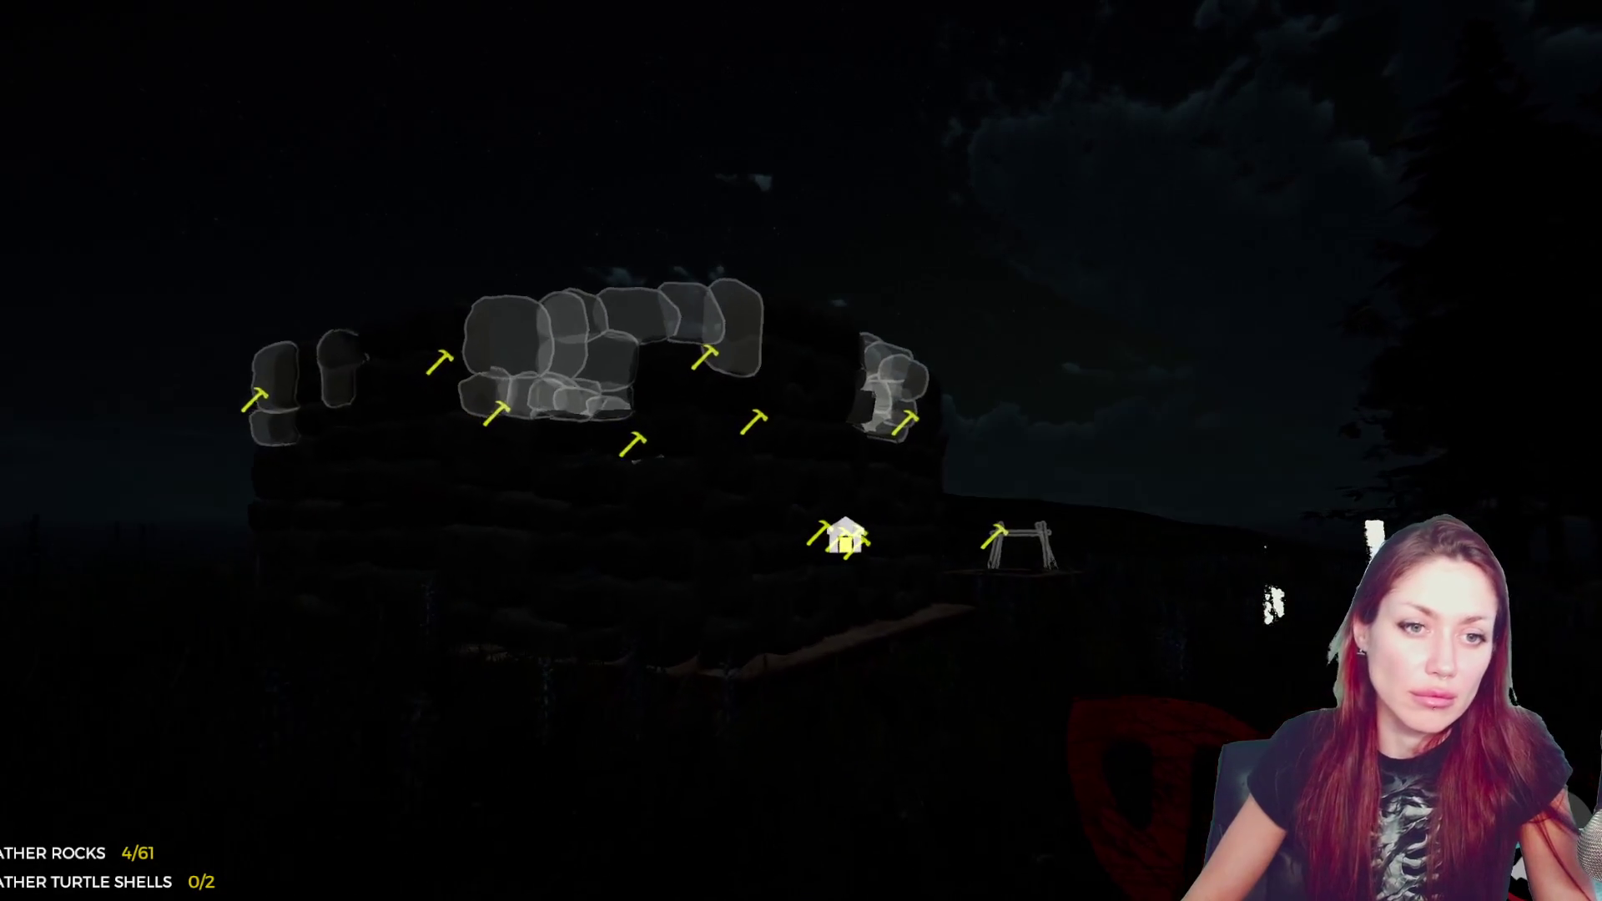
pyautogui.press('e')
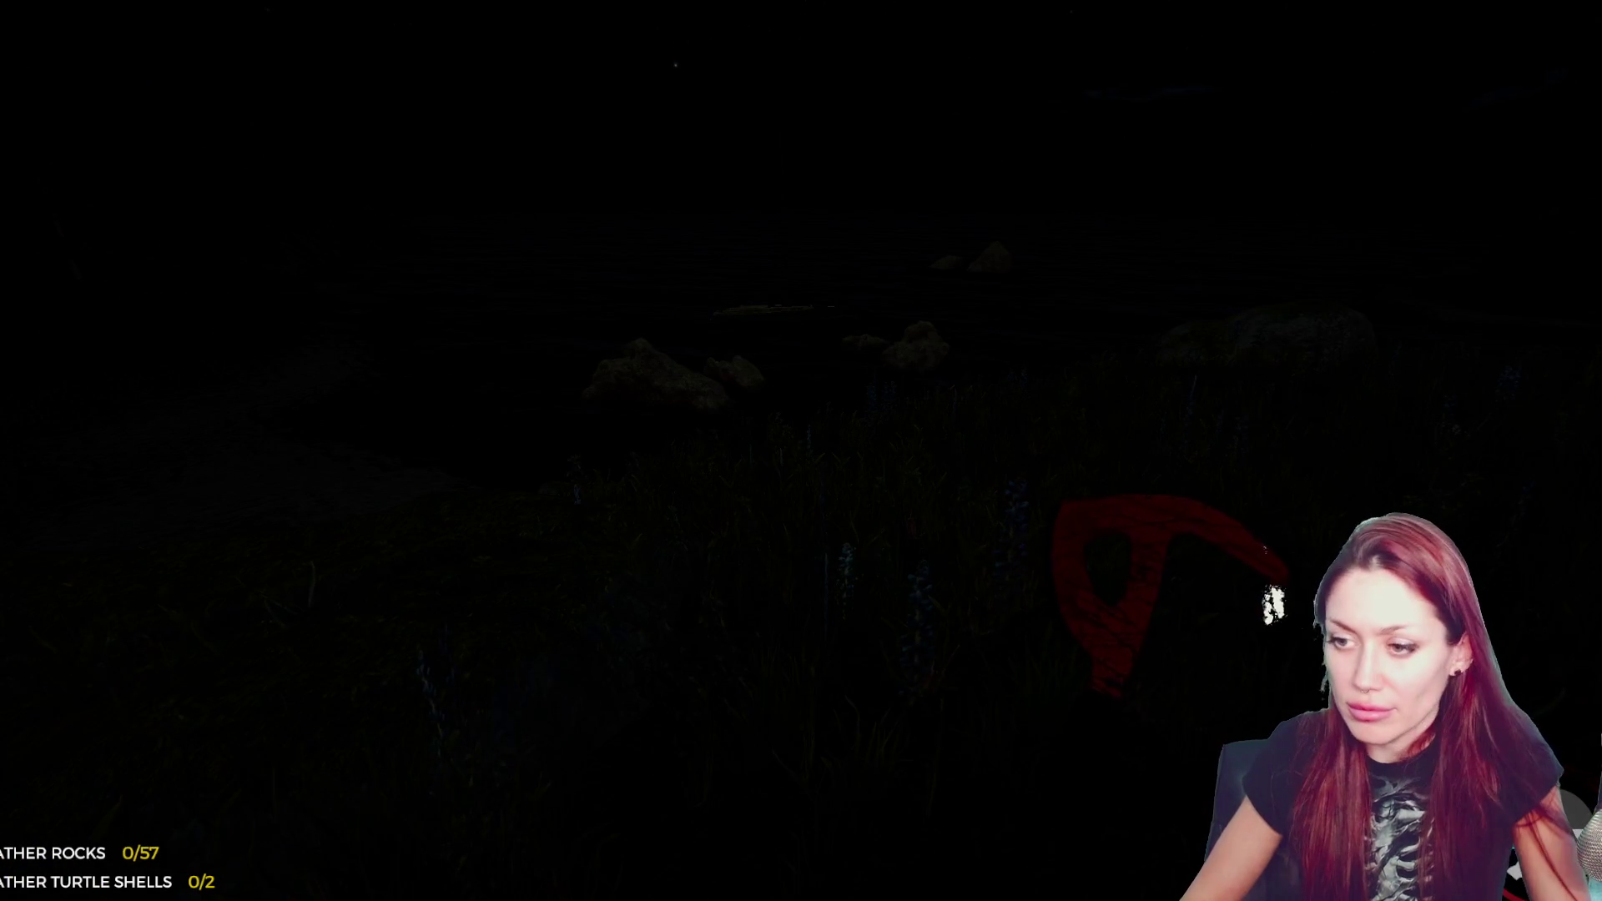
# - Light the lighter, pick up three rocks near the hut and place them in the wall
pyautogui.press('f')
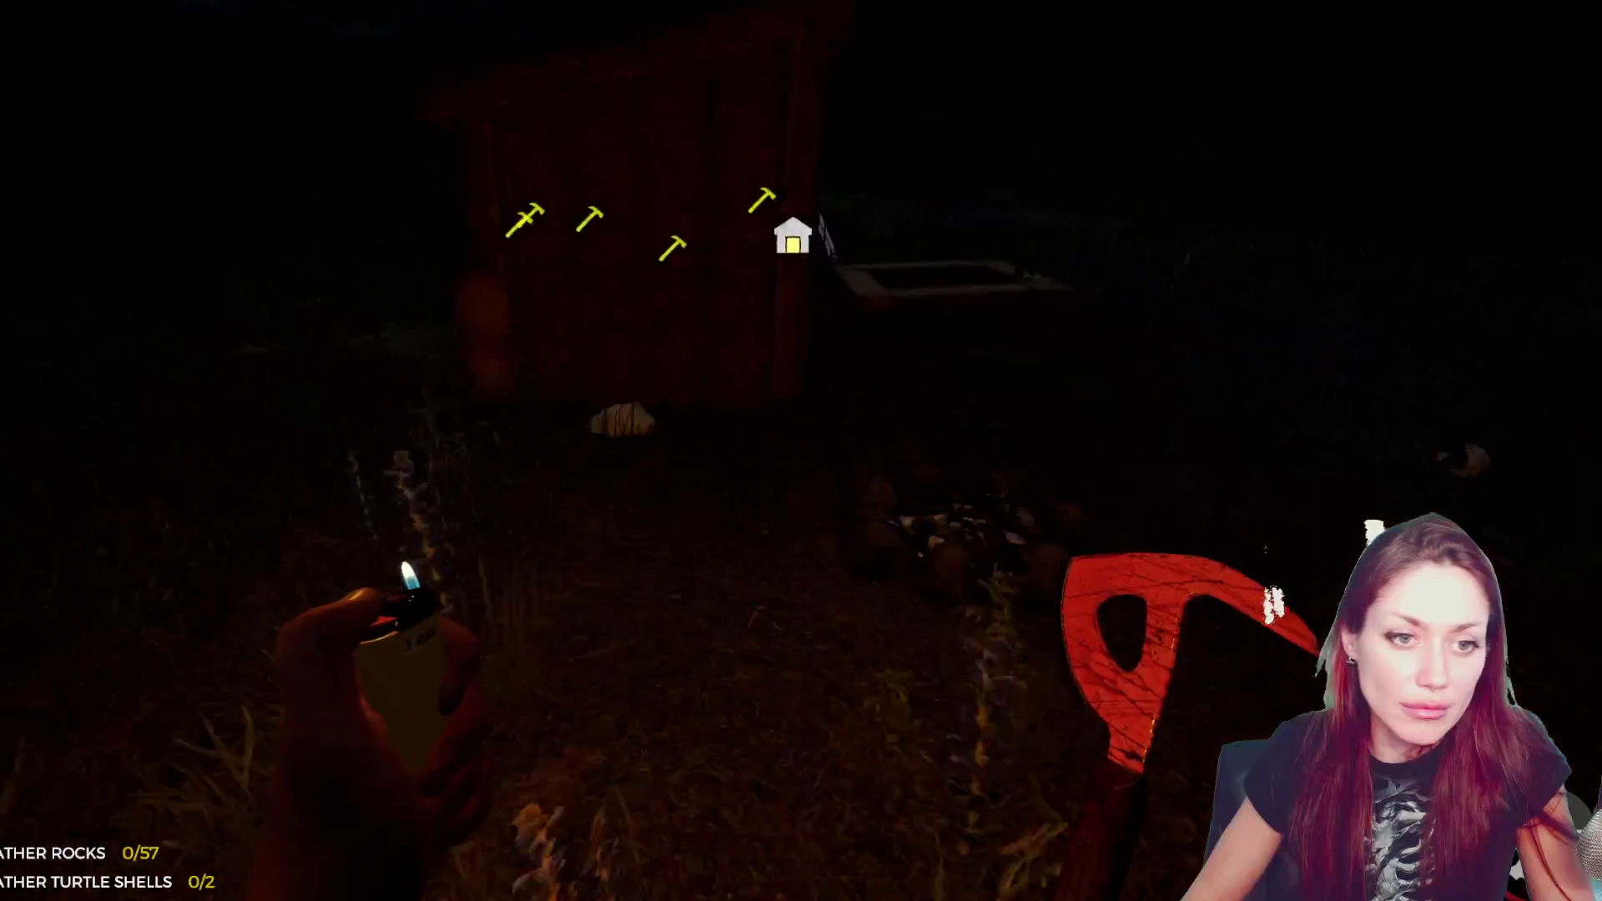
pyautogui.press('e')
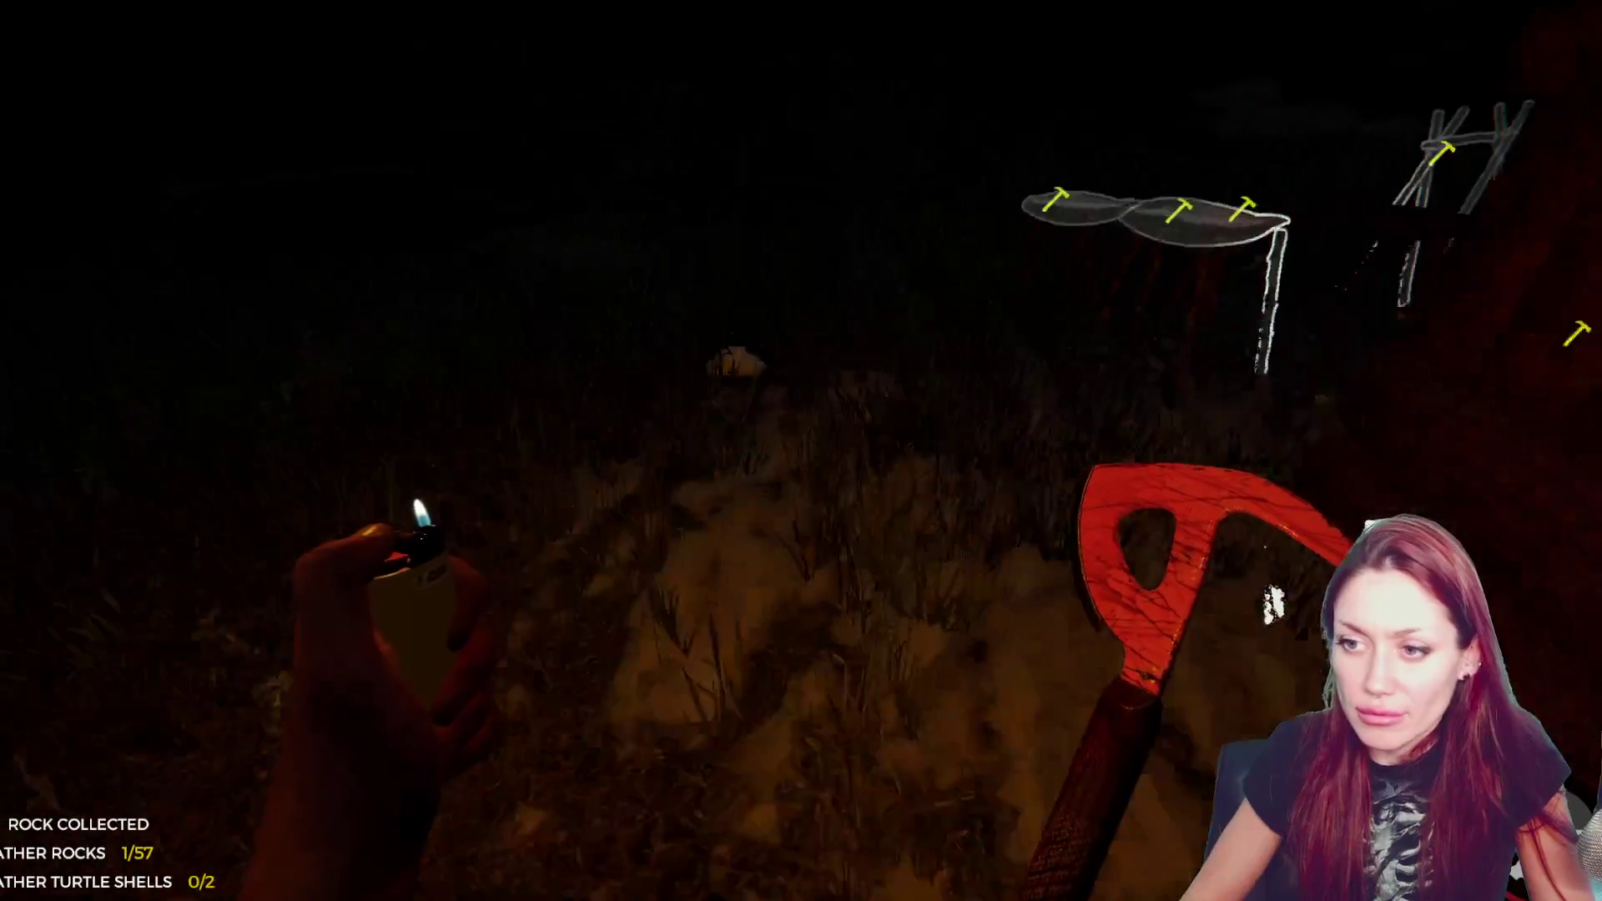
pyautogui.press('e')
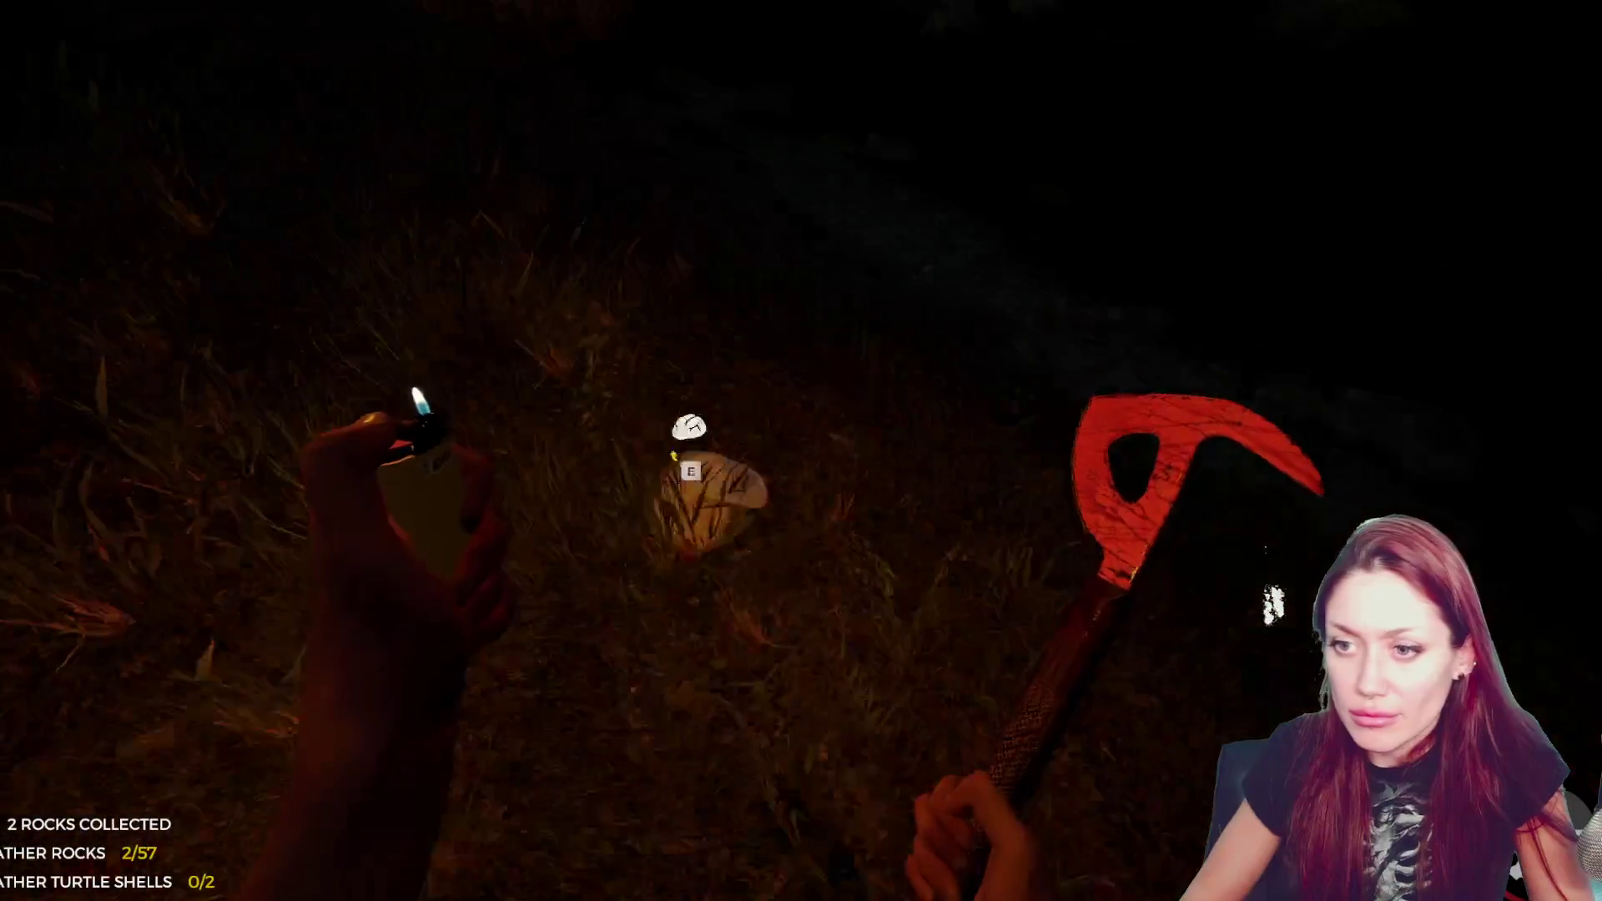
pyautogui.press('e')
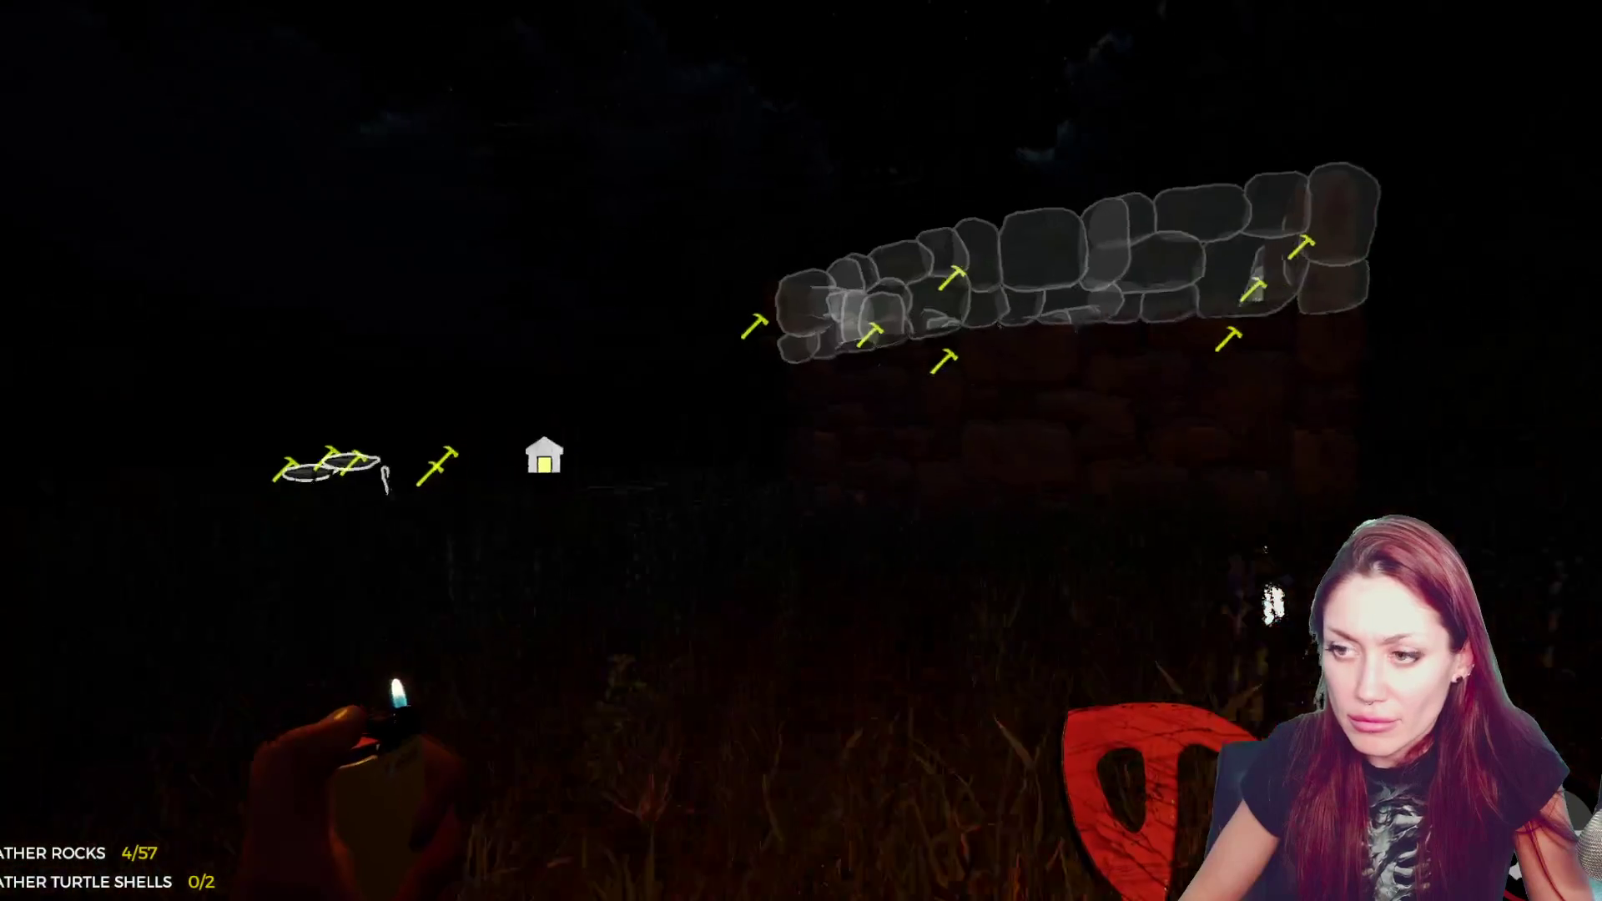
pyautogui.press('w')
pyautogui.press('e')
pyautogui.press('e')
pyautogui.press('e')
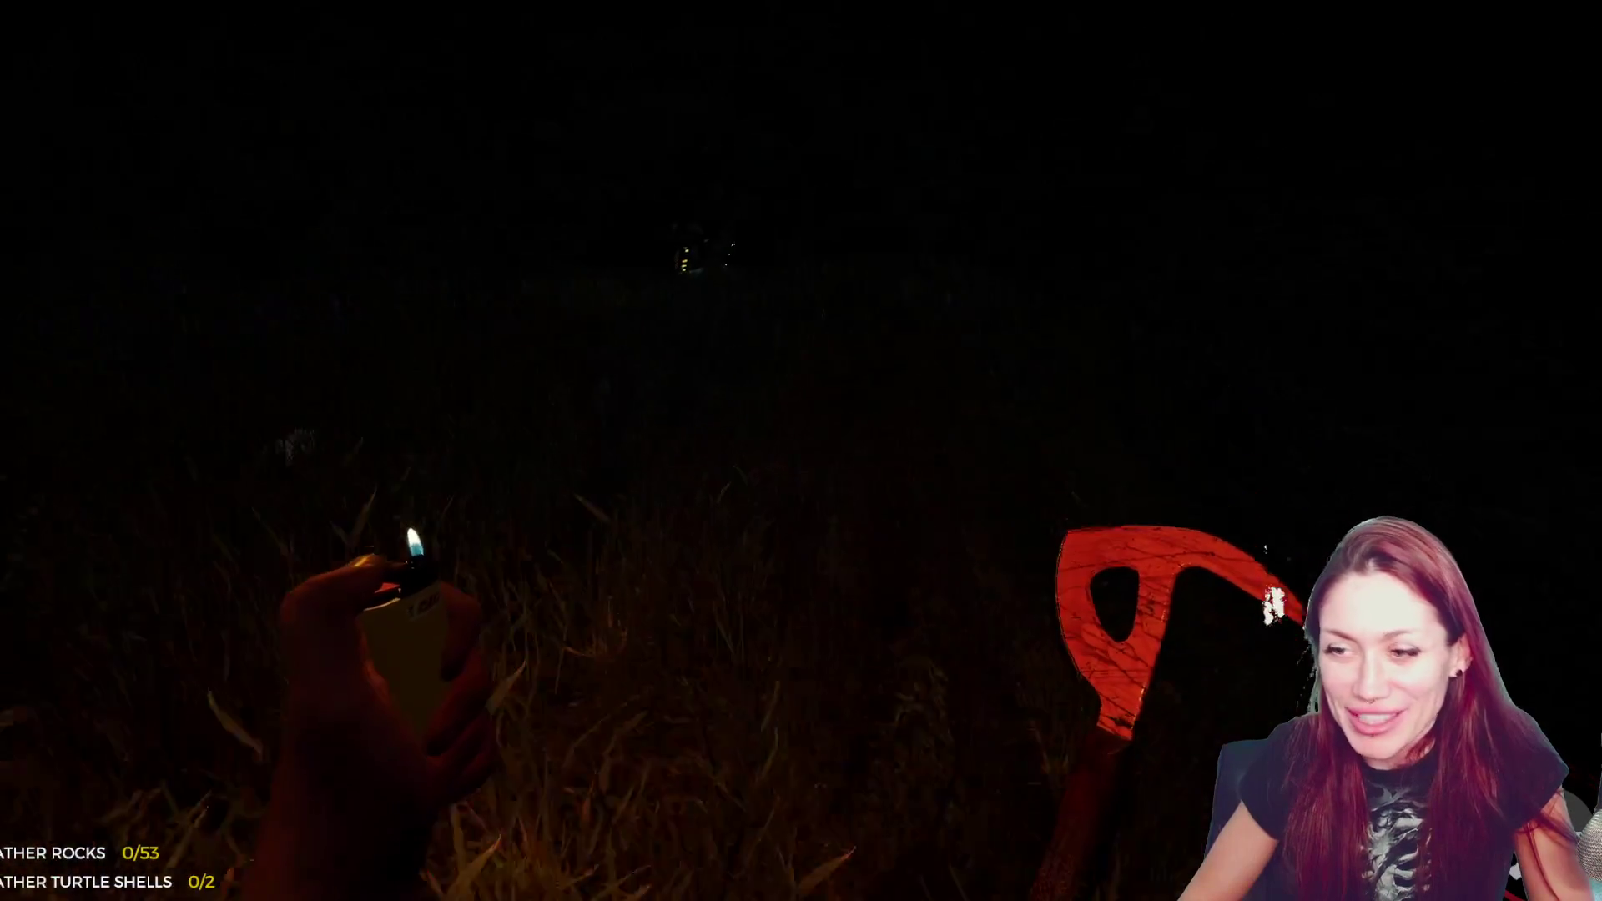
# - Keep collecting rocks and adding them to the wall until 50 are still needed
pyautogui.press('e')
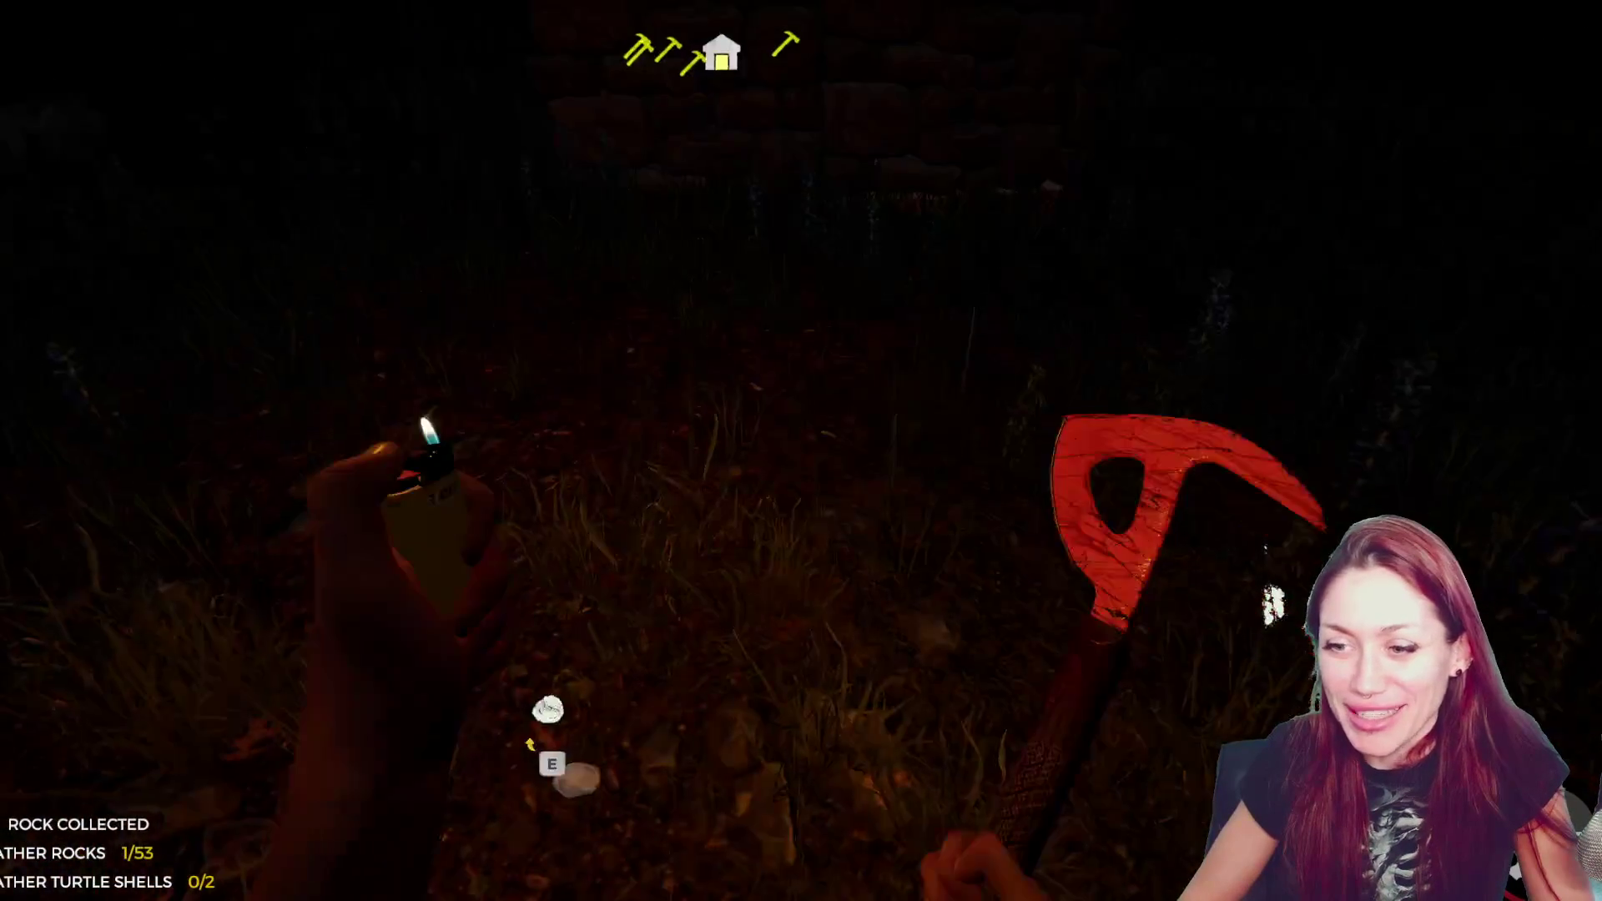
pyautogui.press('e')
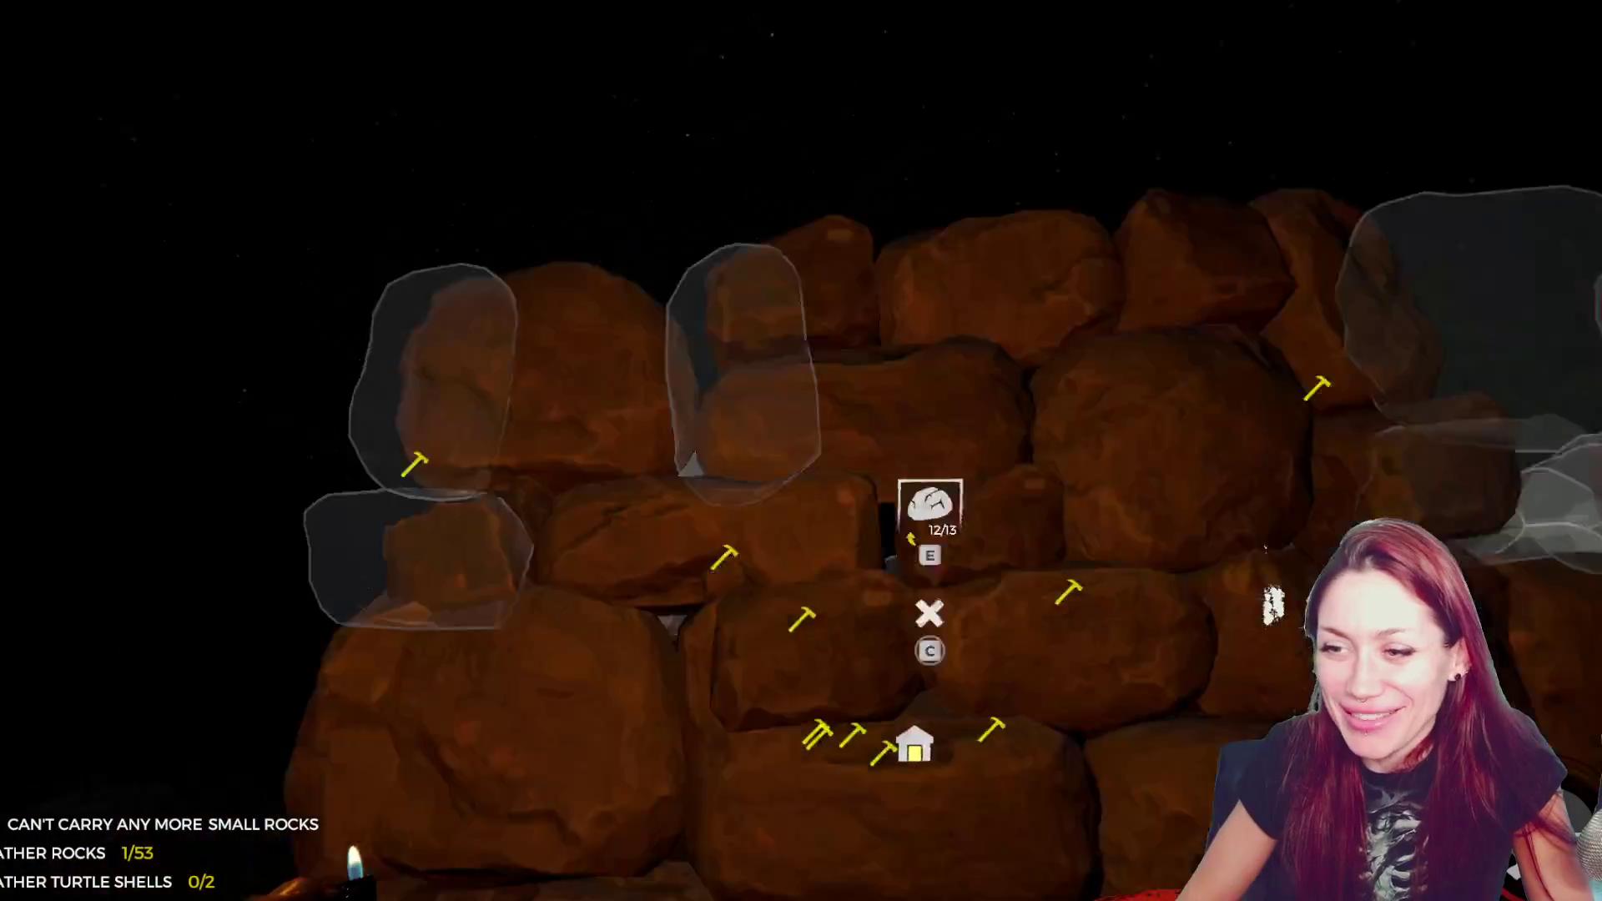
pyautogui.press('e')
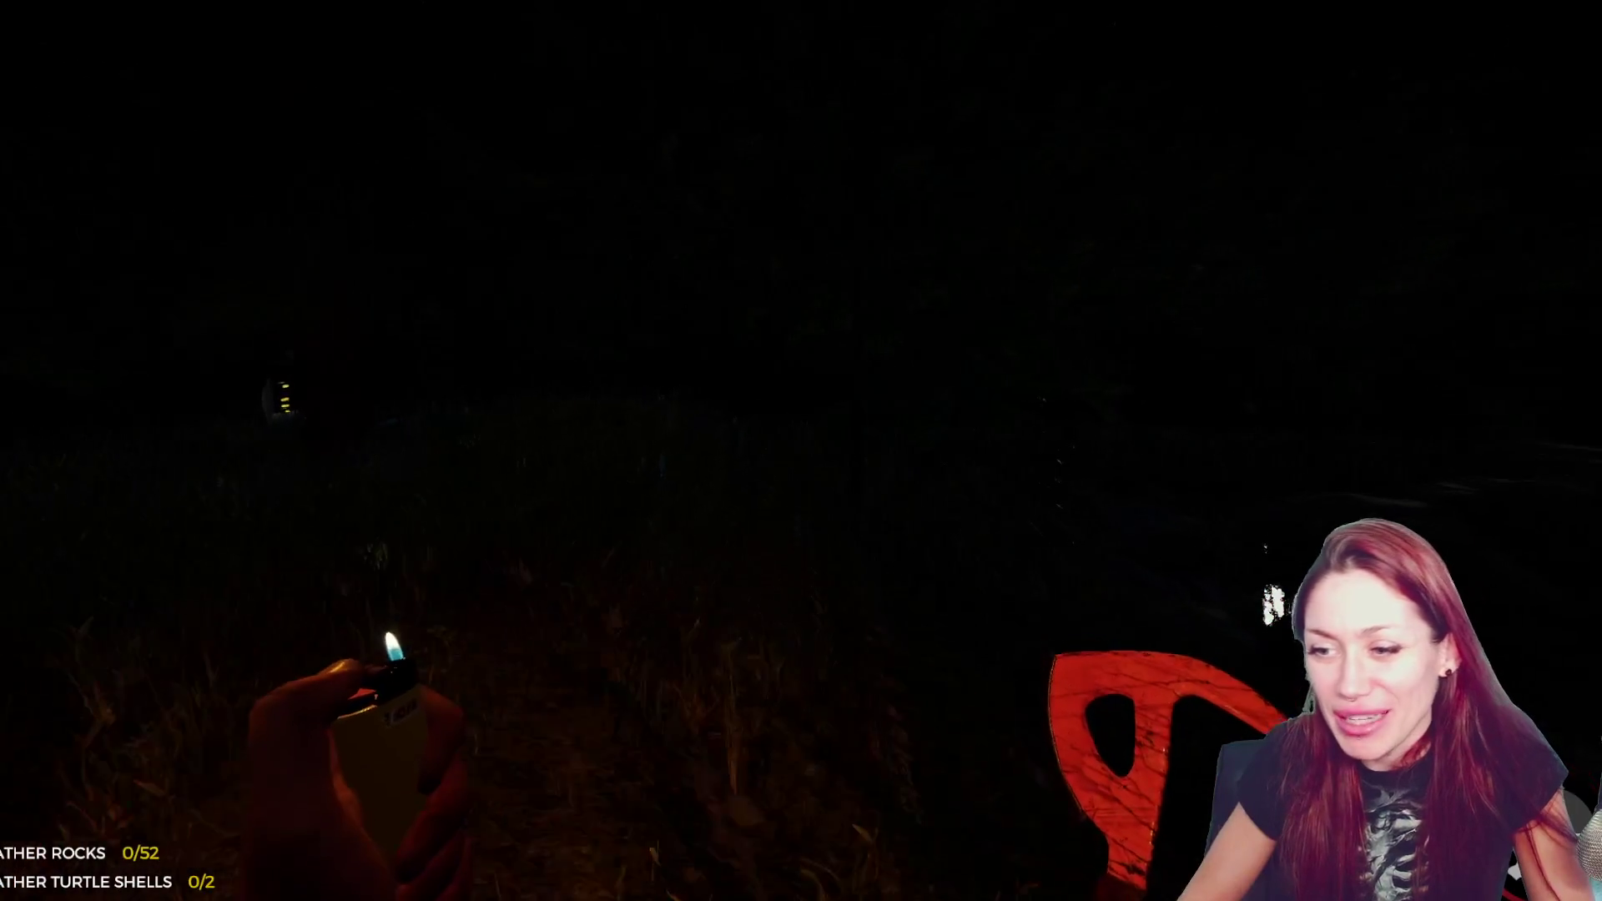
pyautogui.press('e')
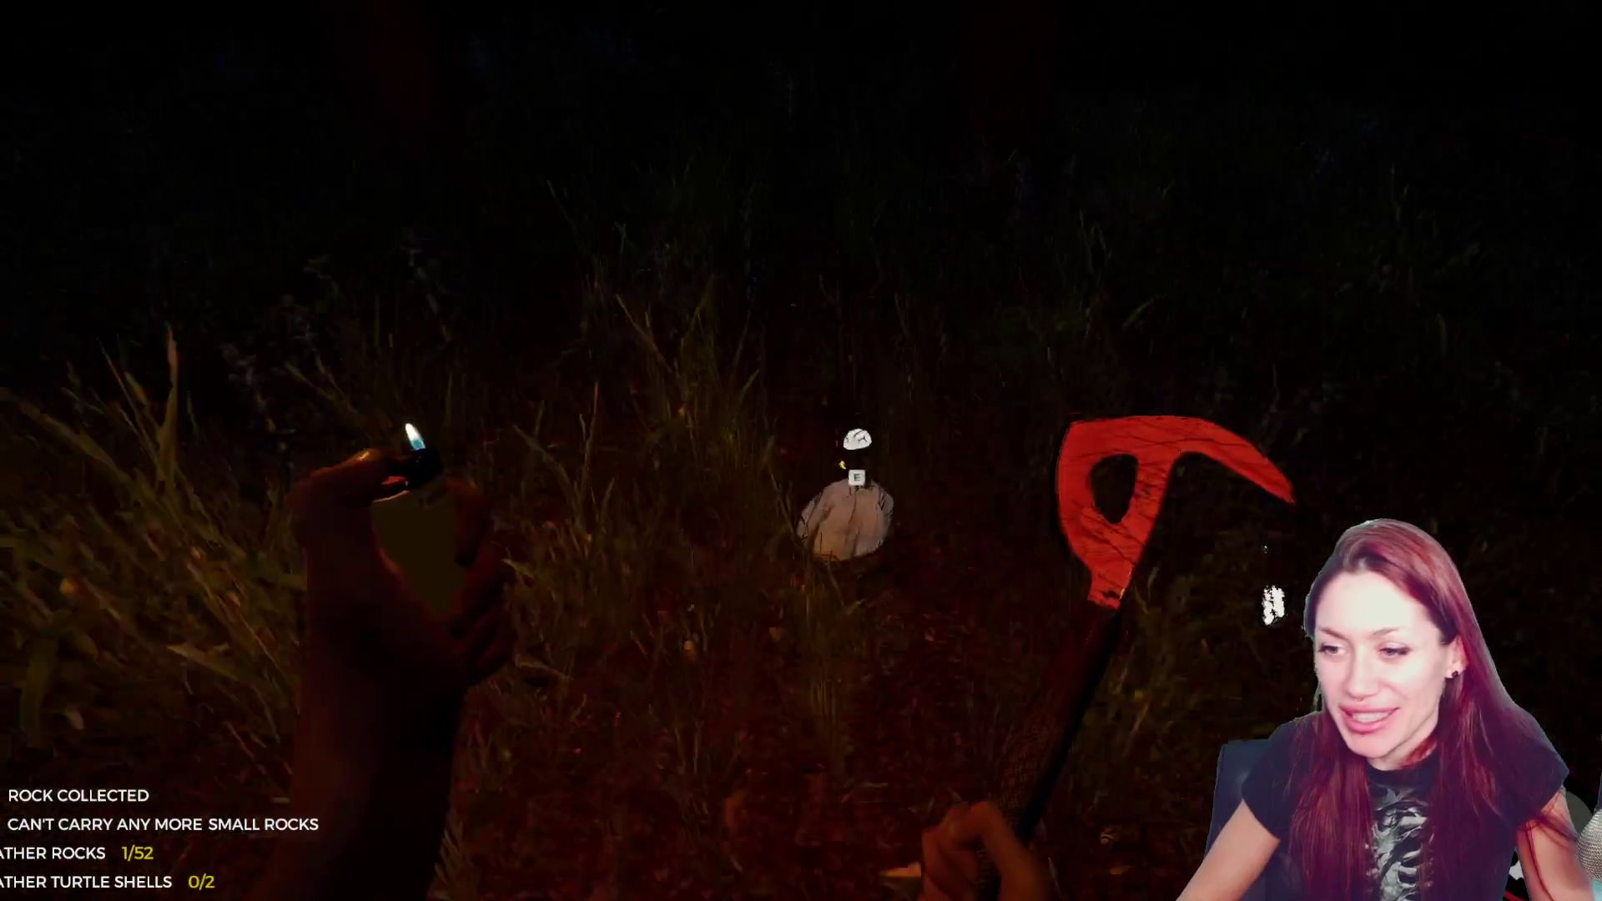
pyautogui.press('e')
pyautogui.press('w')
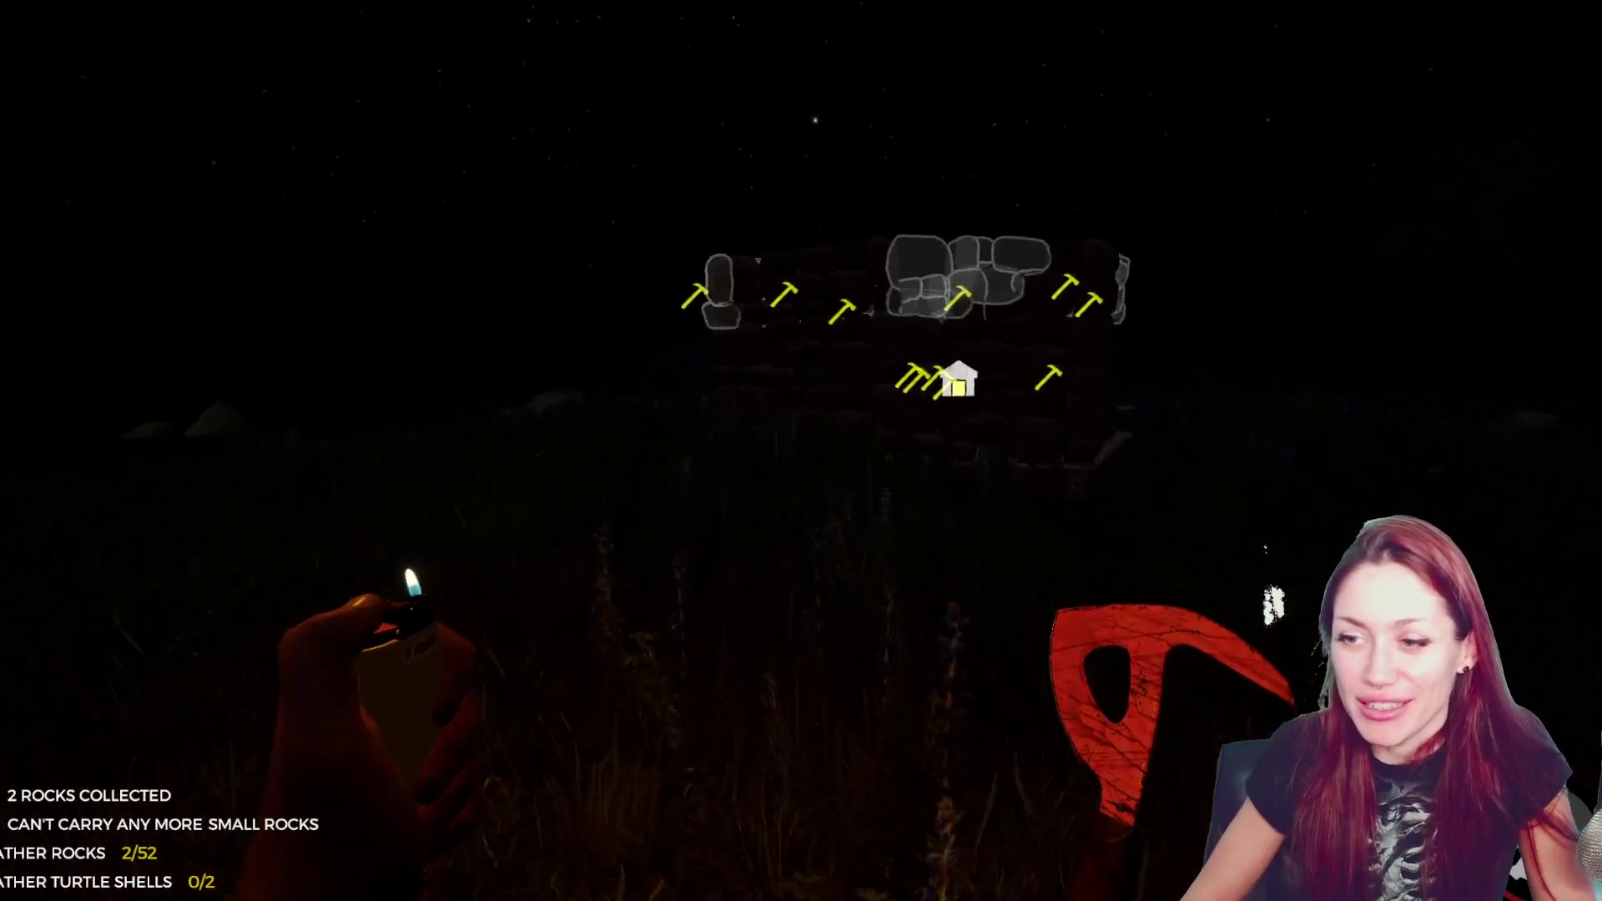
pyautogui.press('w')
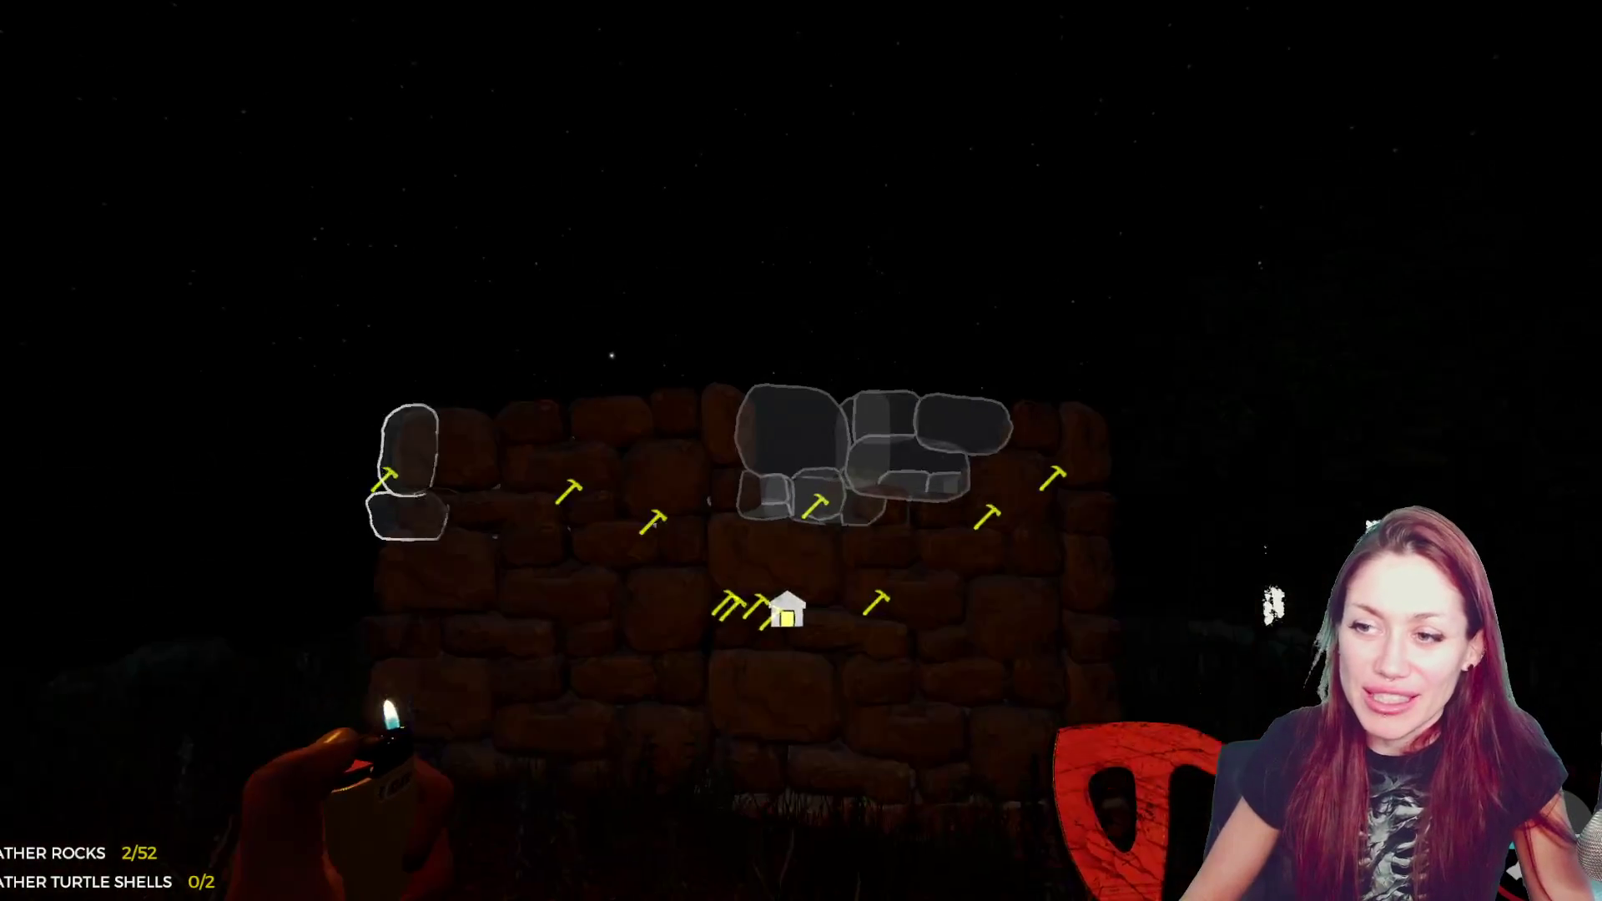
pyautogui.press('w')
pyautogui.press('e')
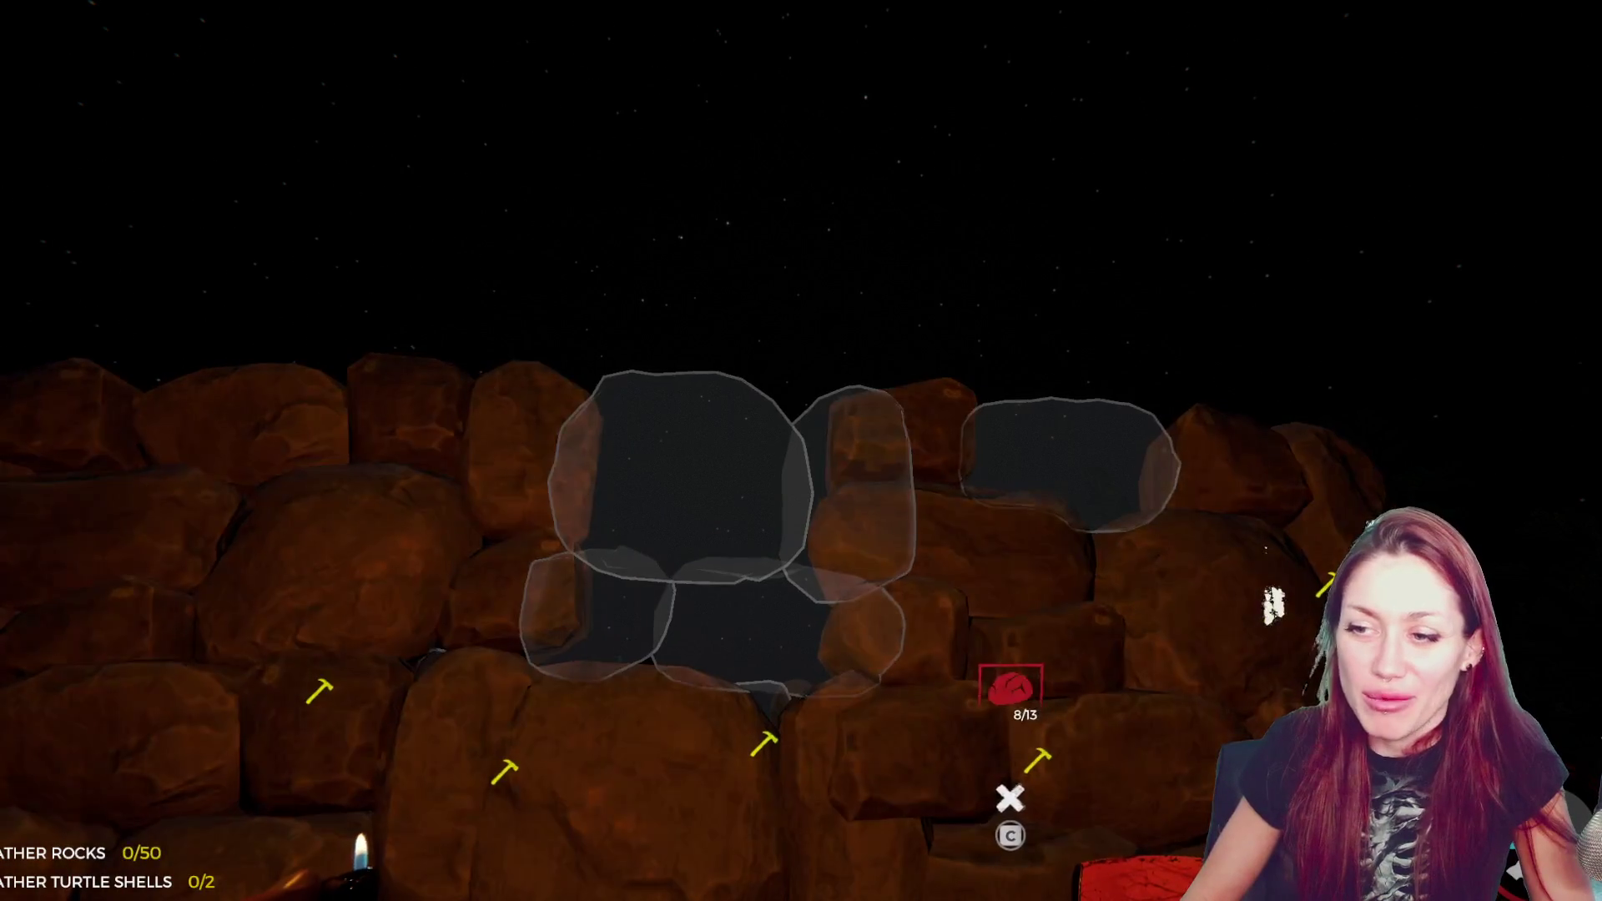
pyautogui.press('c')
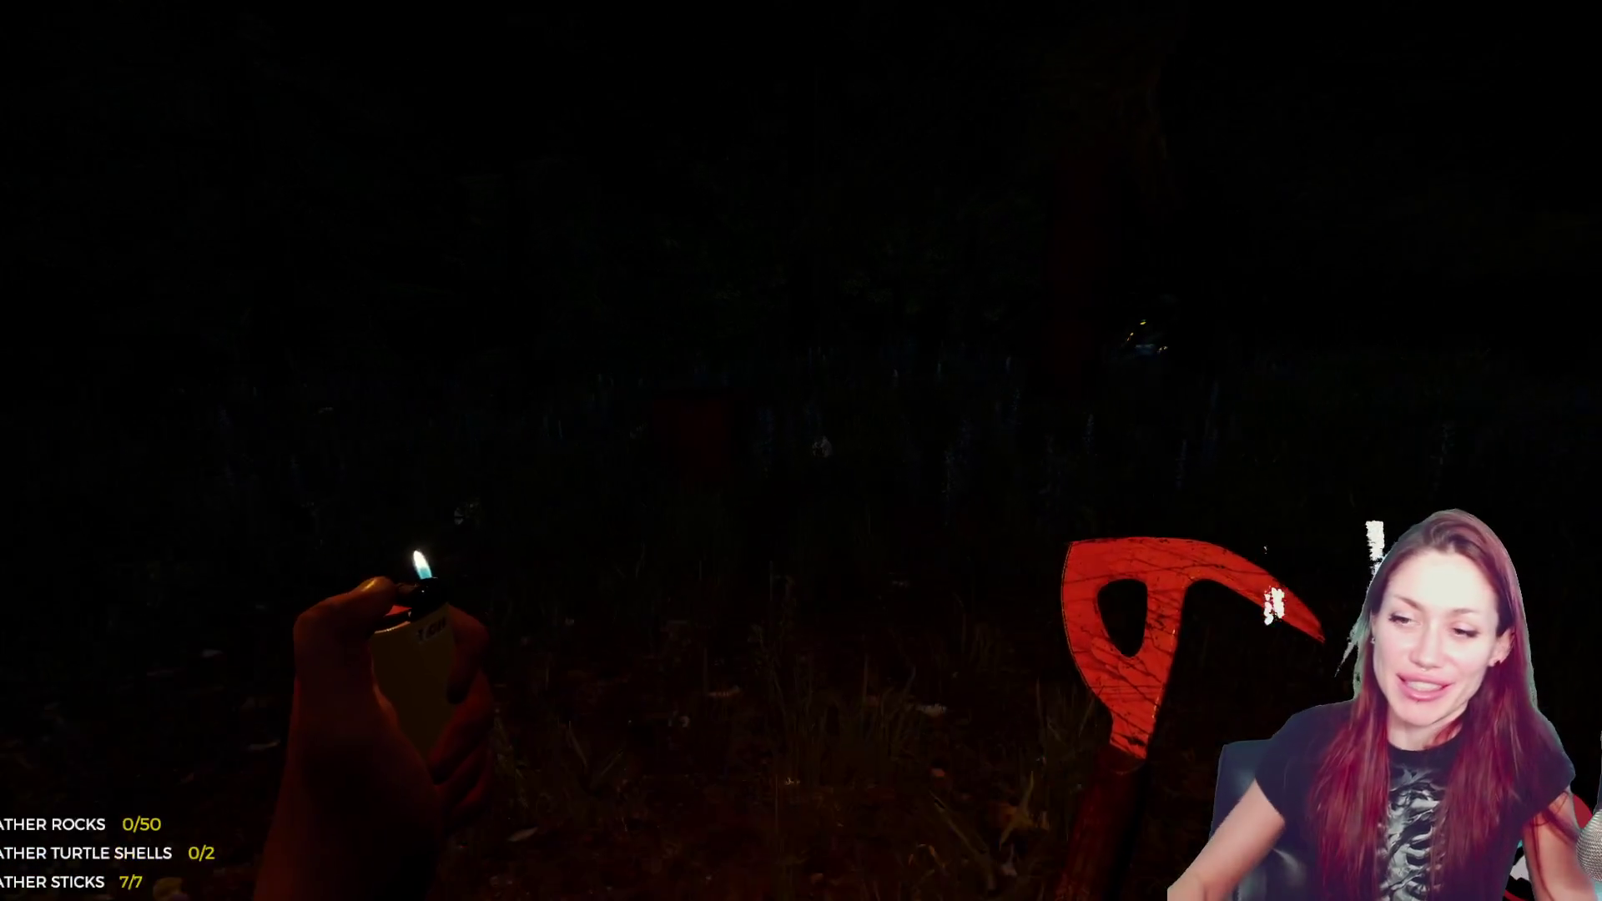
# - Pick up rocks around camp and add them to the shelter wall, leaving 40 needed
pyautogui.press('e')
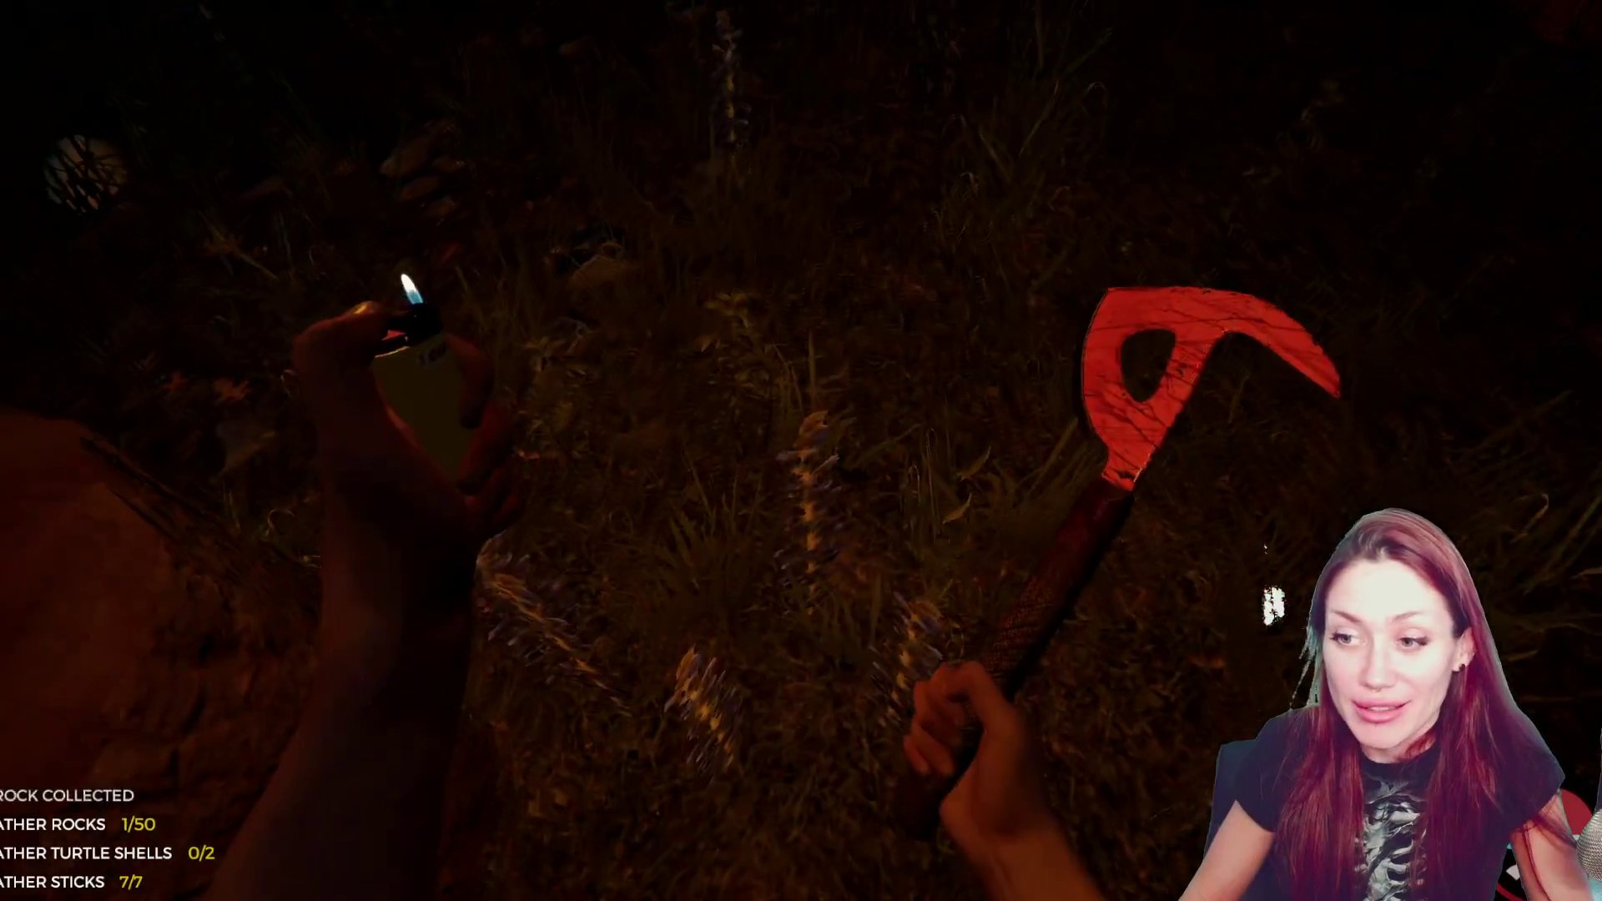
pyautogui.press('e')
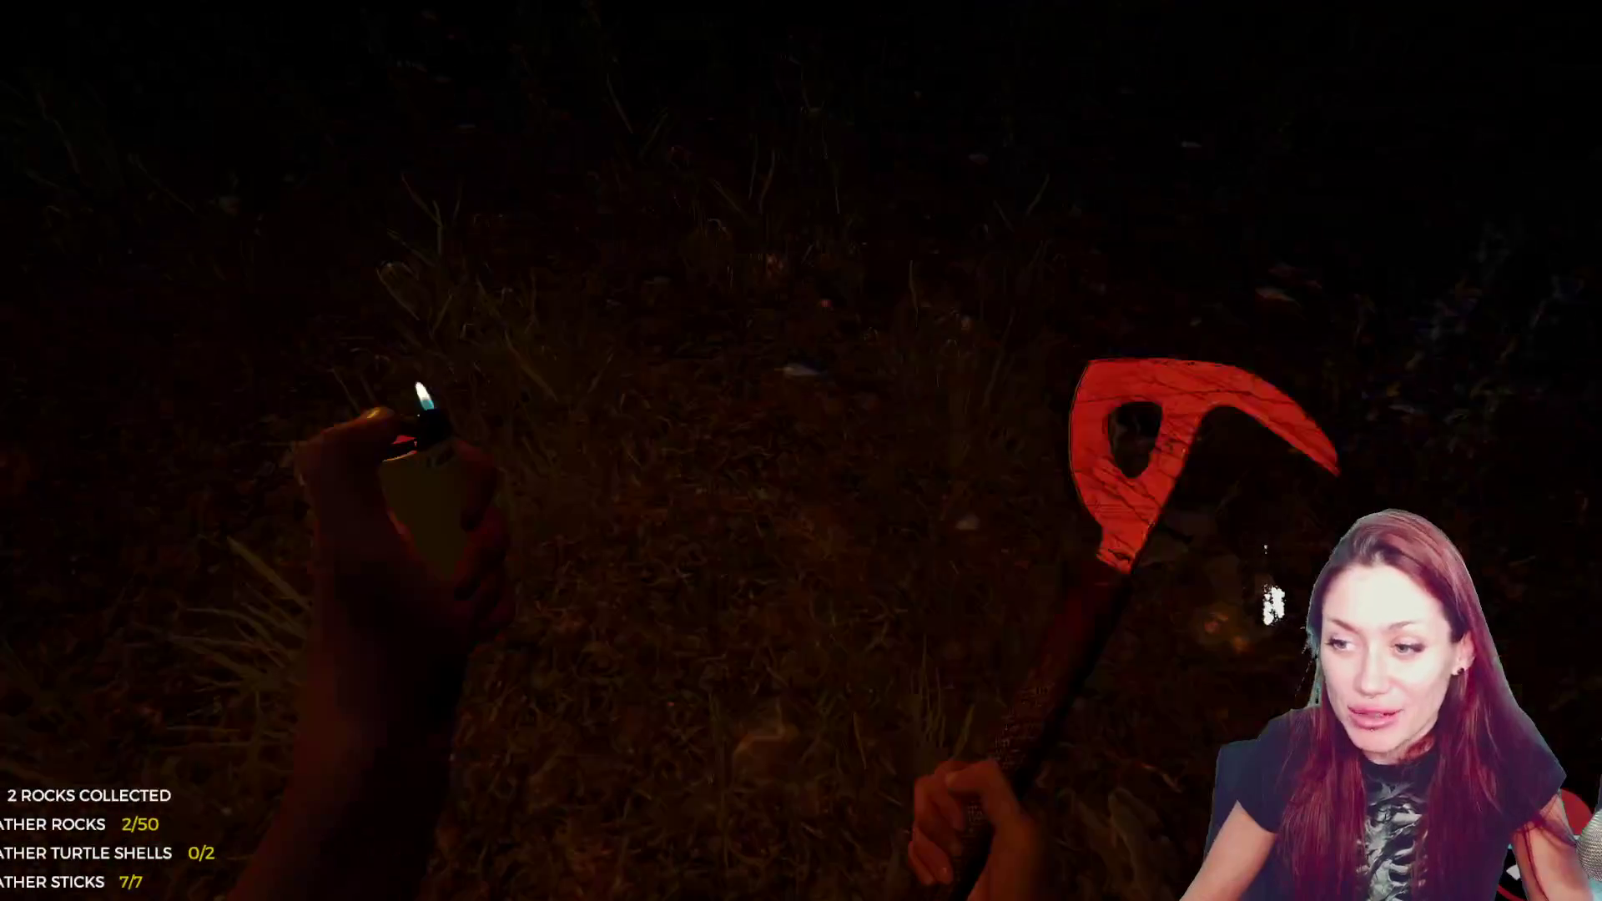
pyautogui.press('e')
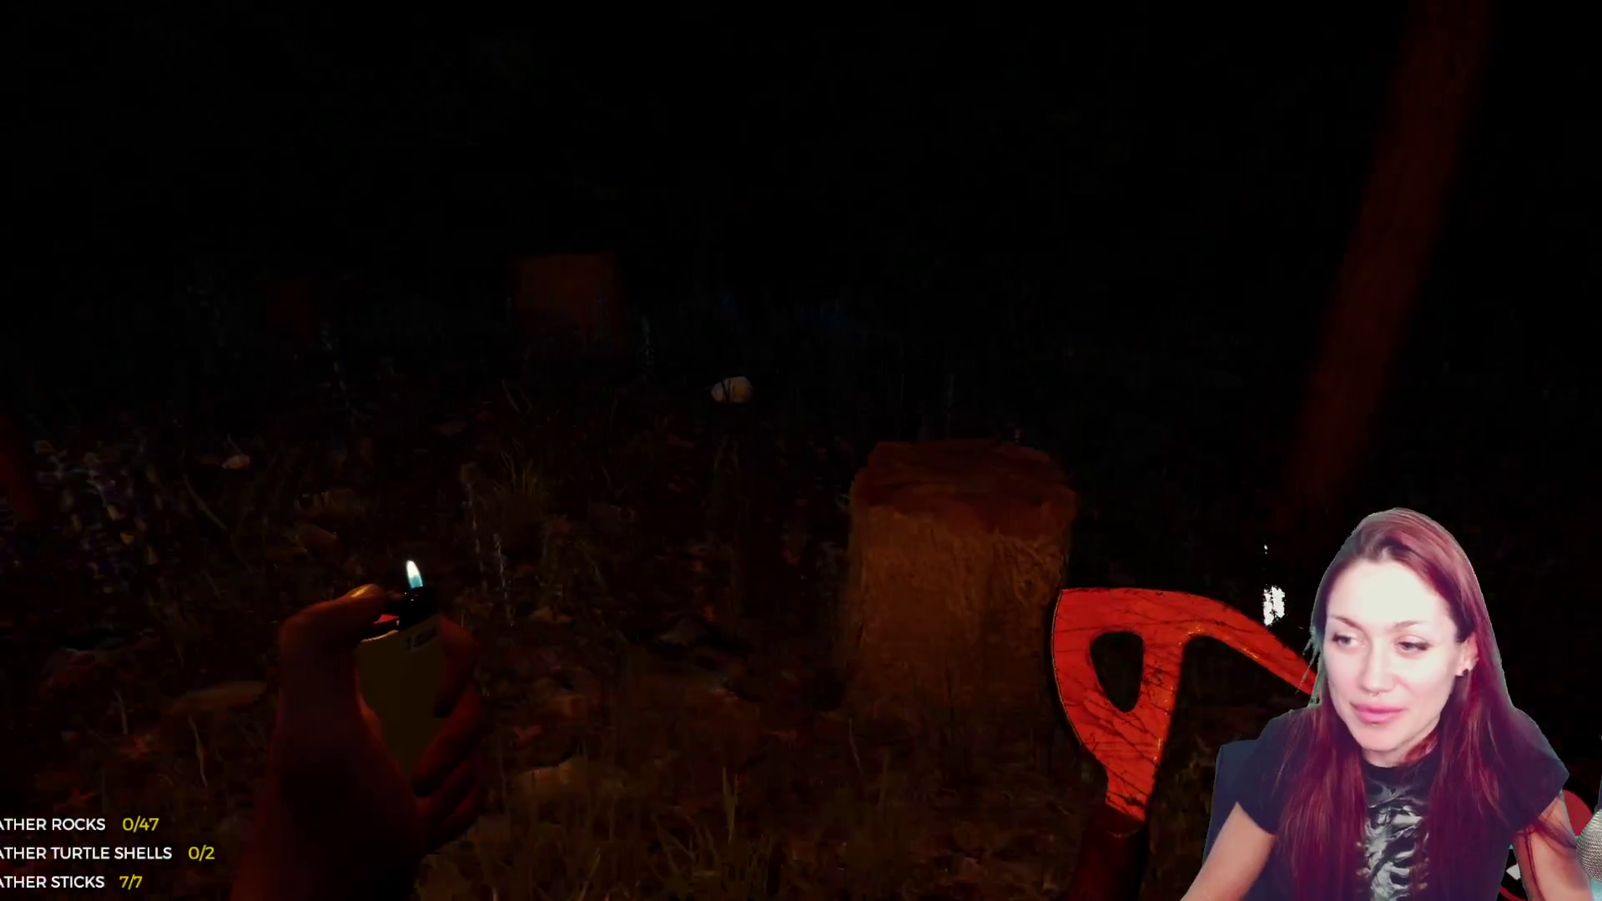
pyautogui.press('e')
pyautogui.press('e')
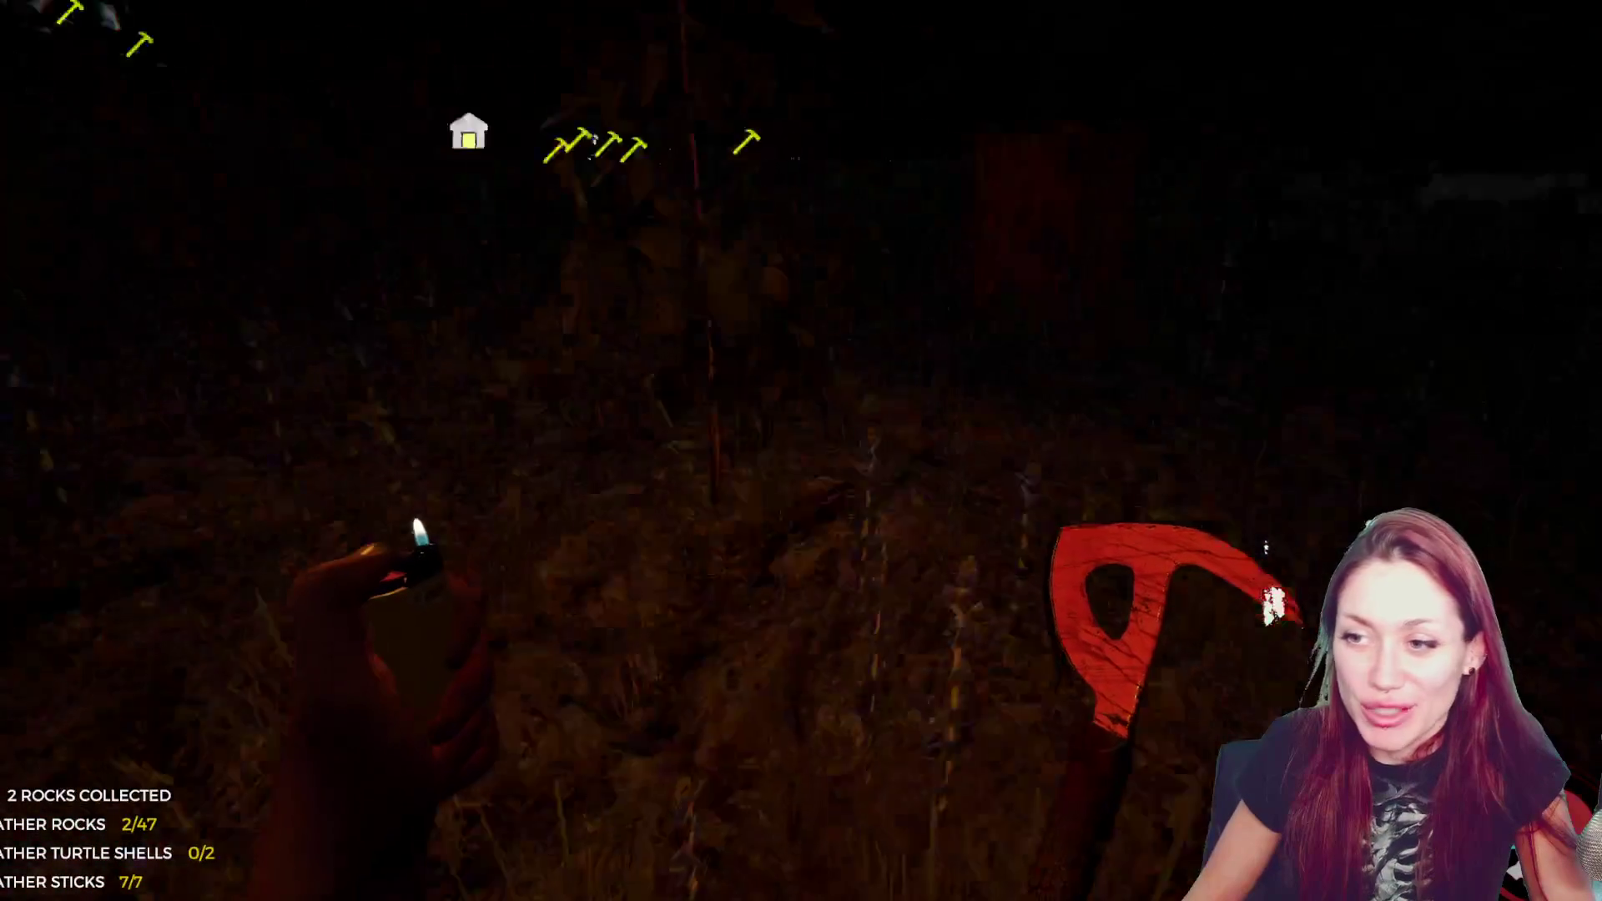
pyautogui.press('e')
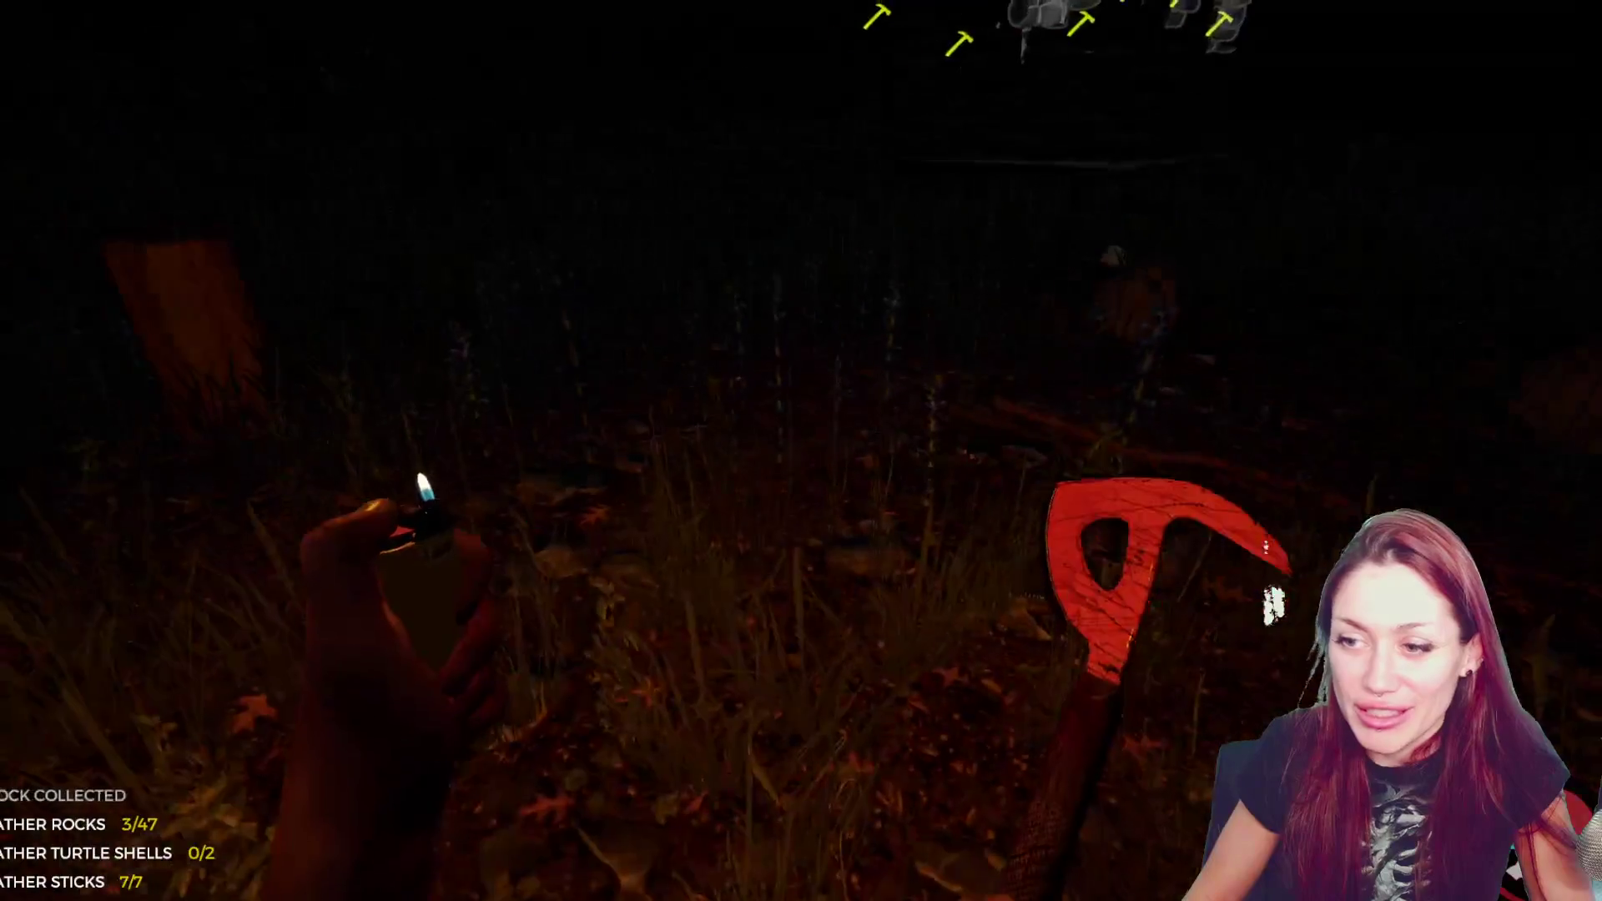
pyautogui.press('e')
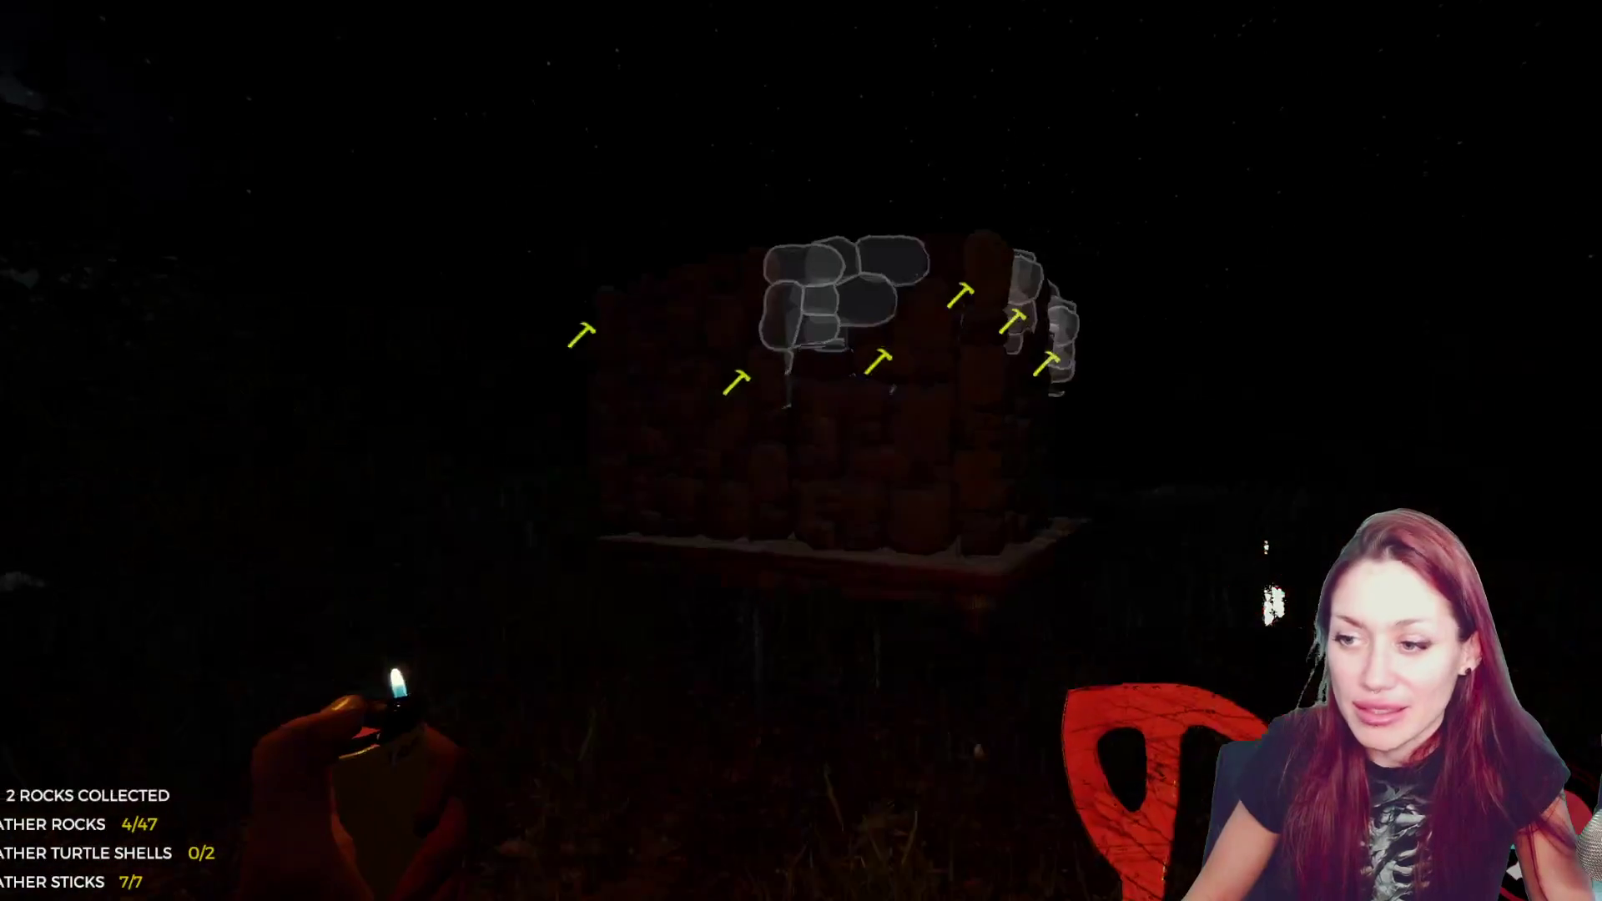
pyautogui.press('e')
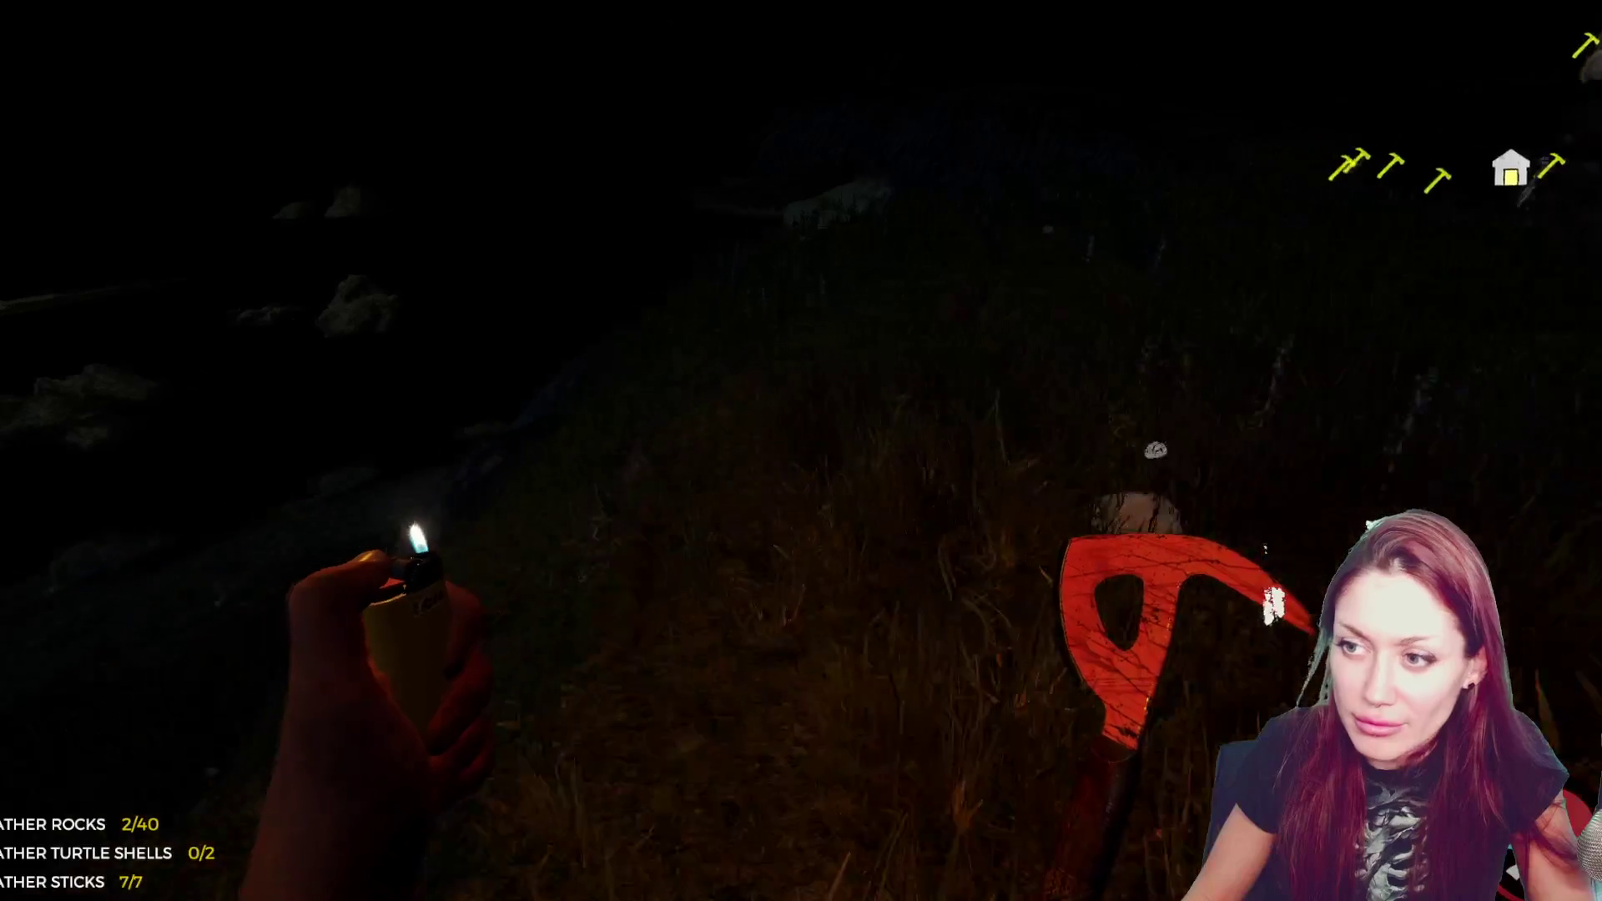
# - Collect three rocks and add them to the wall blueprint
pyautogui.press('e')
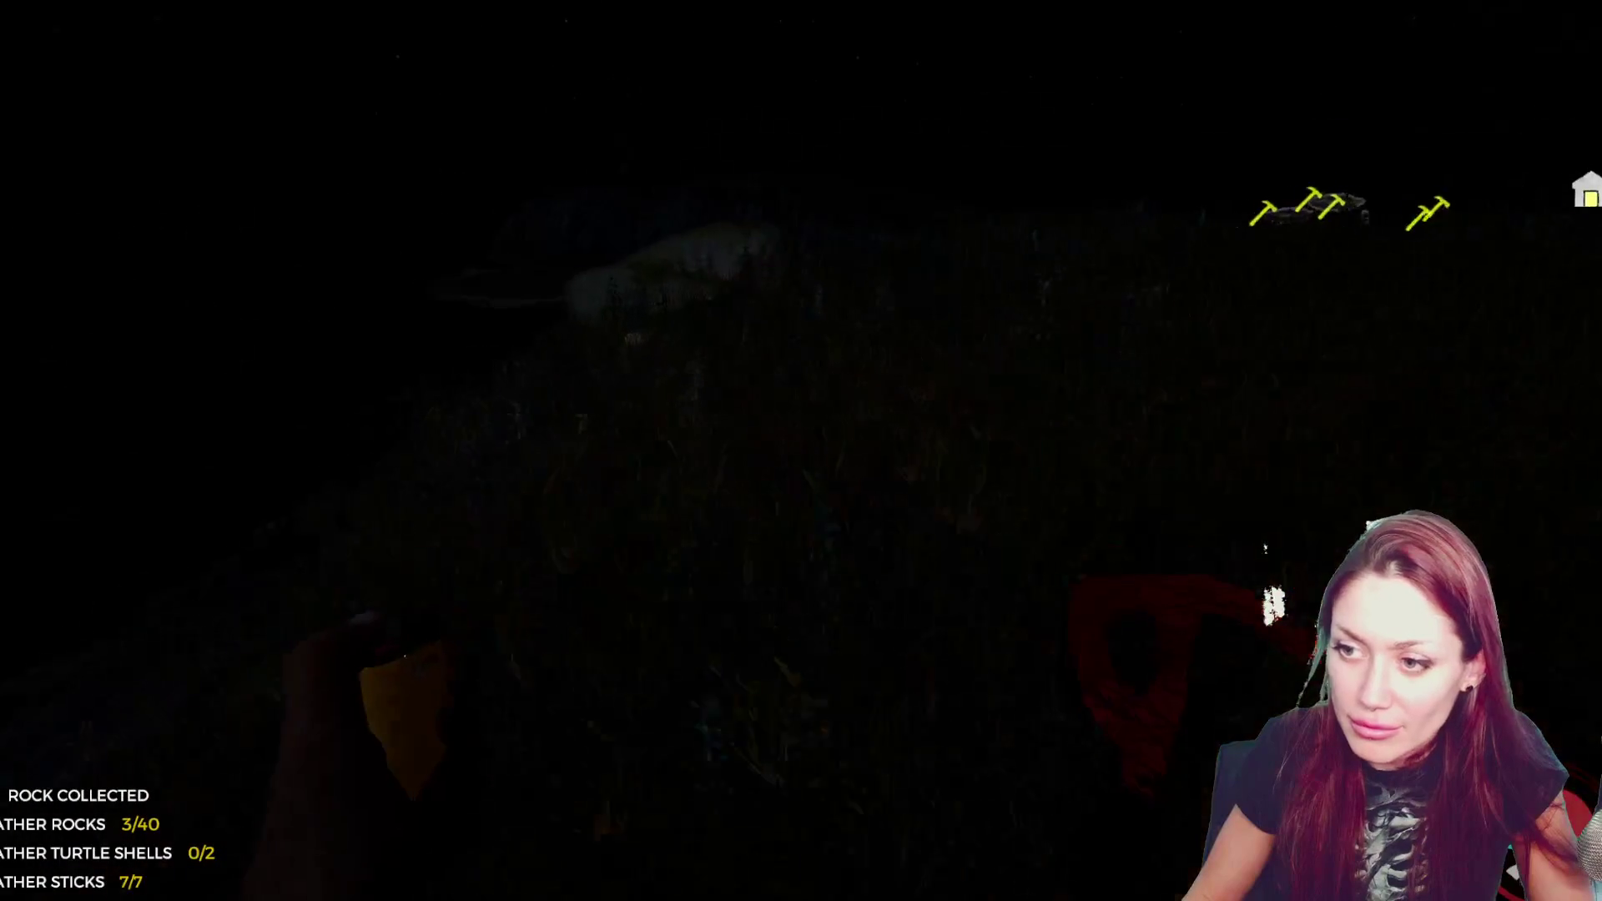
pyautogui.press('e')
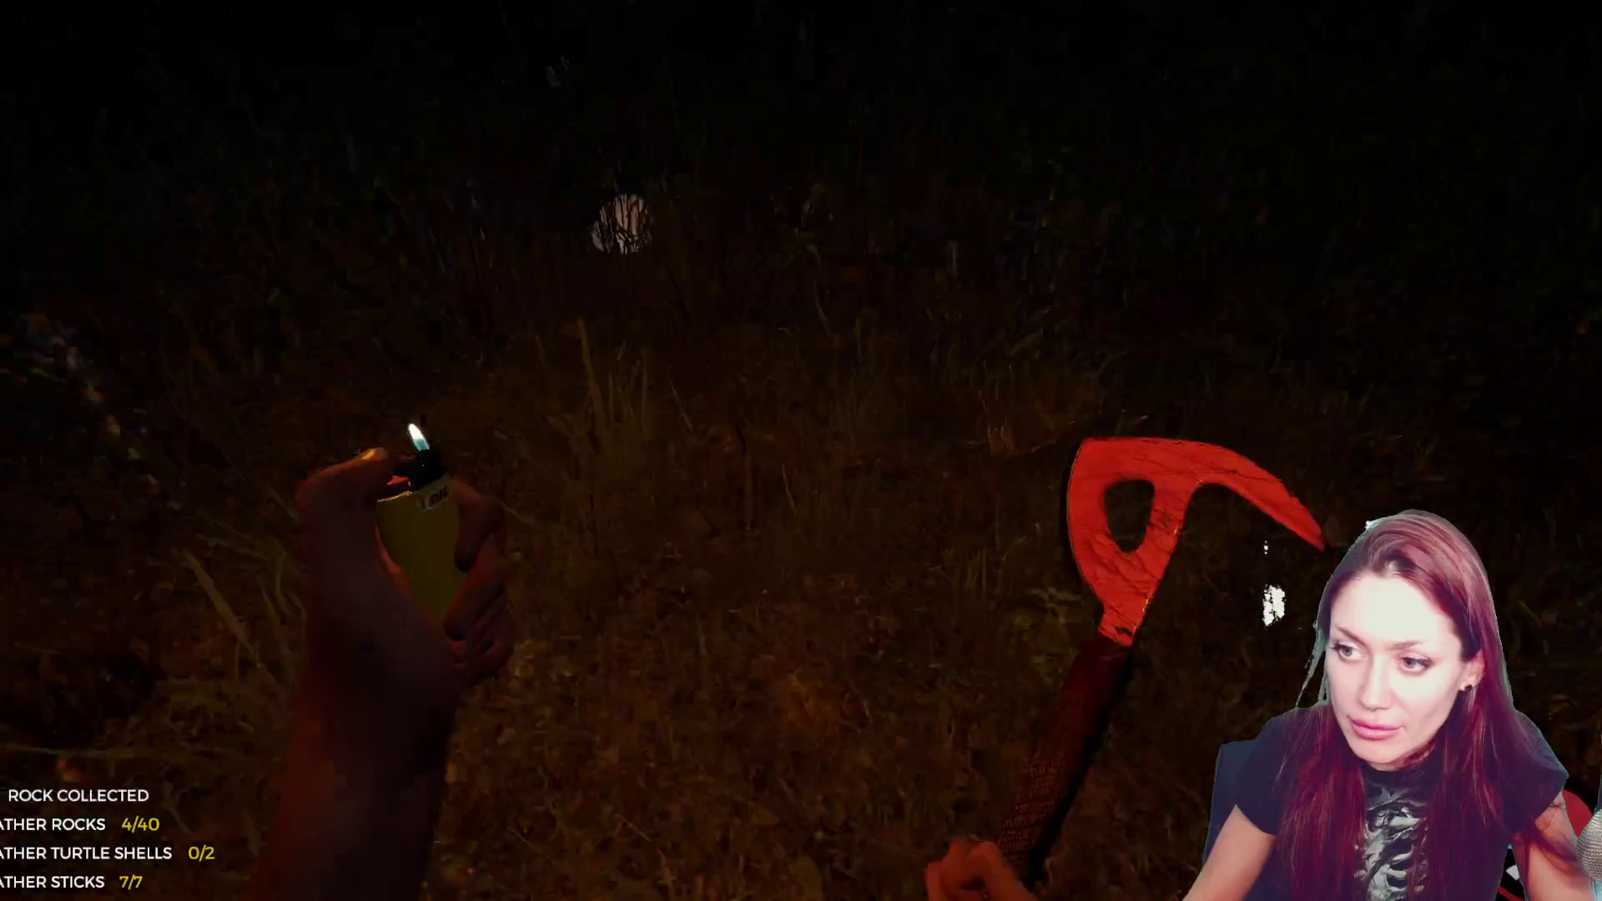
pyautogui.press('e')
pyautogui.press('e')
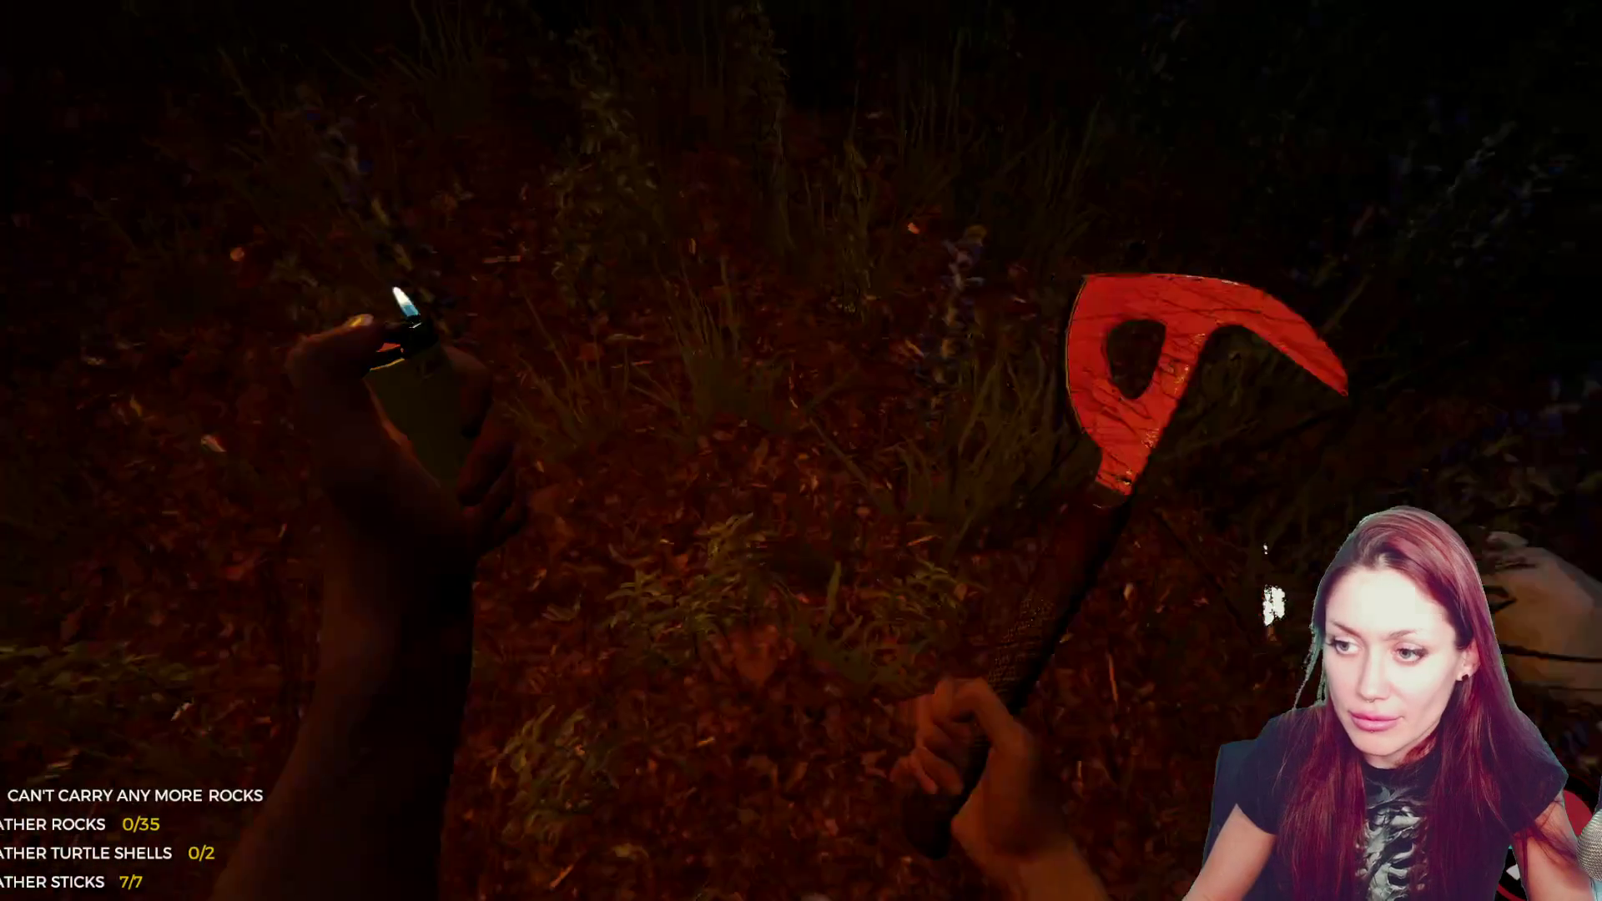
pyautogui.press('e')
pyautogui.press('e')
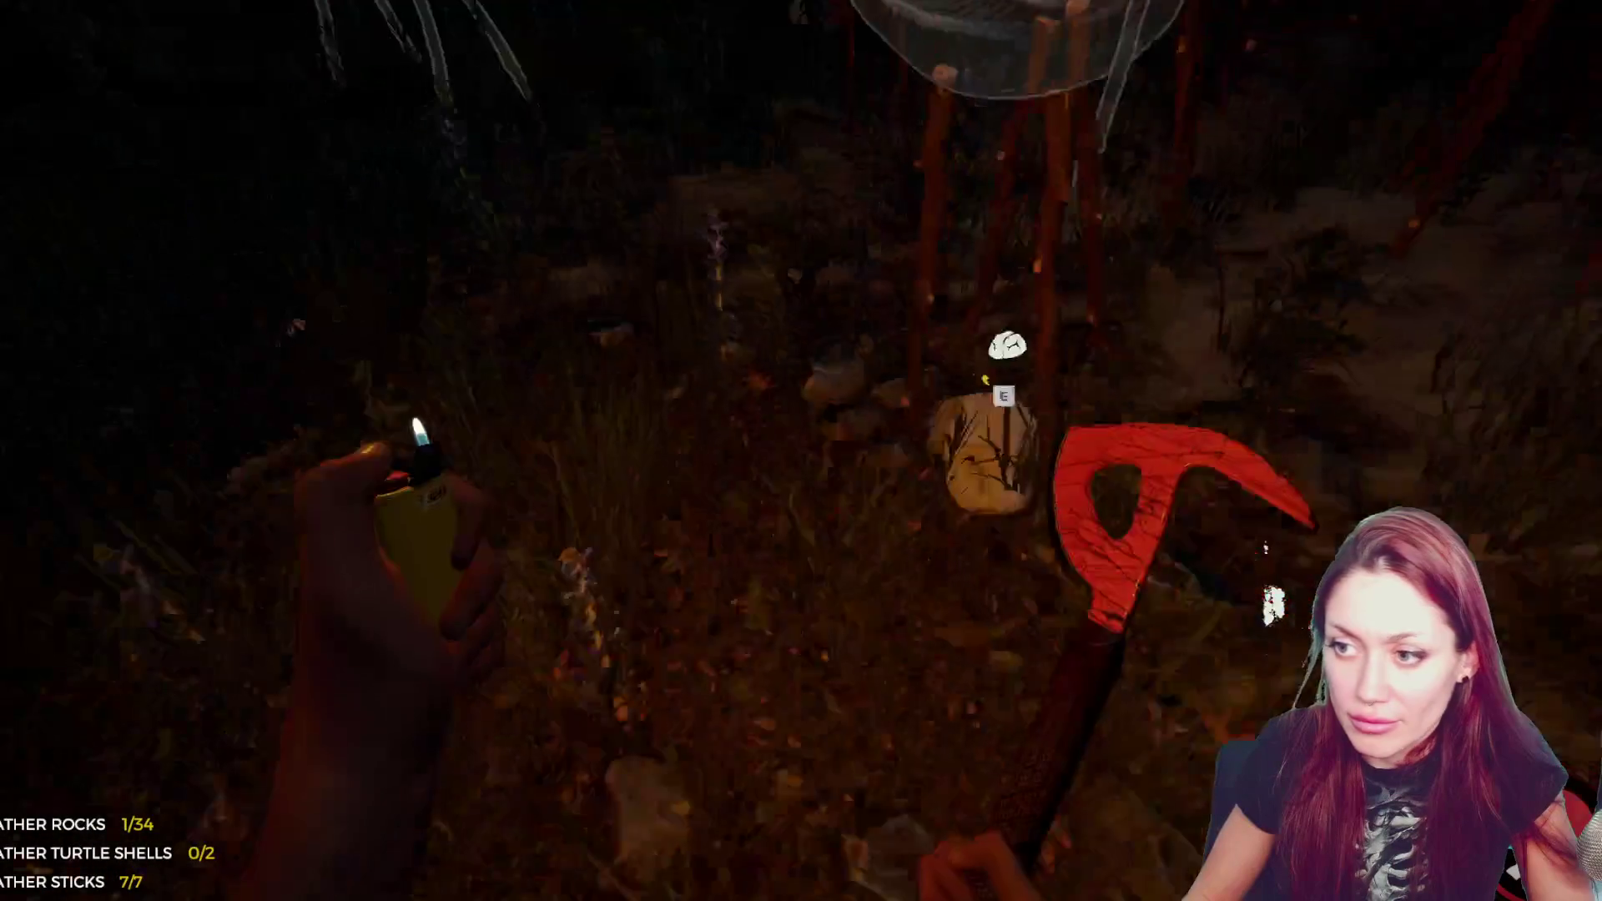
# - Gather a full load of five rocks from the grass and the wooden frame
pyautogui.press('e')
pyautogui.press('e')
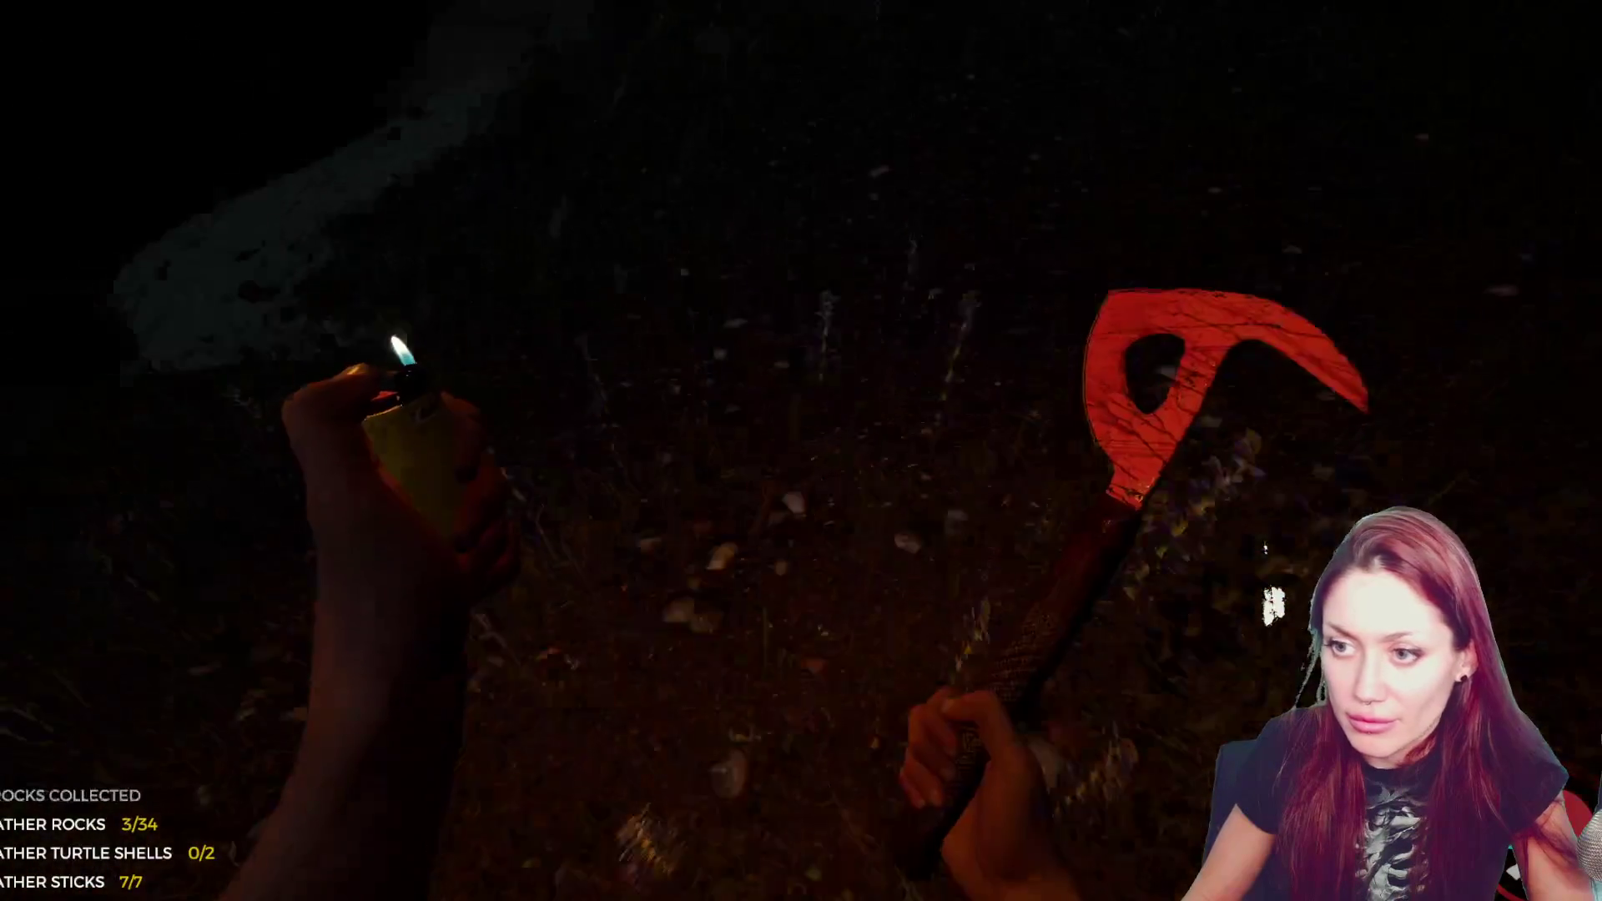
pyautogui.press('e')
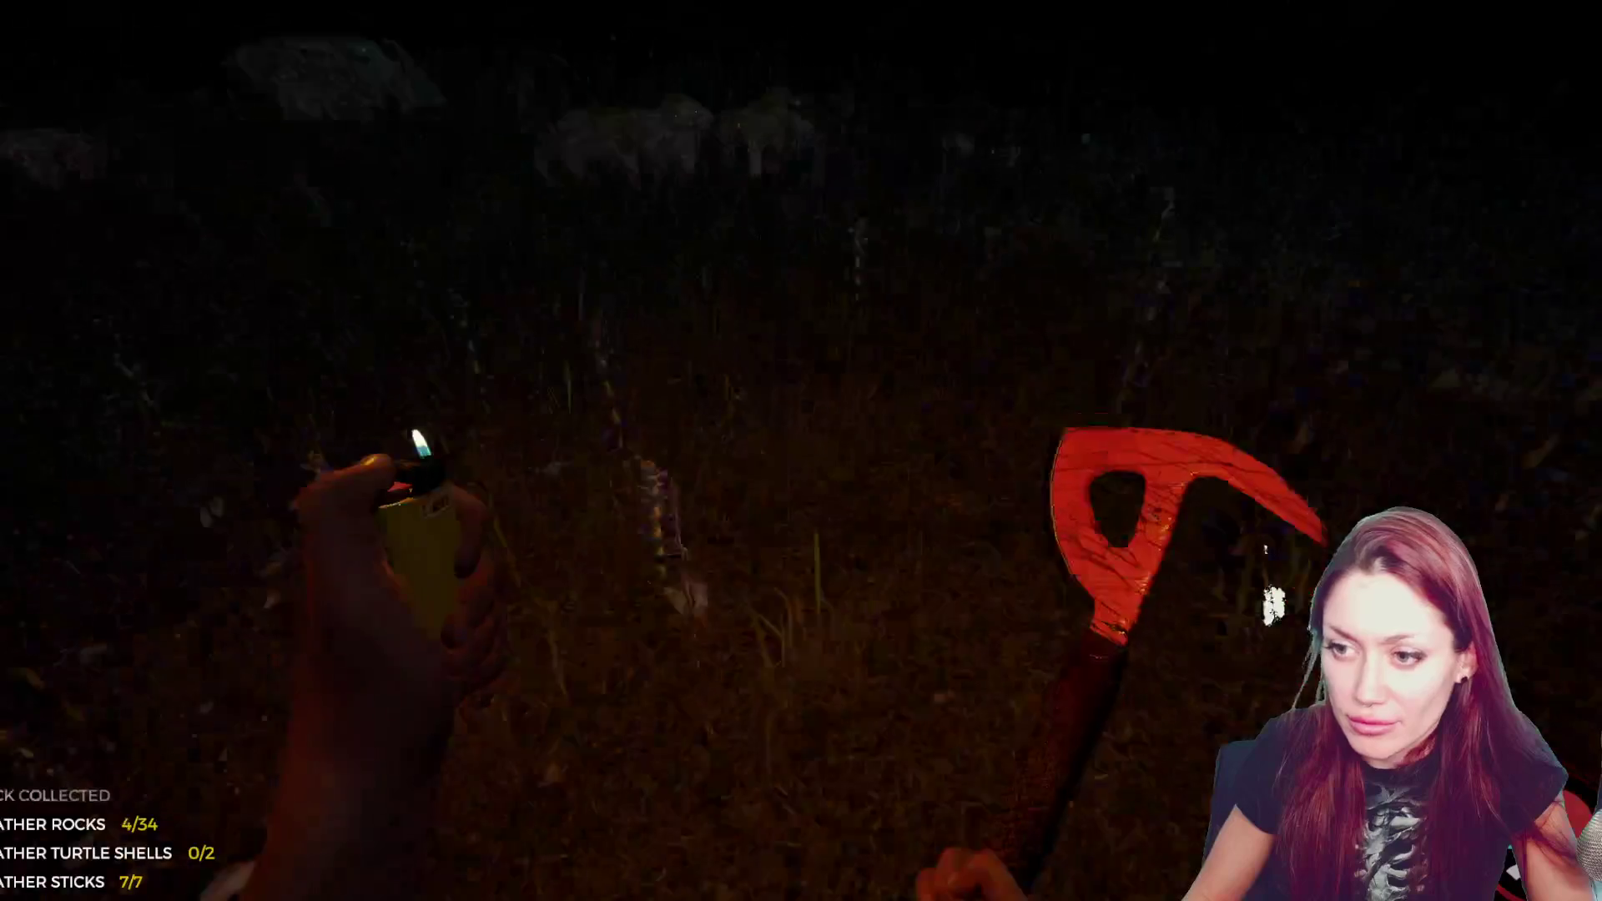
pyautogui.press('e')
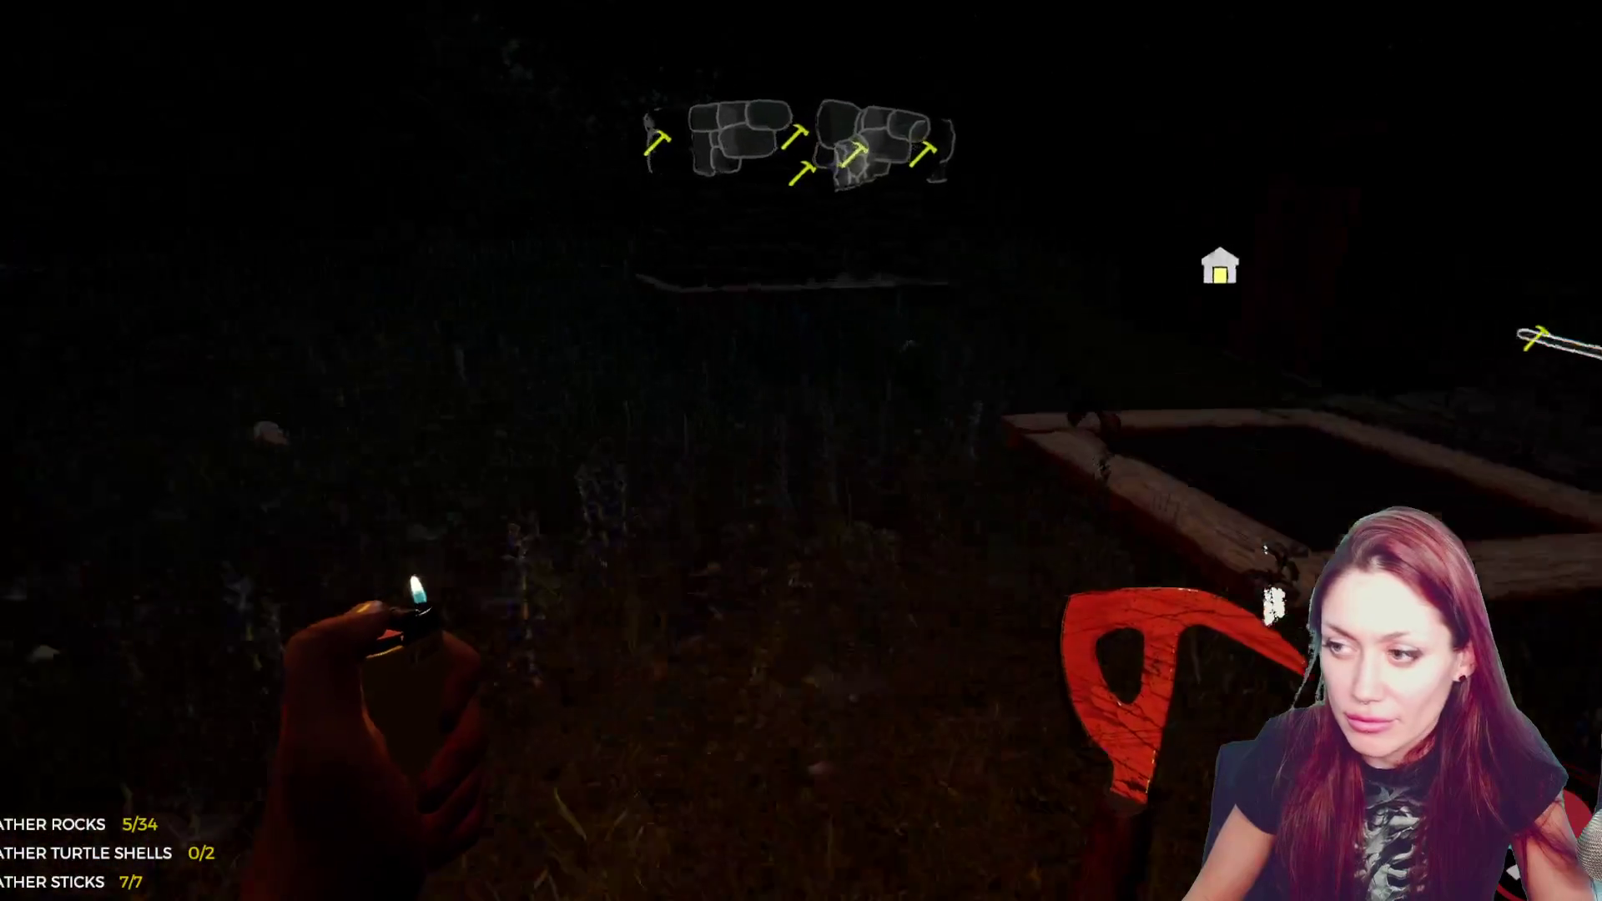
pyautogui.press('e')
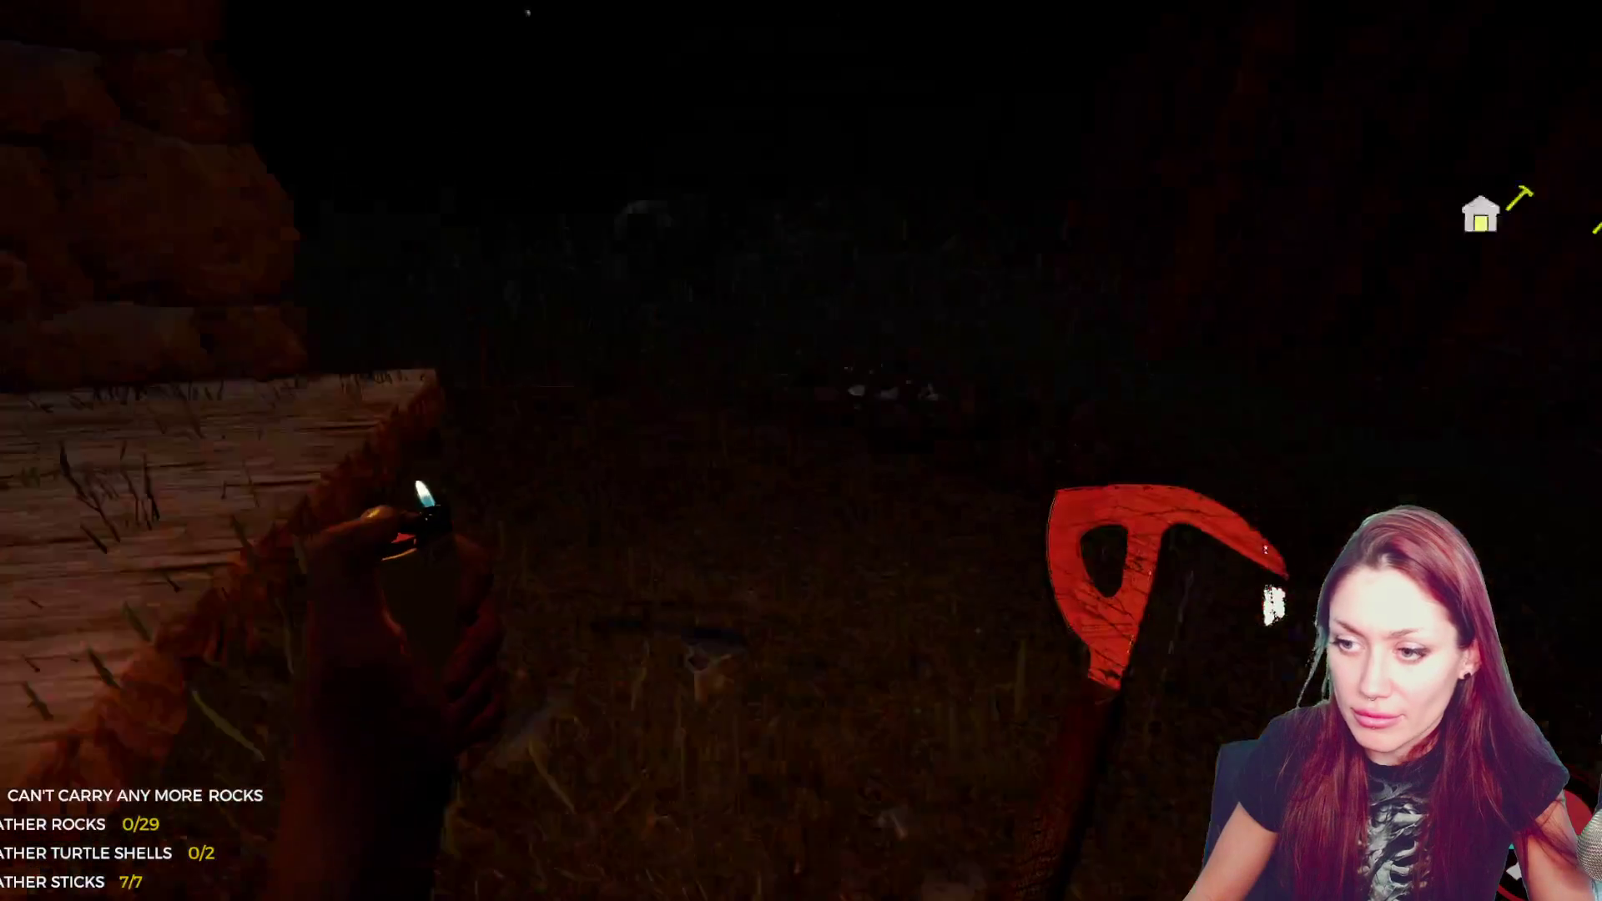
pyautogui.press('e')
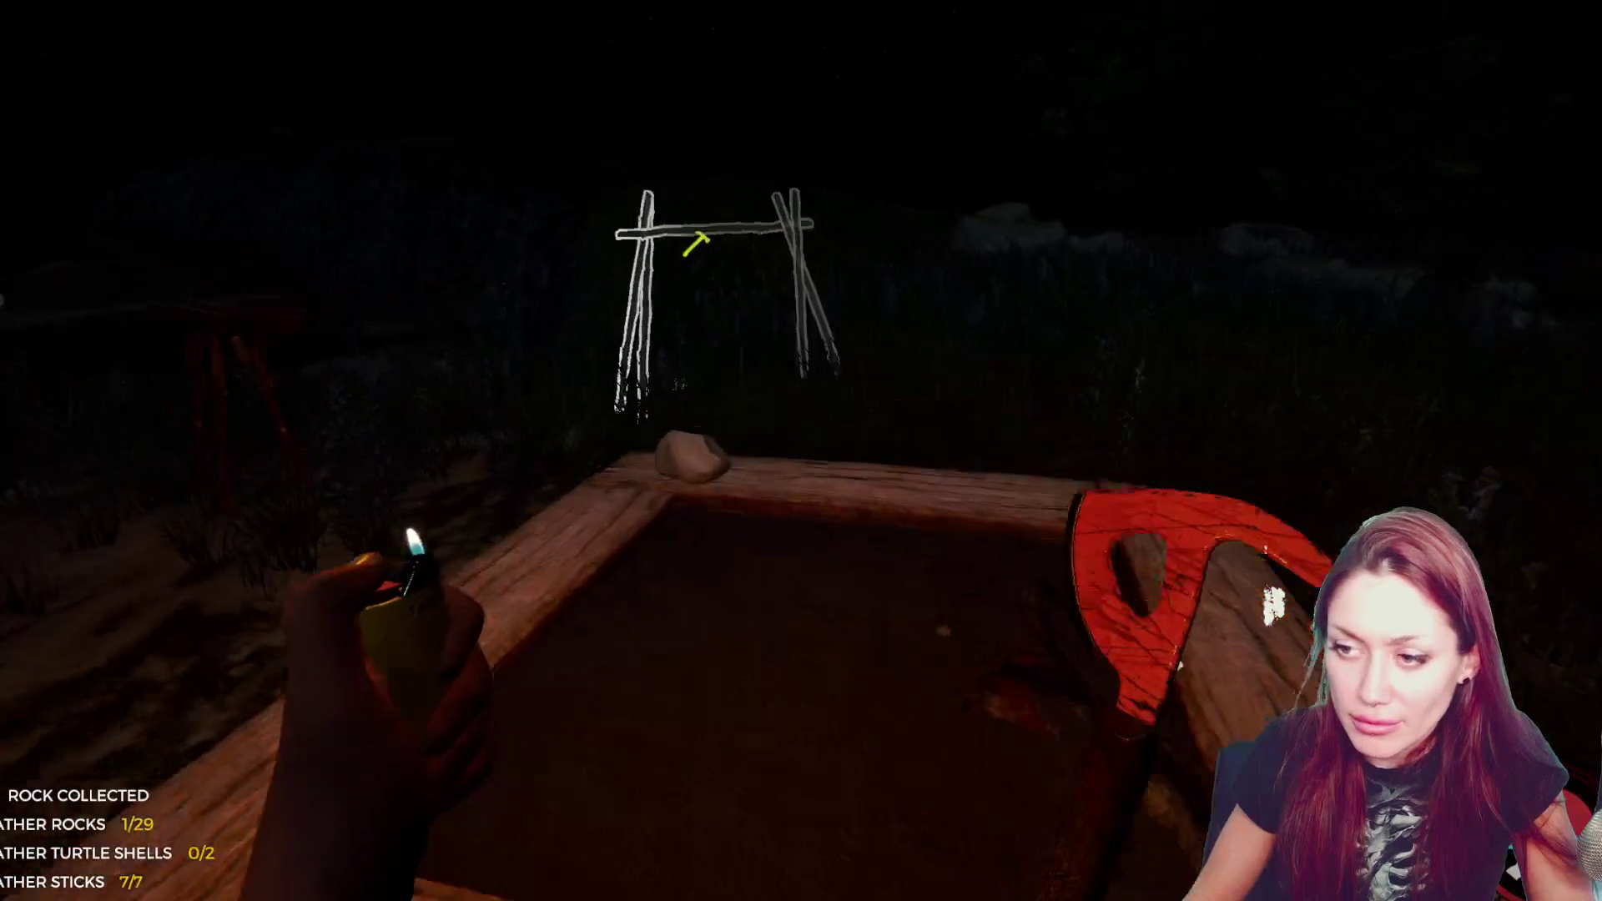
pyautogui.press('e')
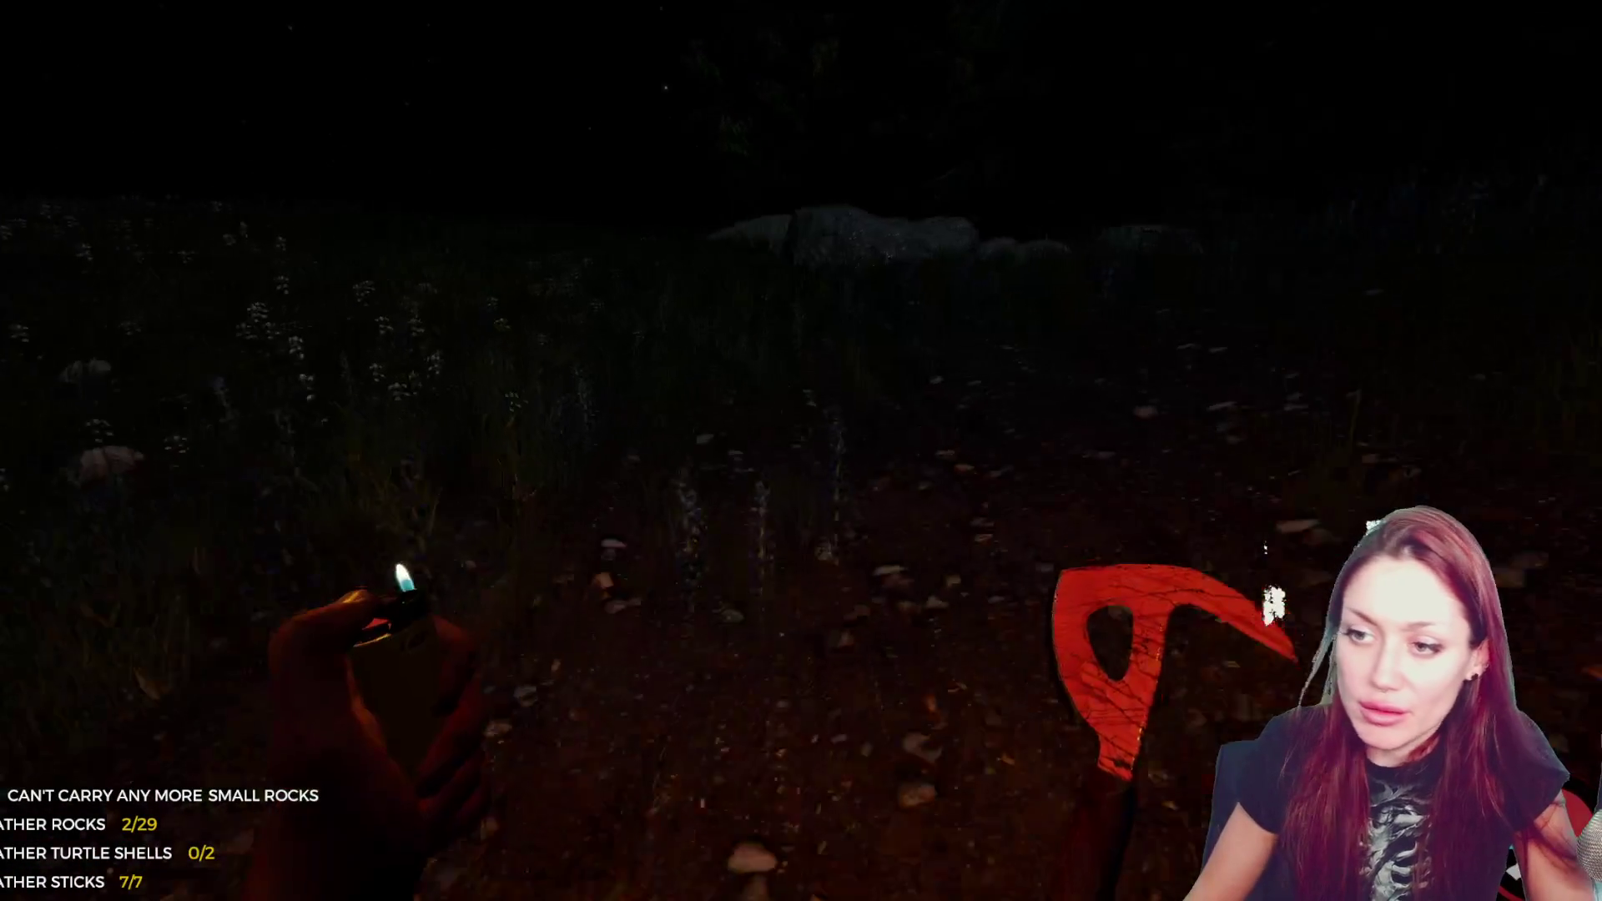
pyautogui.press('e')
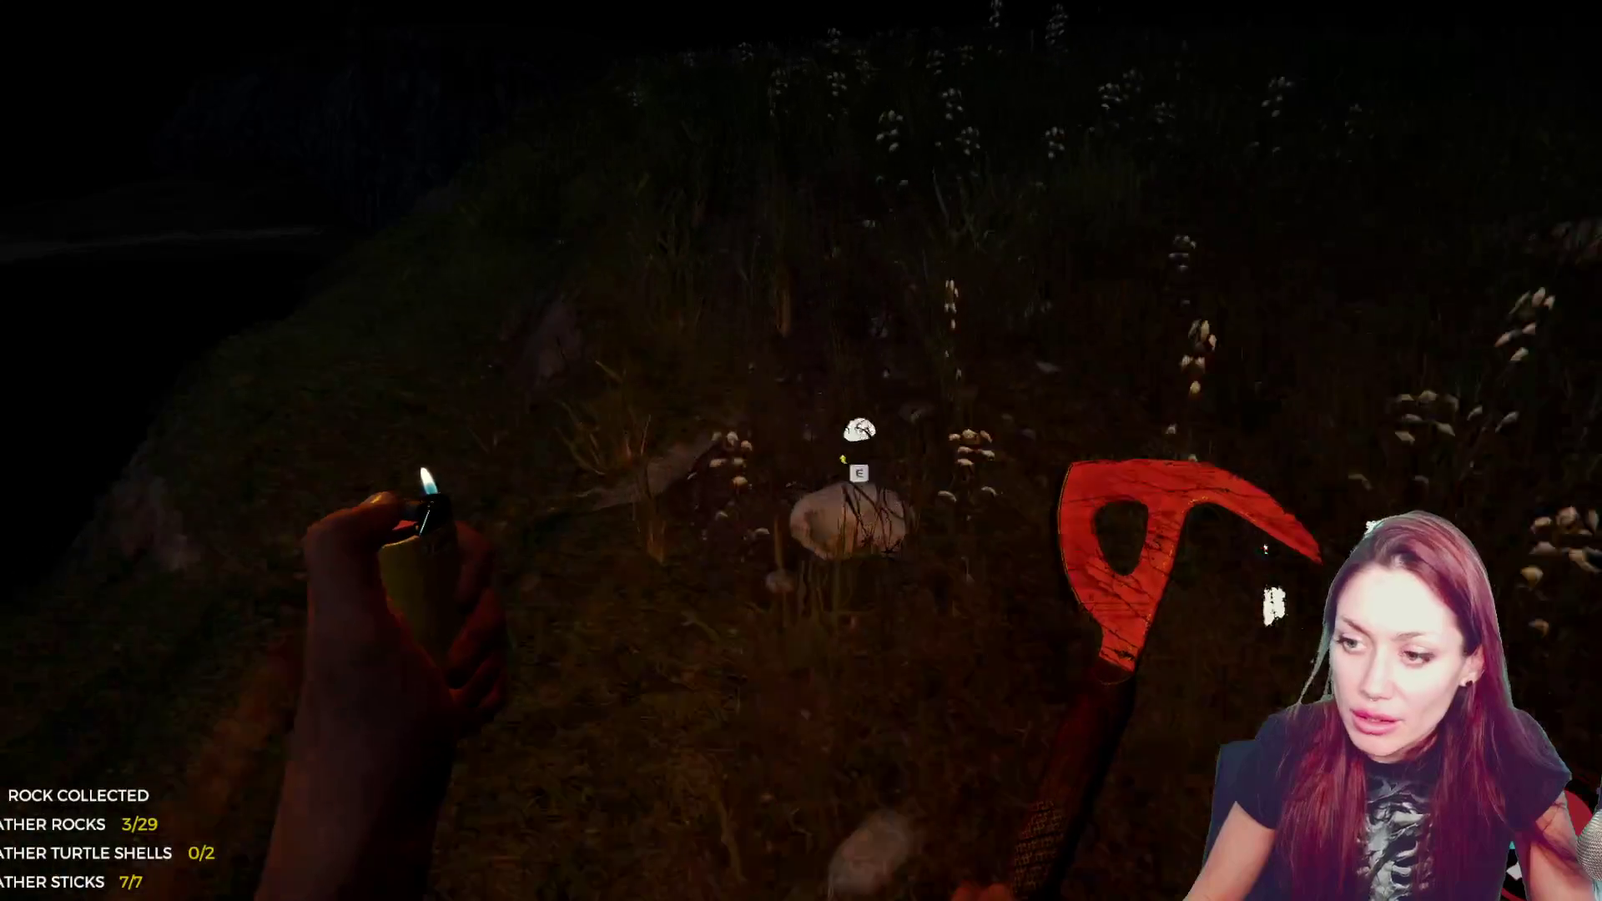
pyautogui.press('e')
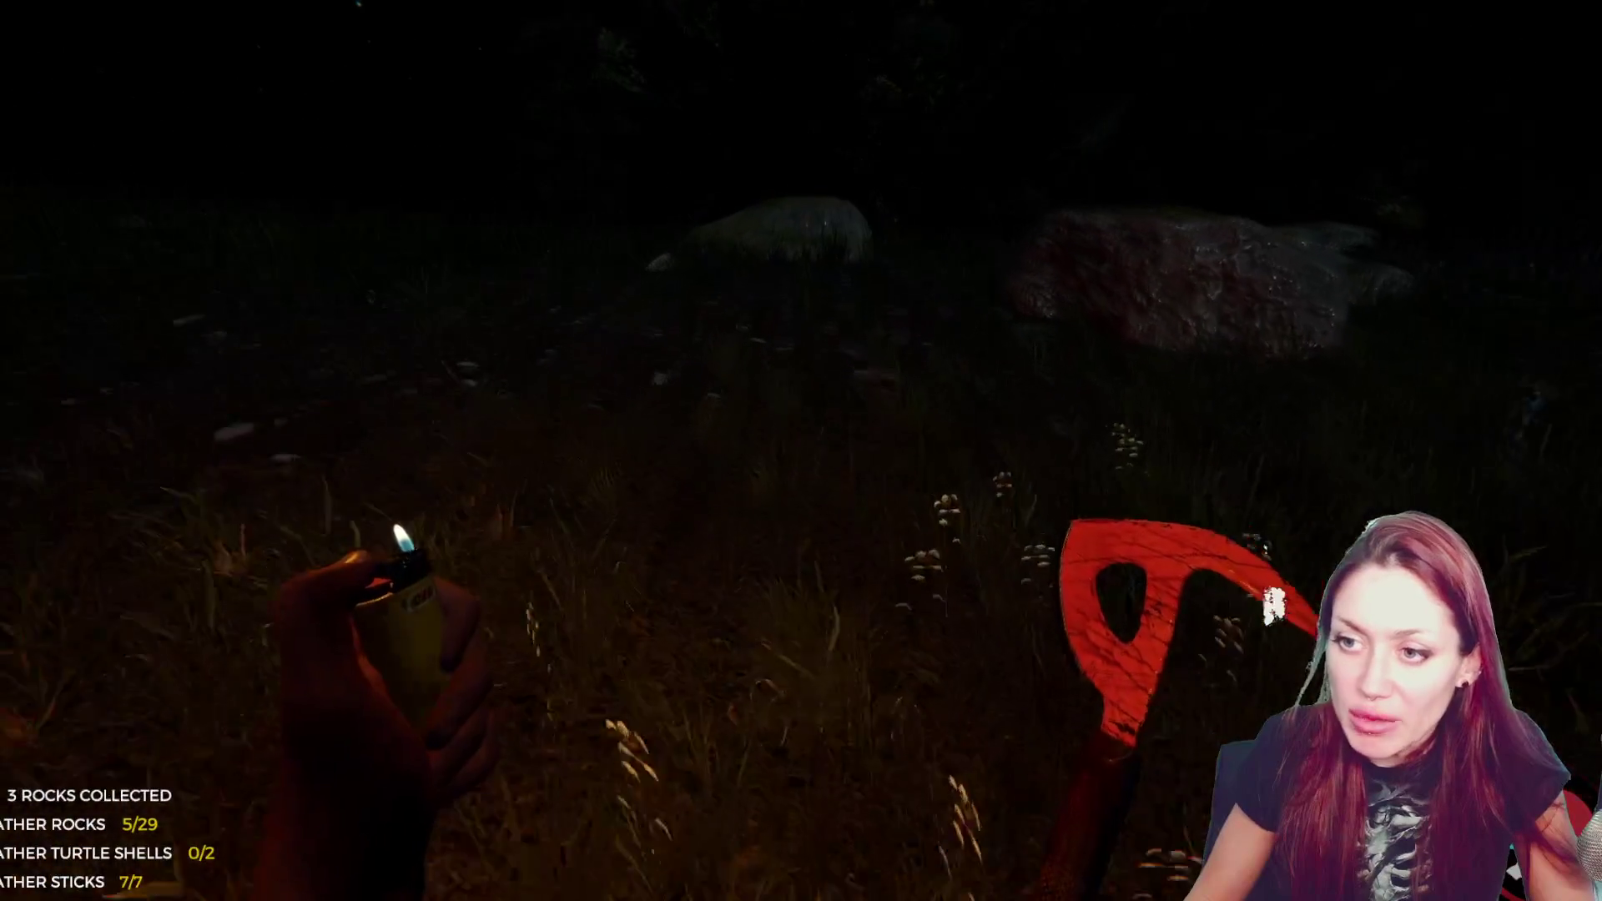
pyautogui.press('e')
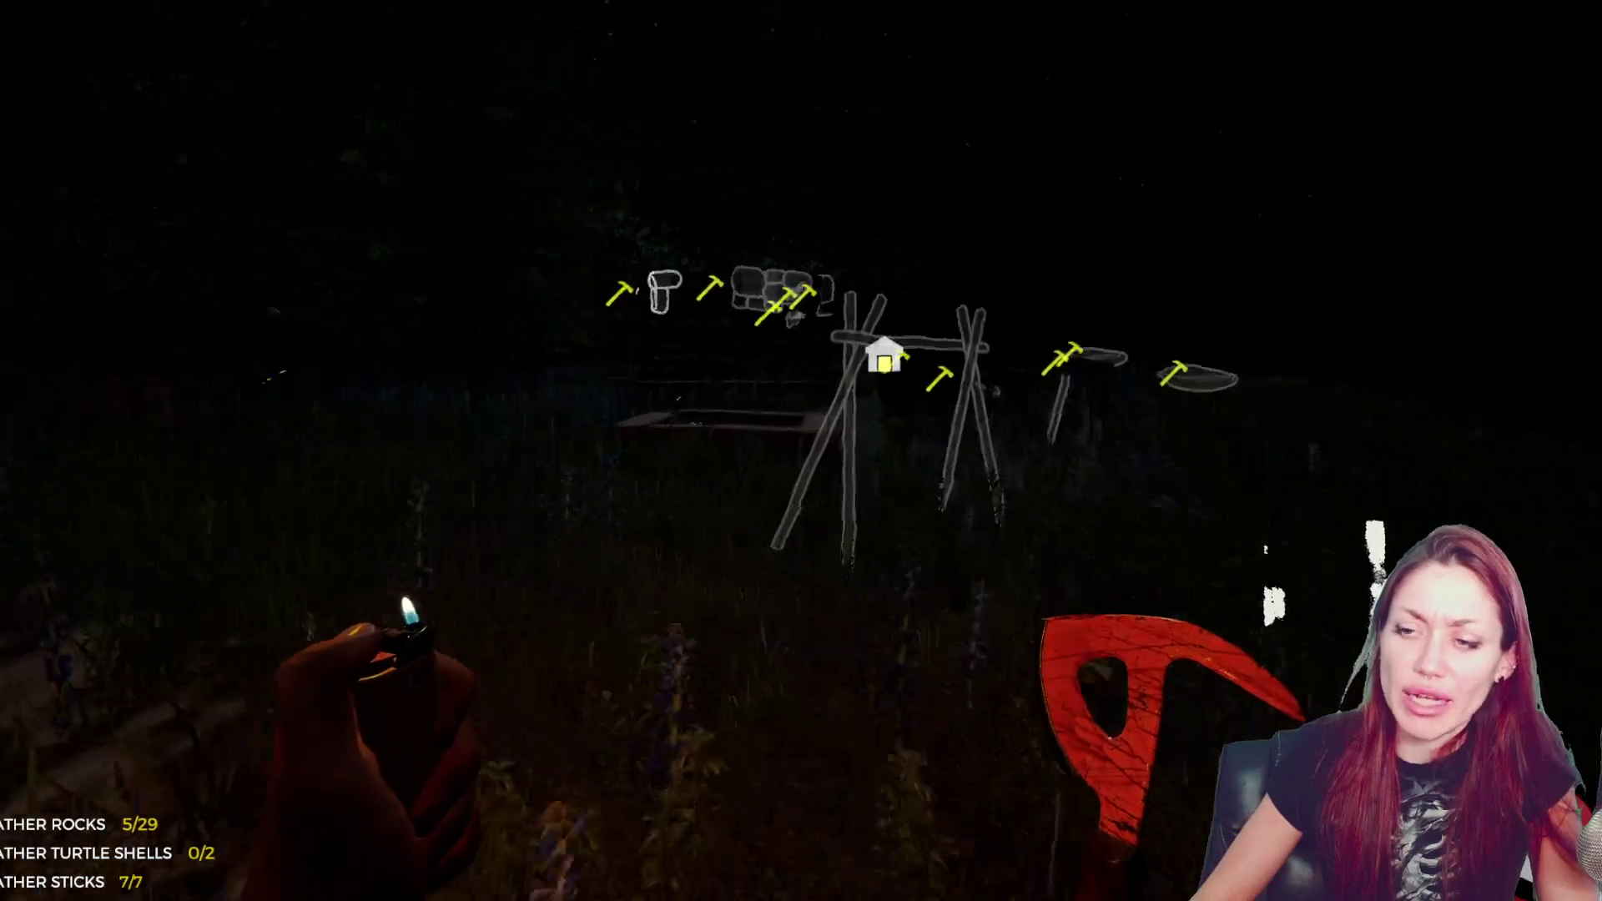
# - Place the carried load of rocks into the shelter's stone wall
pyautogui.press('w')
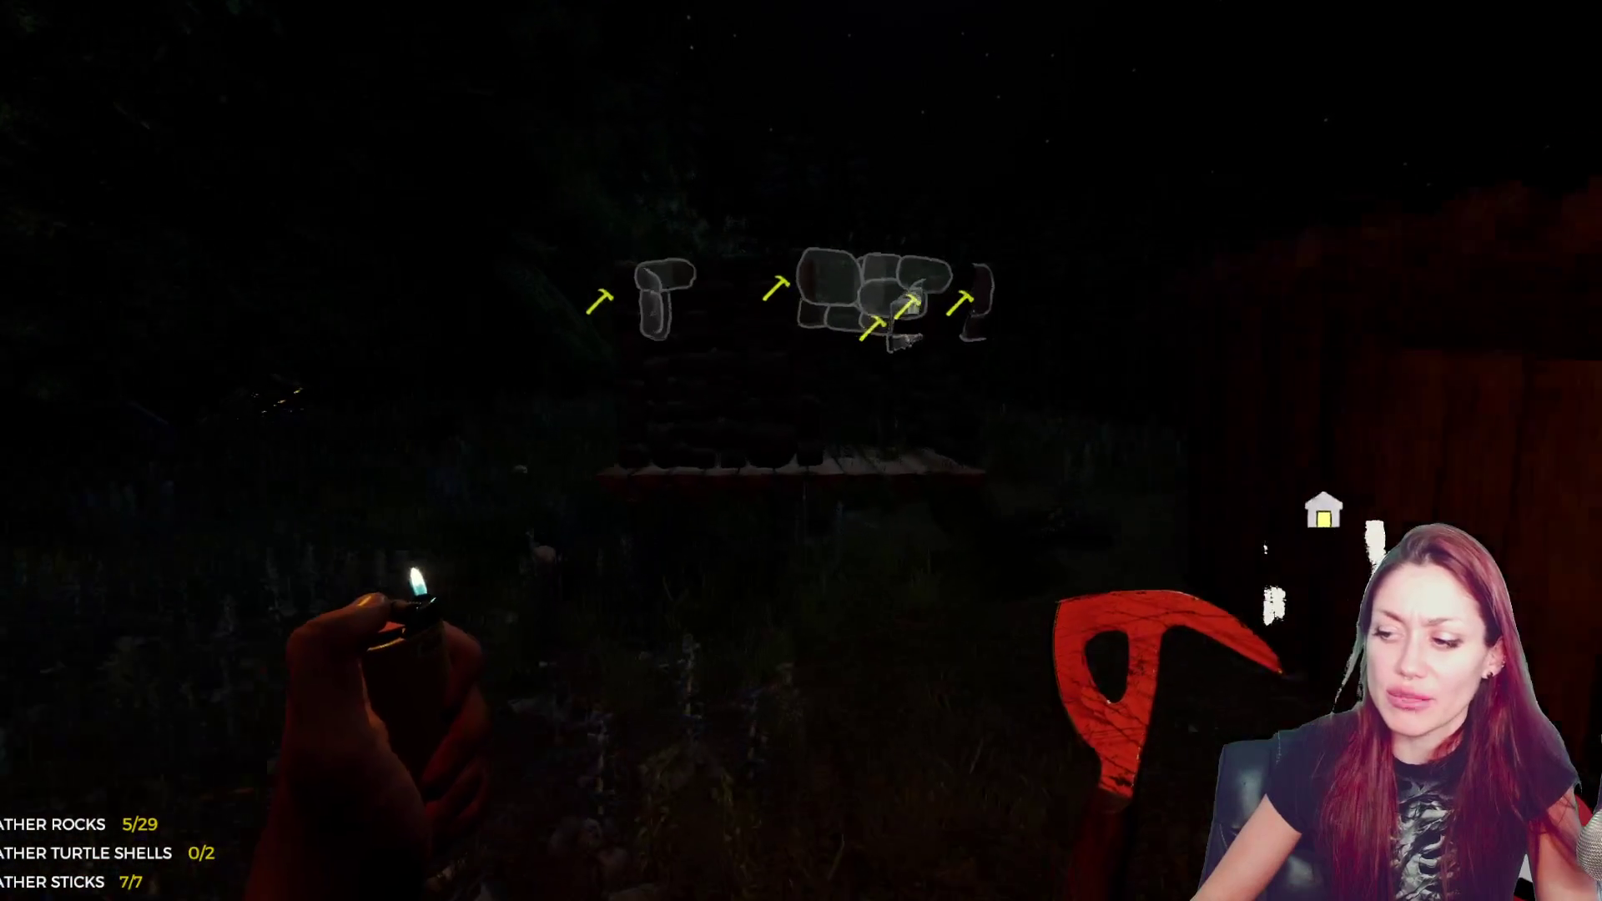
pyautogui.press('w')
pyautogui.press('e')
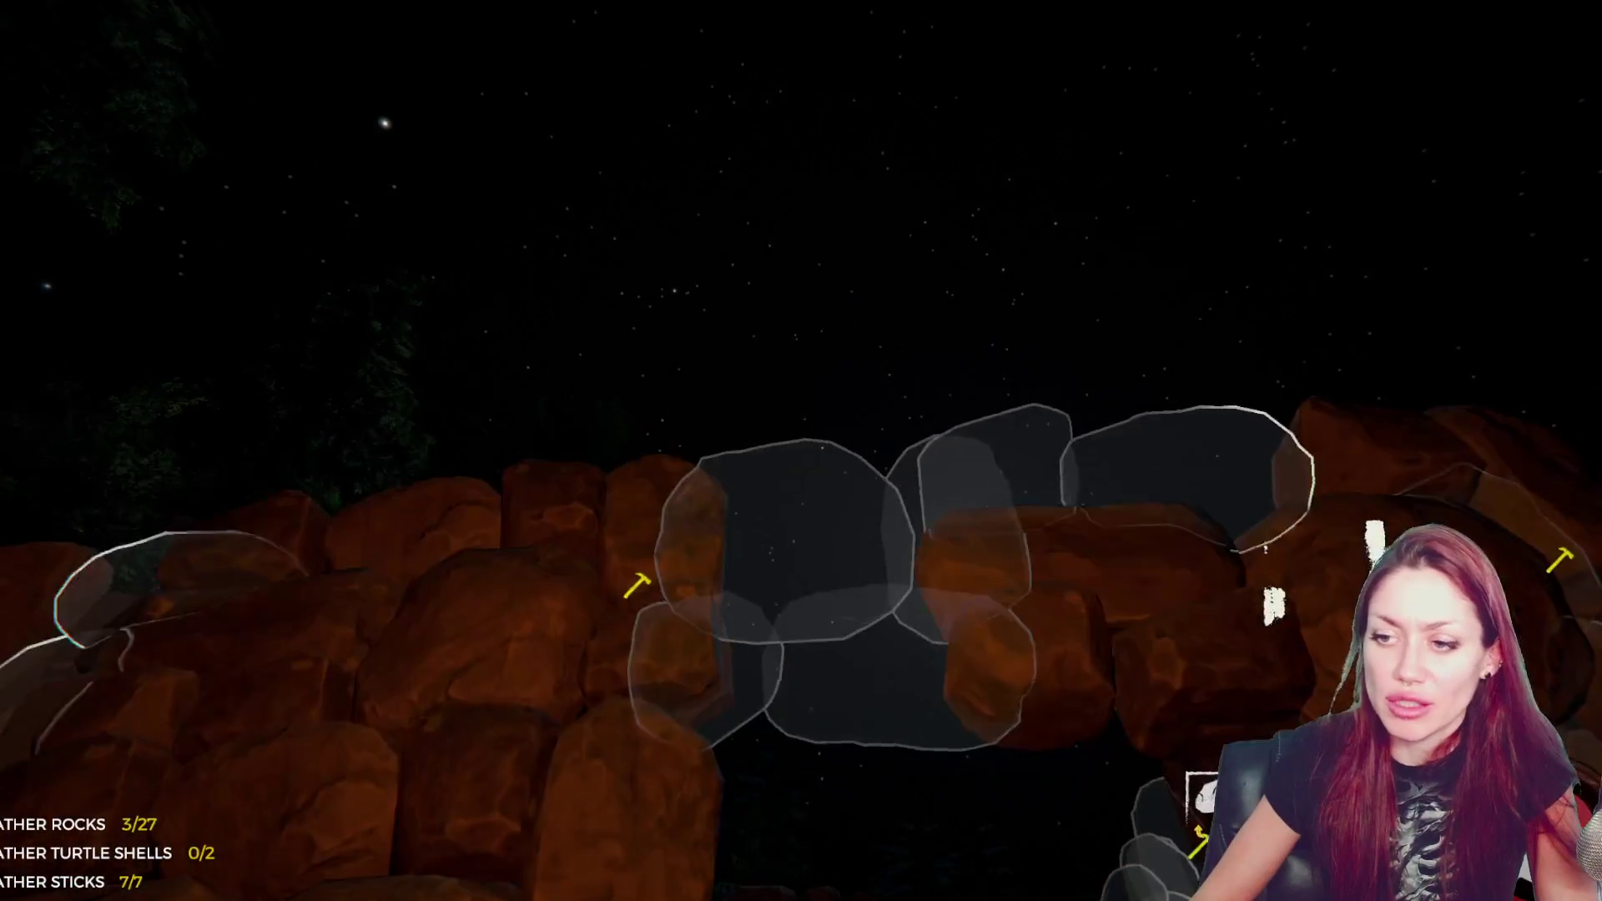
pyautogui.press('w')
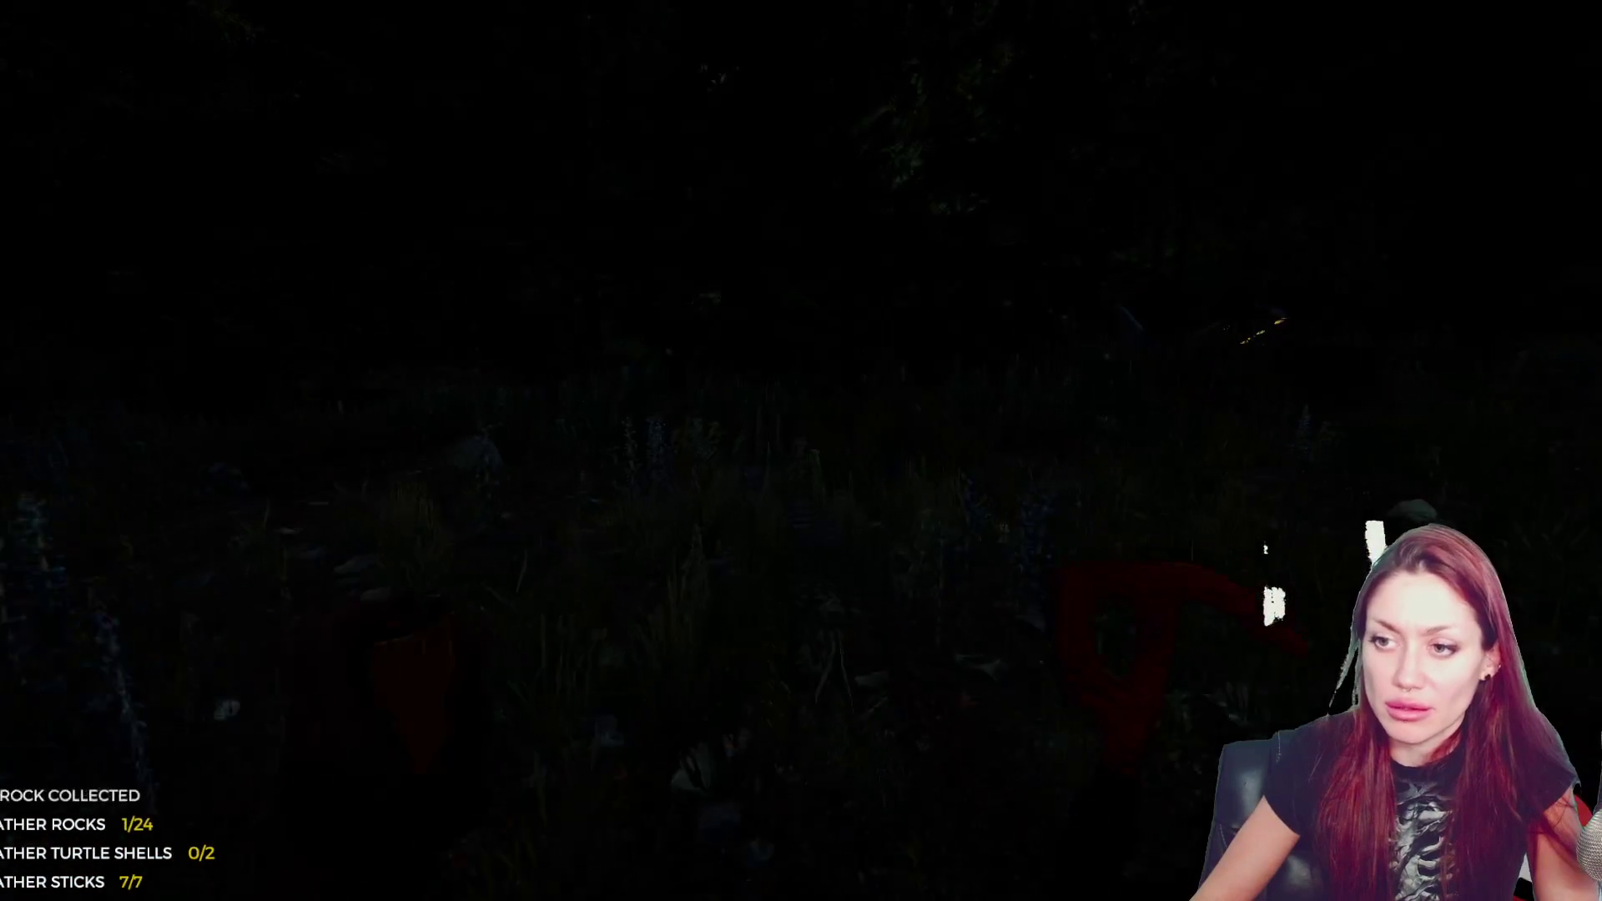
# - Light the lighter, gather more rocks and add them until 17 remain needed
pyautogui.press('f')
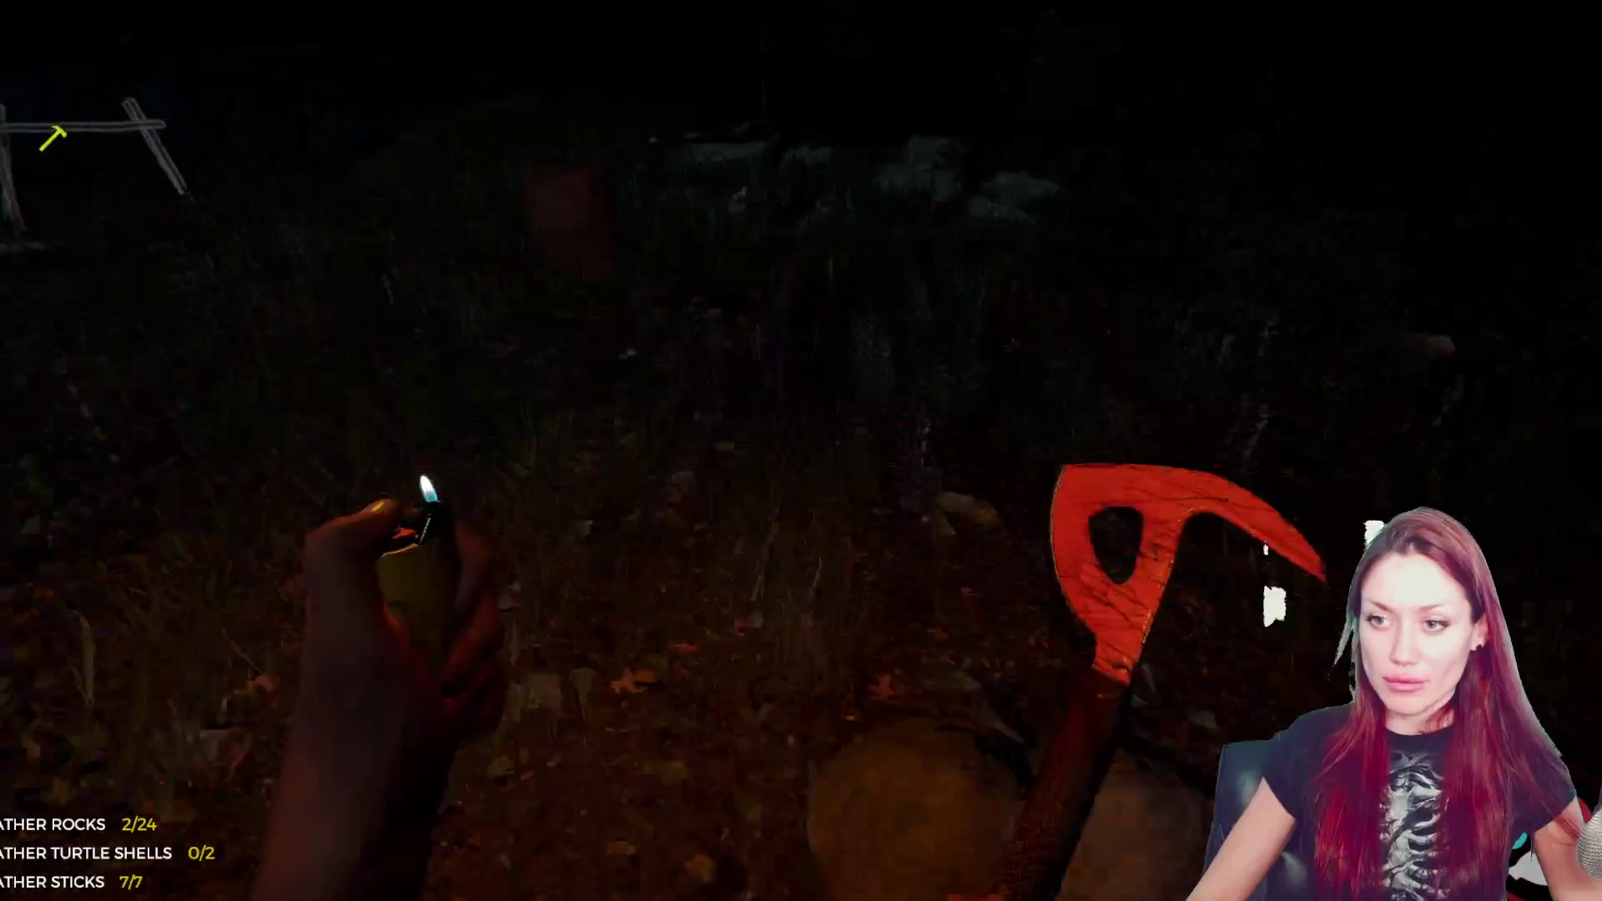
pyautogui.press('e')
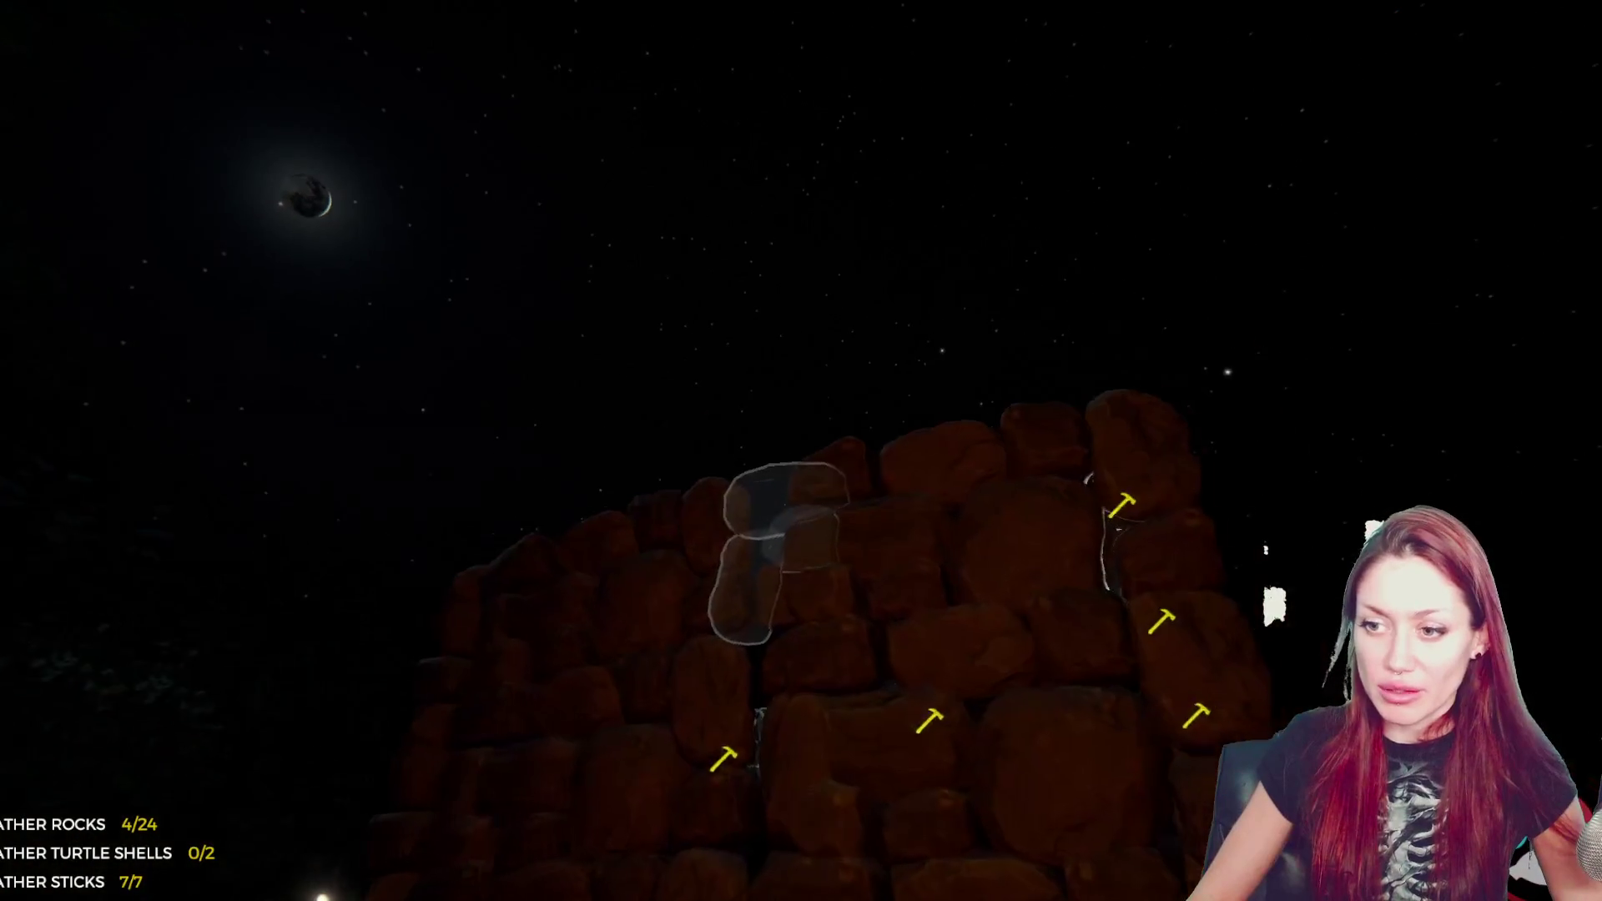
pyautogui.press('e')
pyautogui.press('e')
pyautogui.press('e')
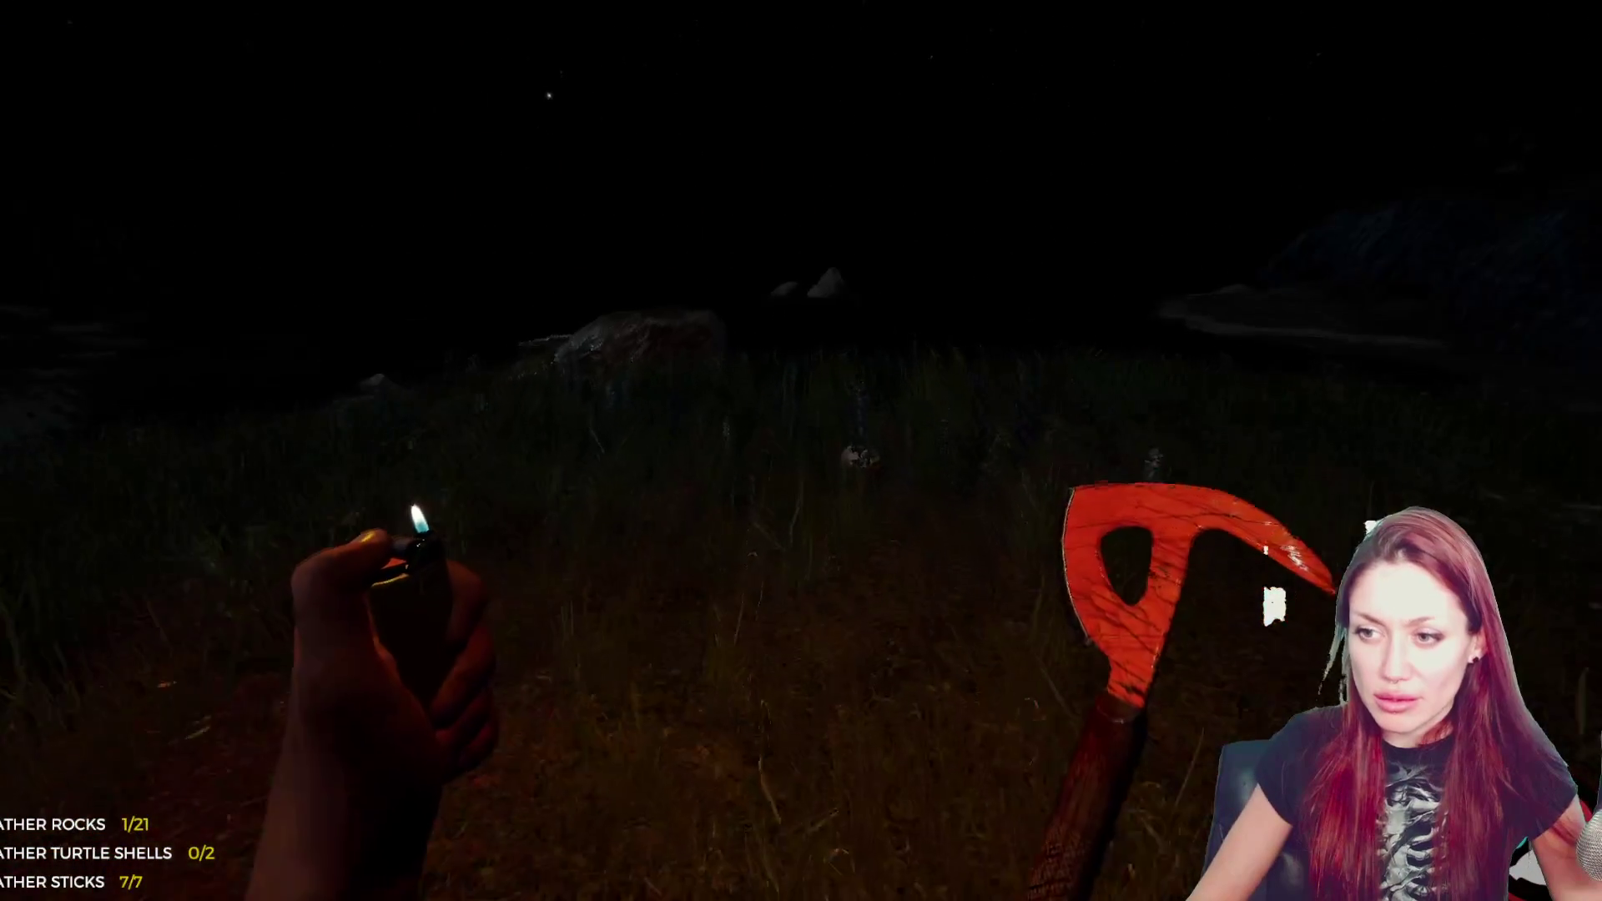
pyautogui.press('e')
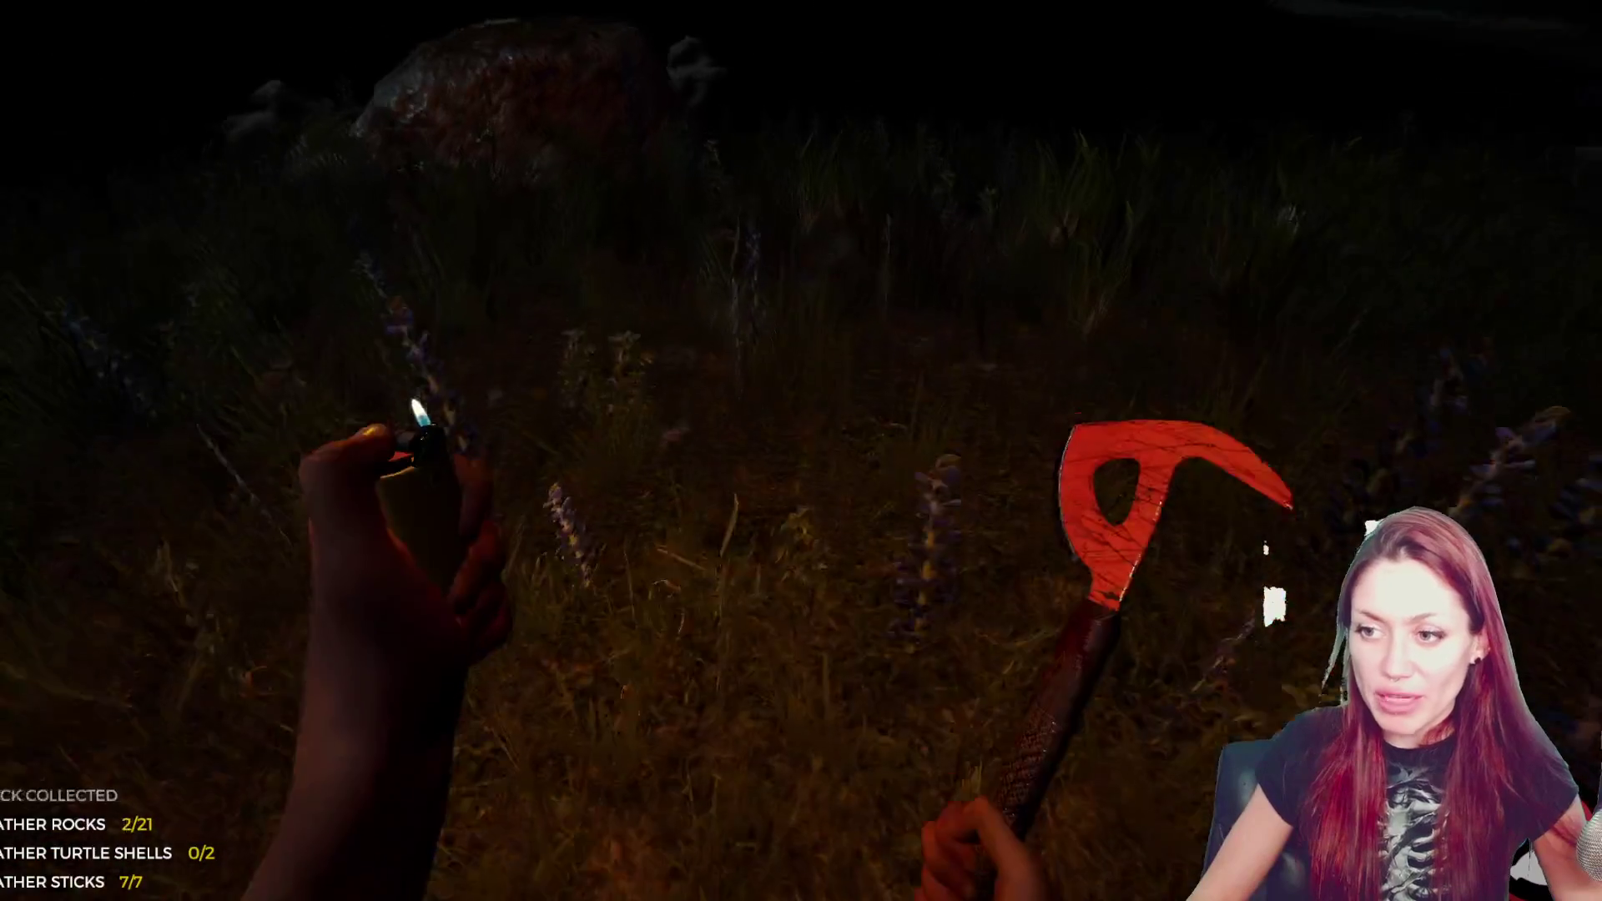
pyautogui.press('e')
pyautogui.press('e')
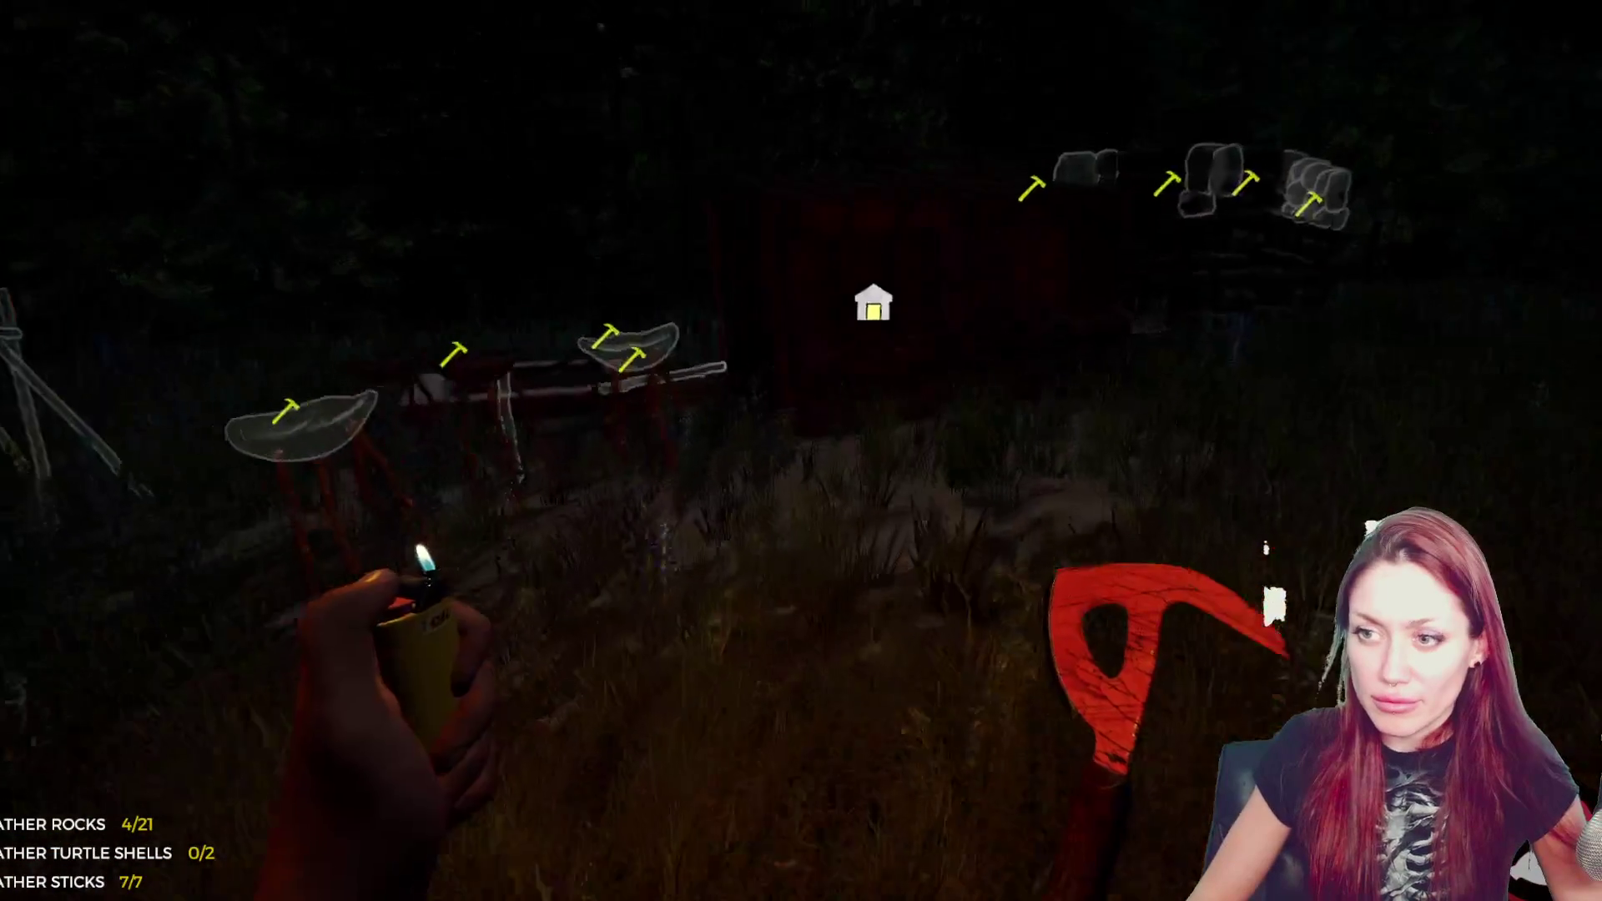
pyautogui.press('w')
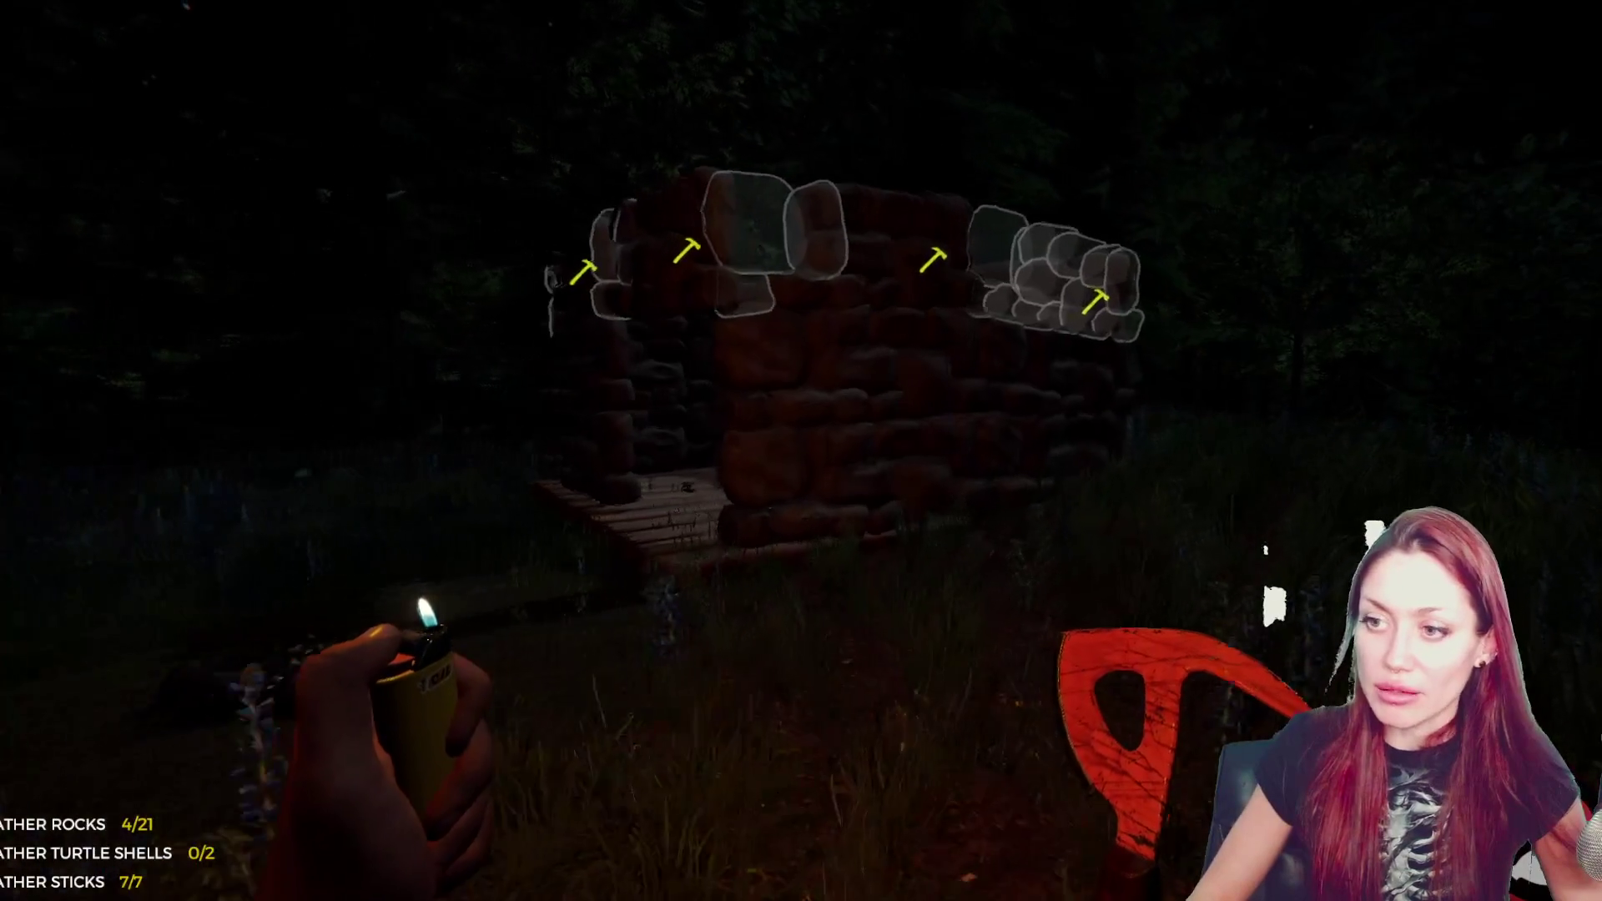
pyautogui.press('e')
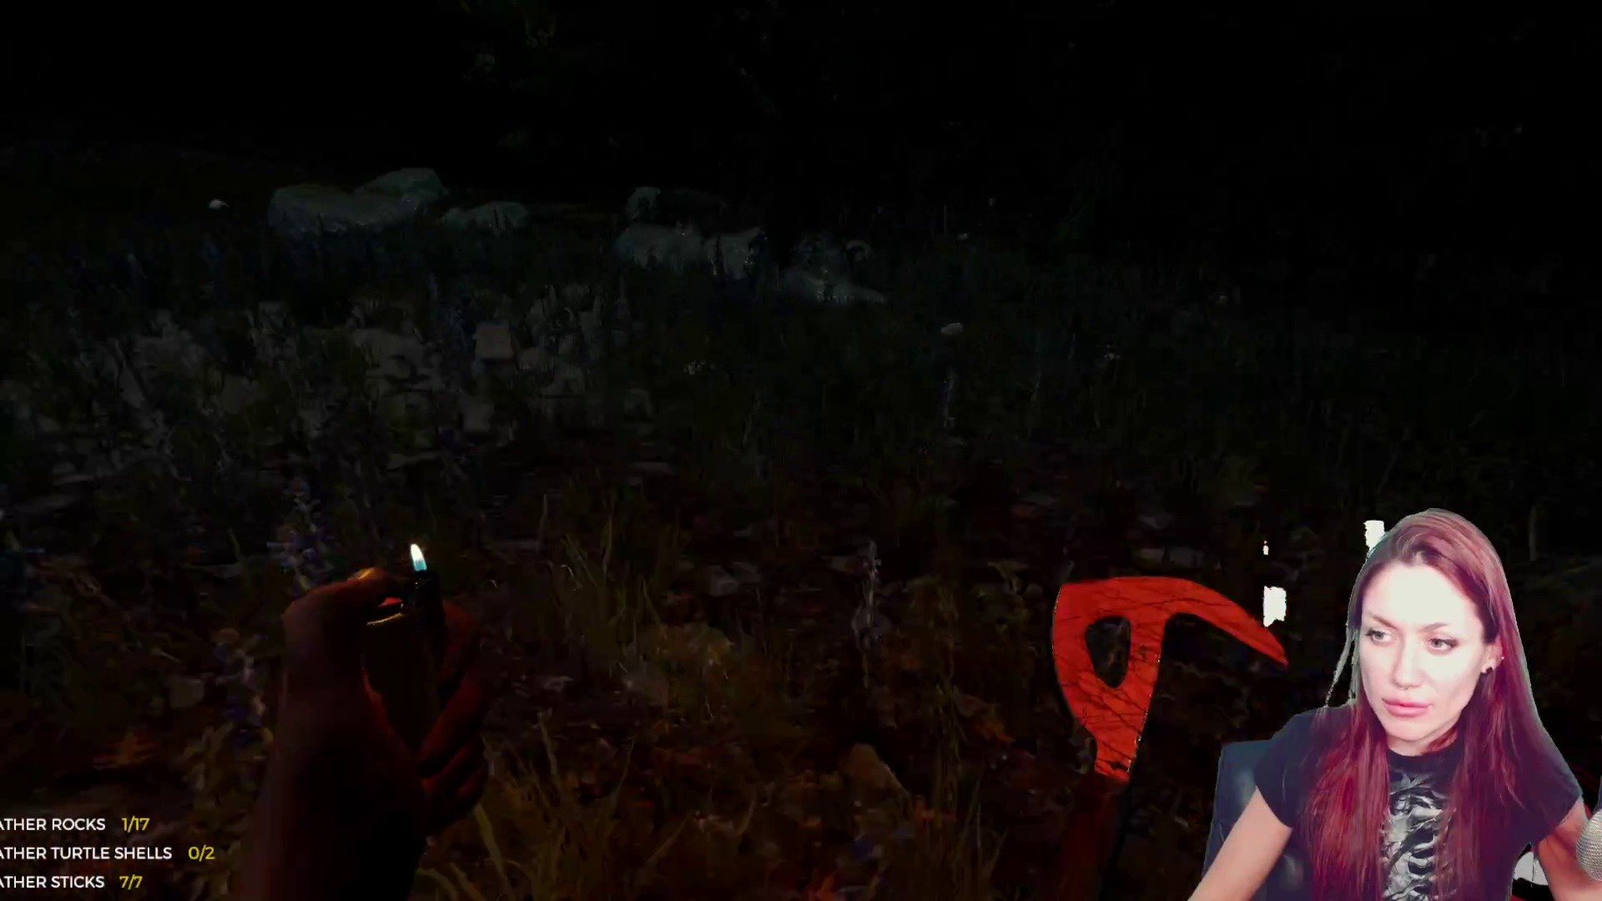
# - Gather rocks and a leaf, then add a rock to the stone wall blueprint
pyautogui.press('e')
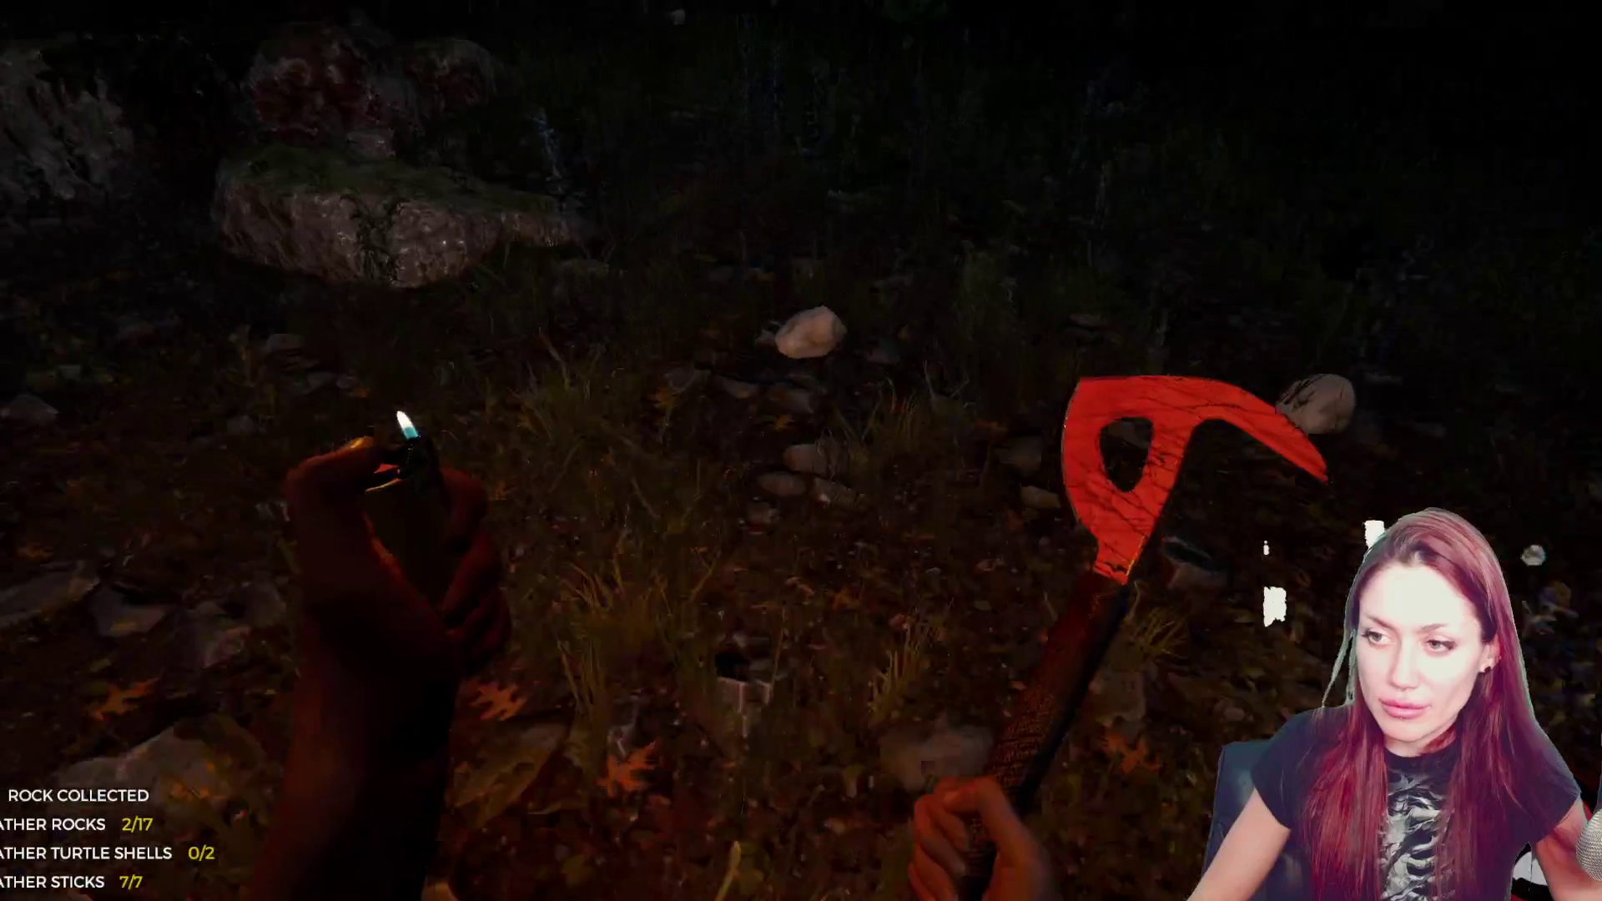
pyautogui.press('e')
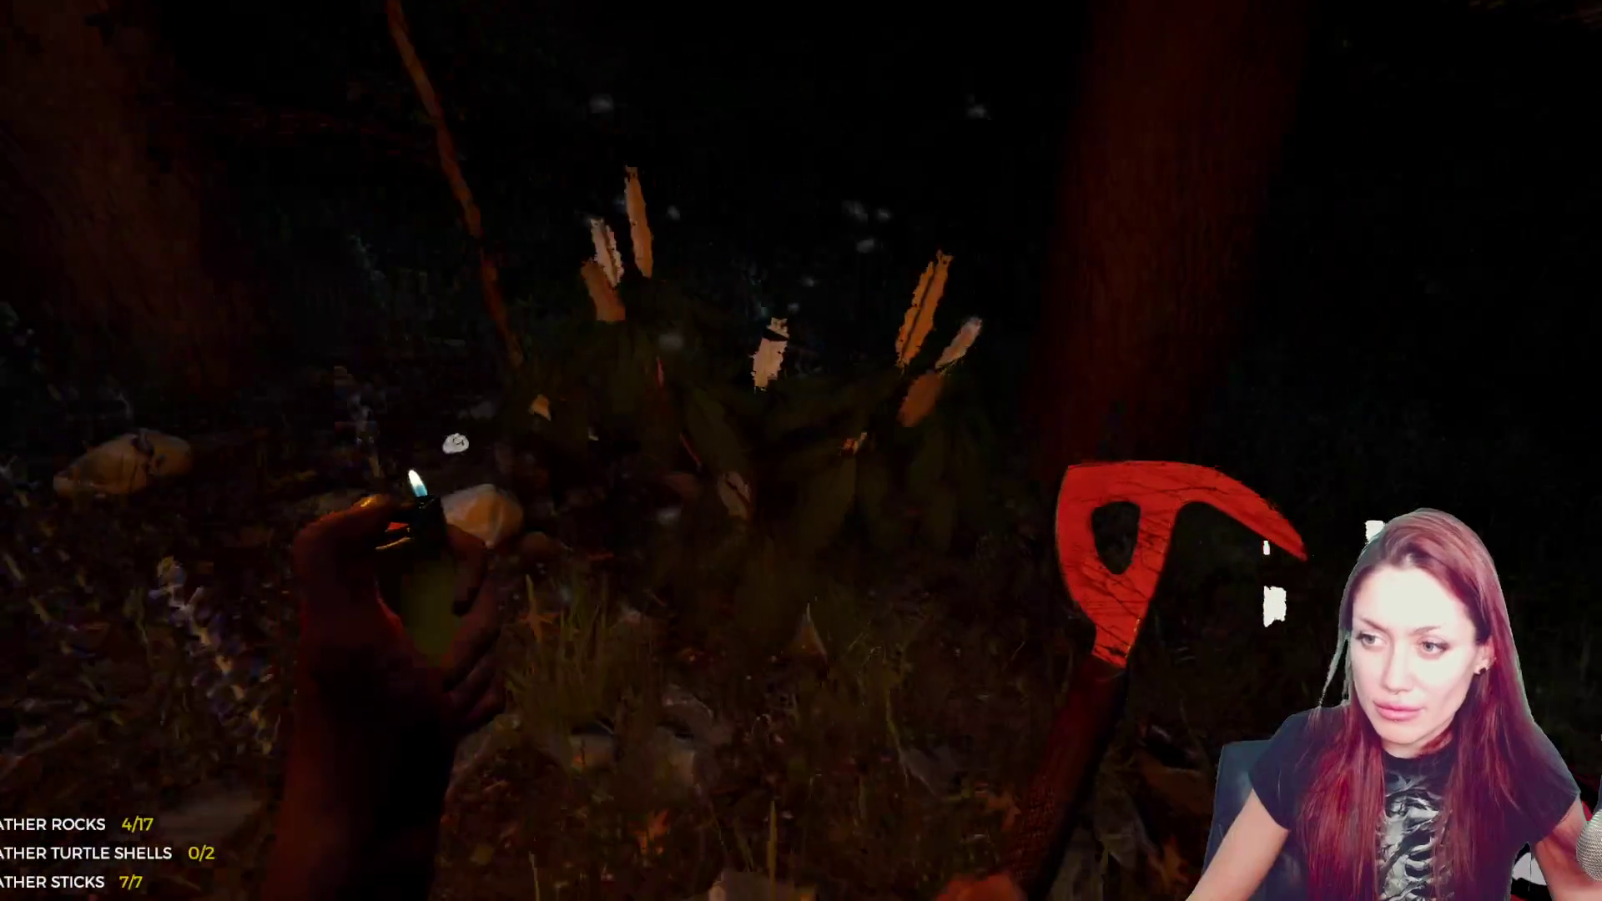
pyautogui.press('e')
pyautogui.press('e')
pyautogui.press('e')
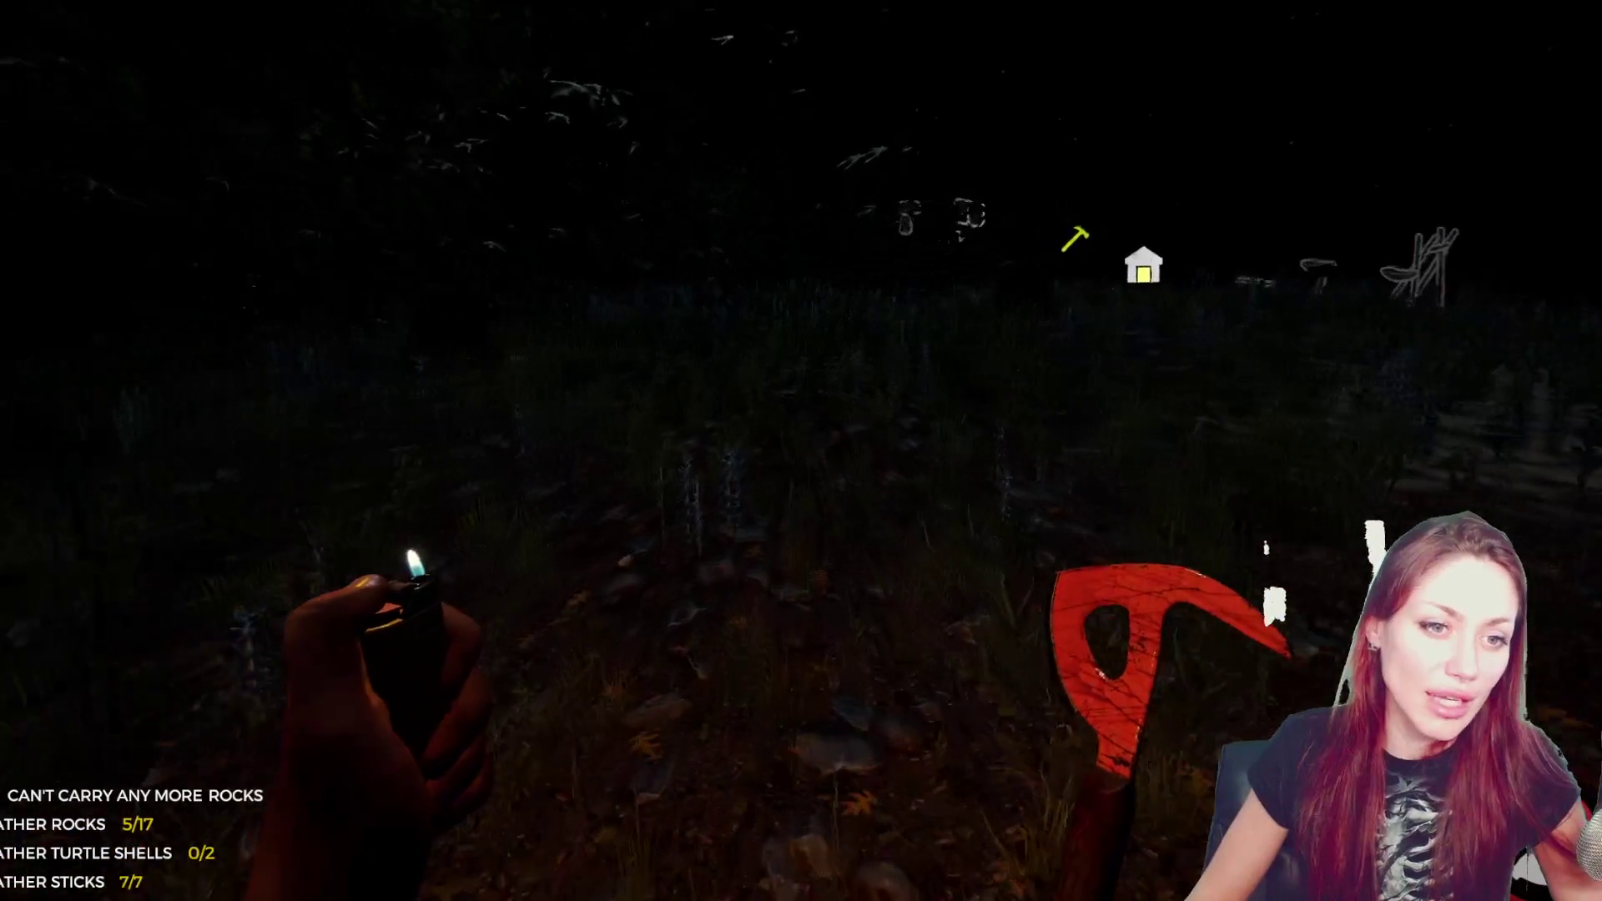
pyautogui.press('w')
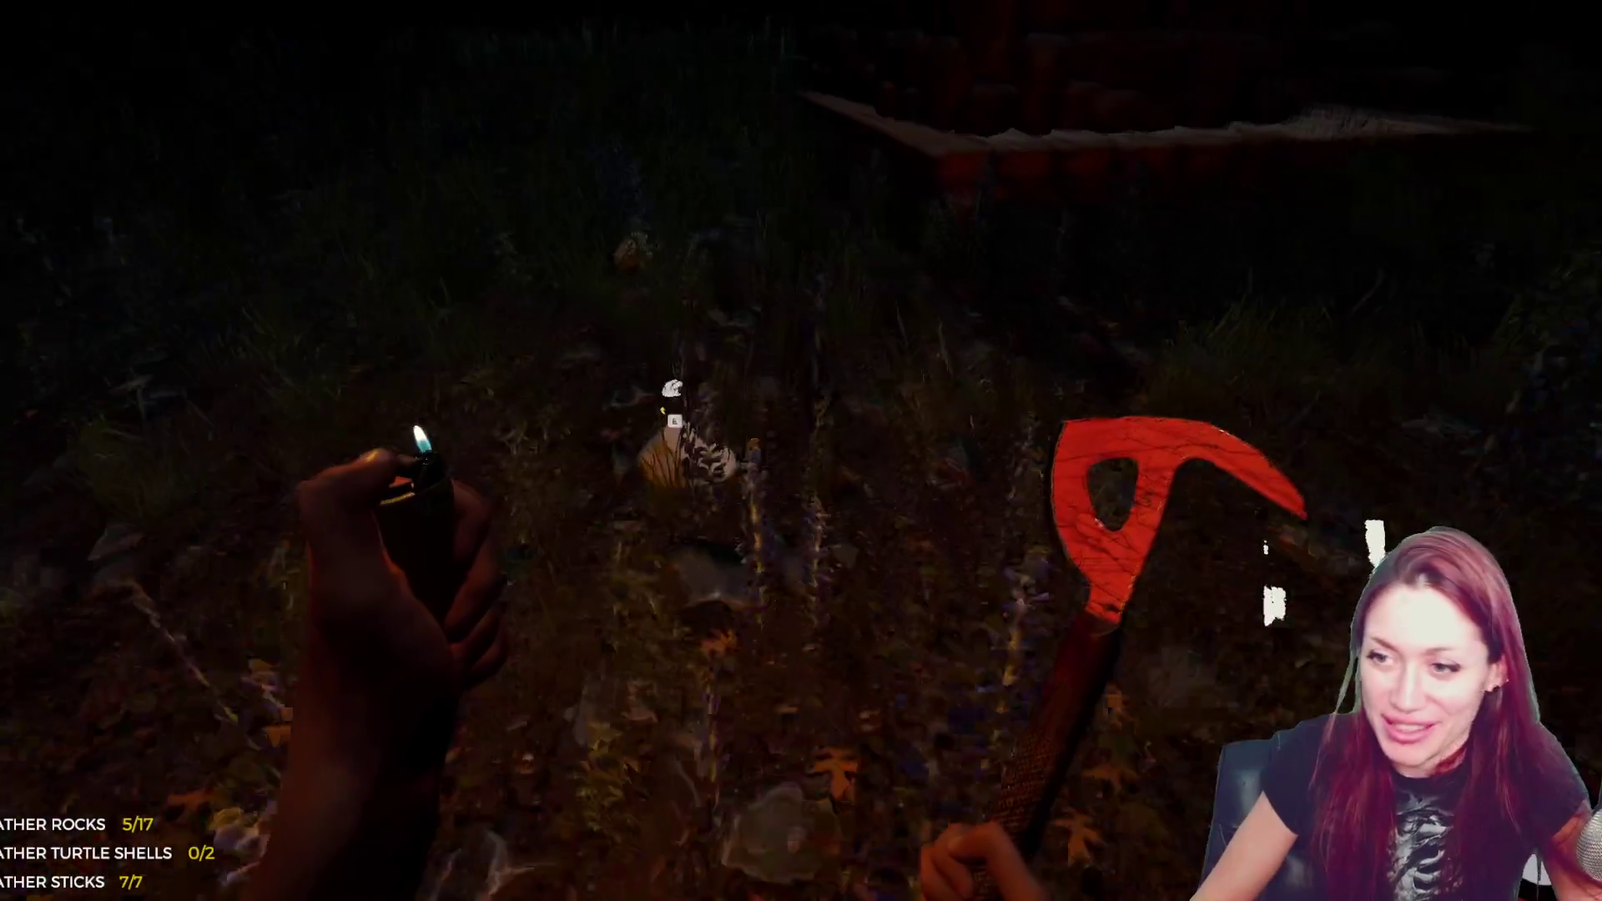
pyautogui.press('e')
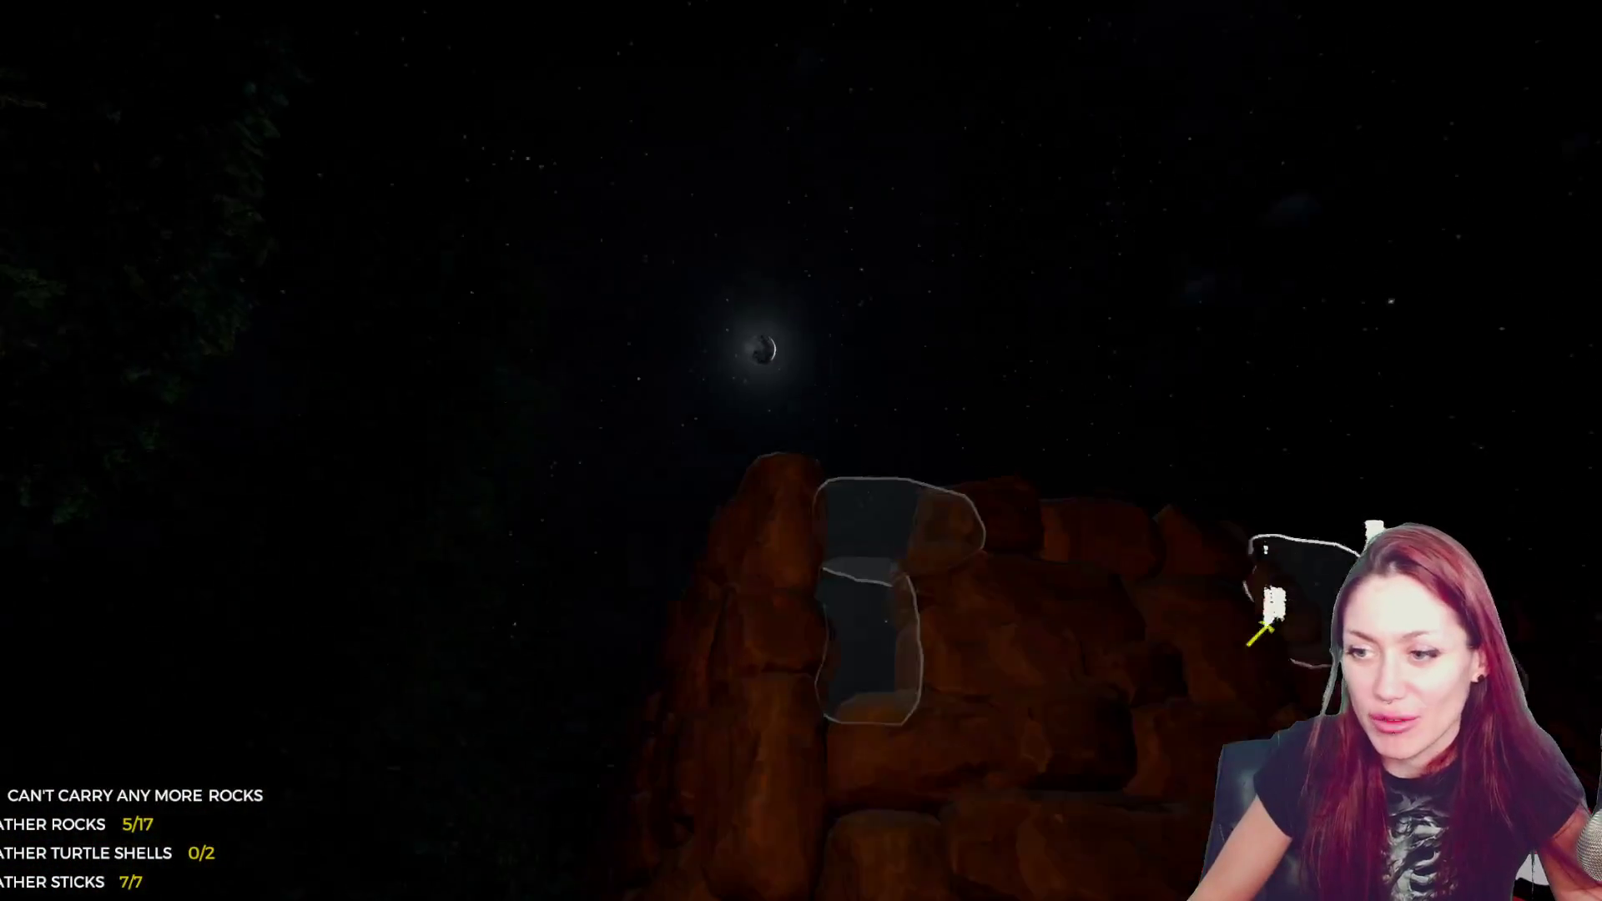
pyautogui.press('e')
pyautogui.press('e')
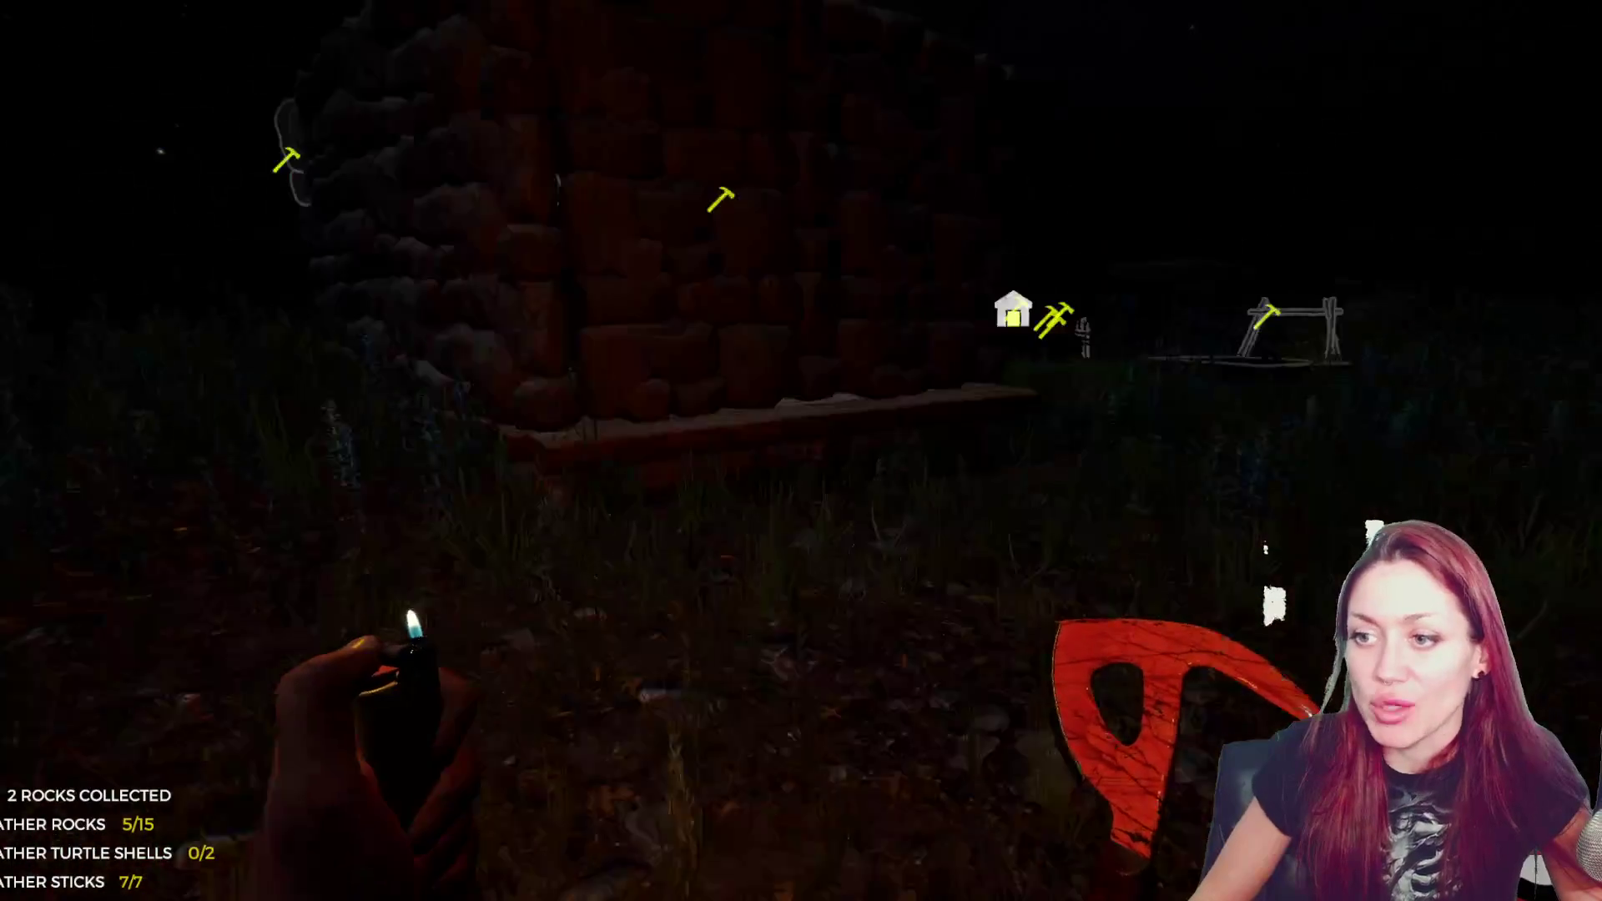
pyautogui.press('w')
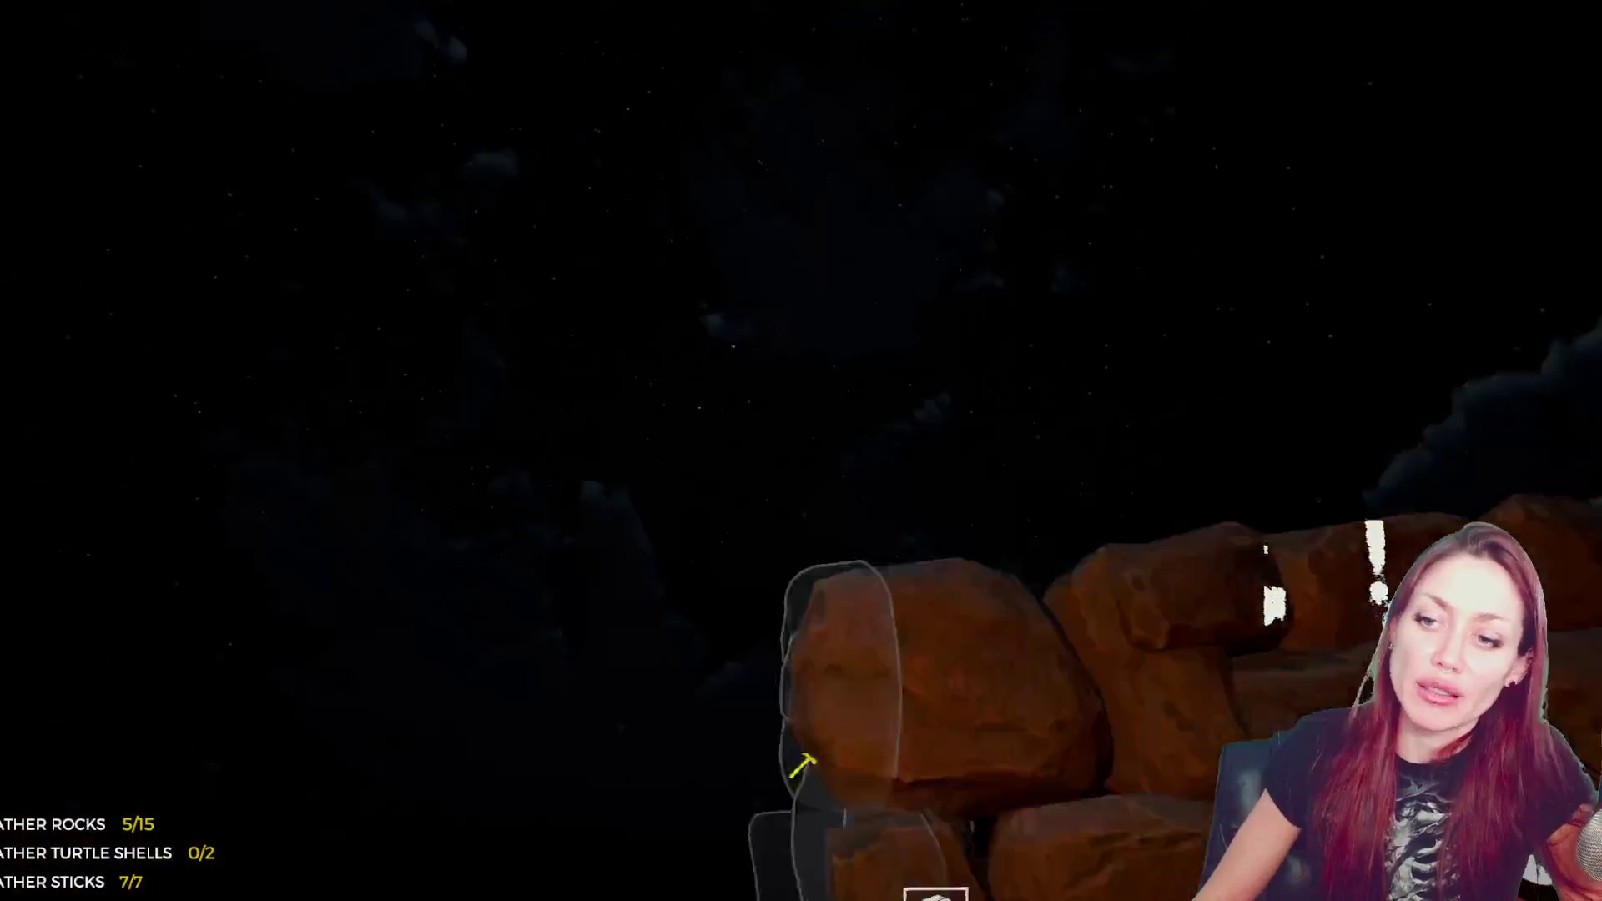
pyautogui.press('e')
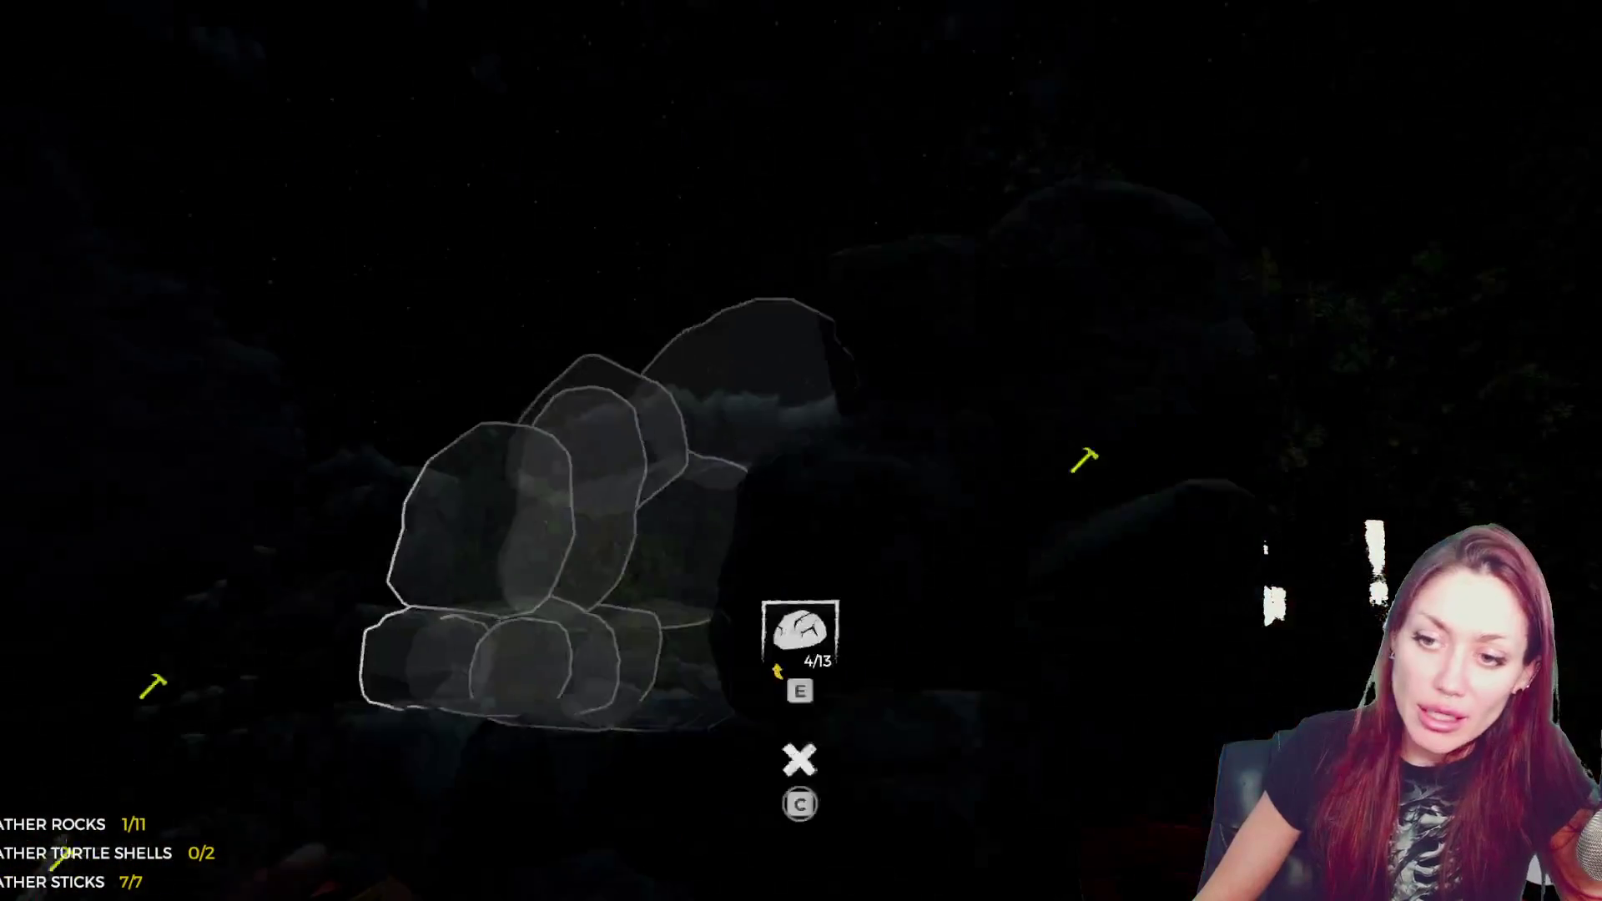
# - Collect another full load of five rocks for the wall and walk into the log shelter
pyautogui.press('e')
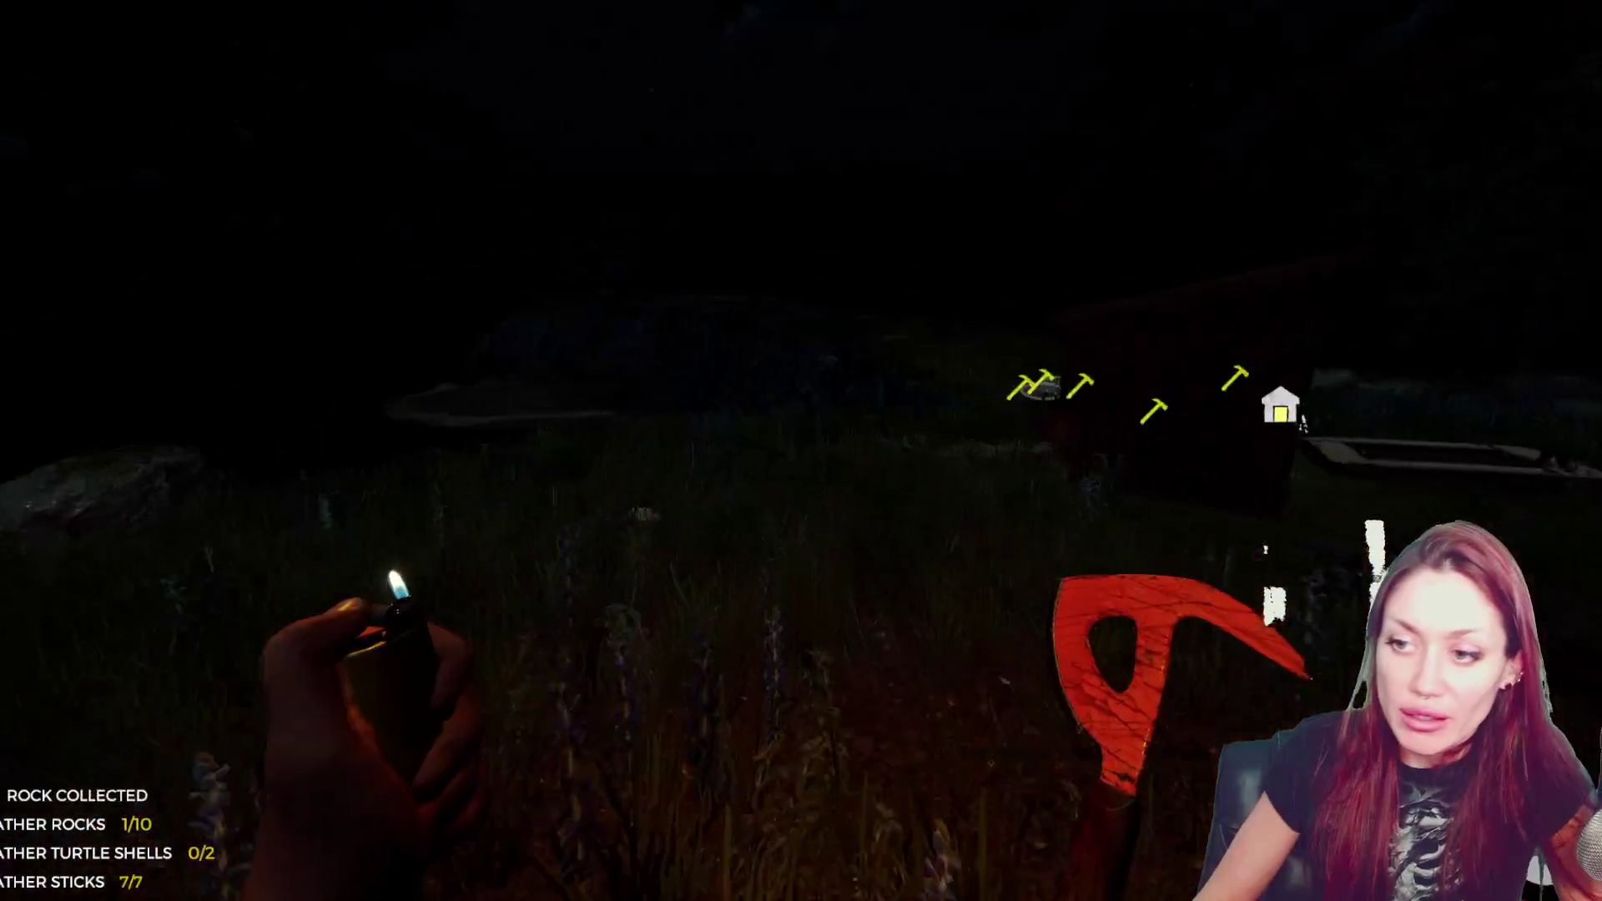
pyautogui.press('e')
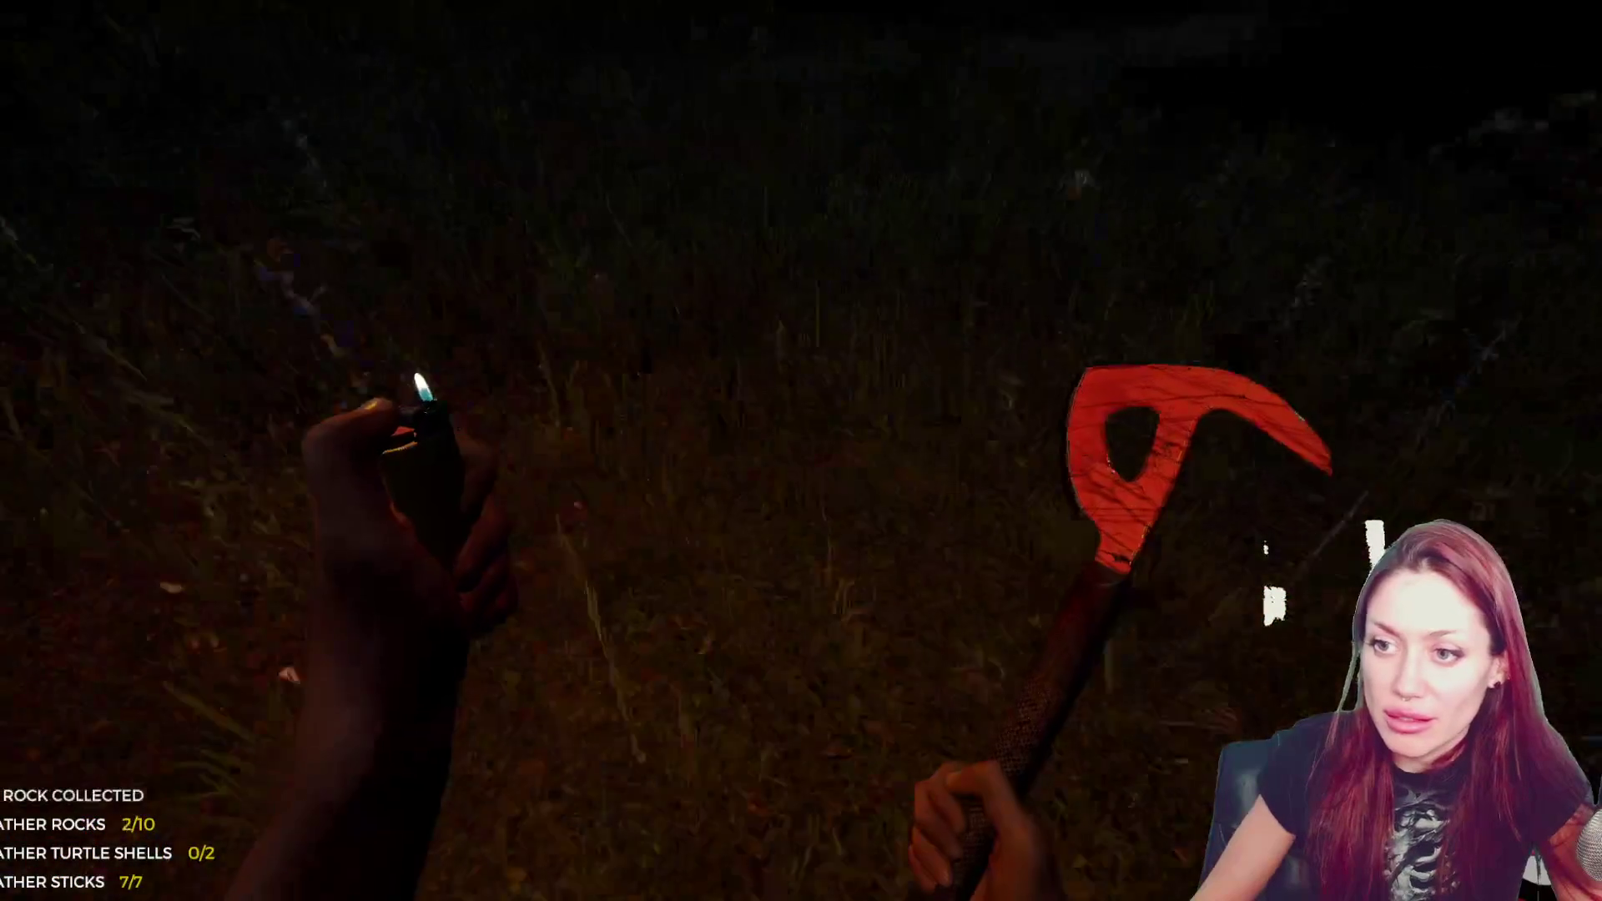
pyautogui.press('e')
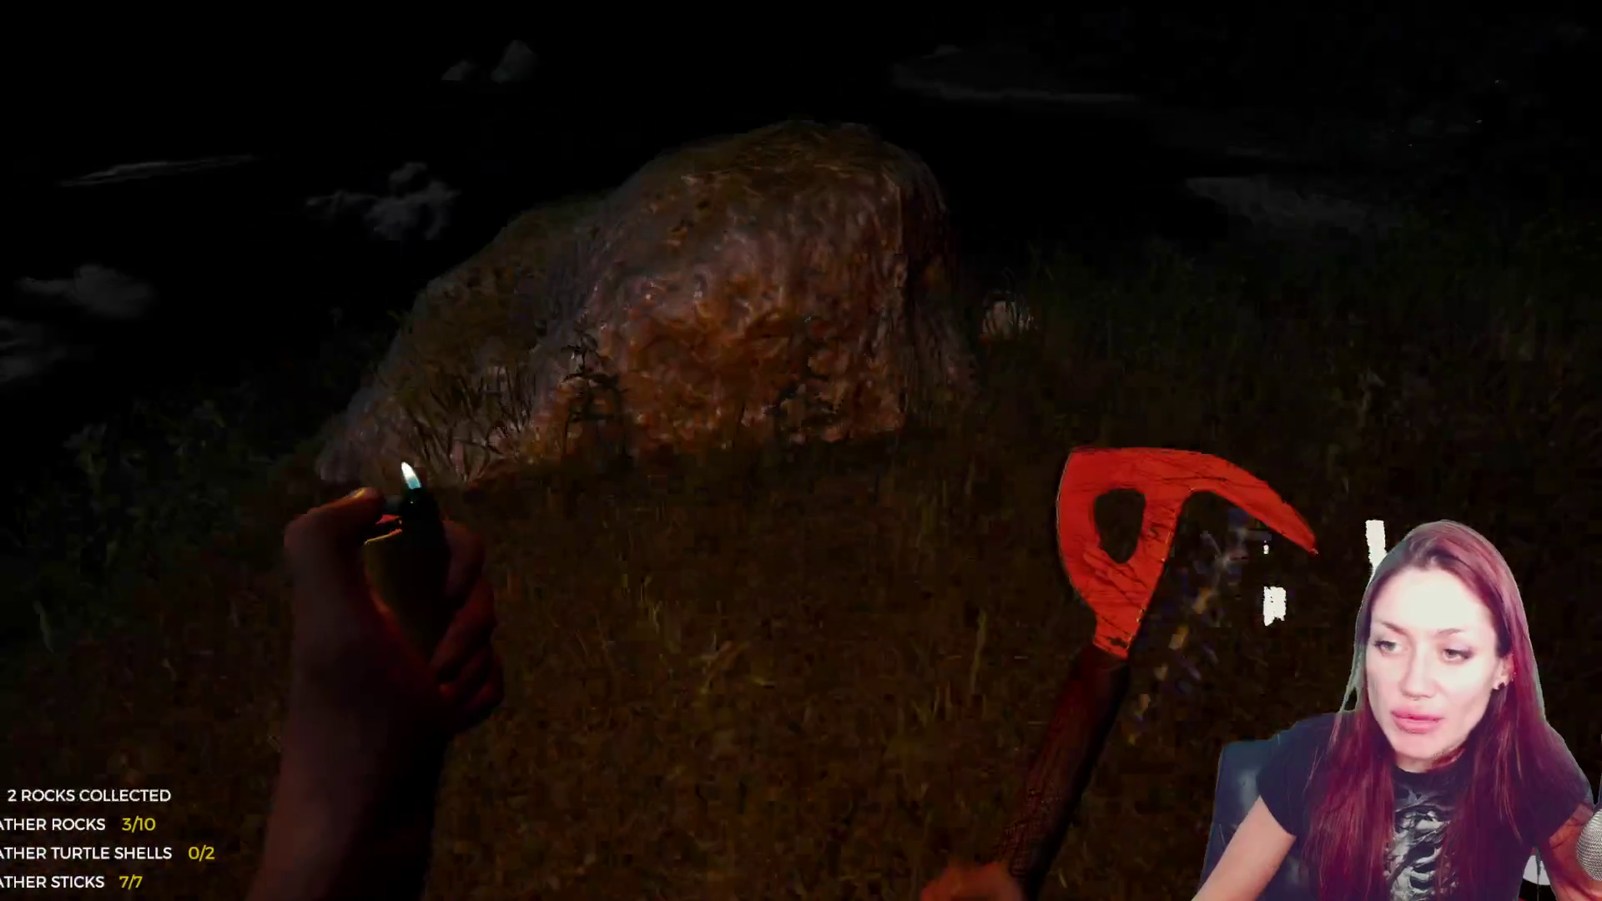
pyautogui.press('e')
pyautogui.press('e')
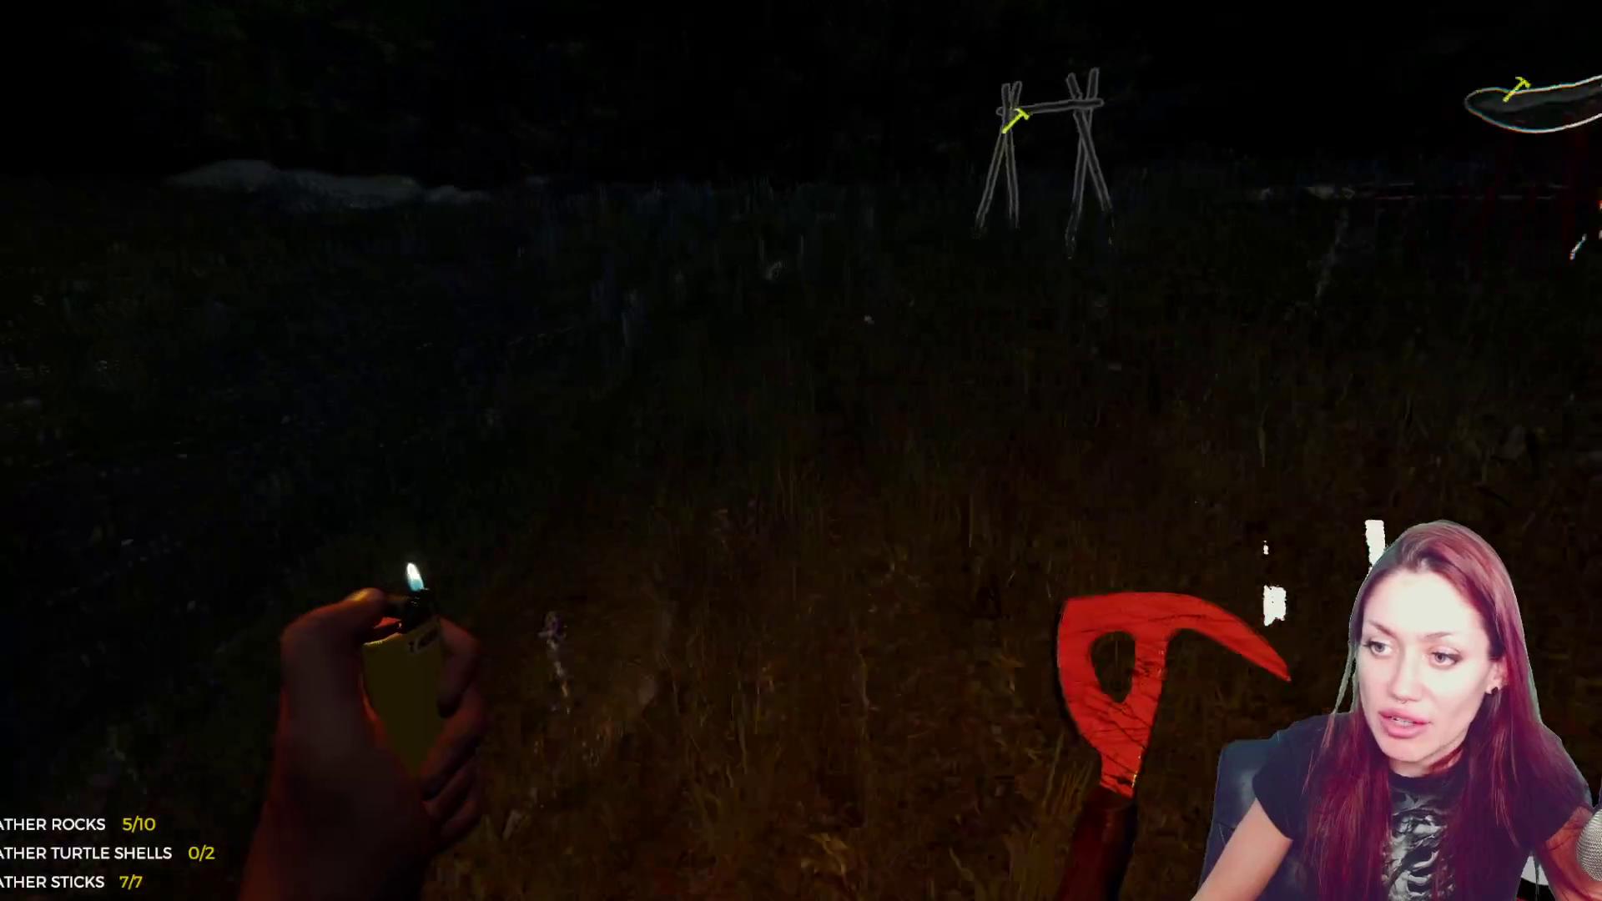
pyautogui.press('e')
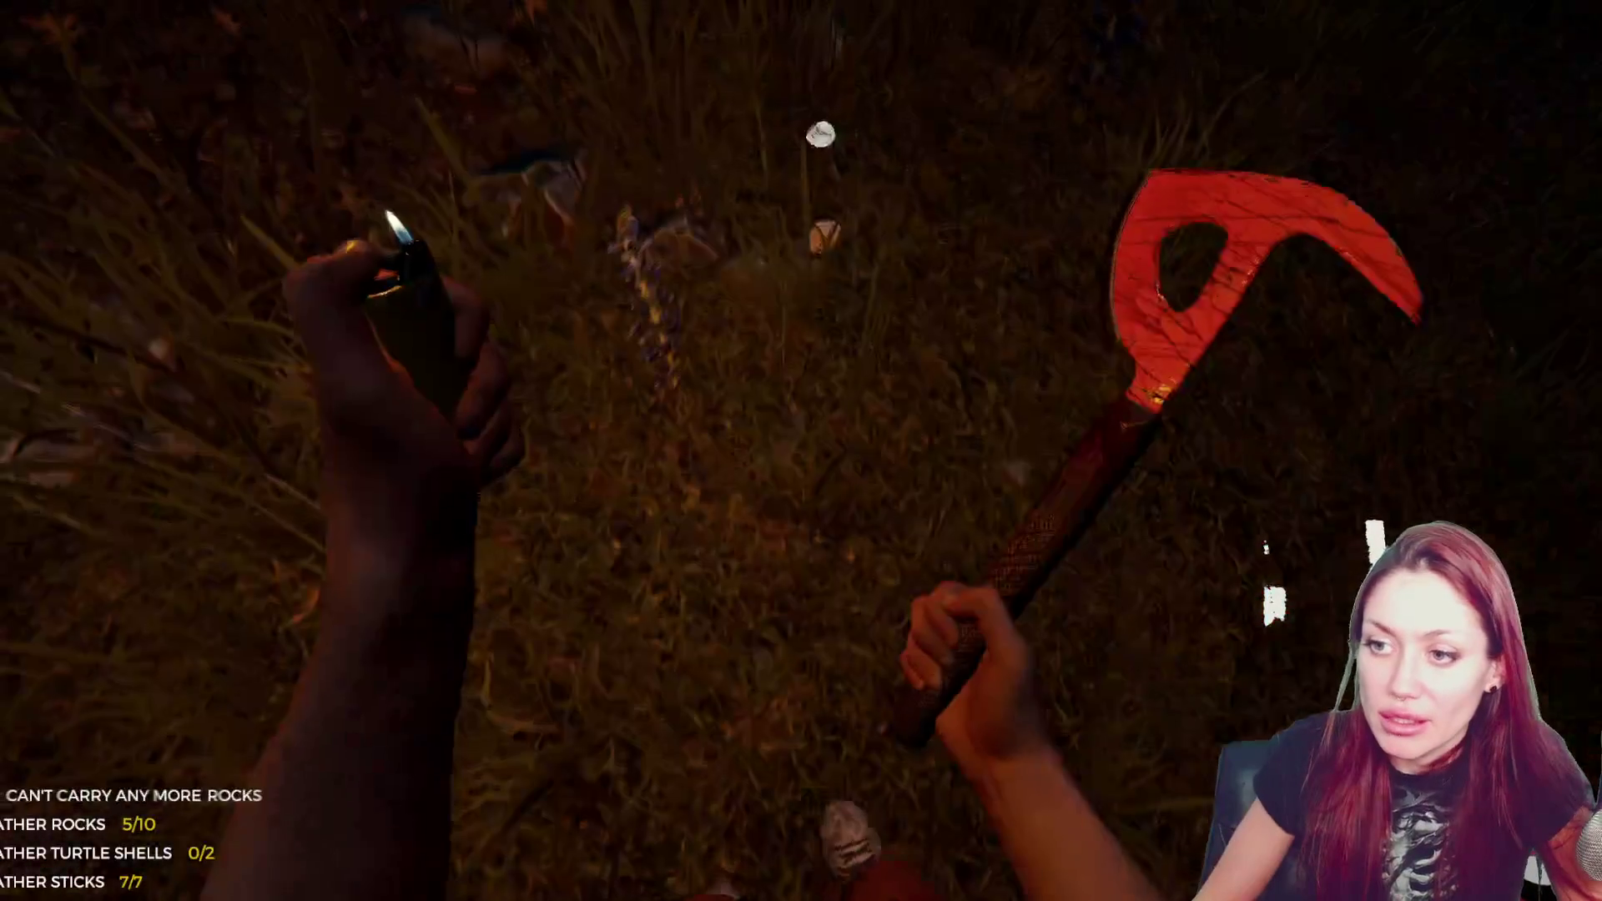
pyautogui.press('e')
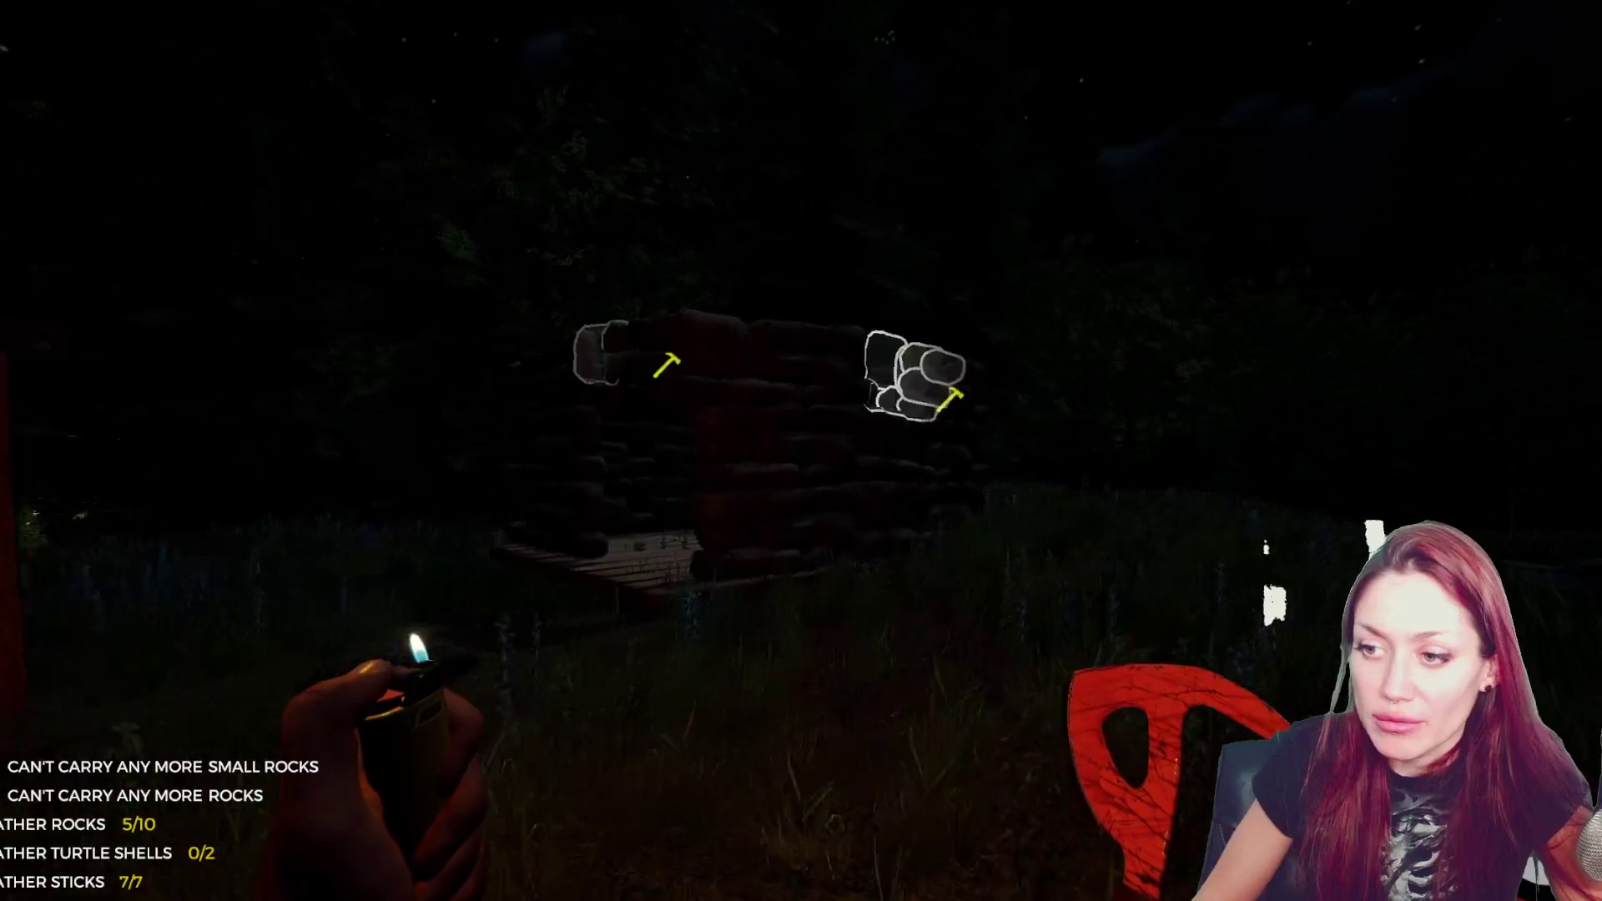
pyautogui.press('w')
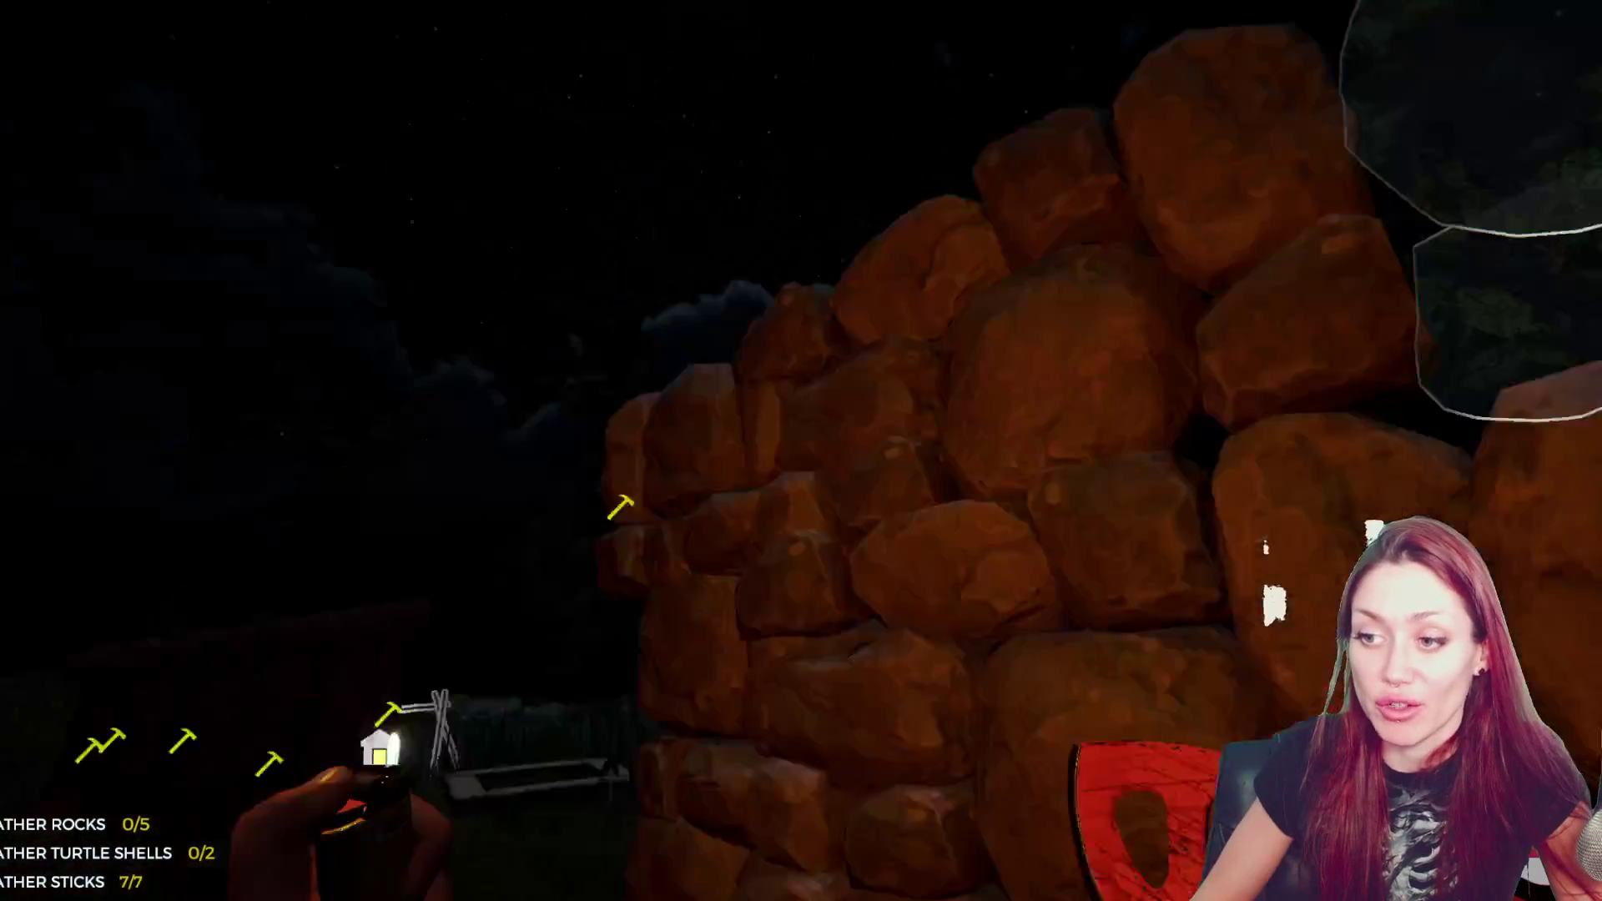
pyautogui.press('e')
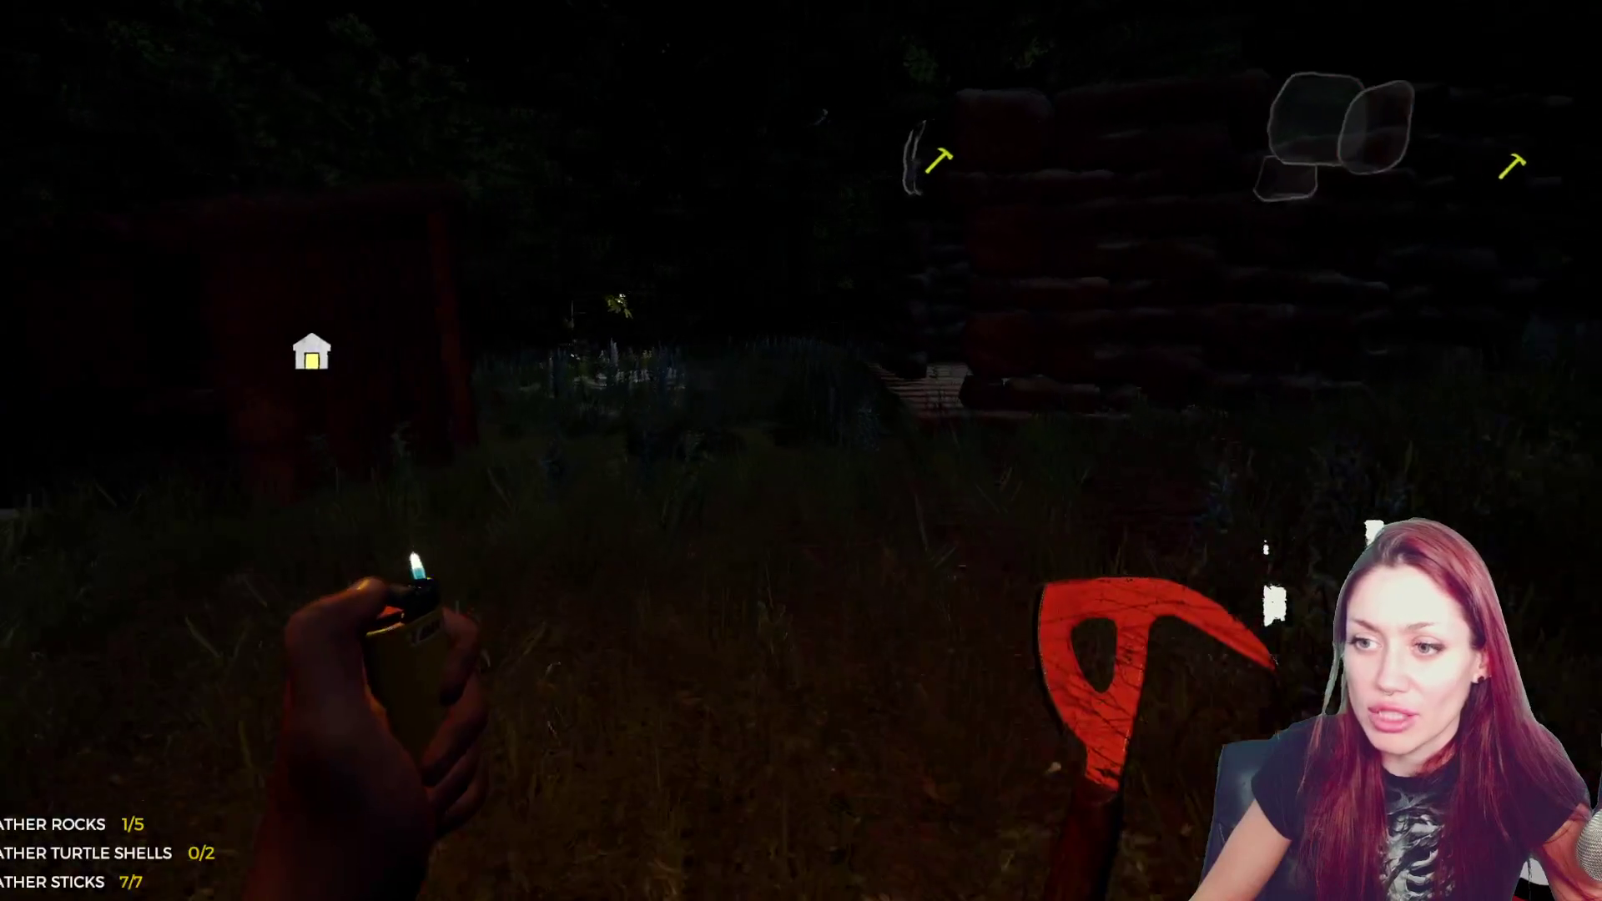
pyautogui.press('w')
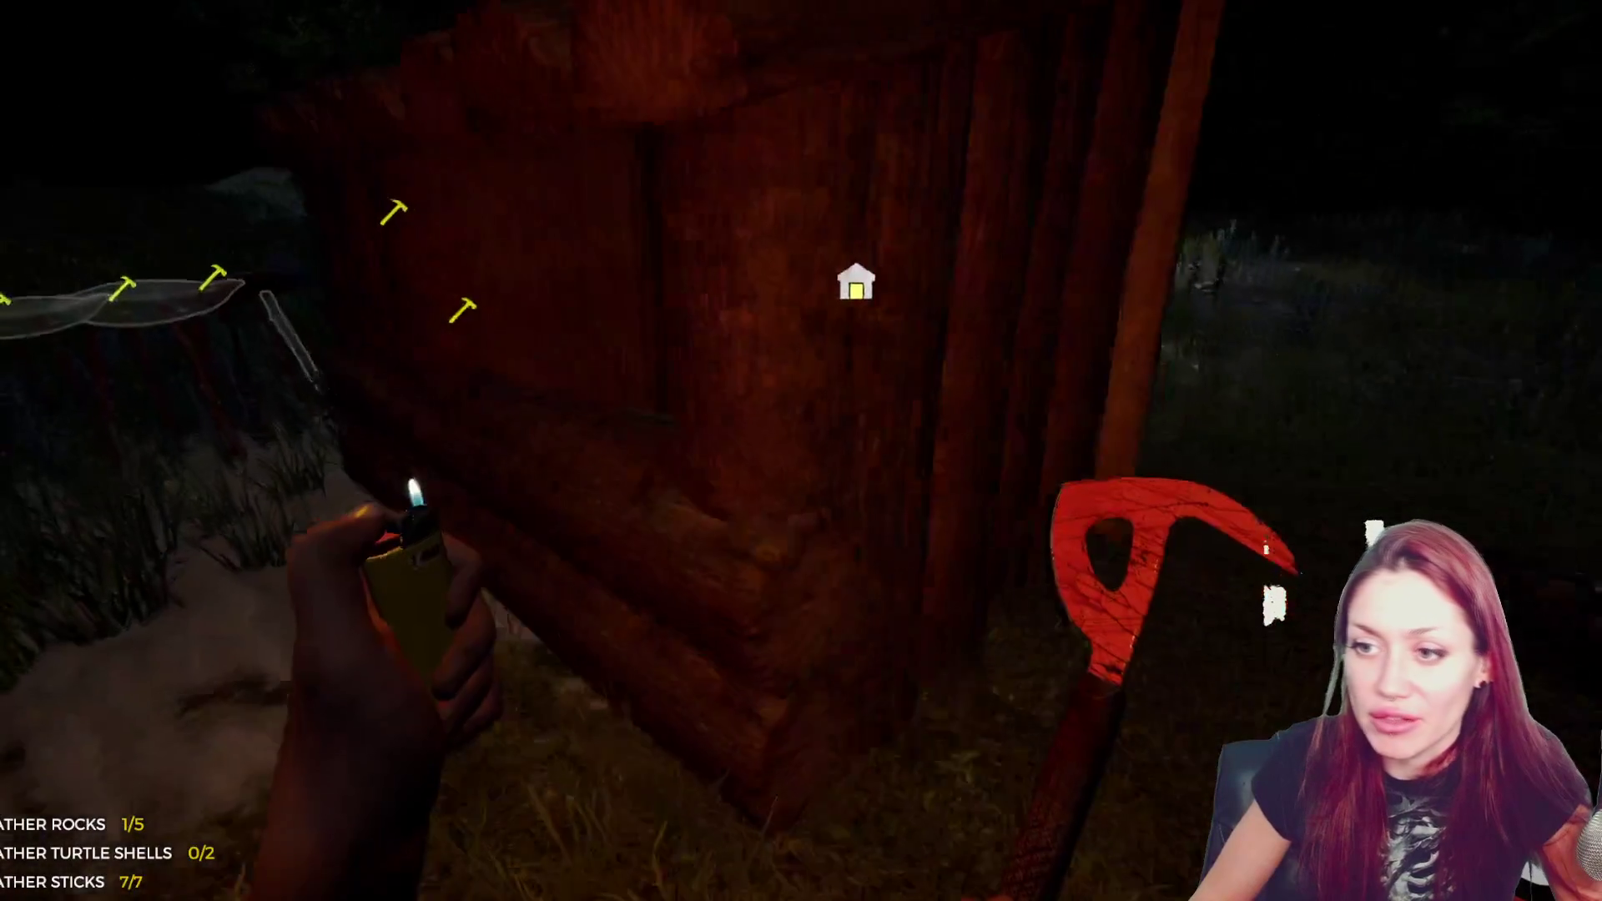
# - Save the game to Slot 2, overwriting the existing save
pyautogui.press('c')
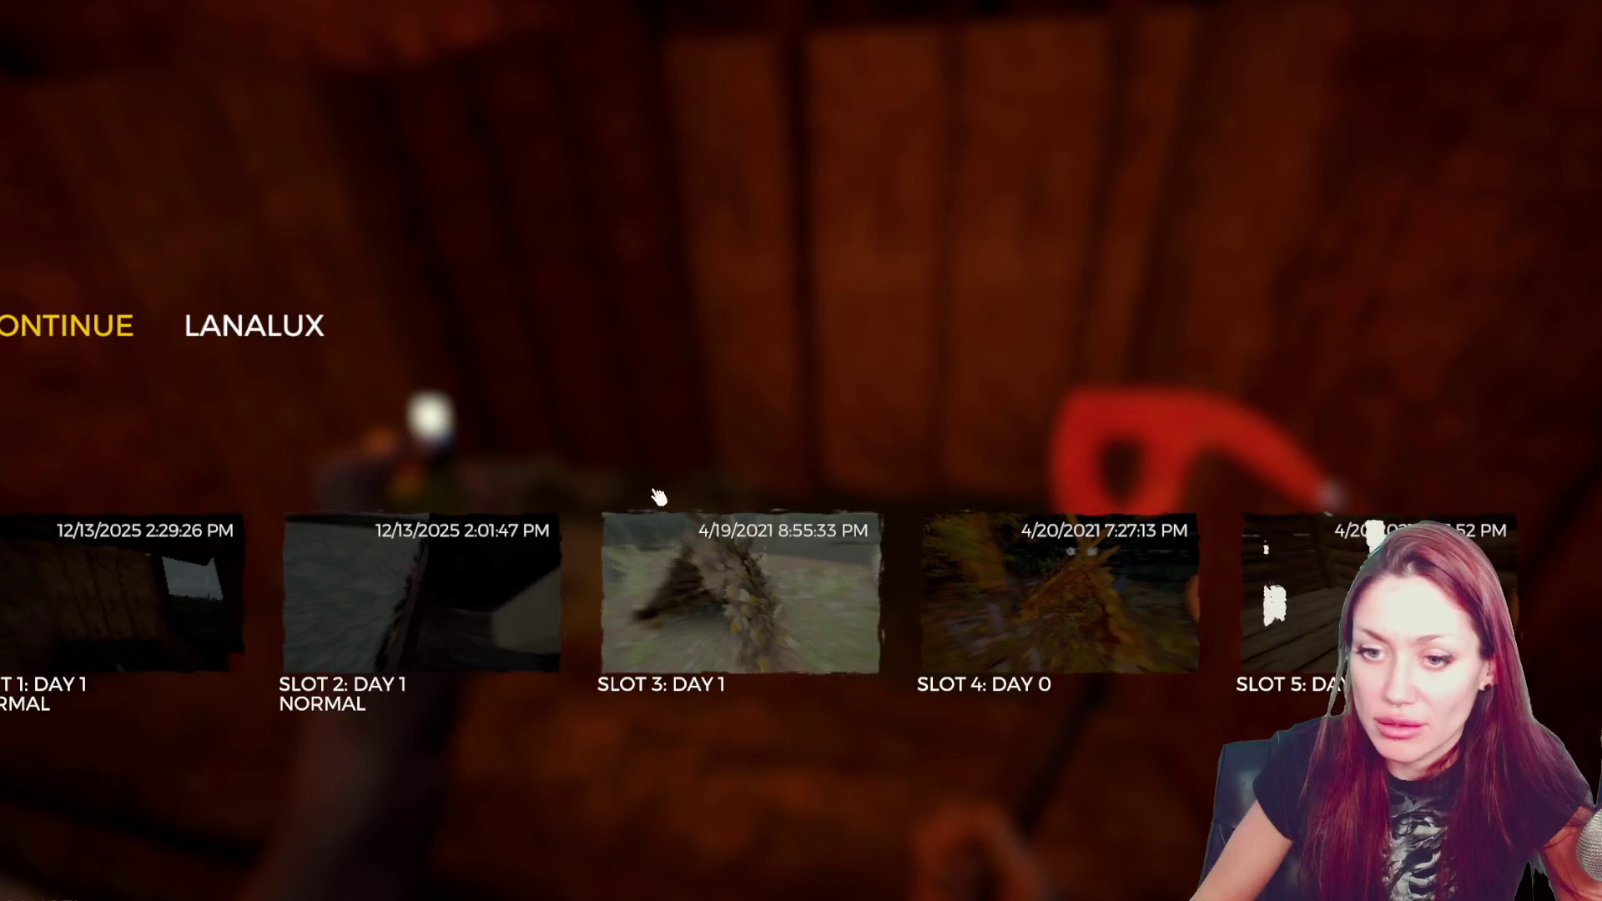
pyautogui.click(486, 567)
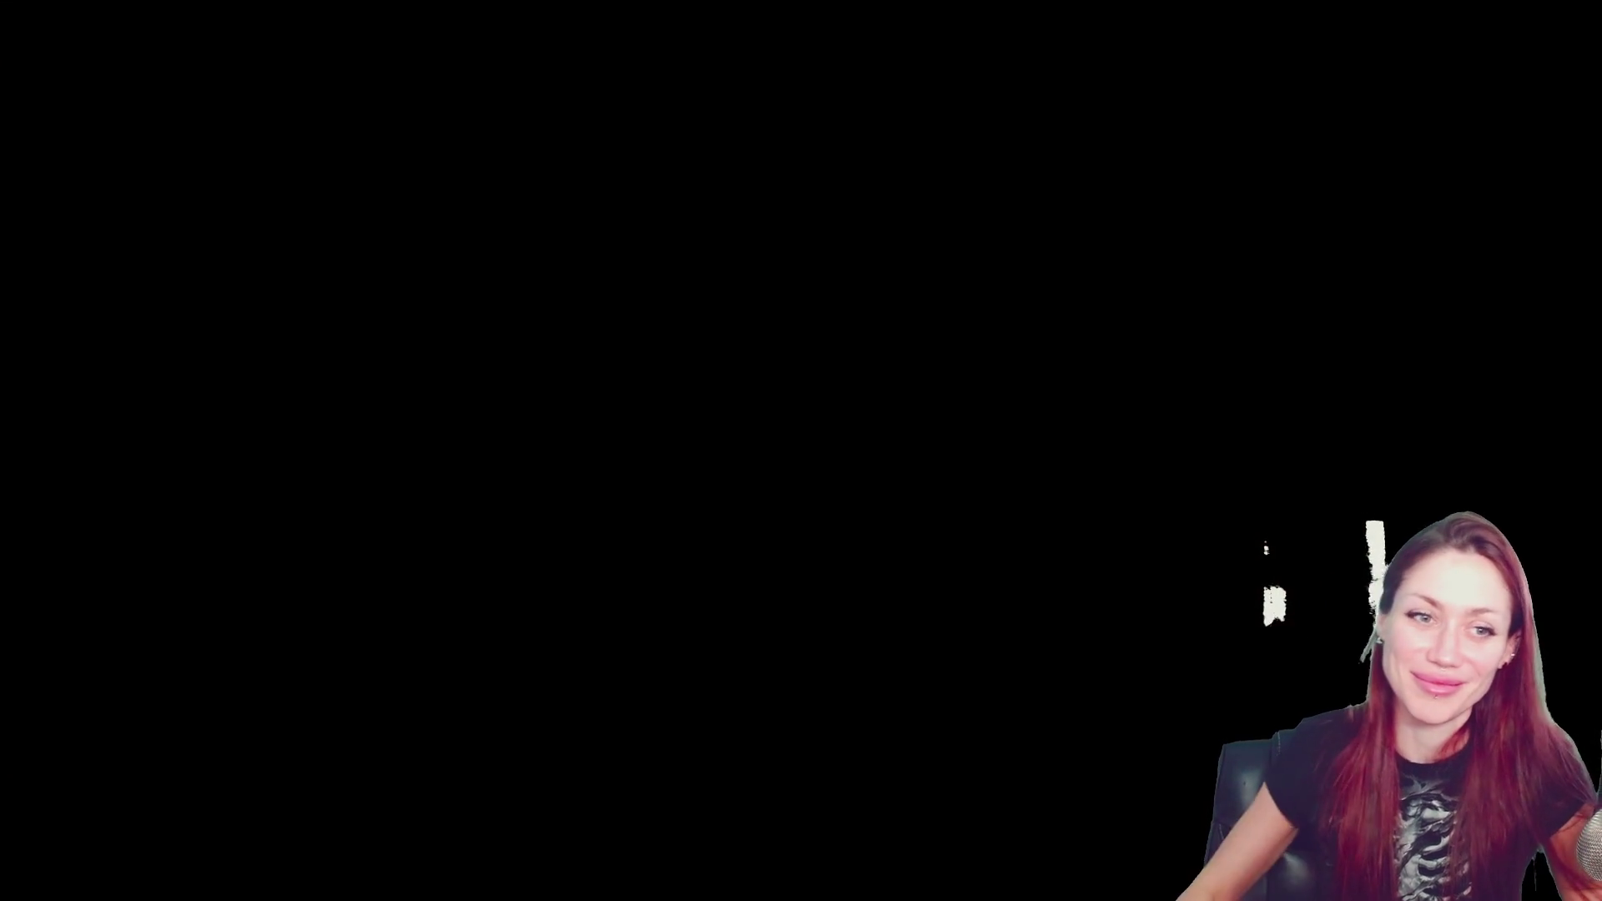
pyautogui.press('s')
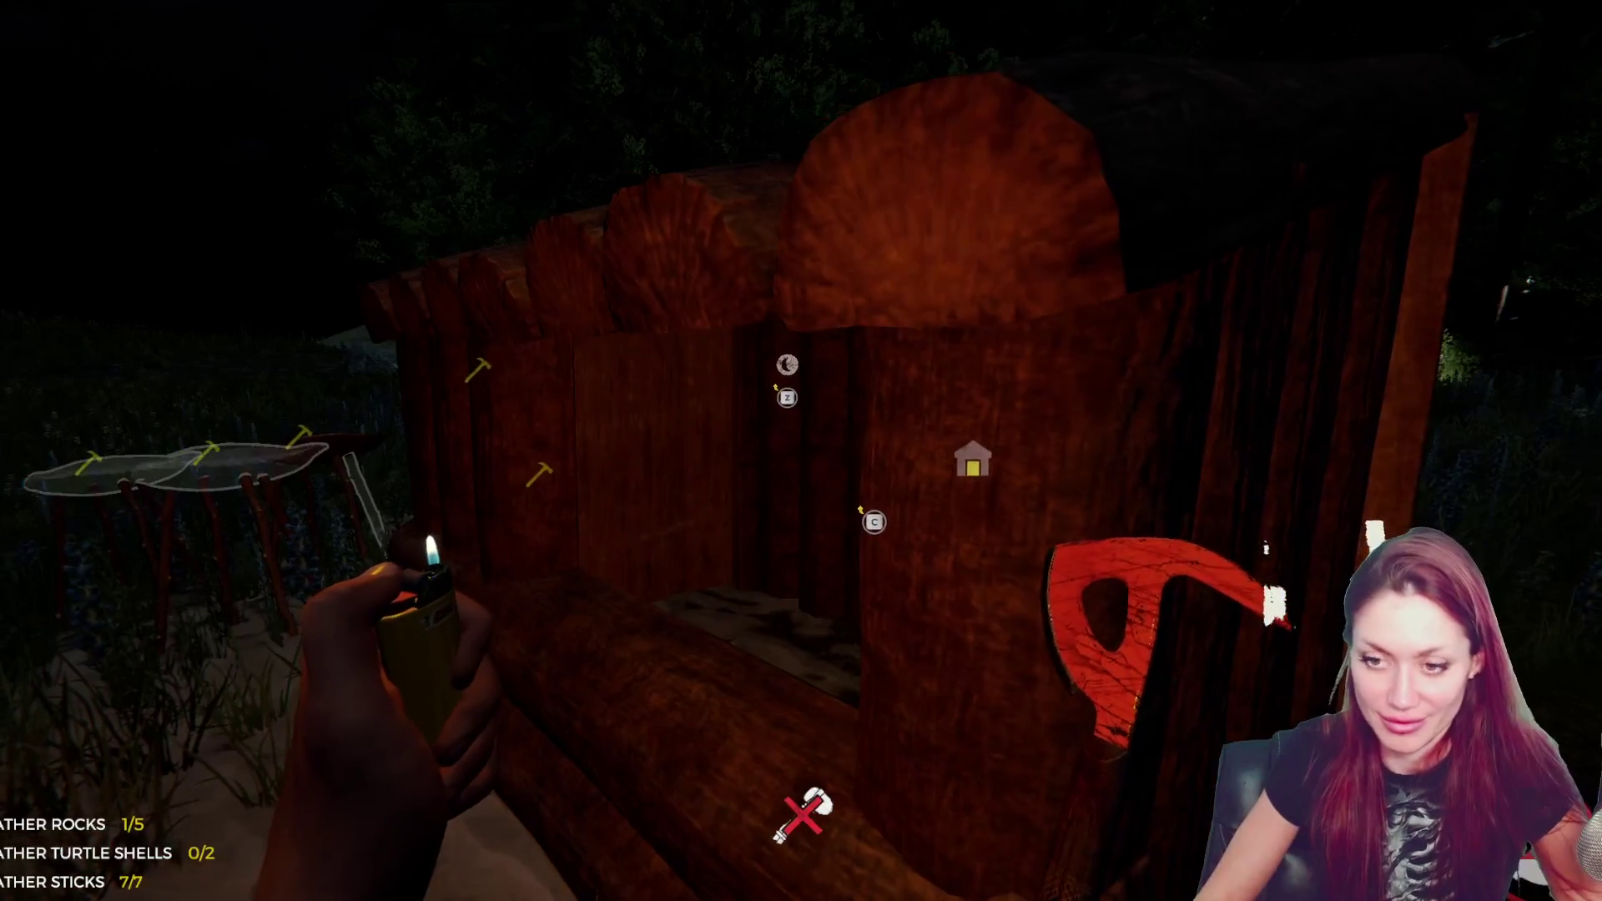
pyautogui.press('w')
pyautogui.press('c')
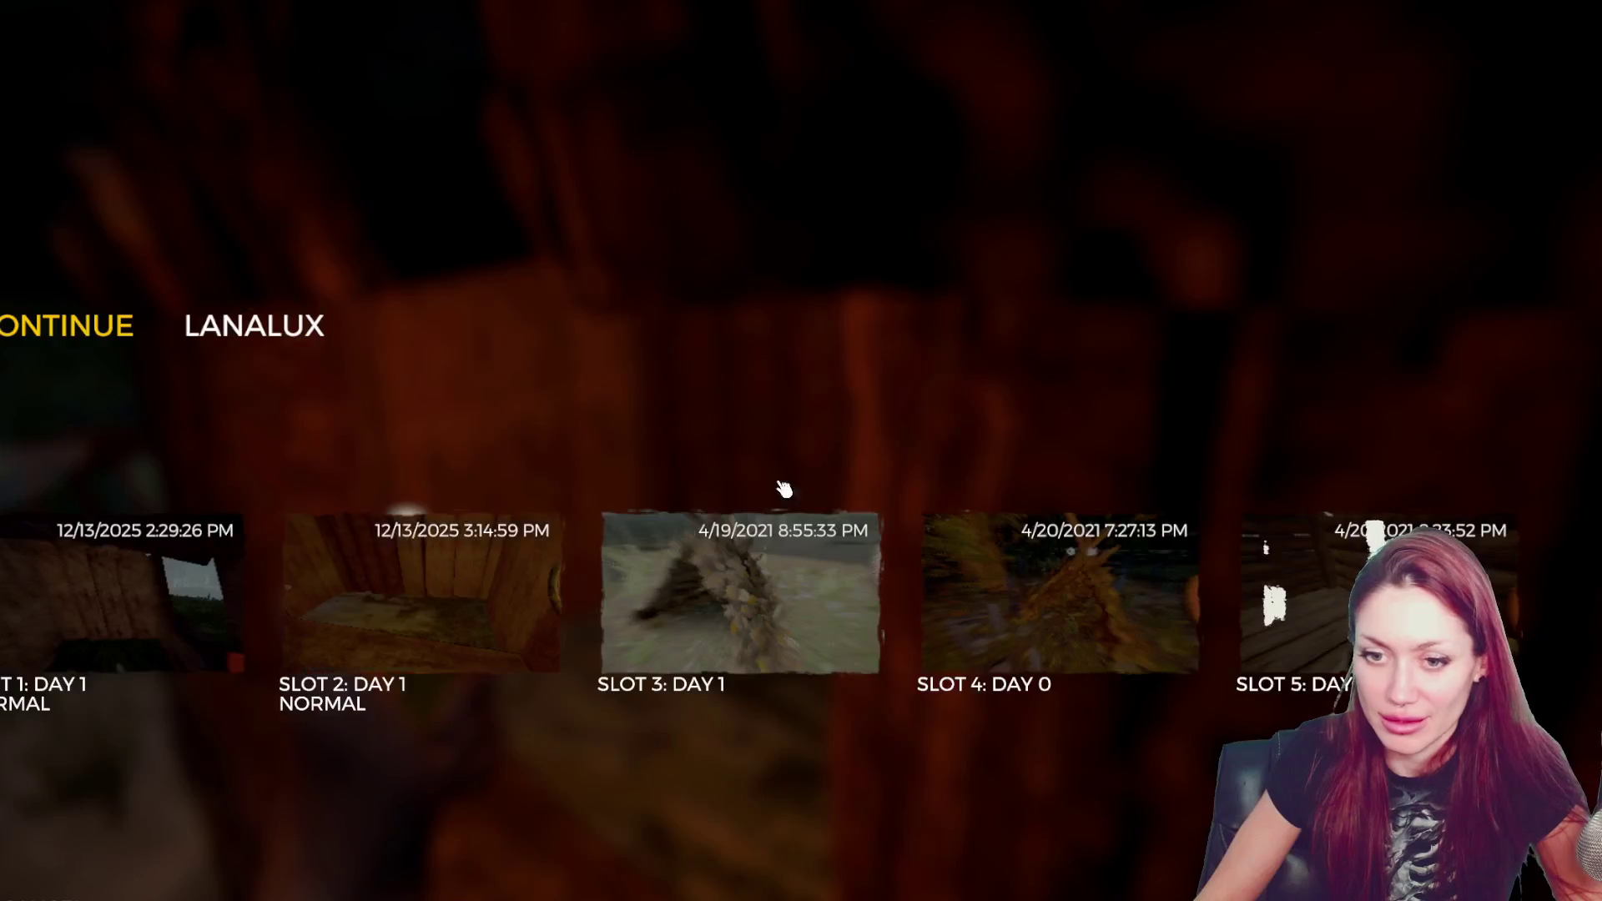
pyautogui.click(206, 612)
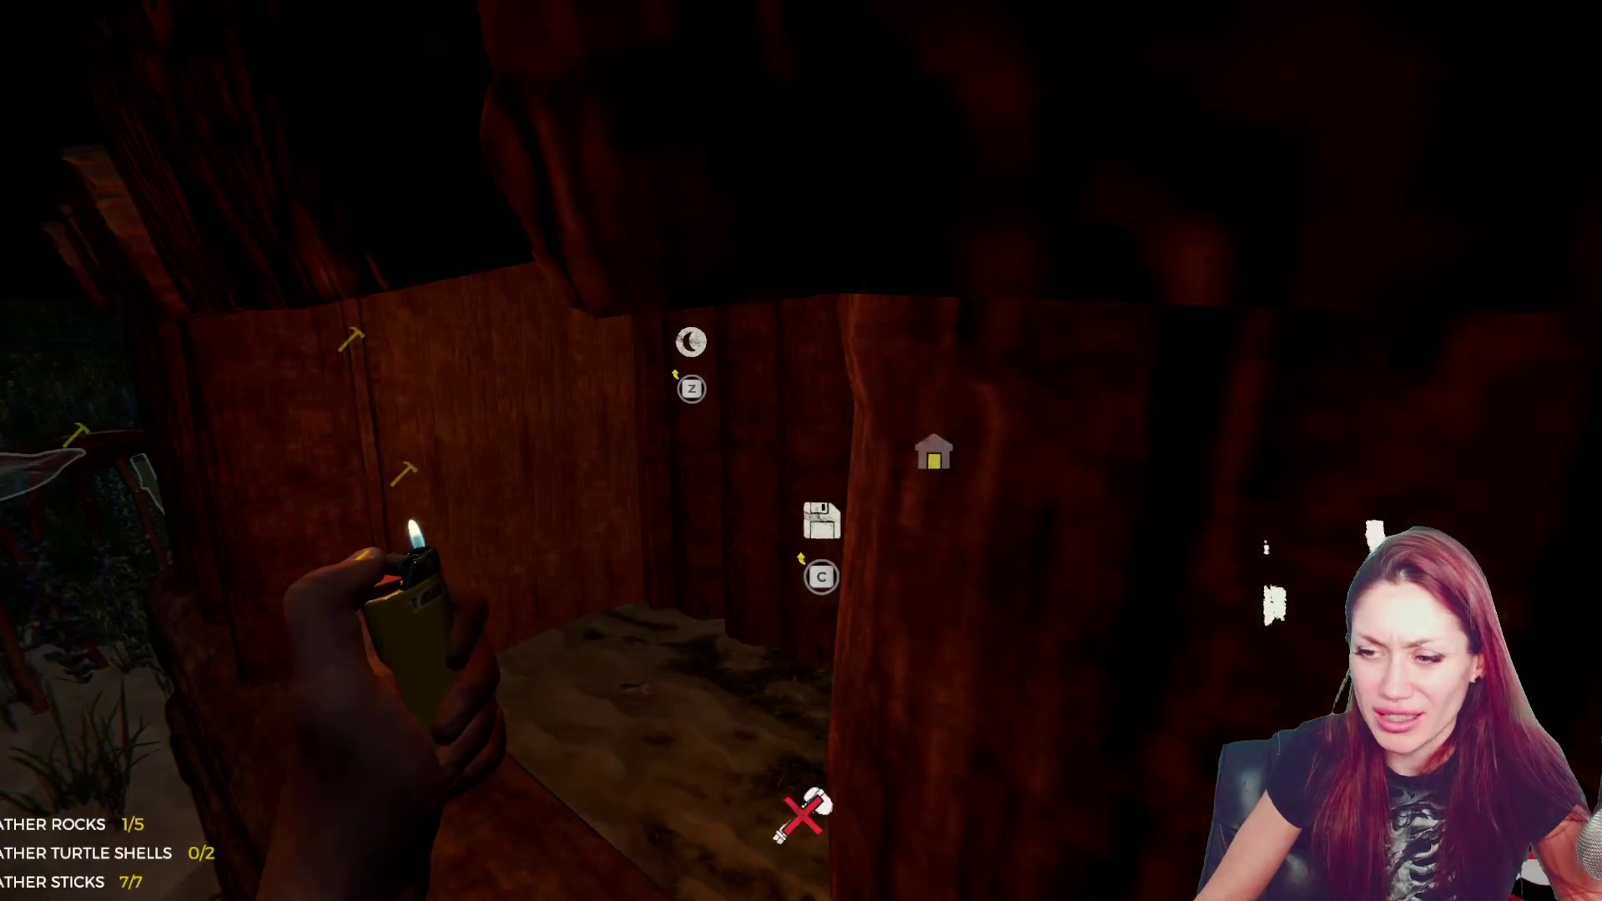
# - Sleep in the log shelter, then step back out into the meadow
pyautogui.press('s')
pyautogui.press('d')
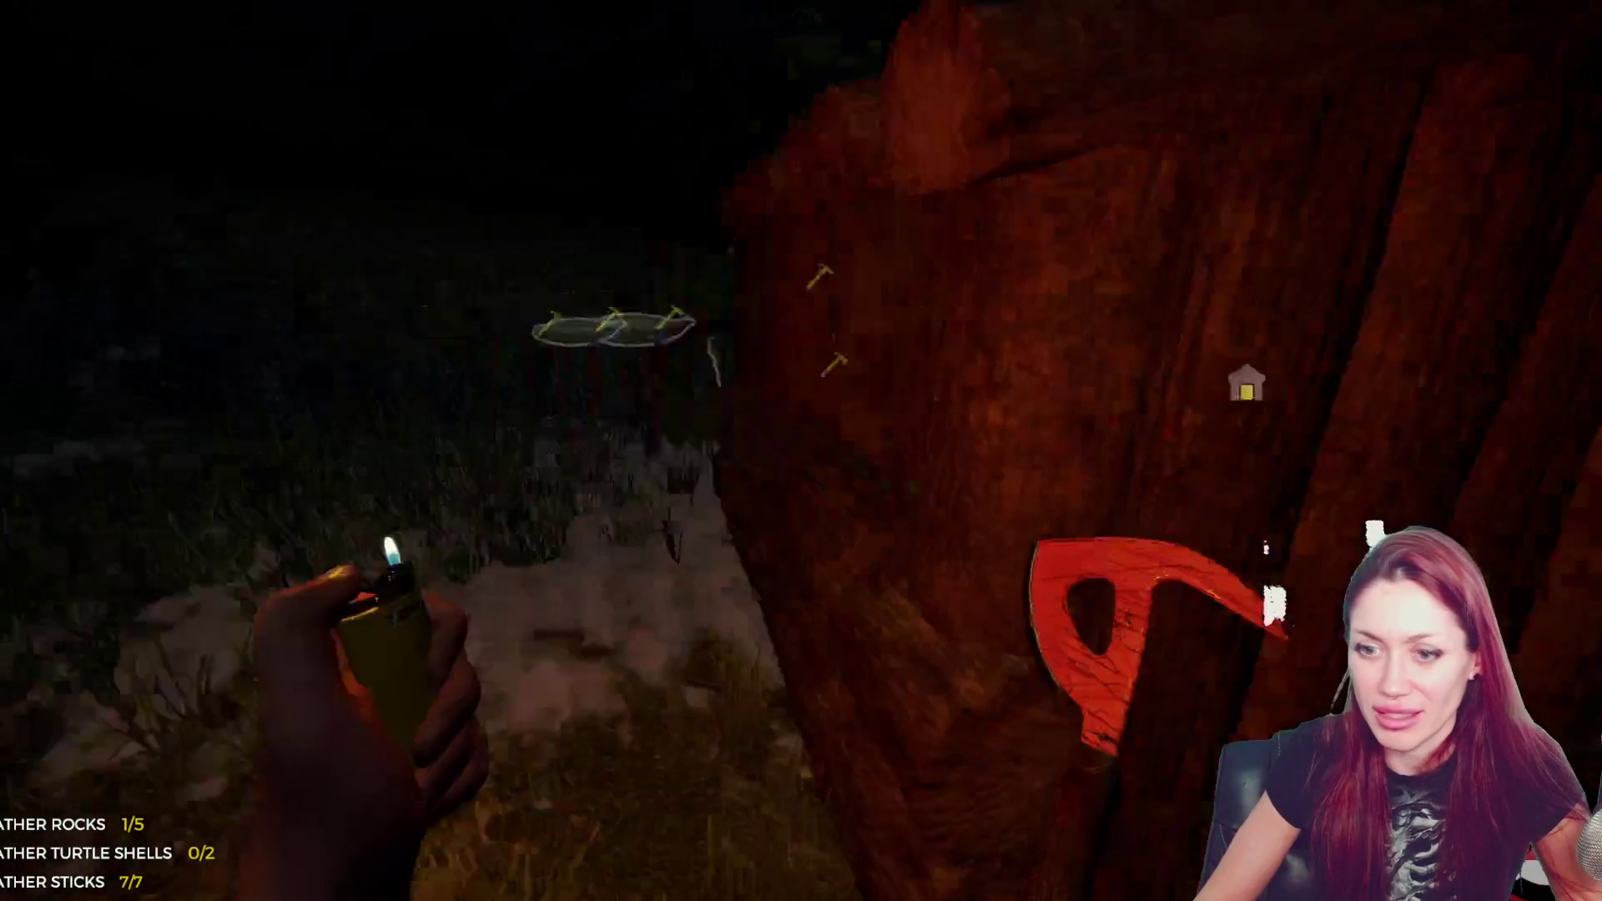
pyautogui.press('w')
pyautogui.press('z')
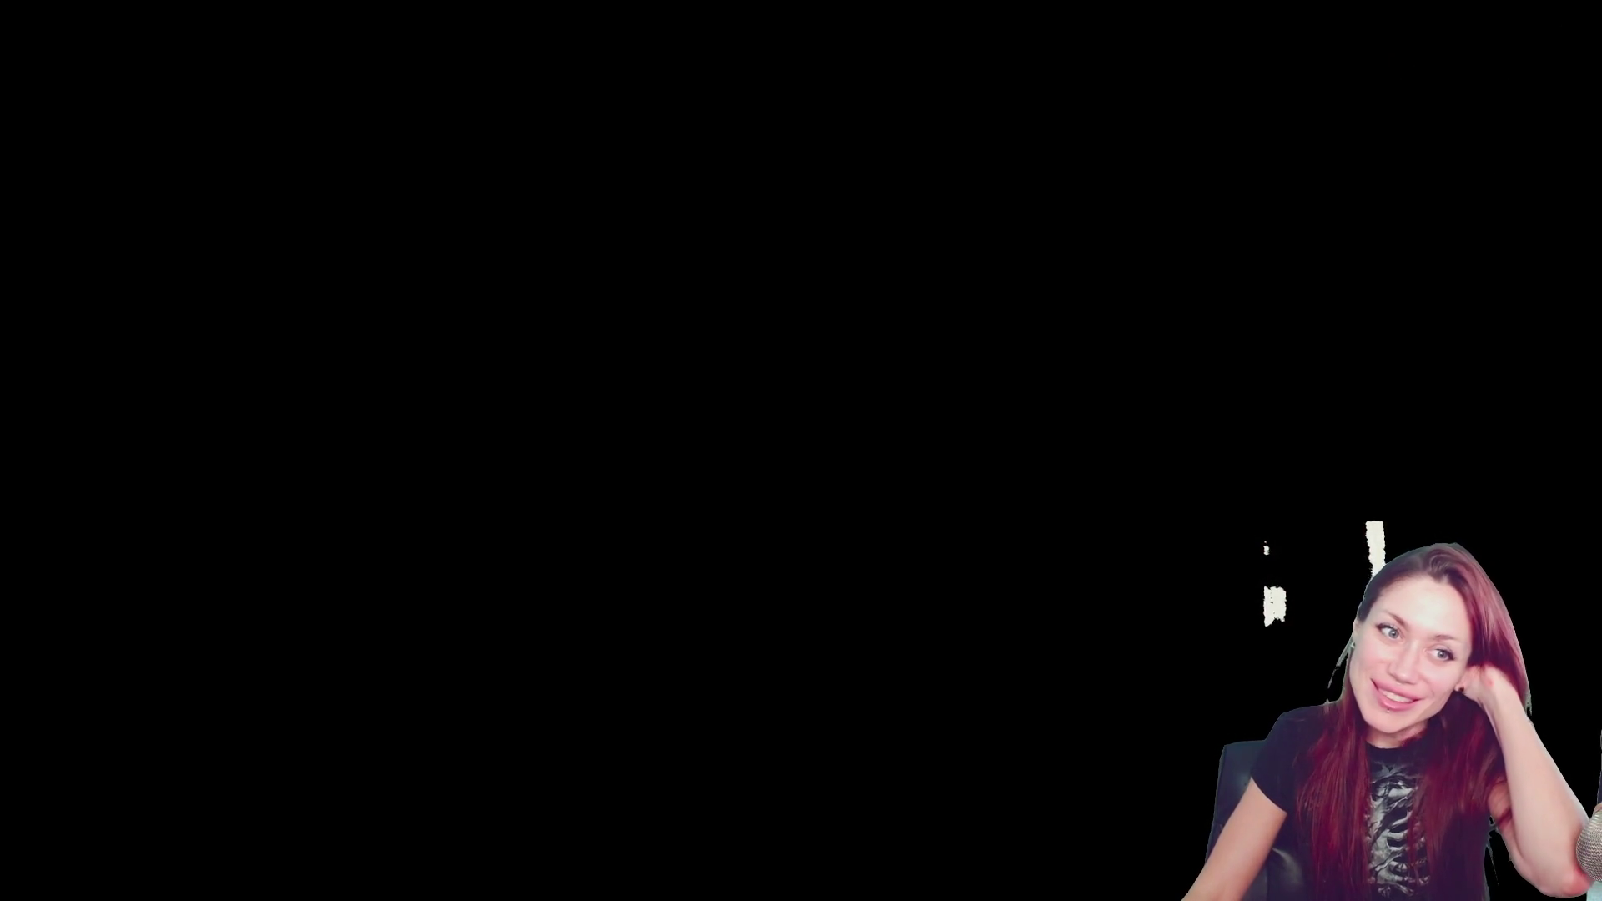
pyautogui.press('s')
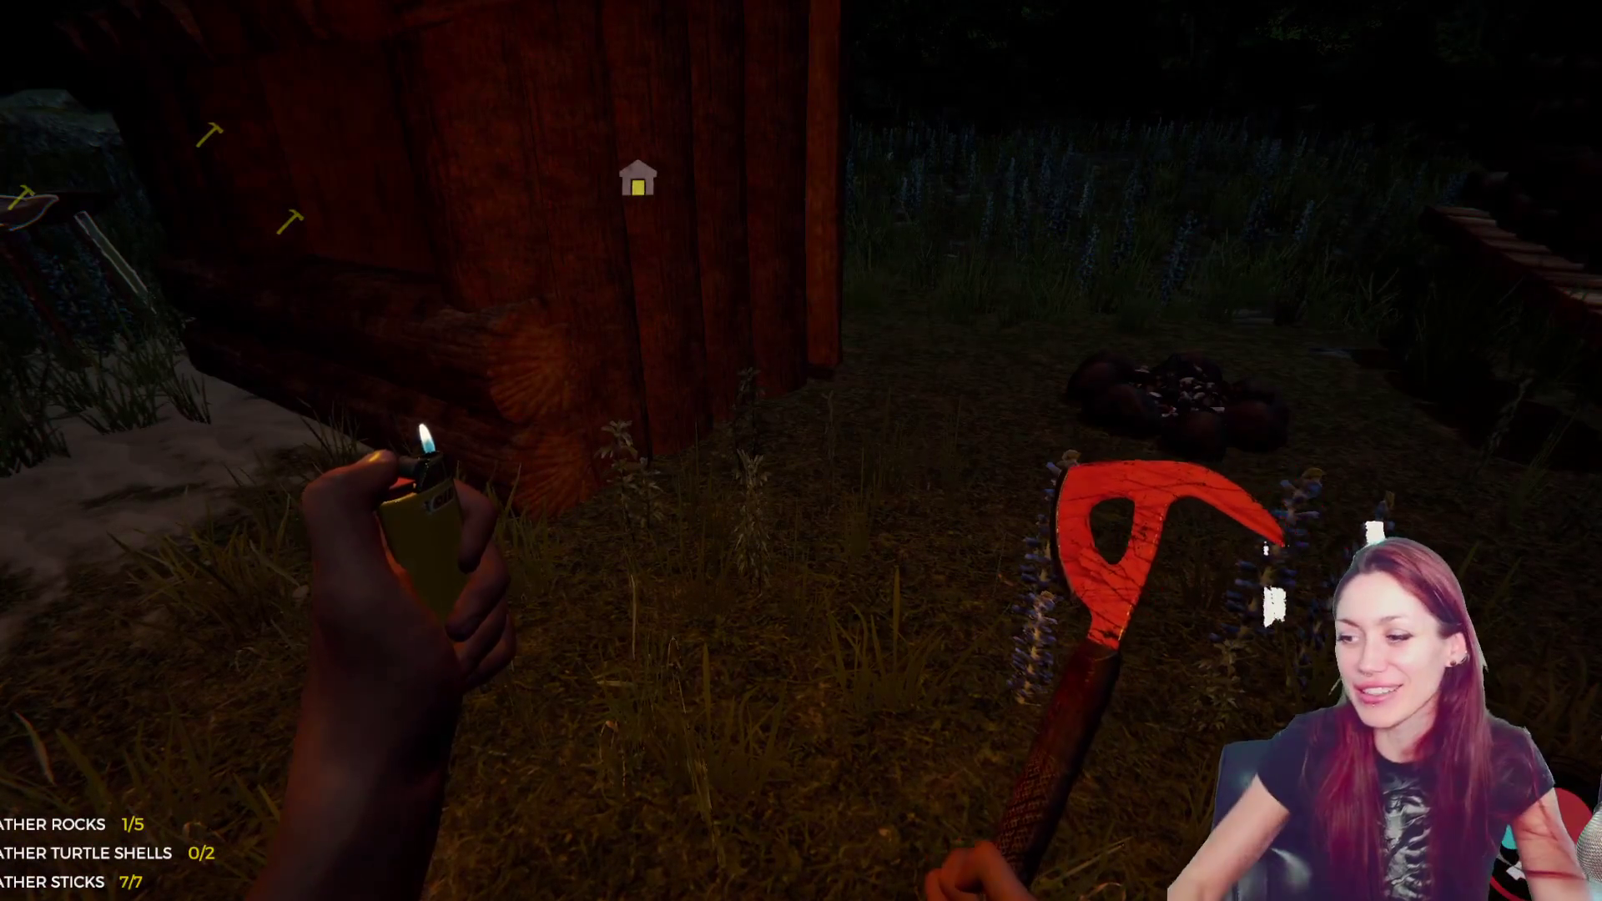
# - Put away the lighter, check the inventory, then relight the lighter
pyautogui.press('l')
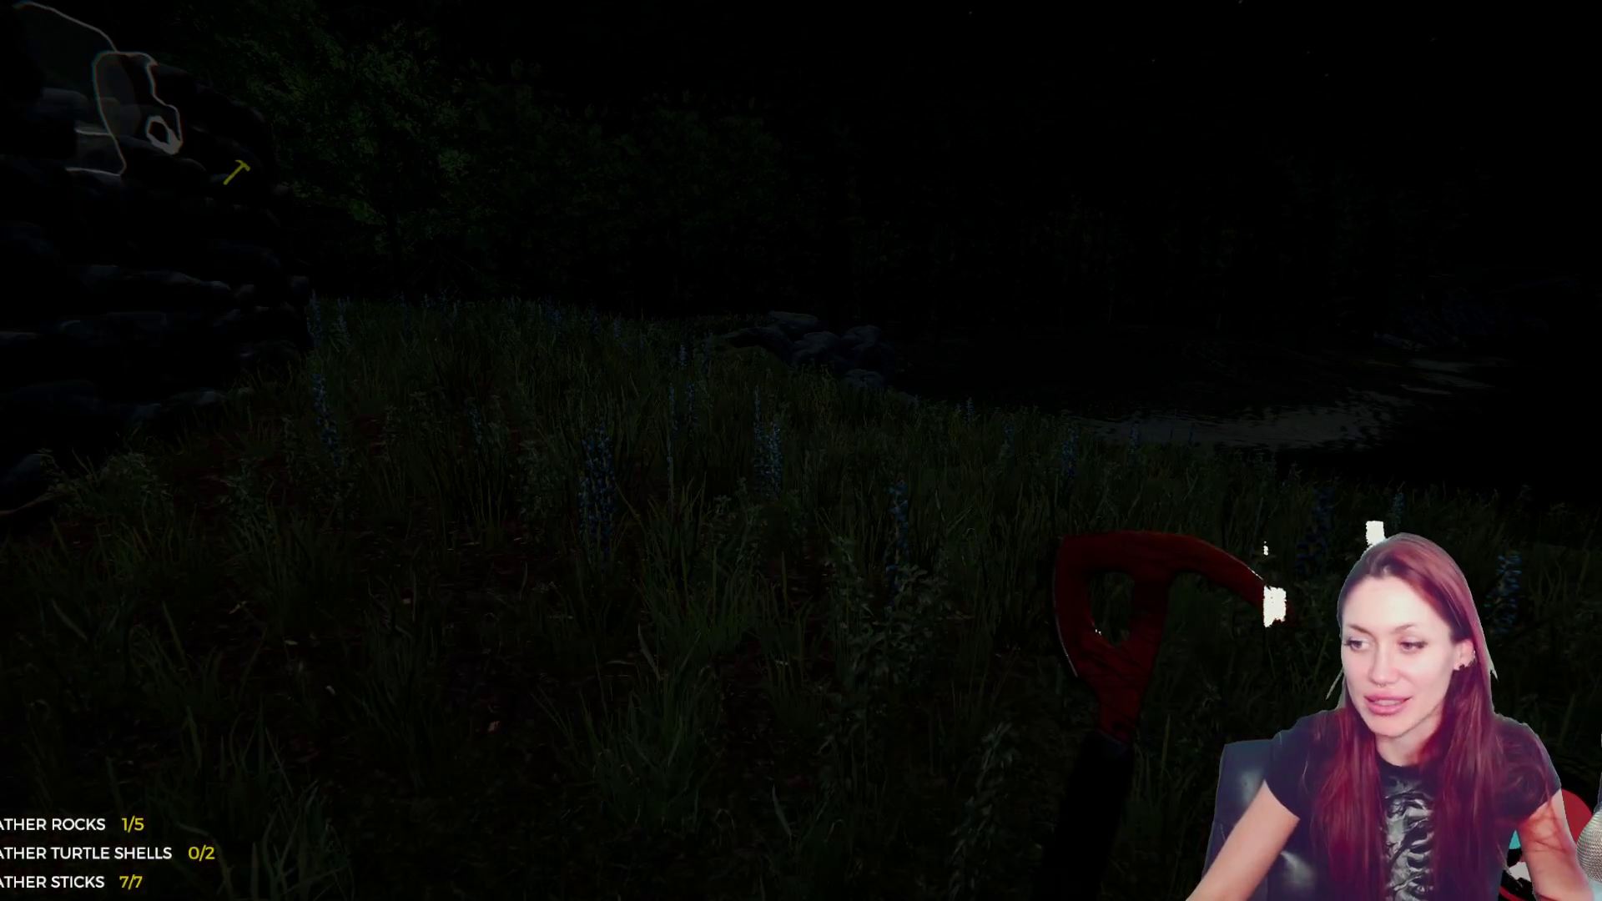
pyautogui.press('i')
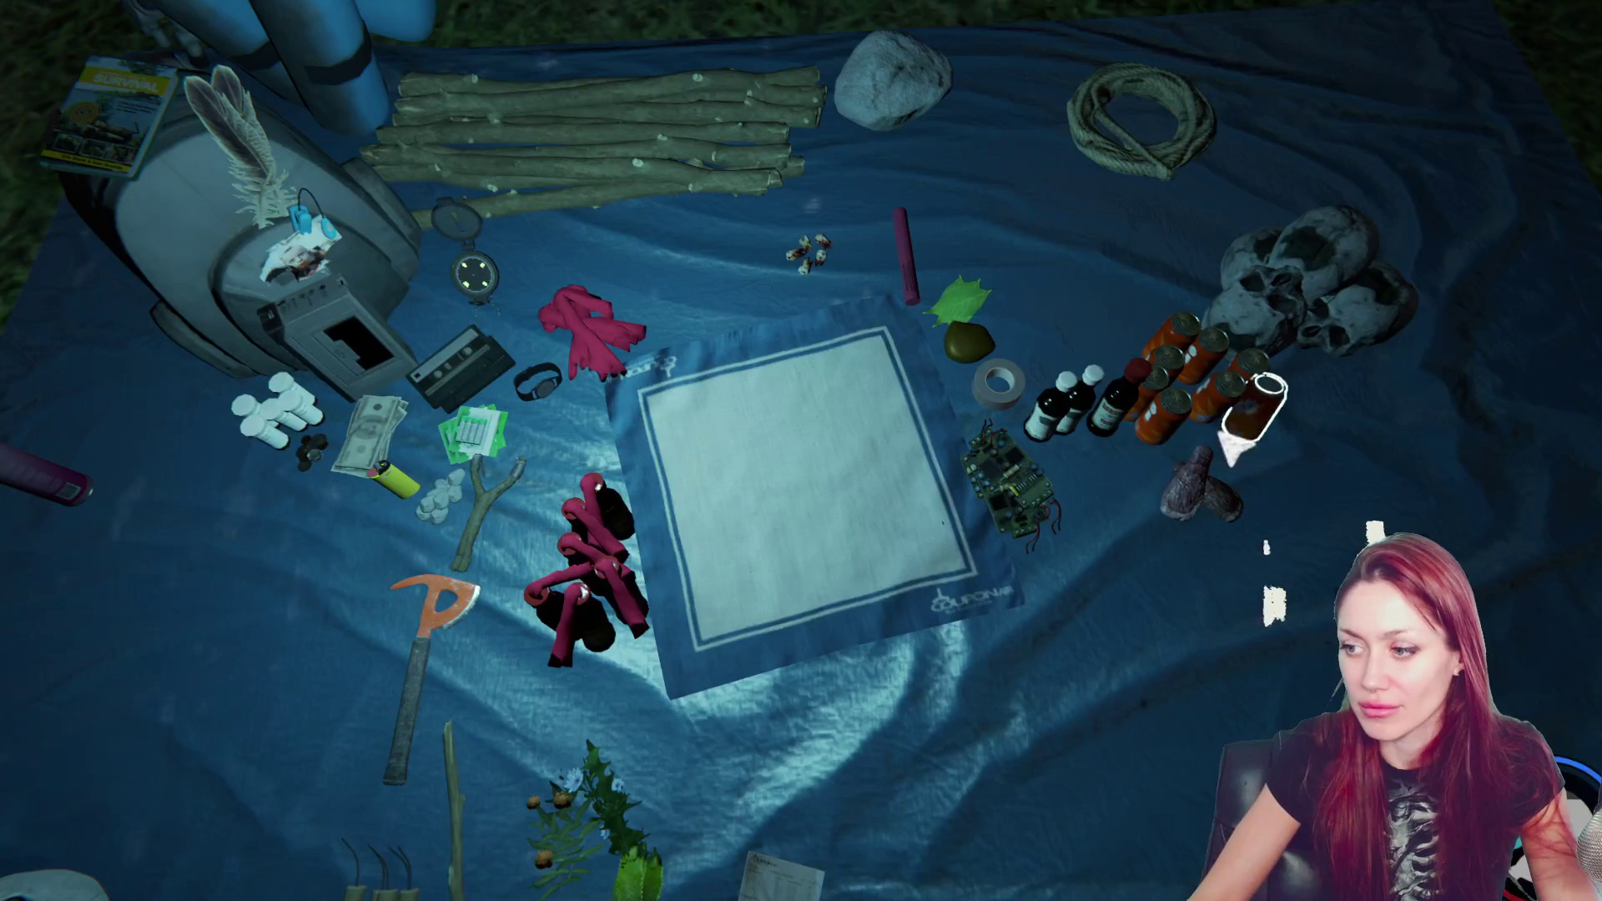
pyautogui.press('i')
pyautogui.press('l')
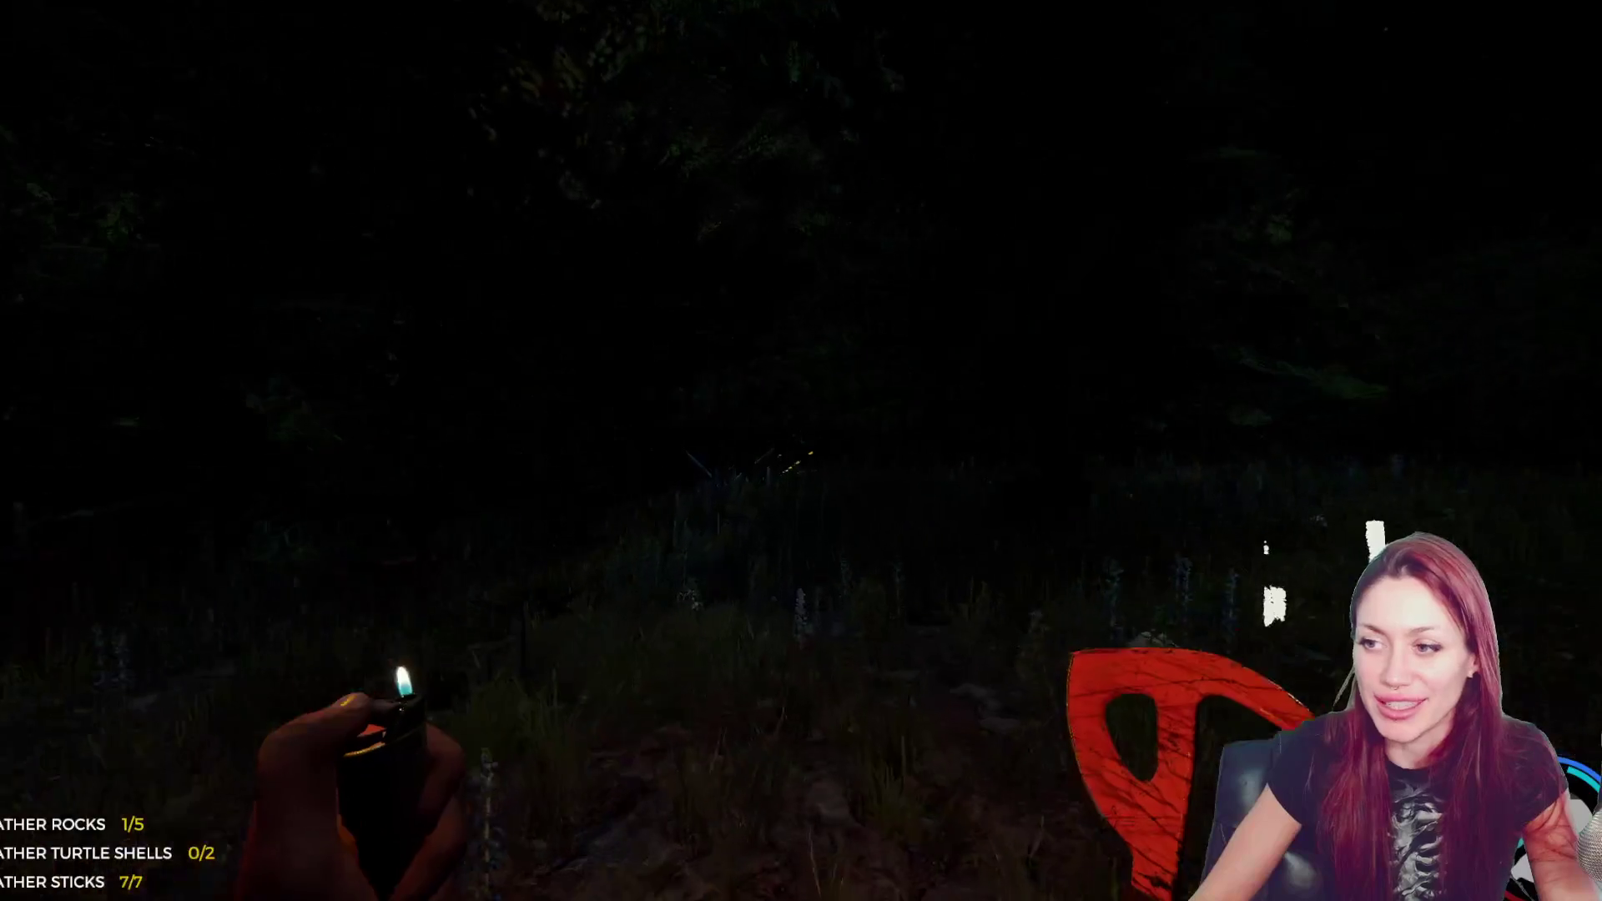
# - Kill the attacking cannibals with the axe and take teeth from their bodies
pyautogui.click(801, 451)
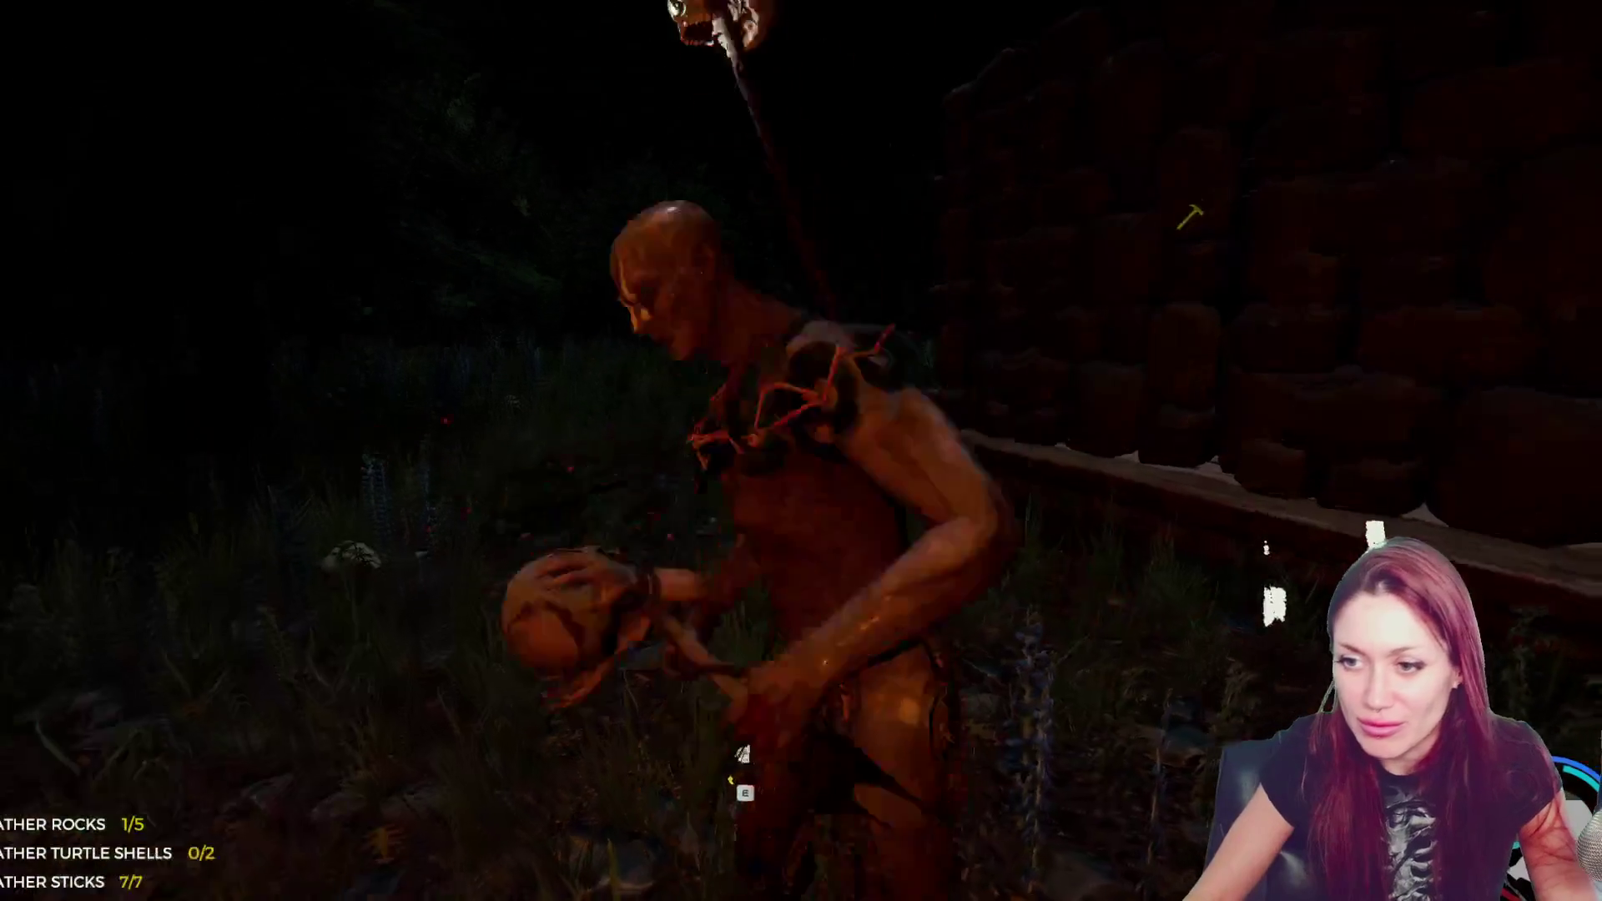
pyautogui.press('e')
pyautogui.click(801, 451)
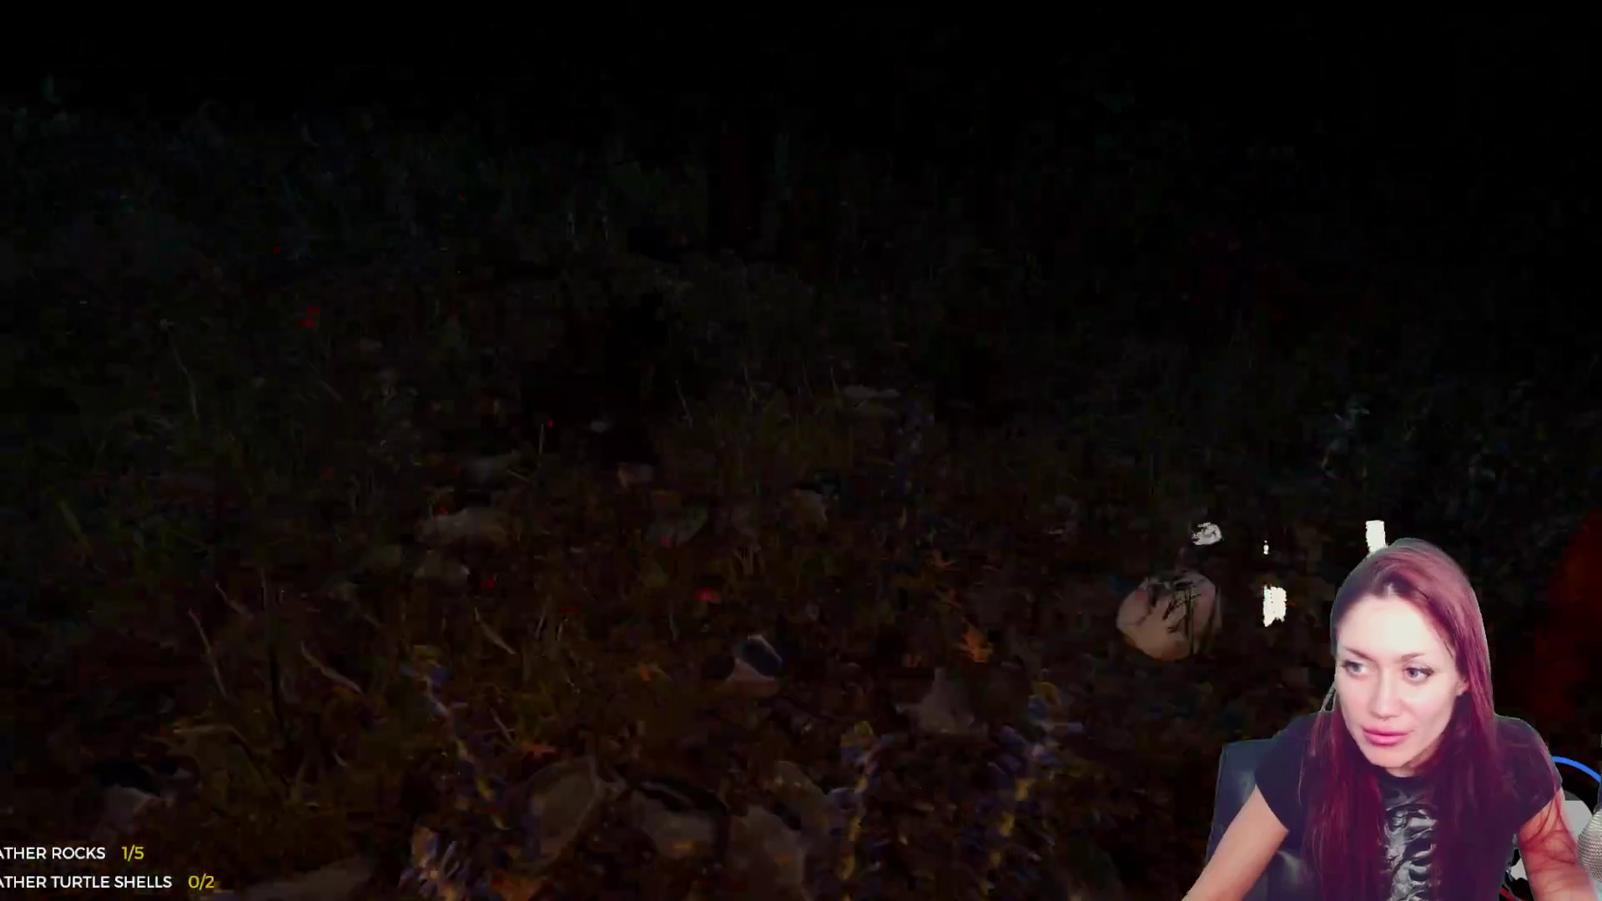
pyautogui.click(801, 450)
pyautogui.click(801, 451)
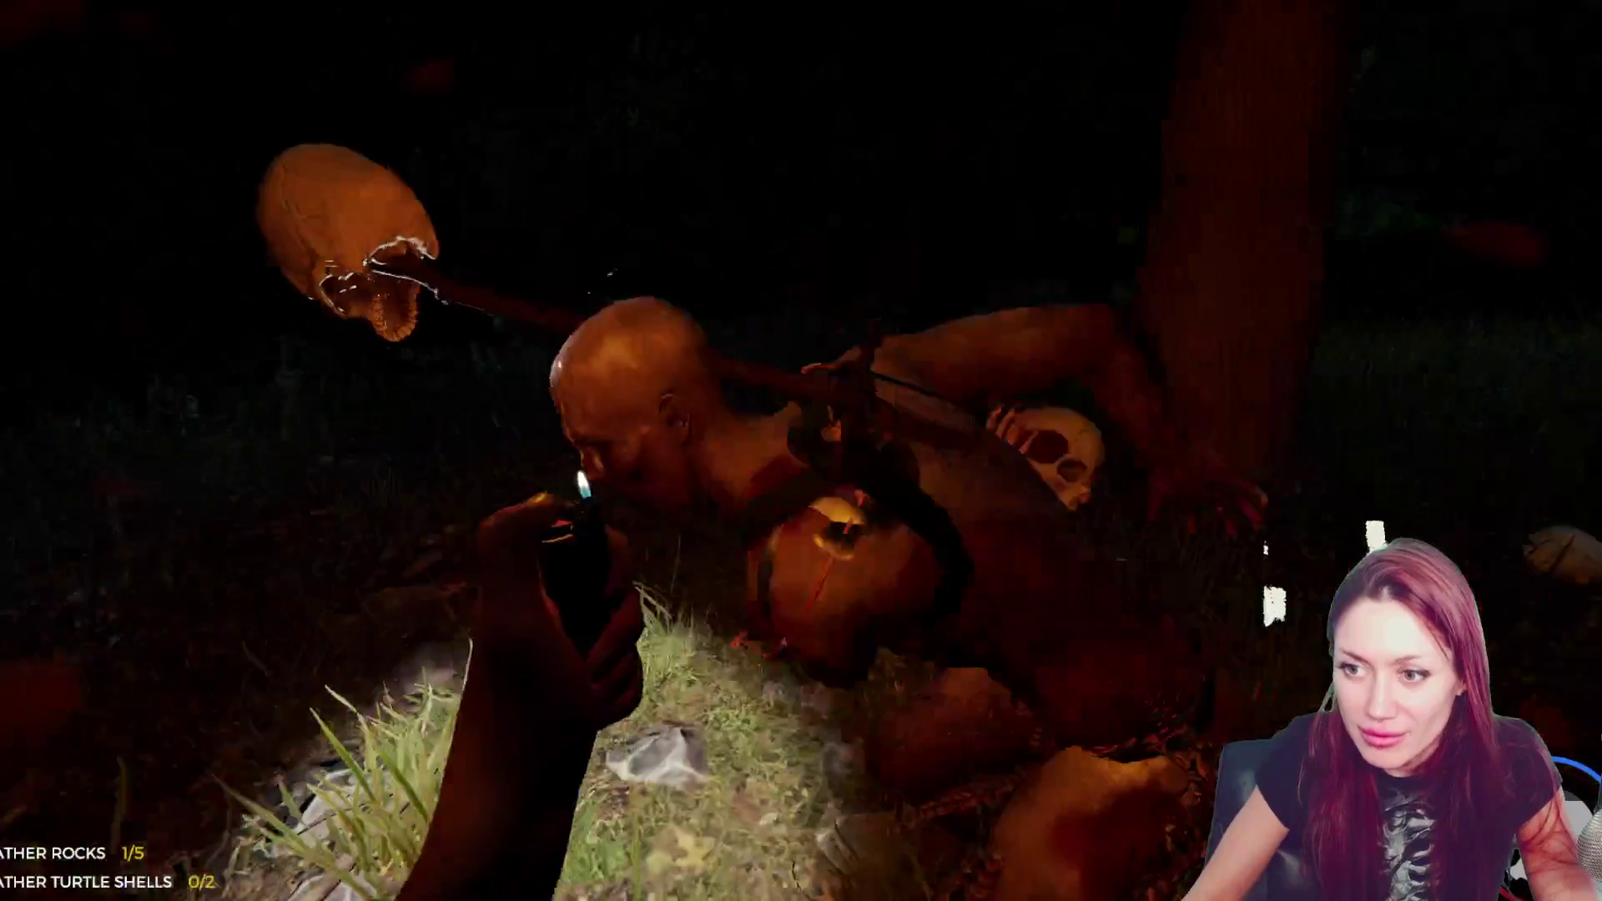
pyautogui.press('e')
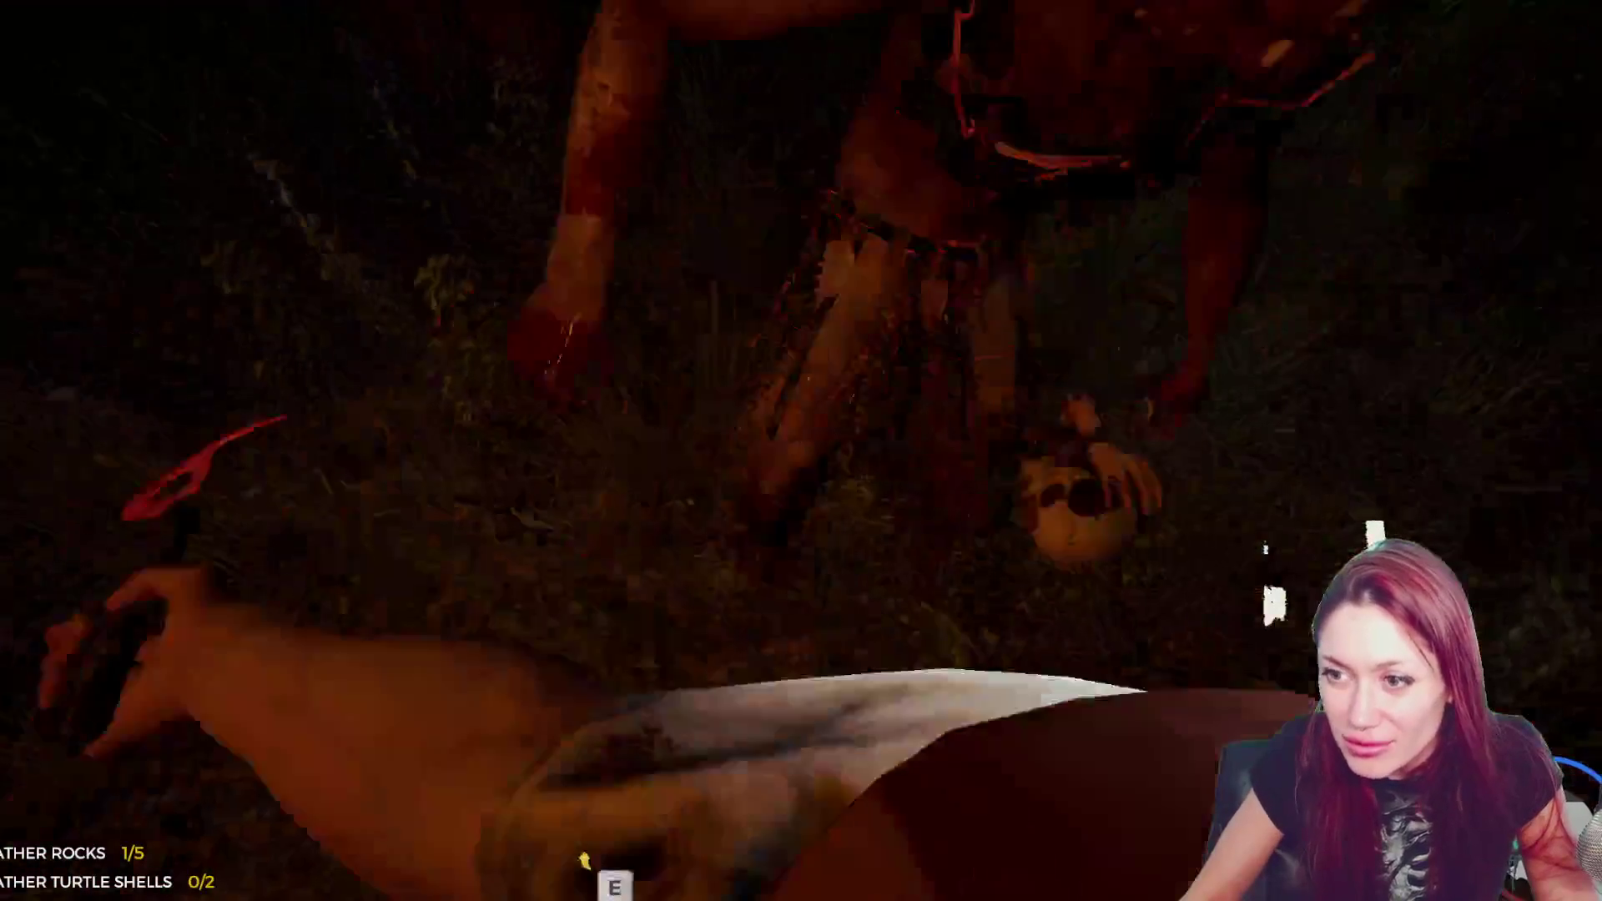
pyautogui.click(801, 450)
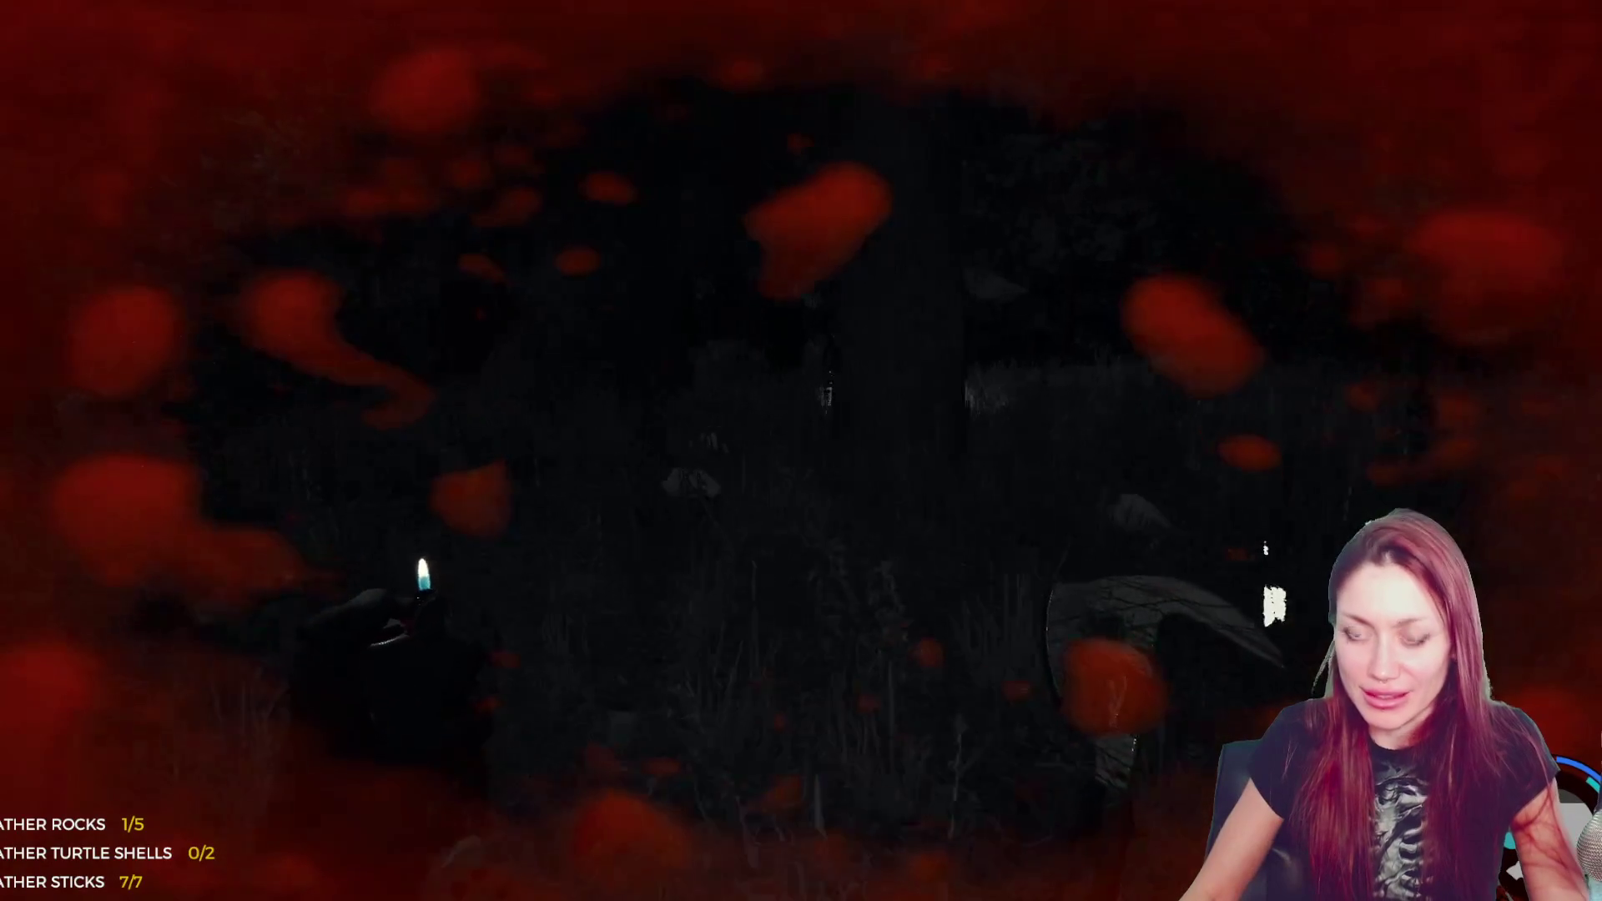
# - Confirm the two teeth in the inventory and head back to the stone wall
pyautogui.press('i')
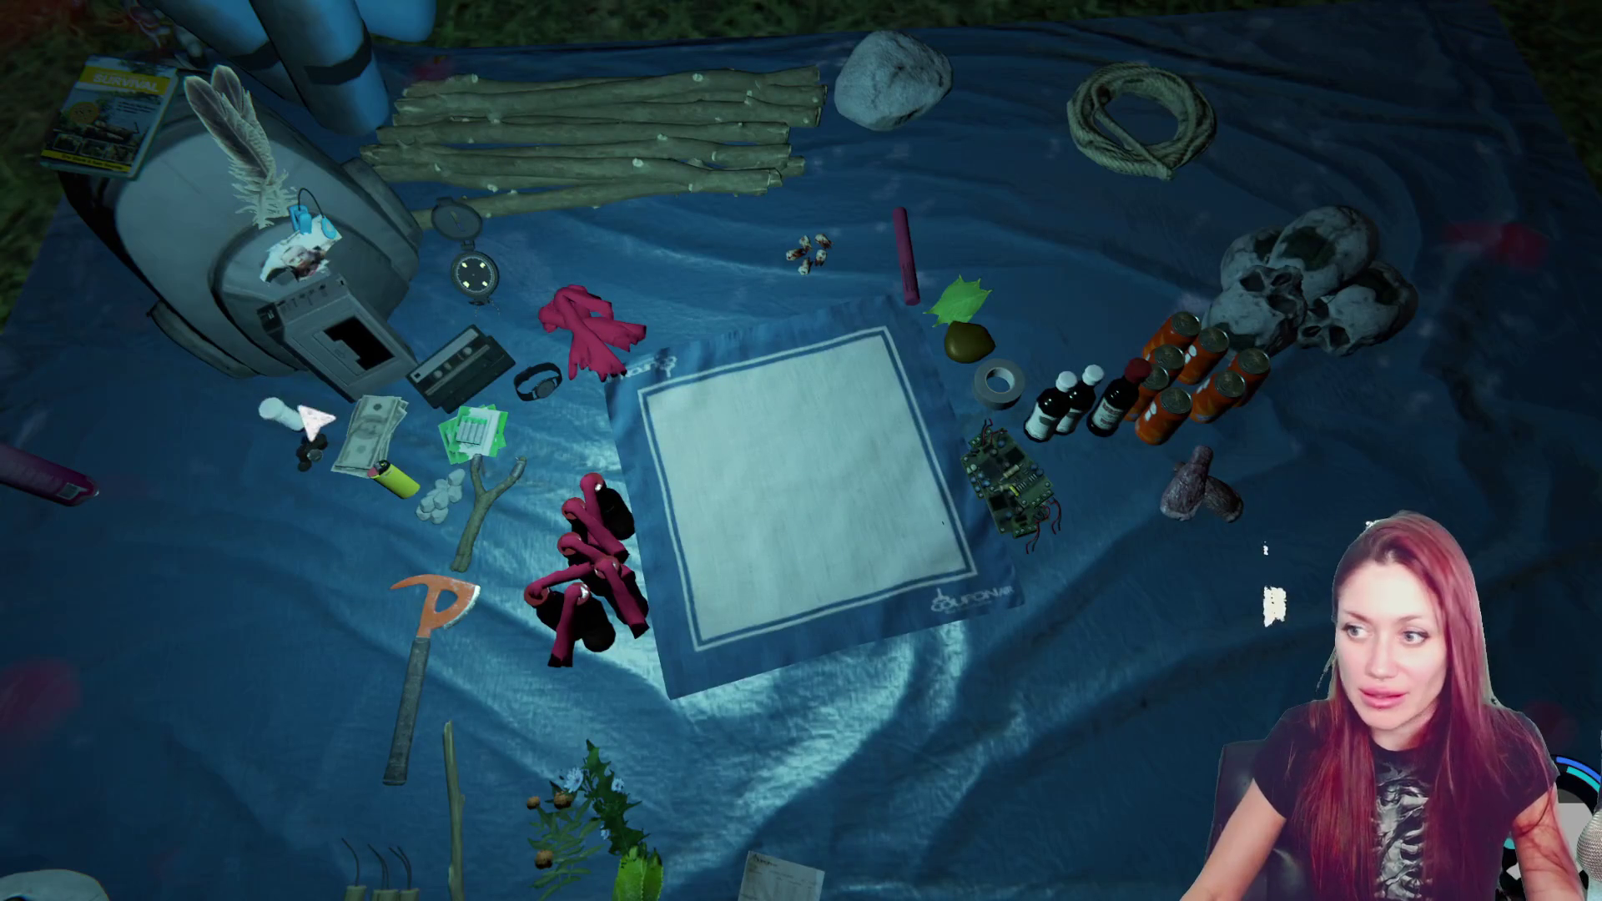
pyautogui.press('i')
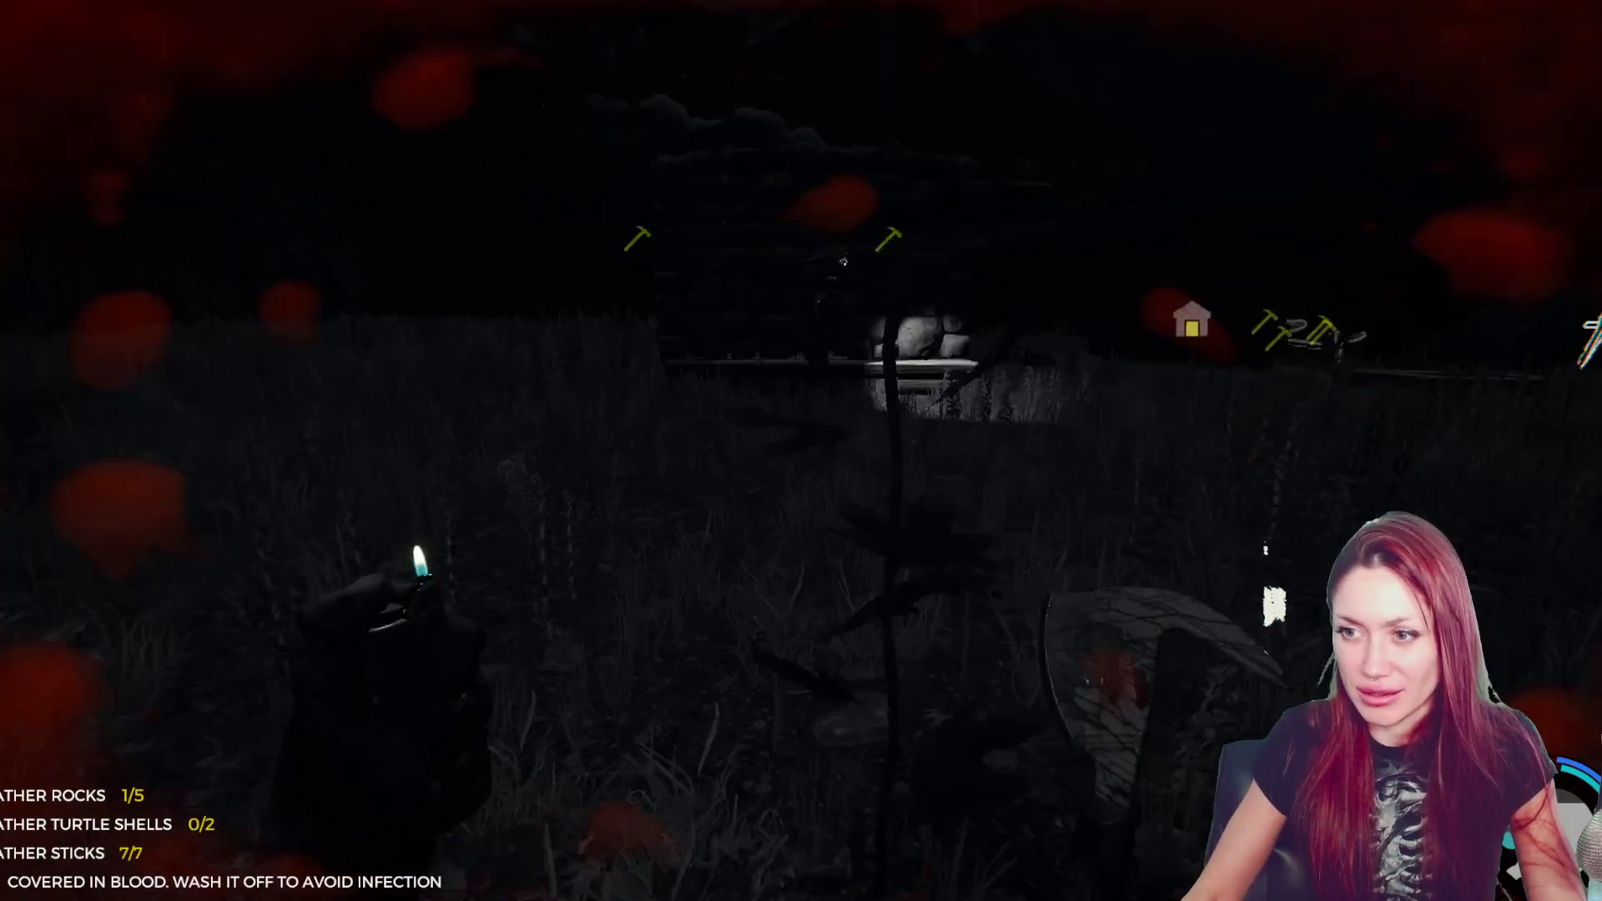
pyautogui.press('w')
pyautogui.press('w')
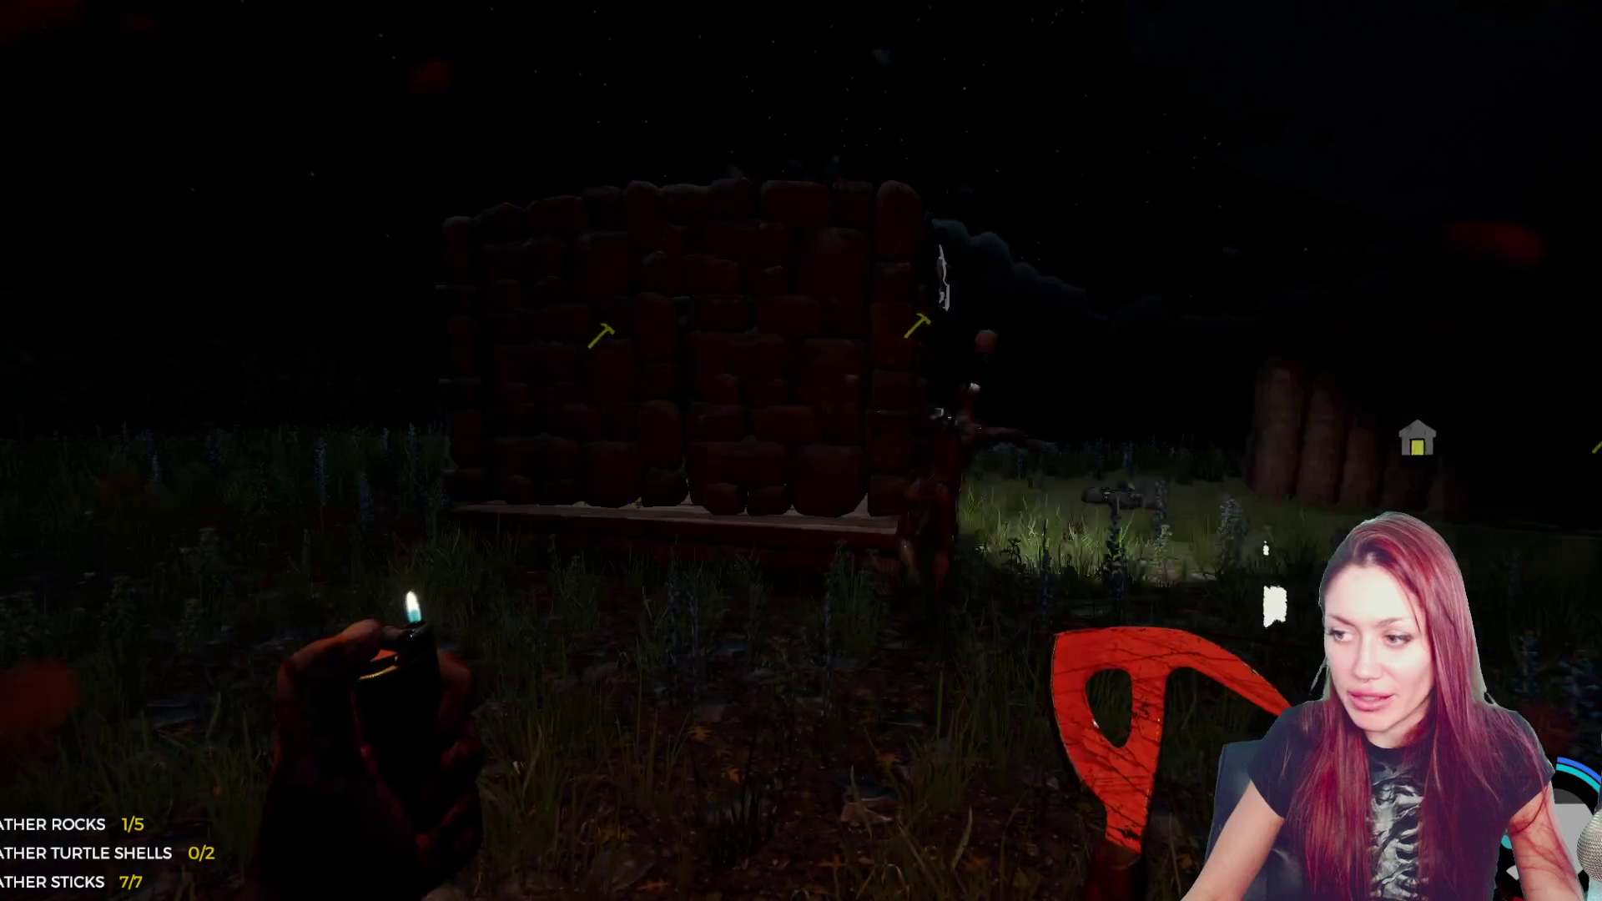
pyautogui.press('w')
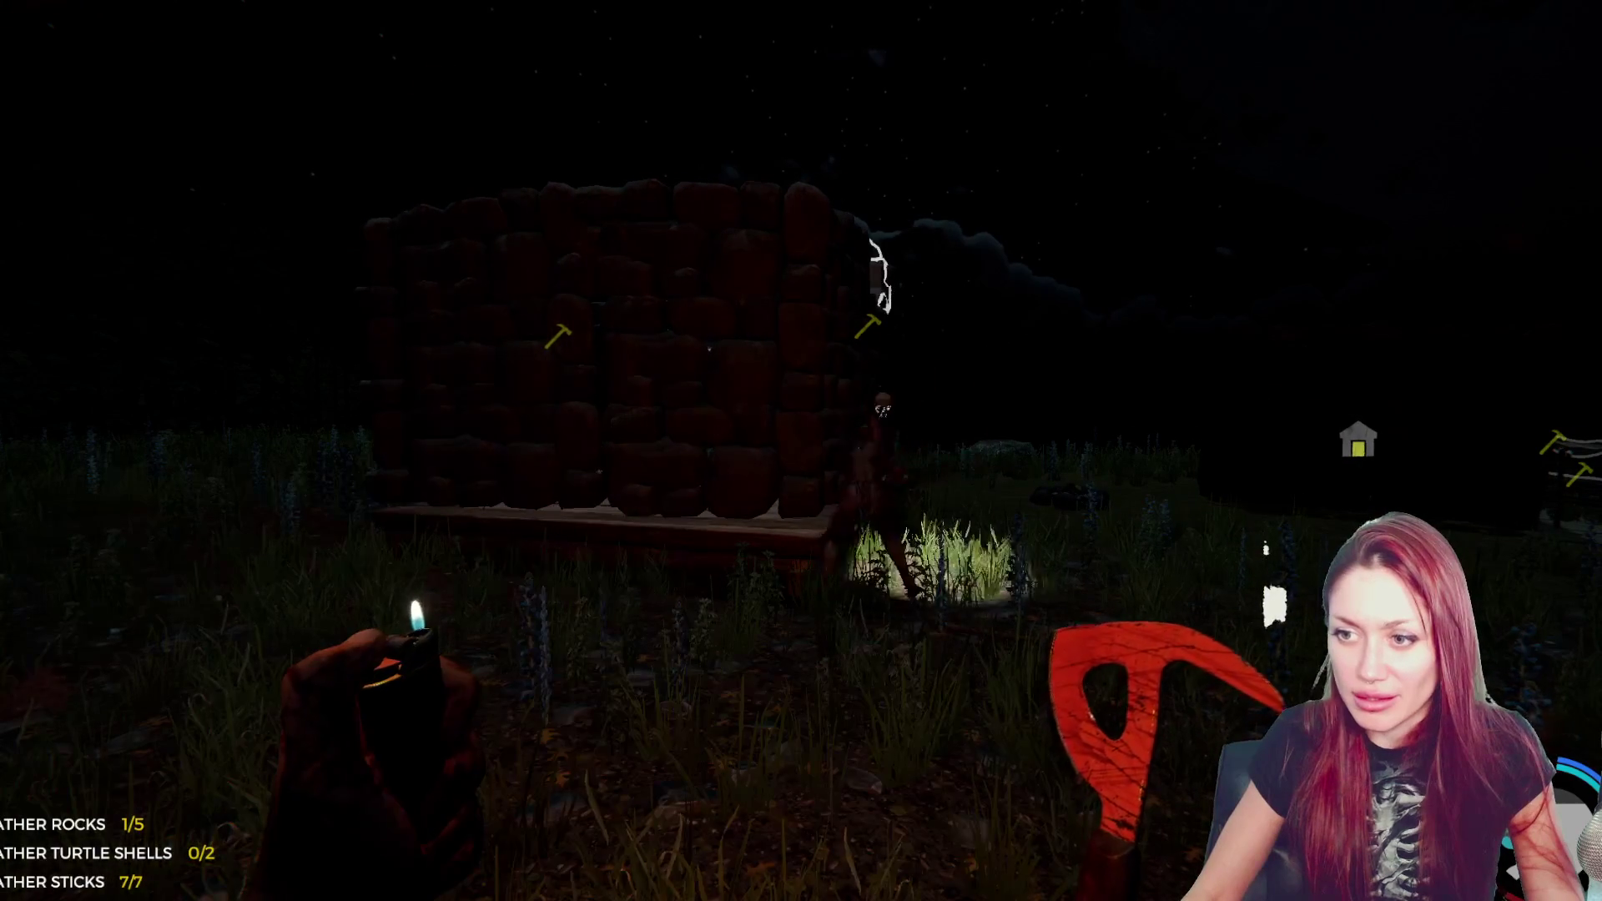
pyautogui.press('i')
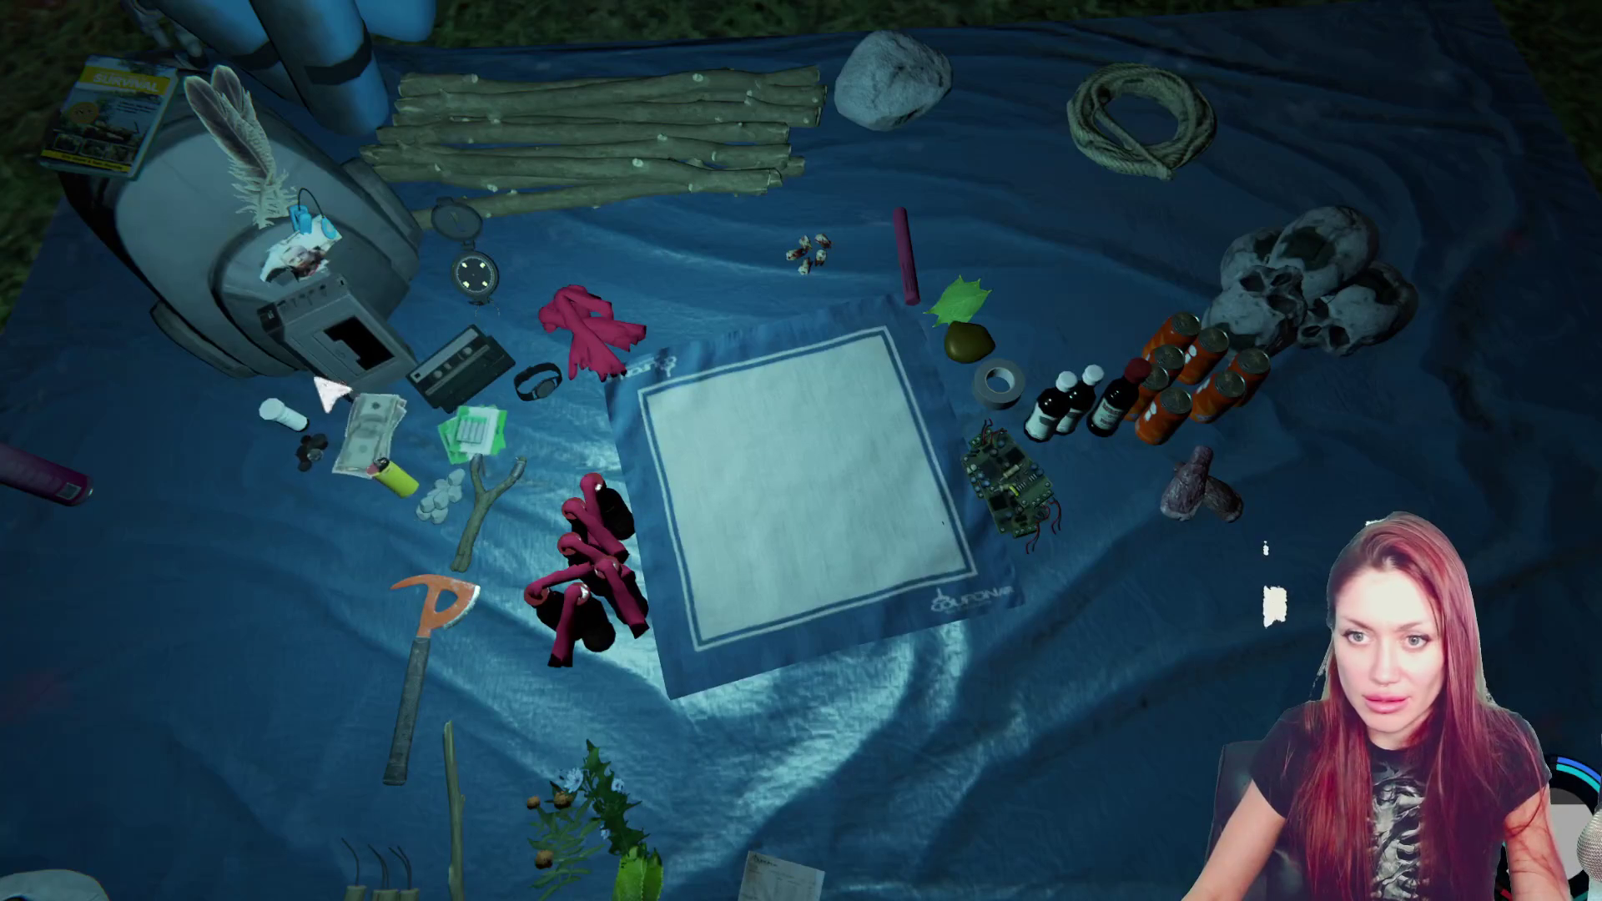
pyautogui.press('Tab')
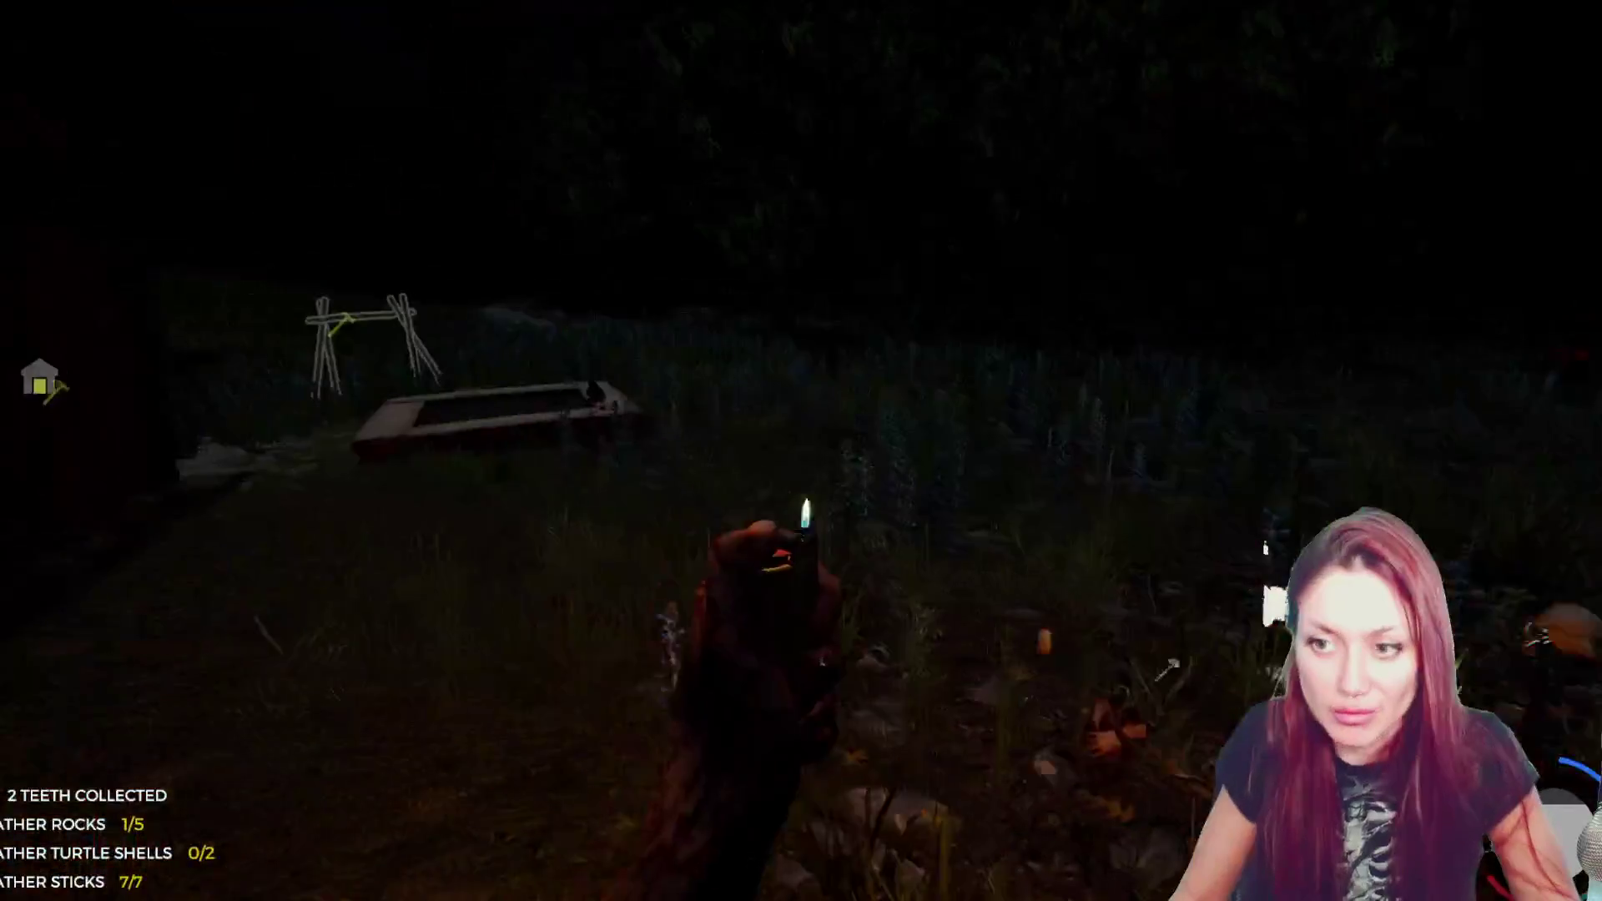
# - Take the club from the fallen cannibal and bring the carried rock to the stone wall
pyautogui.press('1')
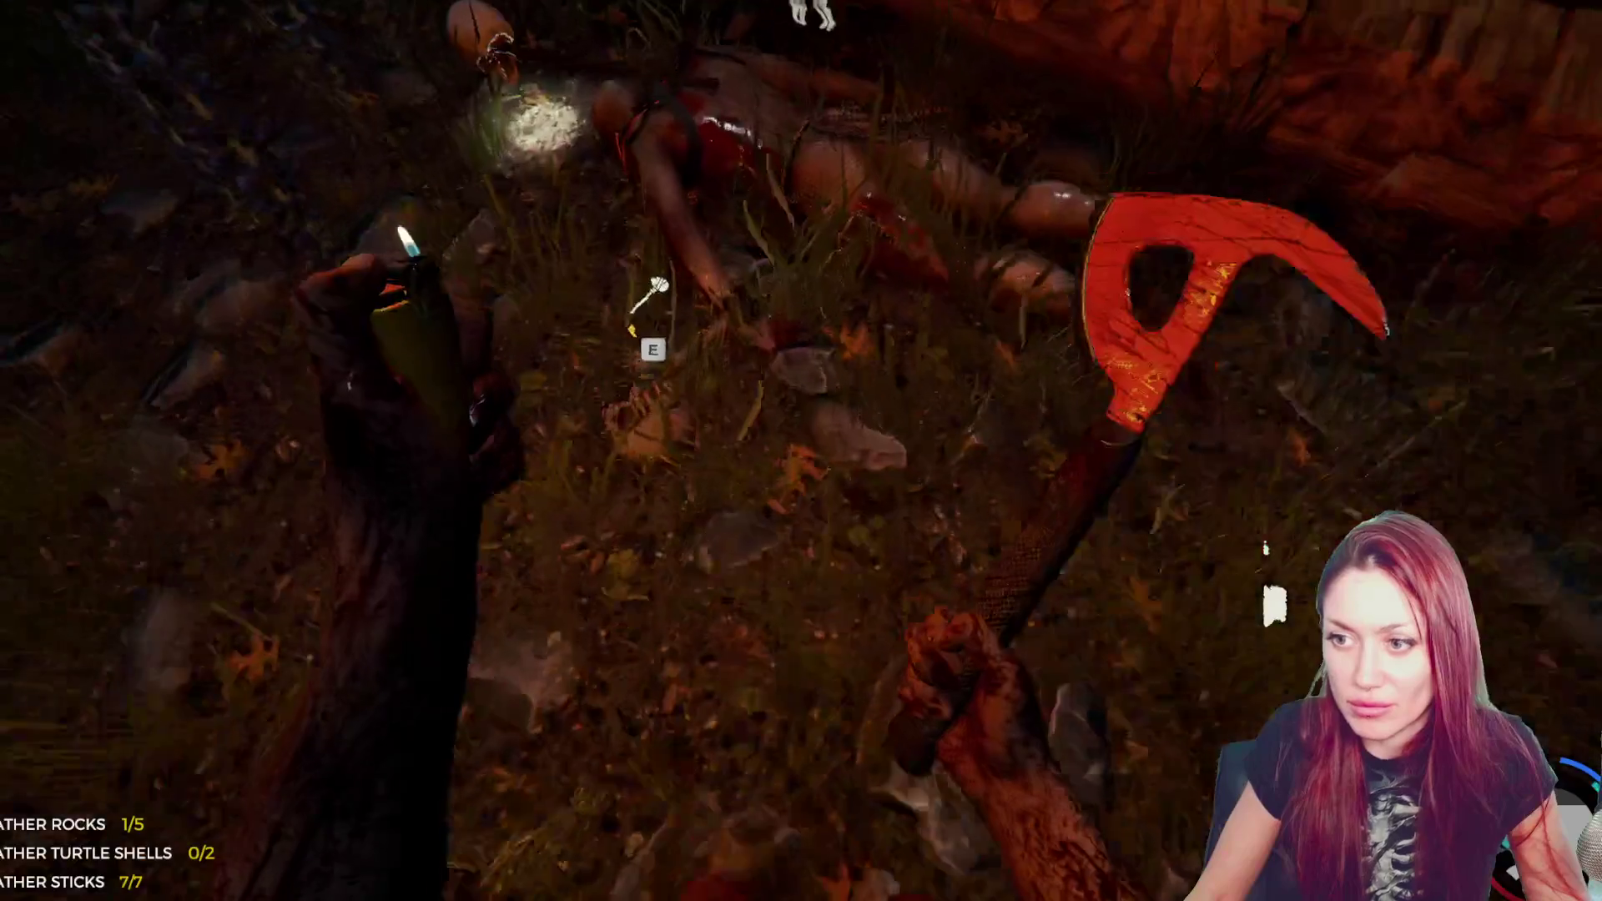
pyautogui.press('e')
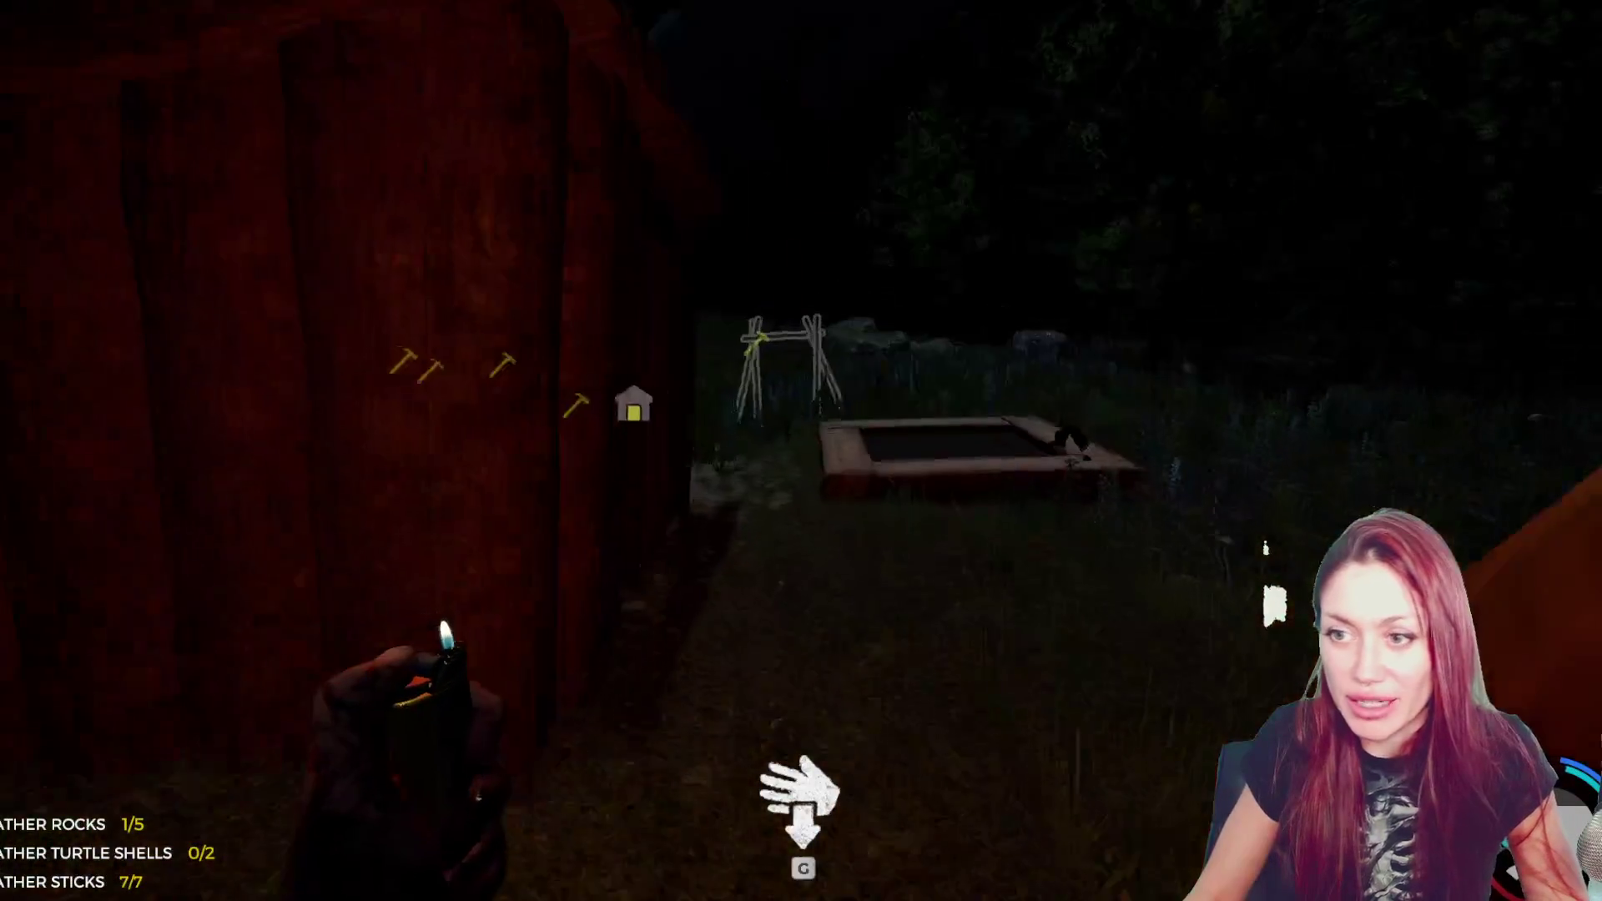
pyautogui.press('w')
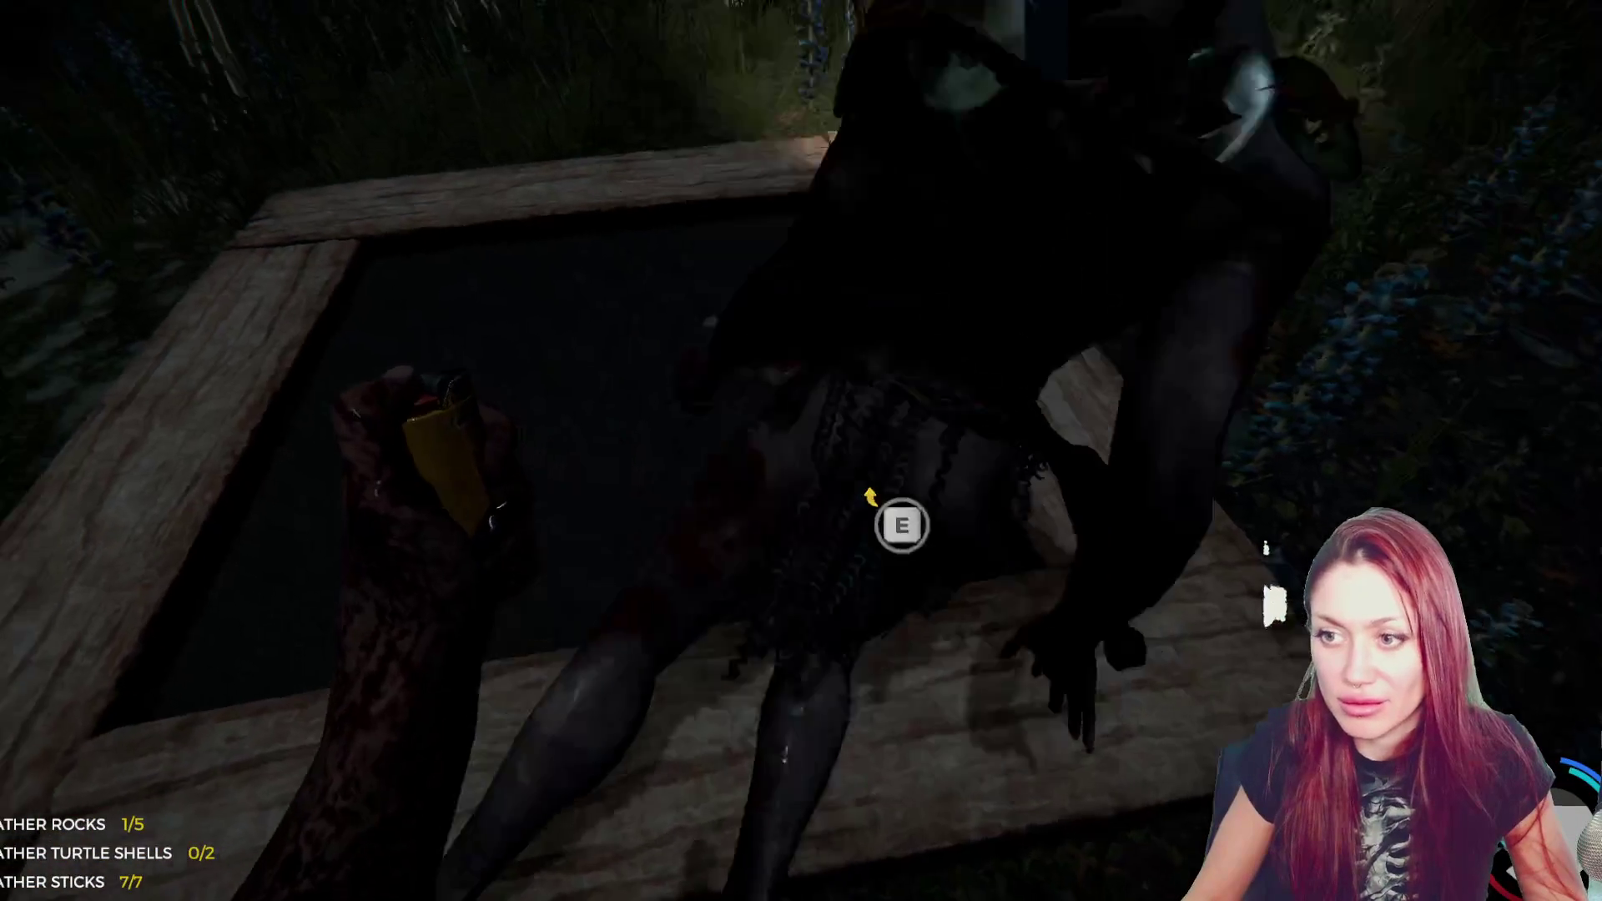
pyautogui.press('w')
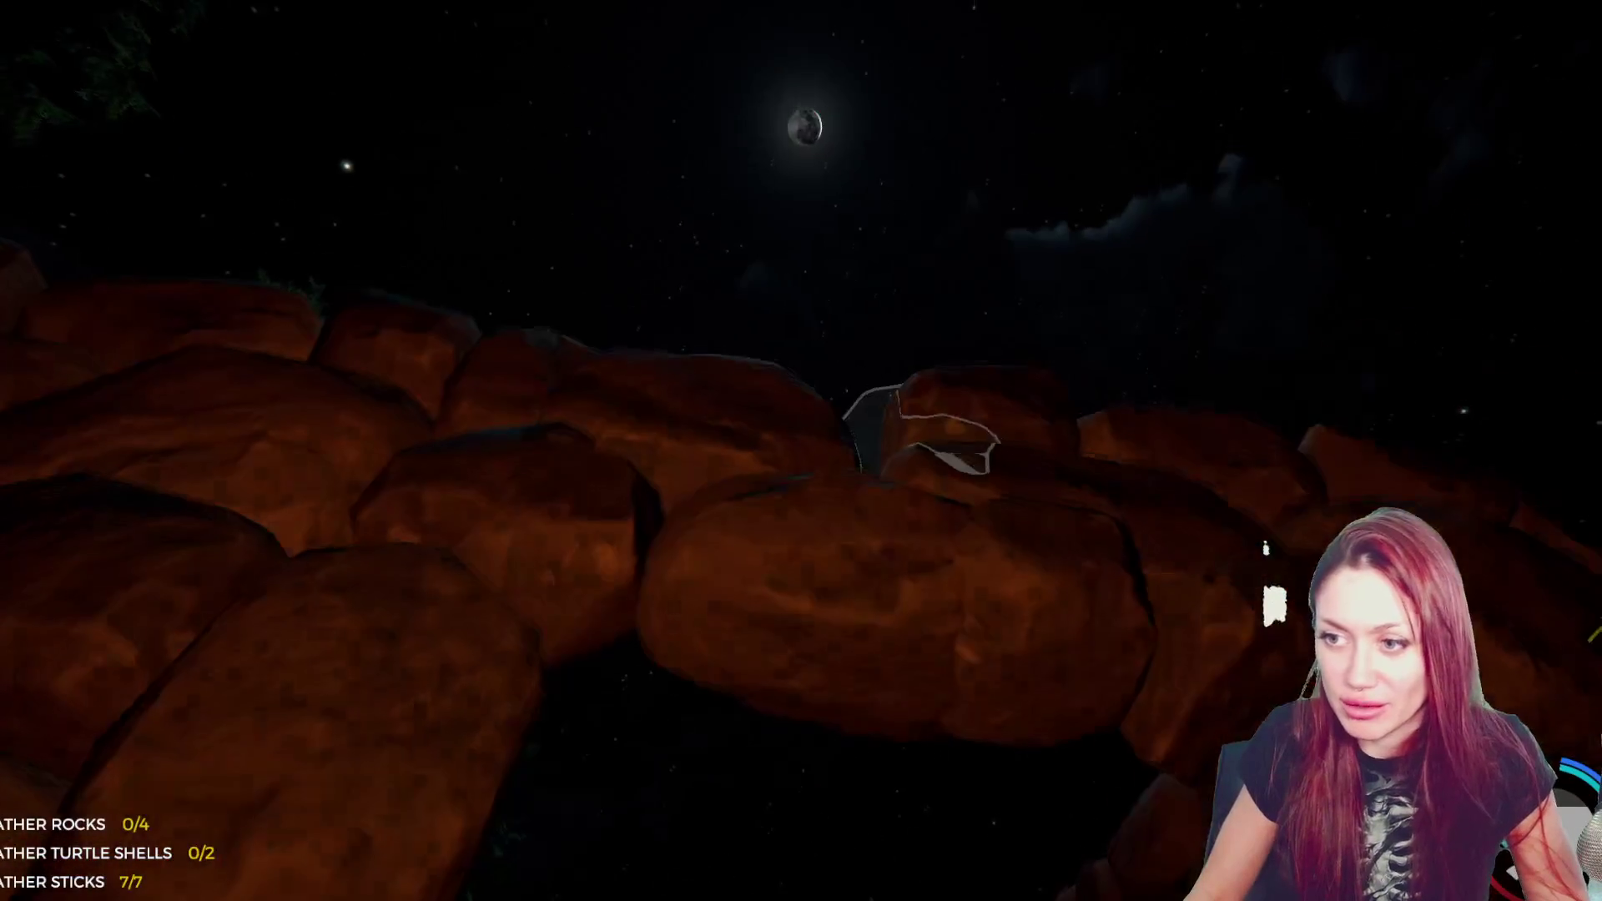
# - Gather rocks, finish the stick structure, and add the rocks to the shelter wall
pyautogui.press('w')
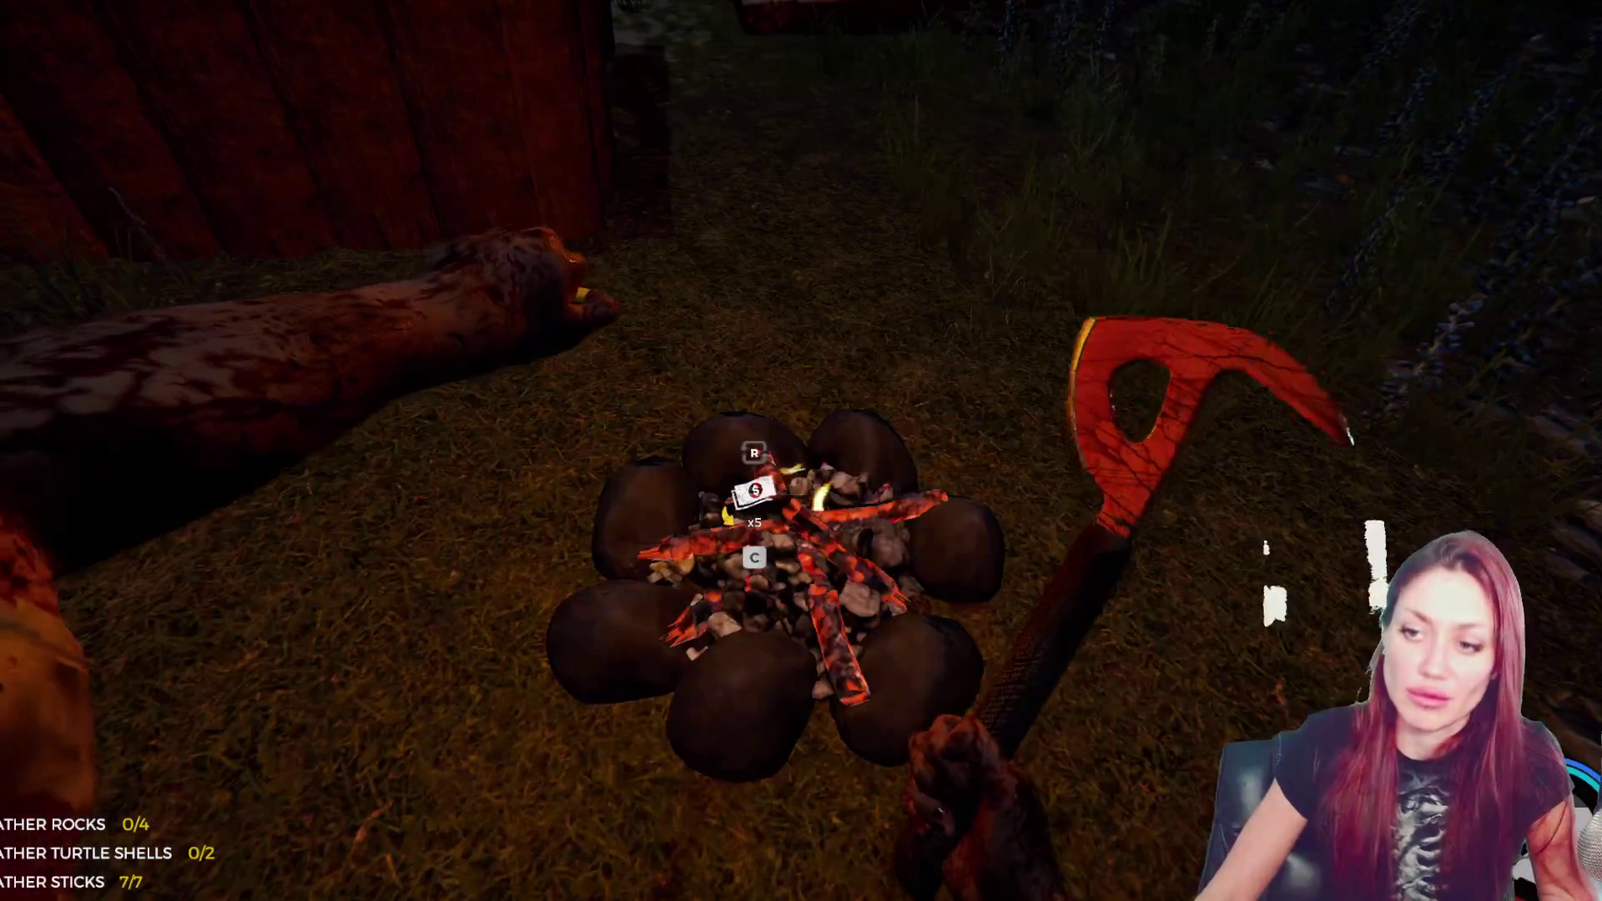
pyautogui.press('s')
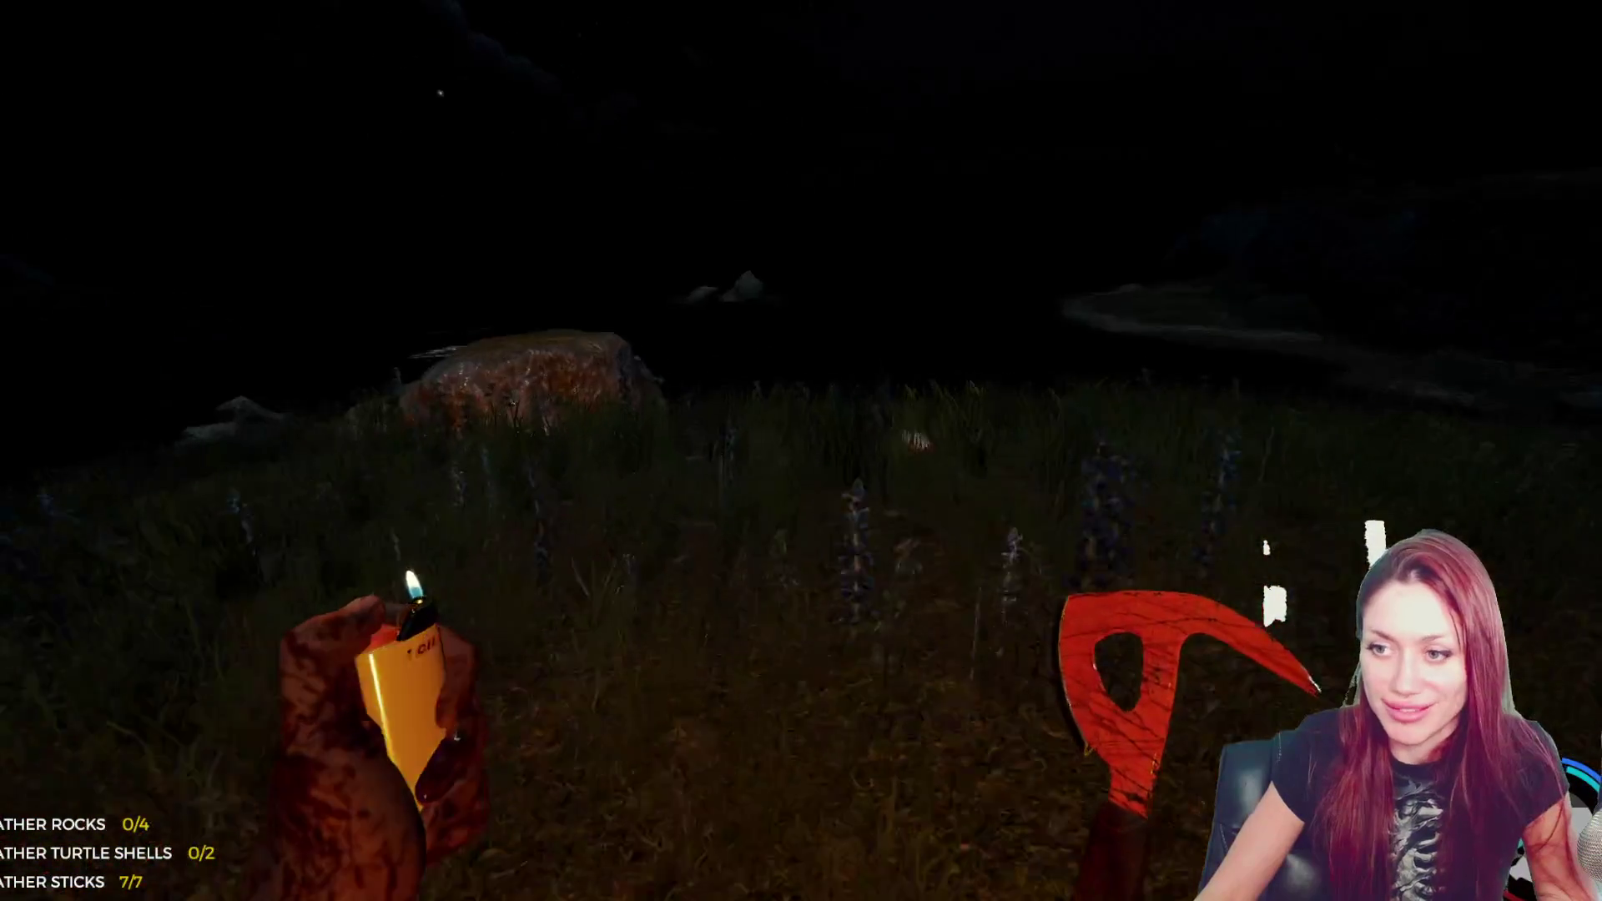
pyautogui.press('e')
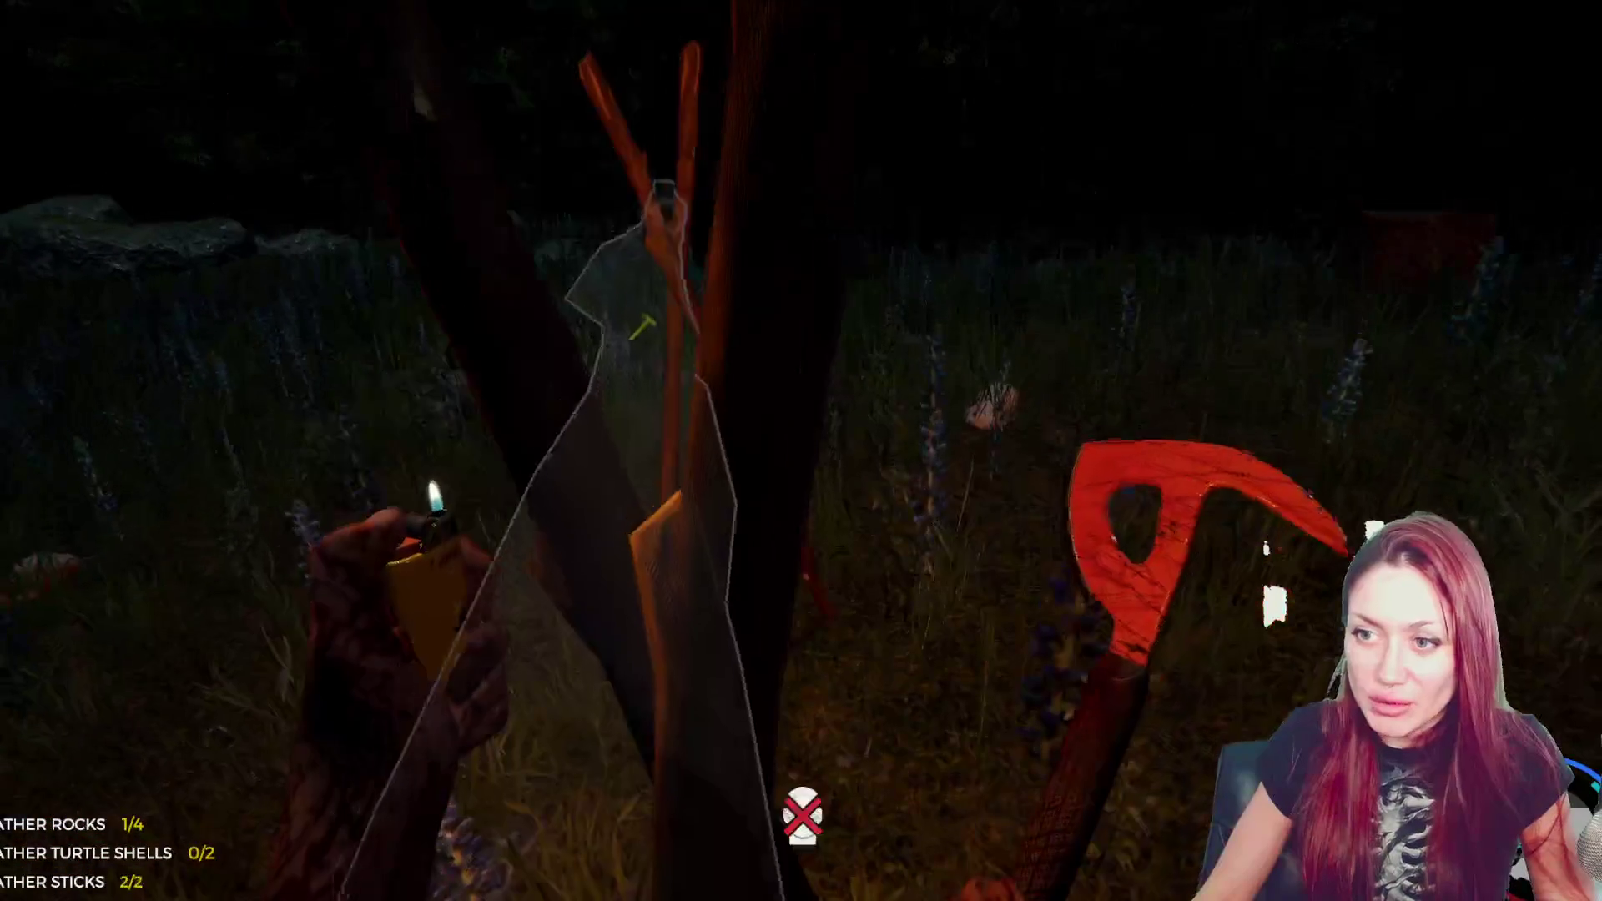
pyautogui.press('e')
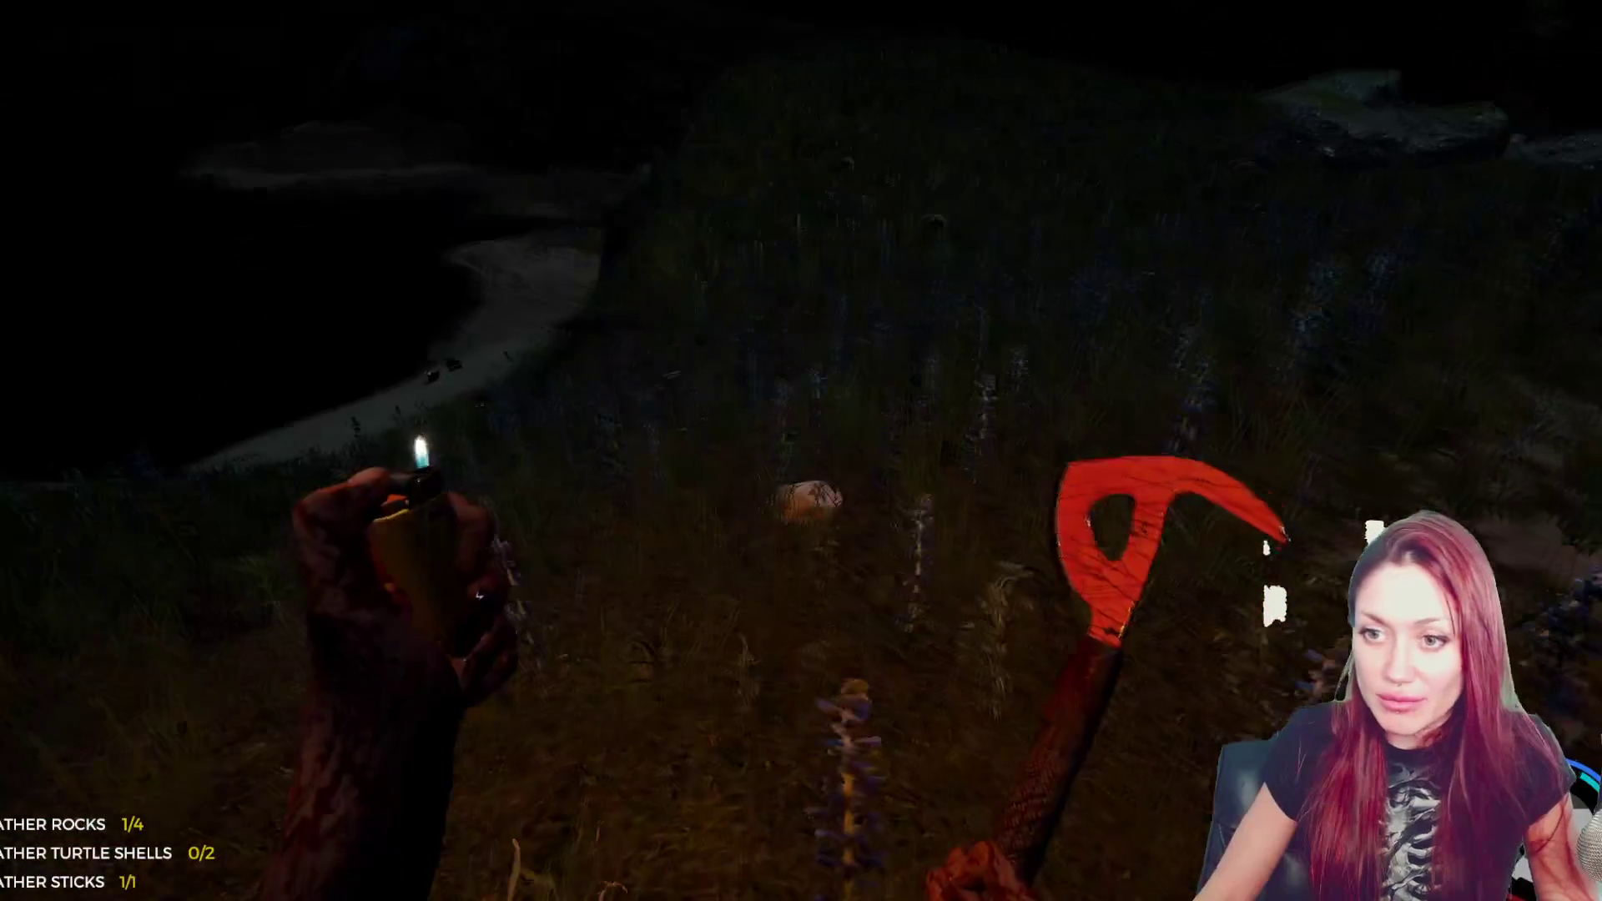
pyautogui.press('e')
pyautogui.press('e')
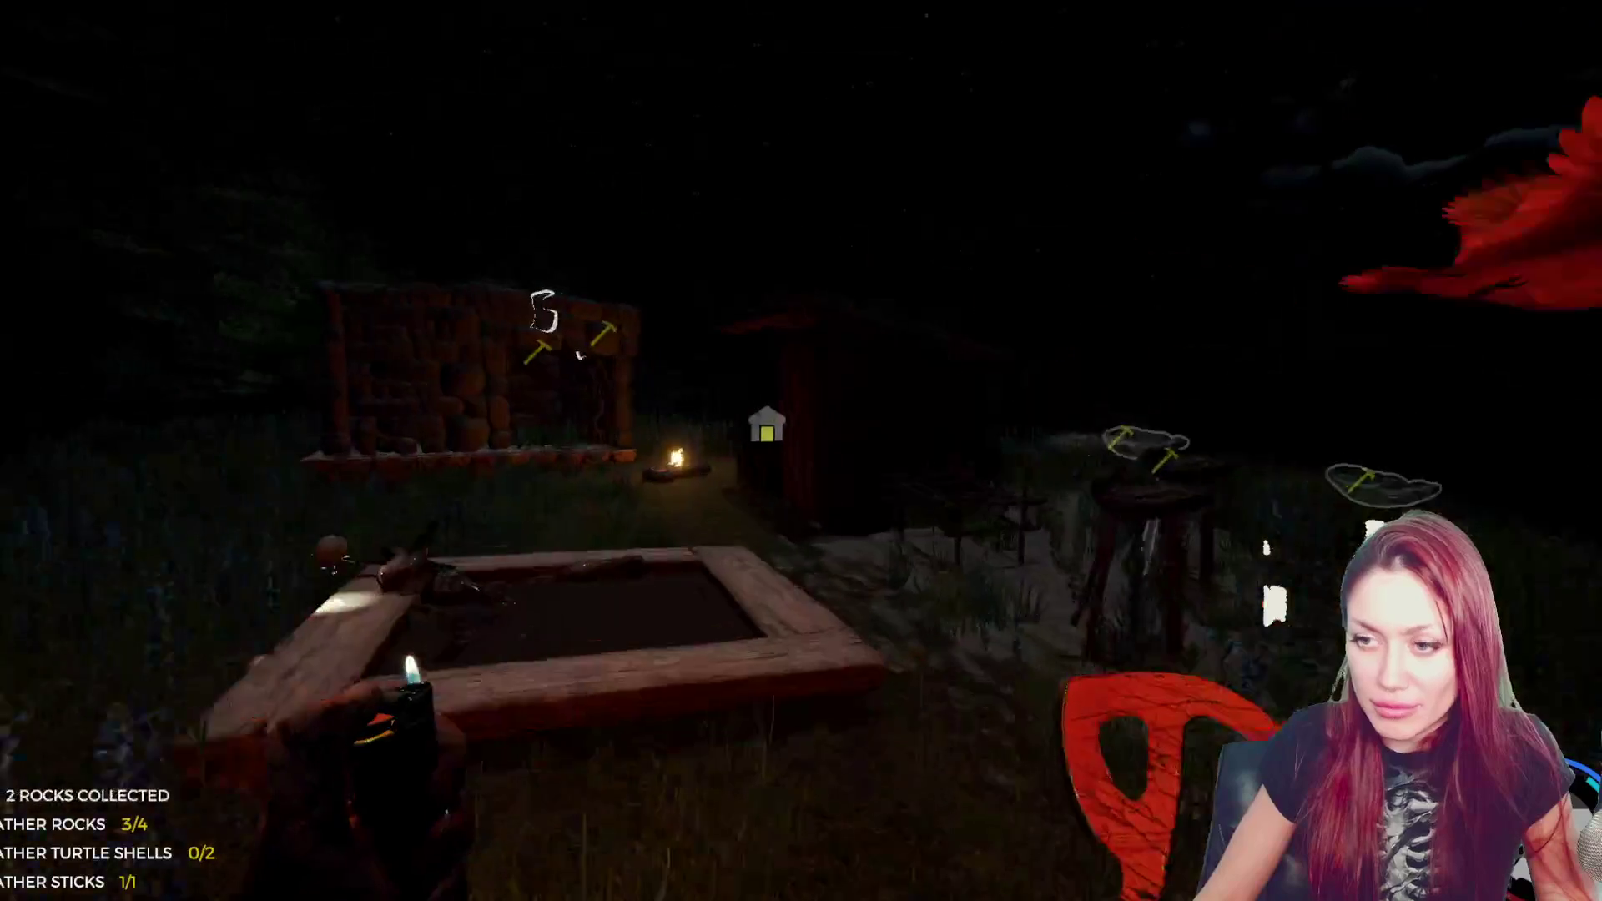
pyautogui.press('w')
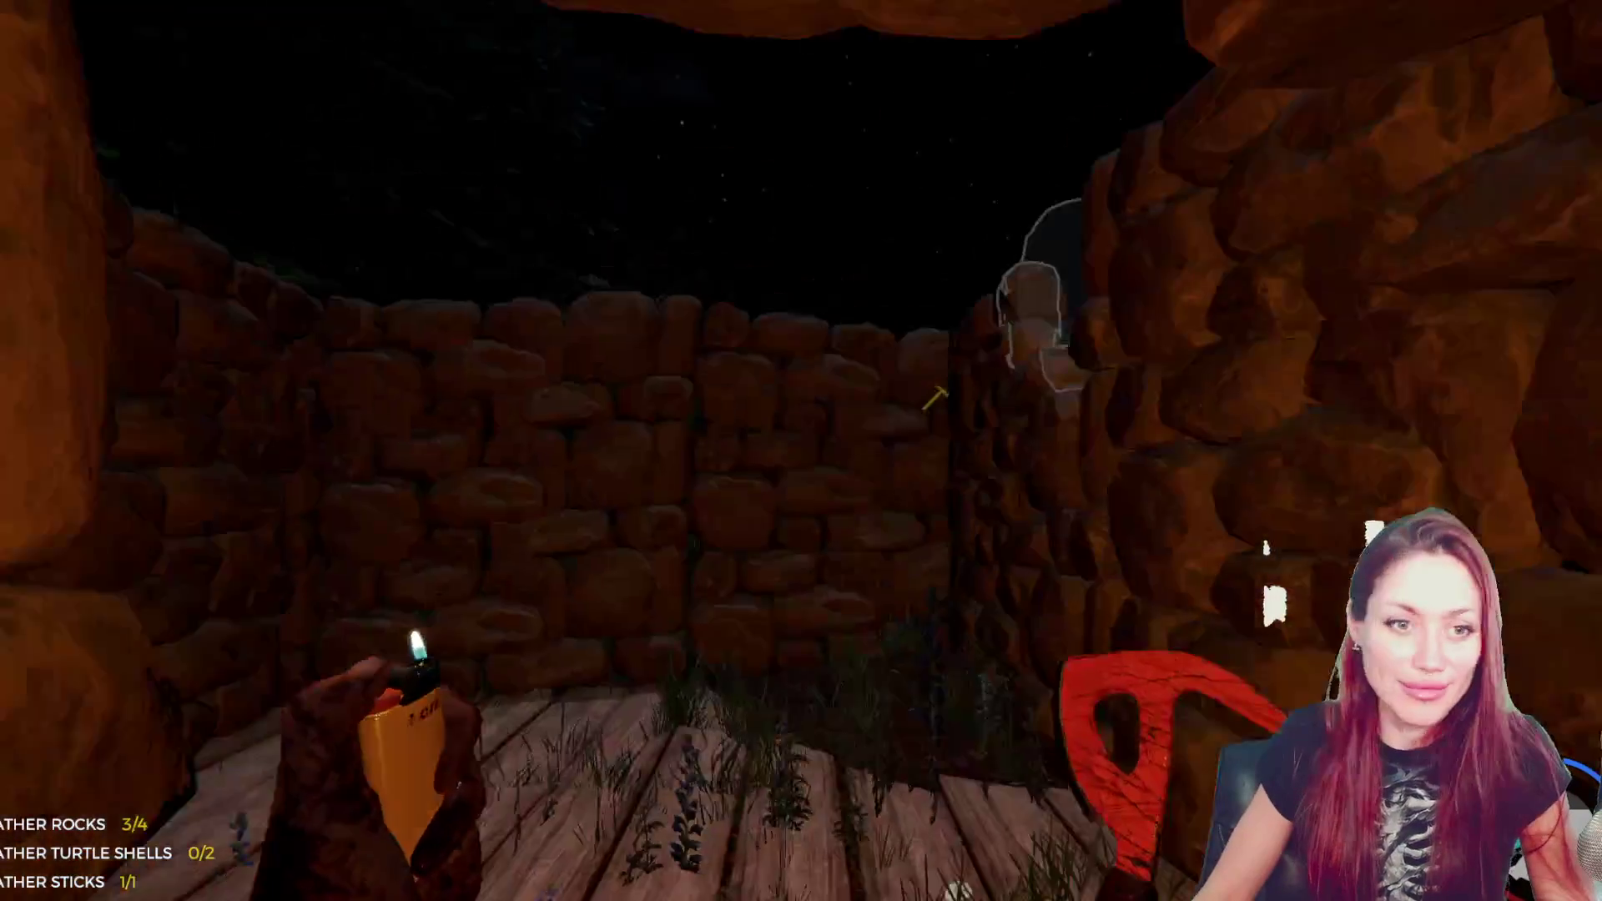
pyautogui.press('e')
pyautogui.press('w')
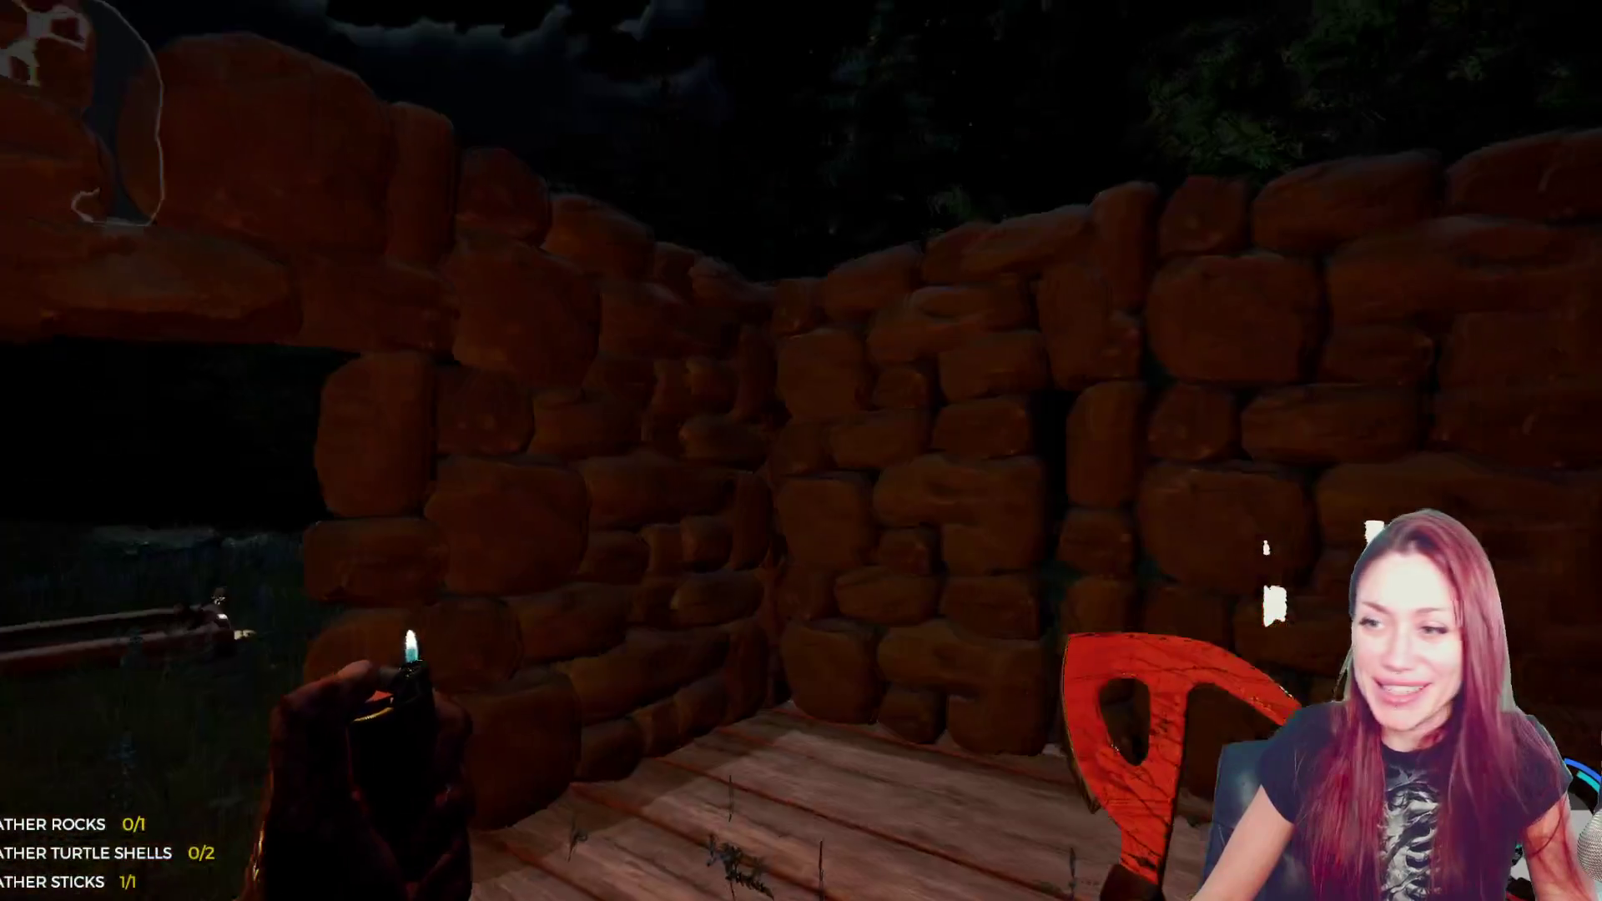
# - Collect more rocks, return to the shelter and open the survival book's Custom Building page
pyautogui.press('w')
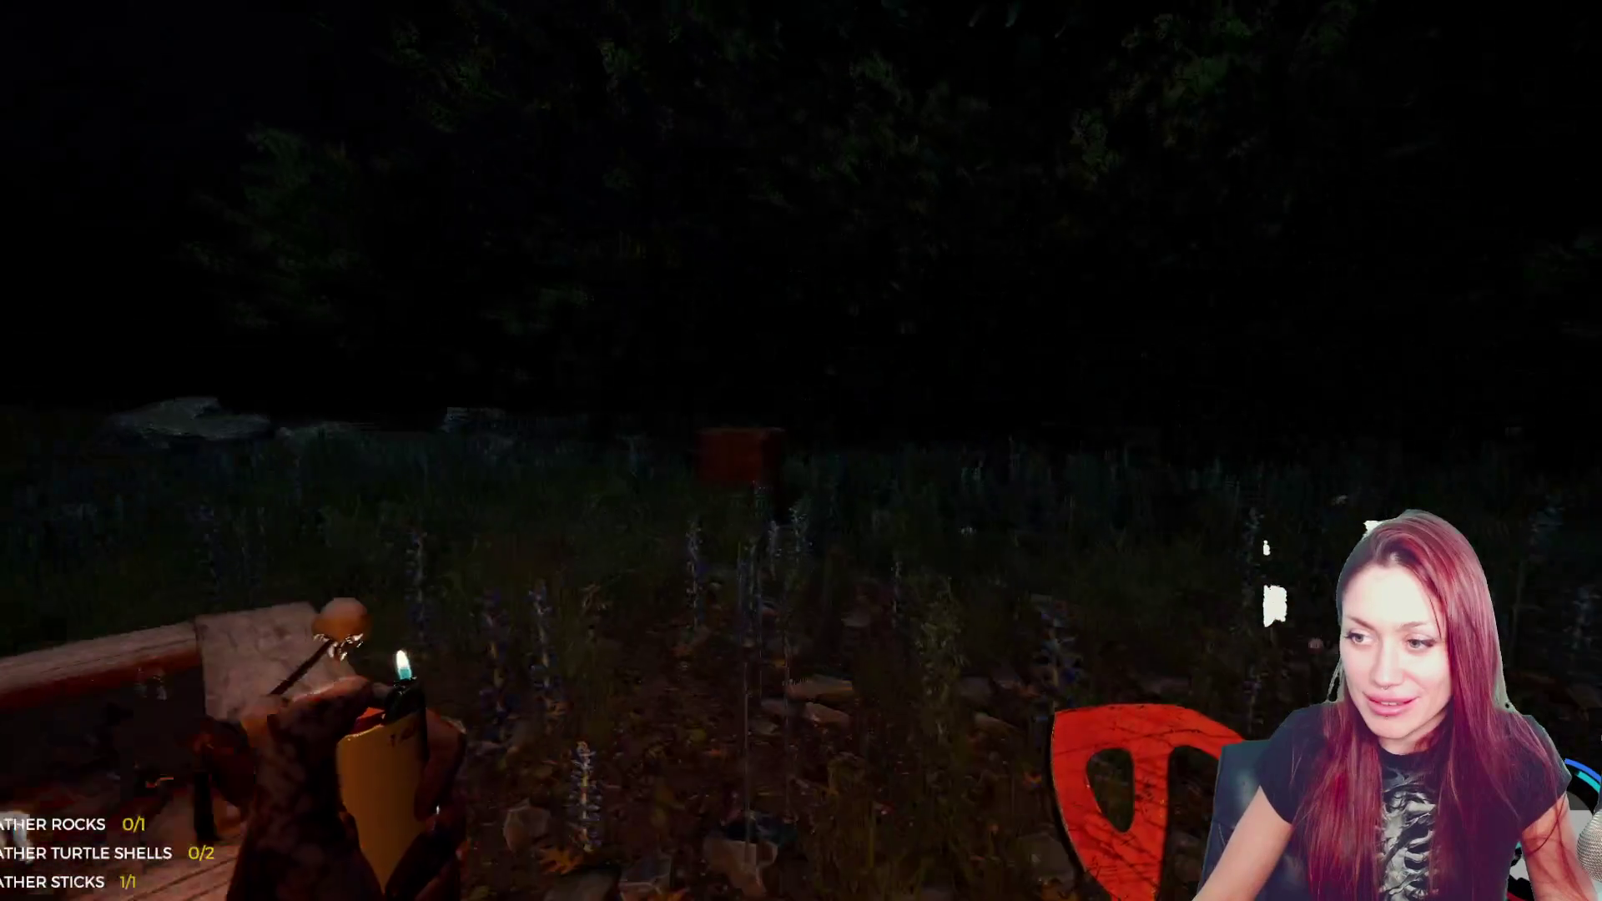
pyautogui.press('e')
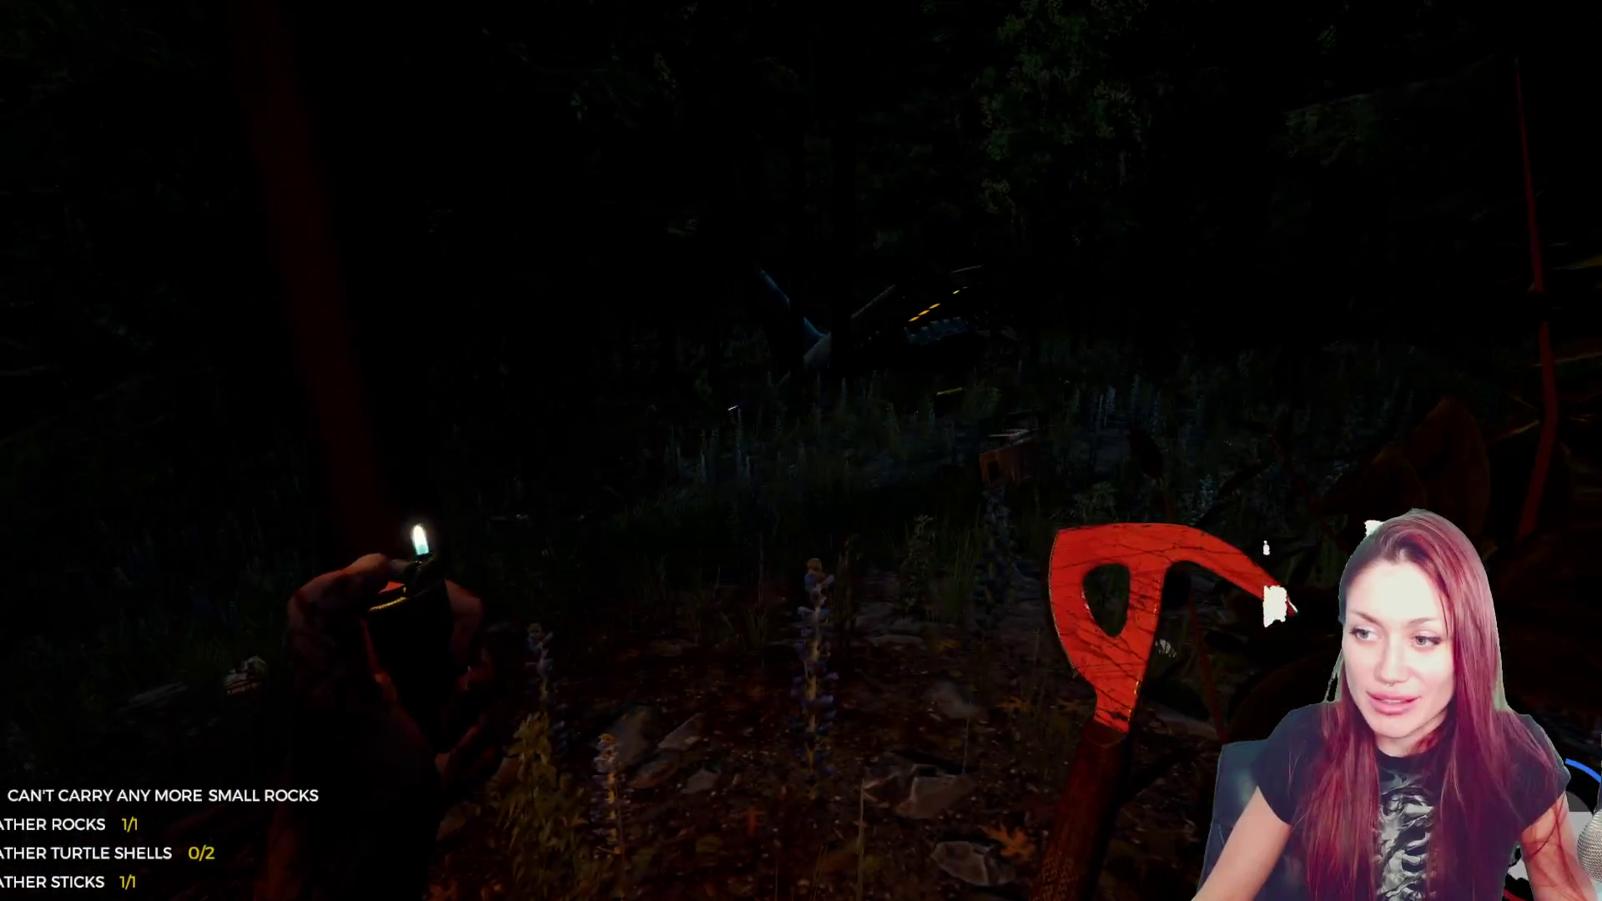
pyautogui.press('w')
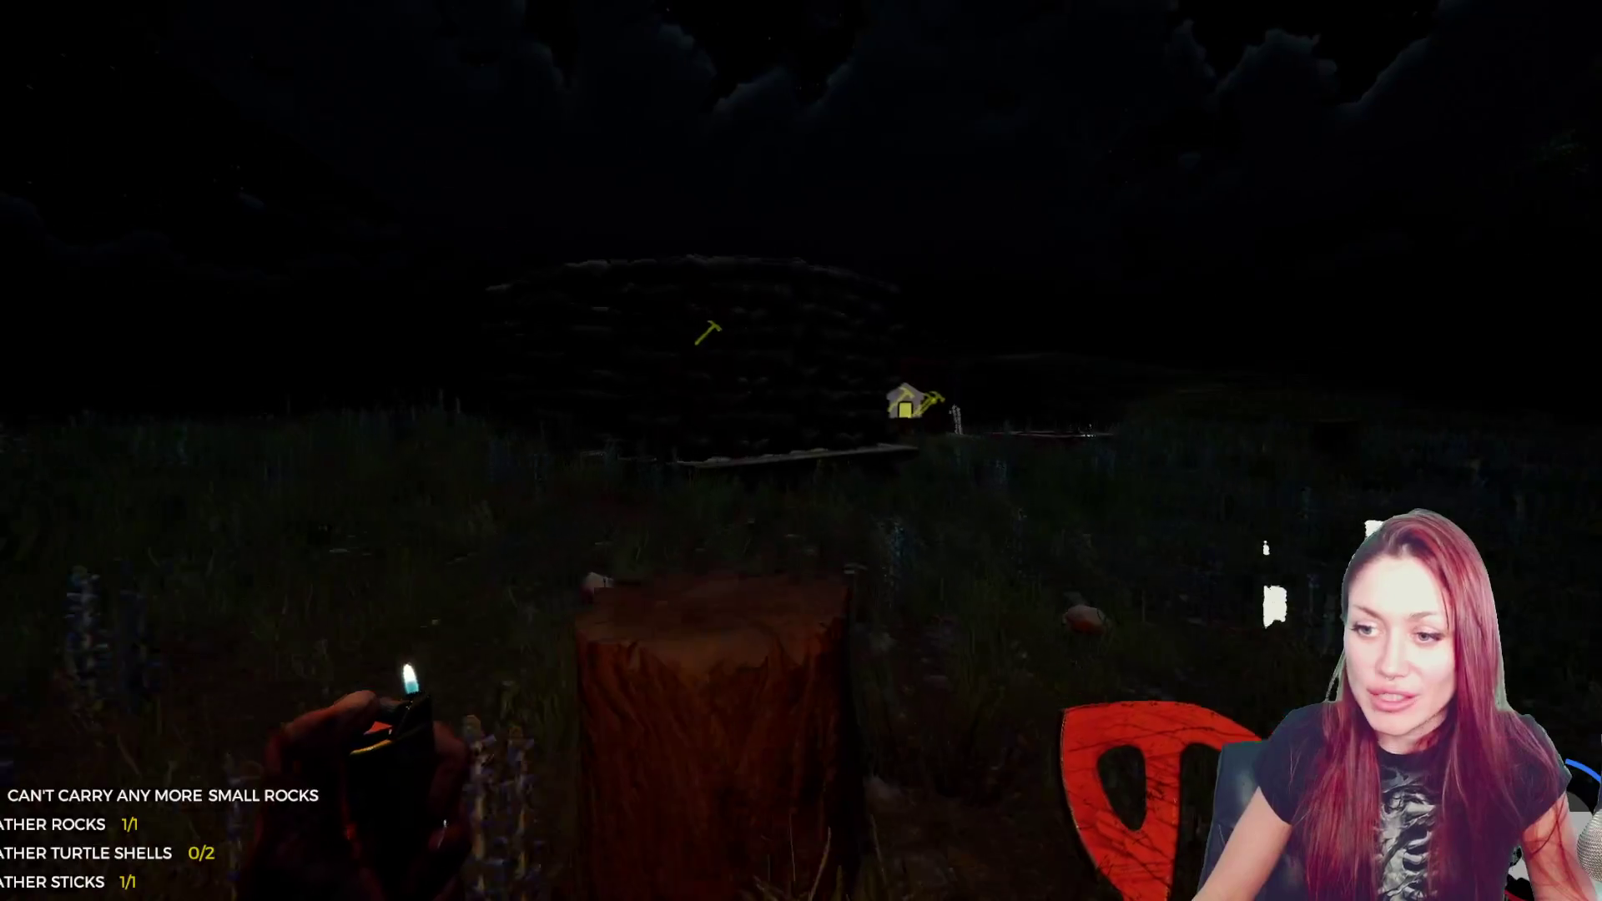
pyautogui.press('e')
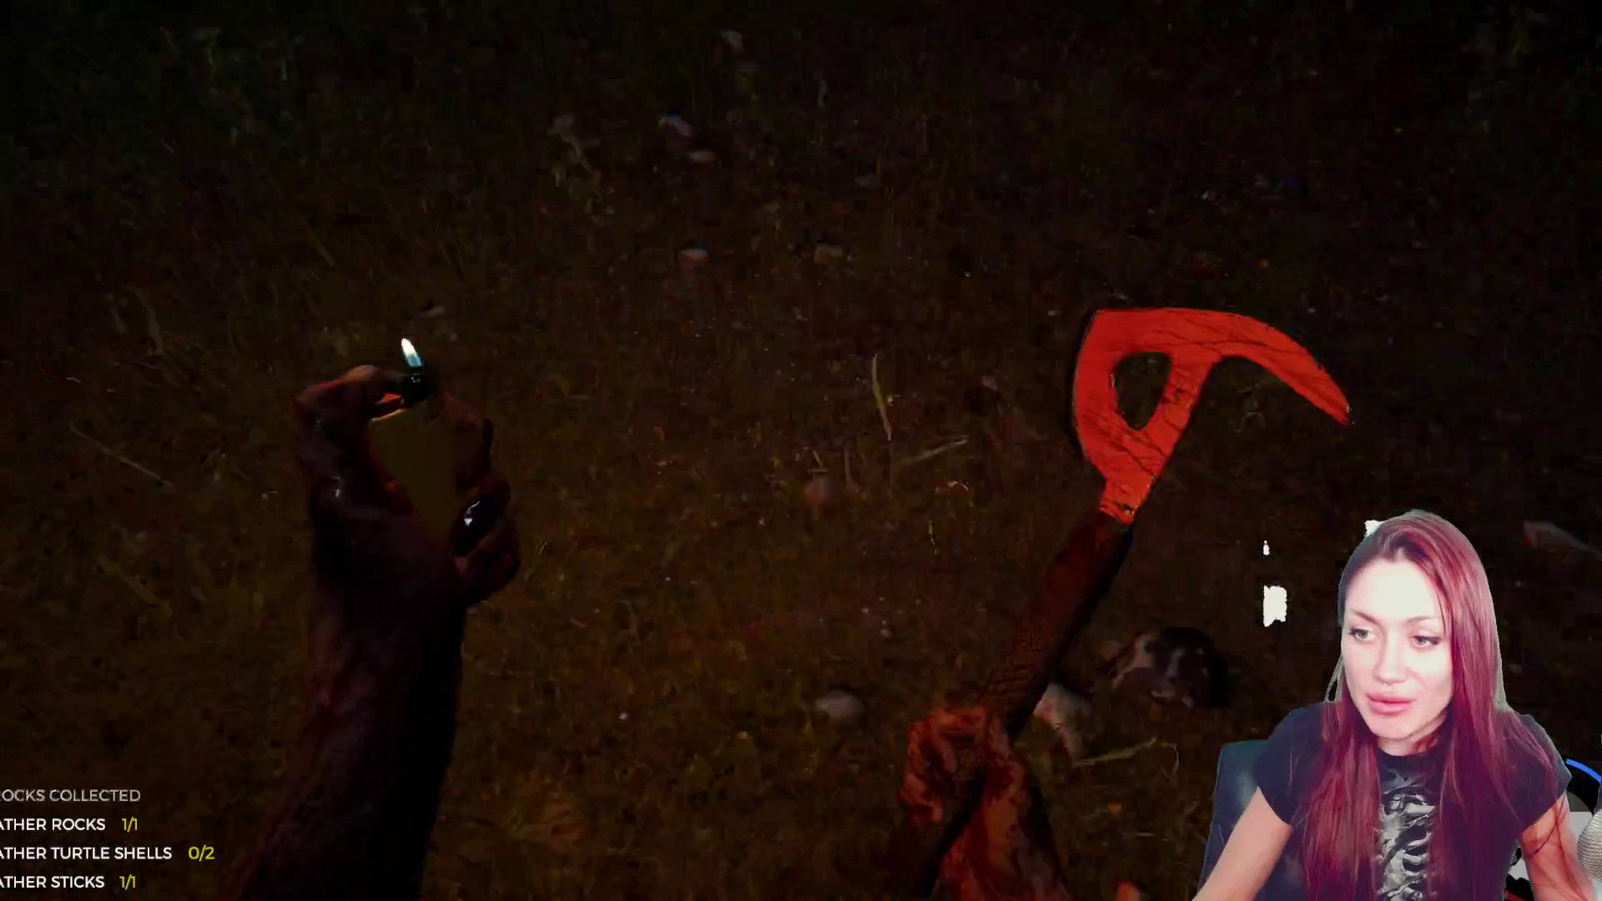
pyautogui.press('w')
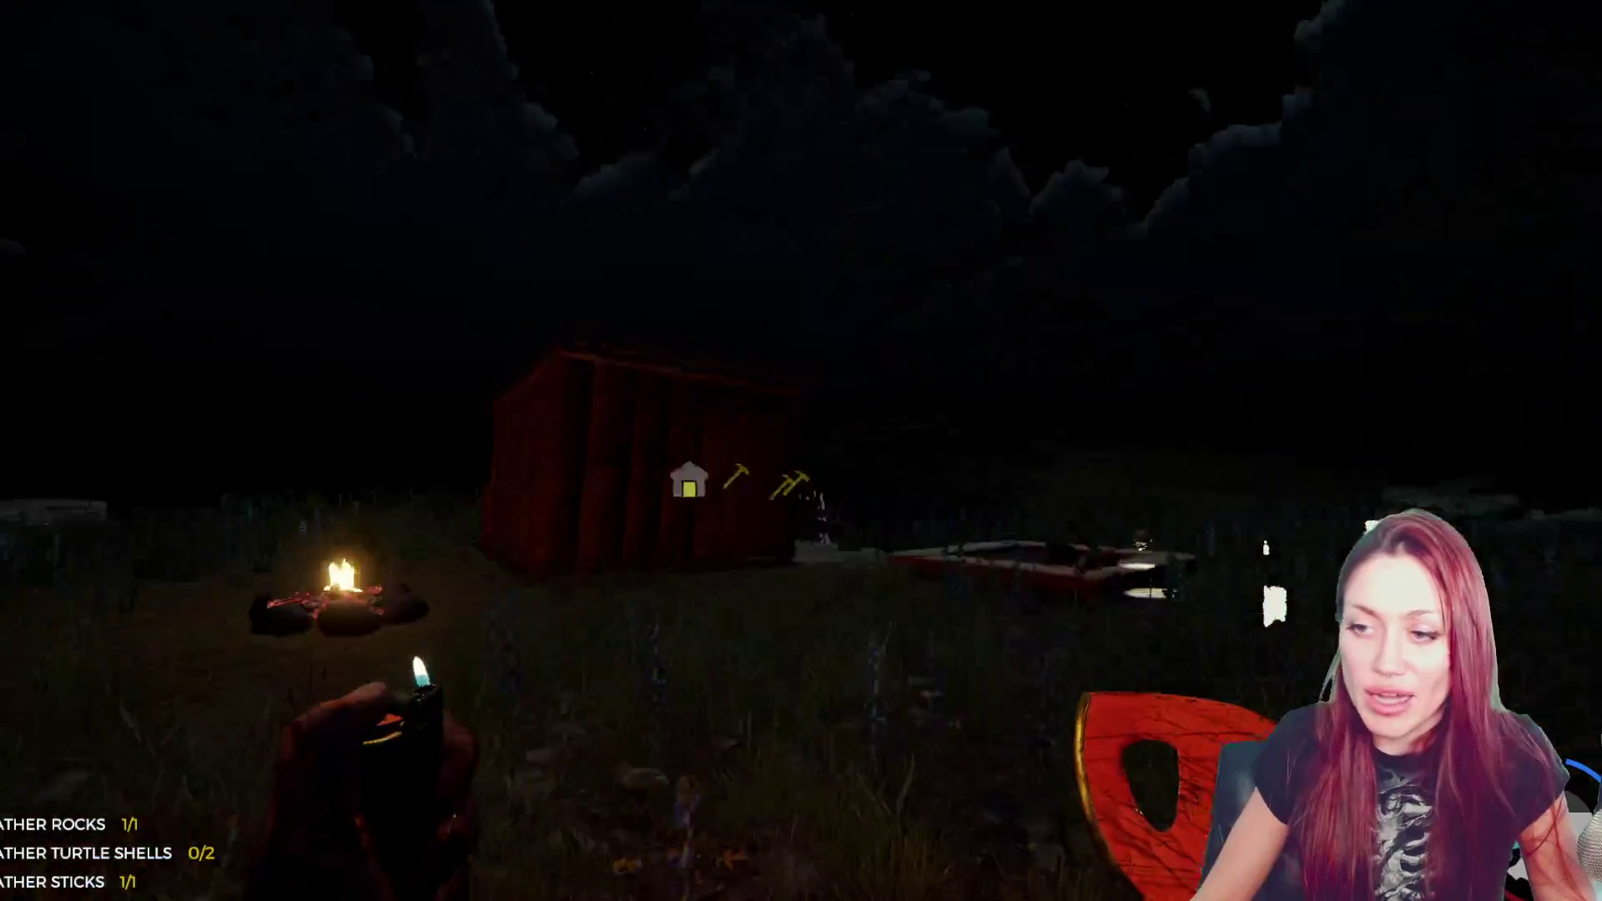
pyautogui.press('w')
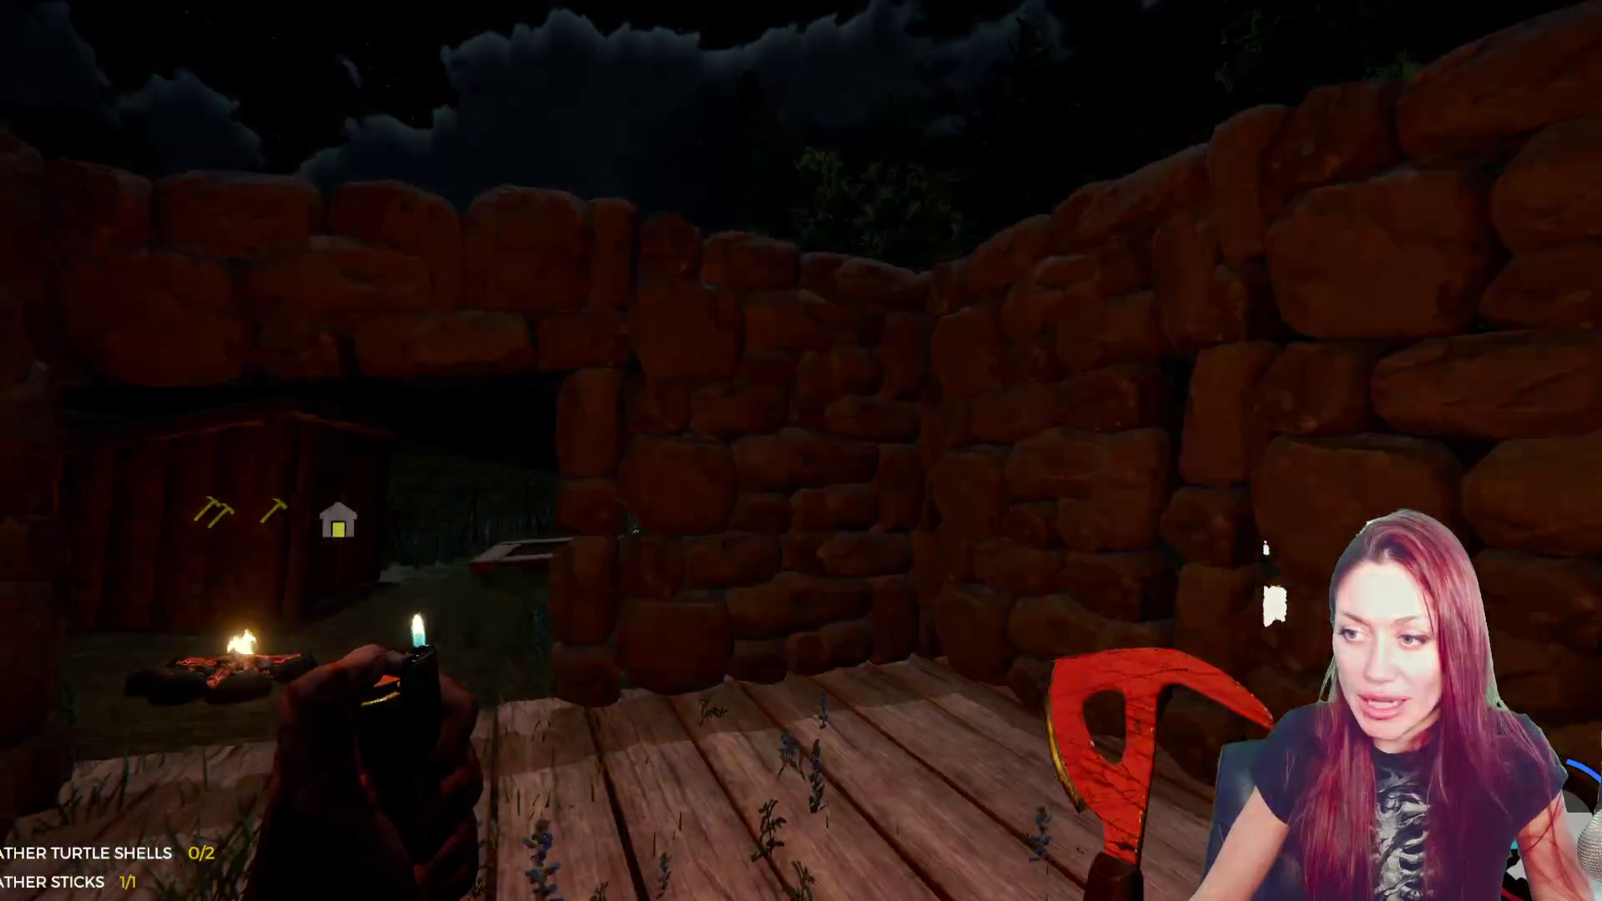
pyautogui.press('b')
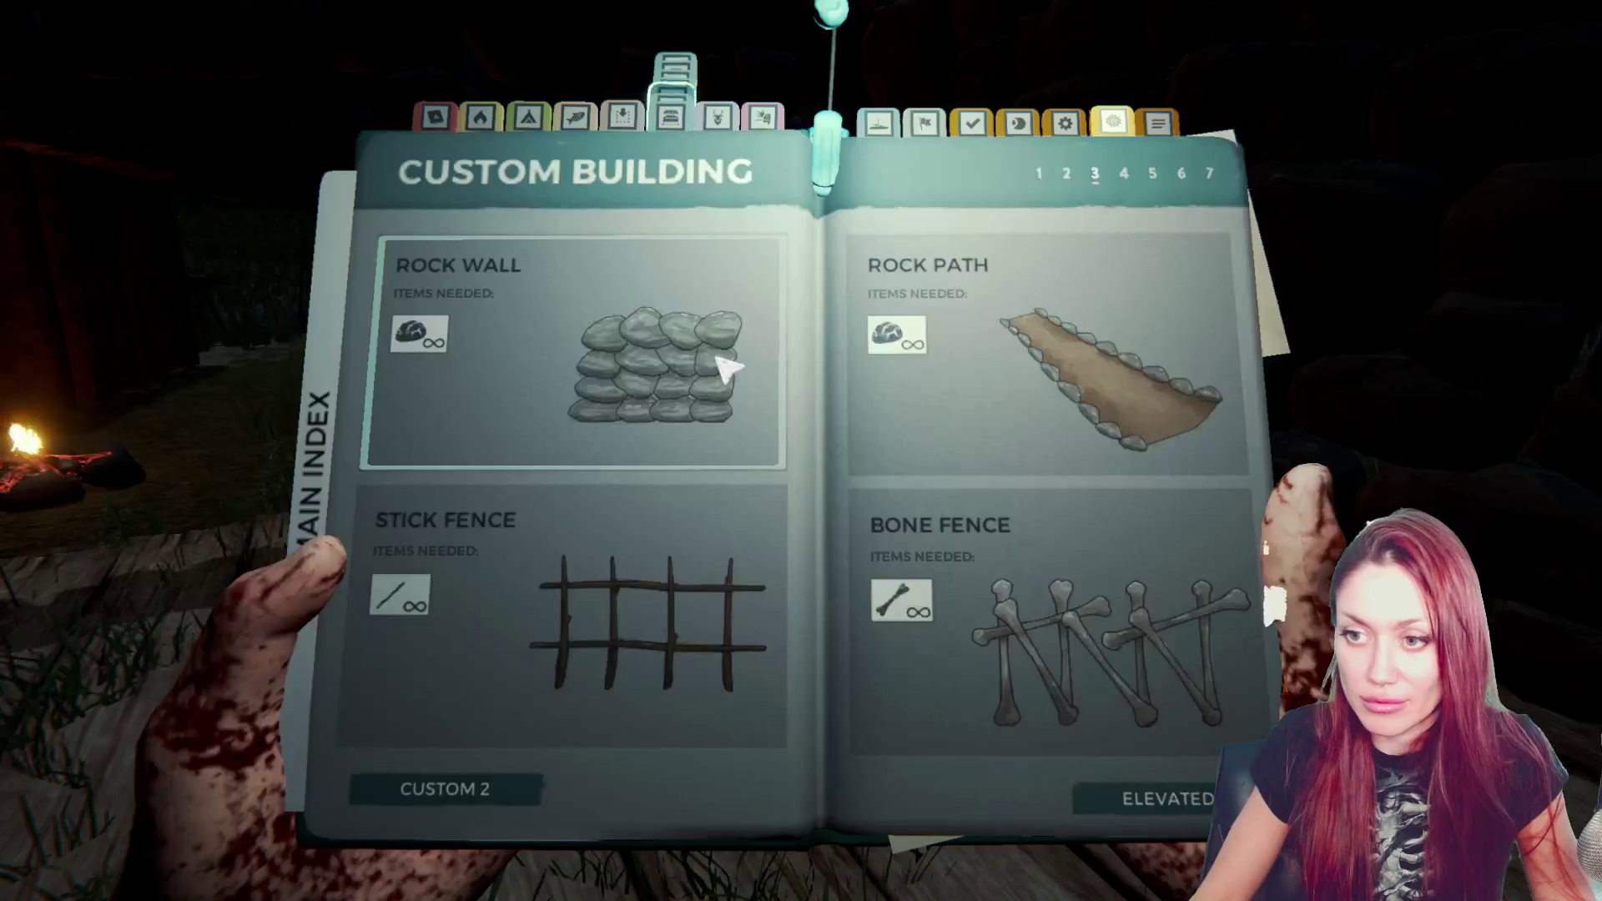
# - Page forward through the survival book's blueprint sections to Utility, then back again
pyautogui.click(1191, 800)
pyautogui.click(1190, 799)
pyautogui.click(1190, 799)
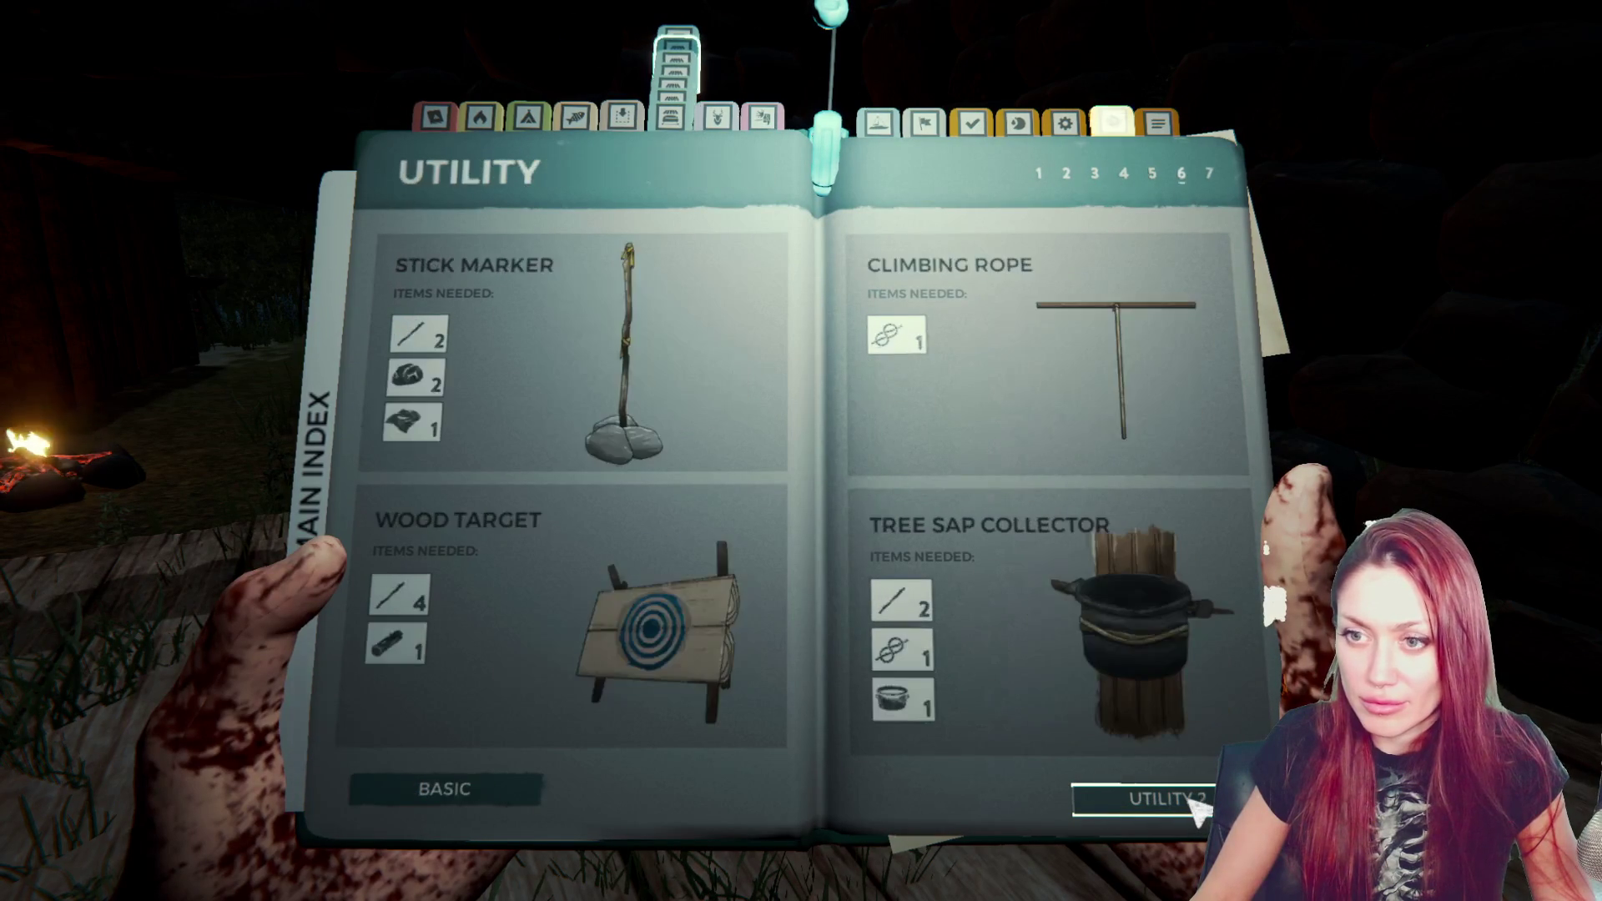
pyautogui.click(1191, 800)
pyautogui.click(377, 808)
pyautogui.click(380, 805)
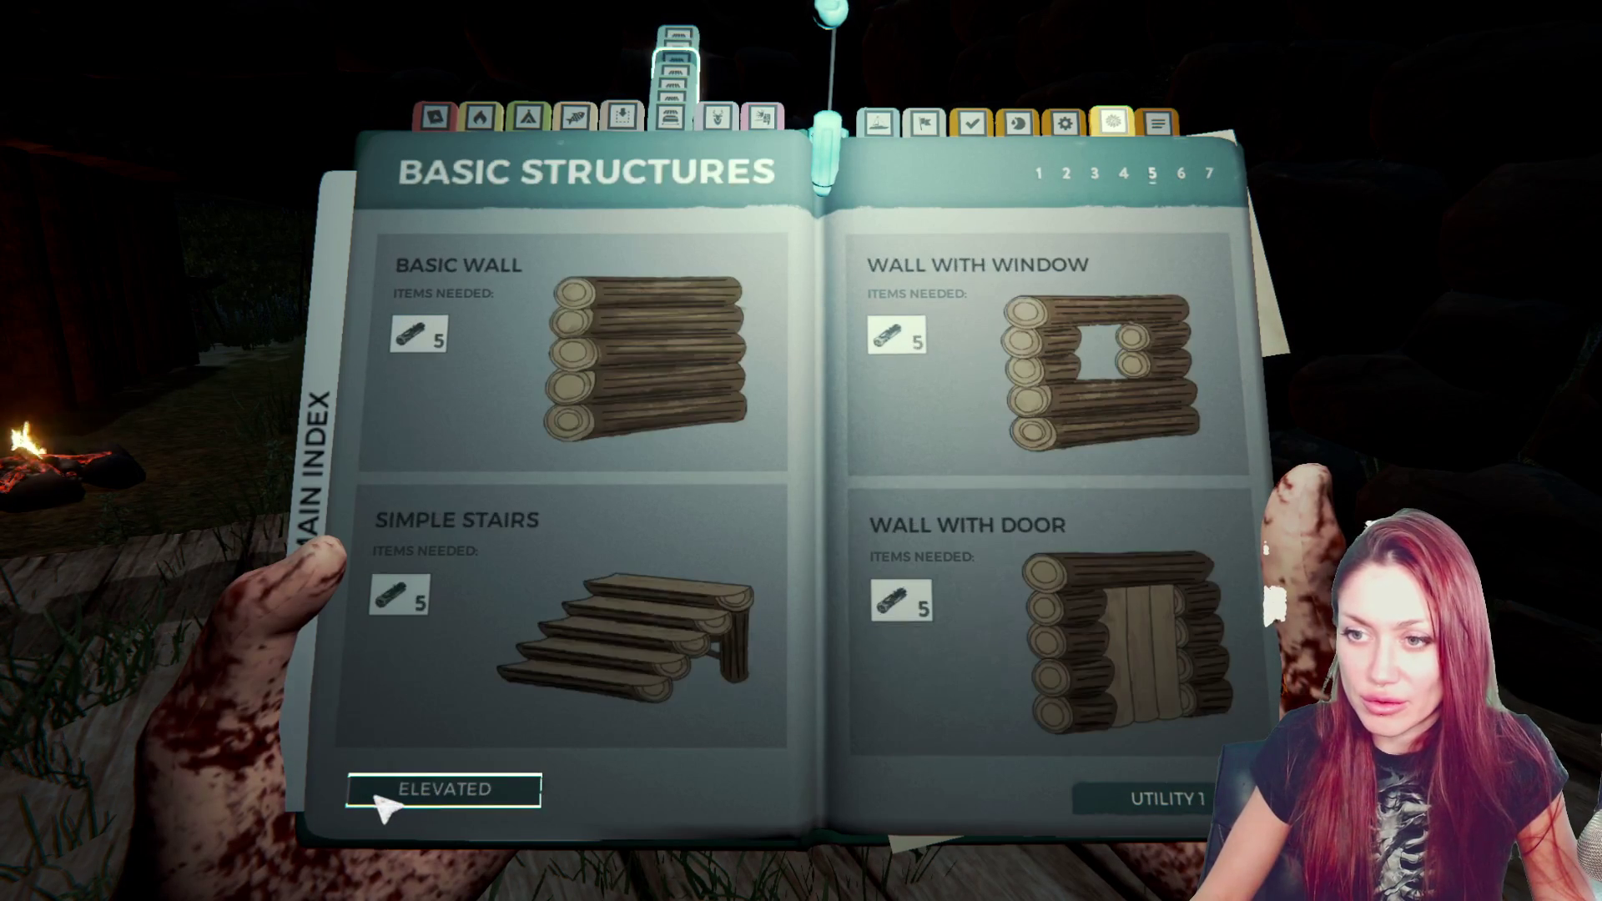
pyautogui.click(380, 805)
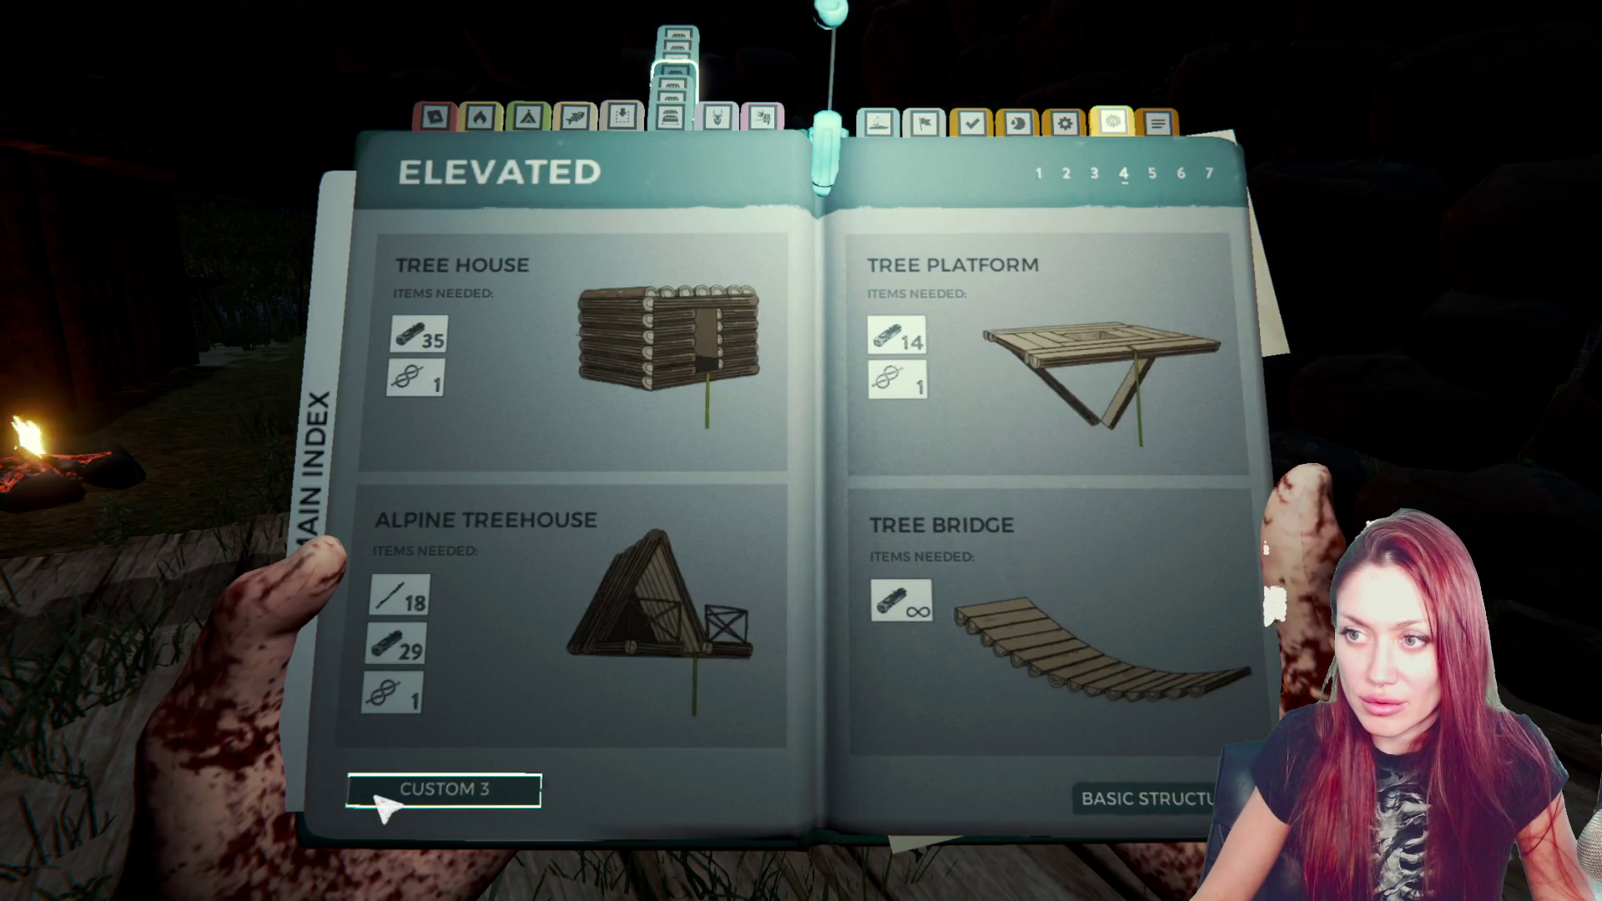
pyautogui.click(380, 806)
pyautogui.click(380, 806)
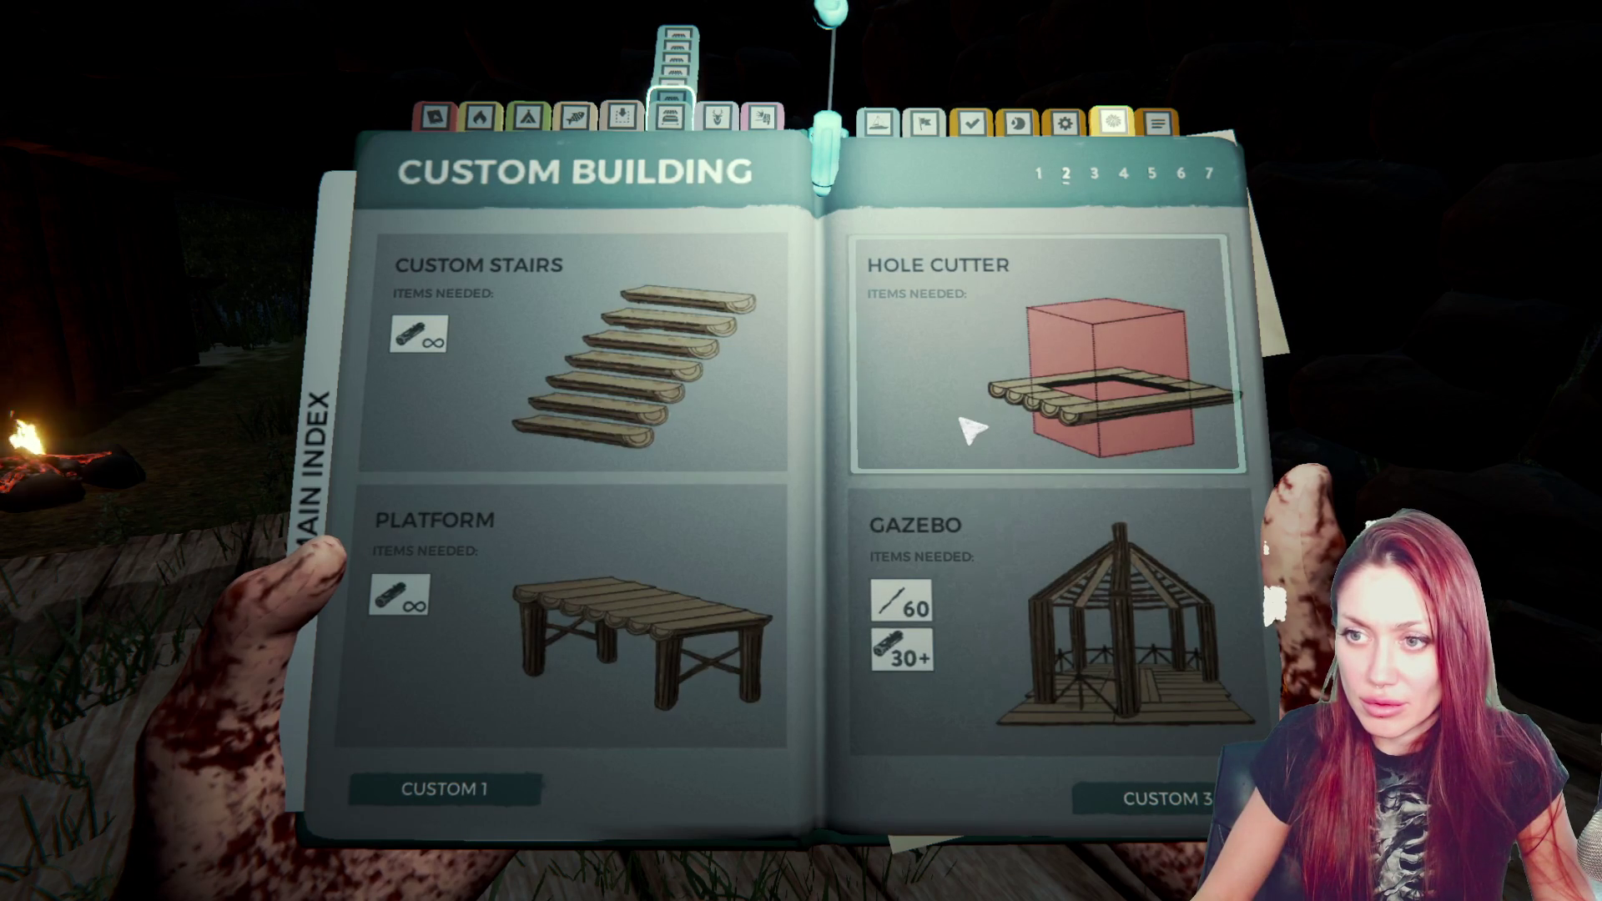
# - Return to Custom Building page 1, pick Custom Floor, and place it atop the stone walls
pyautogui.click(466, 801)
pyautogui.click(923, 364)
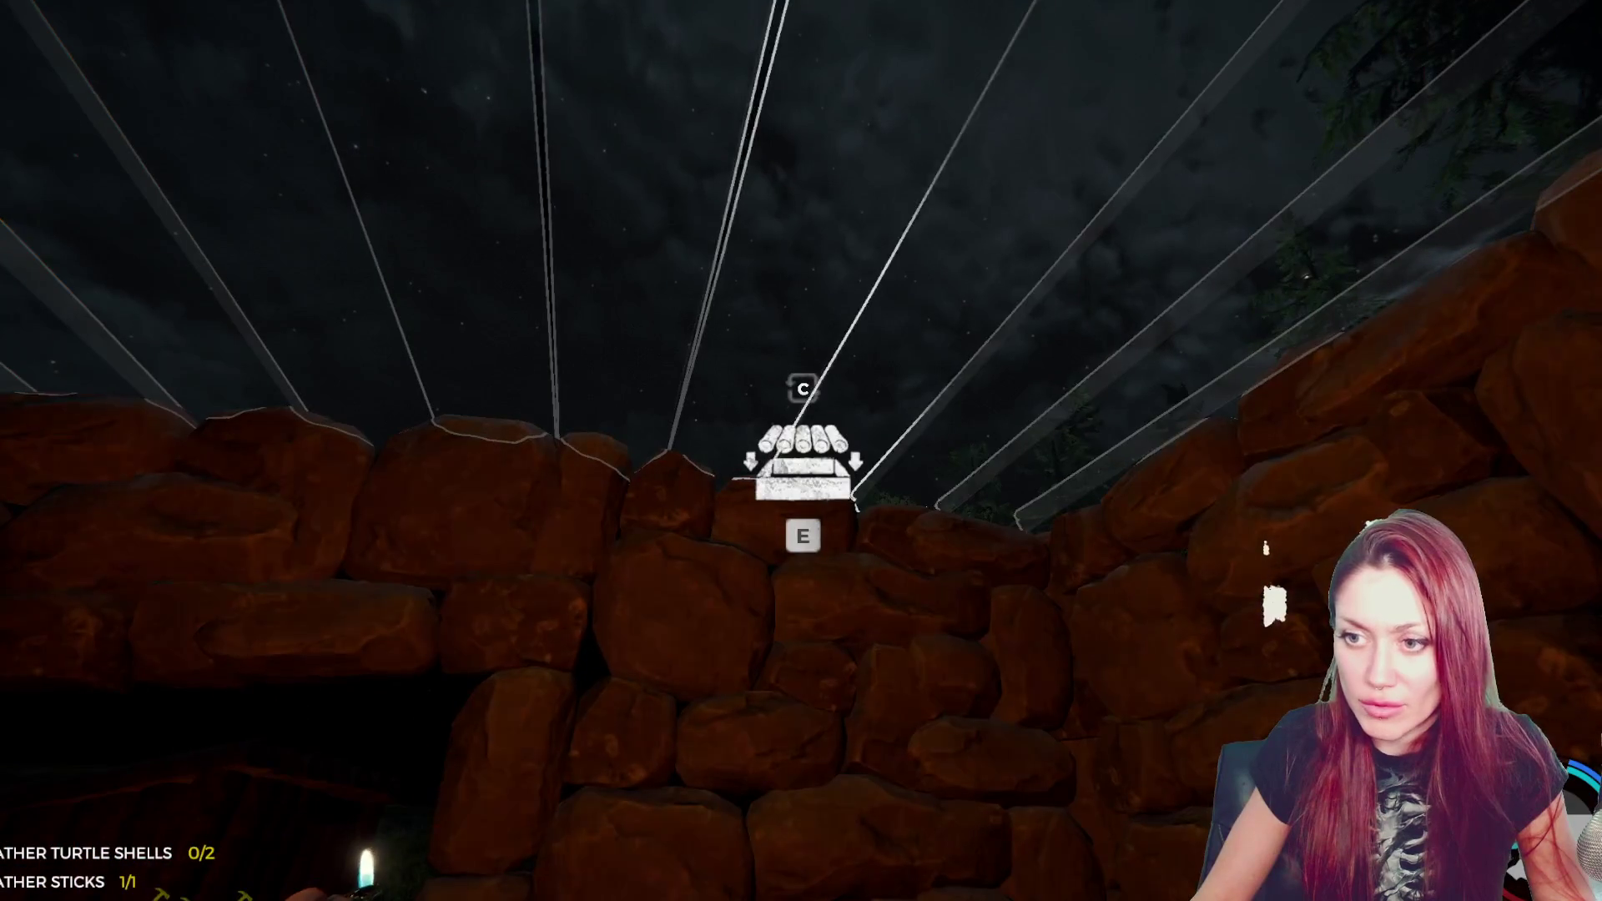
pyautogui.click(788, 437)
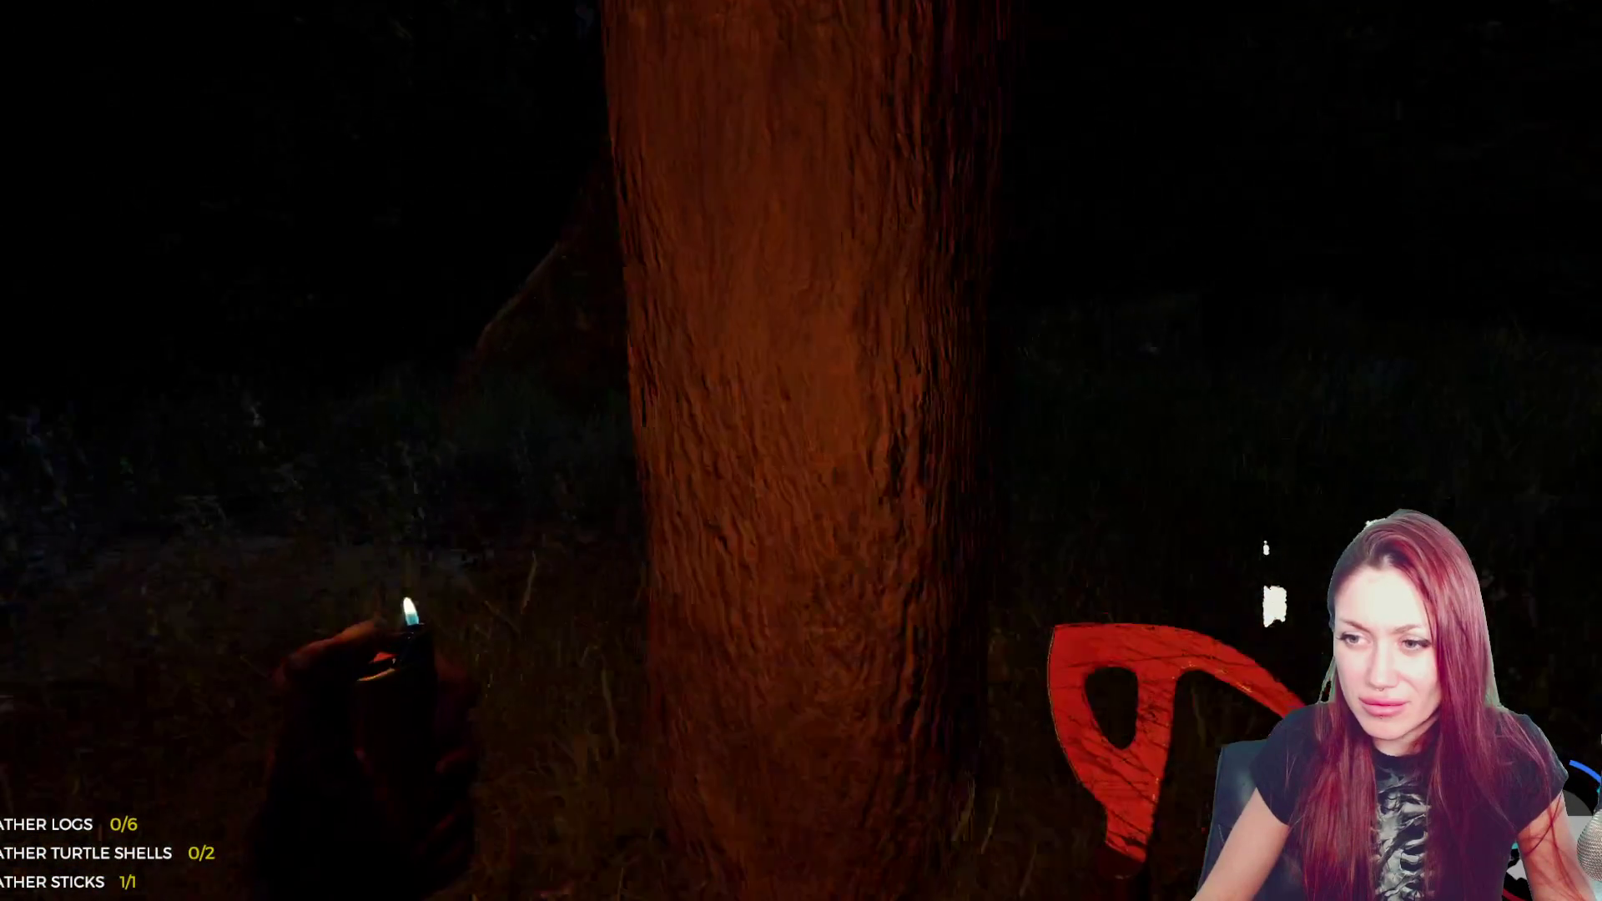
# - Collect tree sap, chop down a nearby tree with the axe, and pick up its log
pyautogui.press('e')
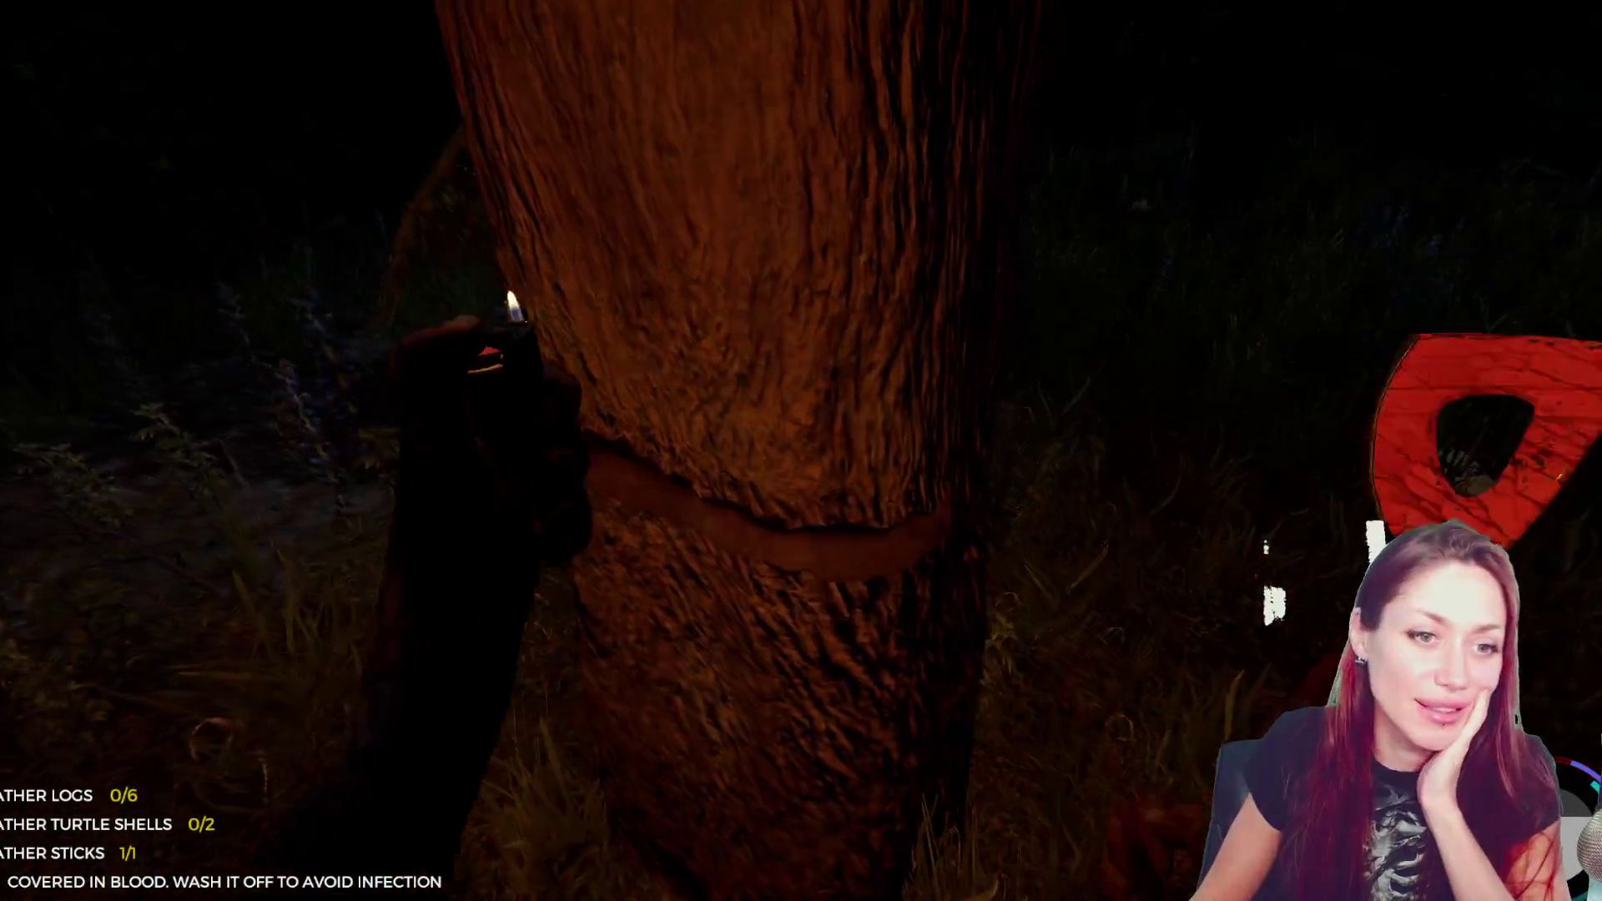
pyautogui.click(801, 450)
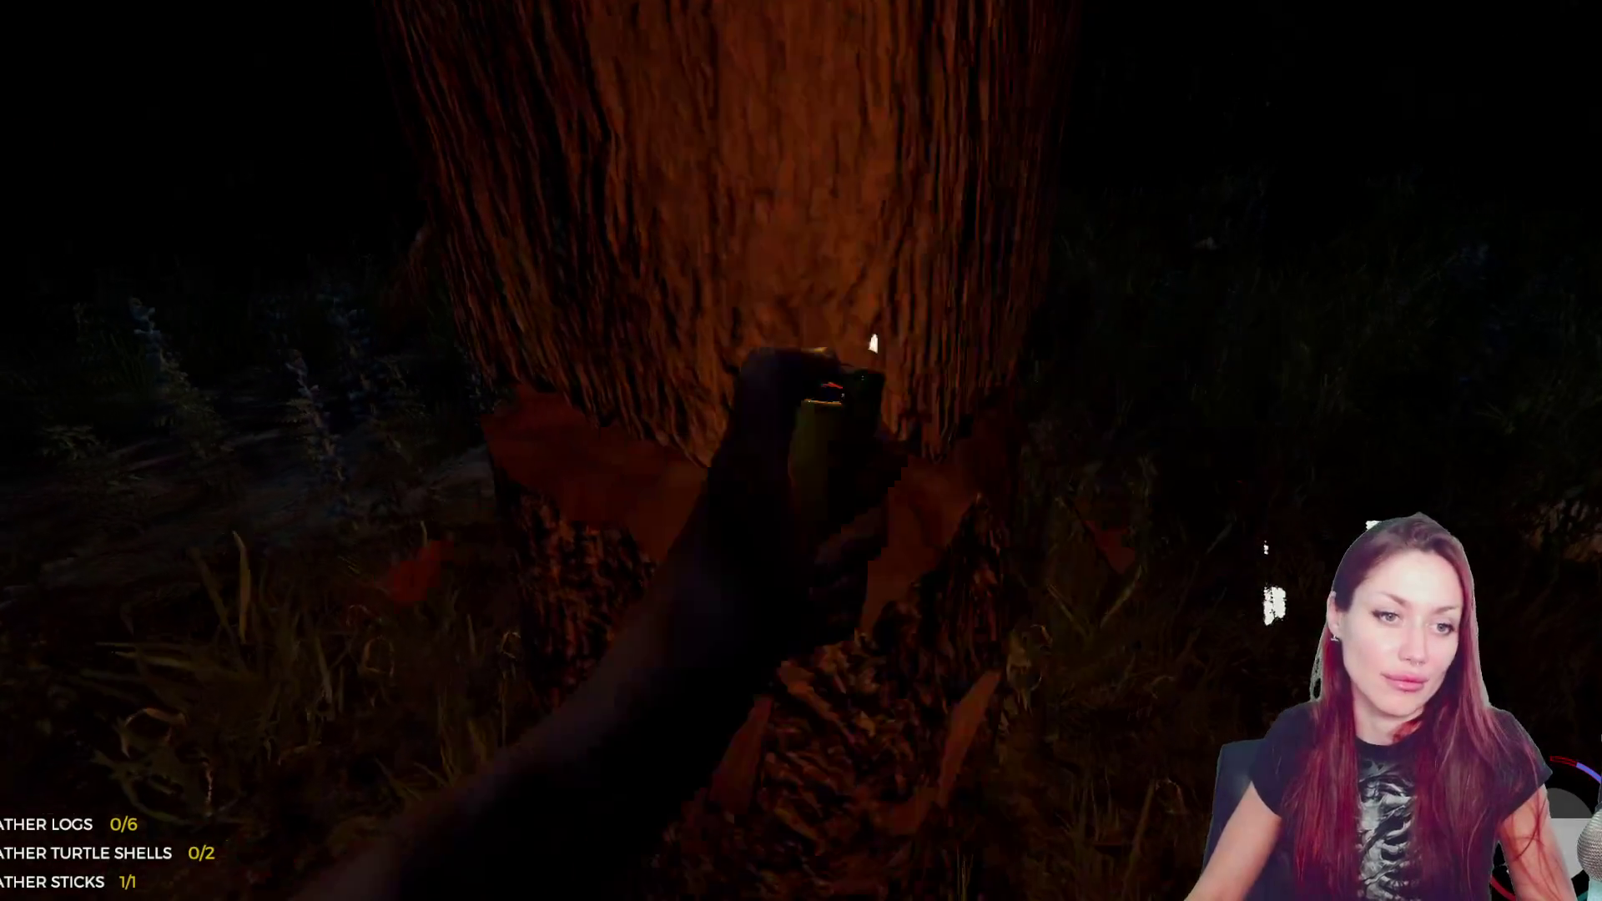
pyautogui.click(801, 450)
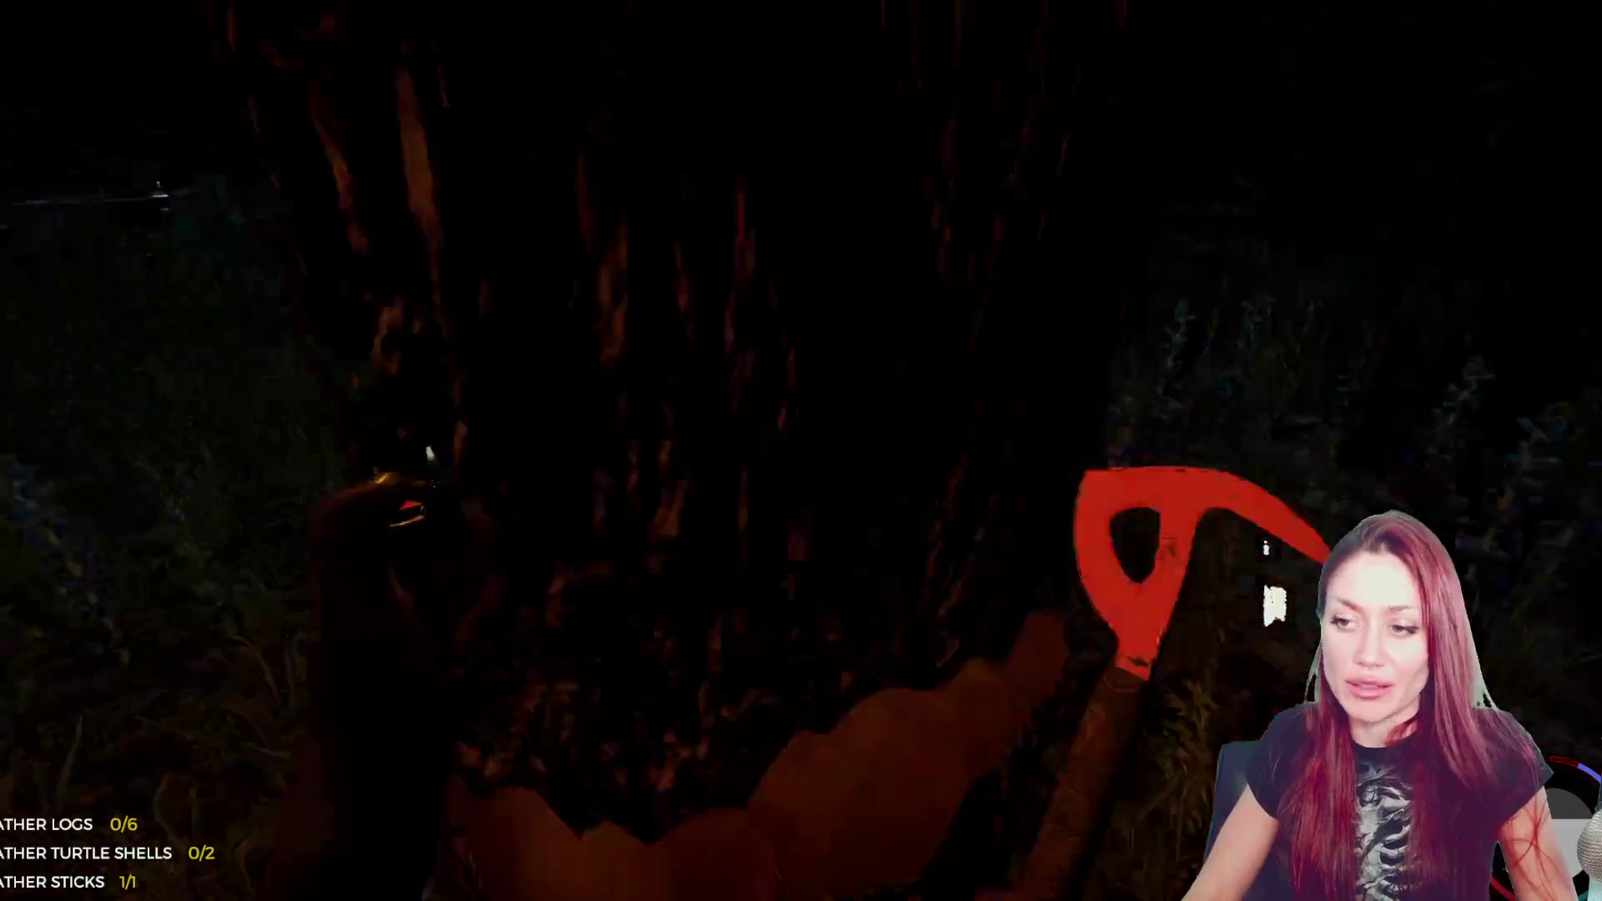
pyautogui.click(801, 451)
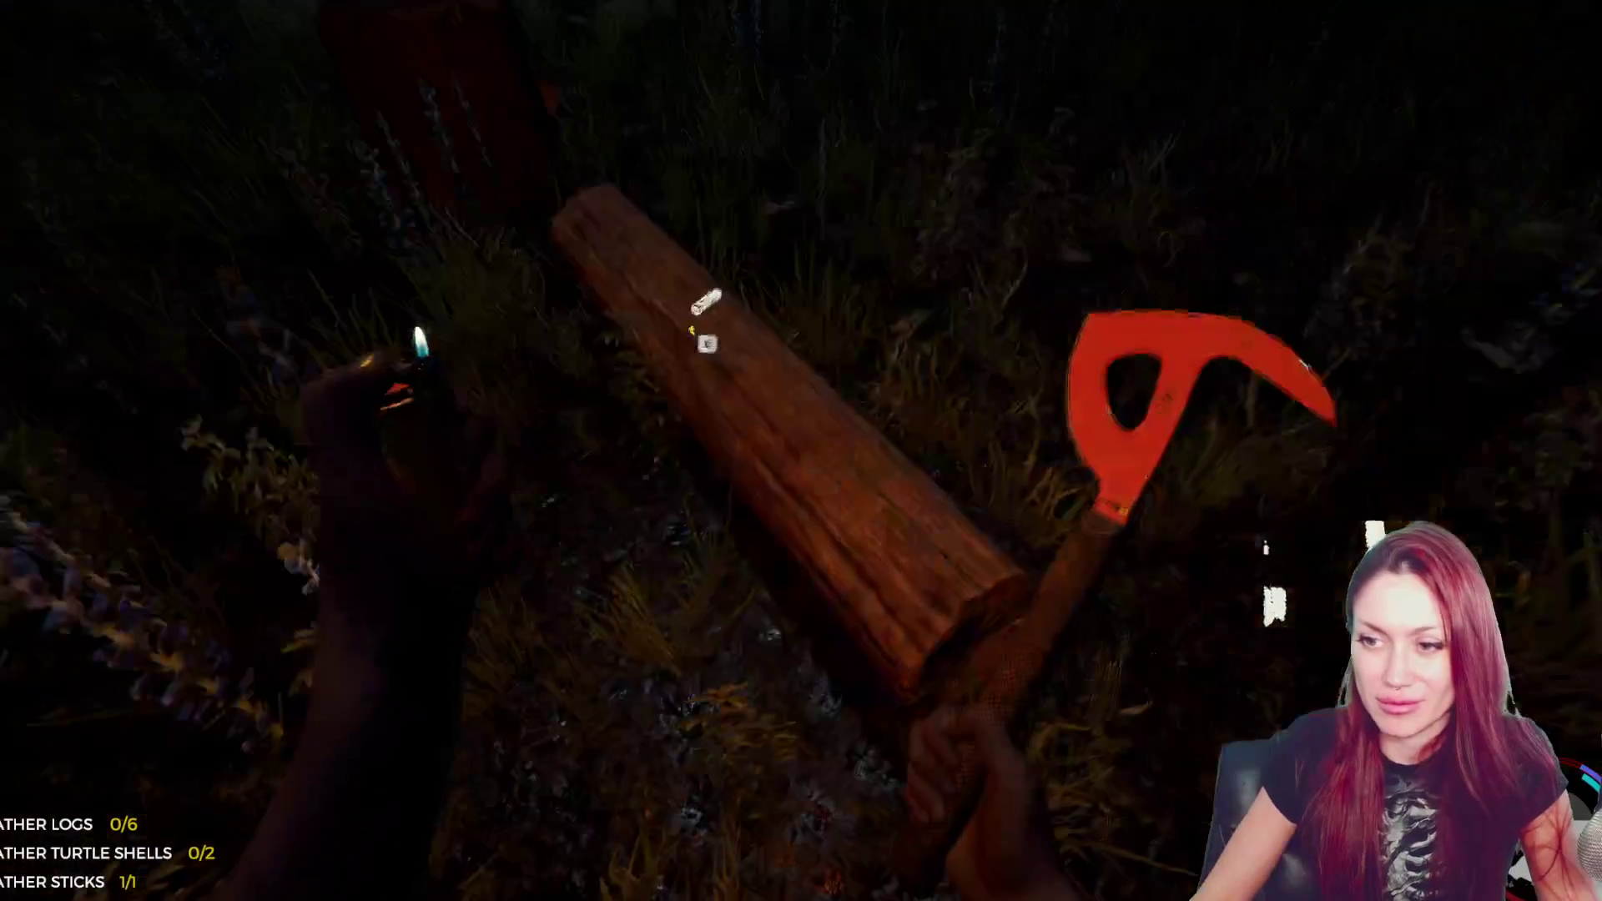
pyautogui.press('e')
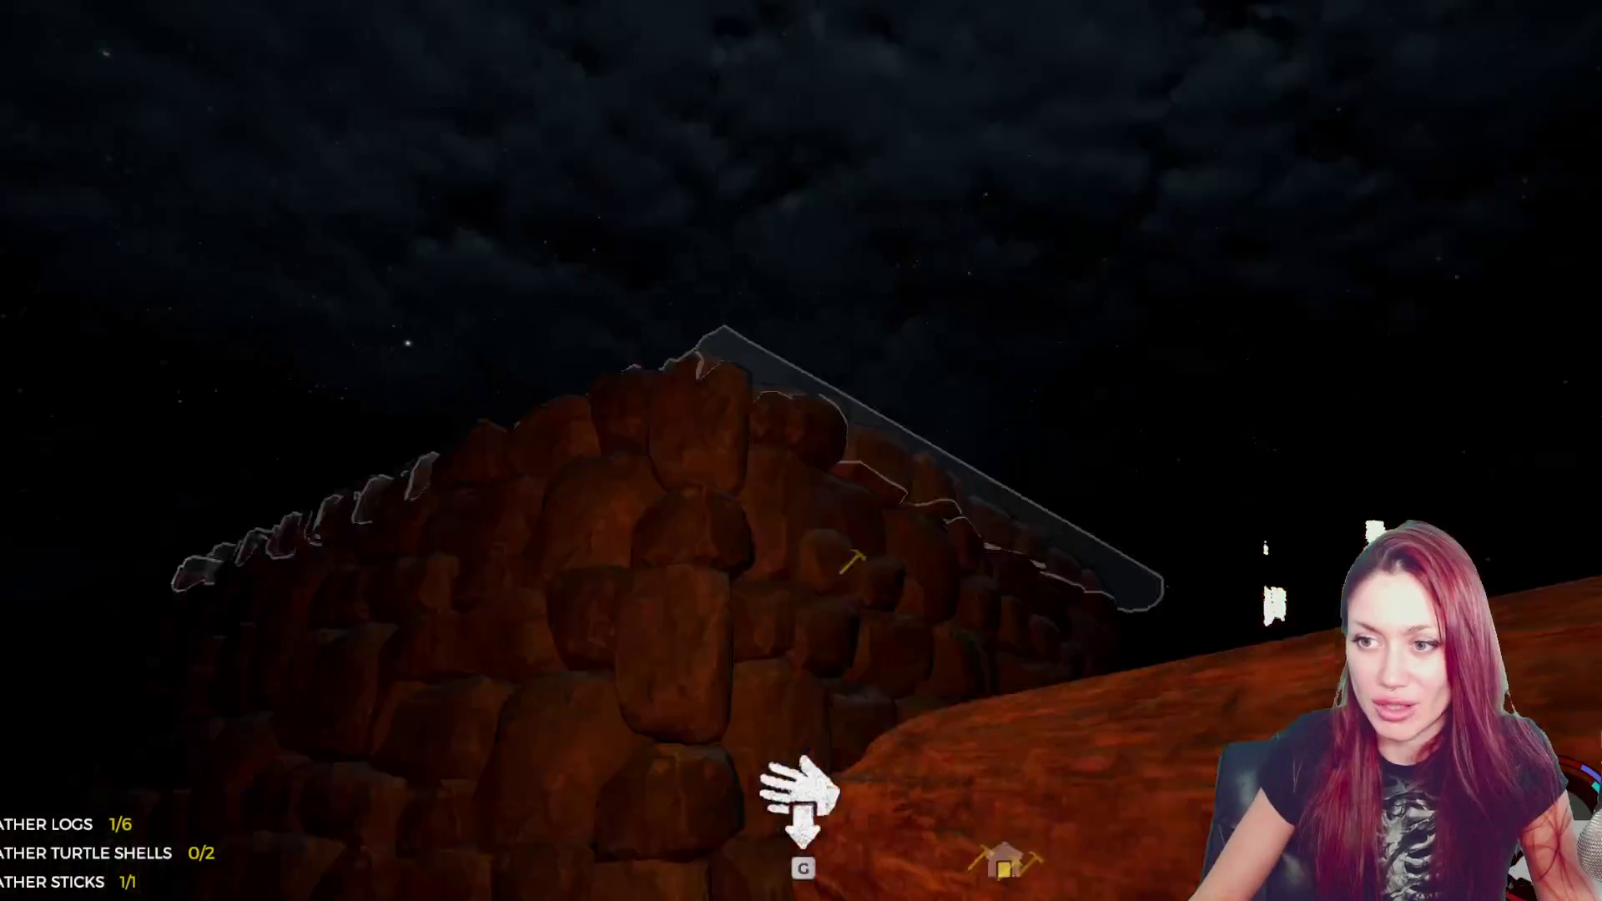
# - Add the log to the roof blueprint (five left), light the fire pit, and pick up sticks
pyautogui.press('e')
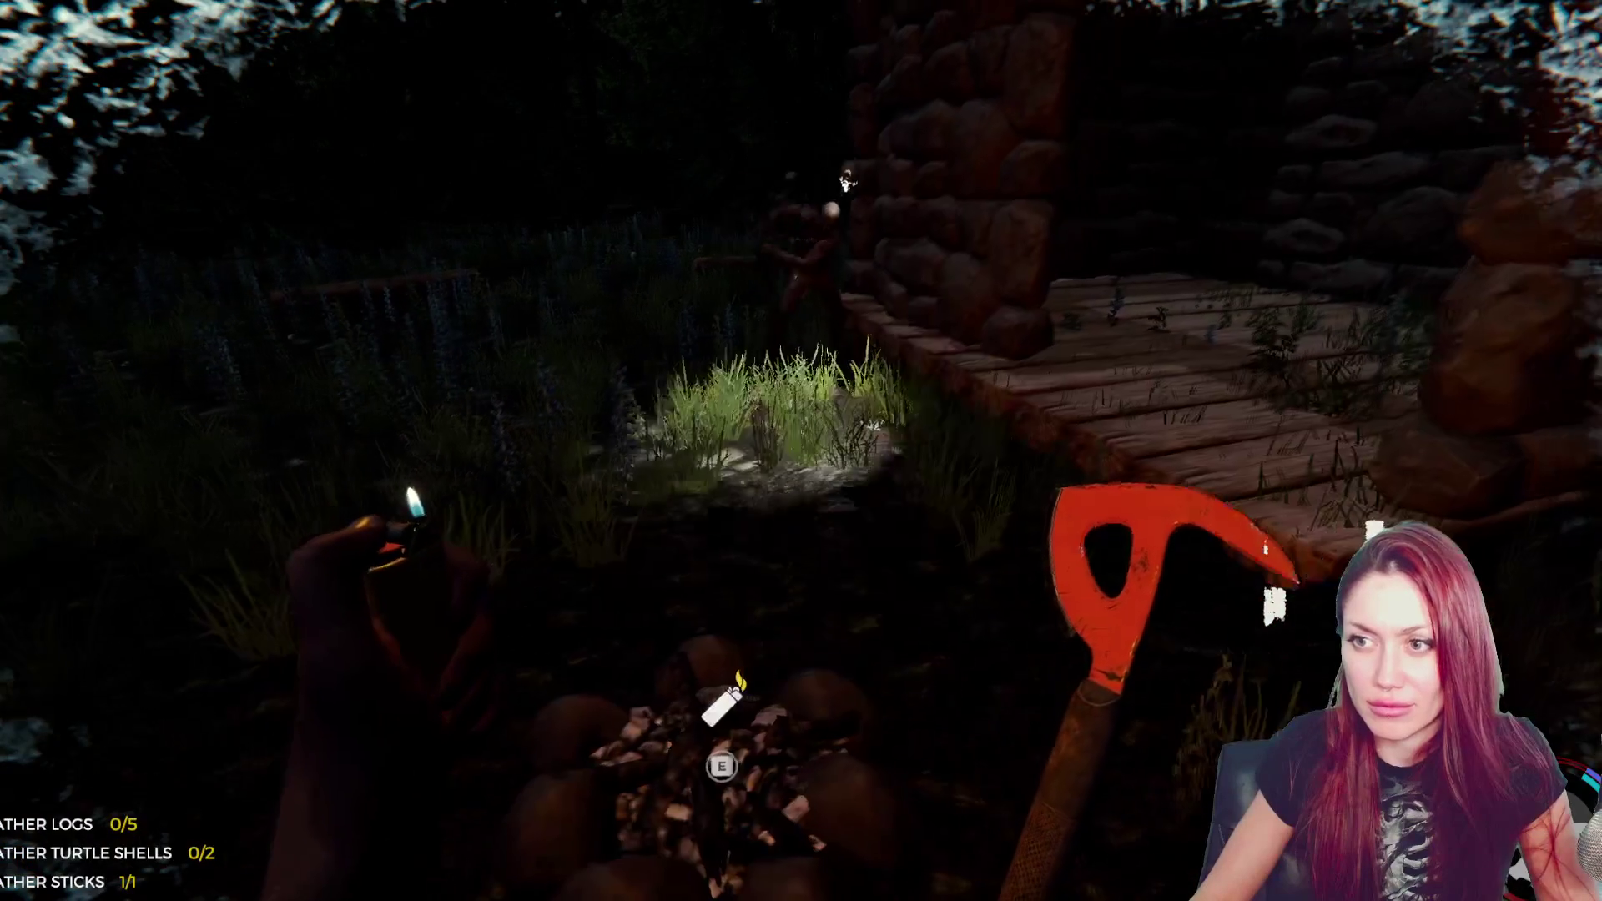
pyautogui.press('e')
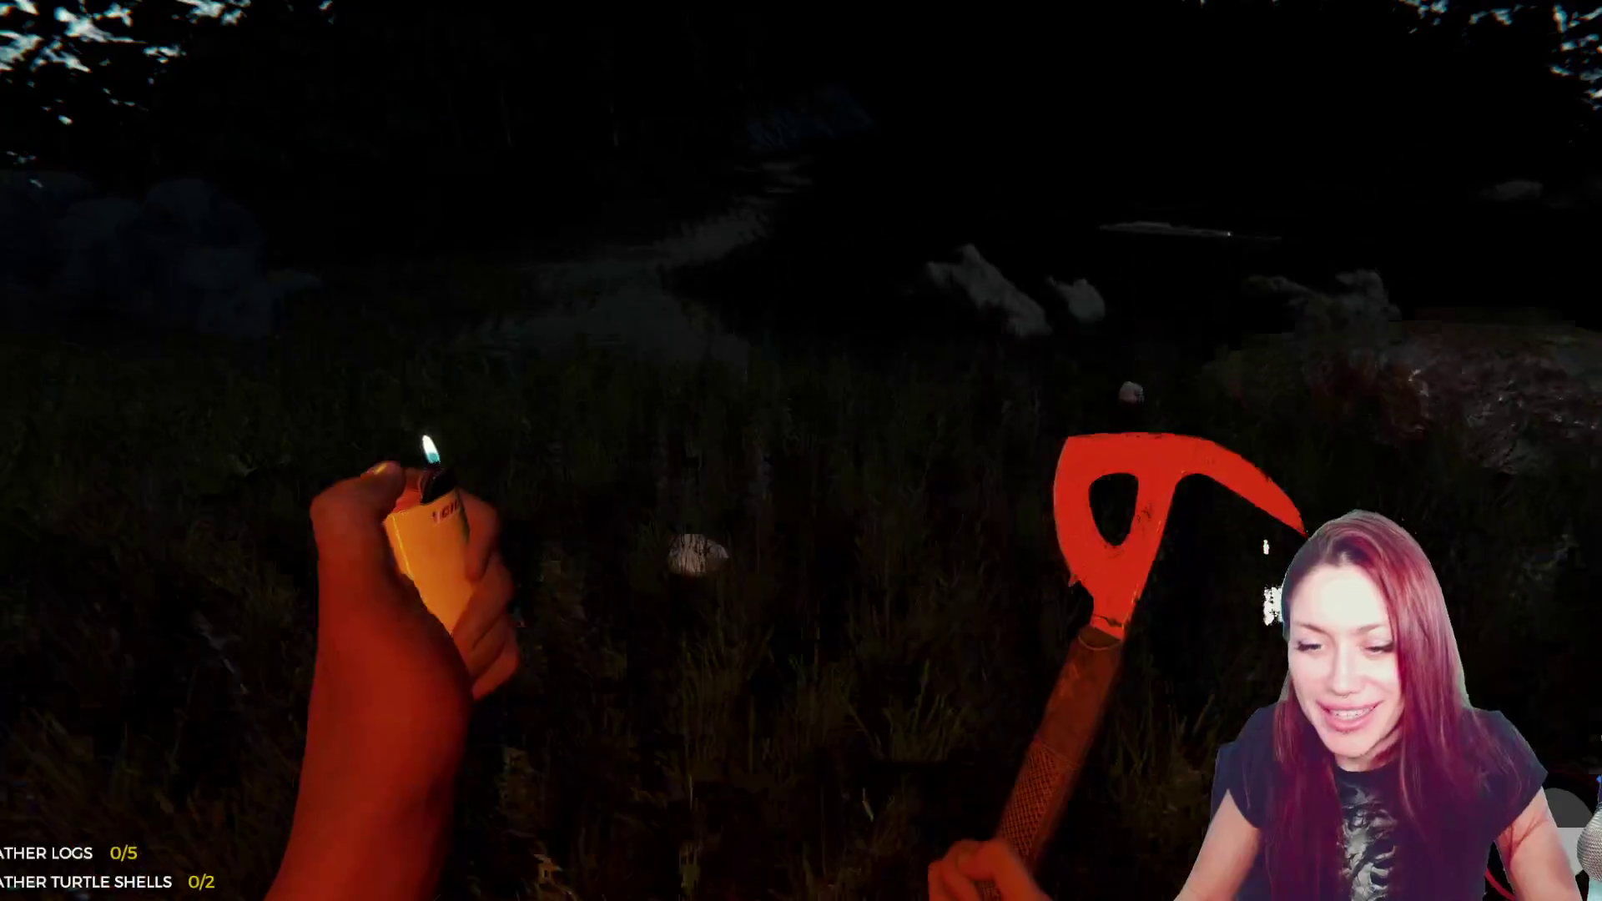
pyautogui.press('e')
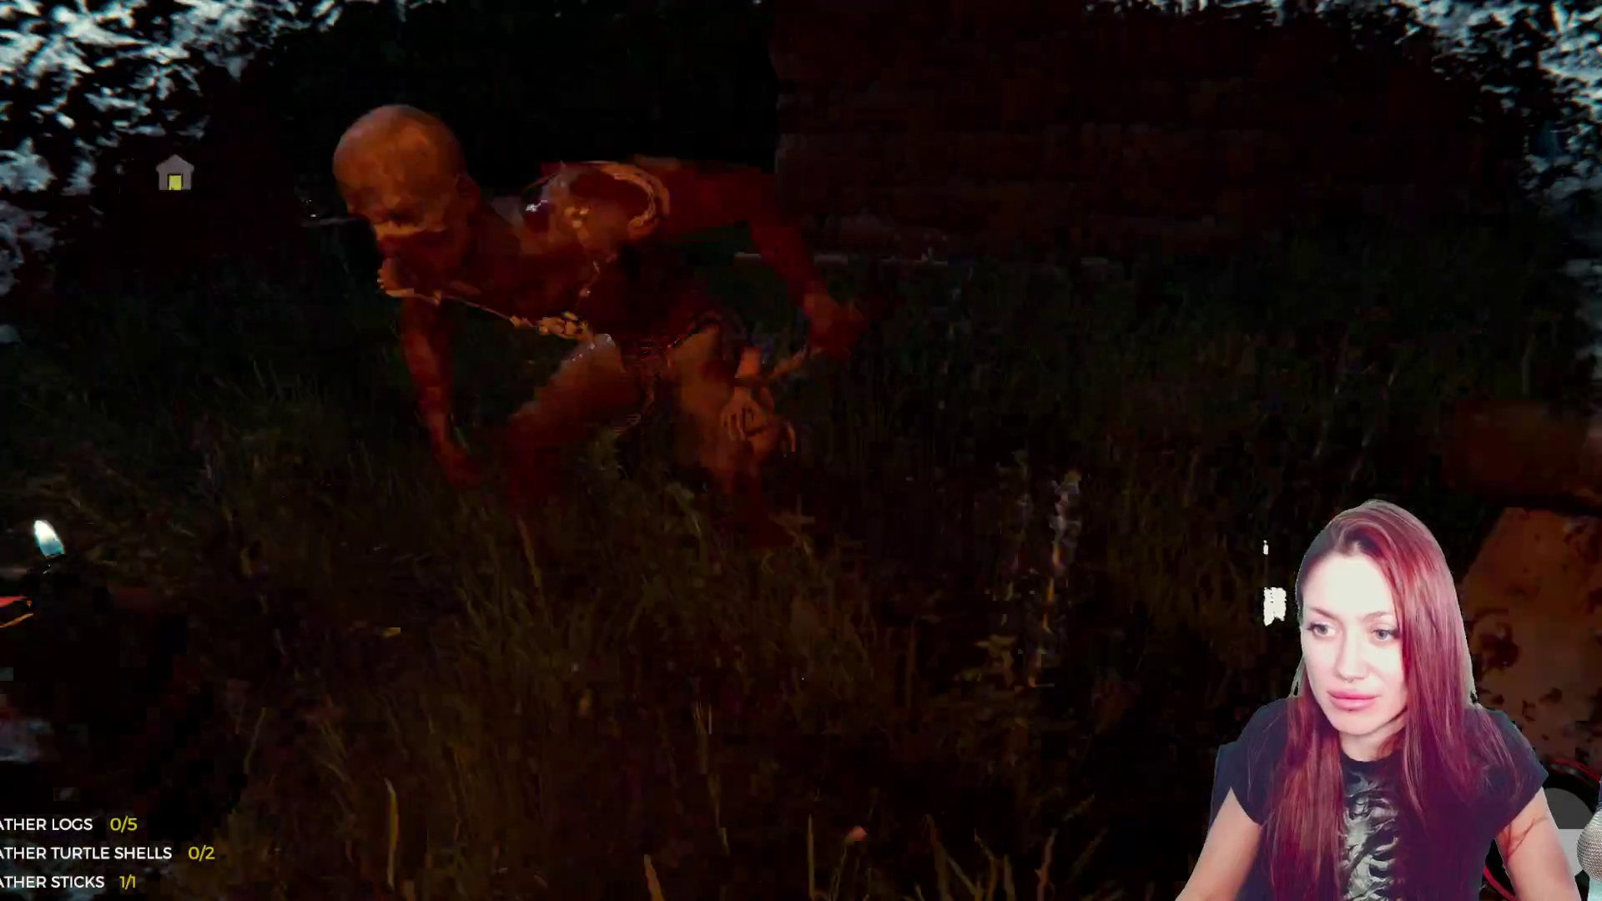
# - Take the fallen cannibal's tooth and bring out the lit lighter
pyautogui.press('e')
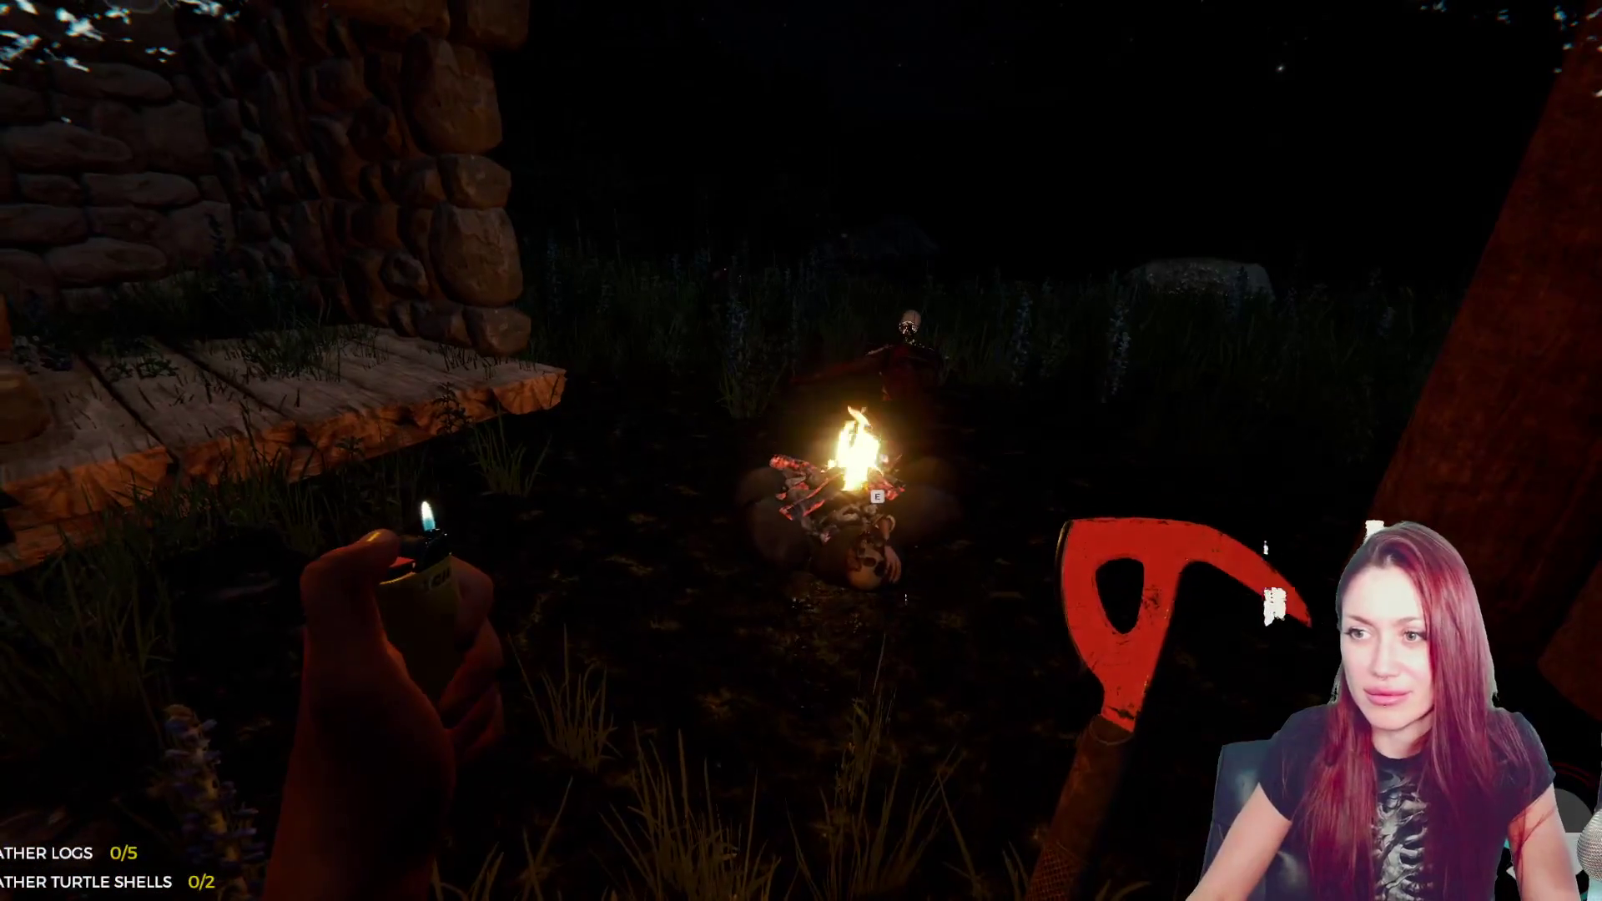
pyautogui.press('l')
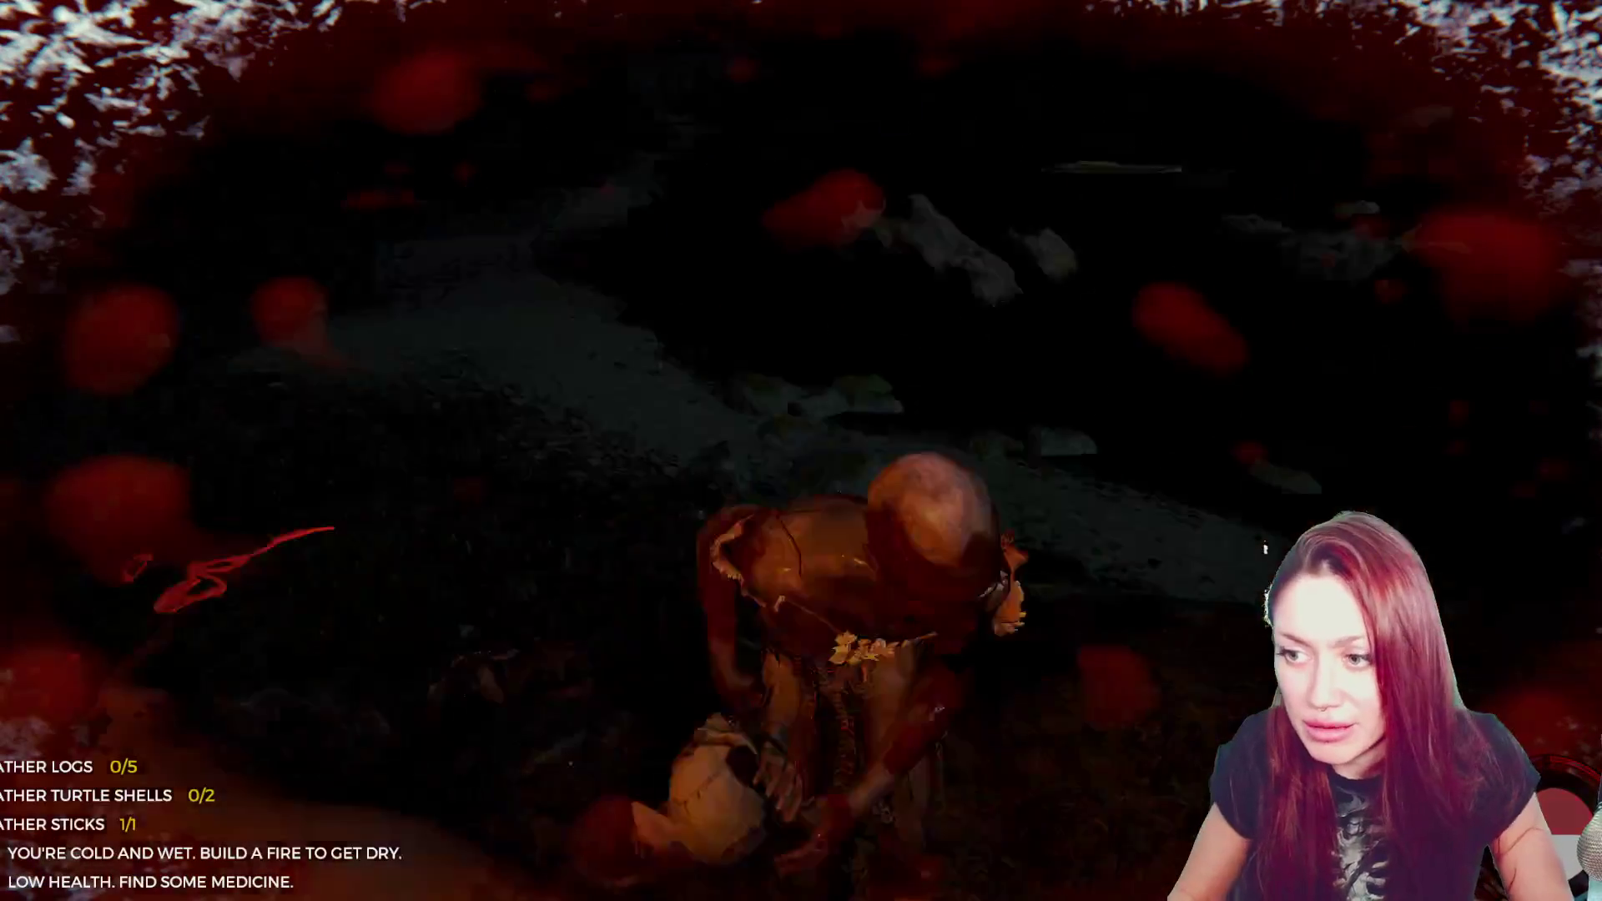
# - Collect another tooth, walk to the drops by the campfire with the lighter, and open the inventory
pyautogui.press('e')
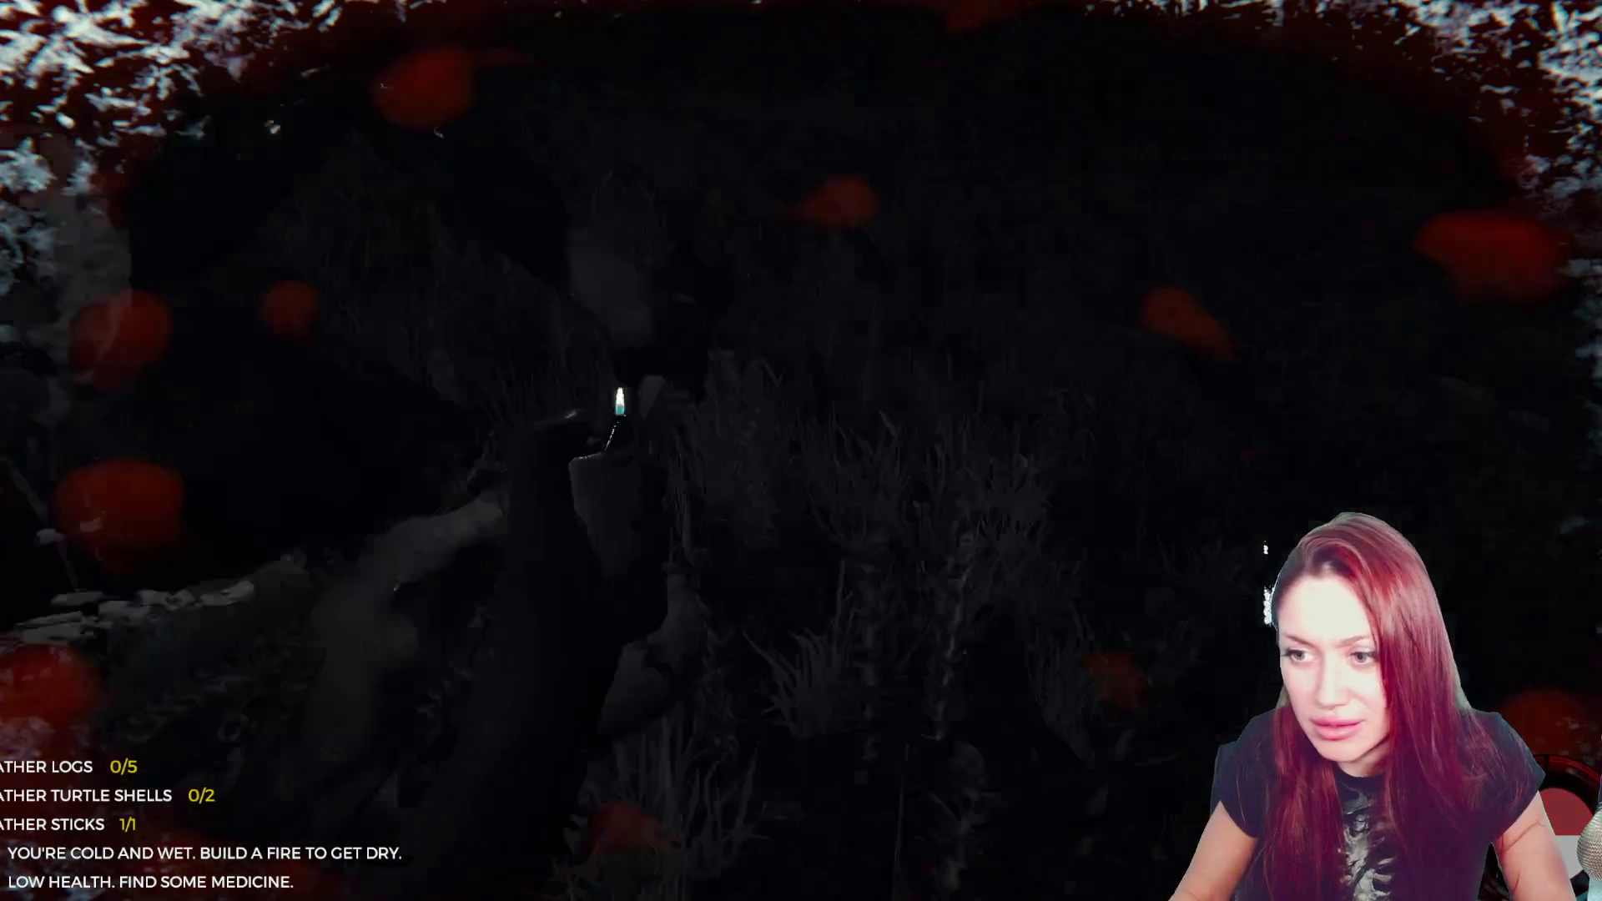
pyautogui.press('l')
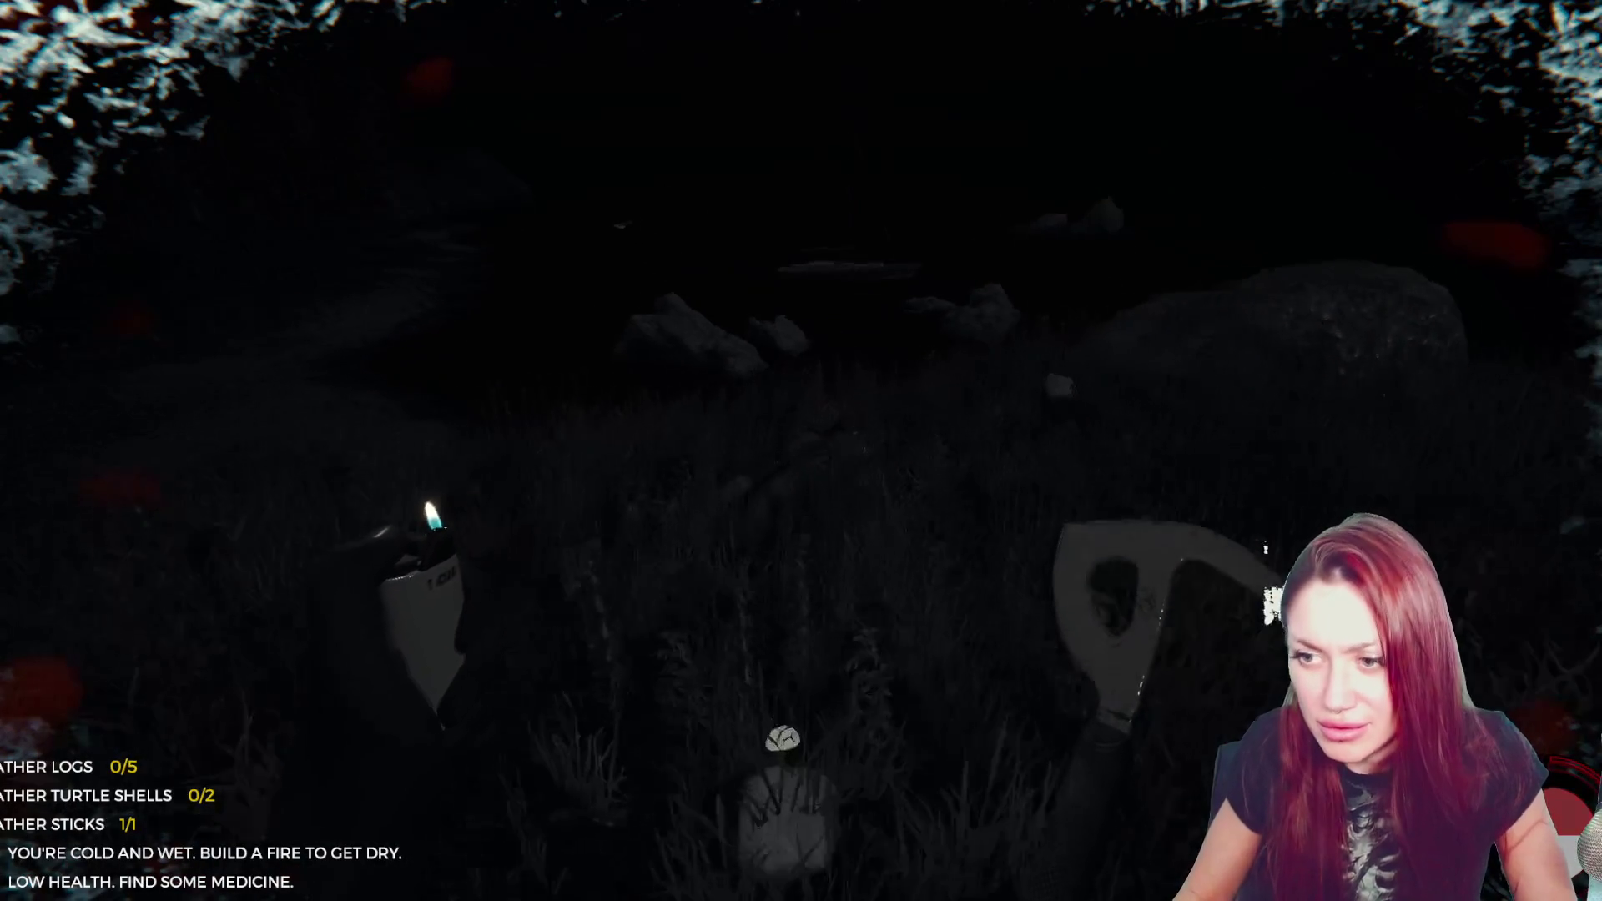
pyautogui.press('w')
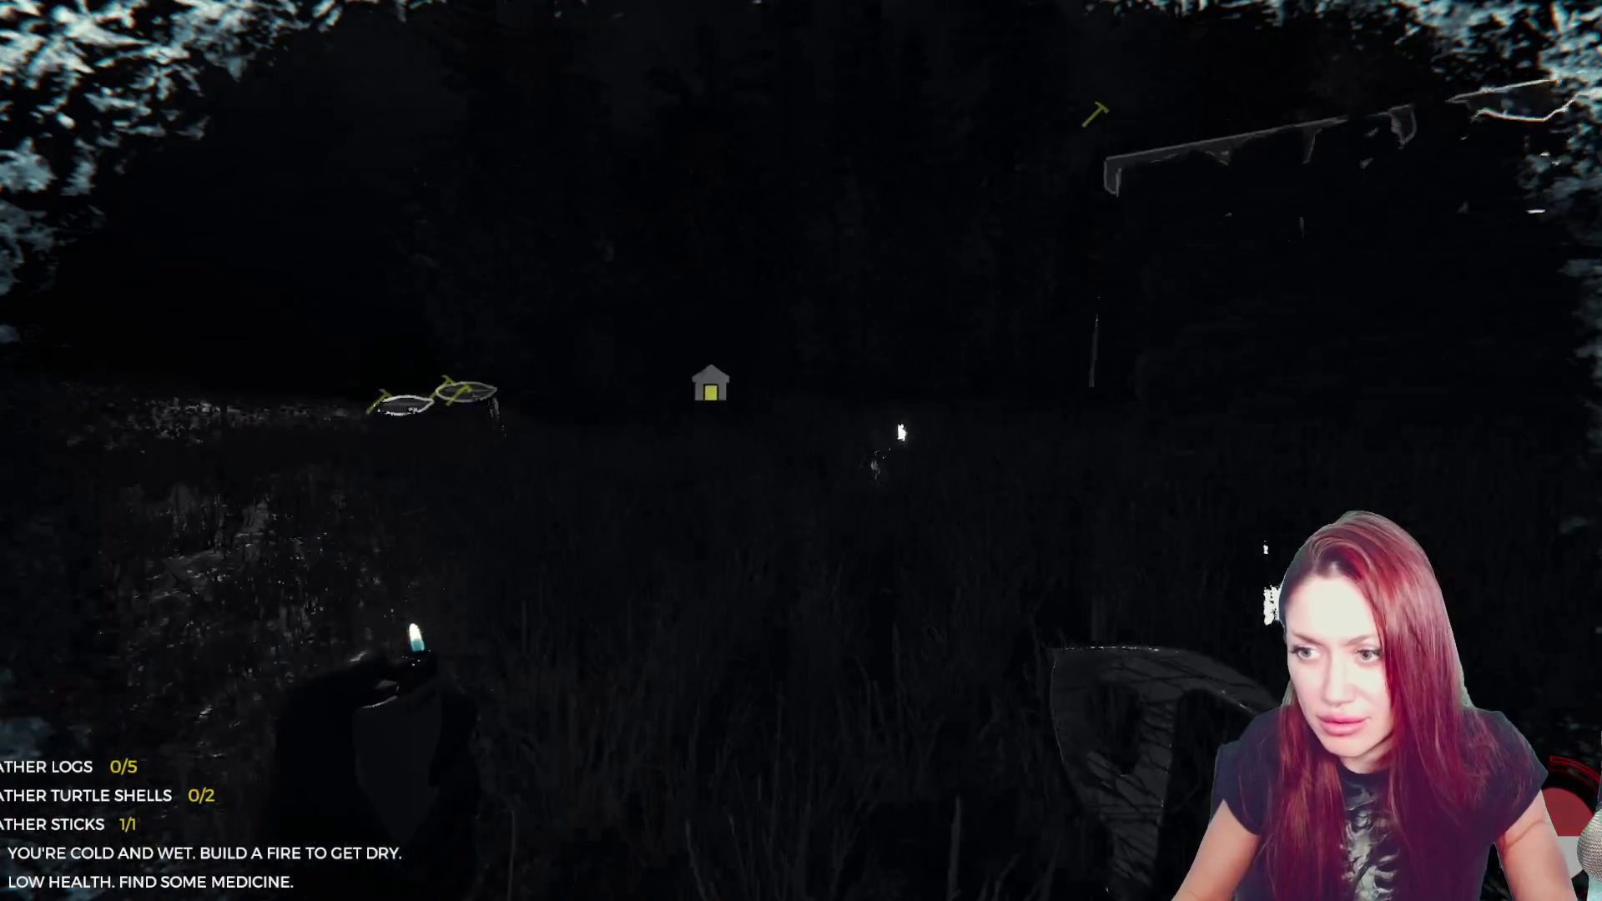
pyautogui.press('w')
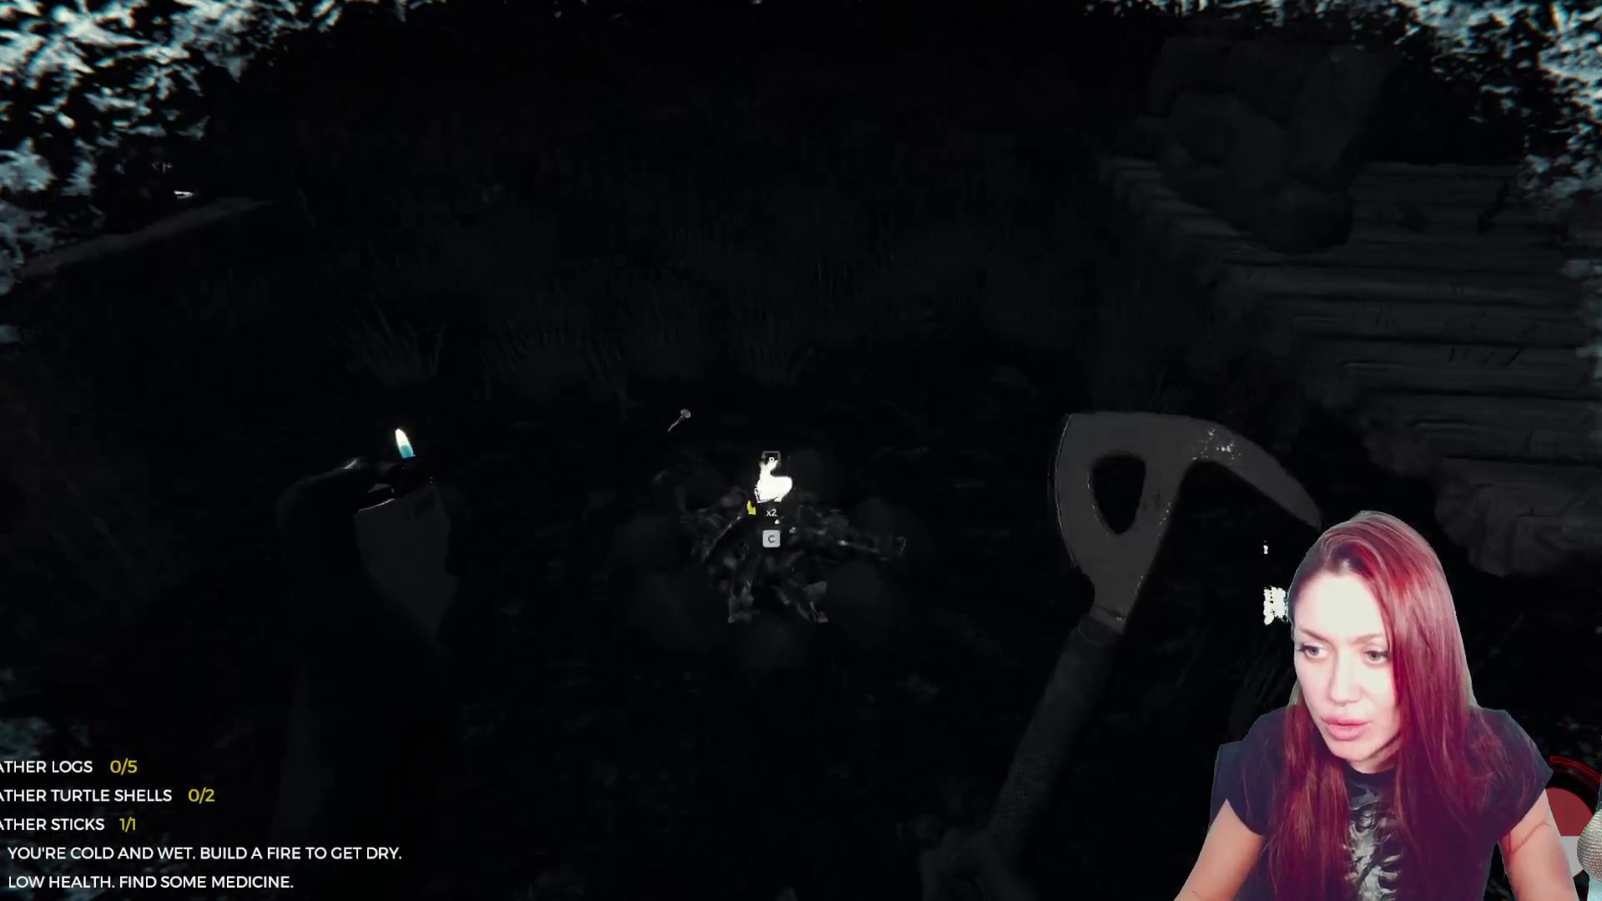
pyautogui.press('w')
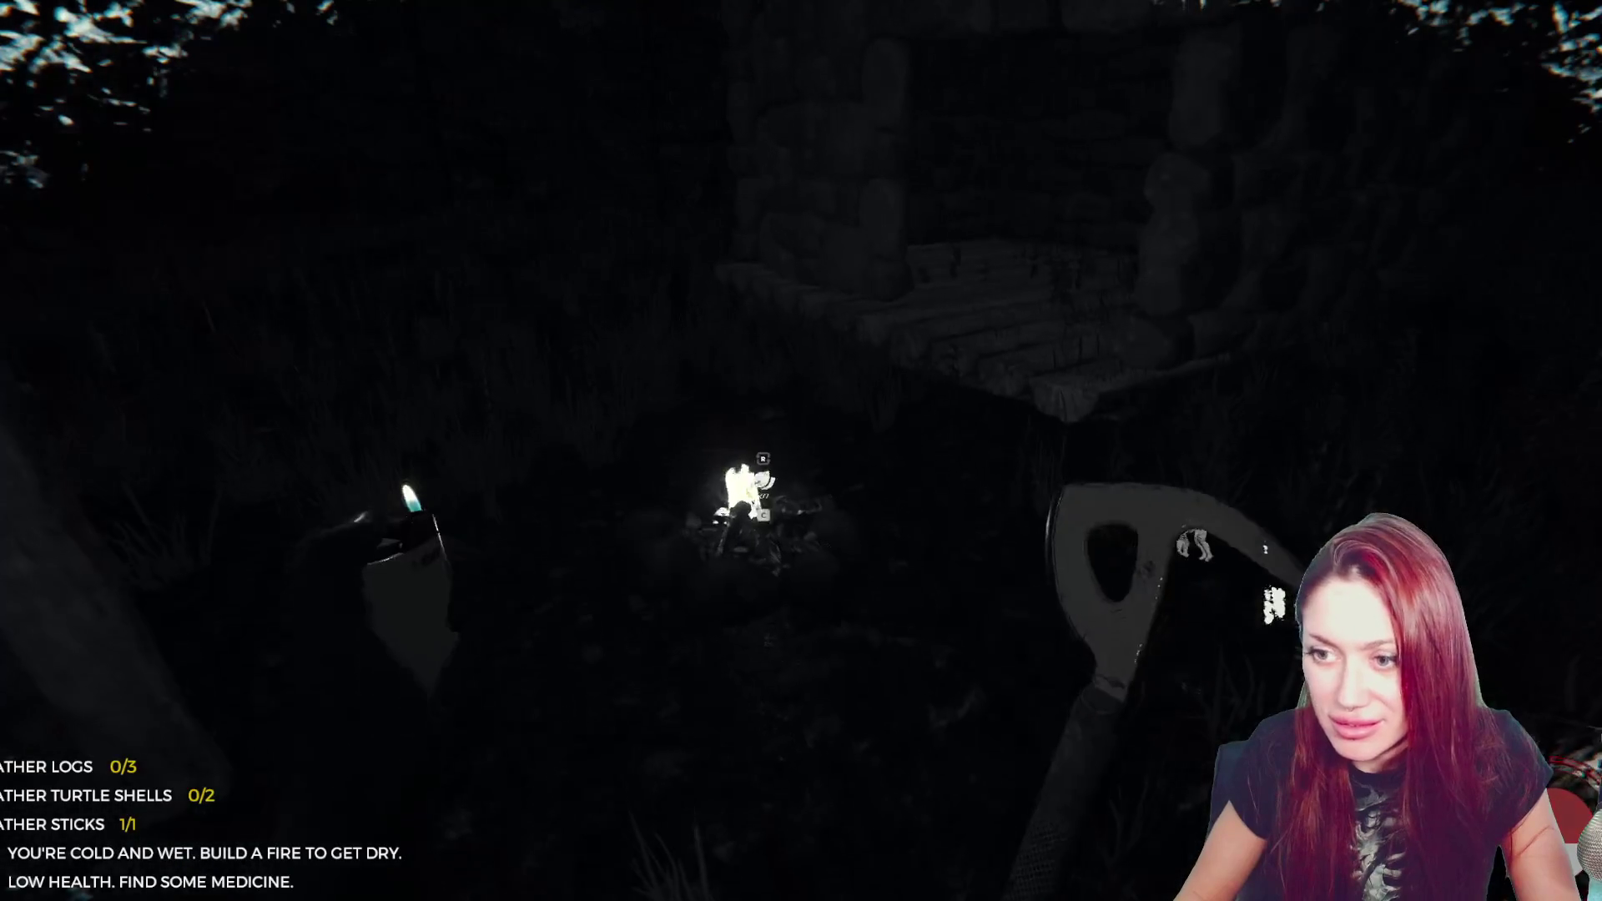
pyautogui.press('i')
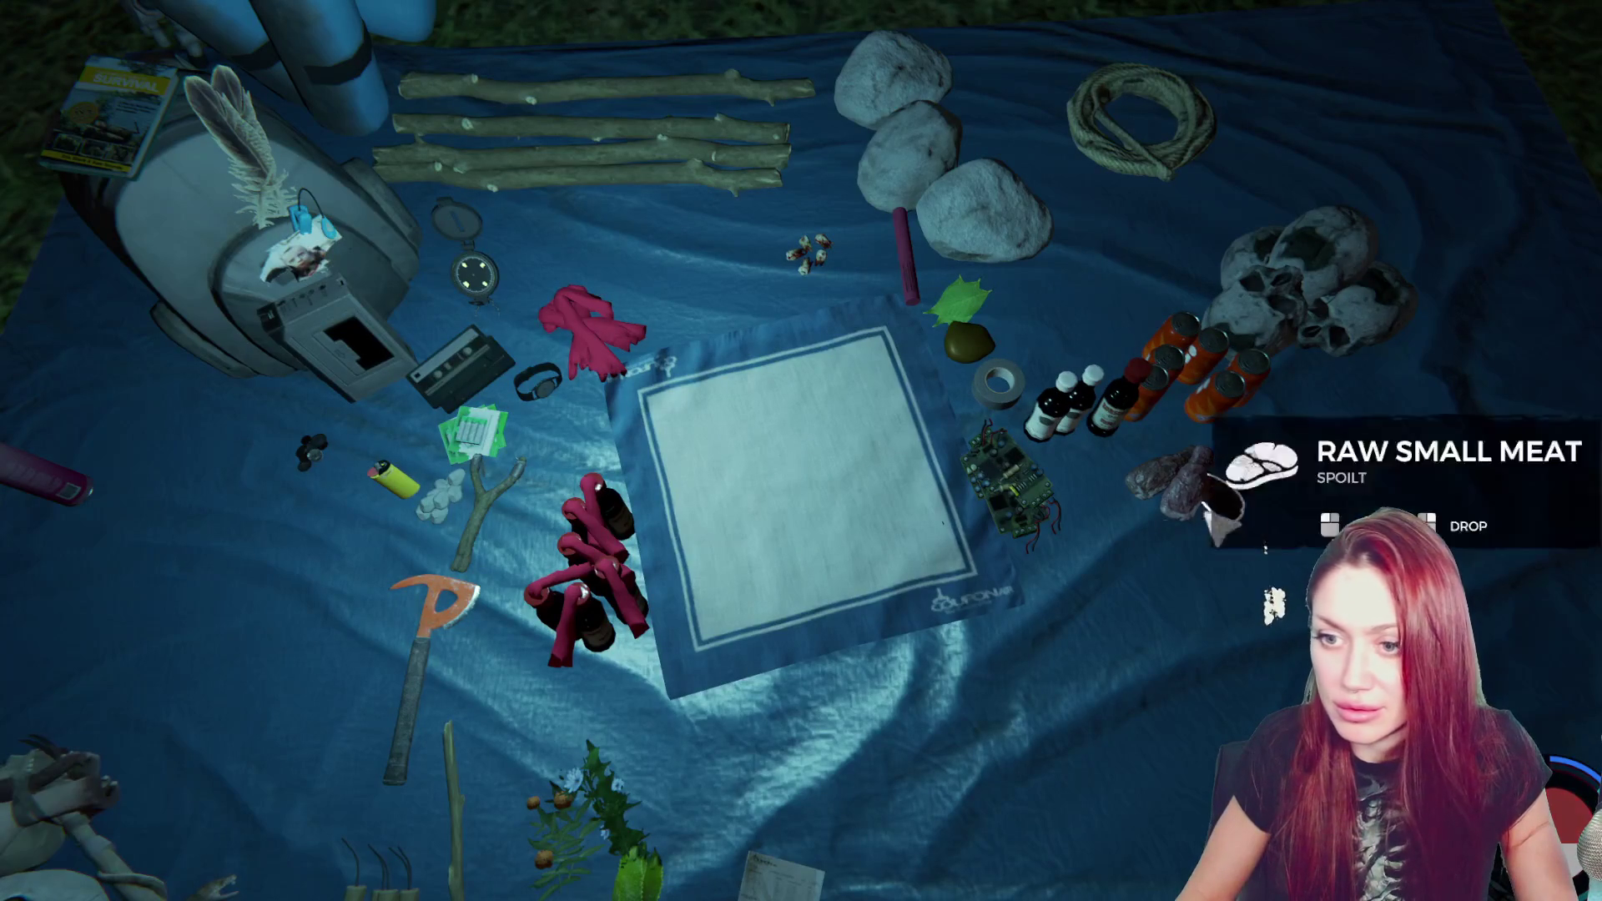
# - Close the inventory and try to take the club from the cannibal's body
pyautogui.press('i')
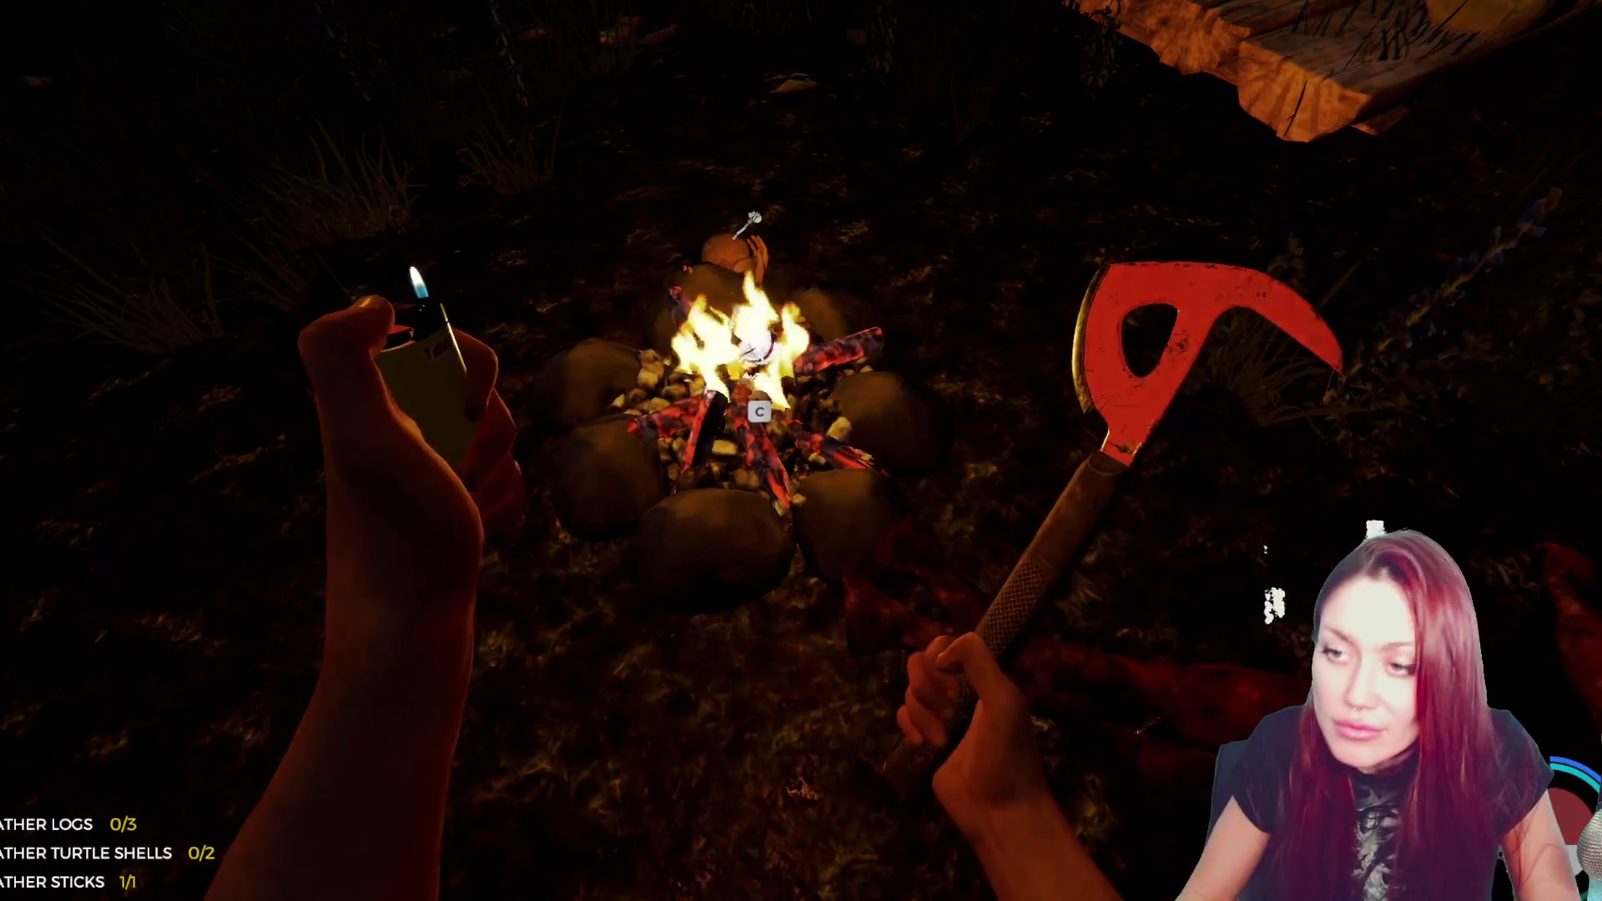
pyautogui.press('e')
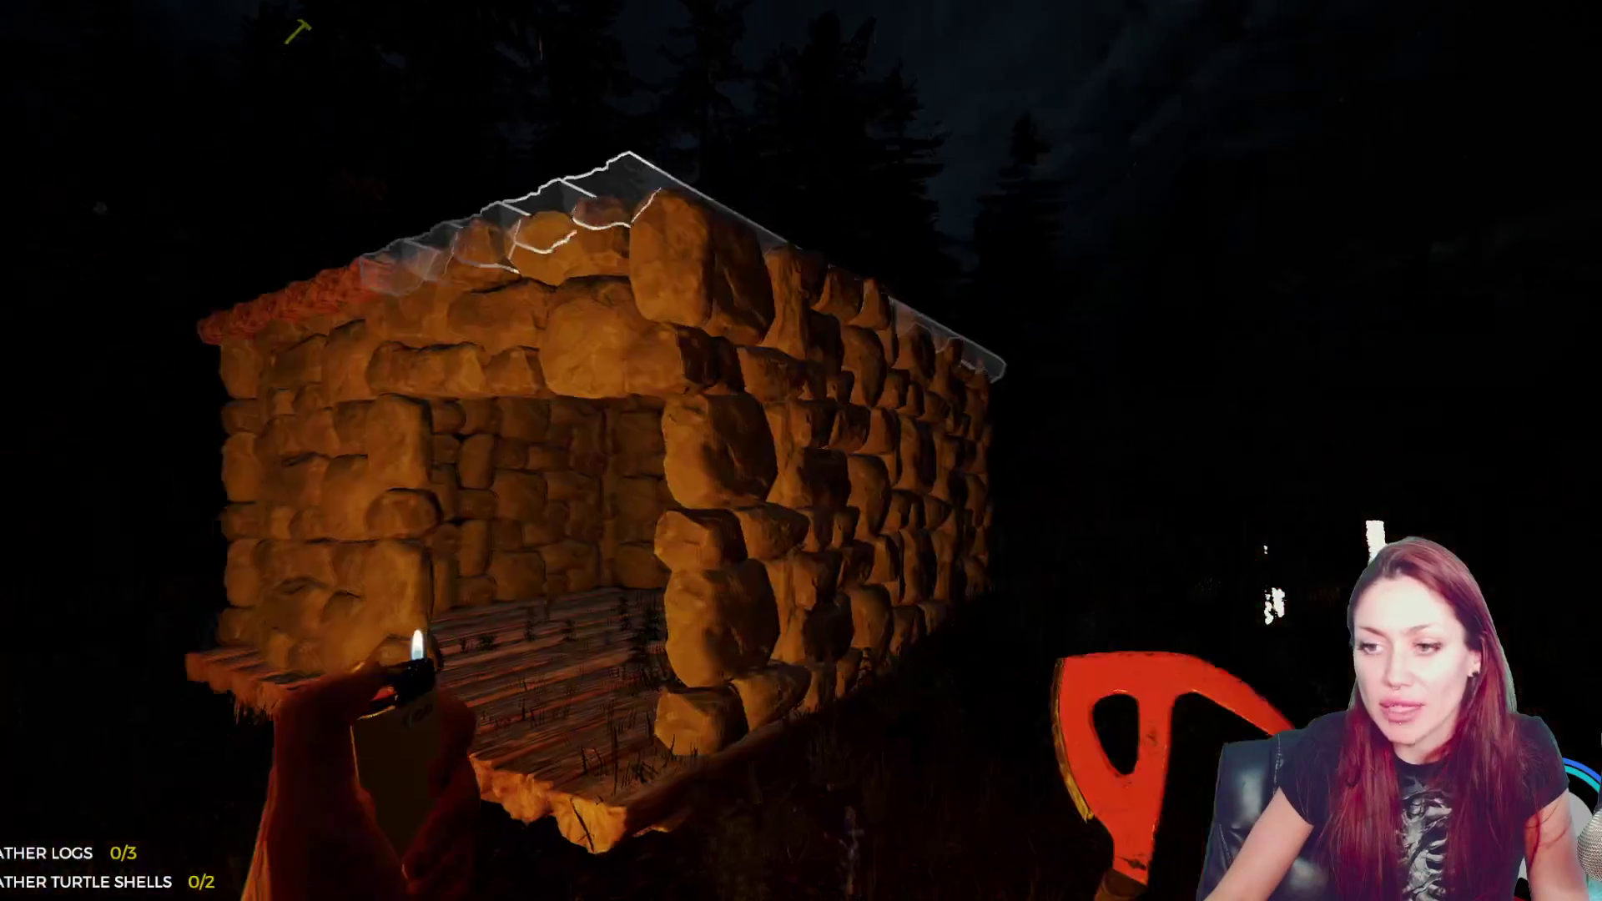
# - Pick up a log by the shelter, add it to the roof blueprint leaving two needed, and swing the axe
pyautogui.press('w')
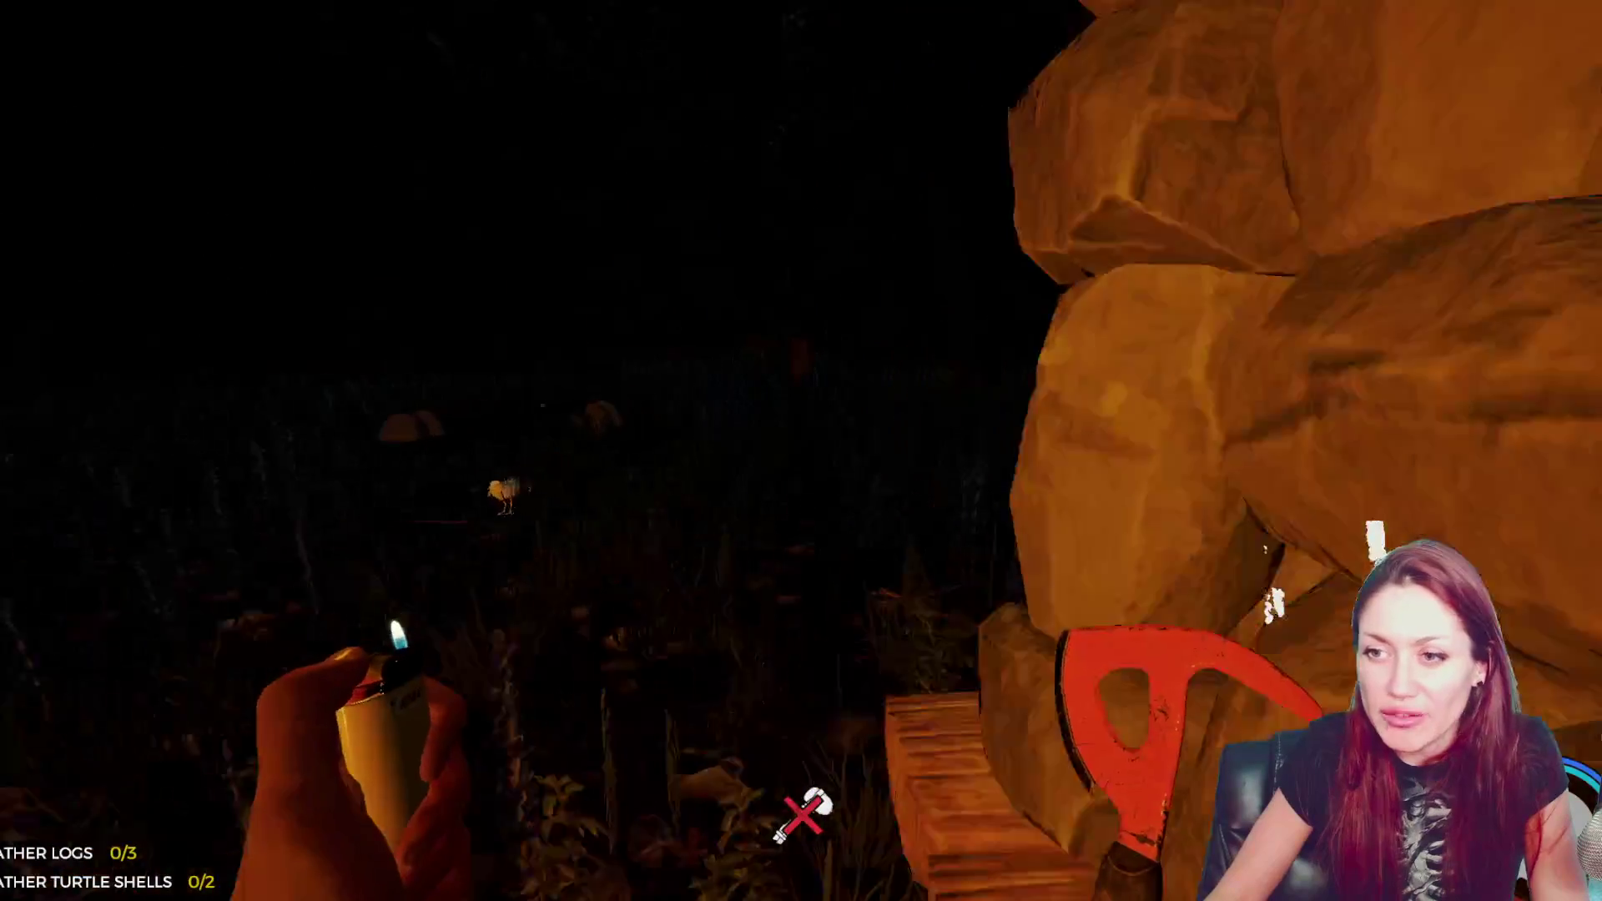
pyautogui.press('e')
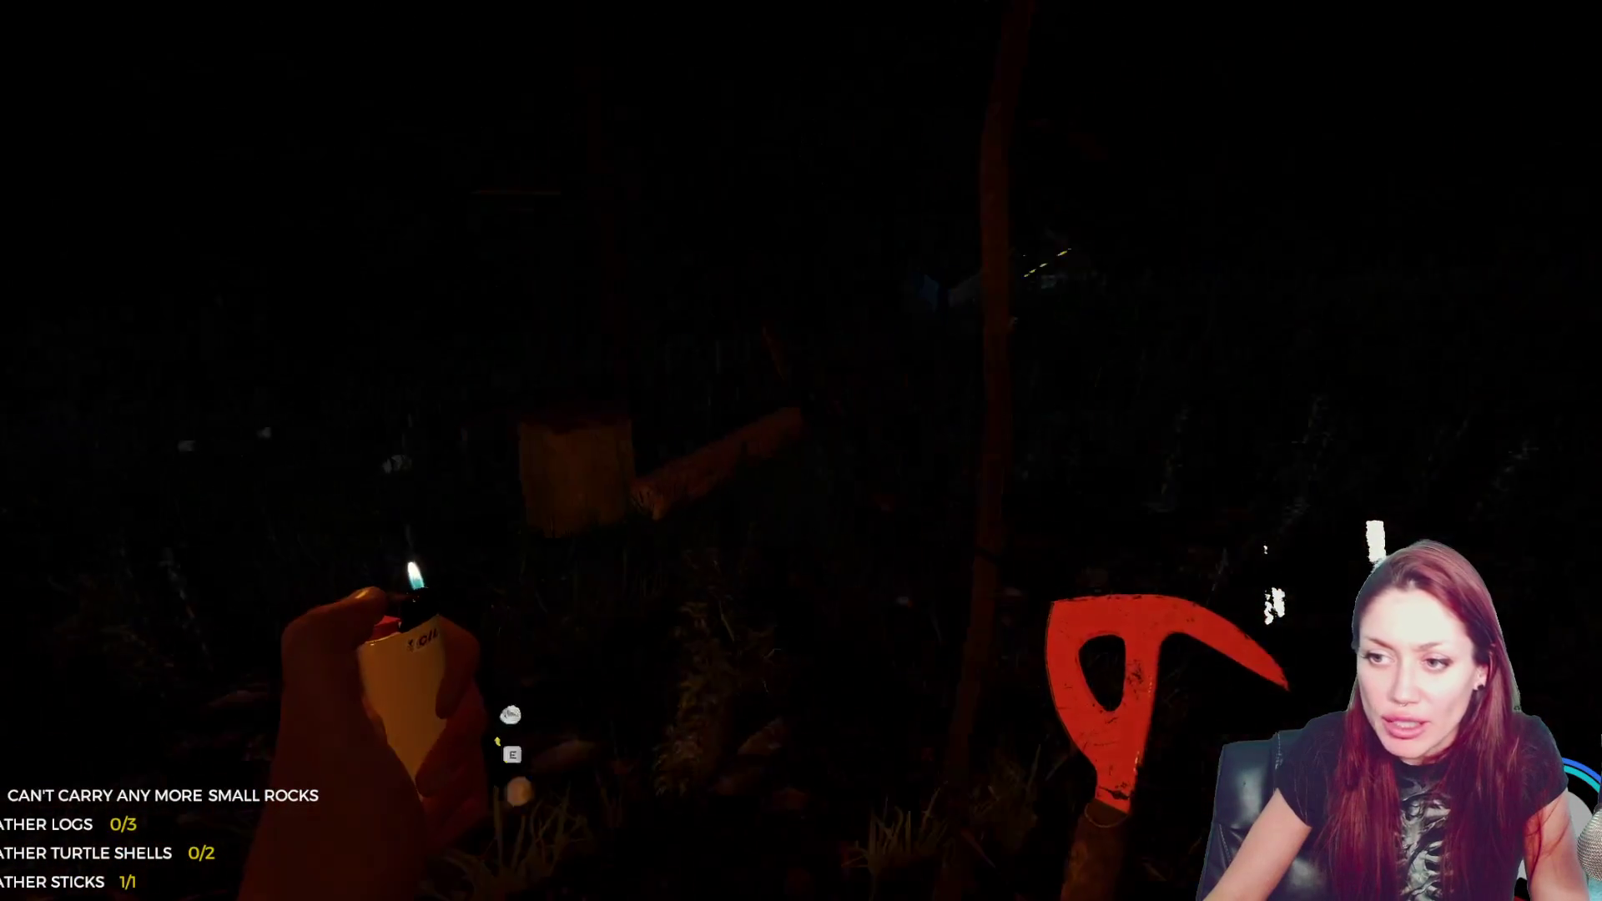
pyautogui.press('e')
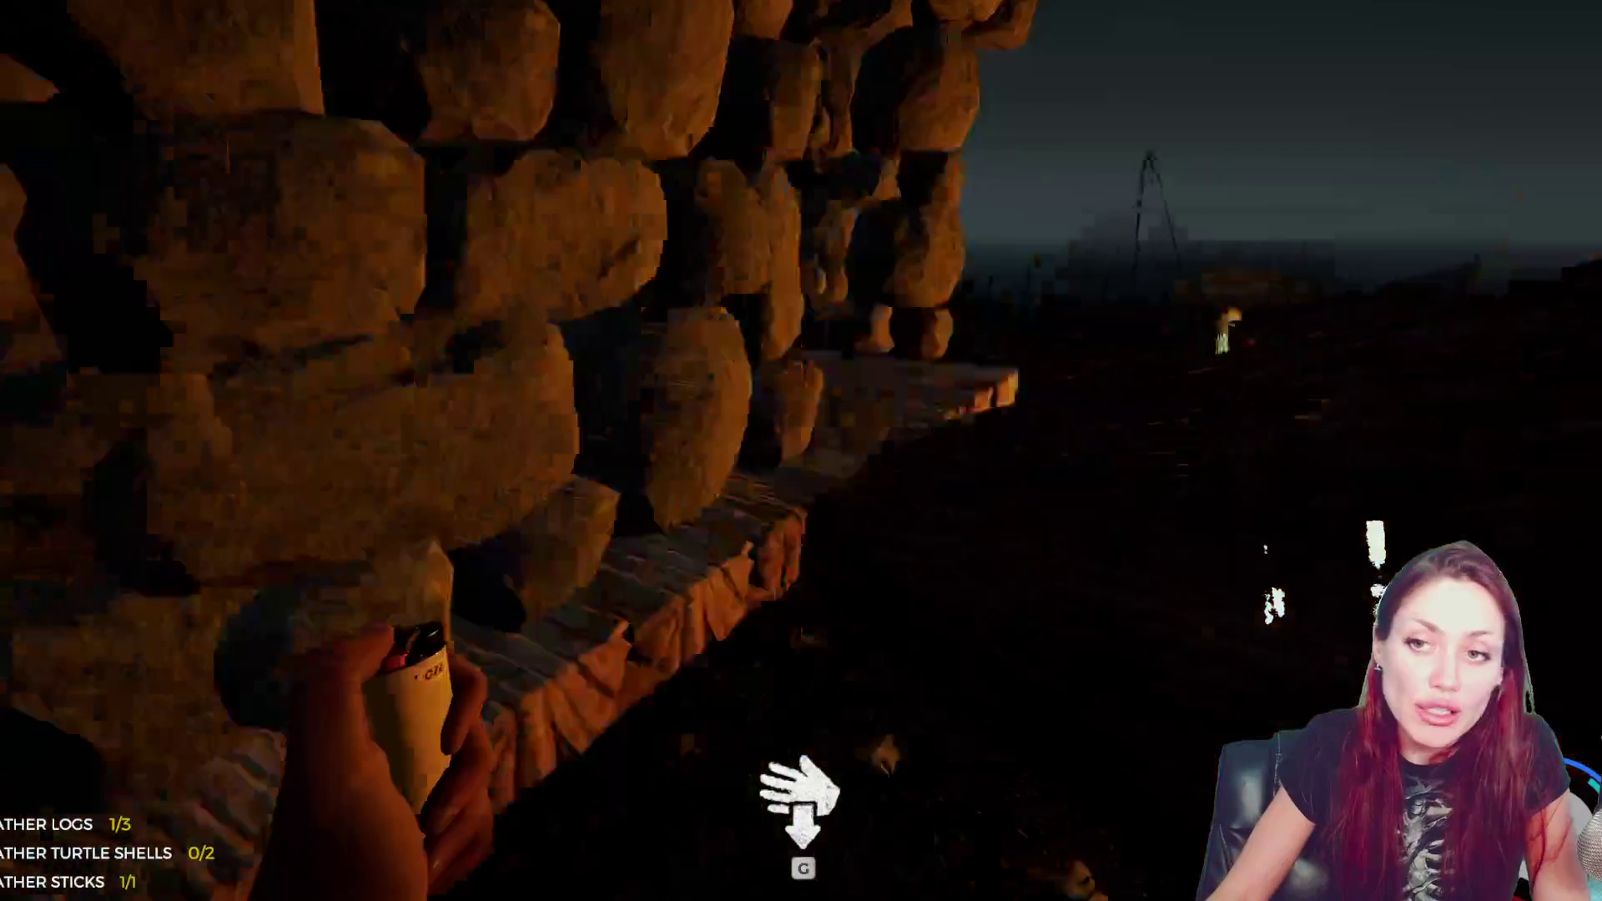
pyautogui.press('e')
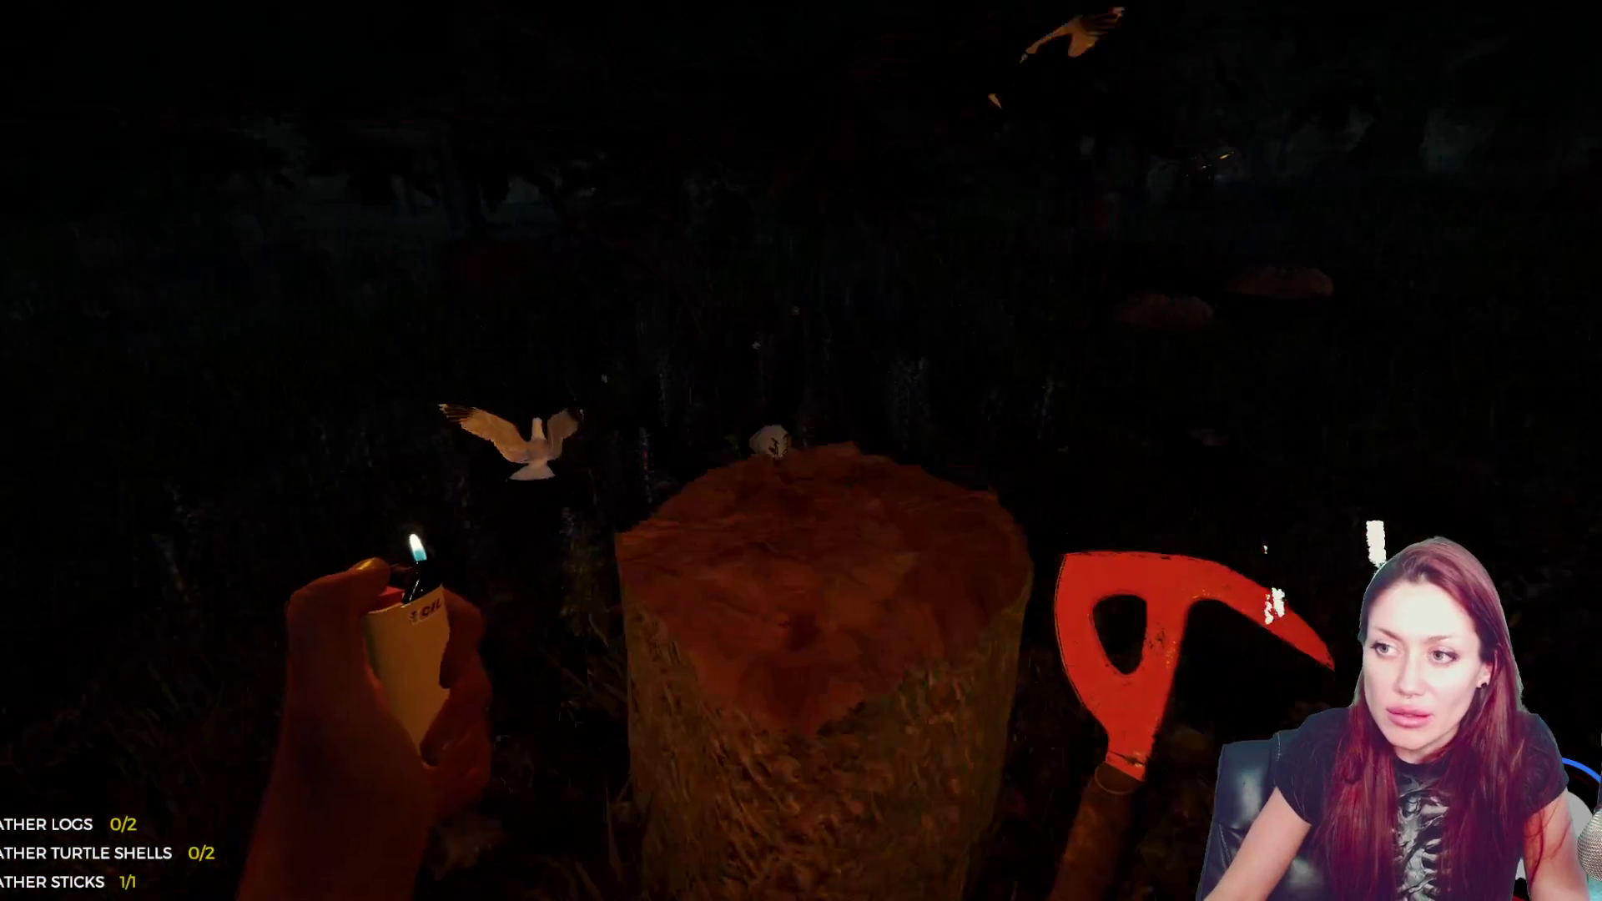
pyautogui.click(801, 450)
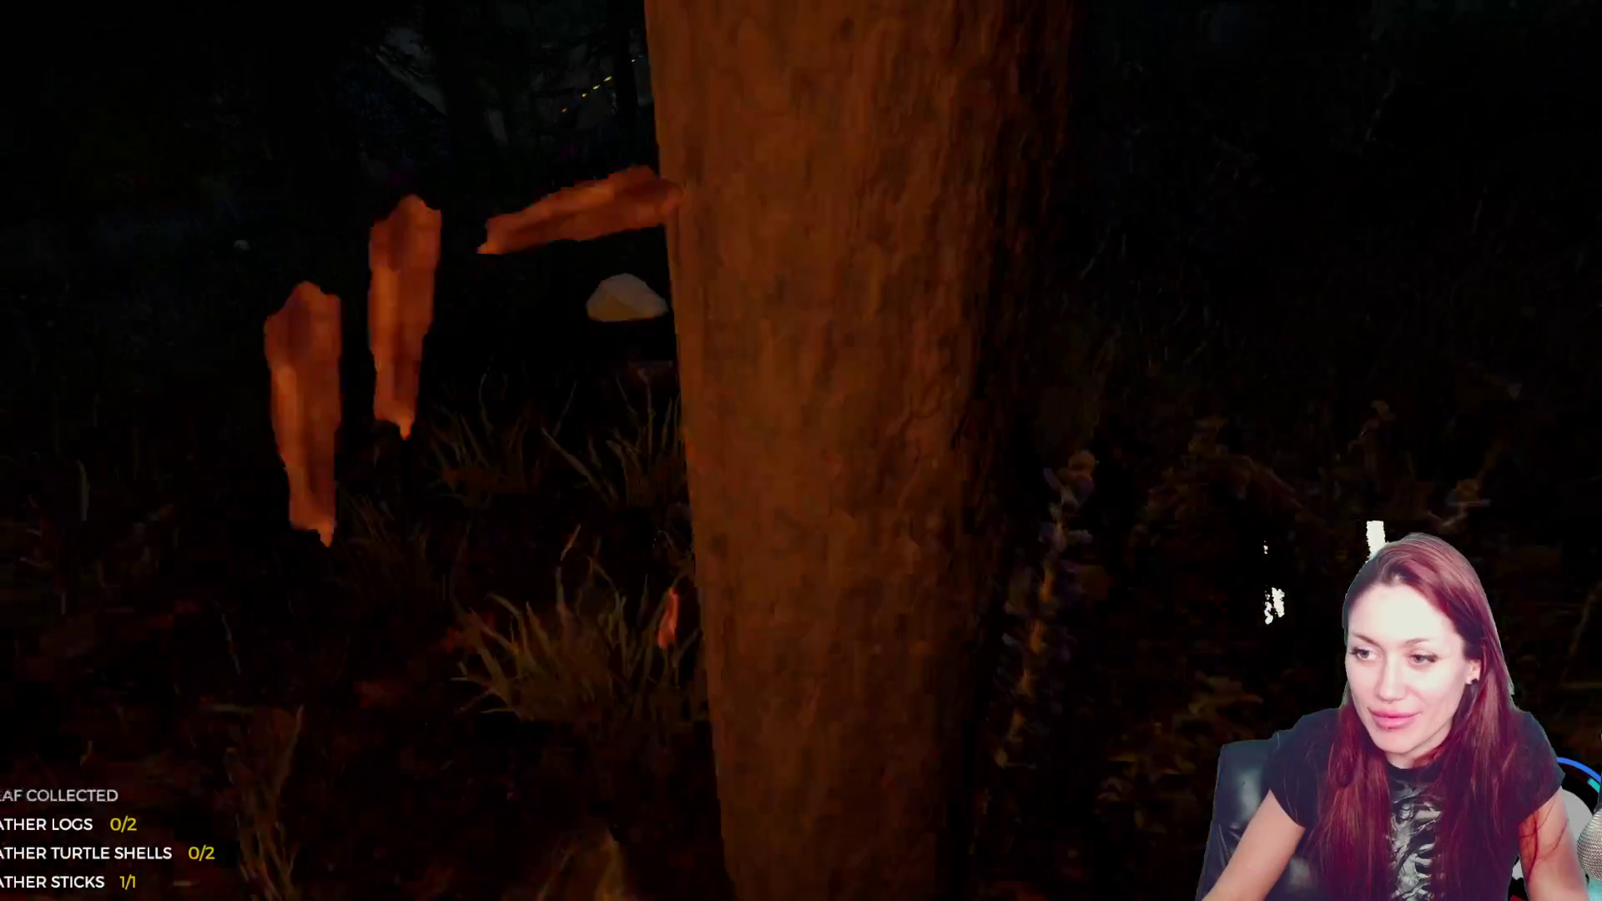
# - With the lit lighter out, chop deep notches into the tree trunk to fell it
pyautogui.press('l')
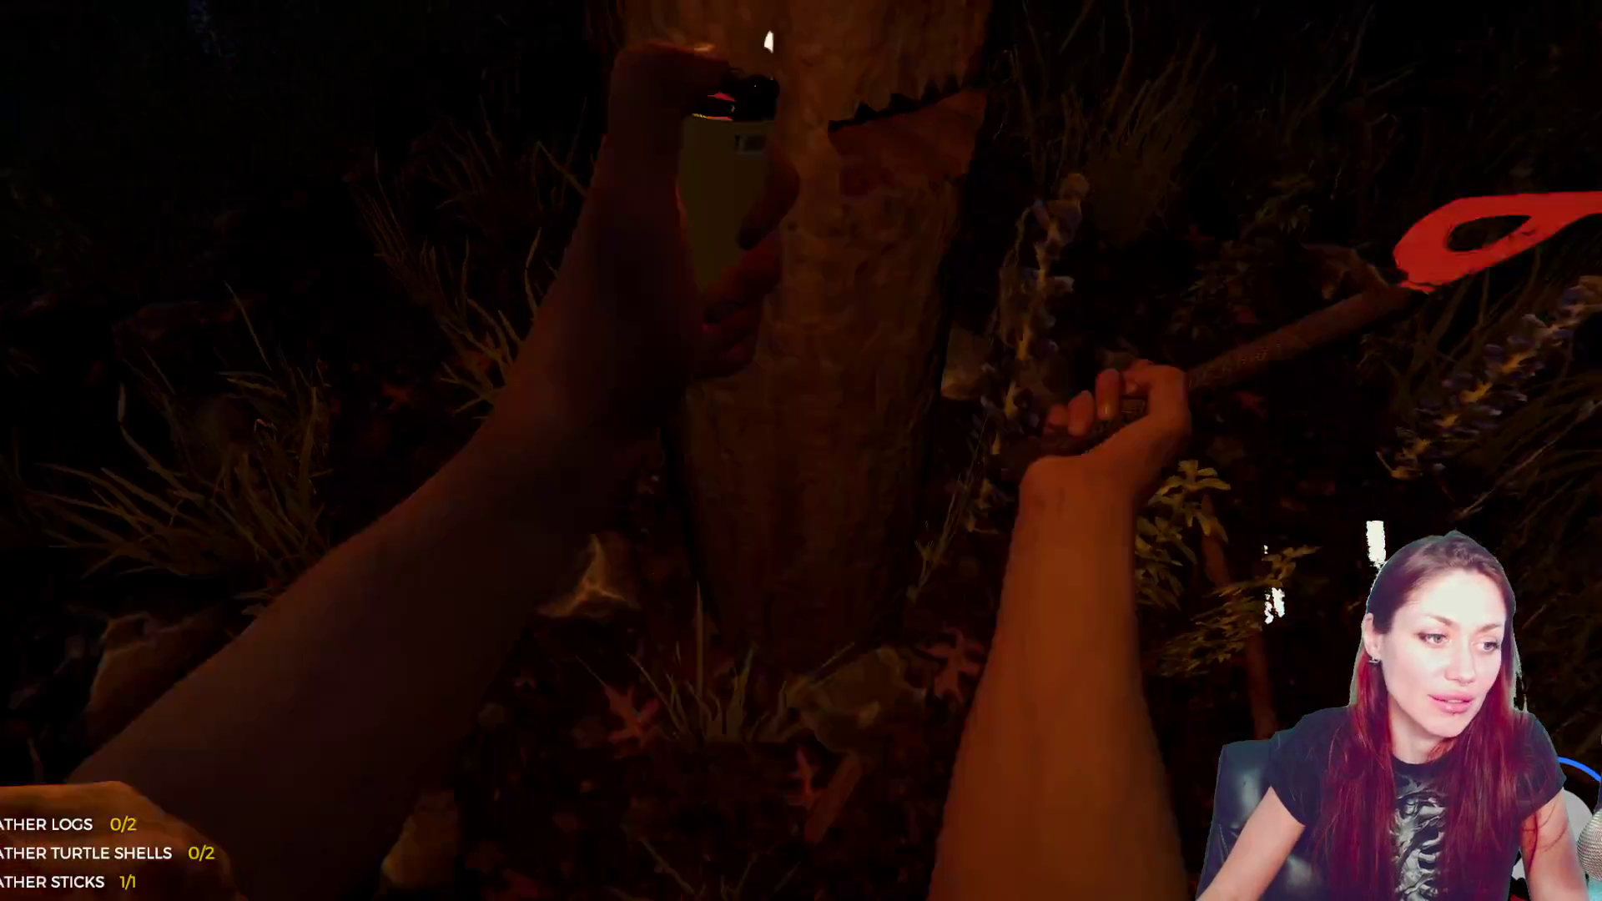
pyautogui.click(801, 451)
pyautogui.click(801, 450)
pyautogui.click(801, 450)
pyautogui.click(801, 451)
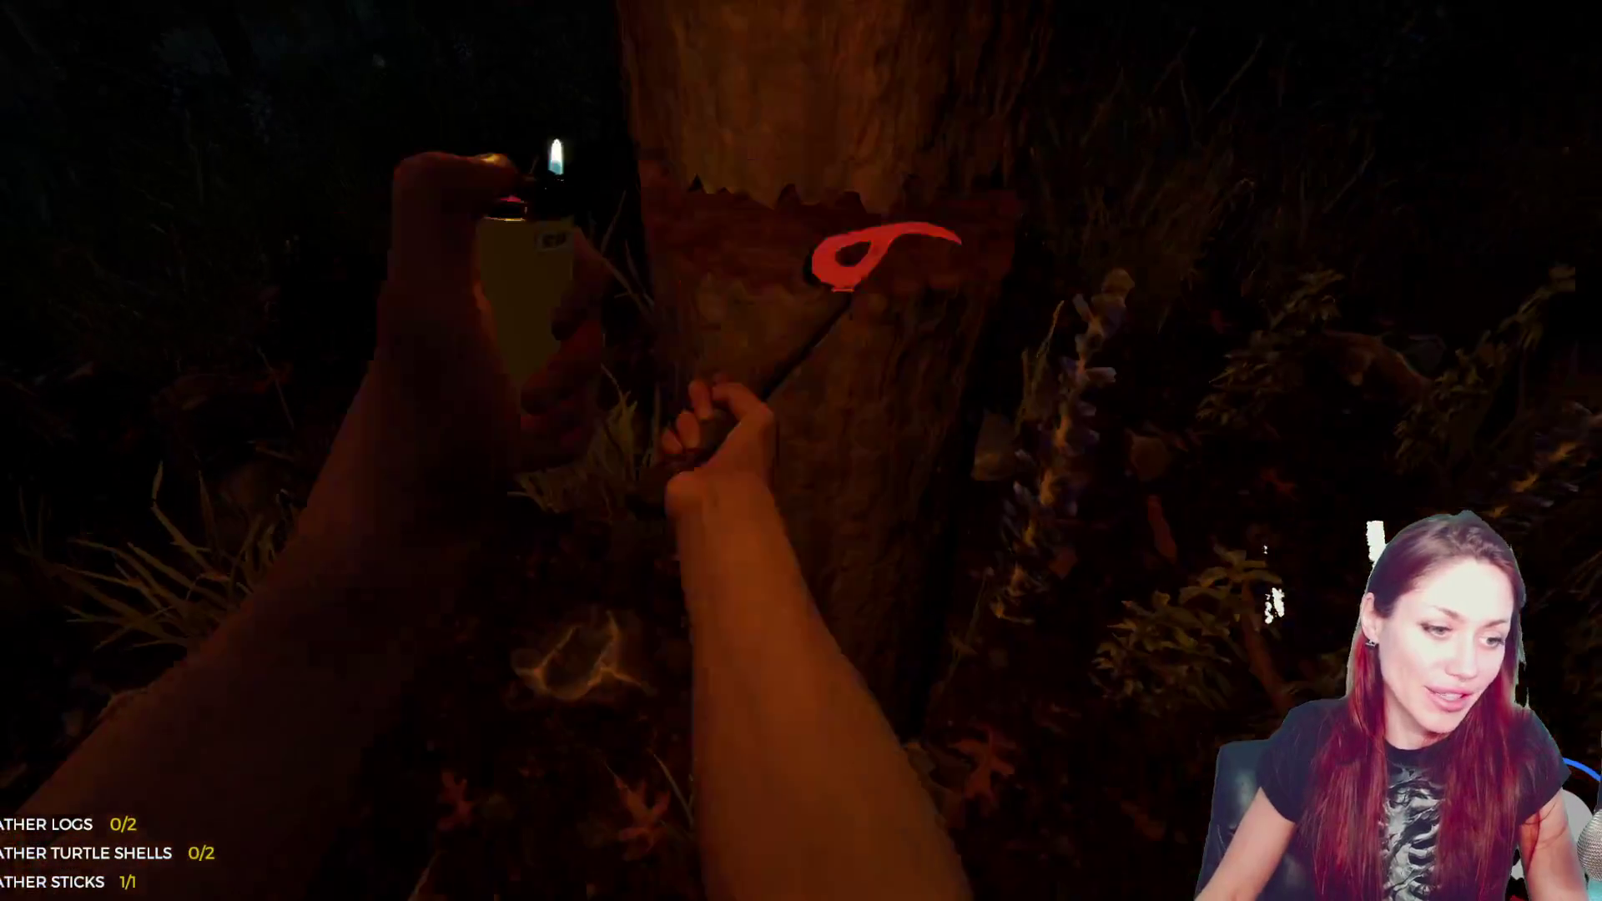
pyautogui.click(801, 451)
pyautogui.click(801, 450)
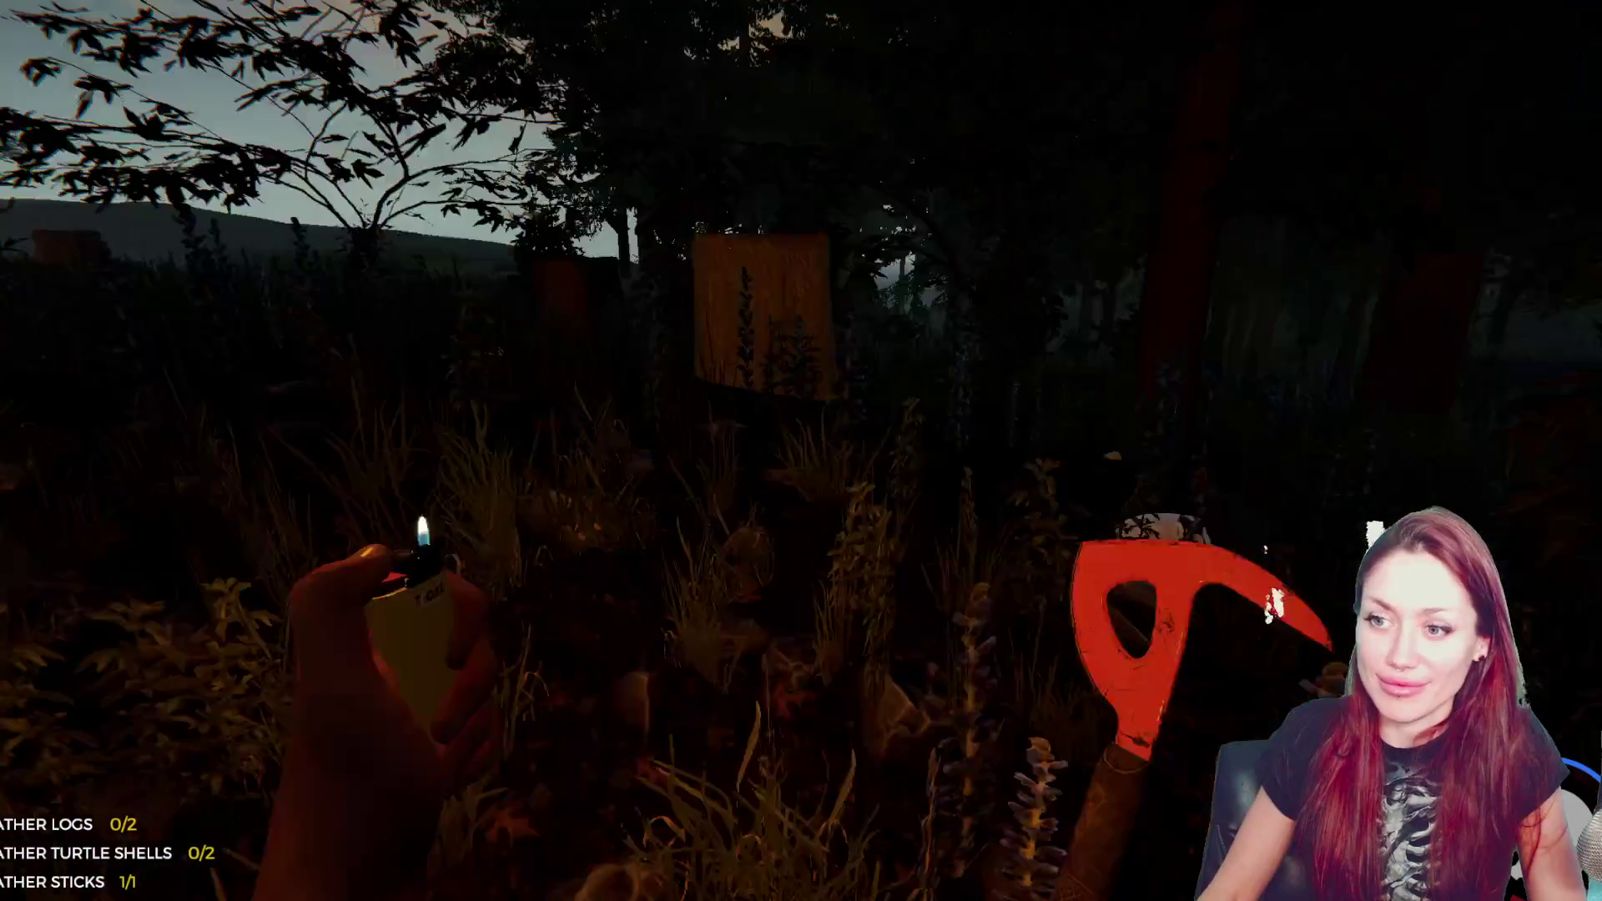
# - Pick up a rock and two logs from the ground
pyautogui.press('e')
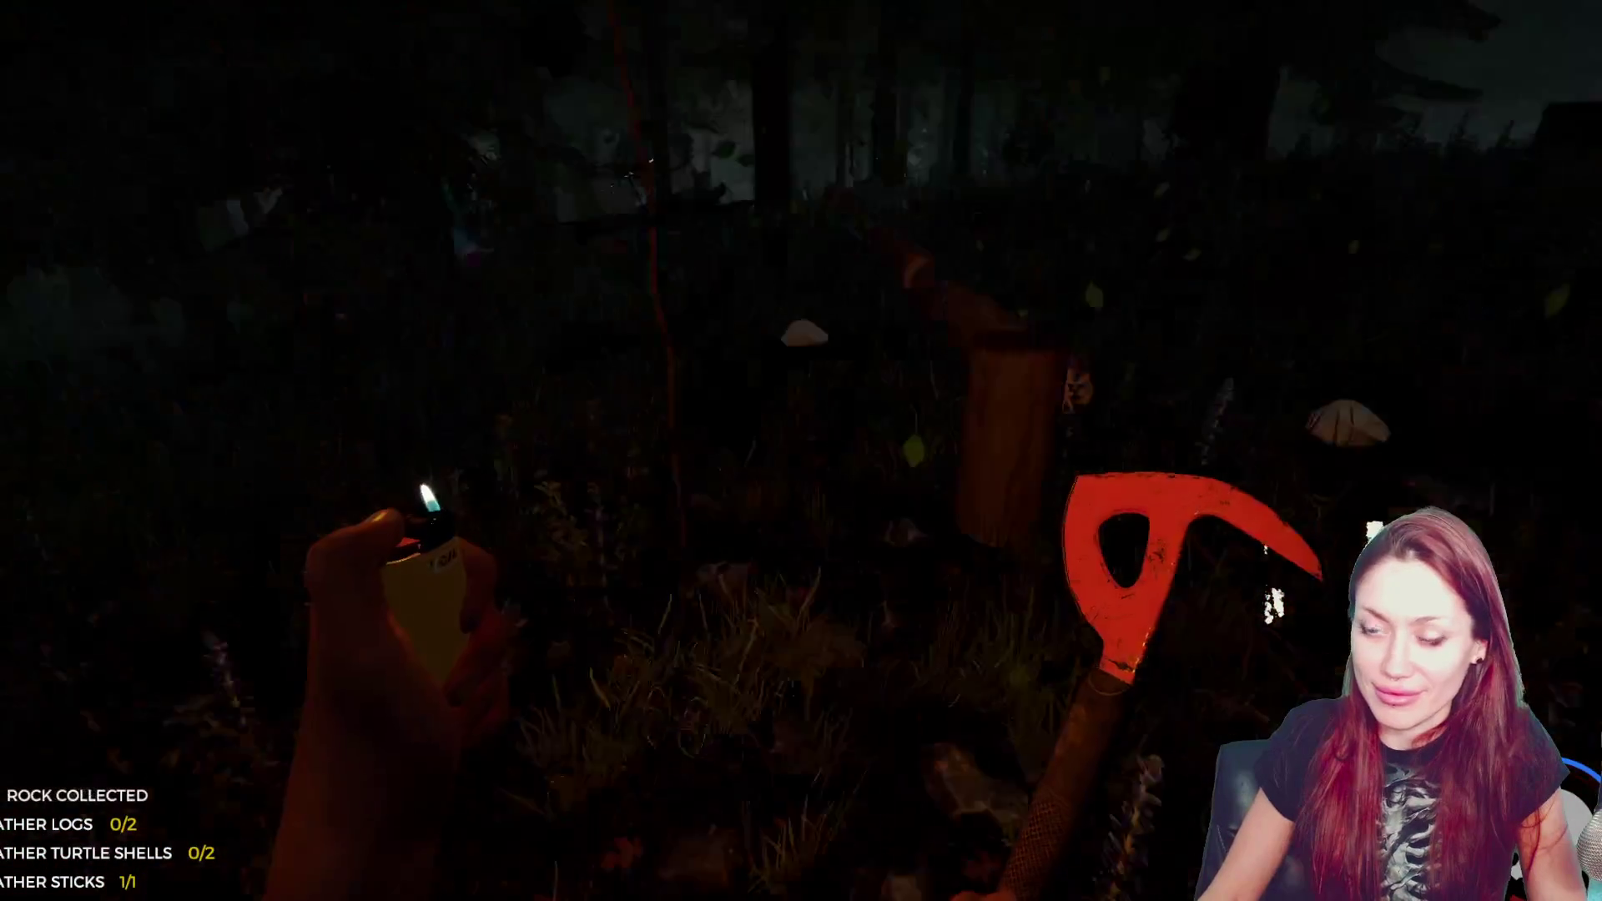
pyautogui.press('e')
pyautogui.press('e')
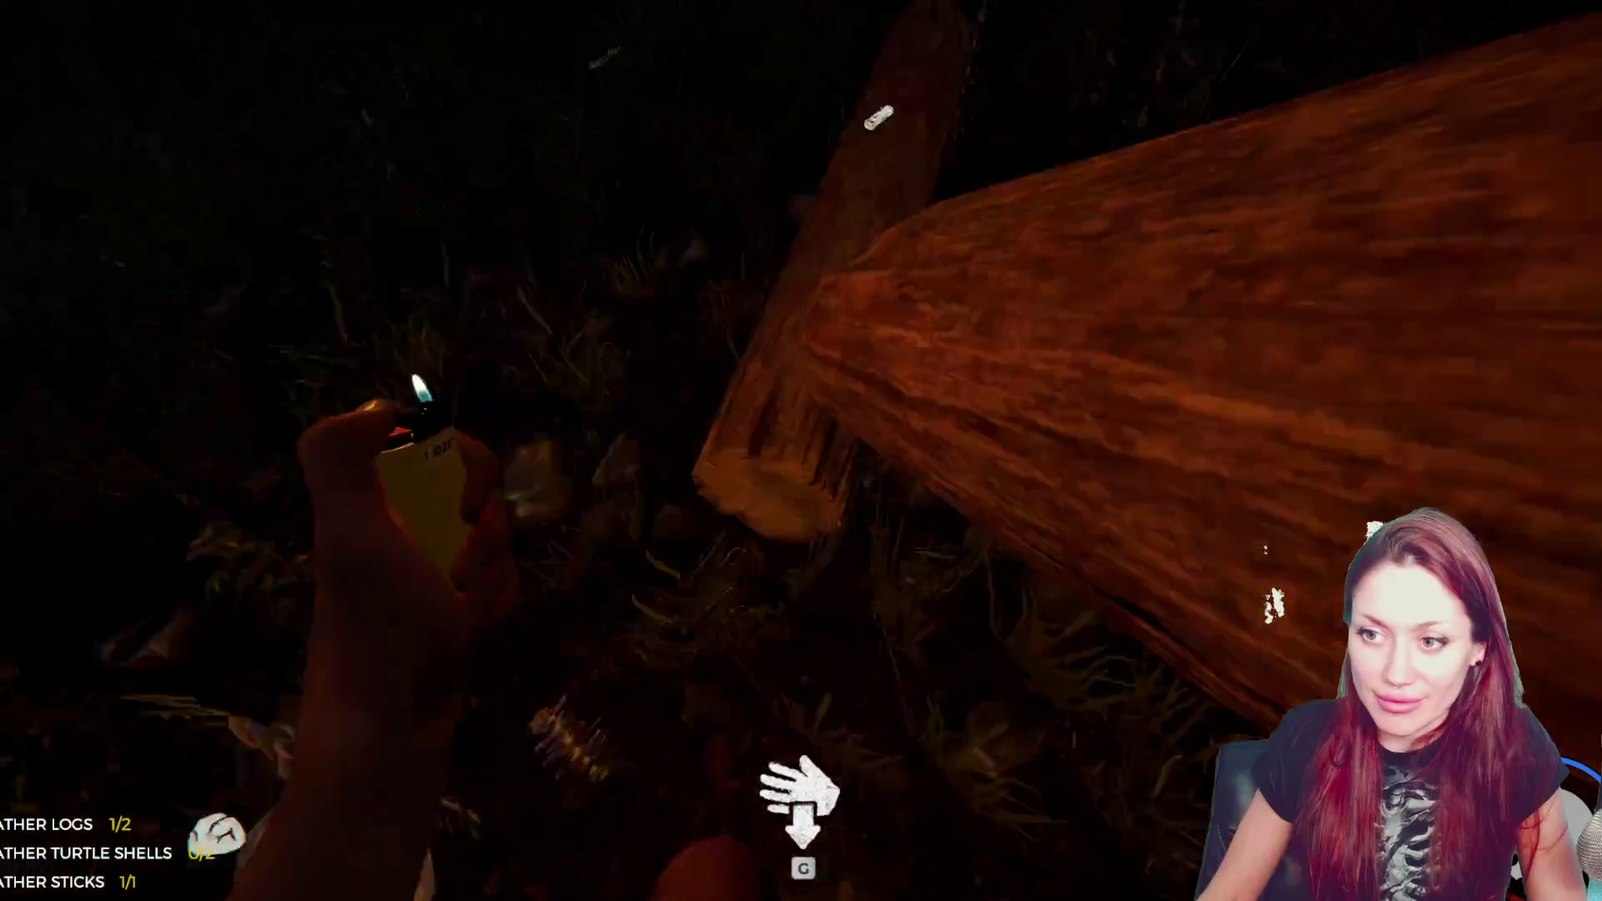
pyautogui.press('e')
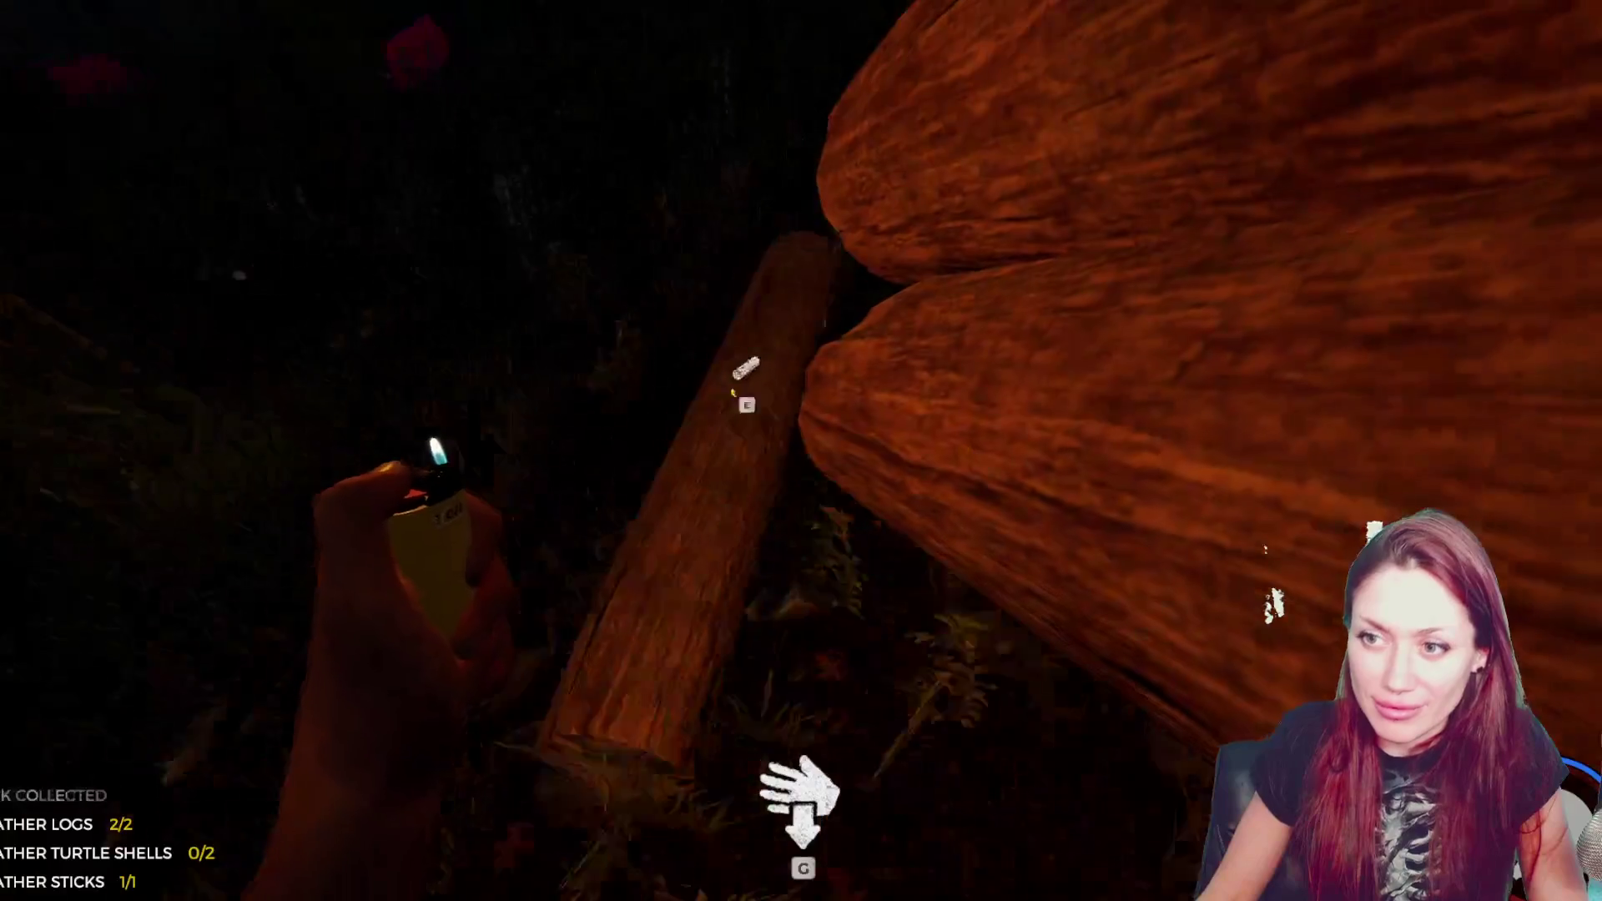
# - Carry the logs back inside the stone shelter and open the survival book
pyautogui.press('w')
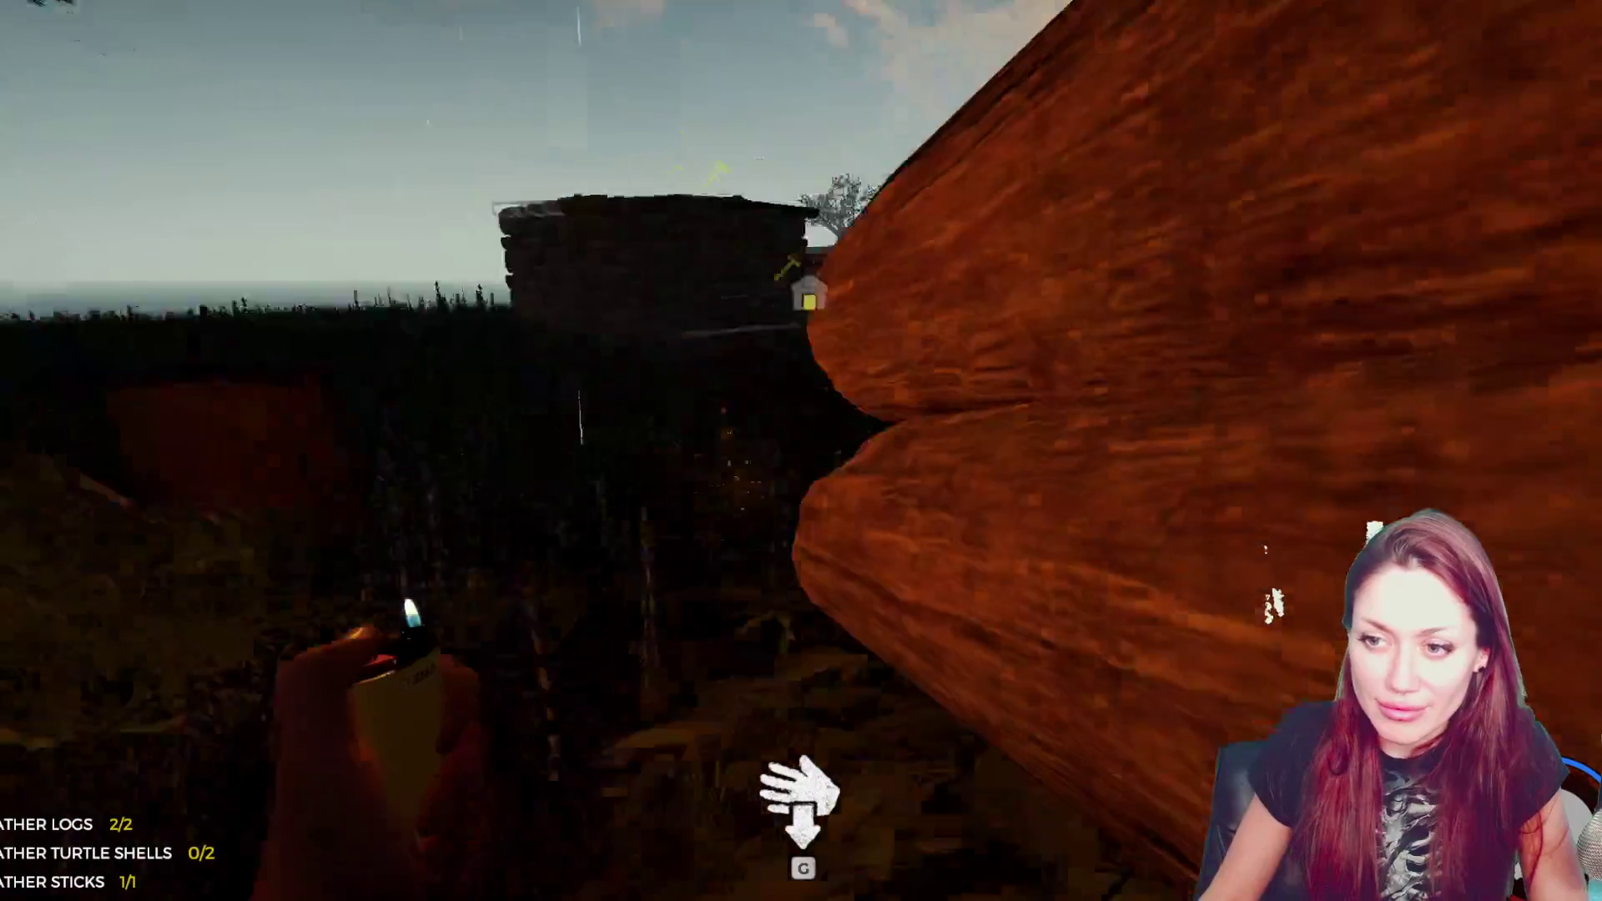
pyautogui.press('w')
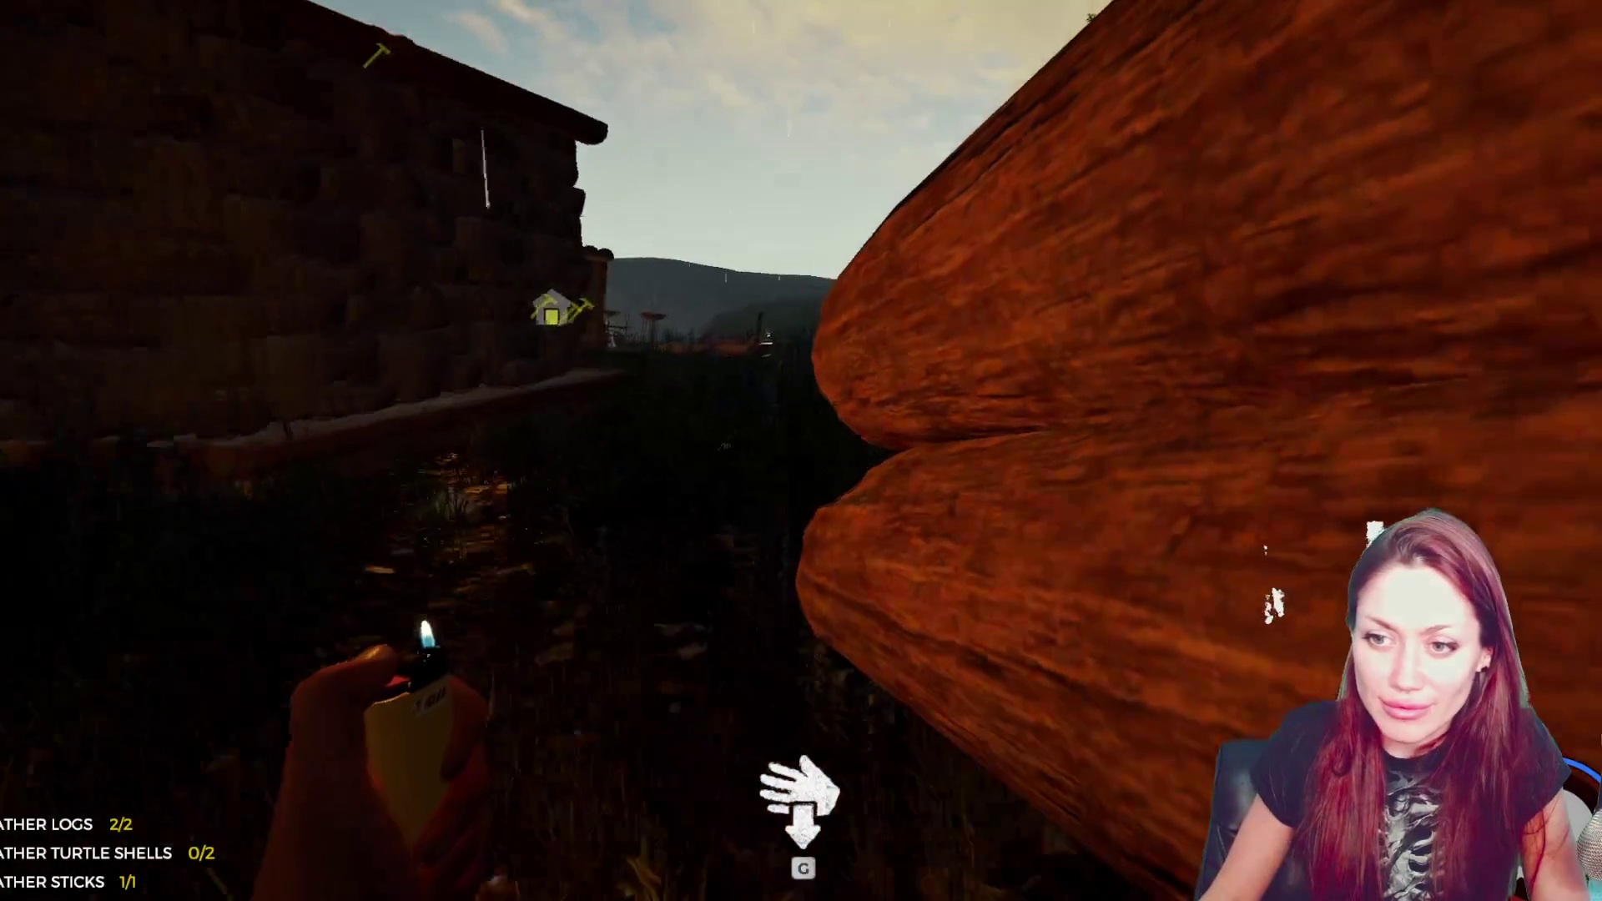
pyautogui.press('w')
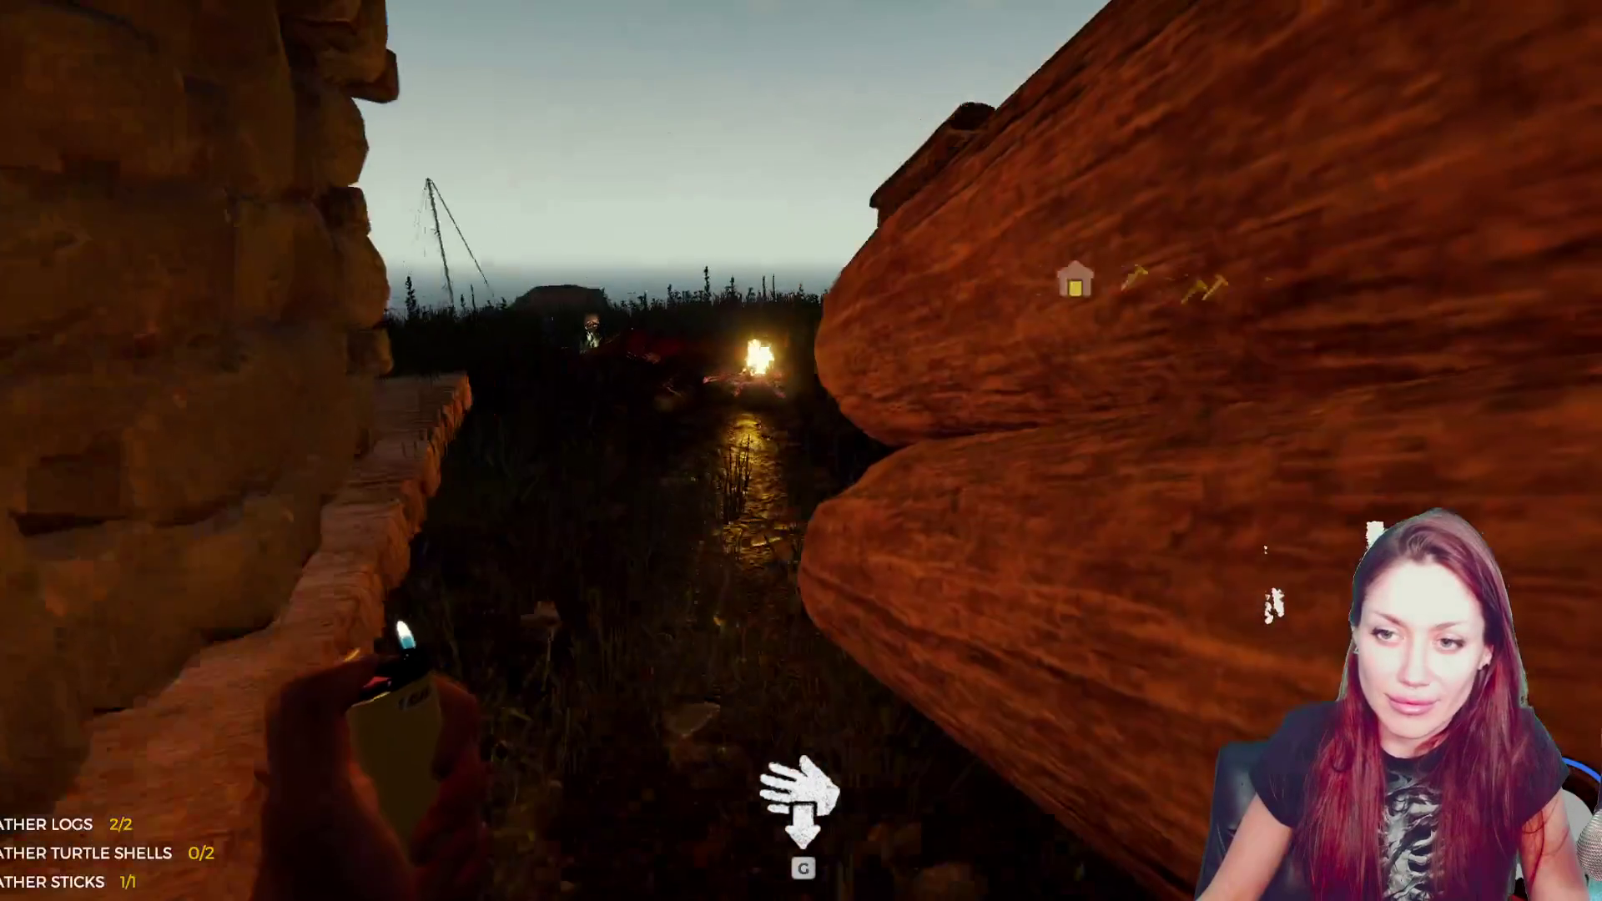
pyautogui.press('w')
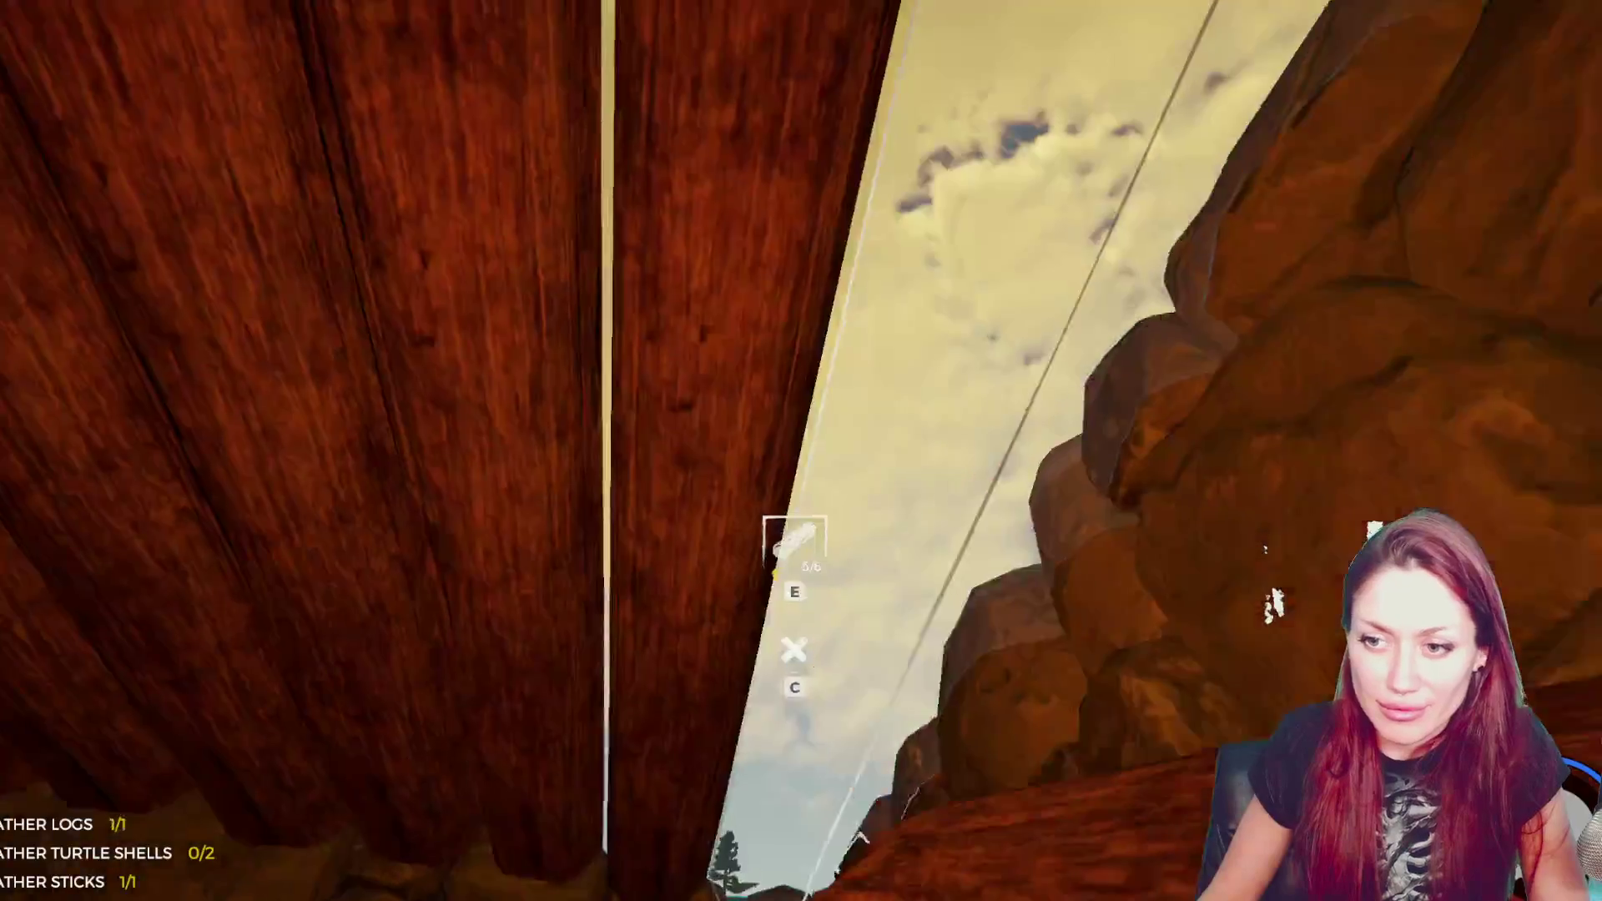
pyautogui.press('w')
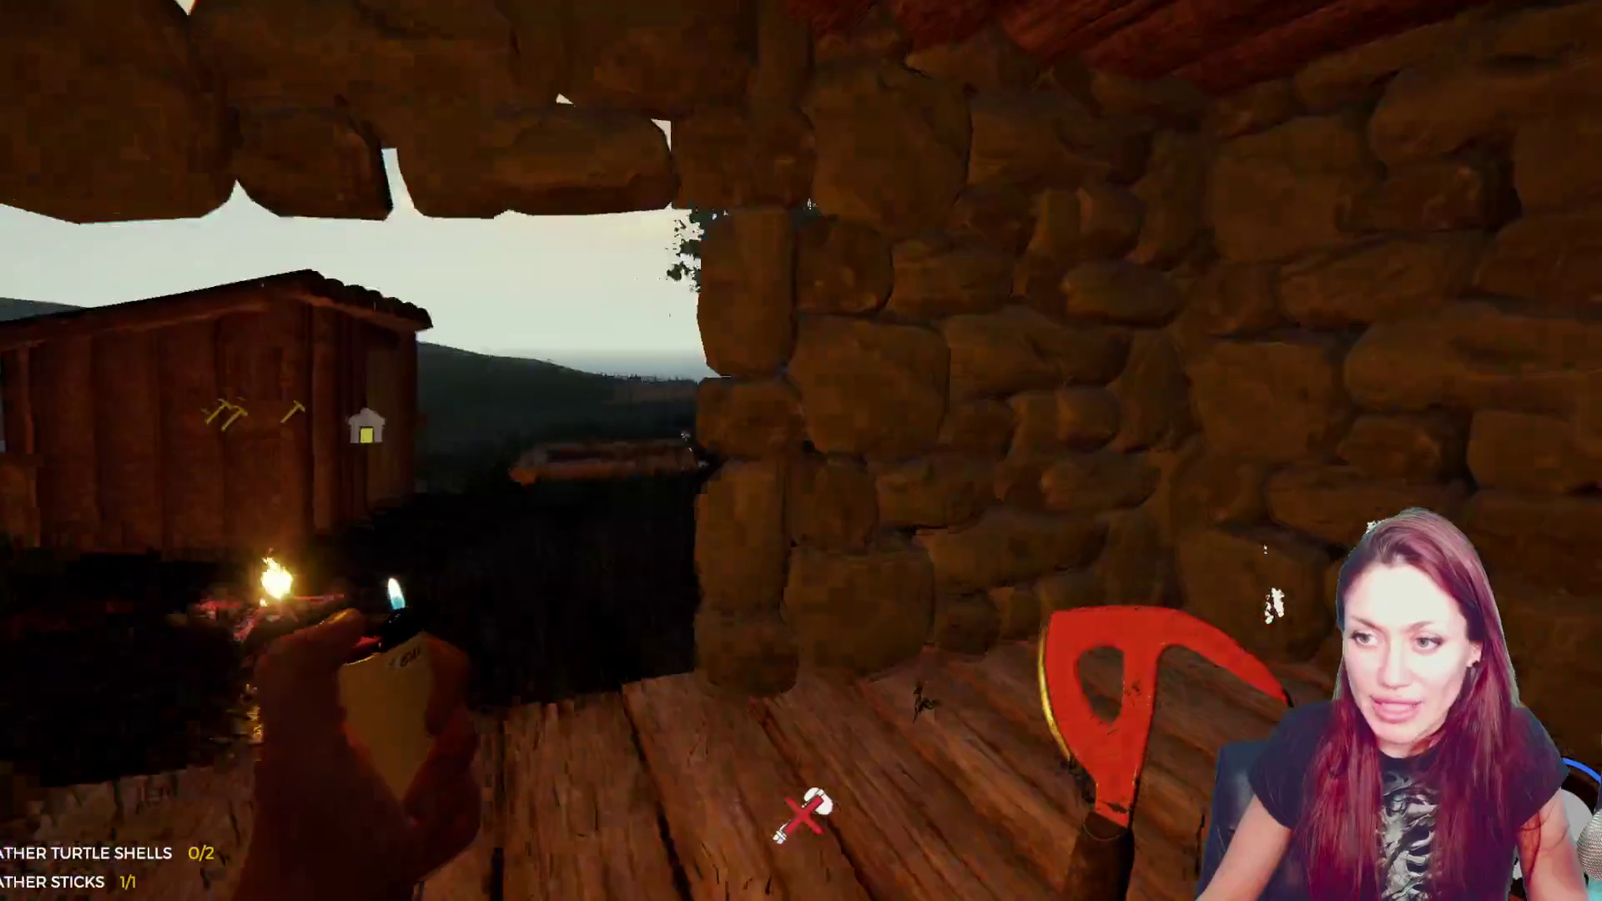
pyautogui.press('b')
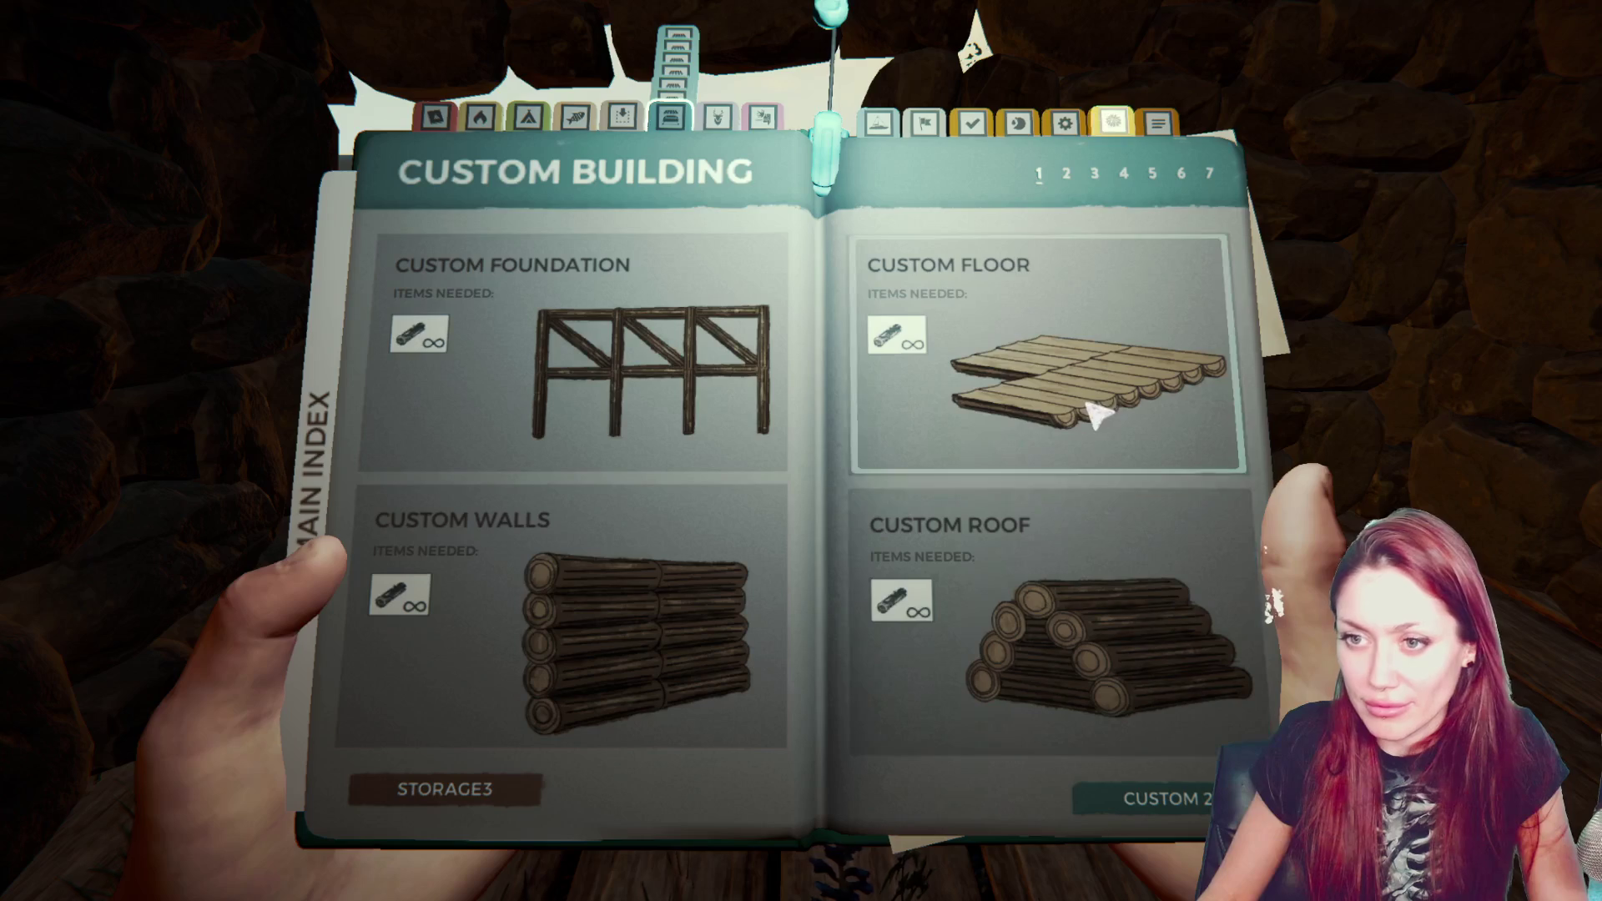
# - Page forward to the Utility blueprints and select the Tree Sap Collector
pyautogui.click(1114, 803)
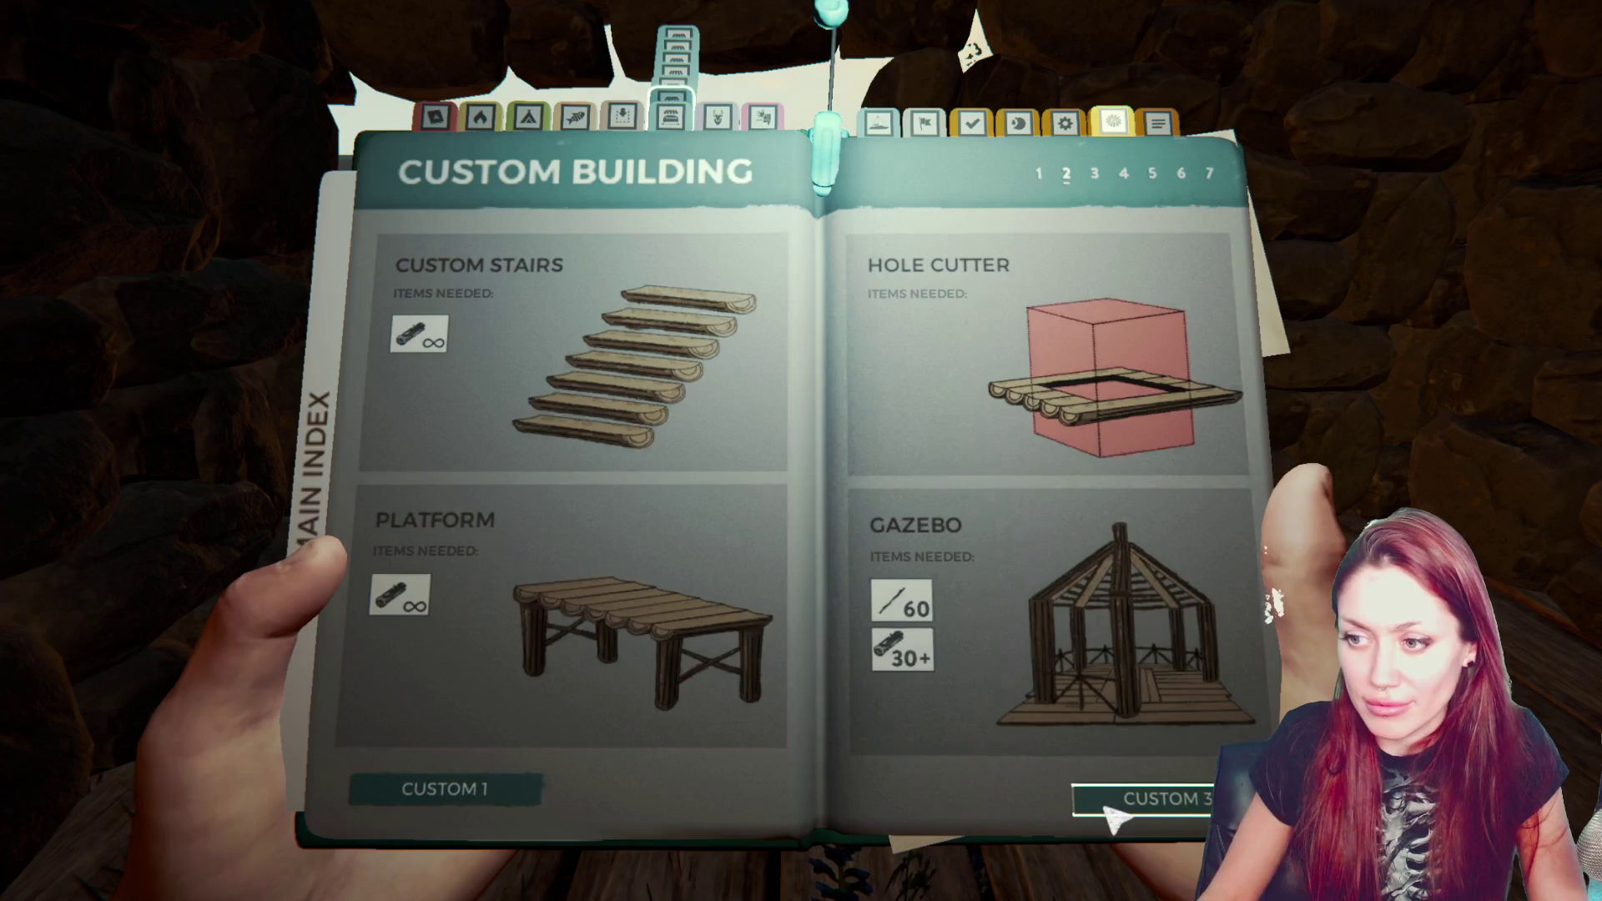
pyautogui.click(1113, 802)
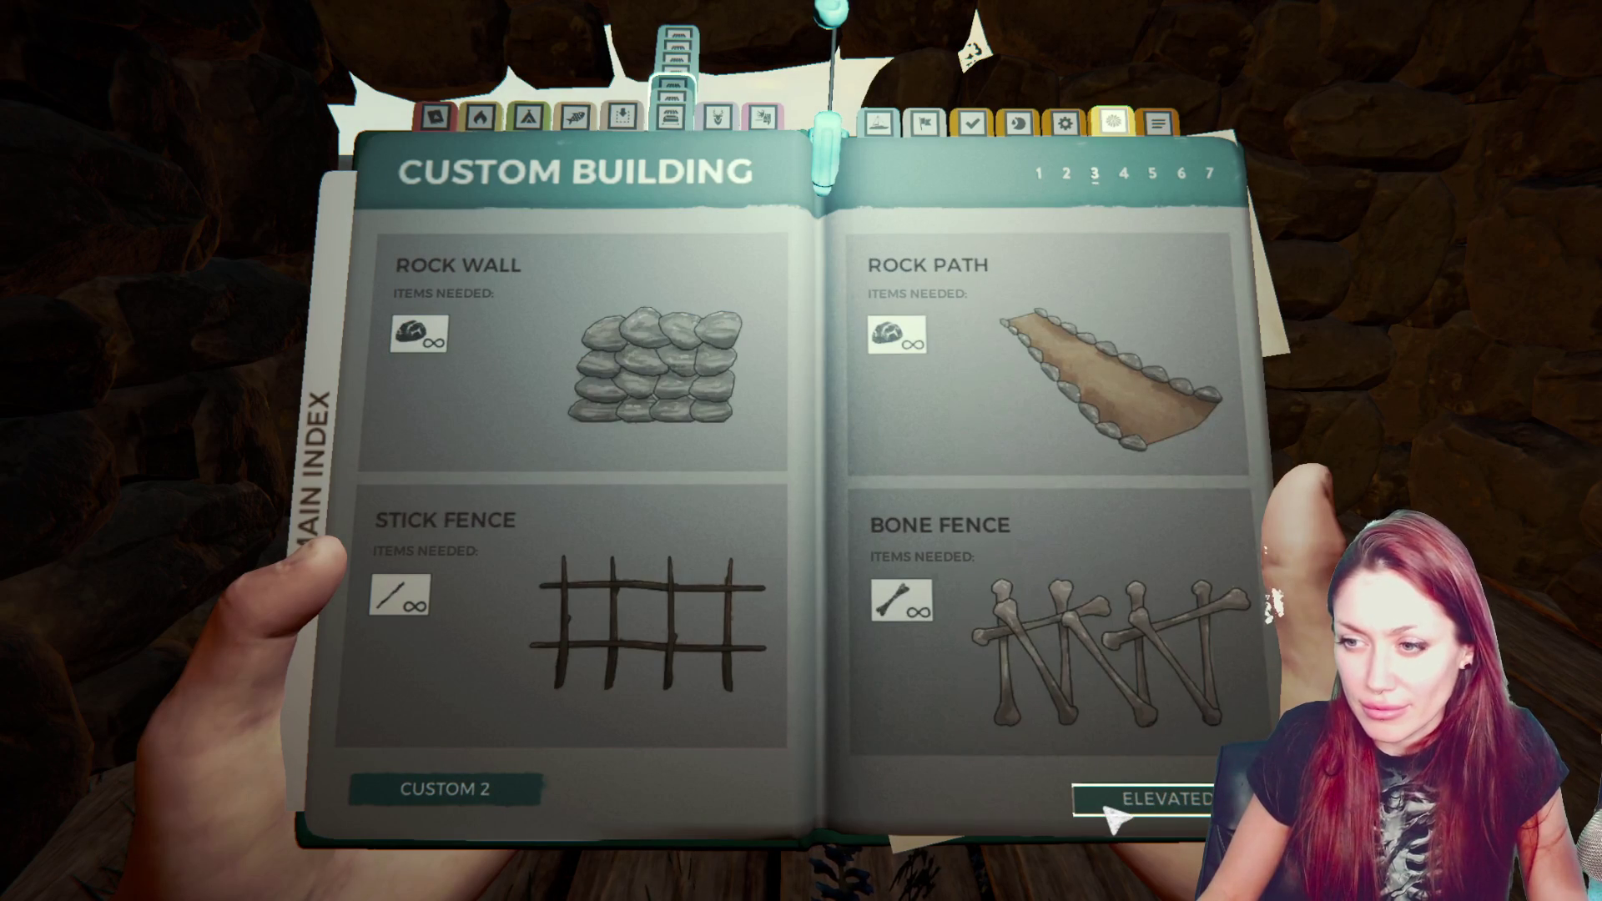
pyautogui.click(1115, 803)
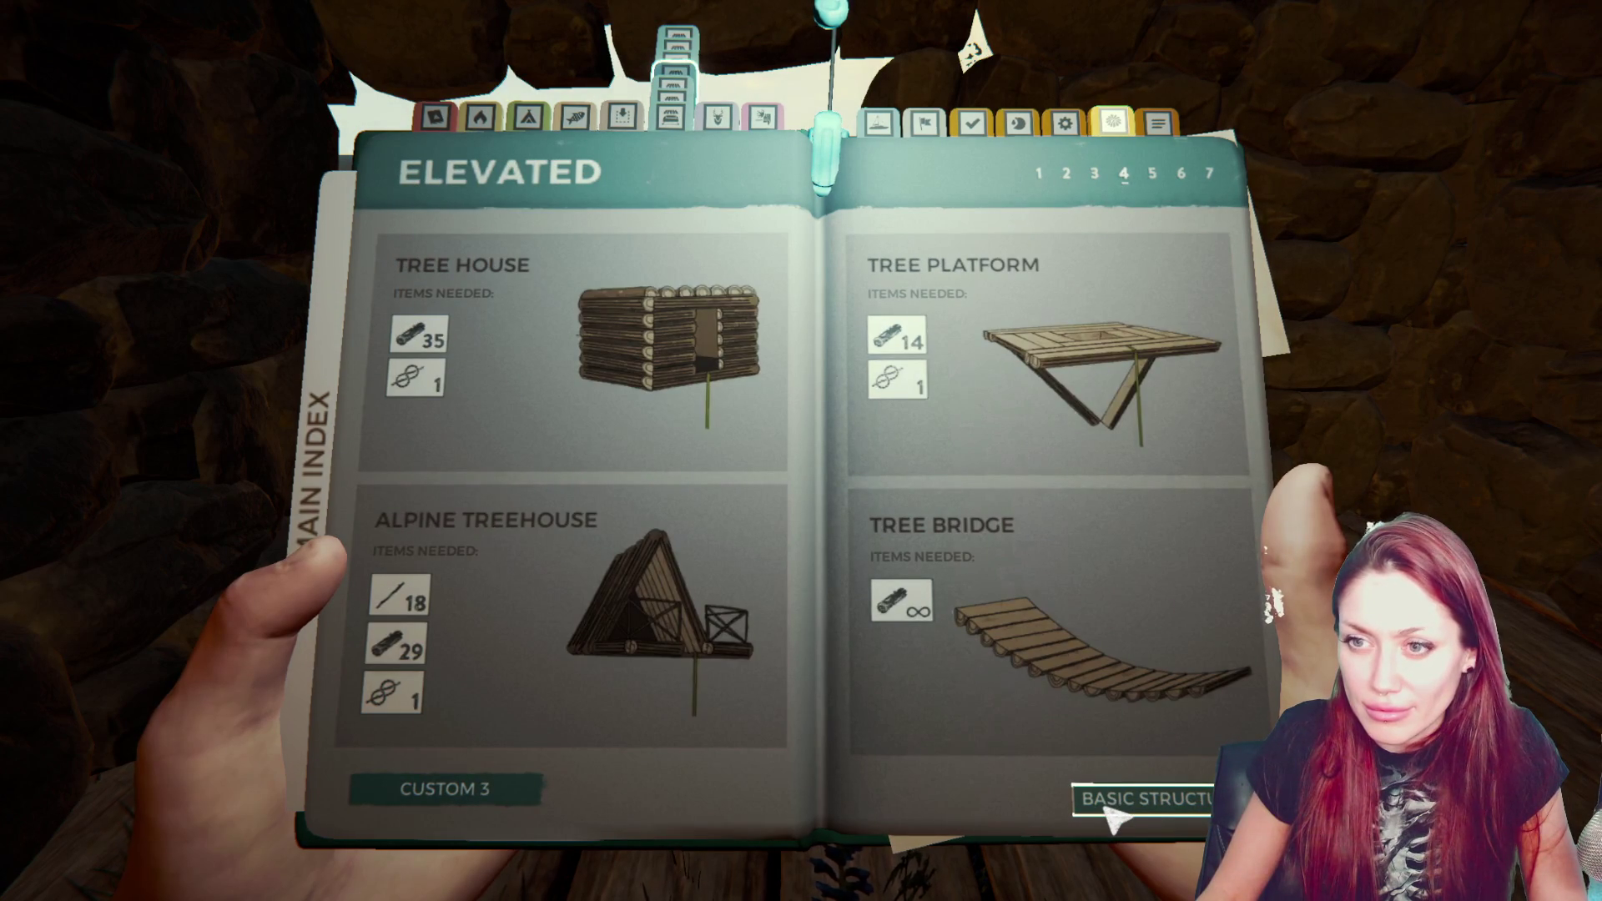
pyautogui.click(1114, 803)
pyautogui.click(1114, 803)
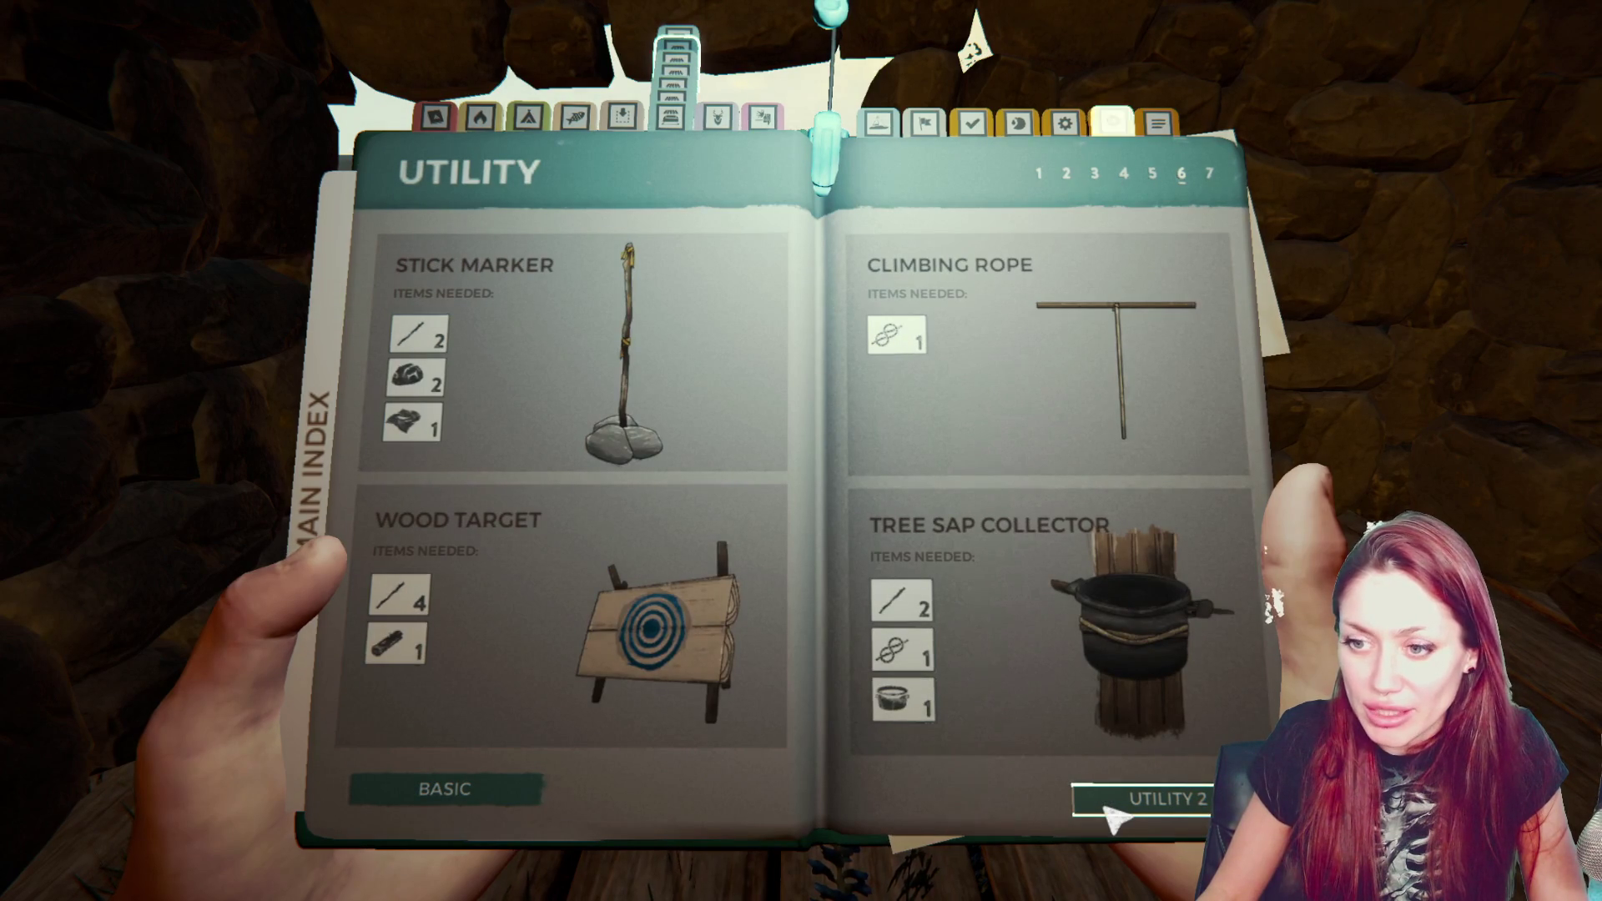
pyautogui.click(1084, 634)
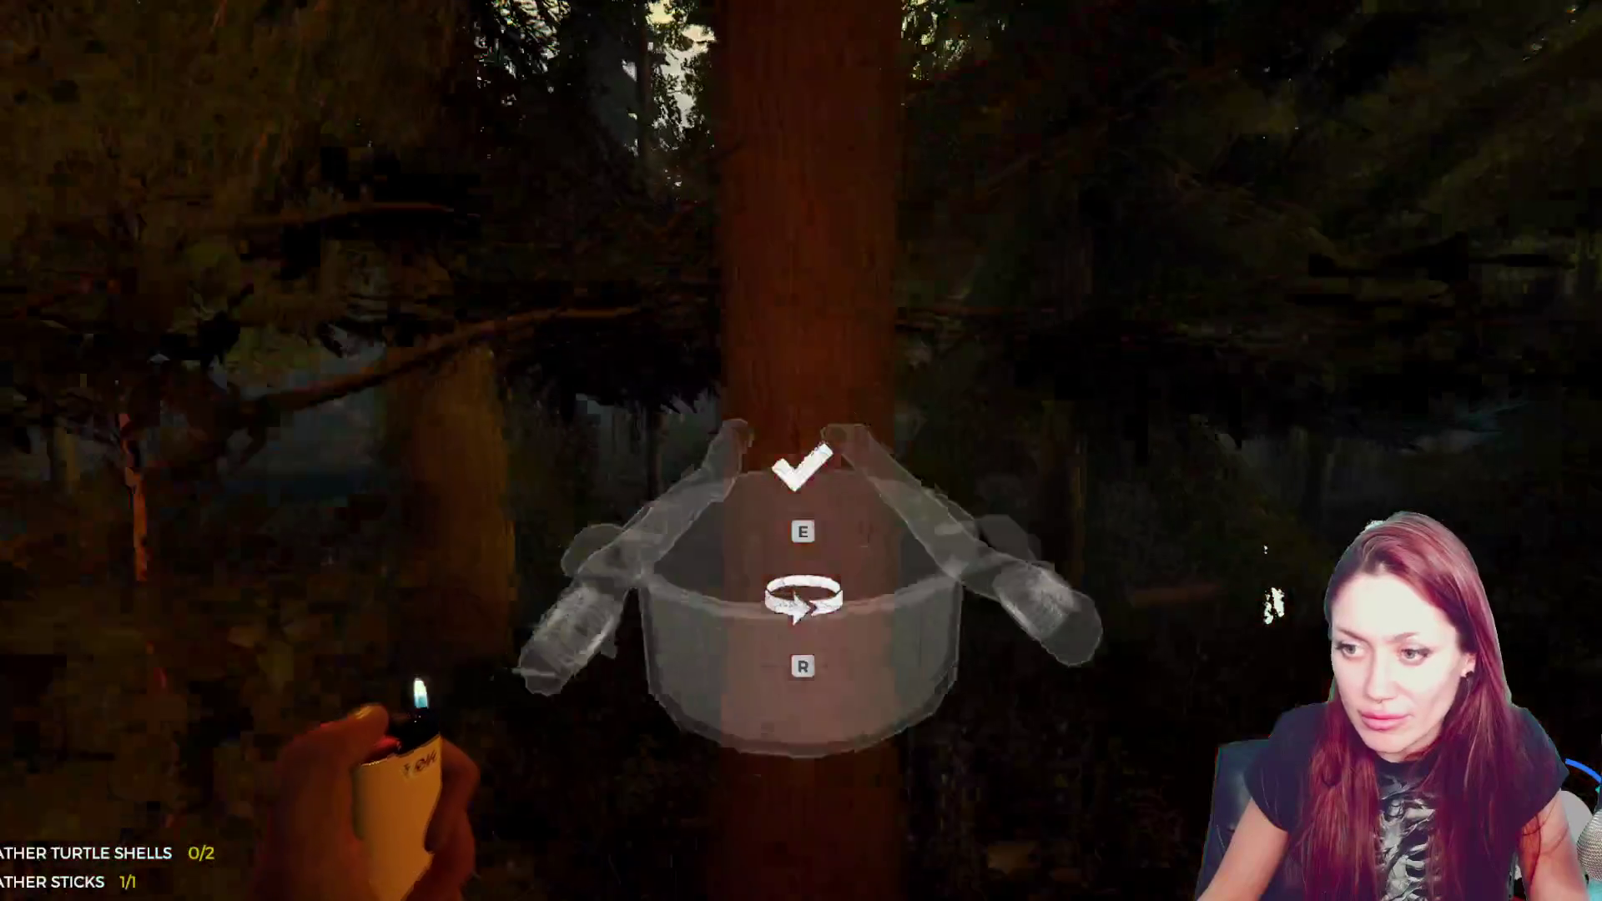
# - Place the Tree Sap Collector blueprint on a tree trunk and add its sticks and rope
pyautogui.press('e')
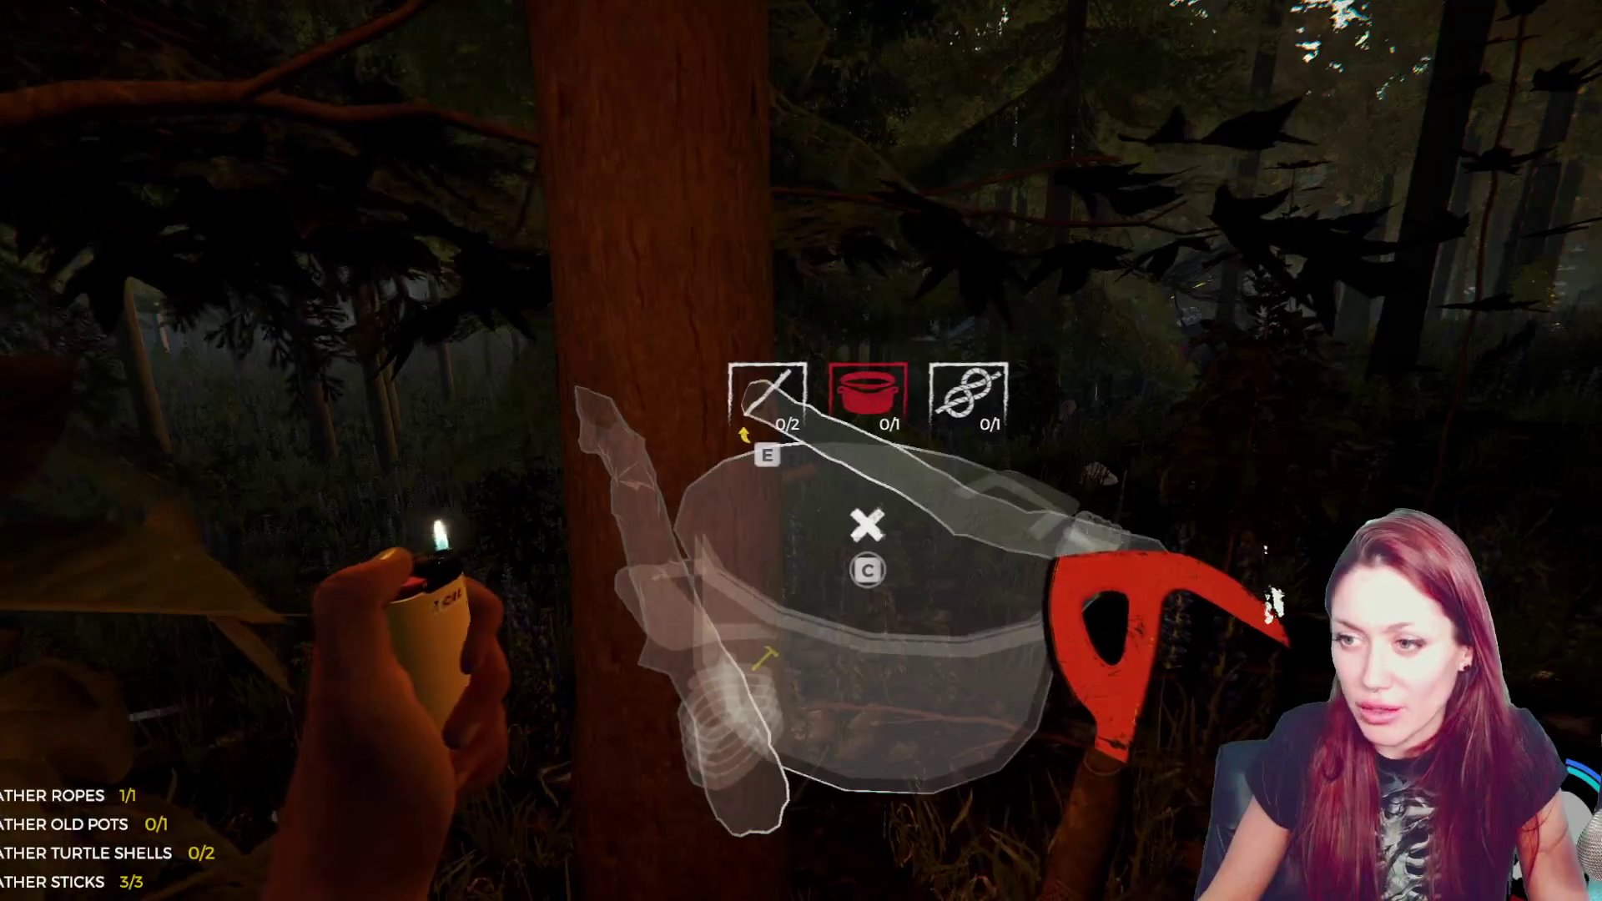
pyautogui.press('e')
pyautogui.press('e')
pyautogui.press('e')
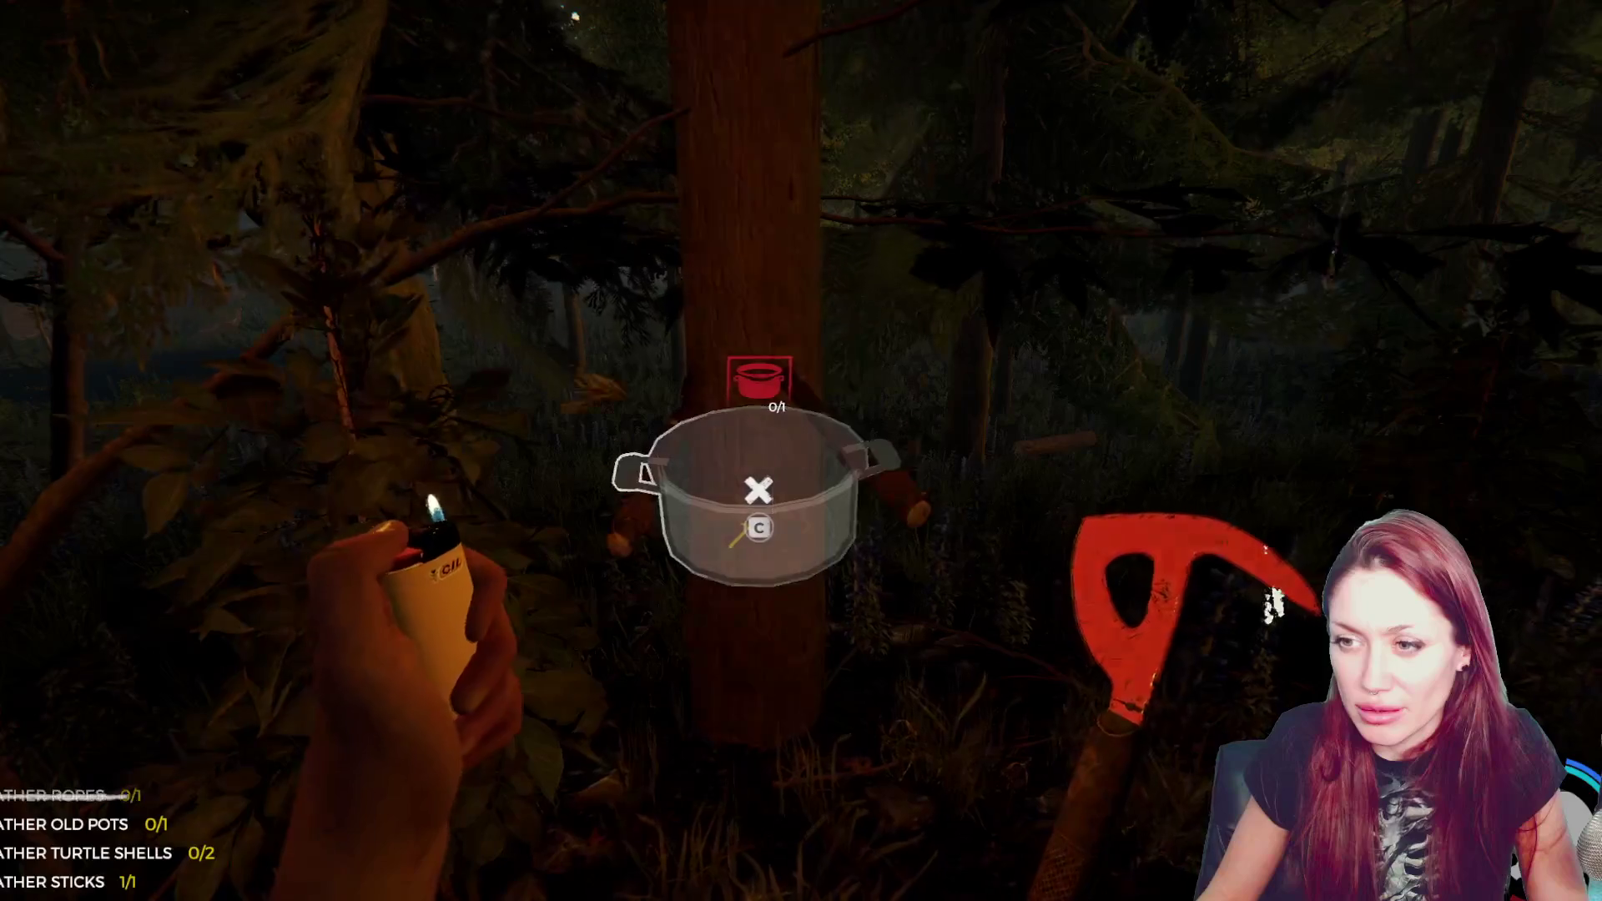
pyautogui.press('w')
pyautogui.press('s')
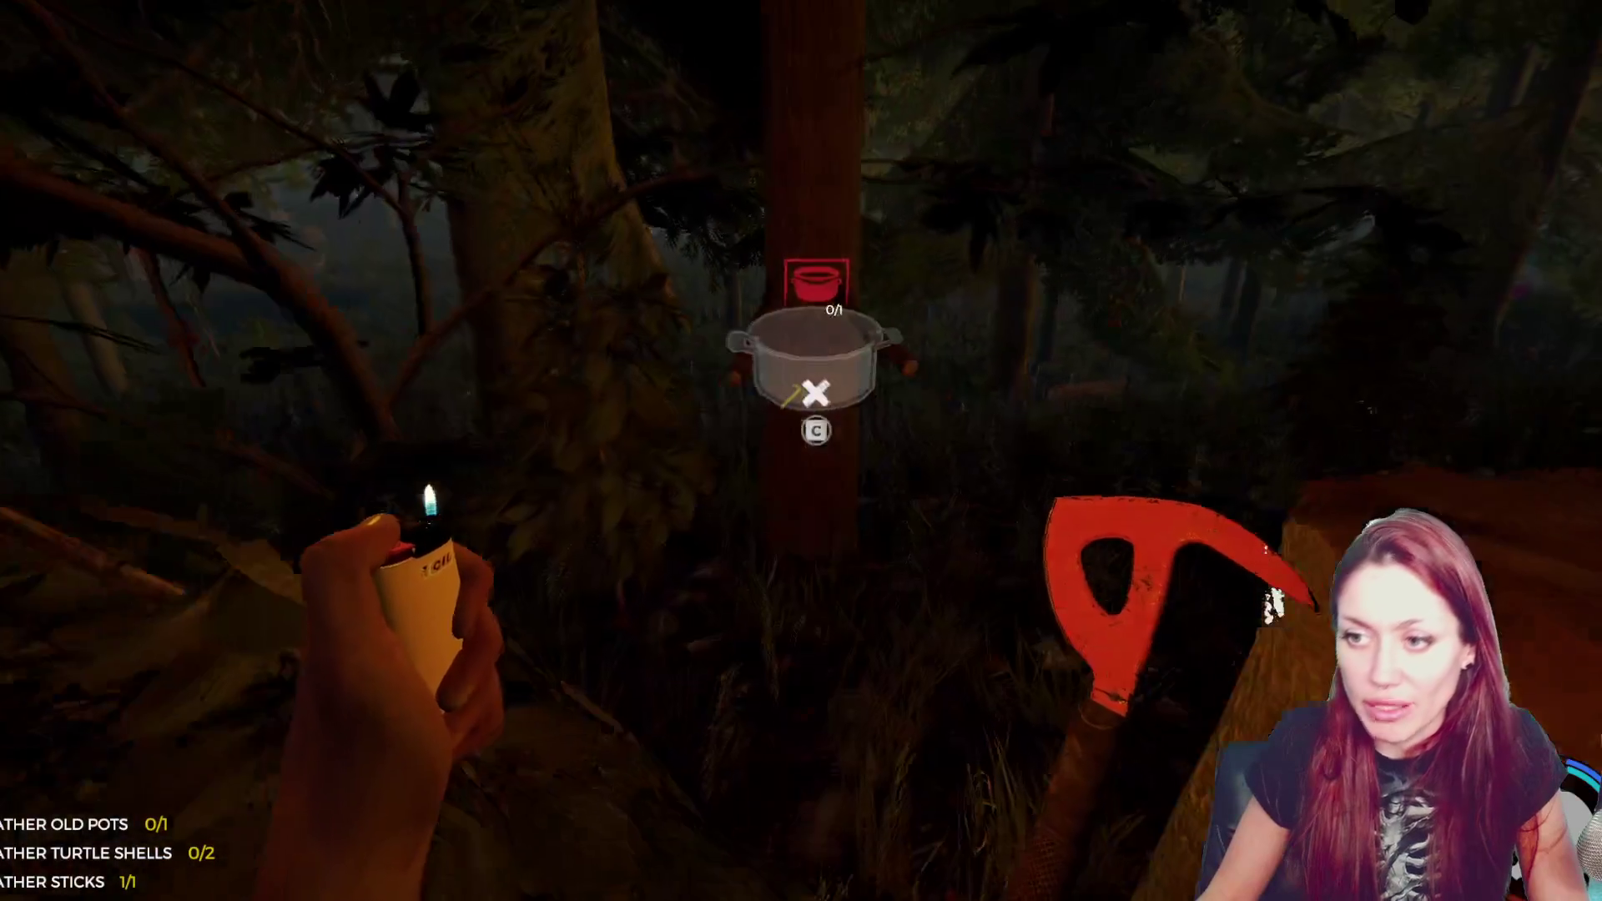
pyautogui.moveTo(801, 450)
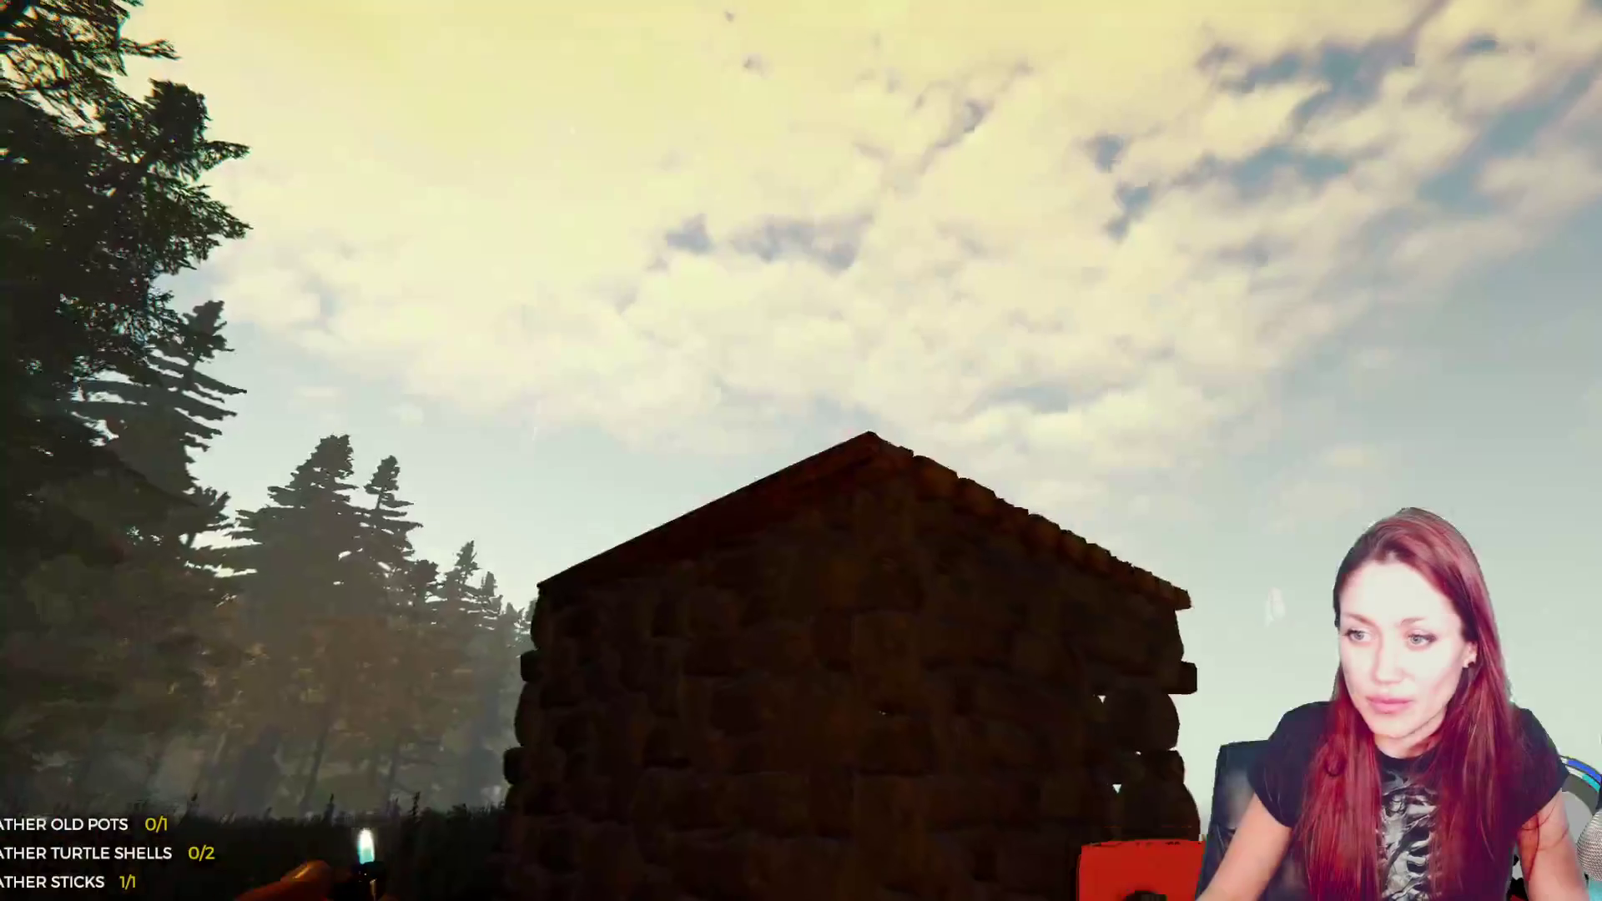
# - Walk through the stone shelter's doorway onto the wooden floor and bring up the survival guide
pyautogui.press('w')
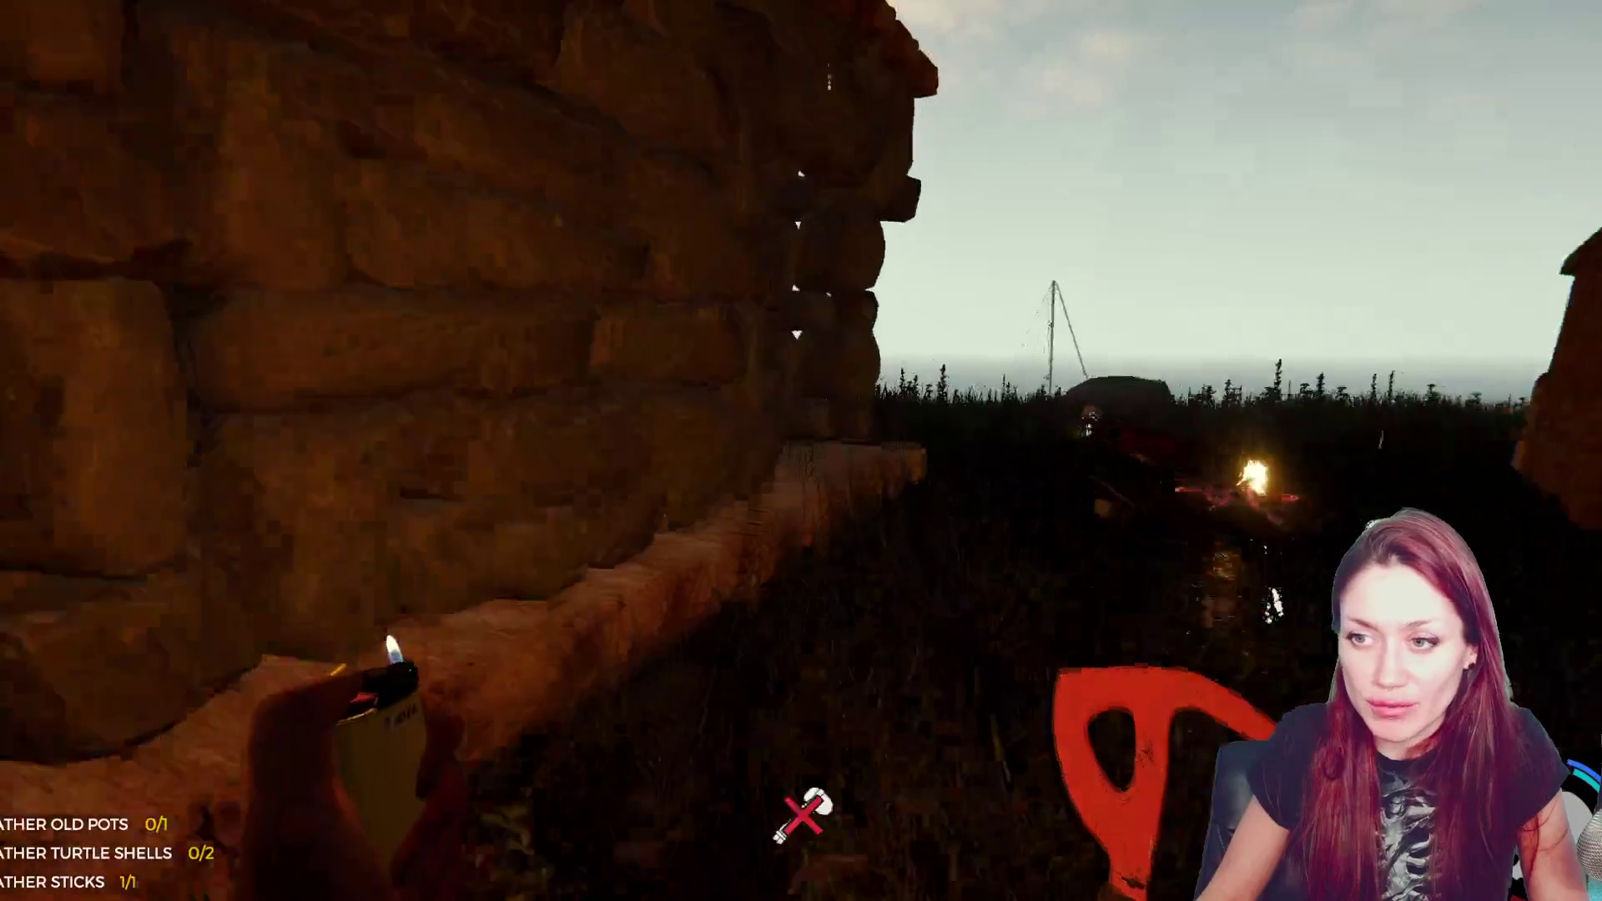
pyautogui.press('w')
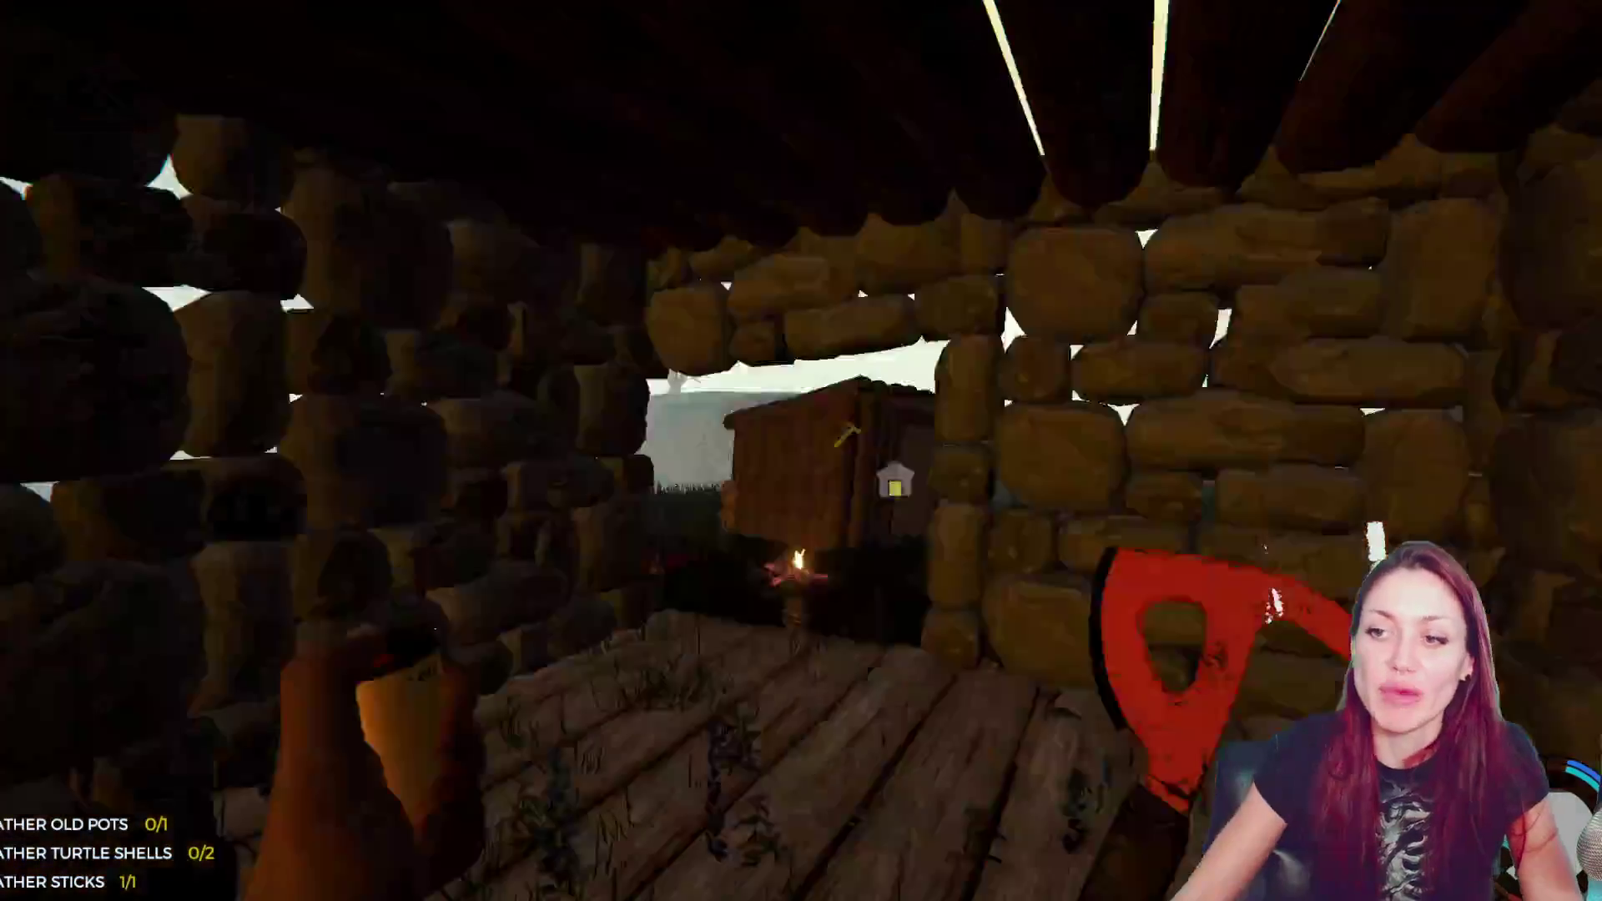
pyautogui.press('w')
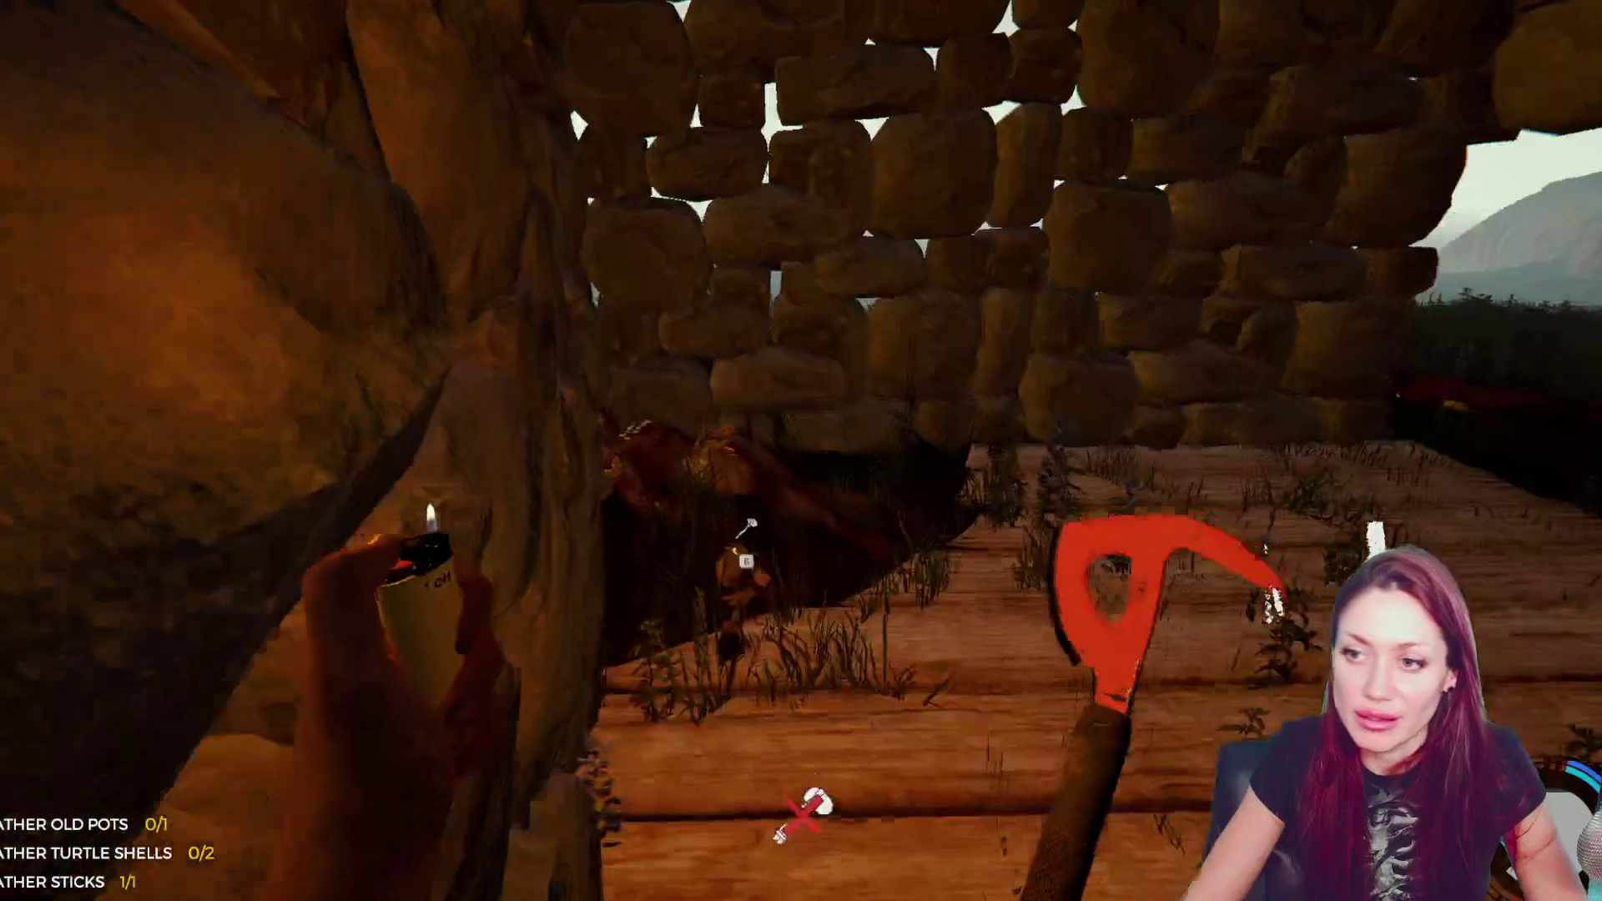
pyautogui.press('w')
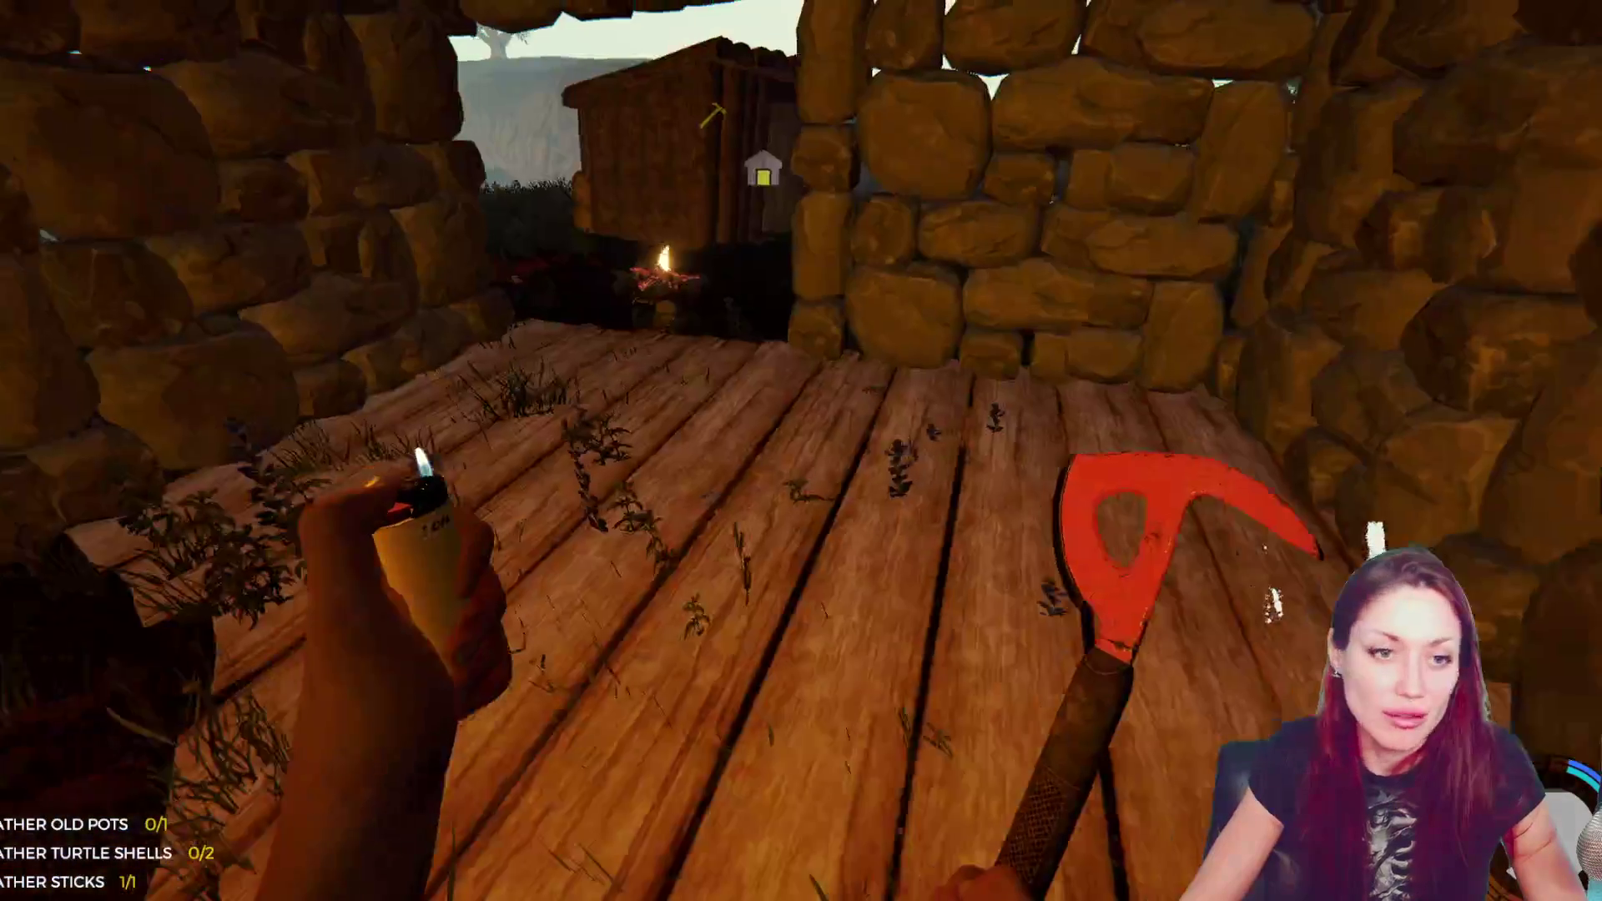
pyautogui.press('w')
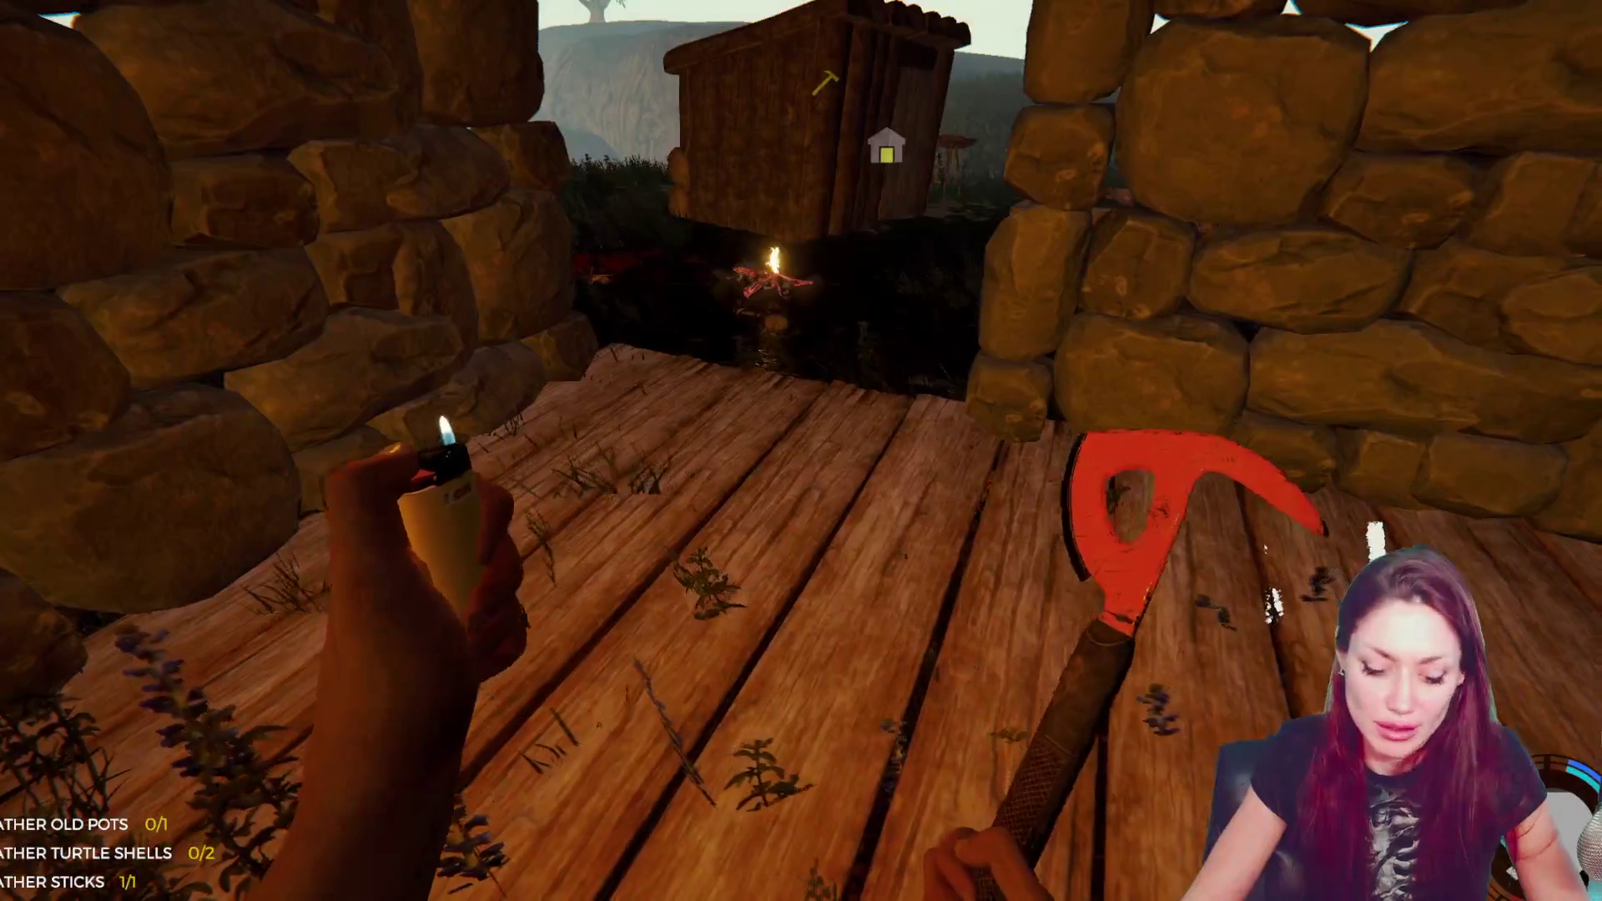
pyautogui.press('Tab')
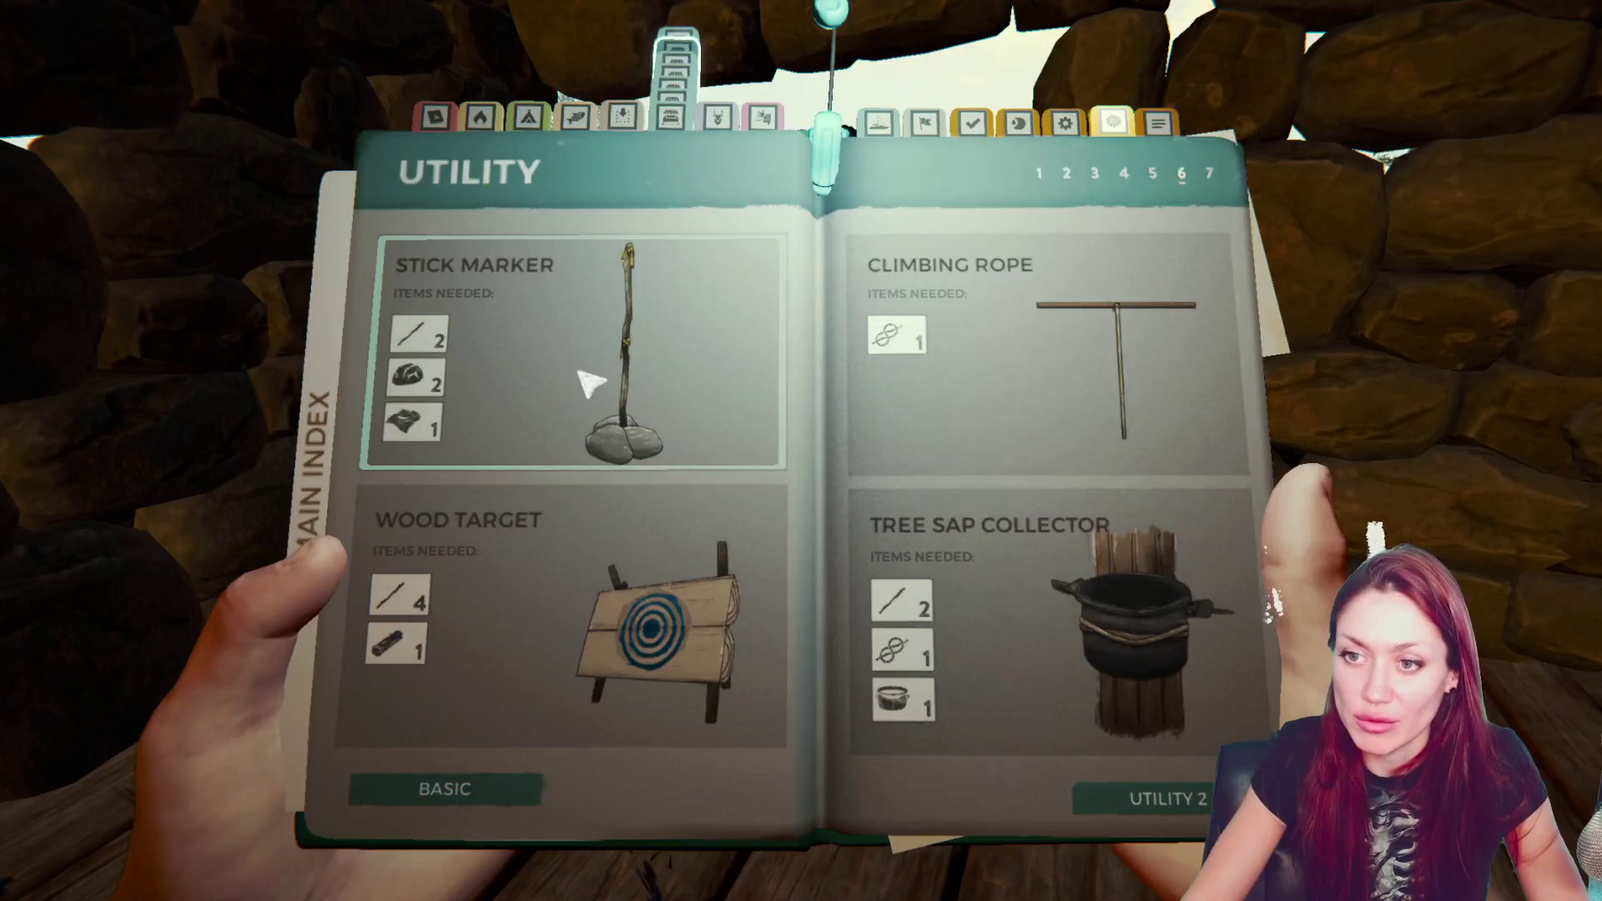
# - Page back to Basic Structures in the survival guide and select the Wall with Door blueprint
pyautogui.click(1177, 810)
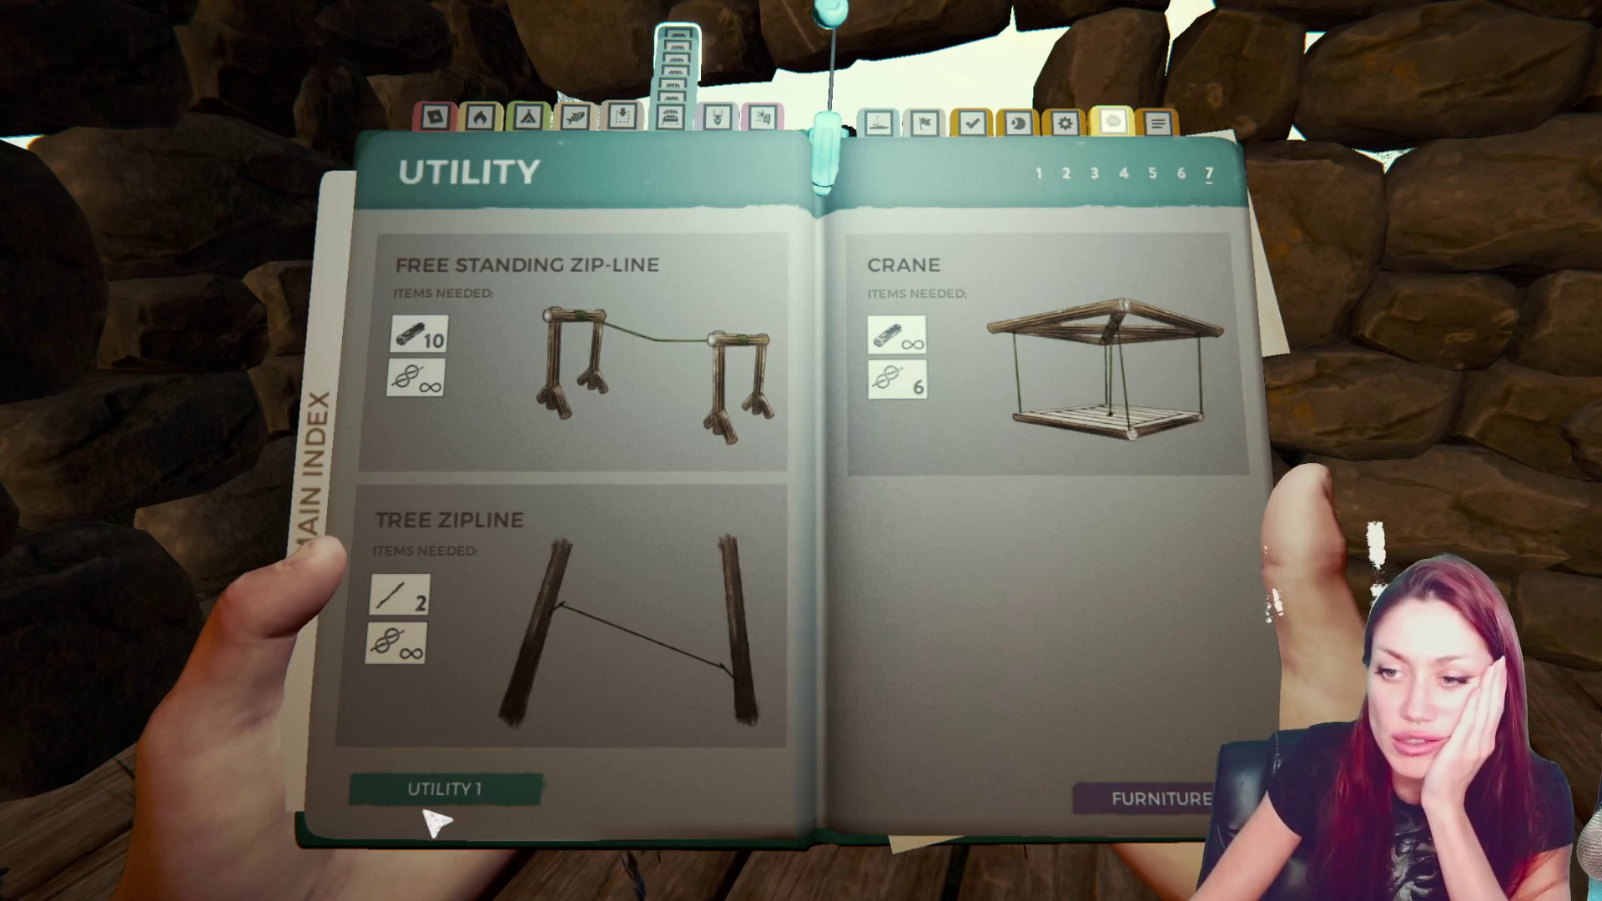
pyautogui.click(446, 788)
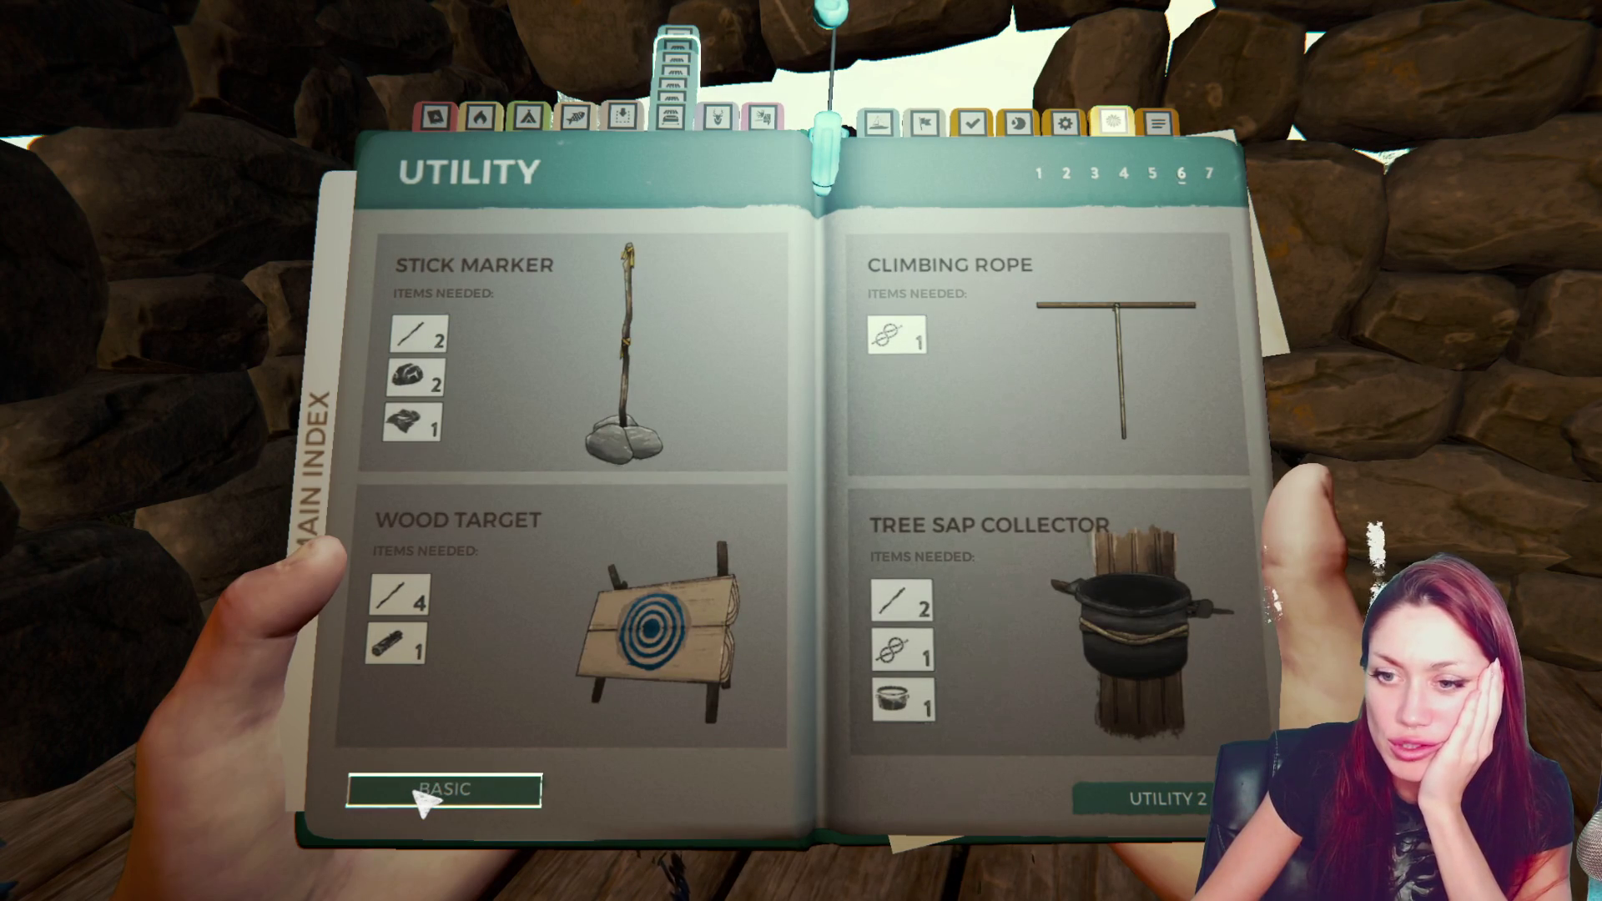
pyautogui.click(434, 789)
pyautogui.click(423, 797)
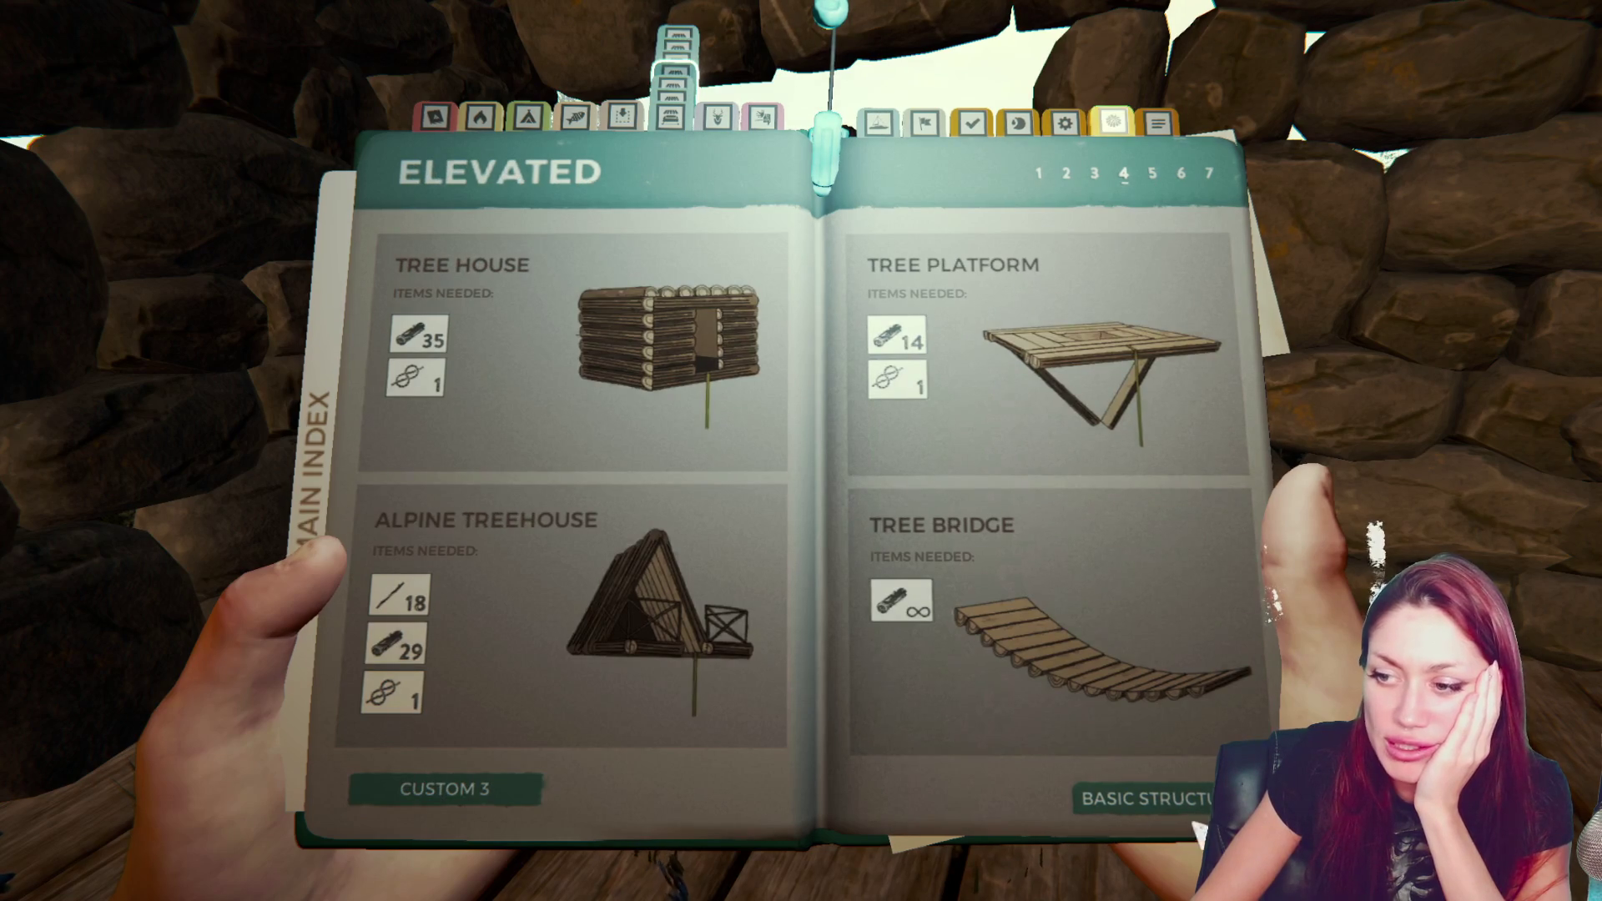
pyautogui.click(1143, 799)
pyautogui.click(1137, 673)
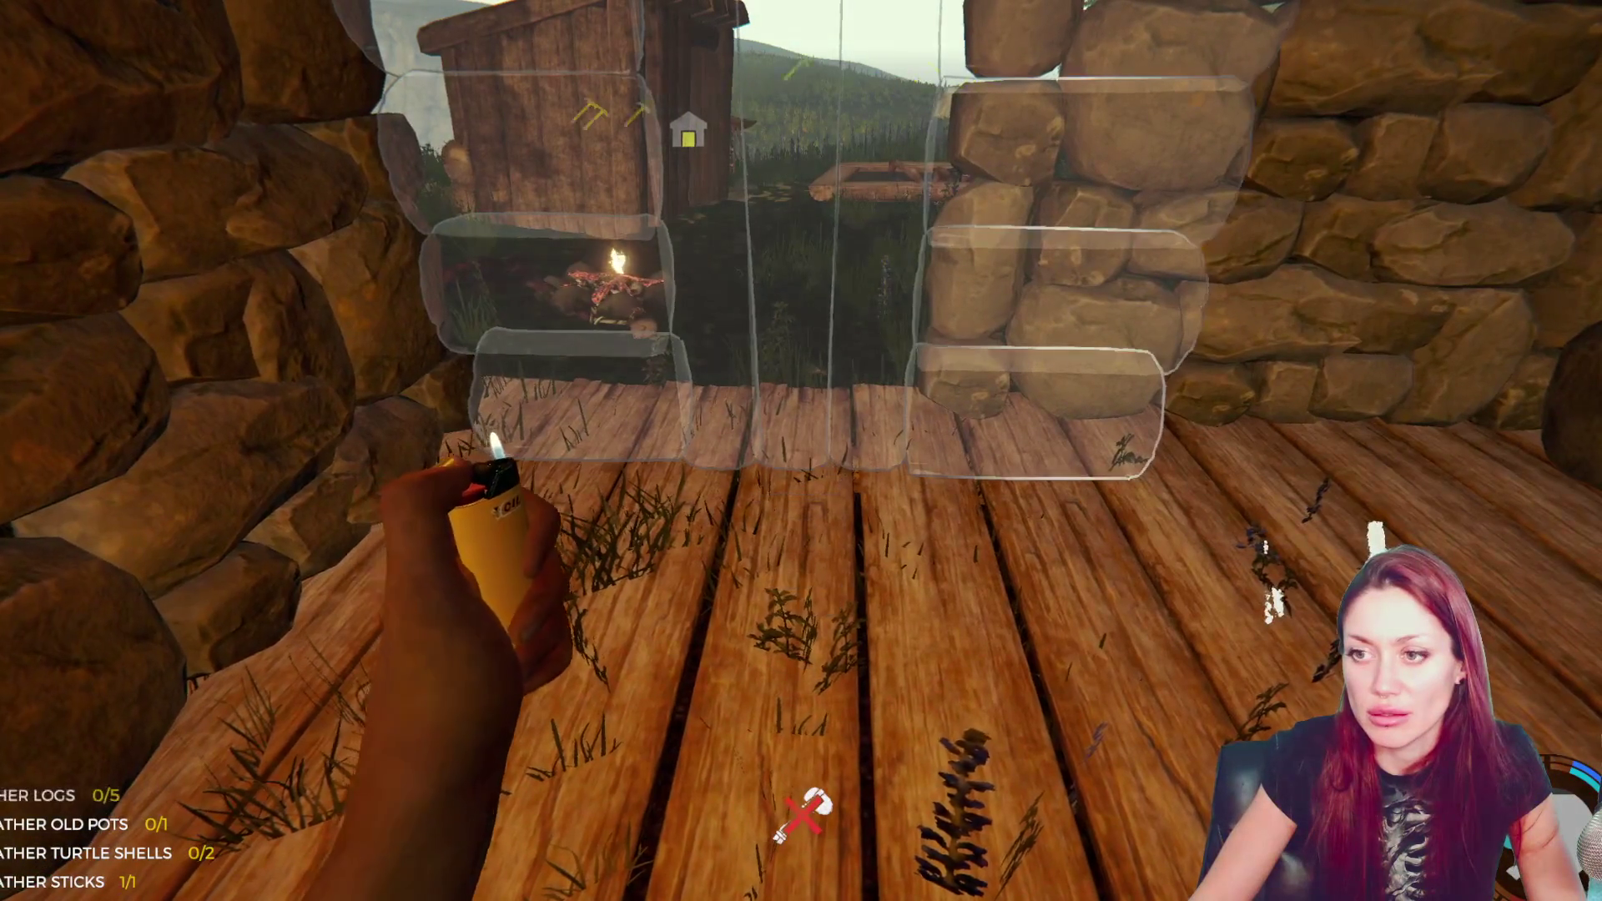
# - Place the log Wall with Door blueprint in the shelter's open stone-wall doorway
pyautogui.press('e')
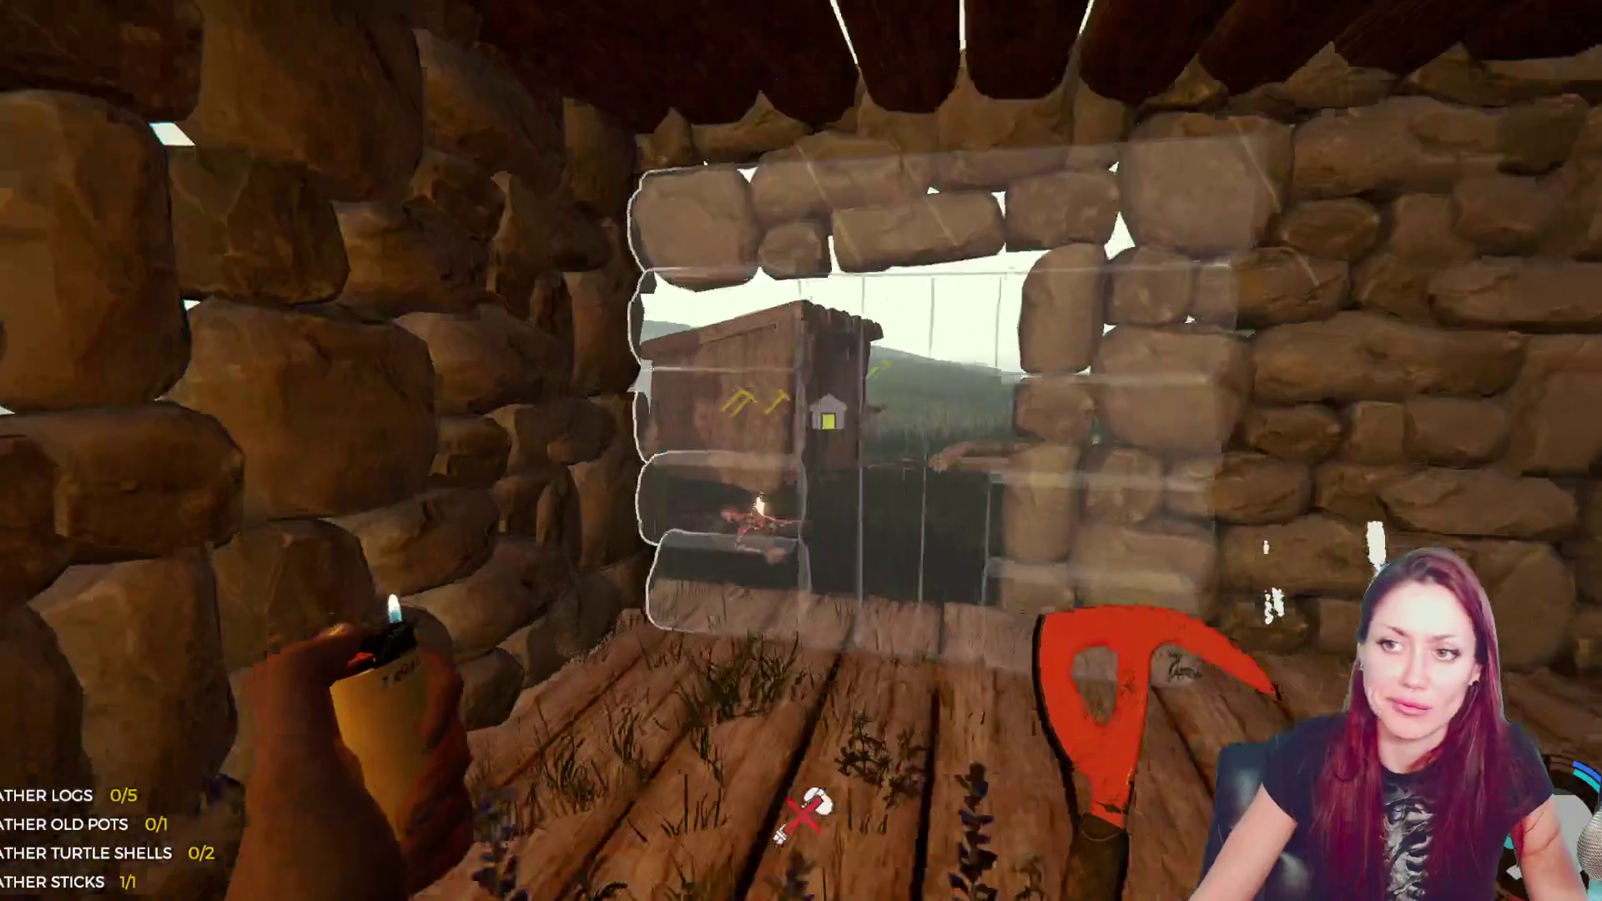
pyautogui.press('e')
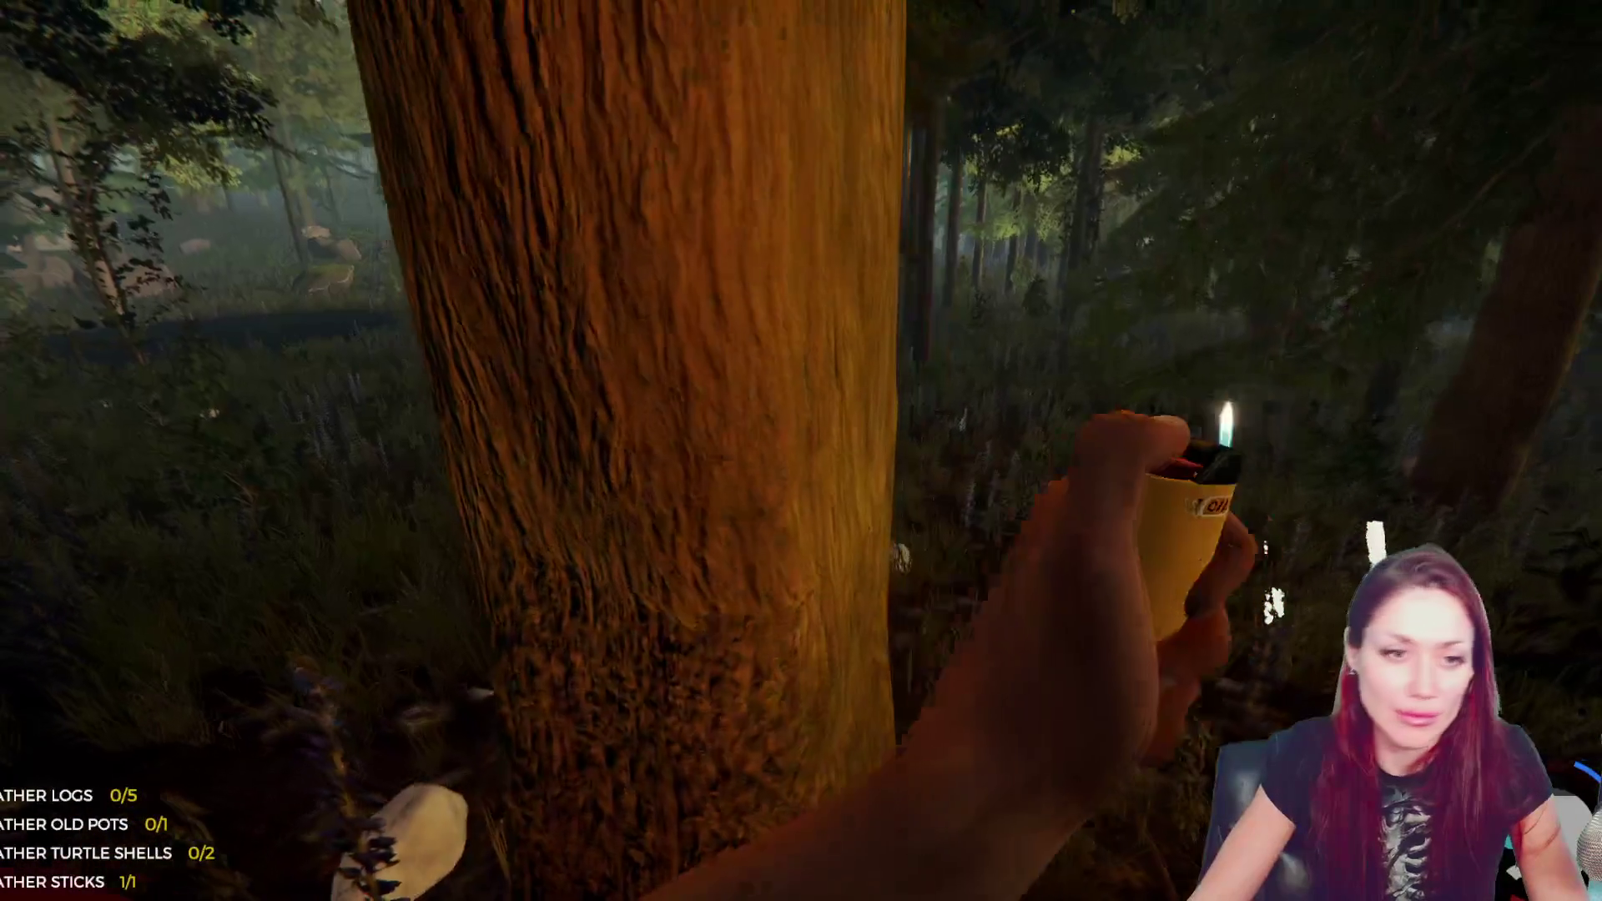
# - Equip the axe and chop the tall tree until it falls
pyautogui.press('1')
pyautogui.click(801, 451)
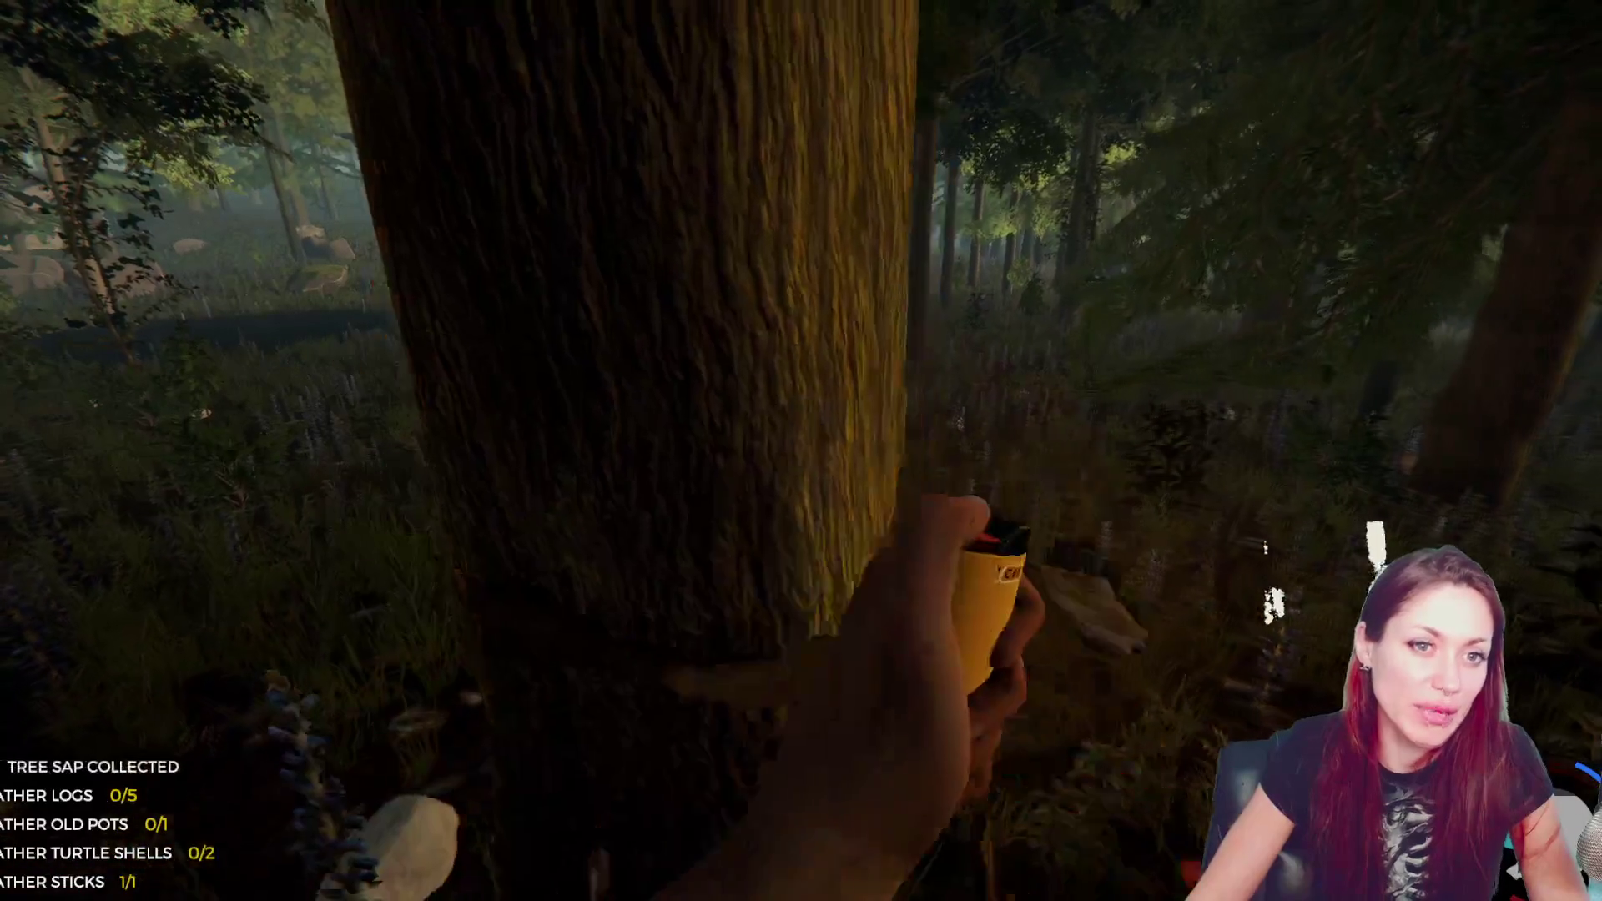
pyautogui.click(801, 451)
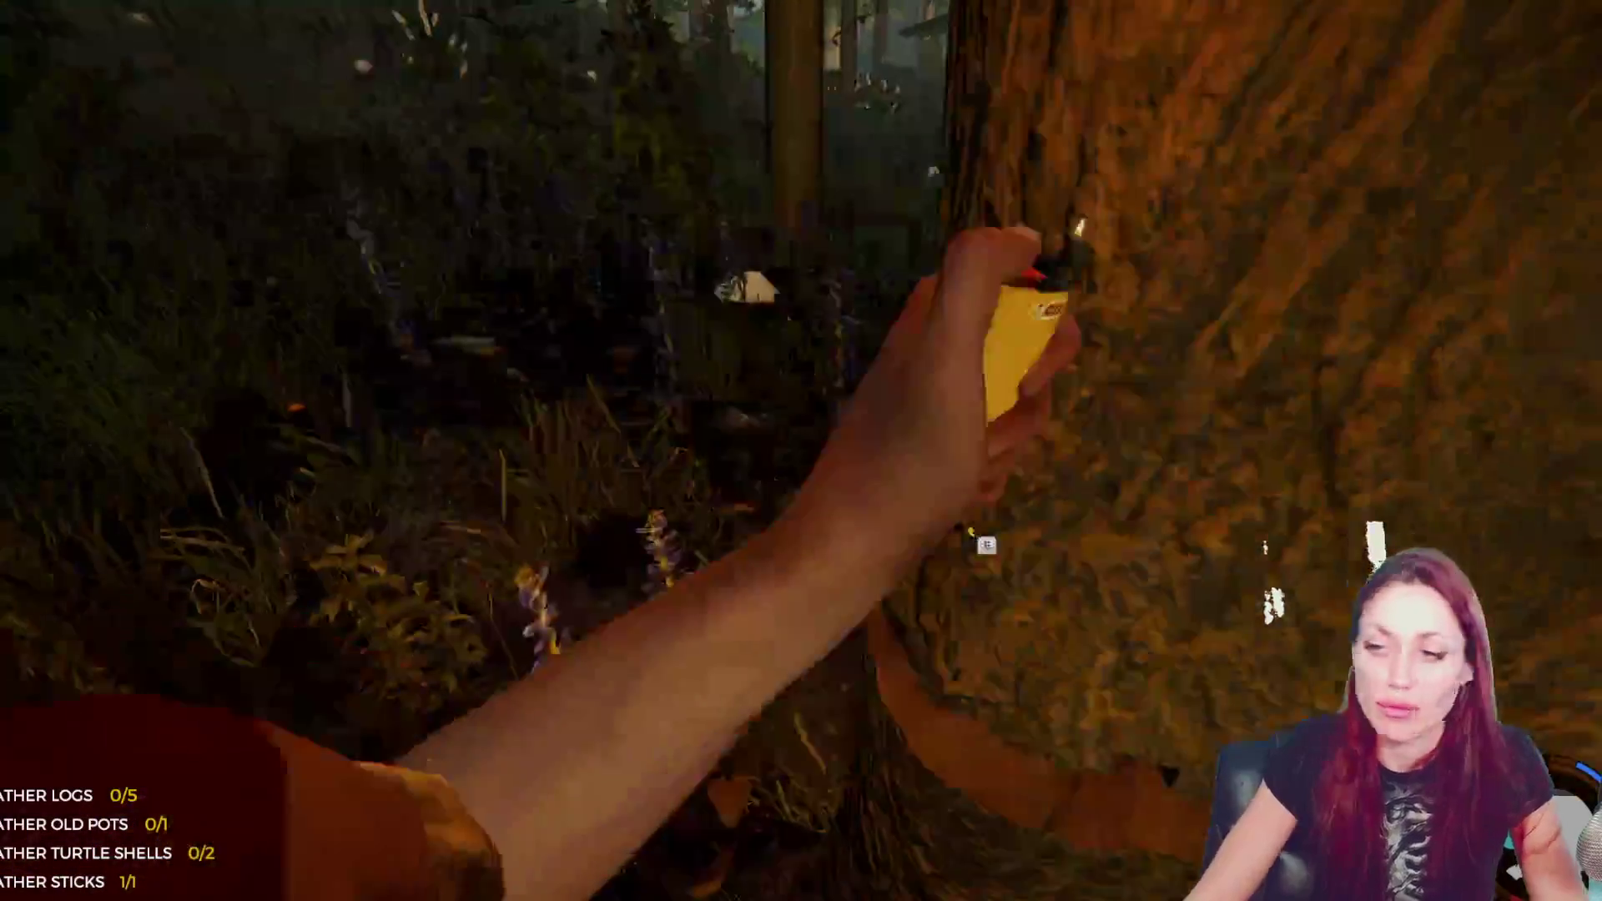
pyautogui.click(801, 450)
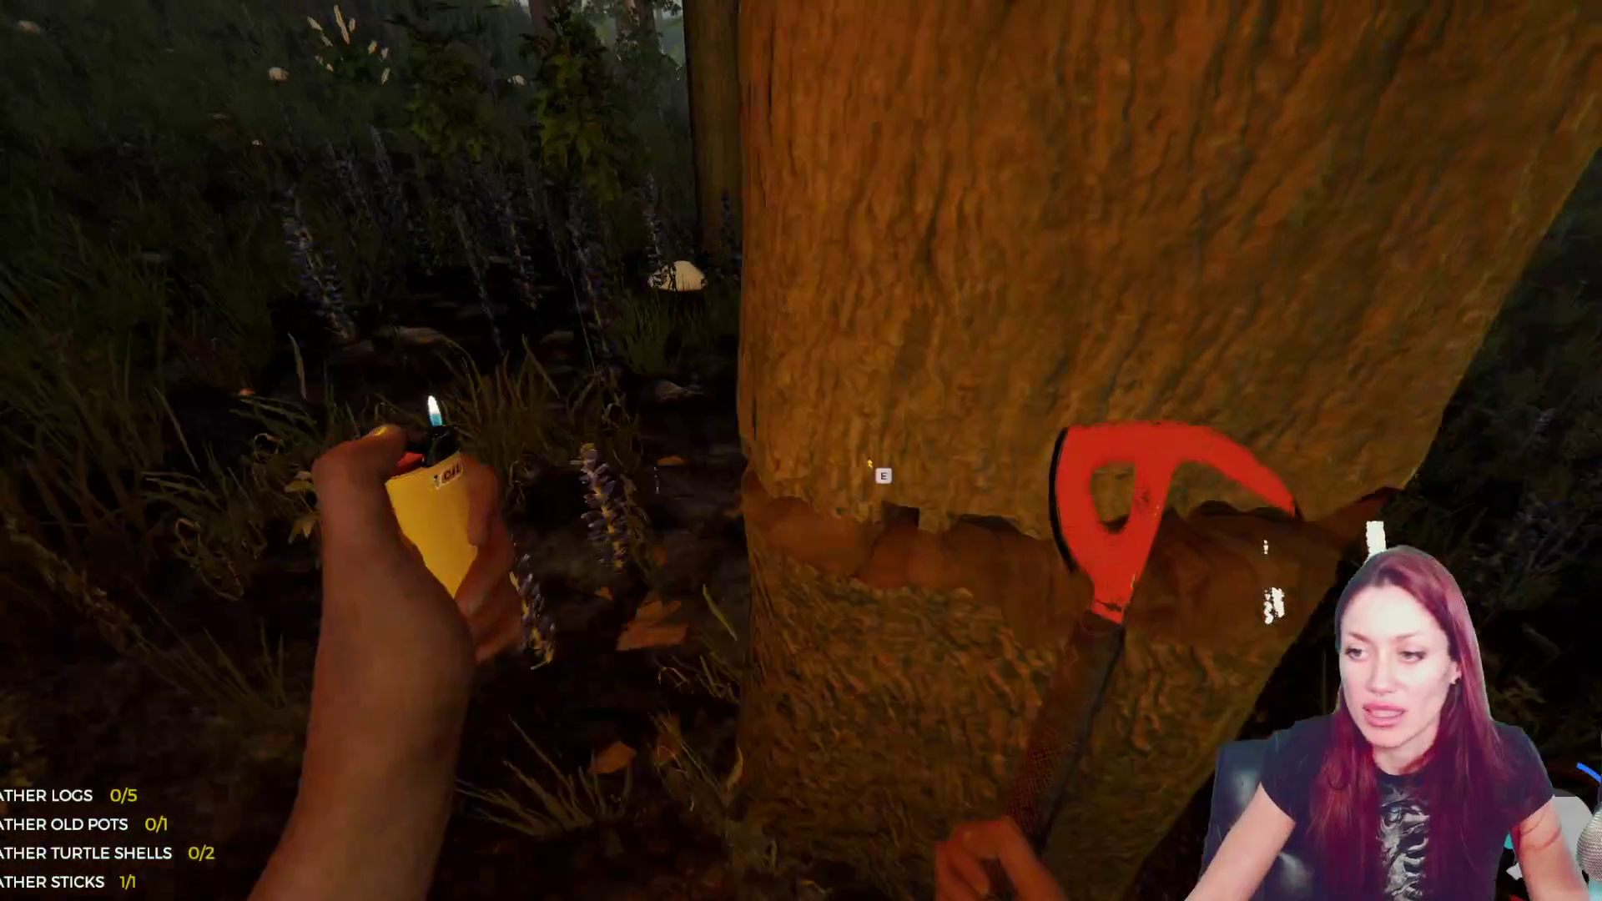
pyautogui.click(801, 451)
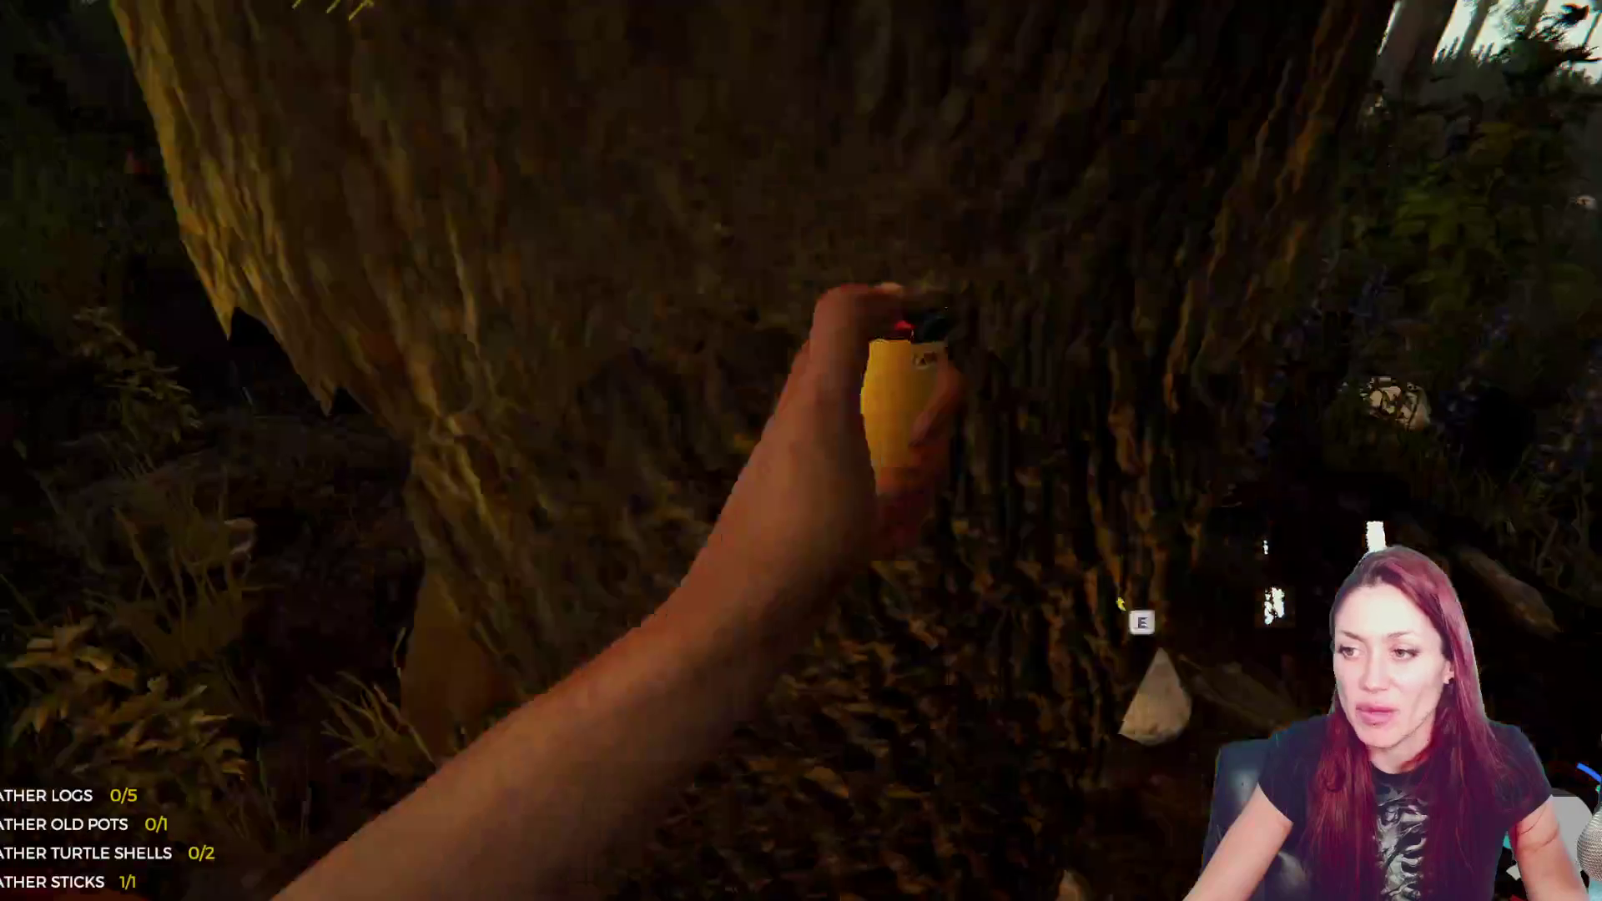
pyautogui.click(801, 451)
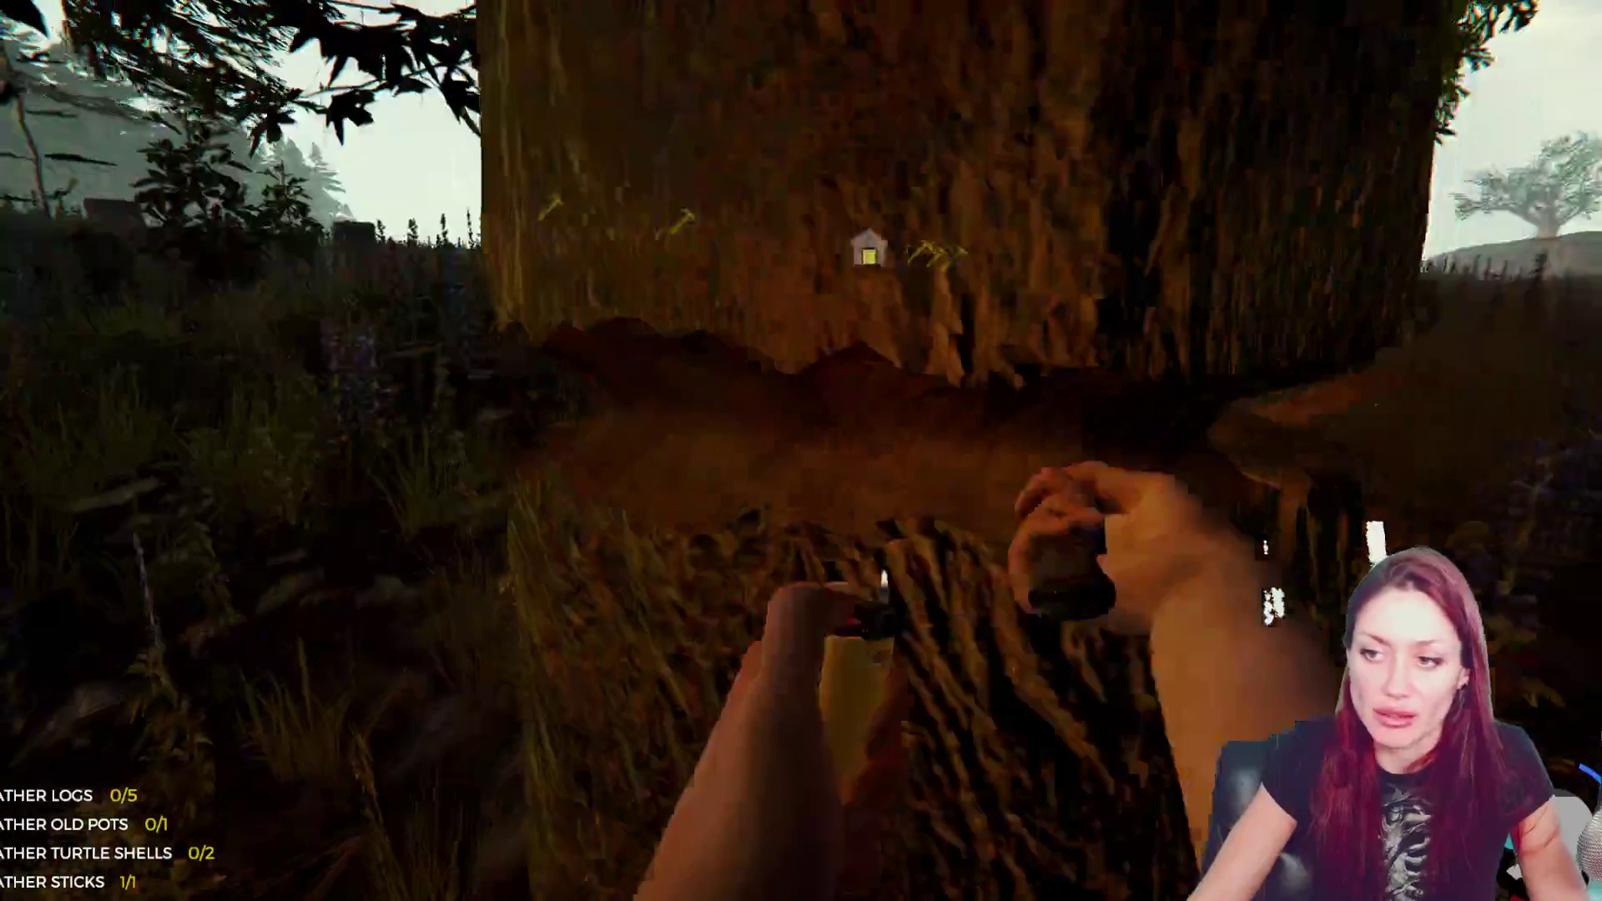
pyautogui.click(801, 450)
# - Cut the felled trunk into logs and pick one up
pyautogui.press('l')
pyautogui.click(801, 451)
pyautogui.click(801, 451)
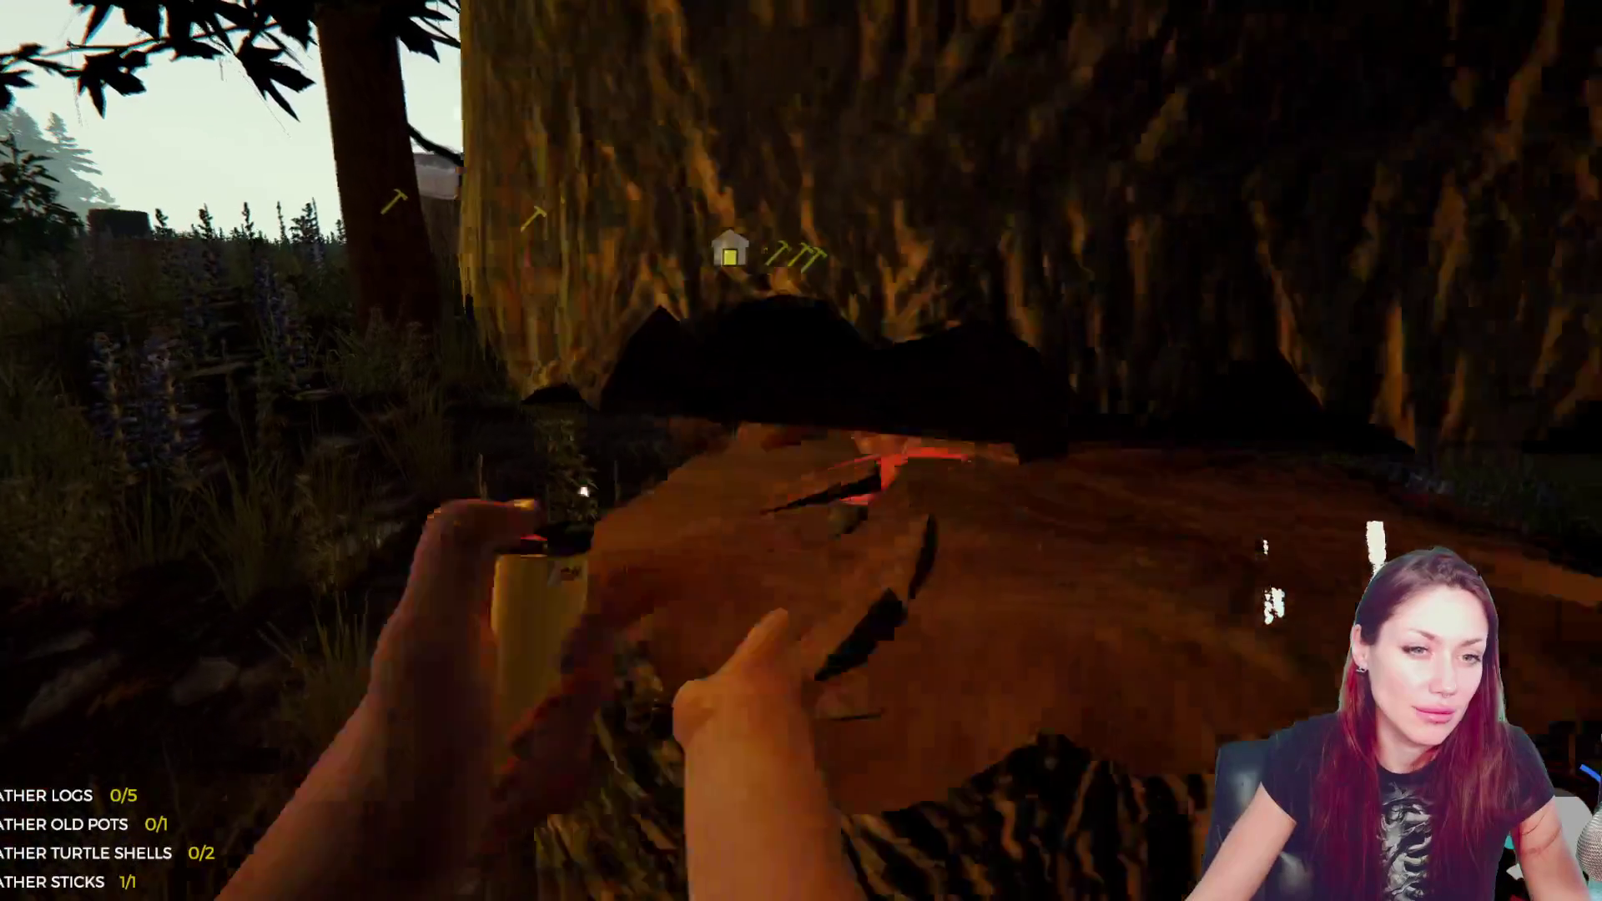
pyautogui.click(801, 450)
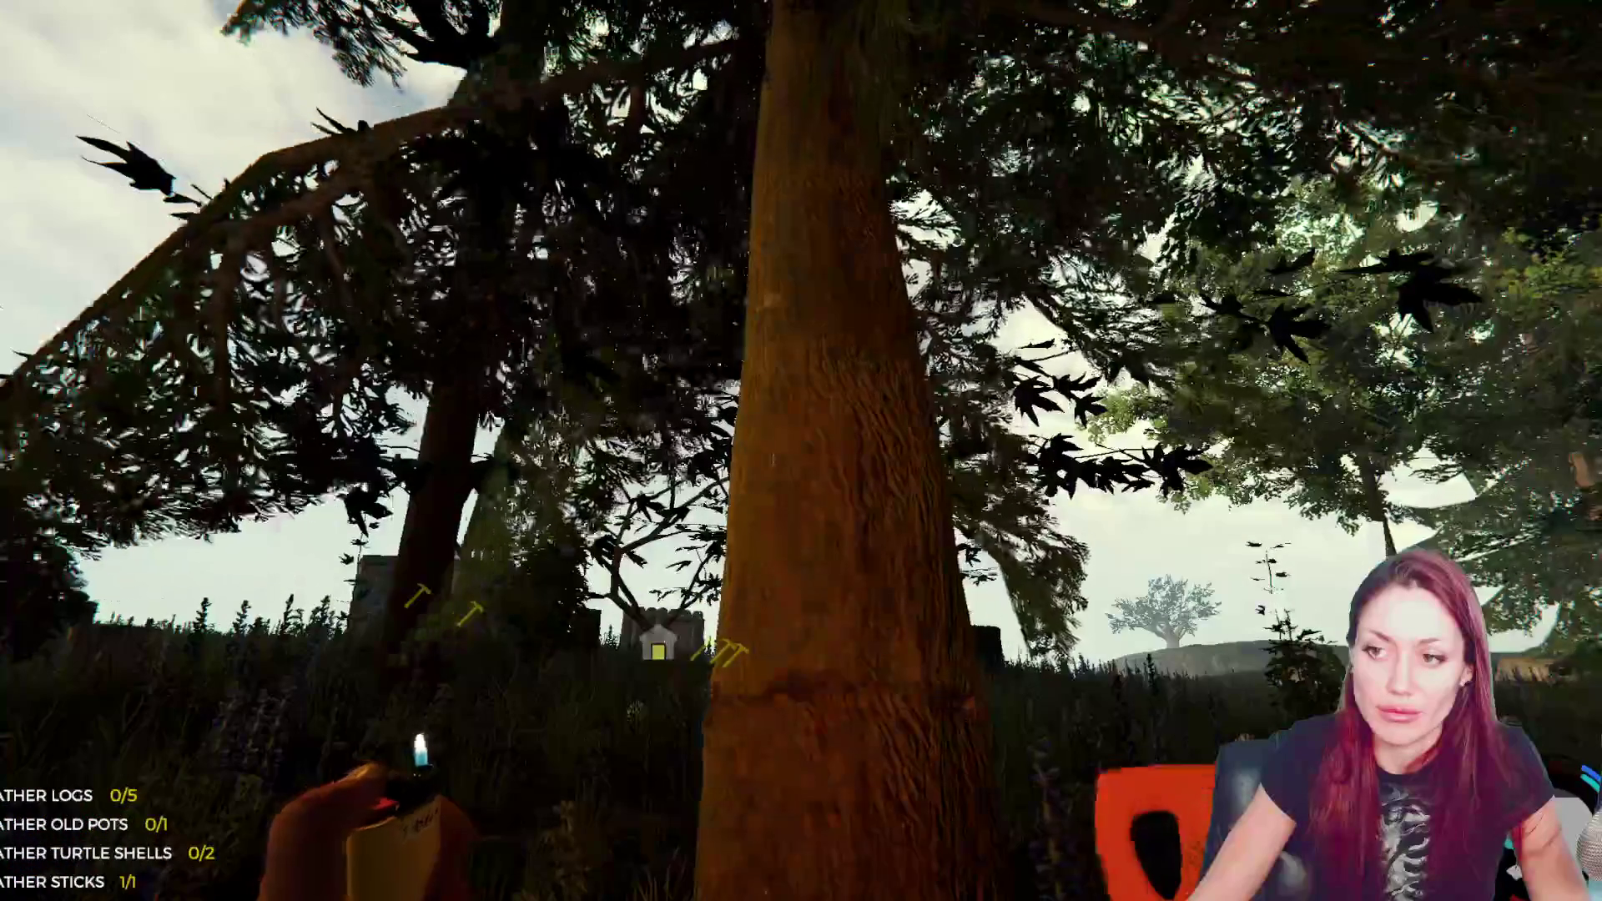
pyautogui.click(801, 451)
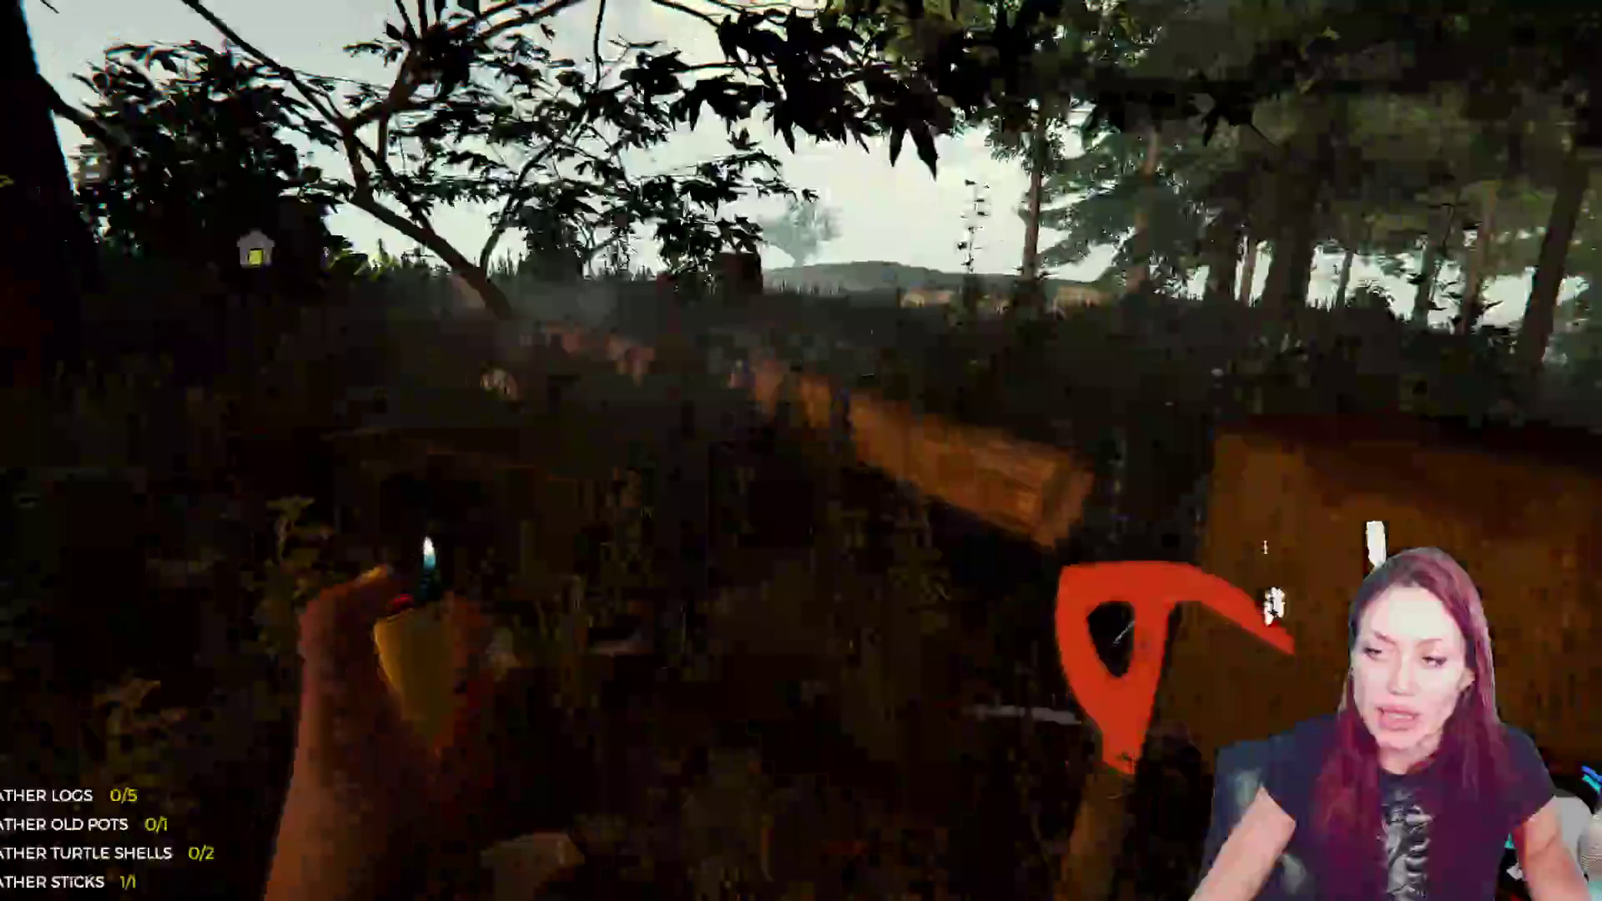
pyautogui.press('e')
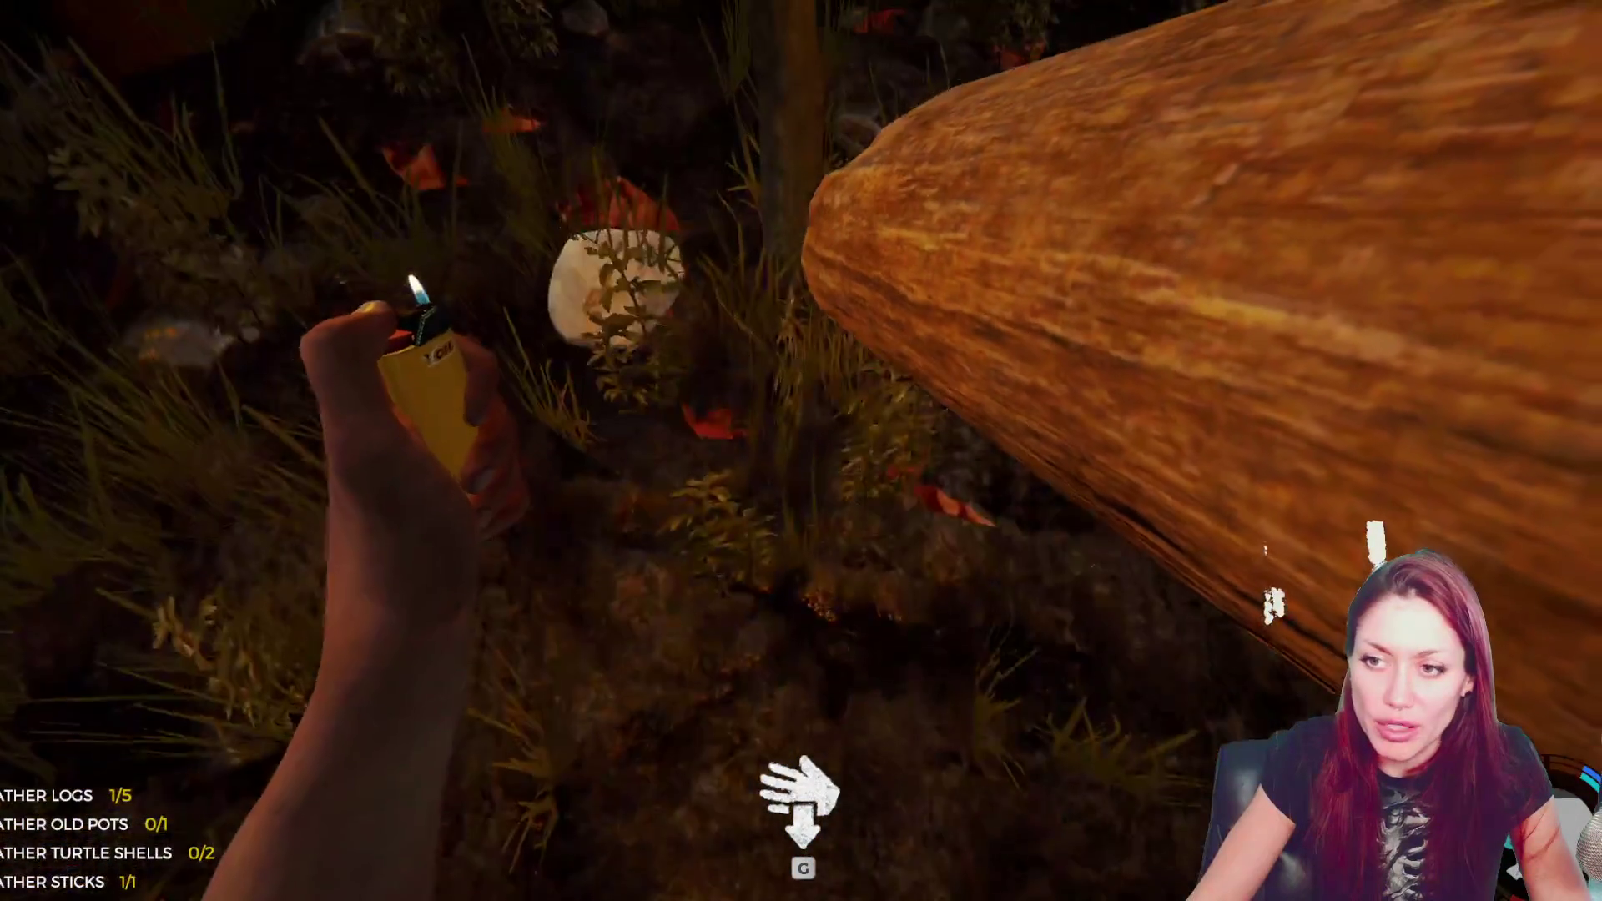
# - Pick up a second log and add a log to the door wall blueprint, reaching 1 of 5
pyautogui.press('e')
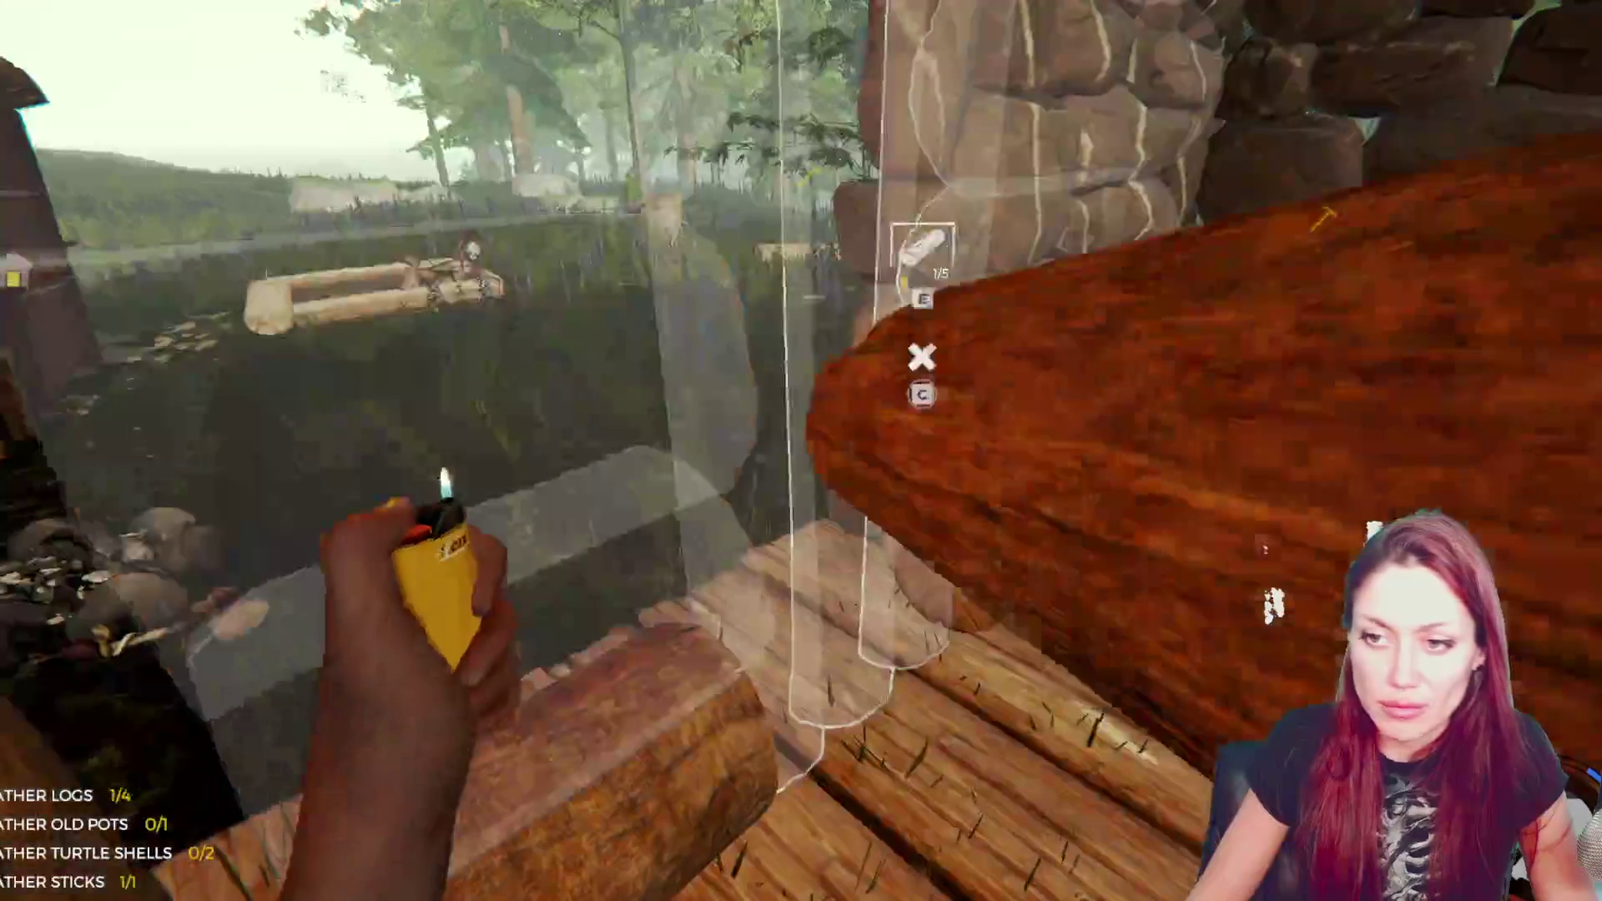
pyautogui.press('e')
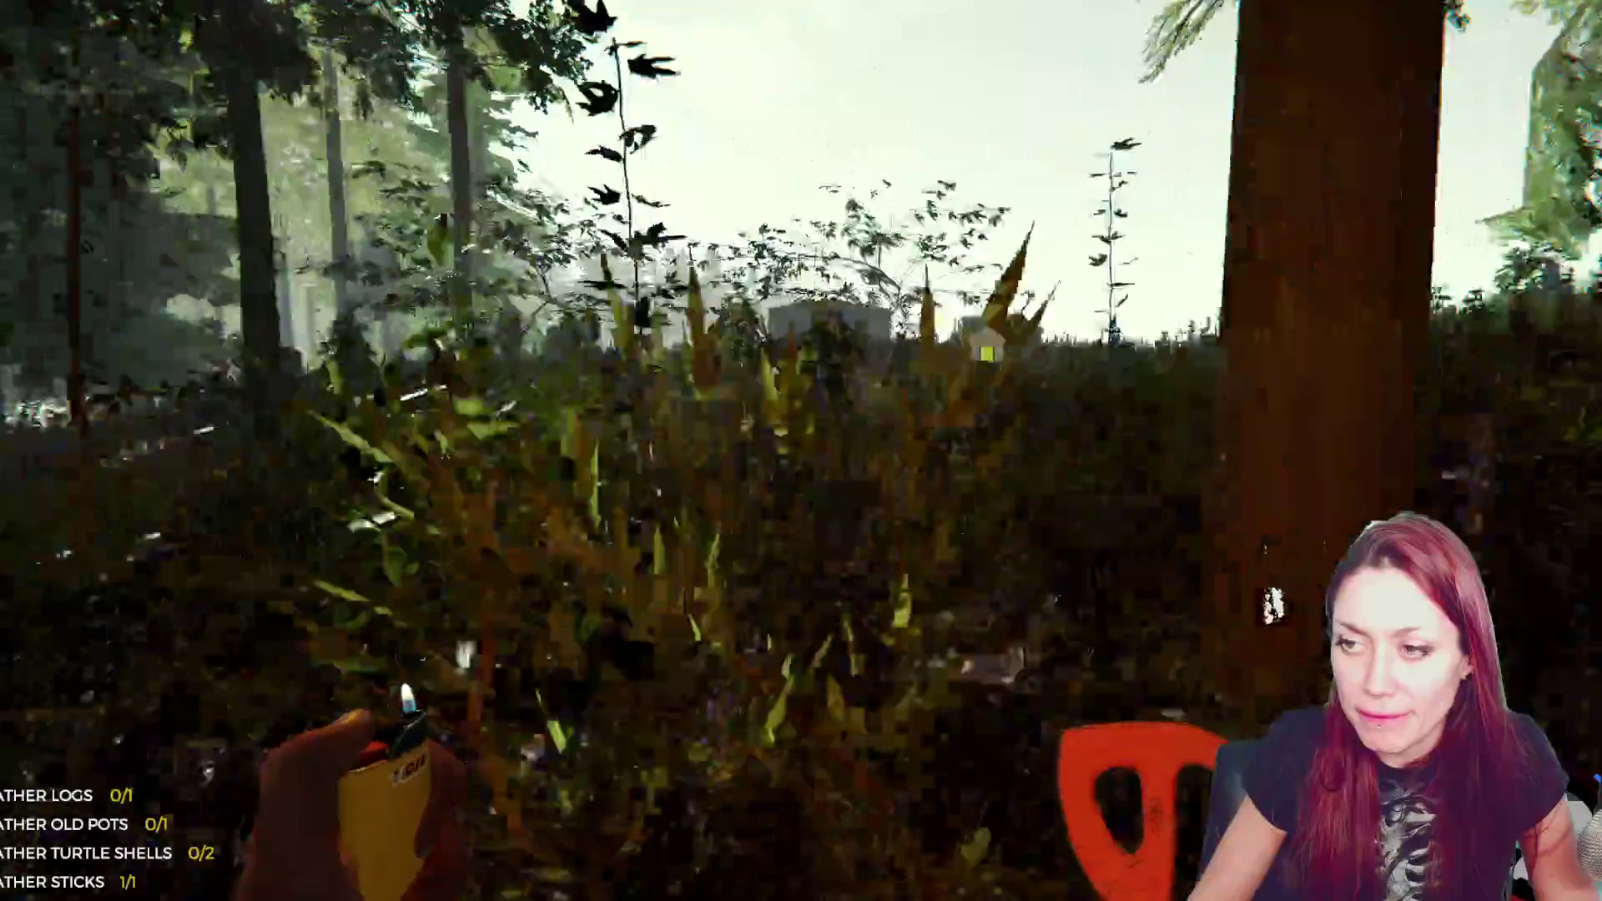
# - Chop down another tree near the shelter and pick up a log
pyautogui.press('w')
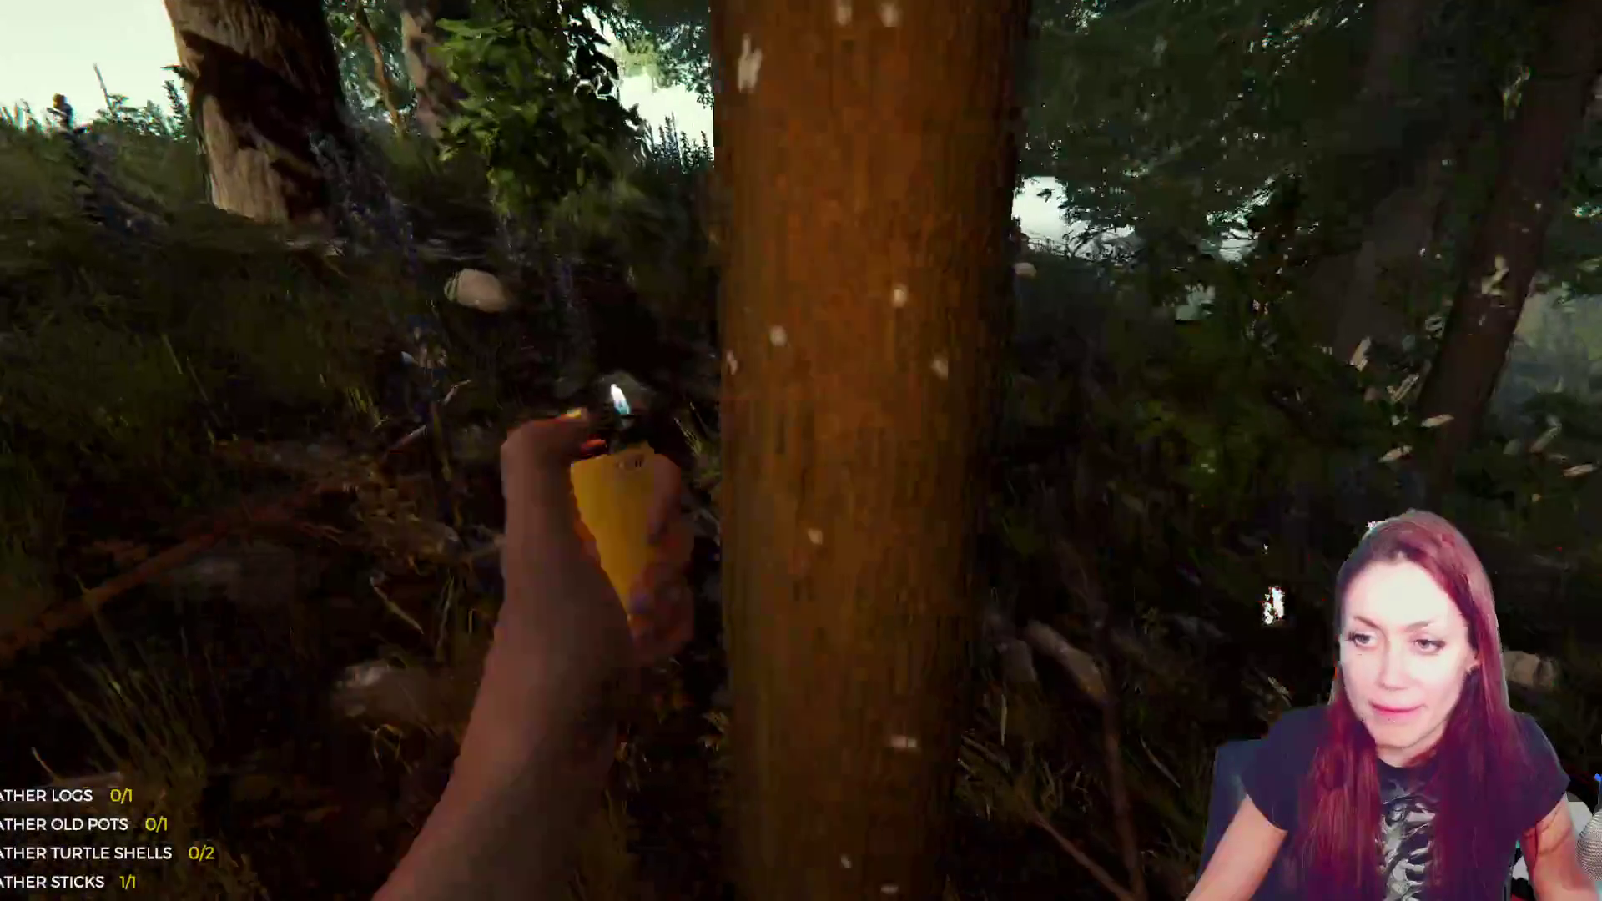
pyautogui.click(802, 450)
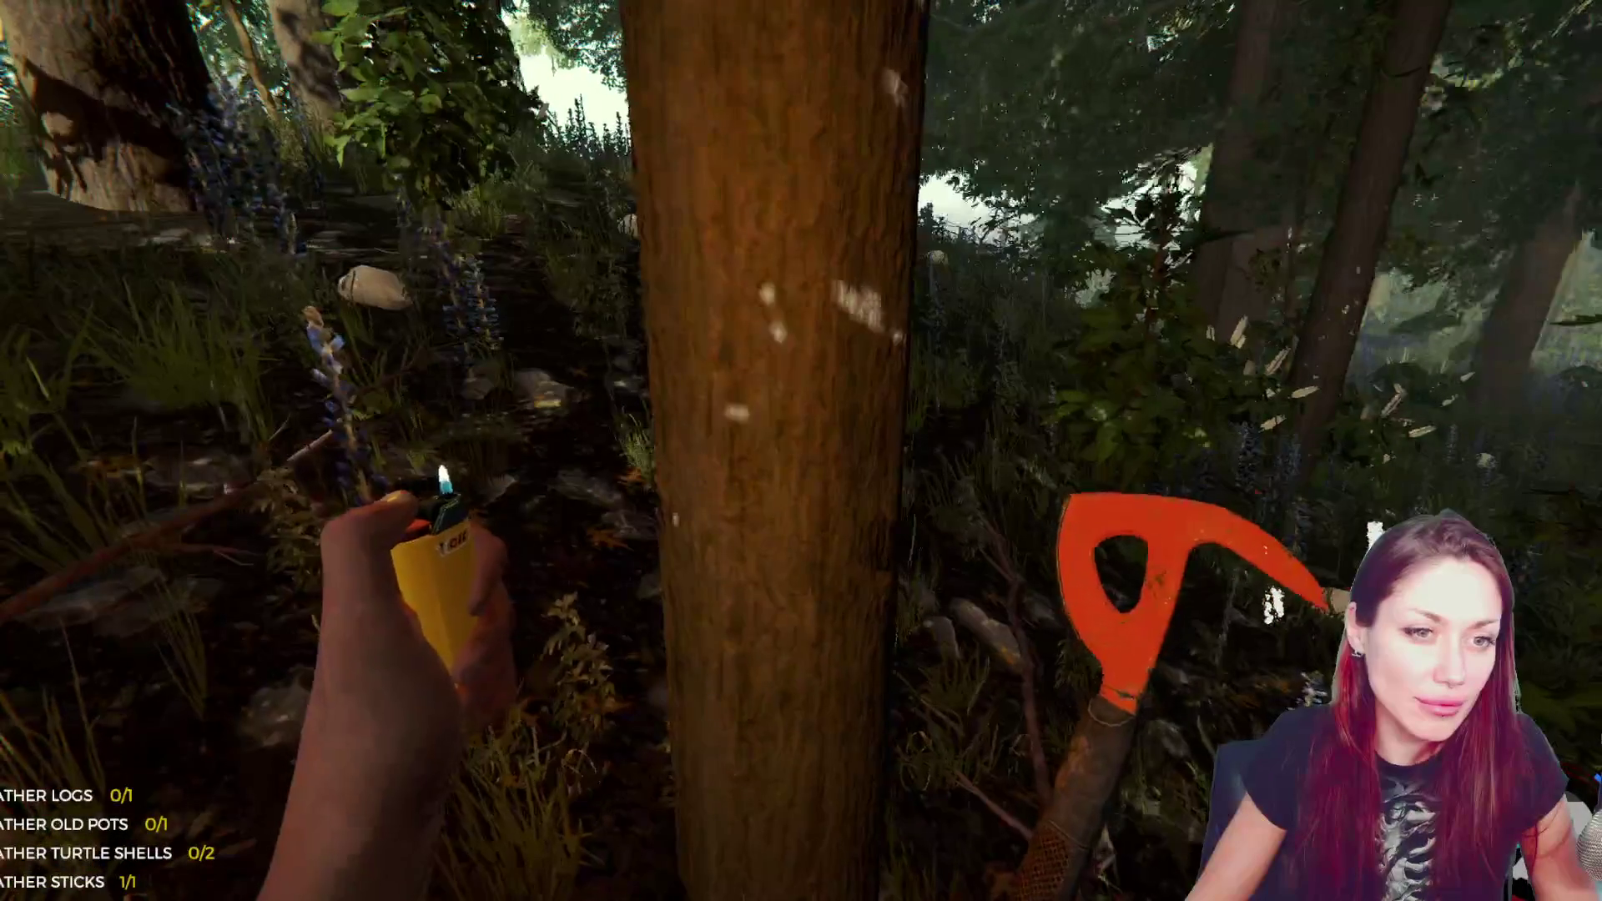
pyautogui.click(801, 451)
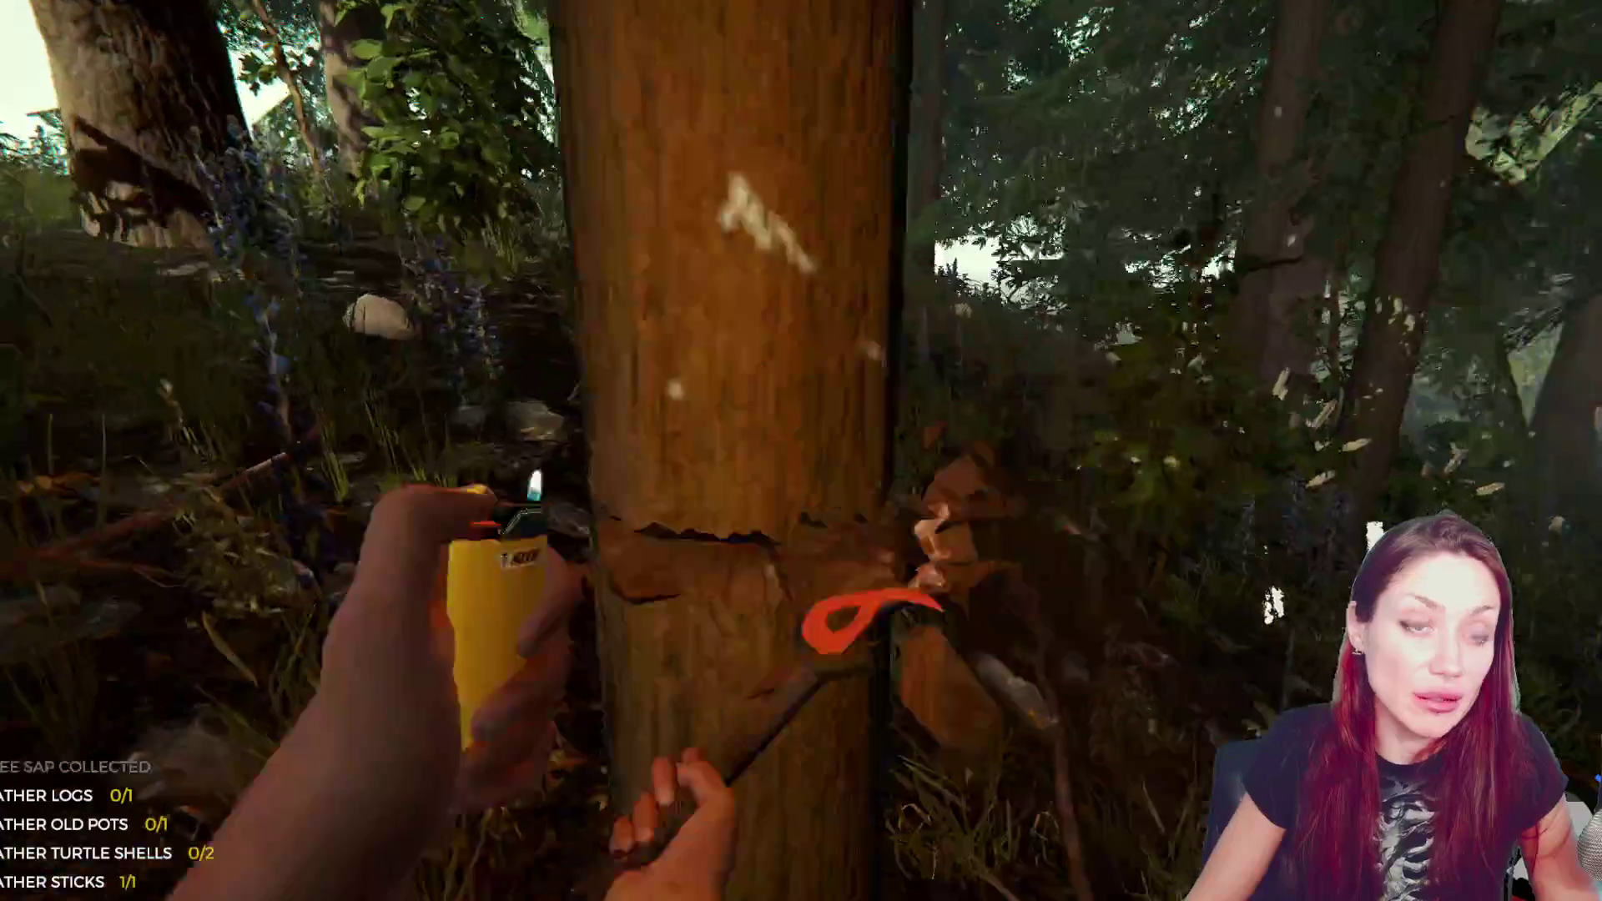
pyautogui.click(801, 451)
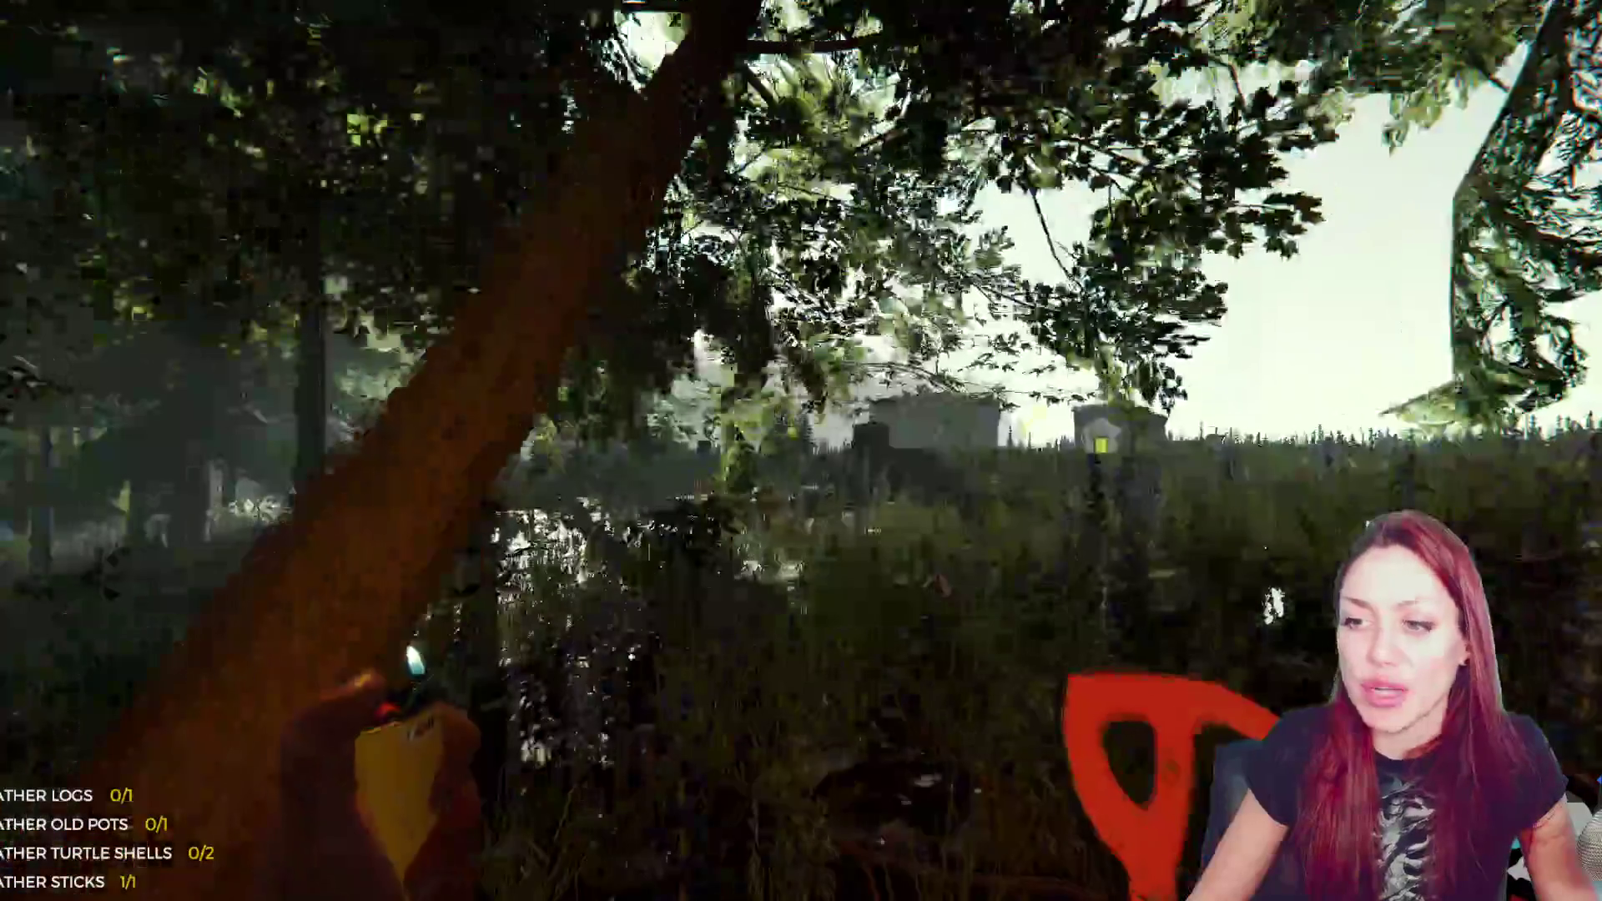
pyautogui.click(801, 451)
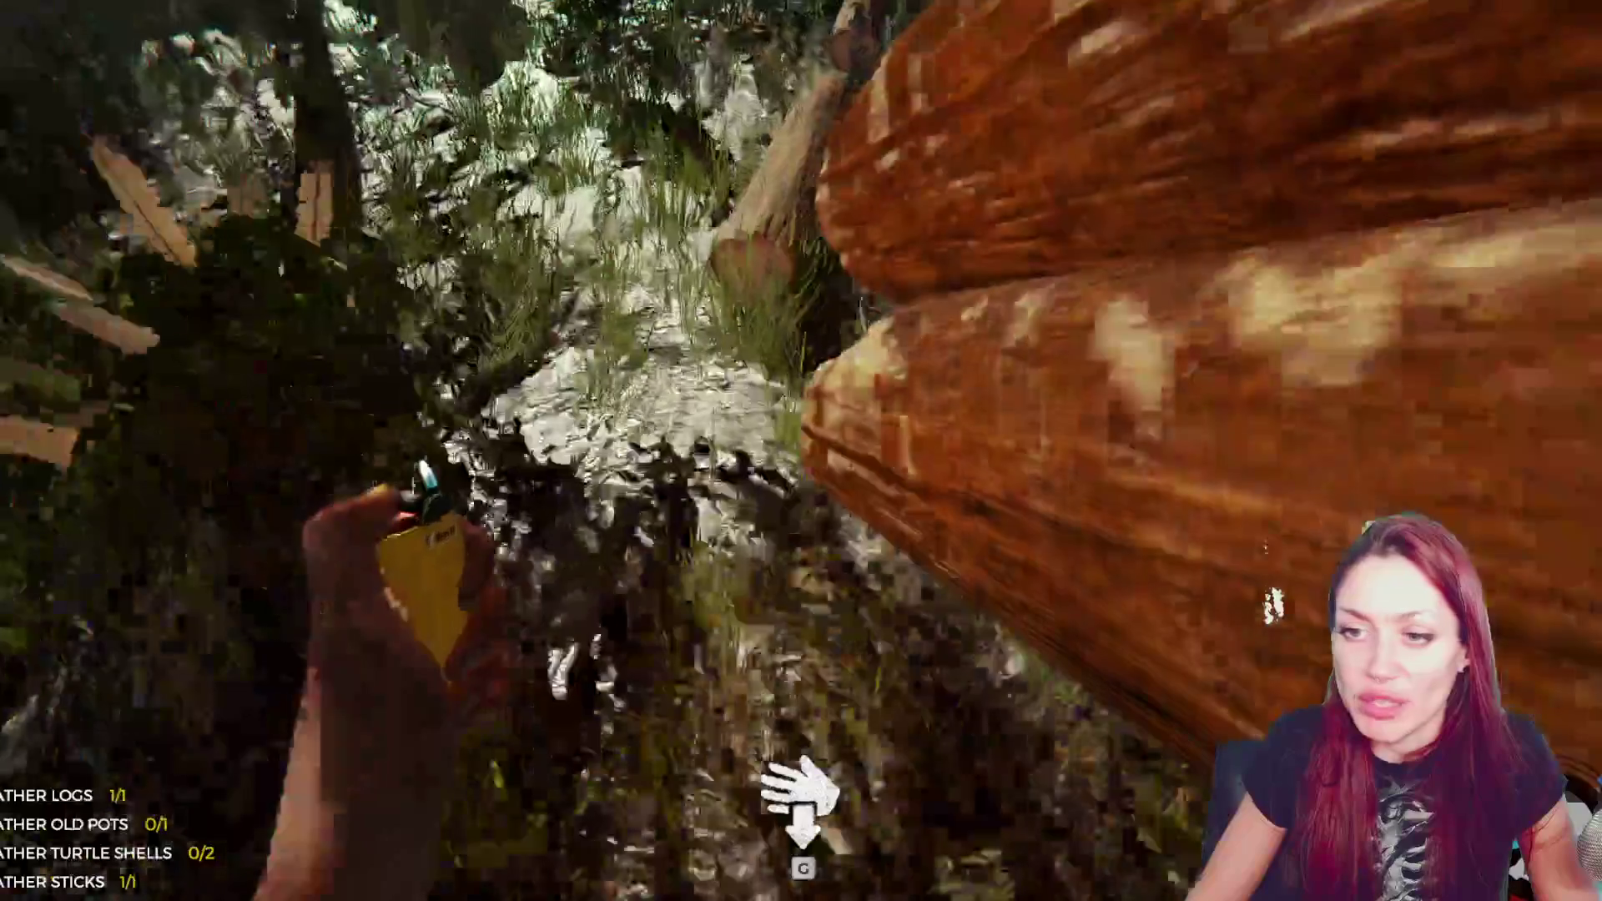
pyautogui.press('e')
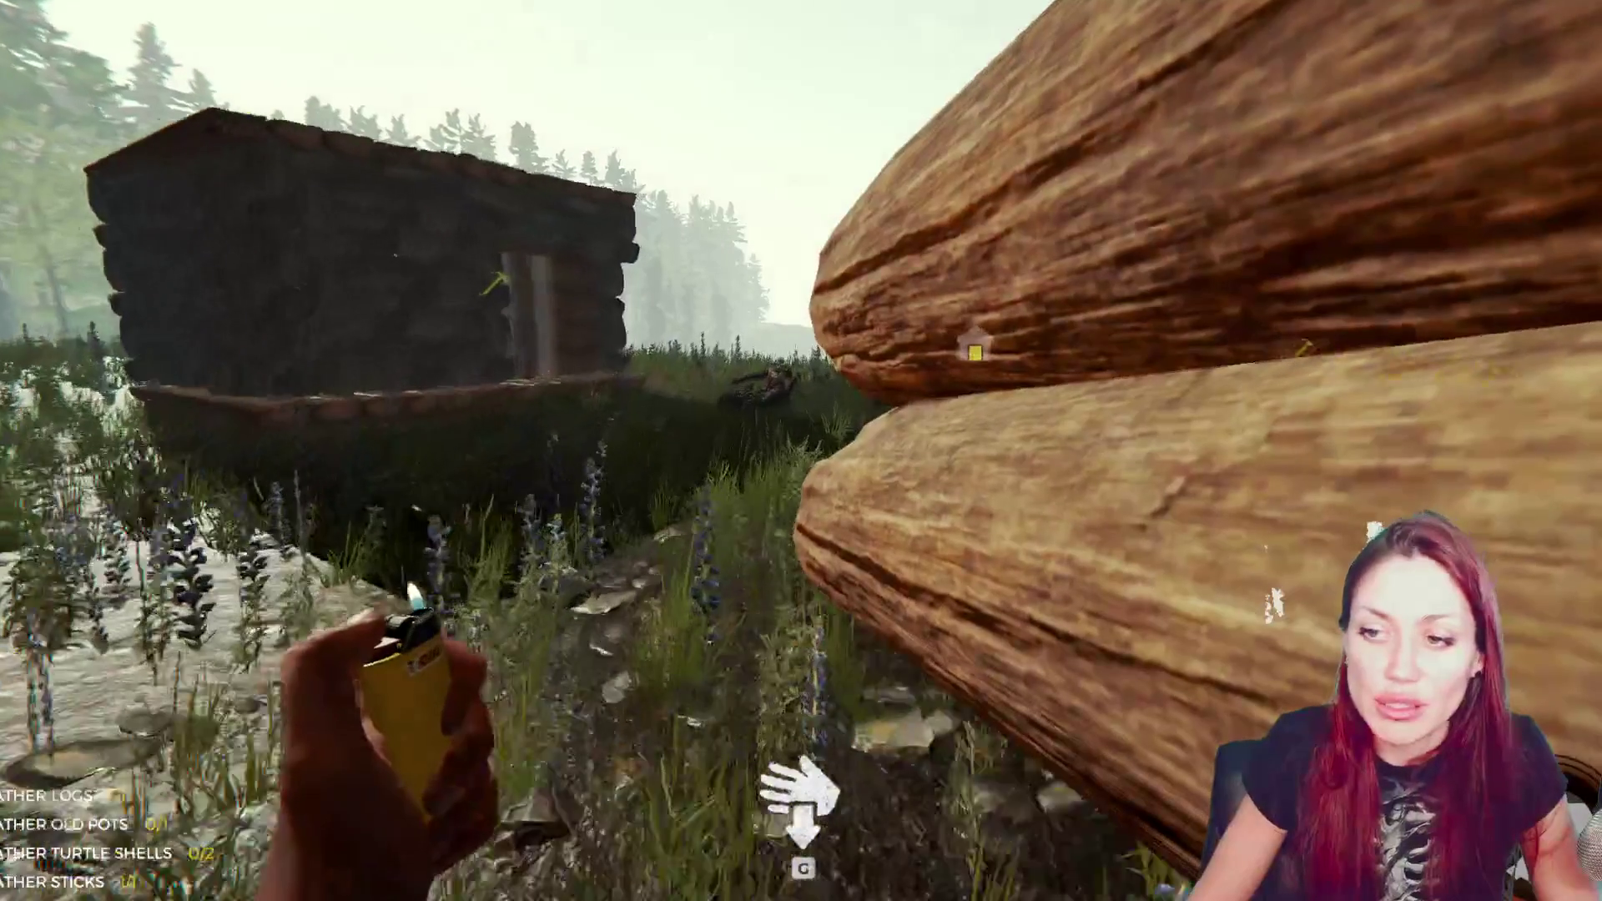
# - Add the last log to complete the door wall, then grab a rock and the club
pyautogui.press('w')
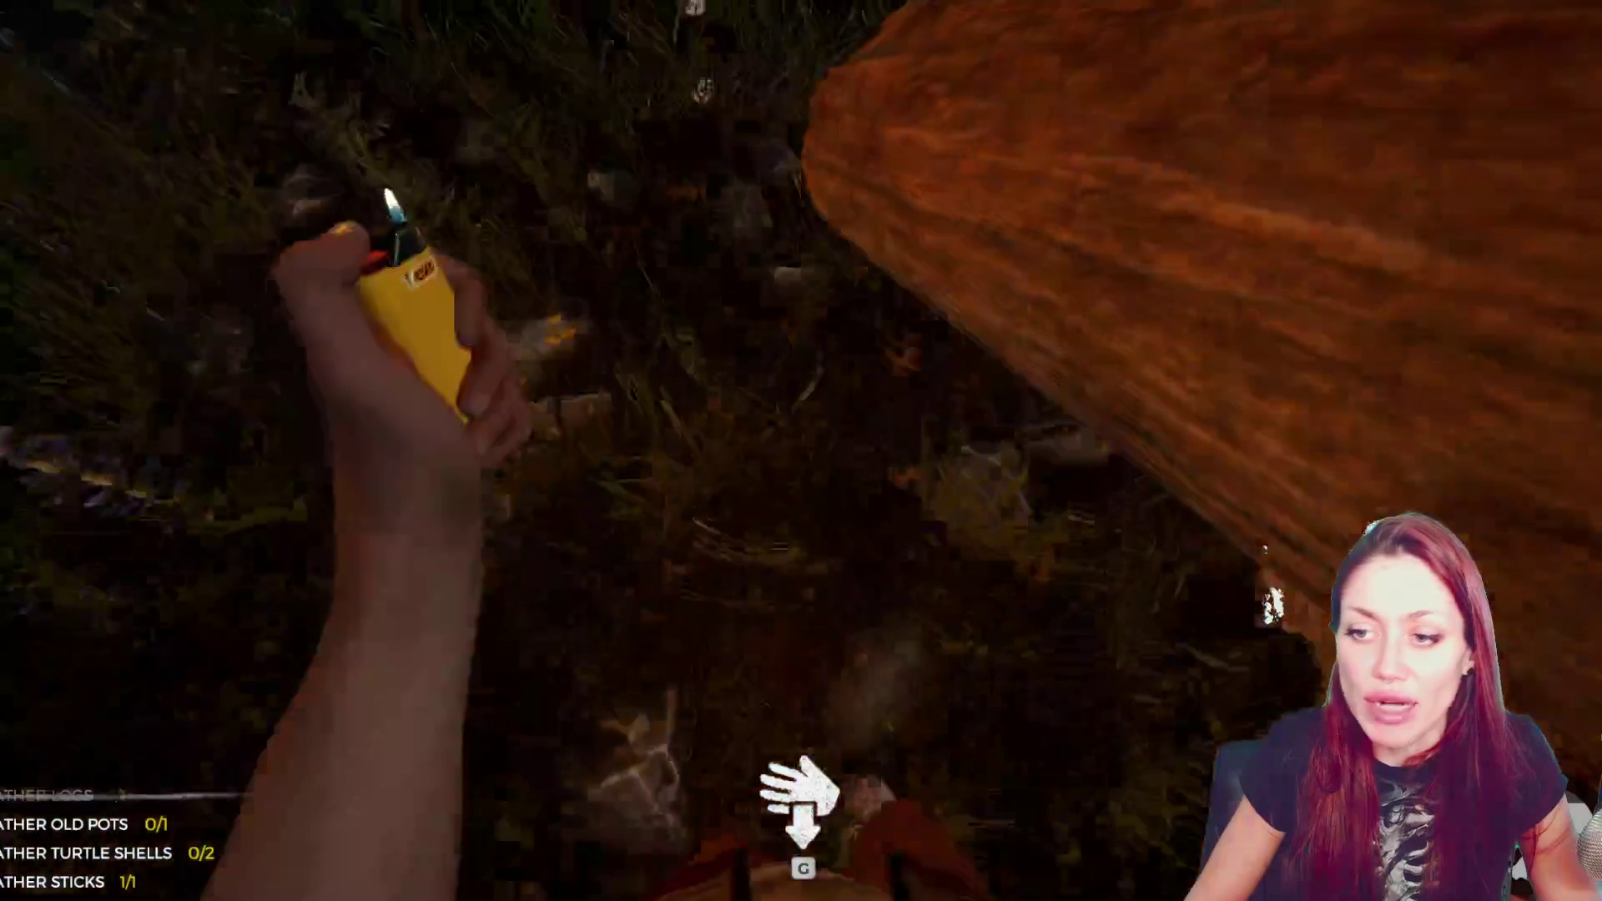
pyautogui.press('g')
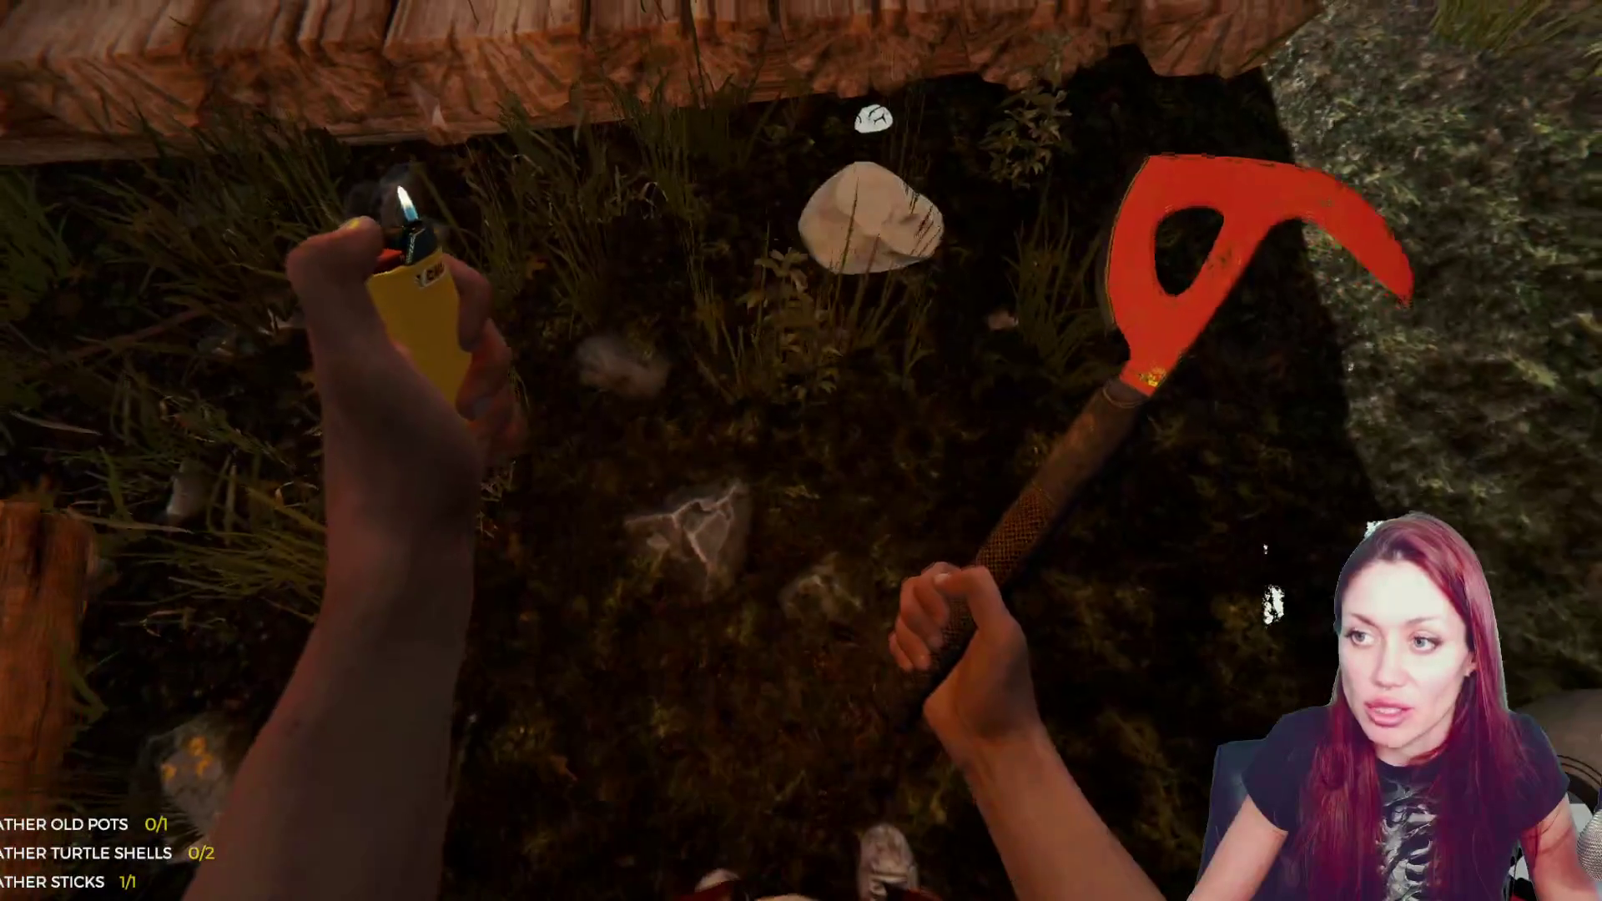
pyautogui.press('e')
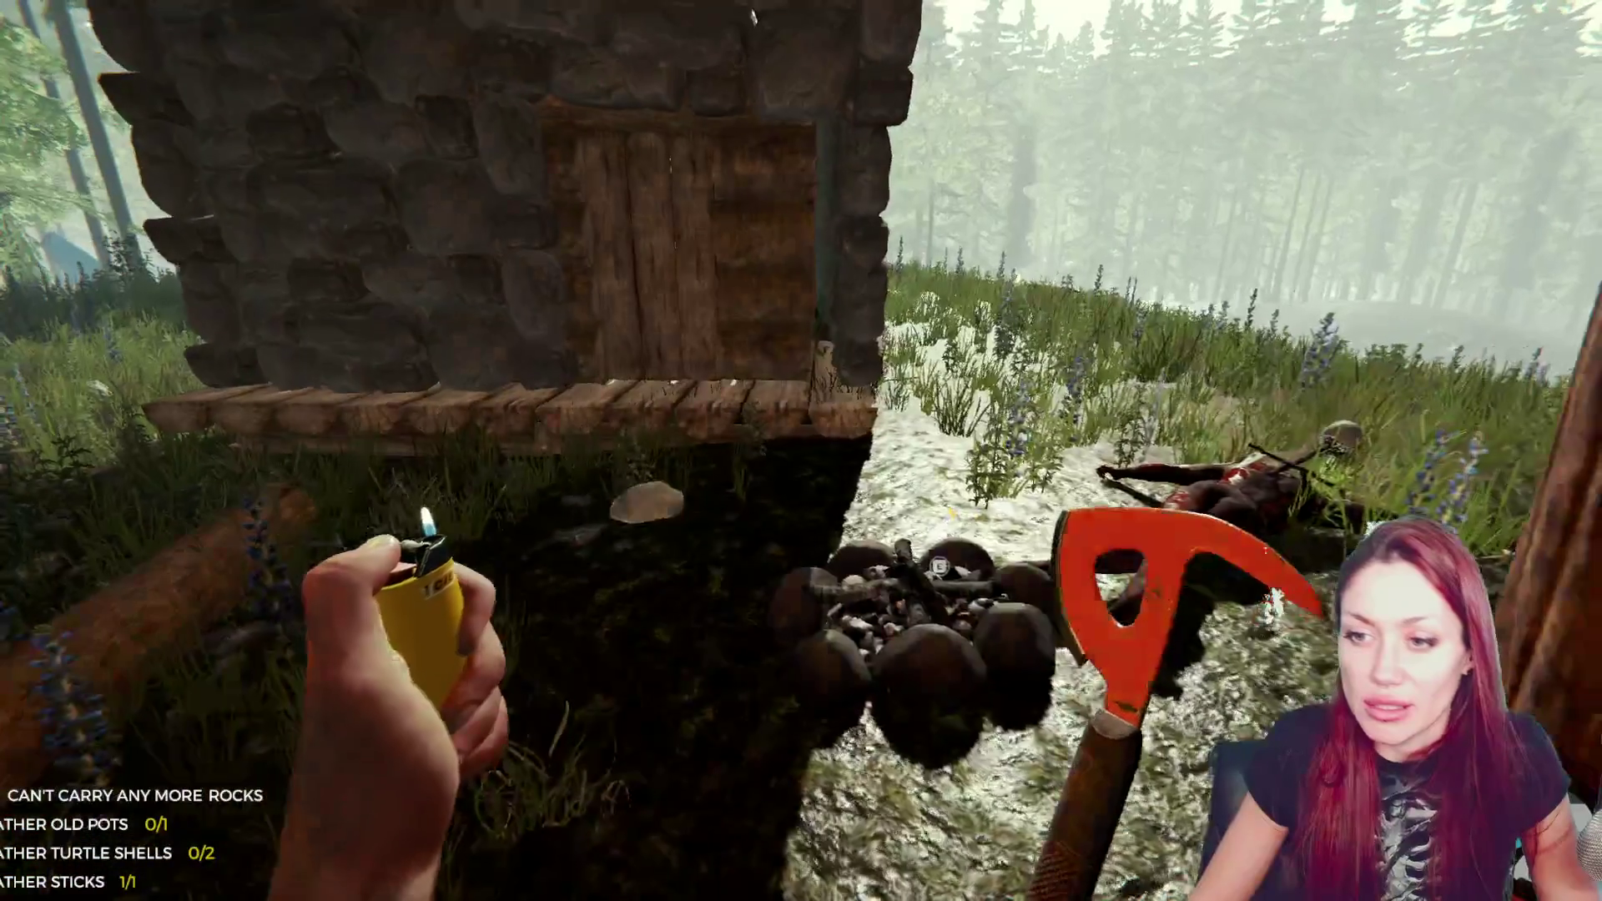
pyautogui.press('w')
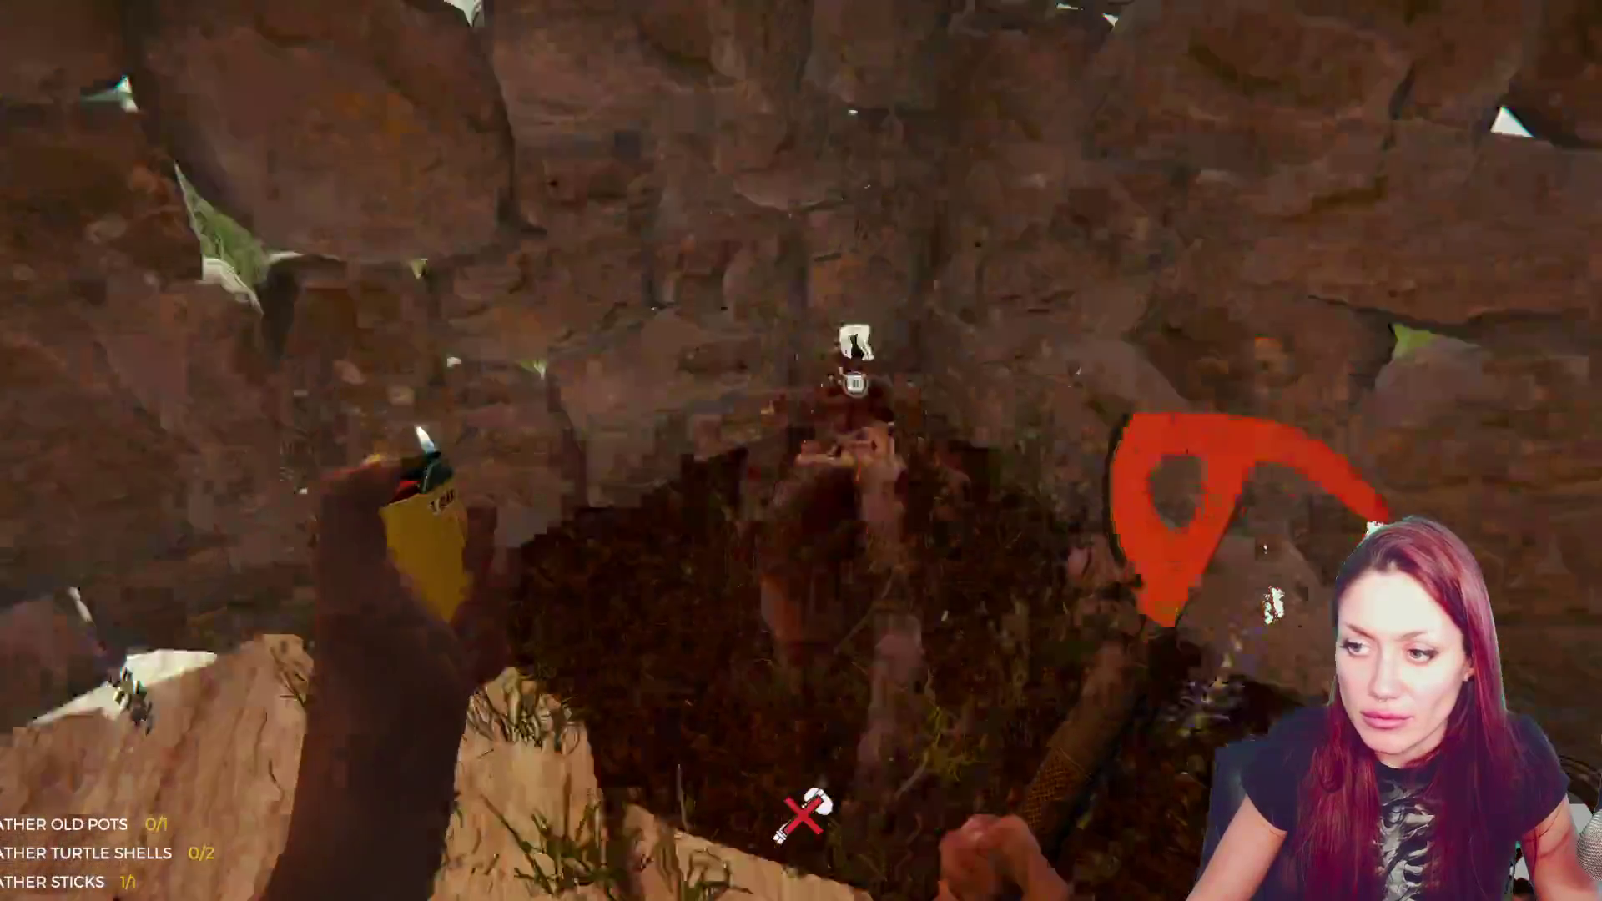
pyautogui.press('e')
pyautogui.click(801, 451)
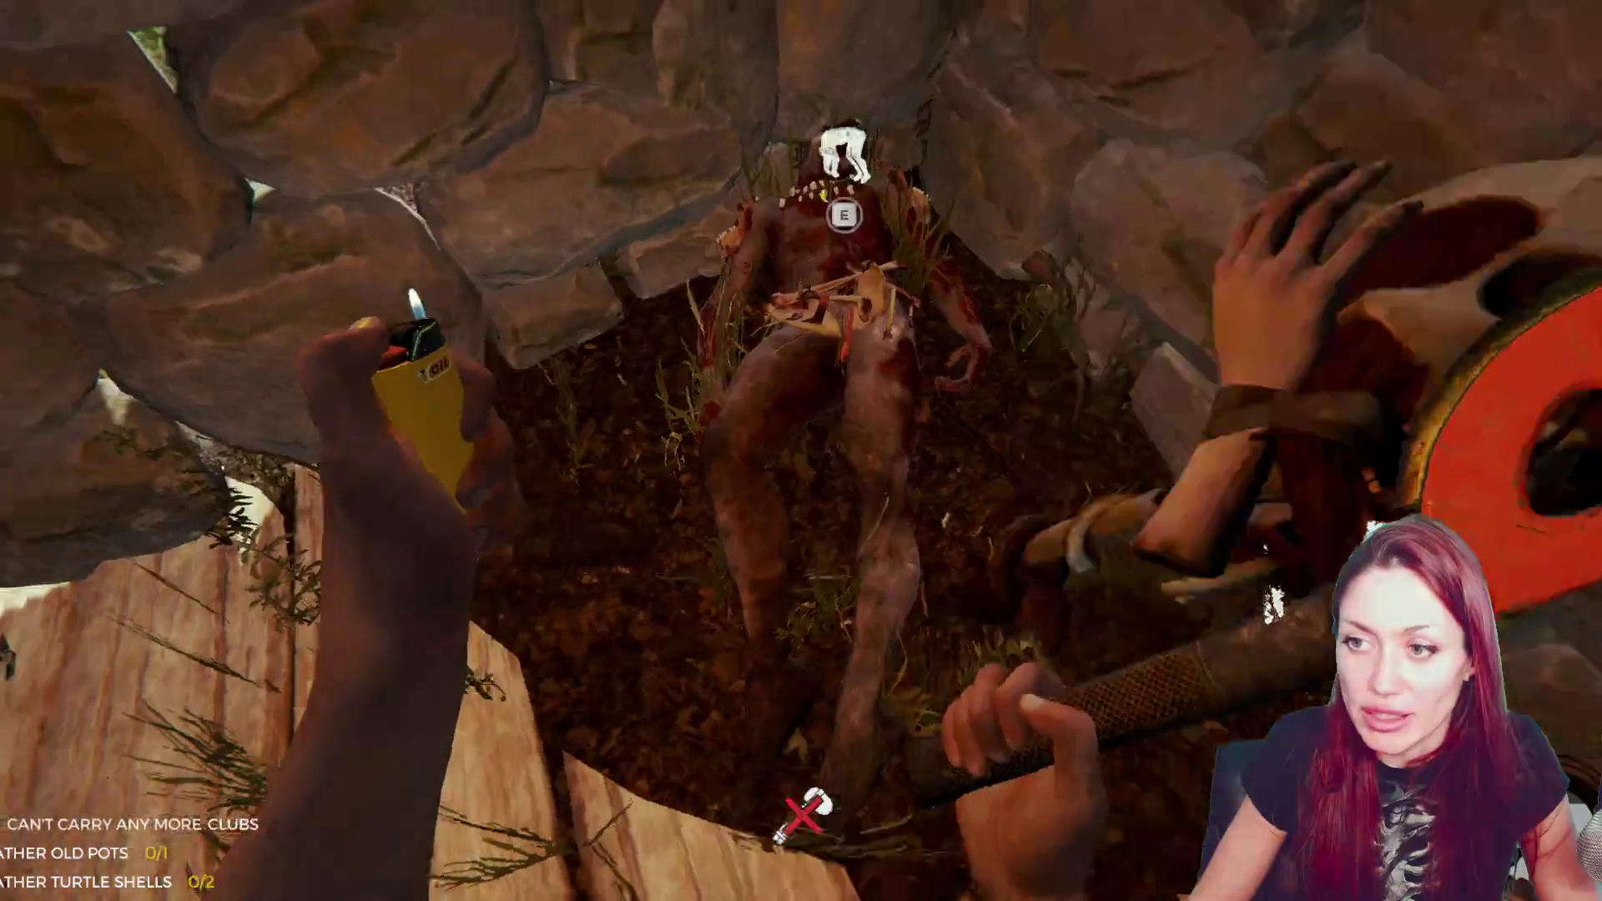
pyautogui.click(801, 450)
# - Open the cabin's new log door and step inside
pyautogui.press('w')
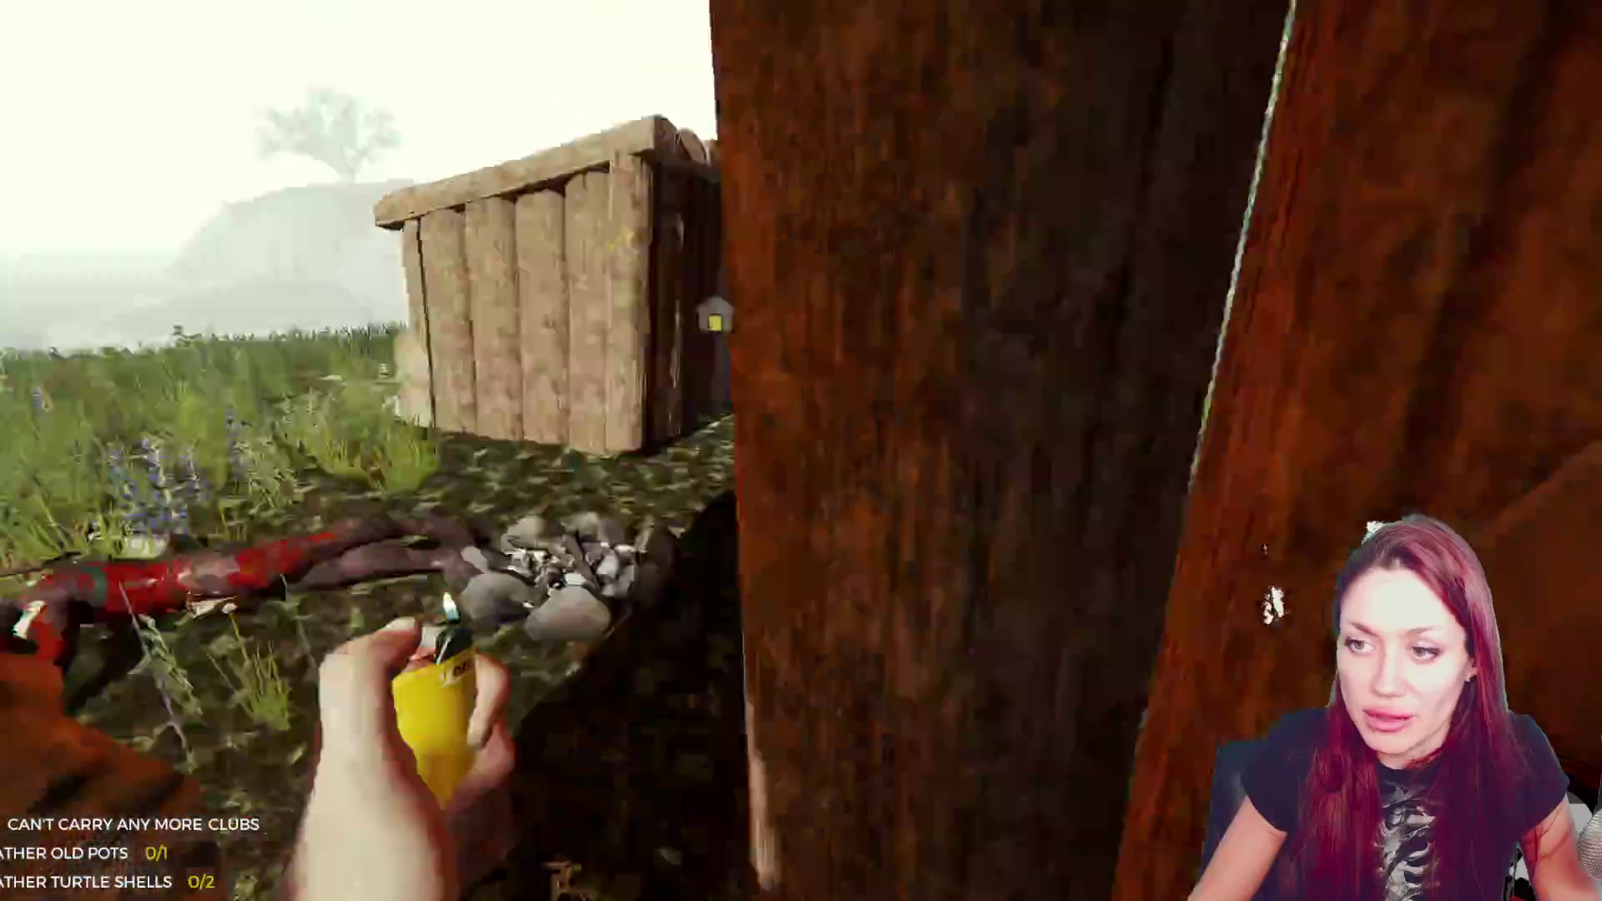
pyautogui.press('w')
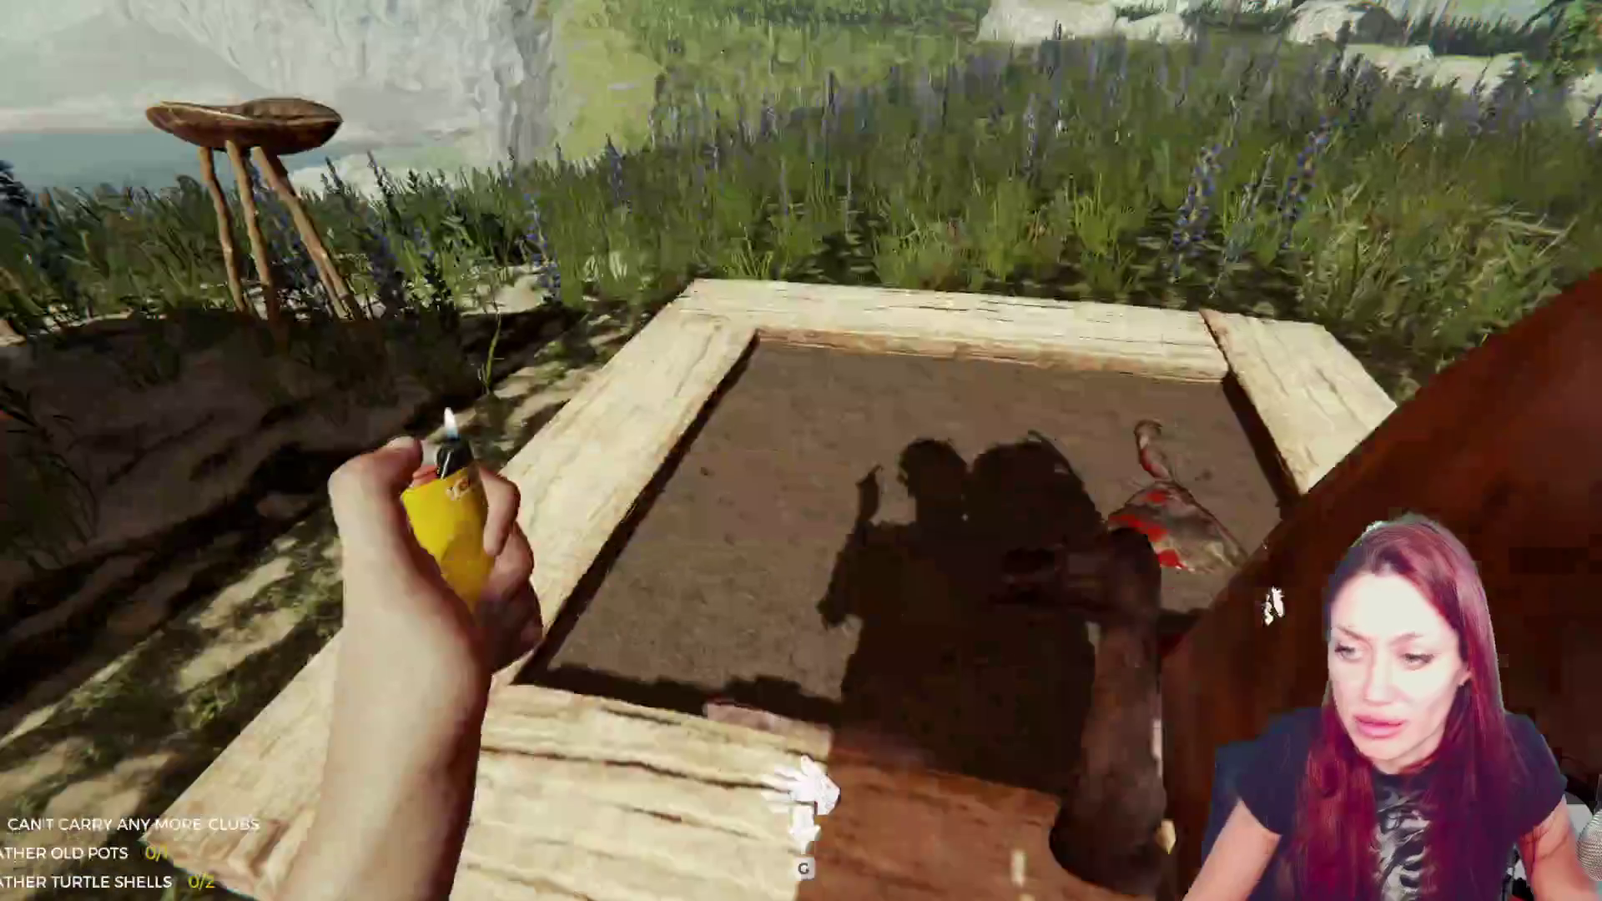
pyautogui.press('w')
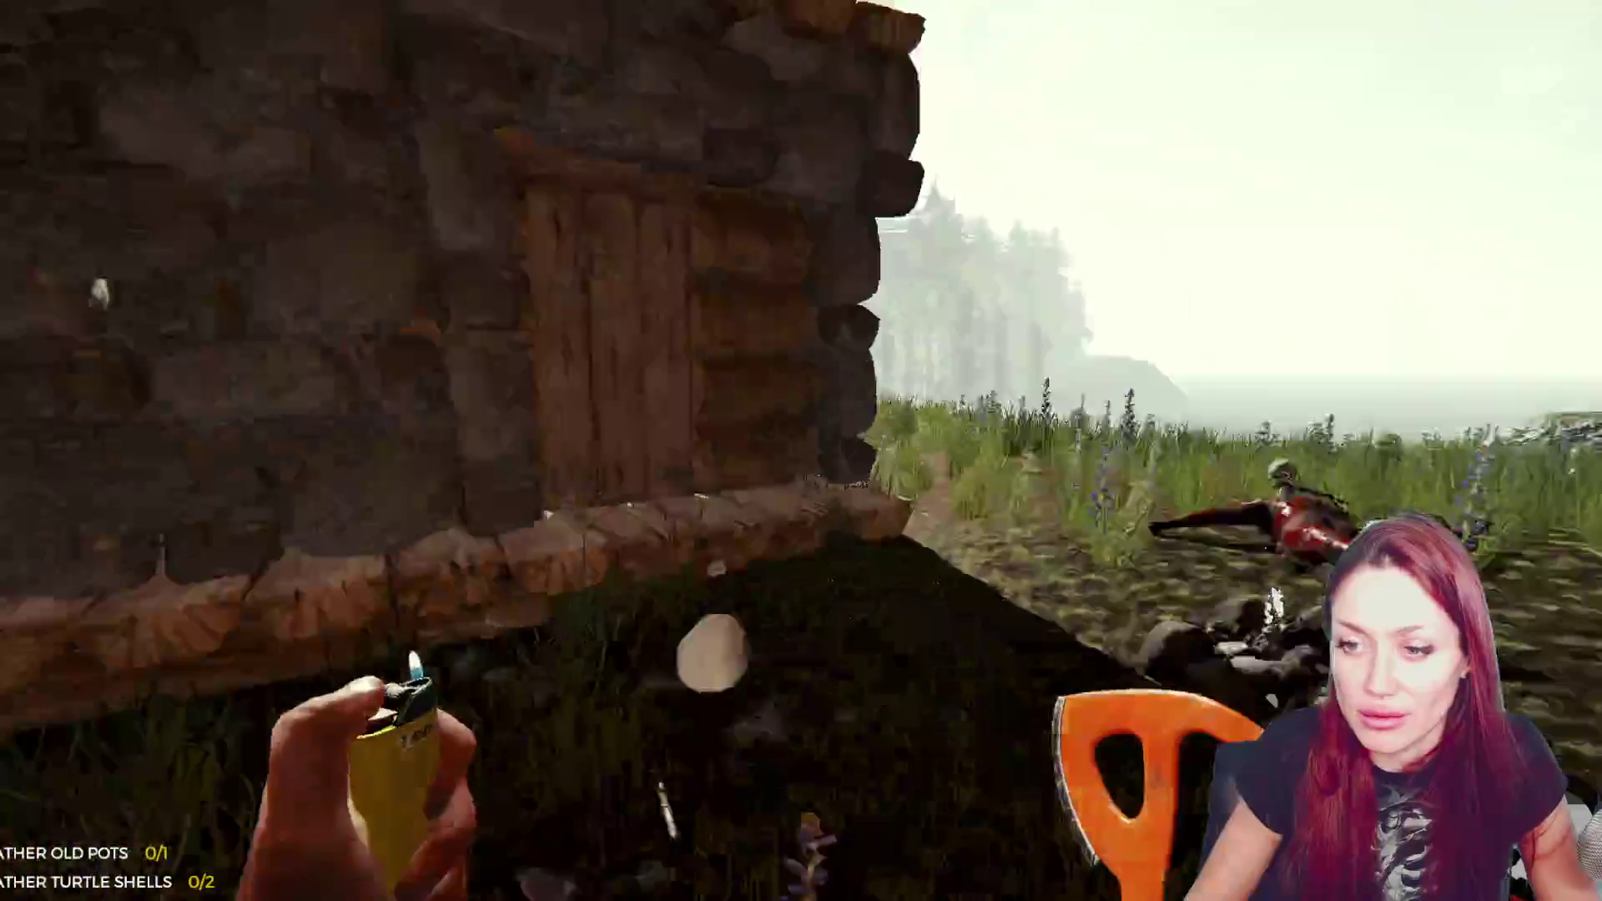
pyautogui.press('e')
pyautogui.press('w')
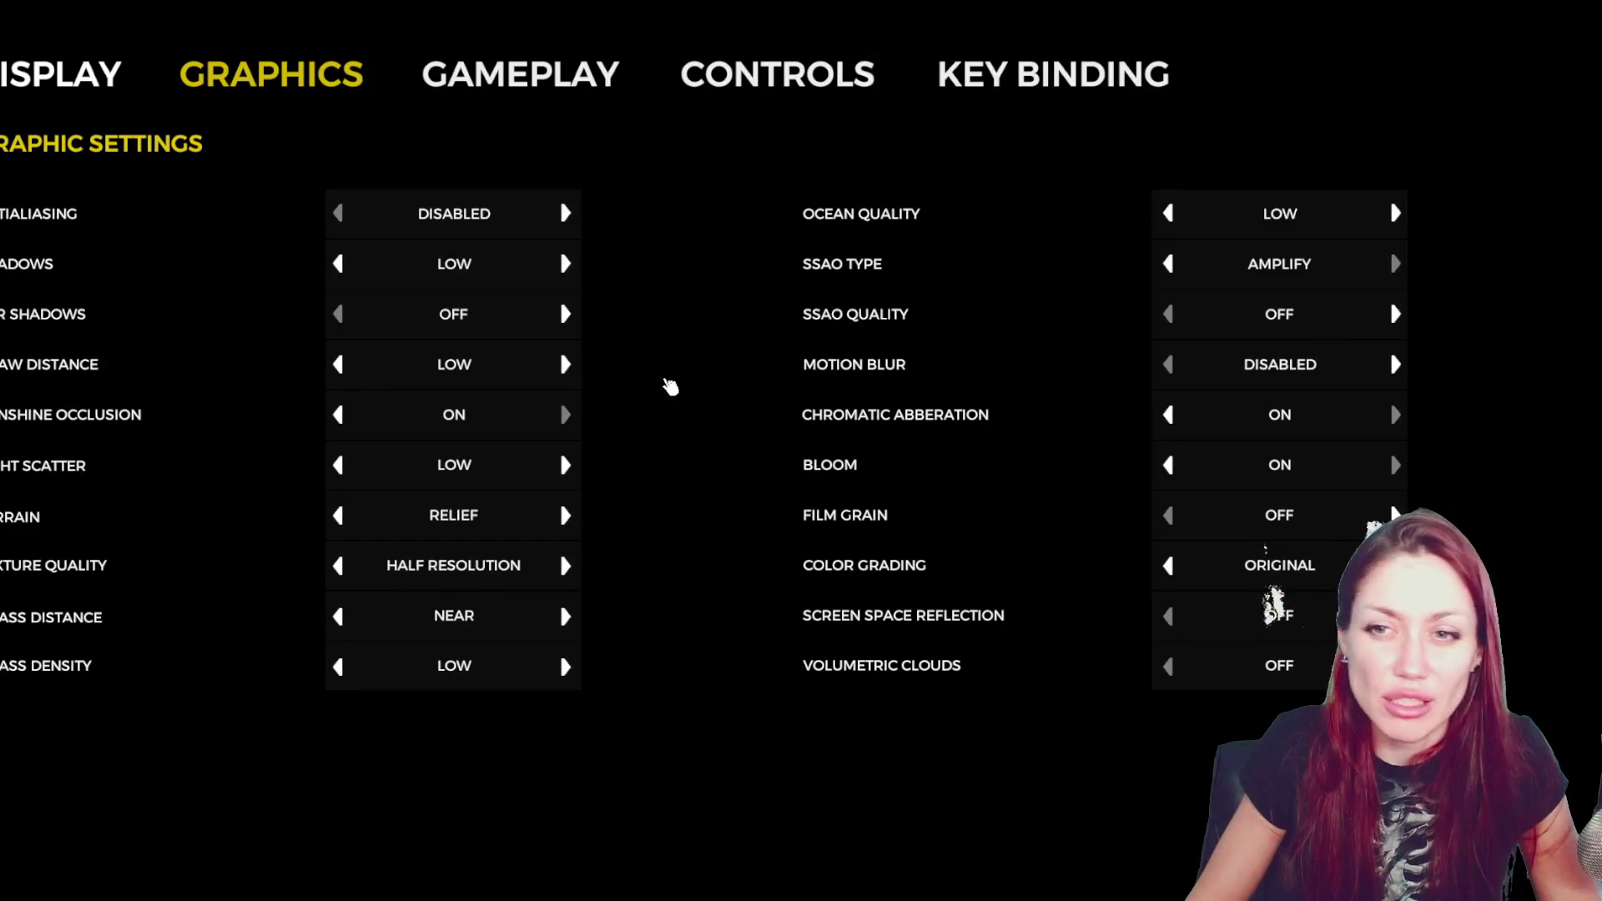
# - Browse the Graphics, Gameplay, Controls, Key Binding and Display option tabs, then close the options
pyautogui.click(544, 99)
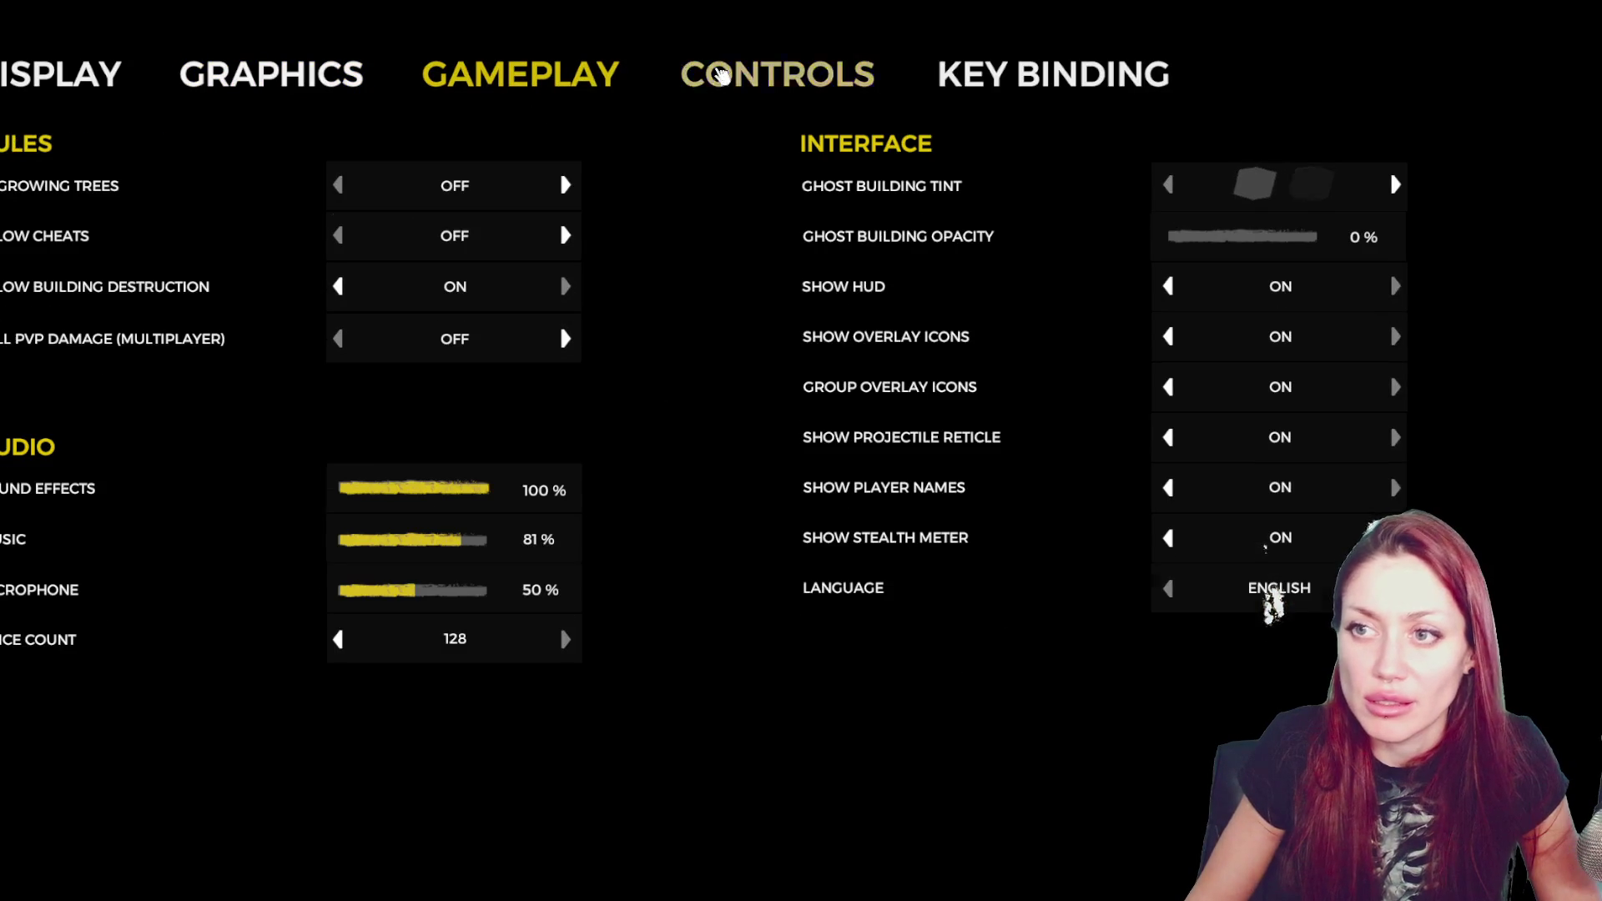
pyautogui.click(1007, 81)
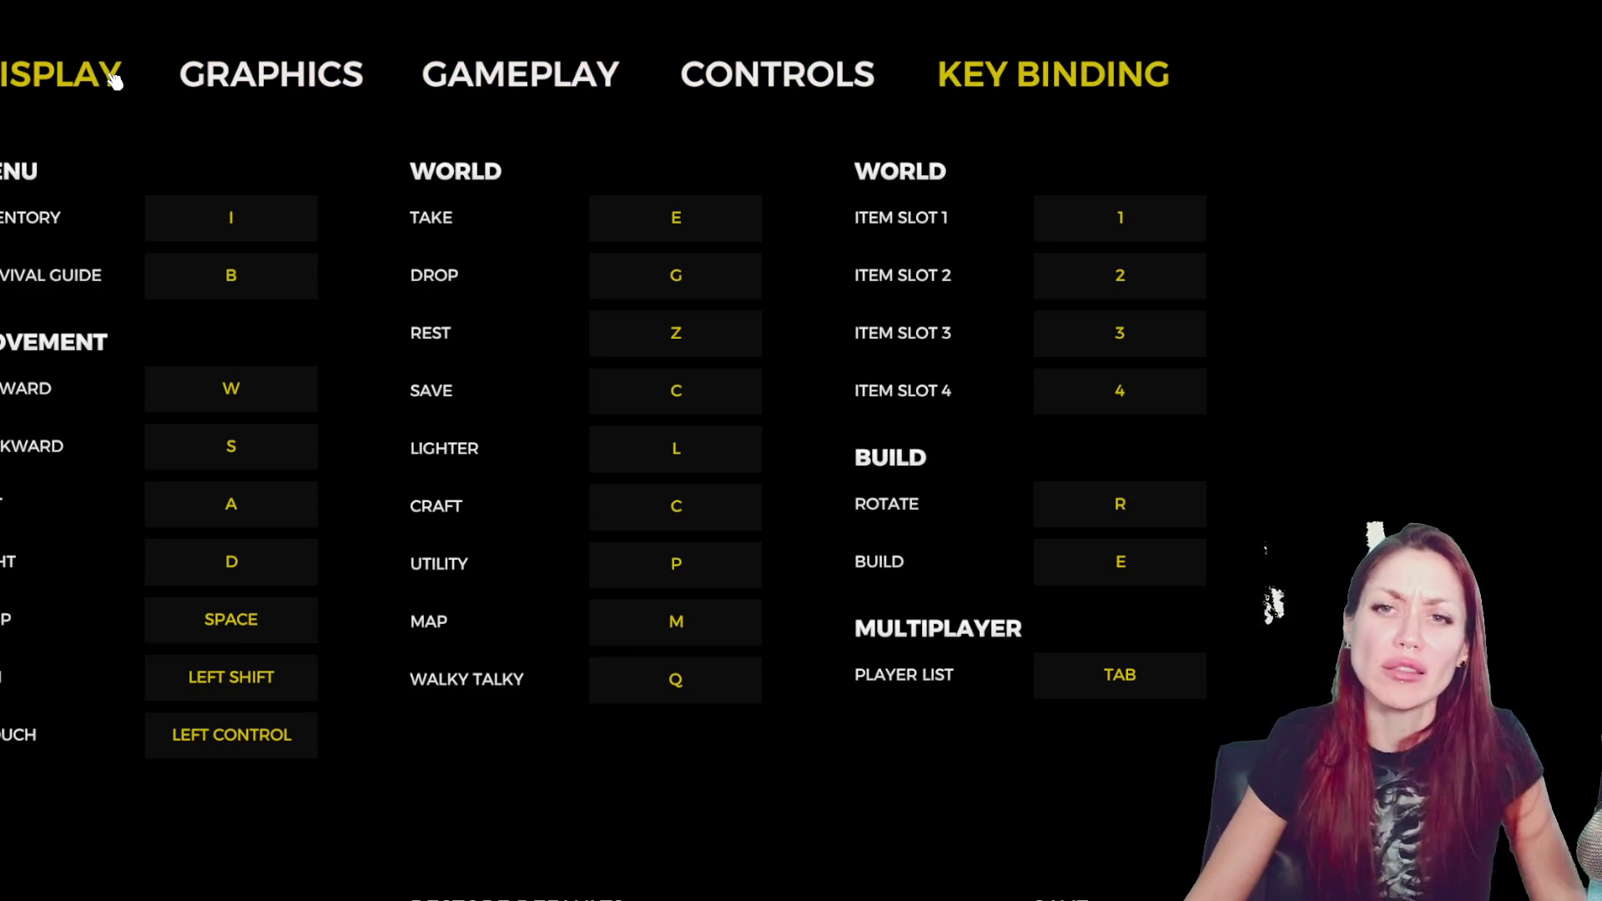
pyautogui.click(215, 79)
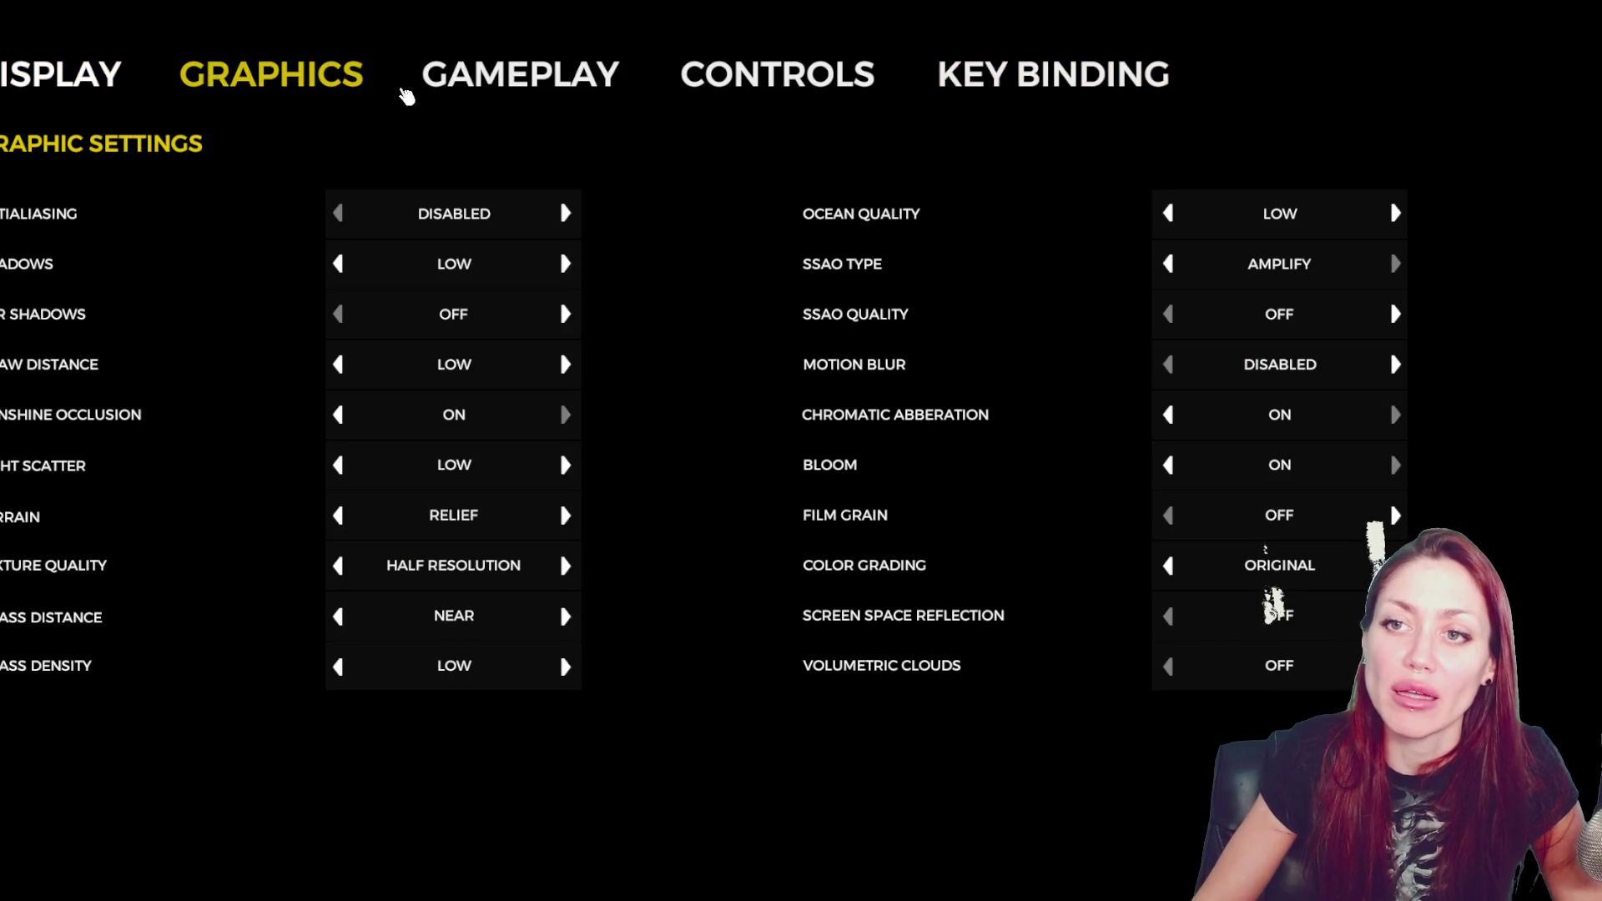
pyautogui.click(502, 81)
pyautogui.click(720, 77)
pyautogui.click(1045, 75)
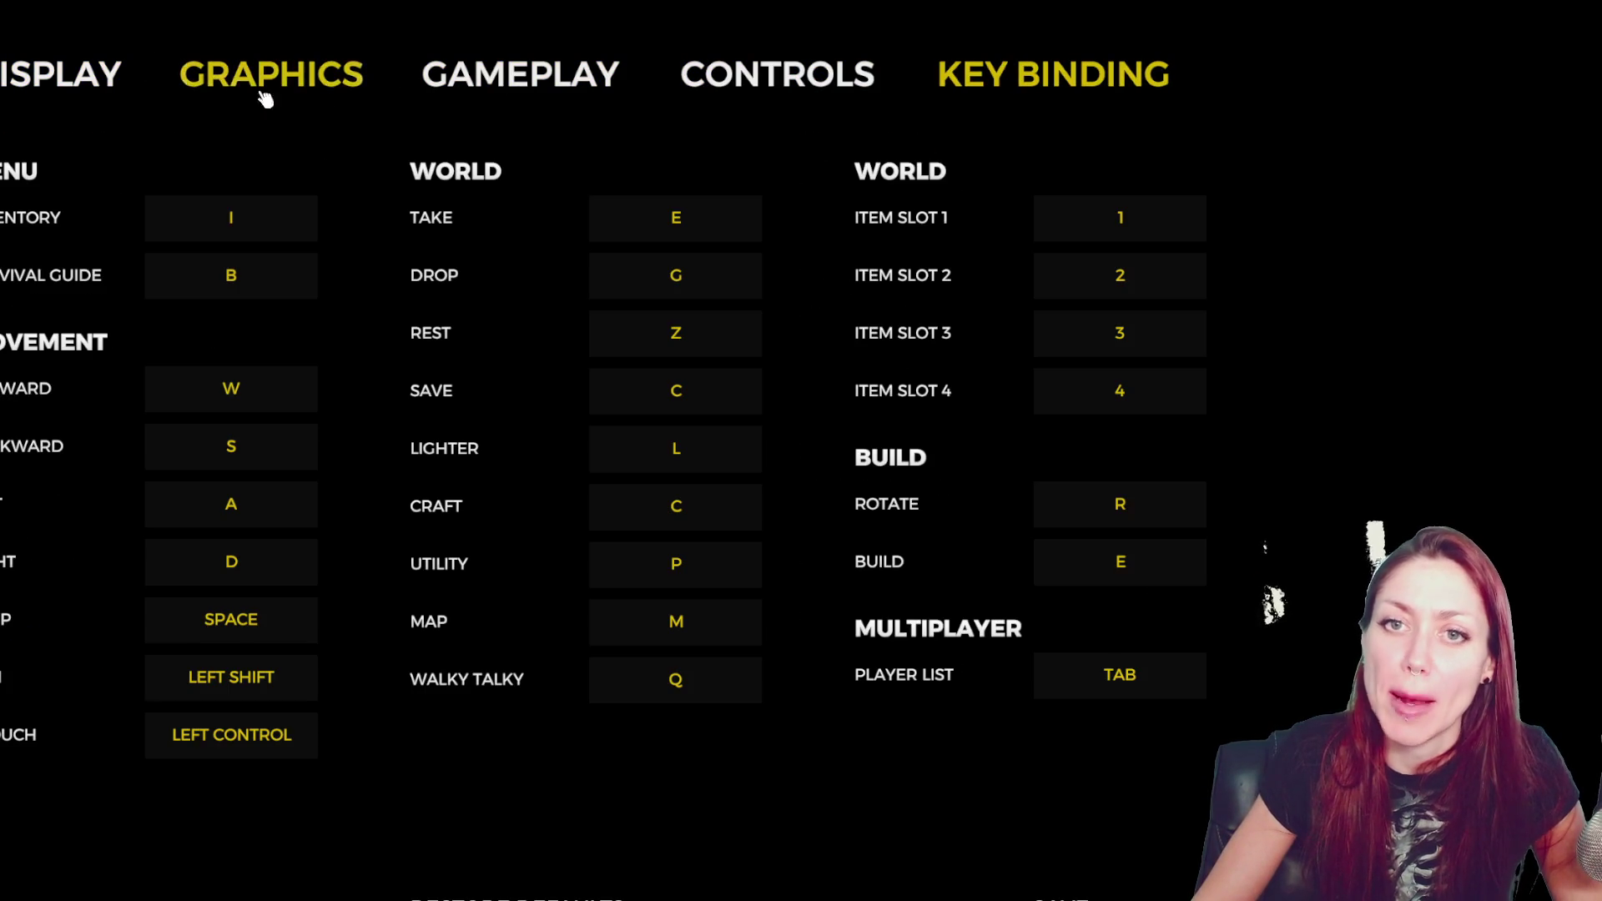
pyautogui.click(92, 78)
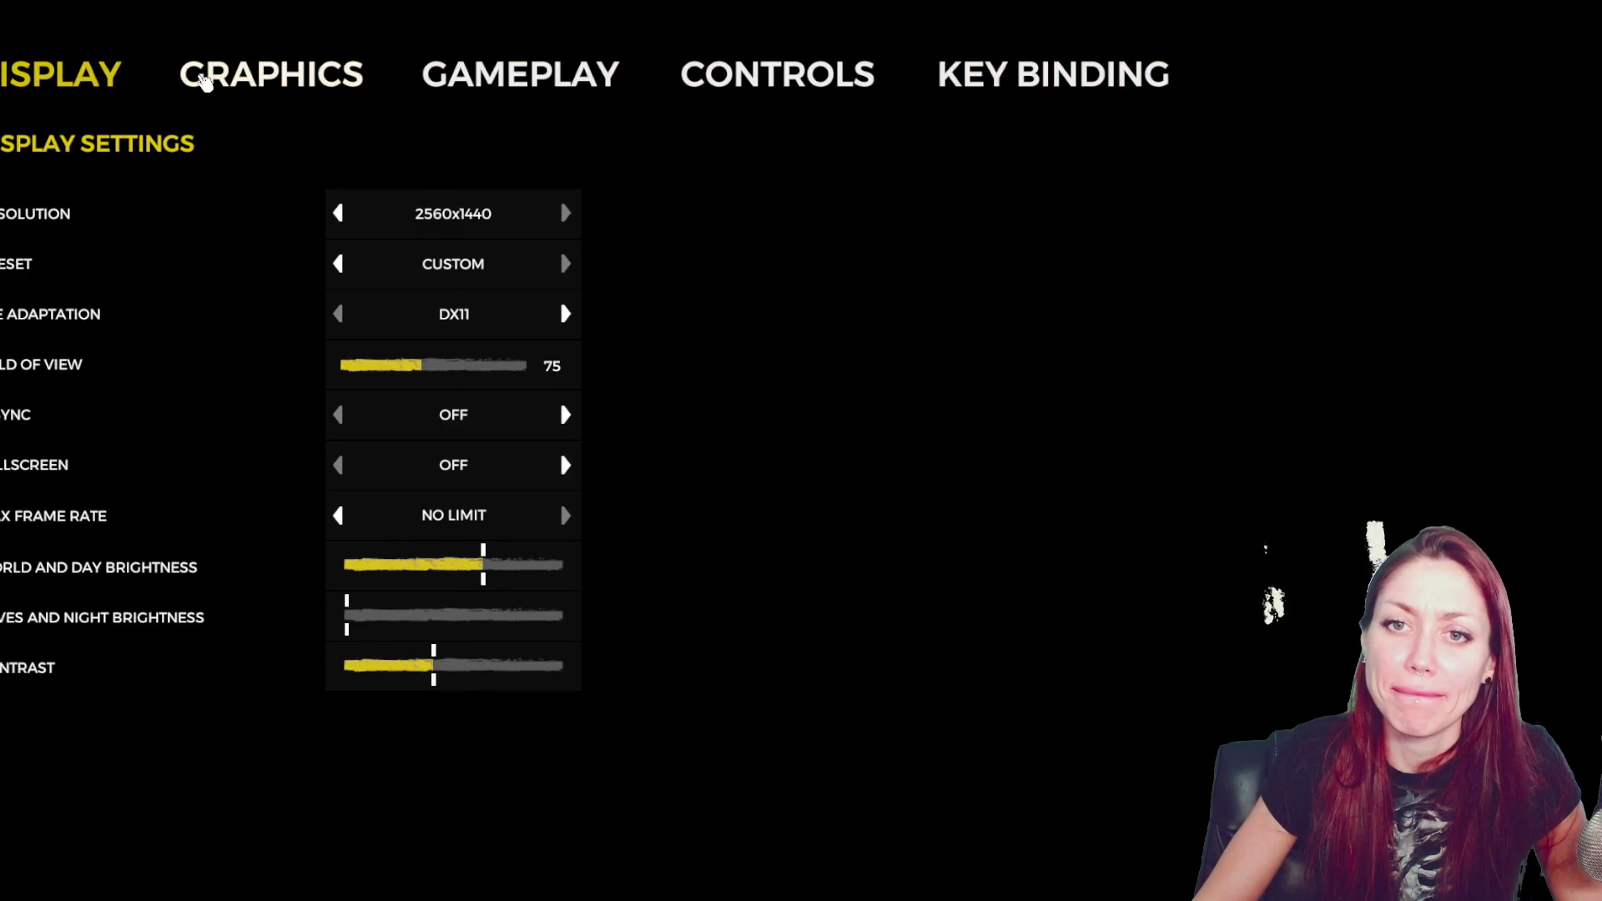
pyautogui.click(204, 83)
pyautogui.click(459, 77)
pyautogui.press('Escape')
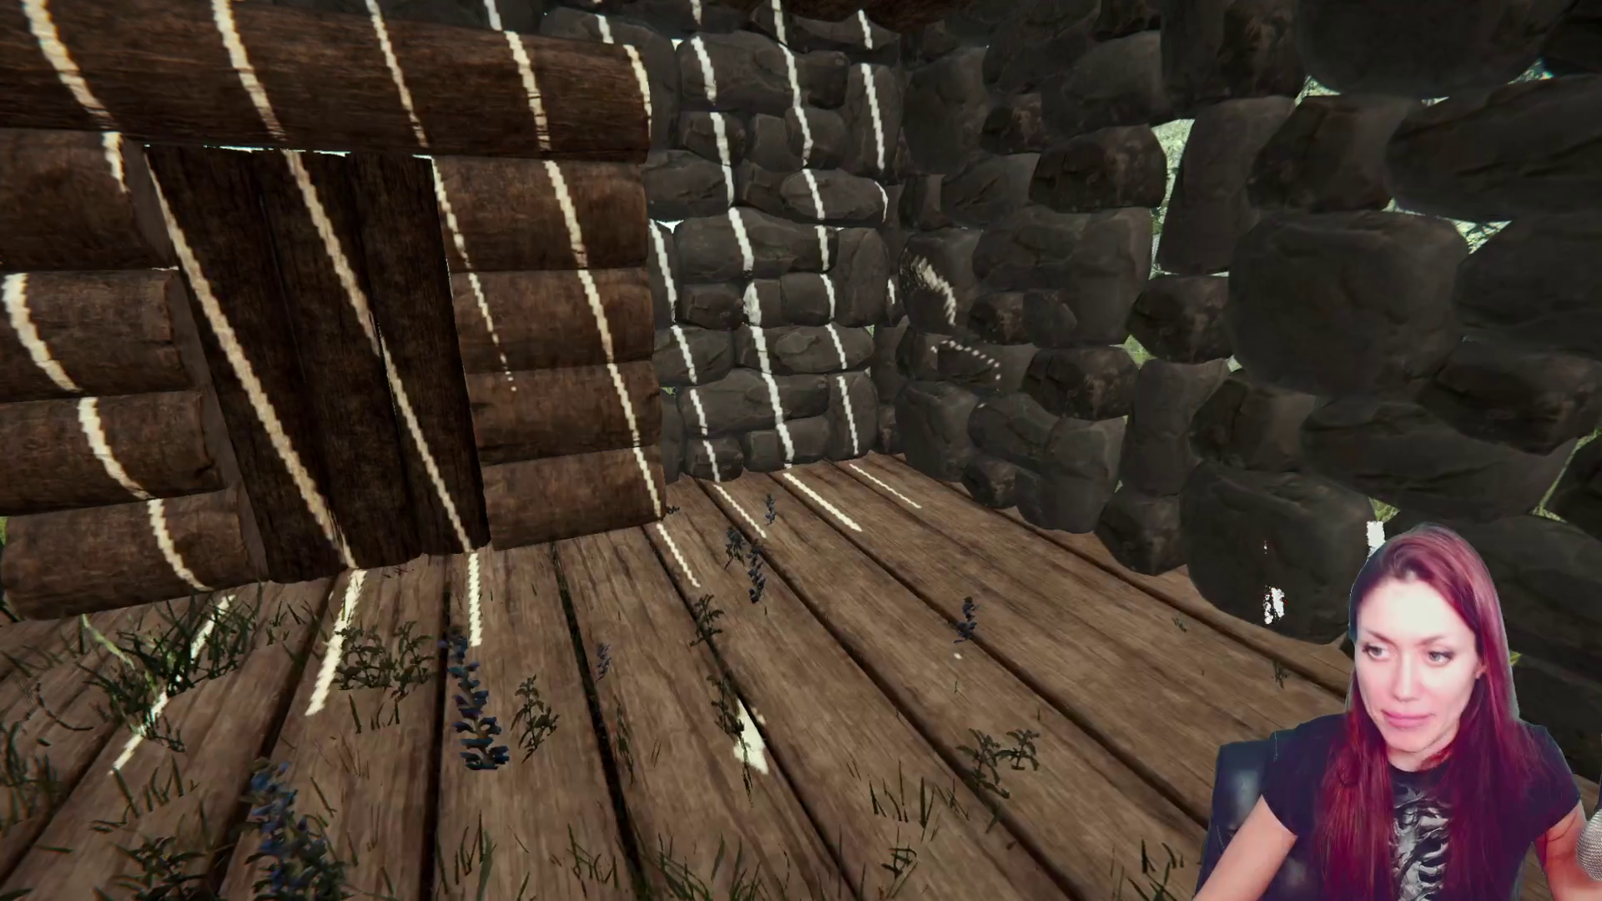
# - Select the Fireplace blueprint from the survival guide's Furniture tab
pyautogui.press('b')
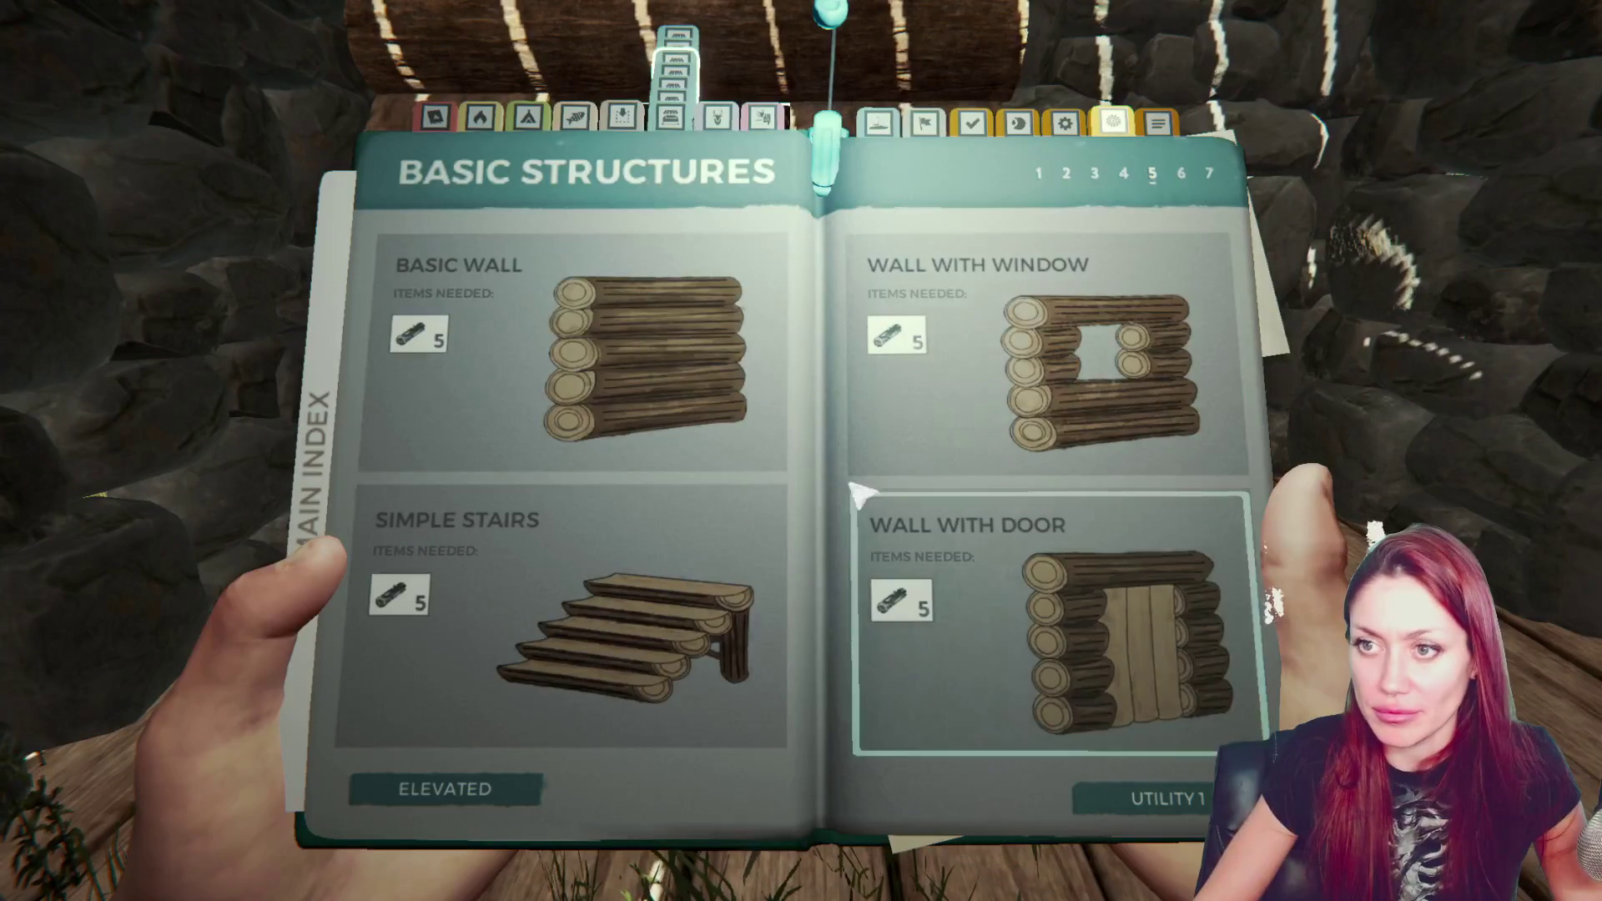
pyautogui.click(711, 118)
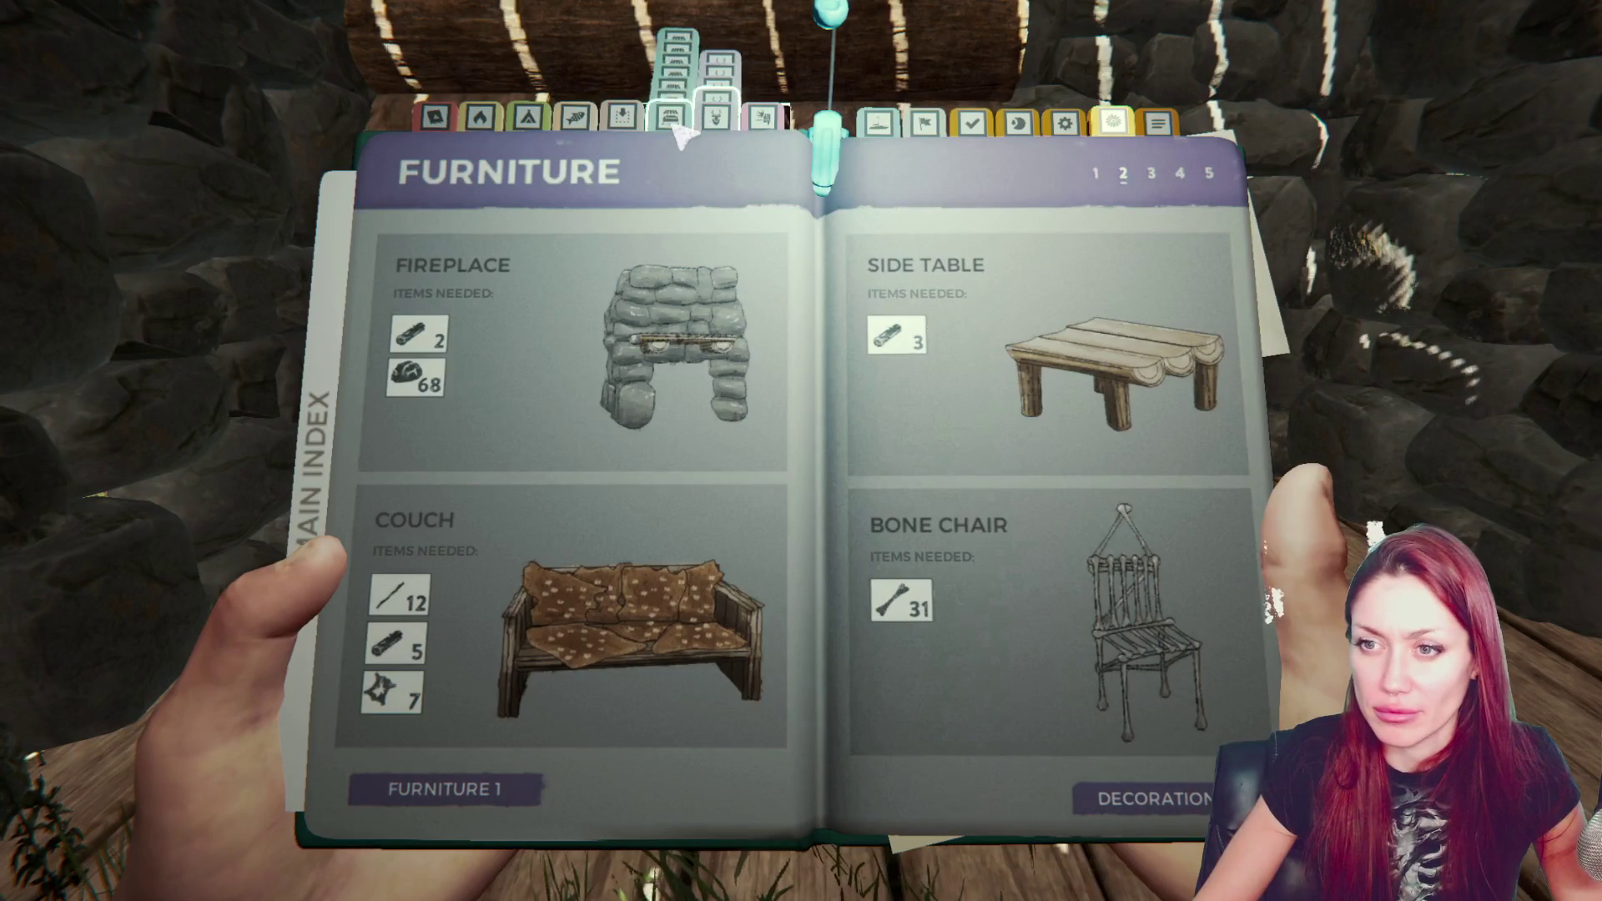
pyautogui.click(699, 405)
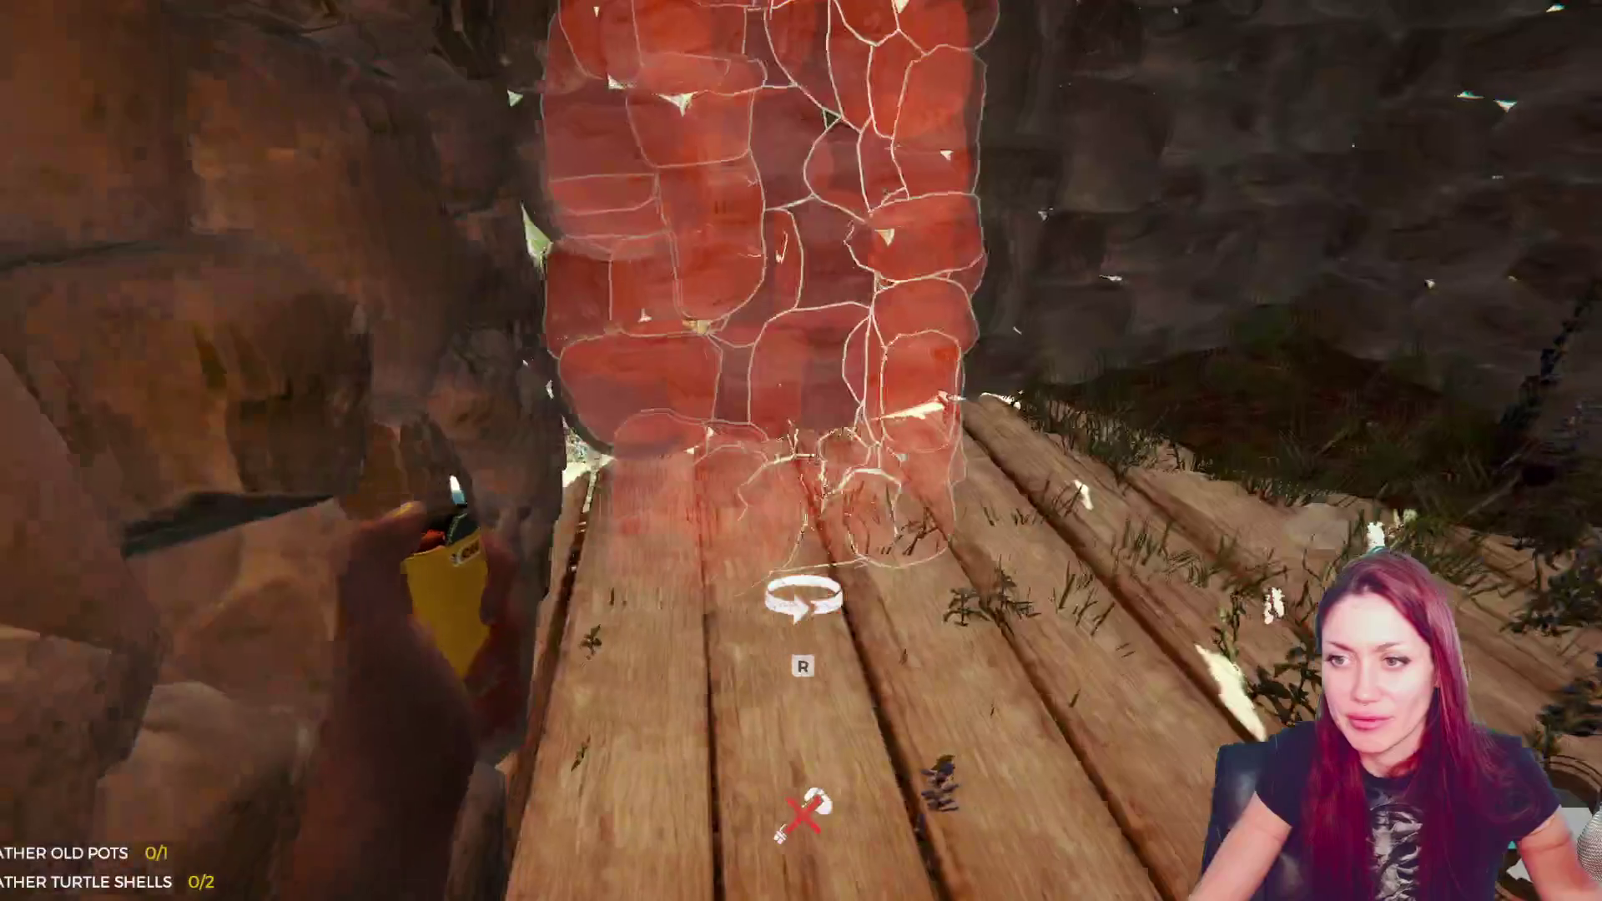
# - Rotate the fireplace blueprint and place it on the shelter's plank floor
pyautogui.press('r')
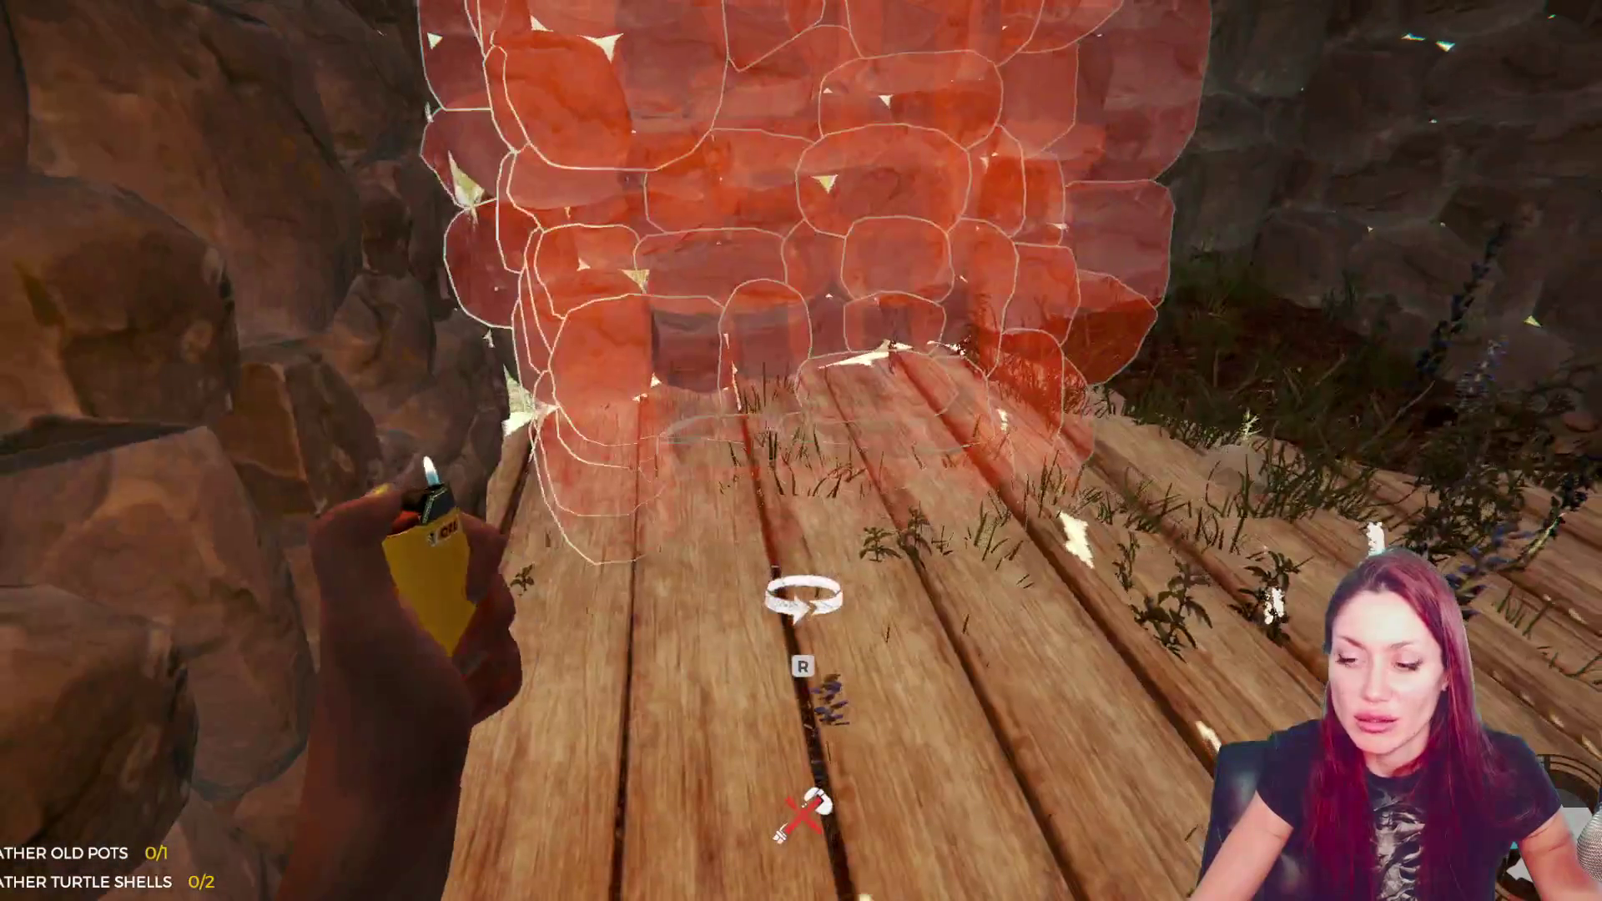
pyautogui.click(801, 451)
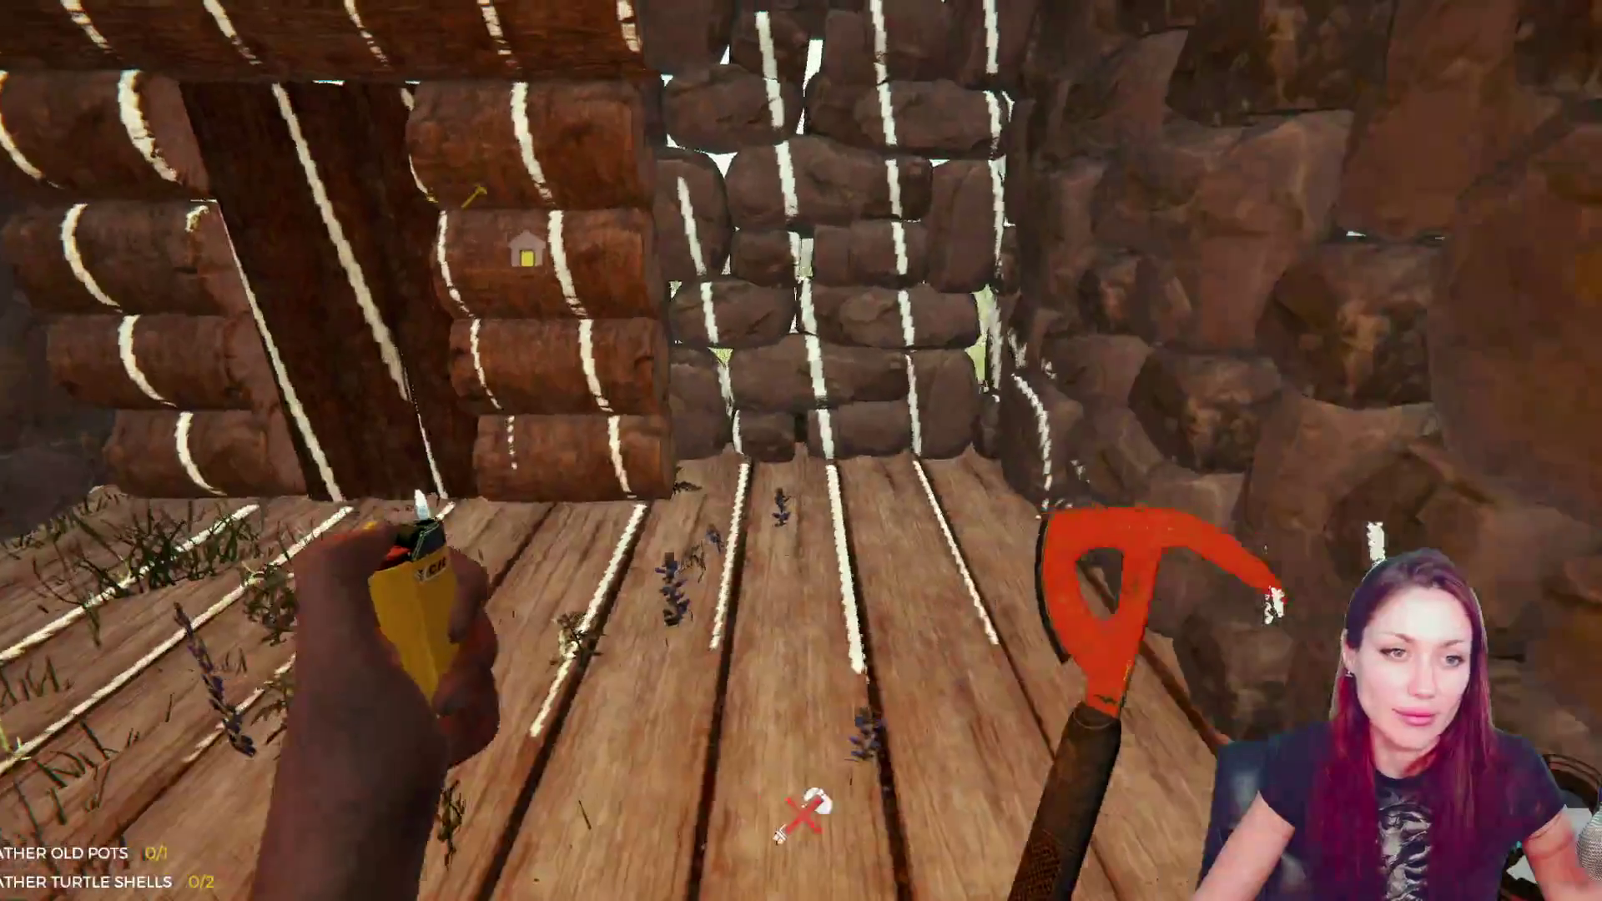
pyautogui.press('b')
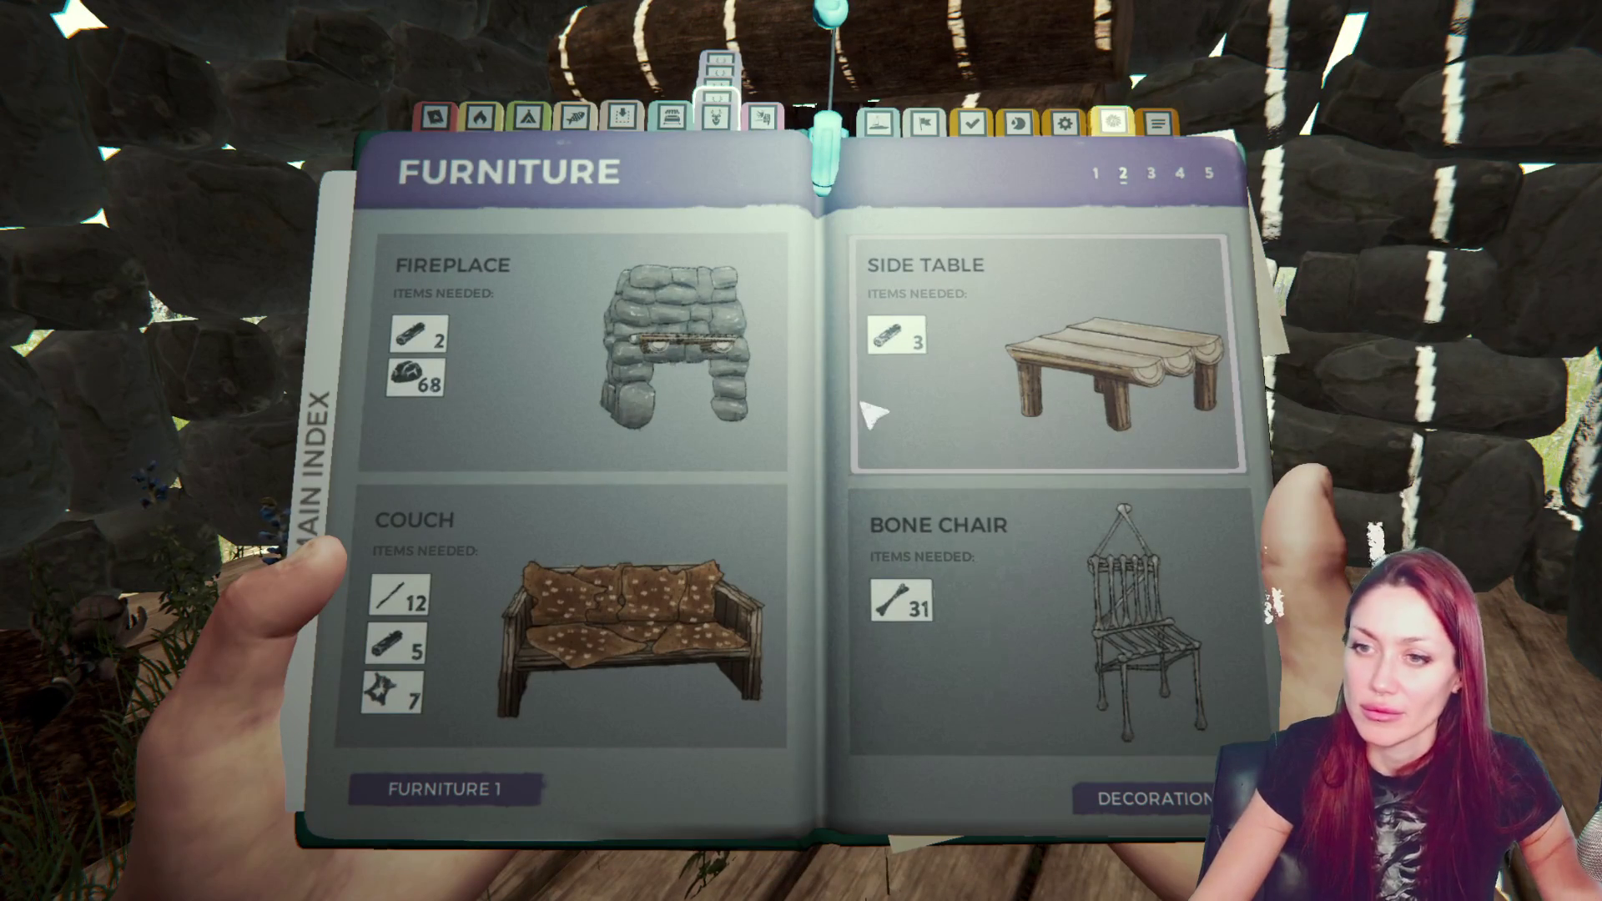
# - Pick Small Bed from Furniture page 1, place it beside the fireplace and add two sticks
pyautogui.click(499, 802)
pyautogui.click(500, 803)
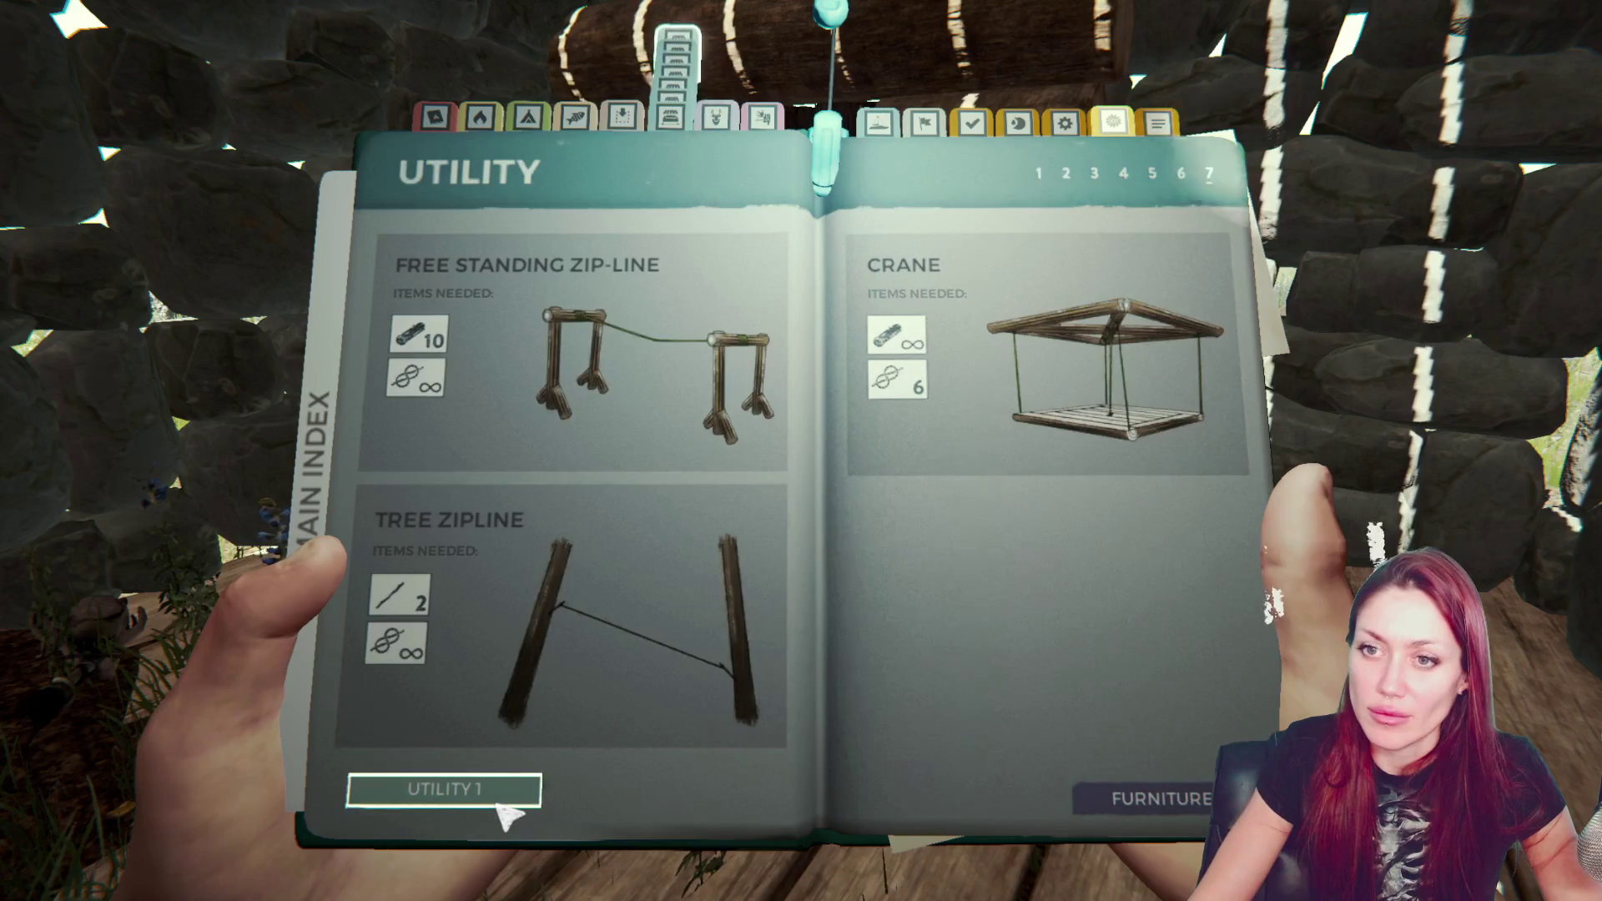
pyautogui.click(1180, 816)
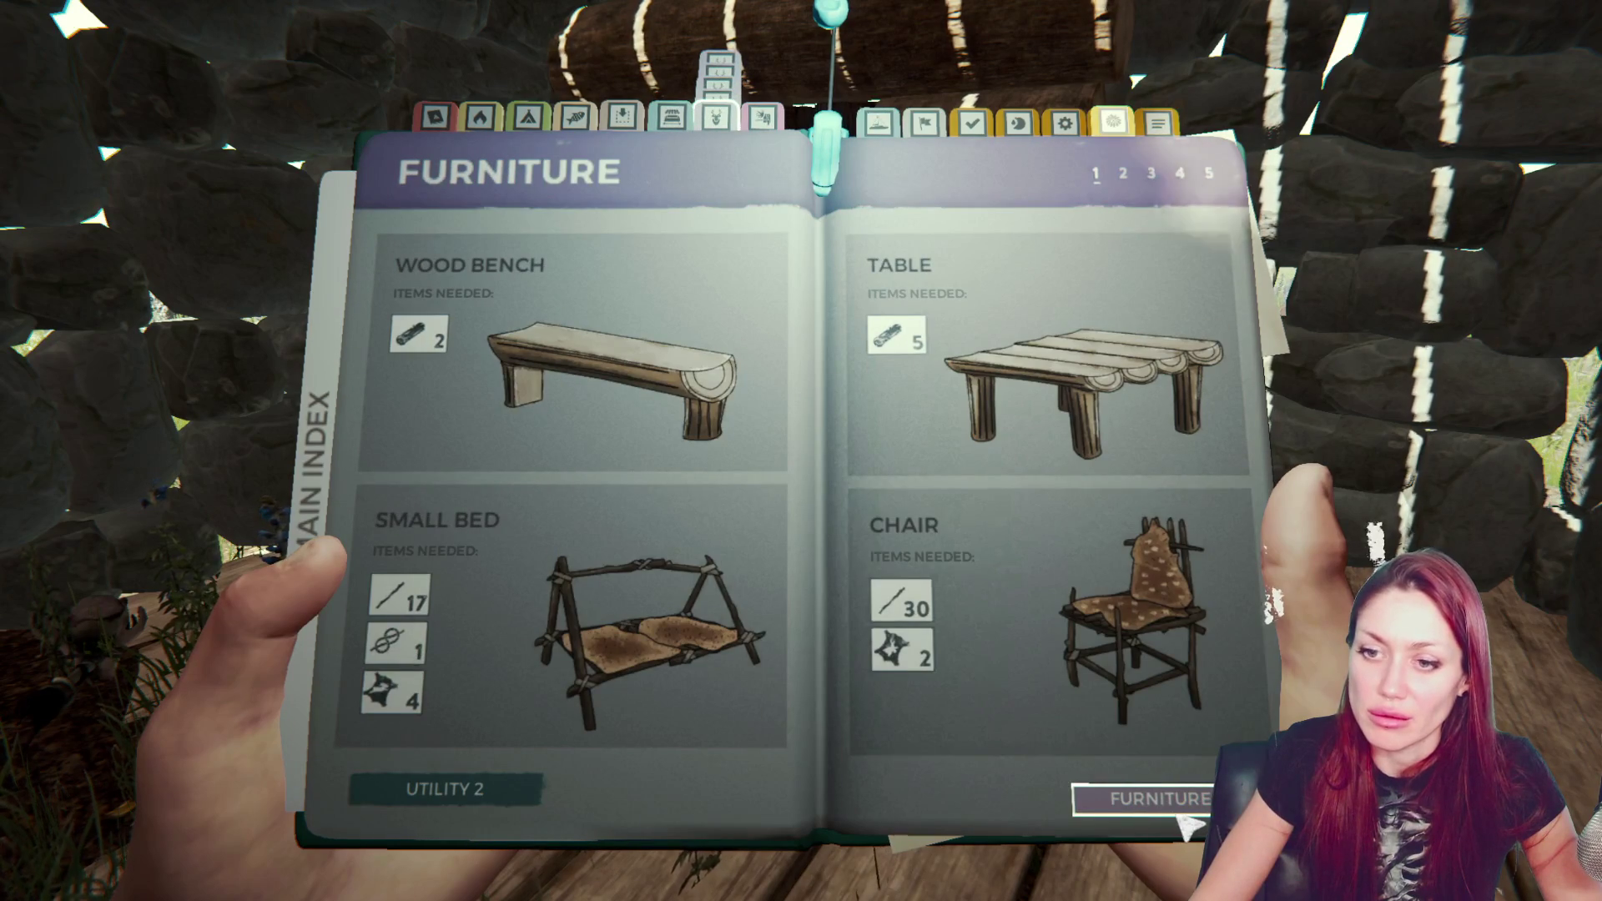
pyautogui.click(715, 665)
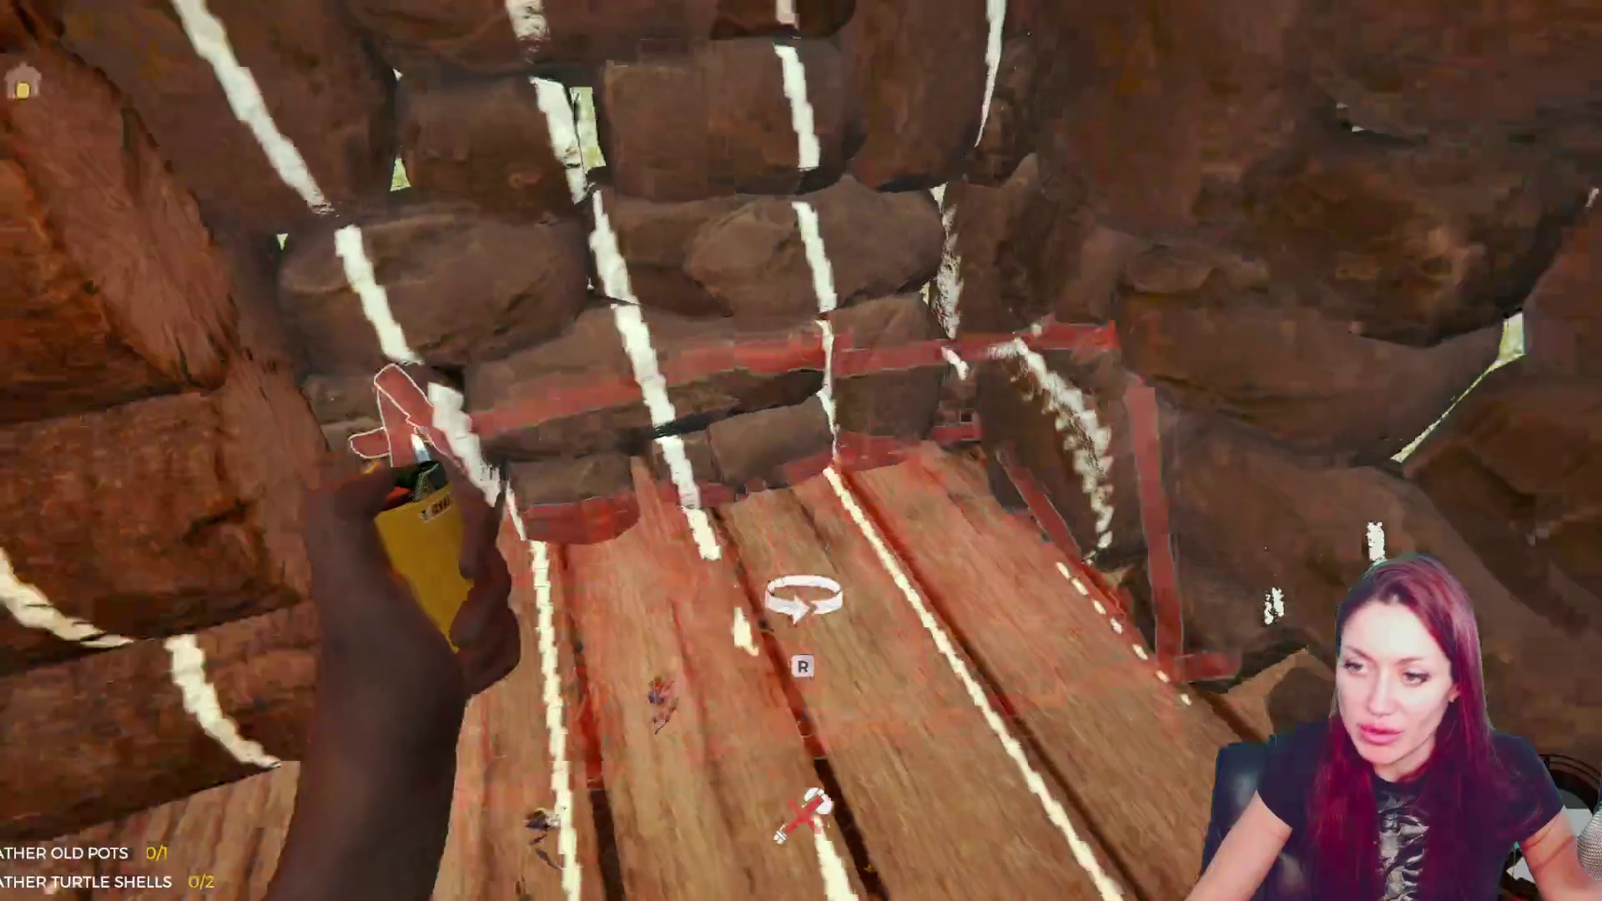
pyautogui.press('e')
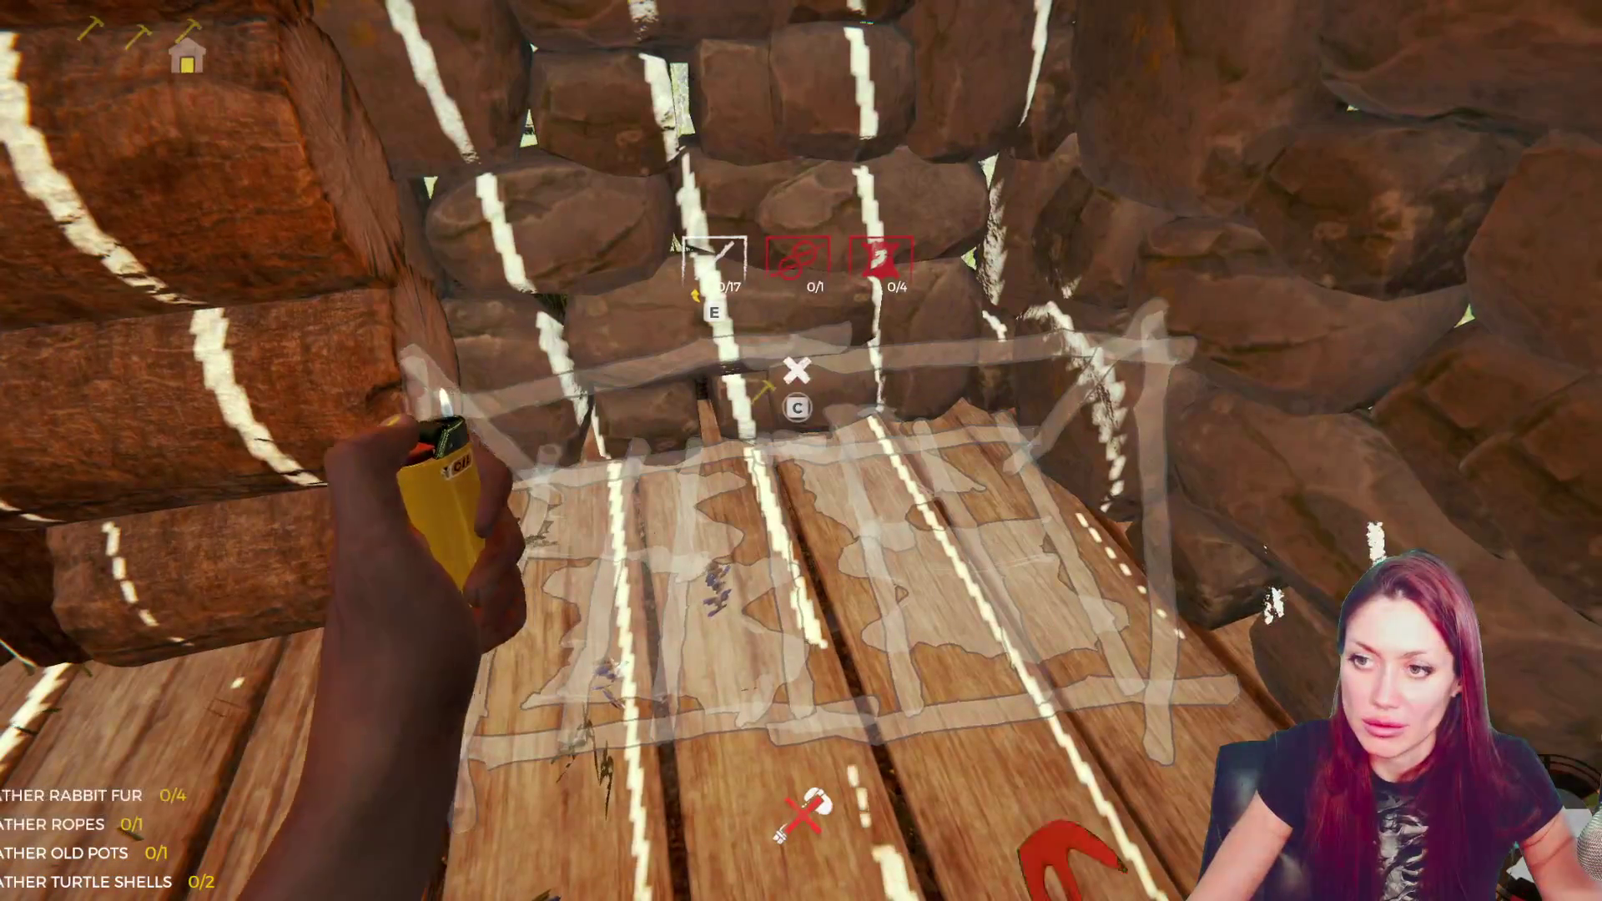
pyautogui.press('e')
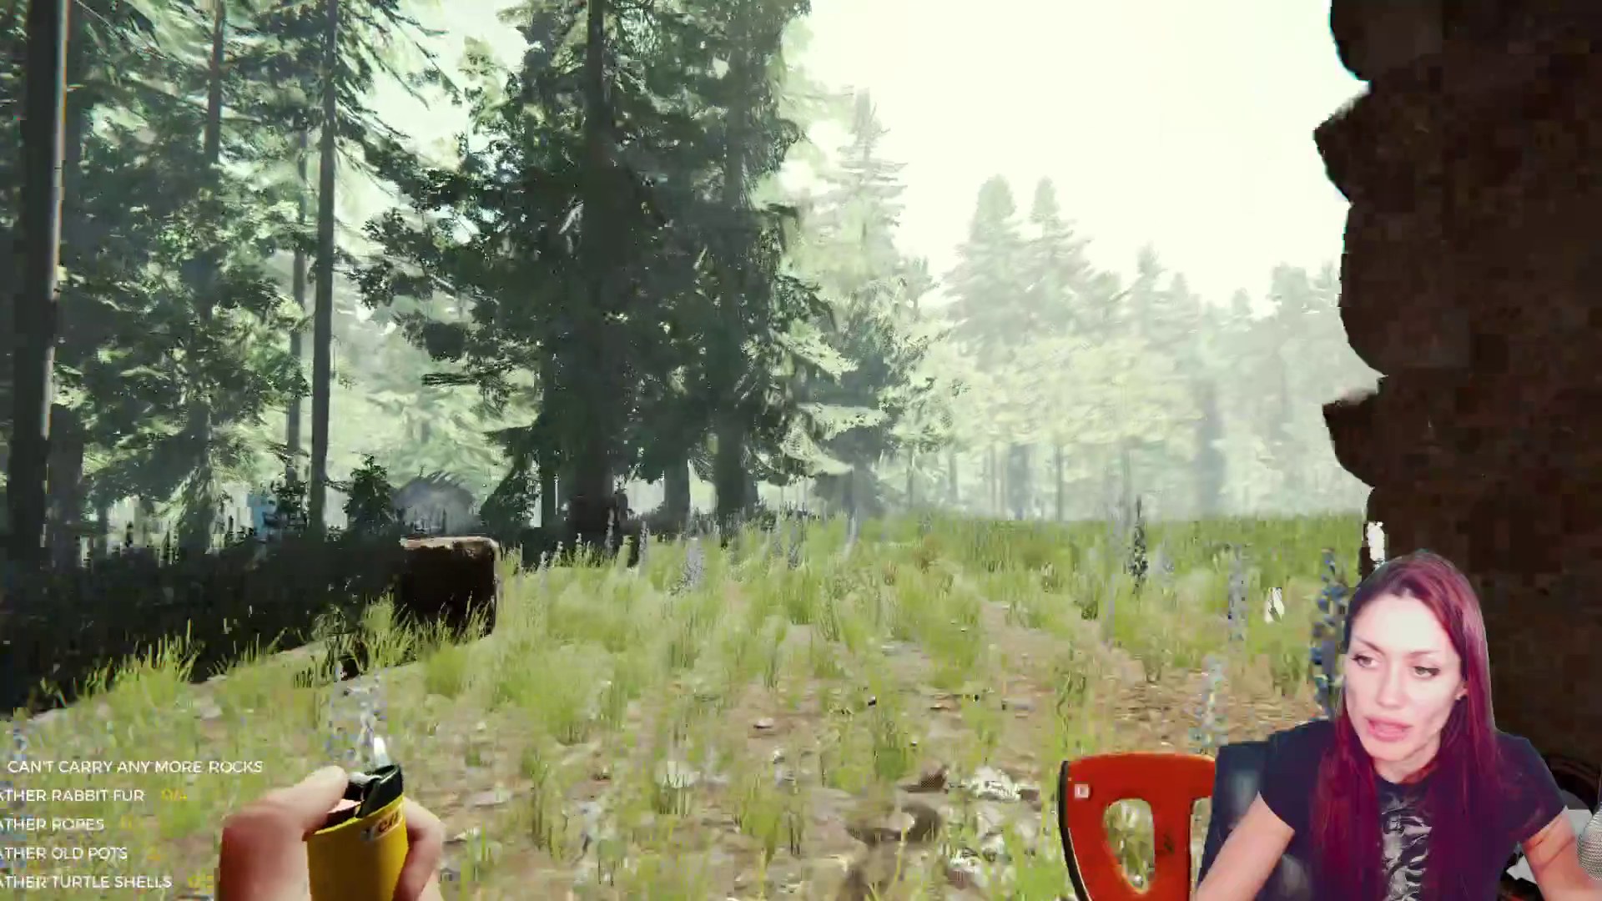
pyautogui.press('Escape')
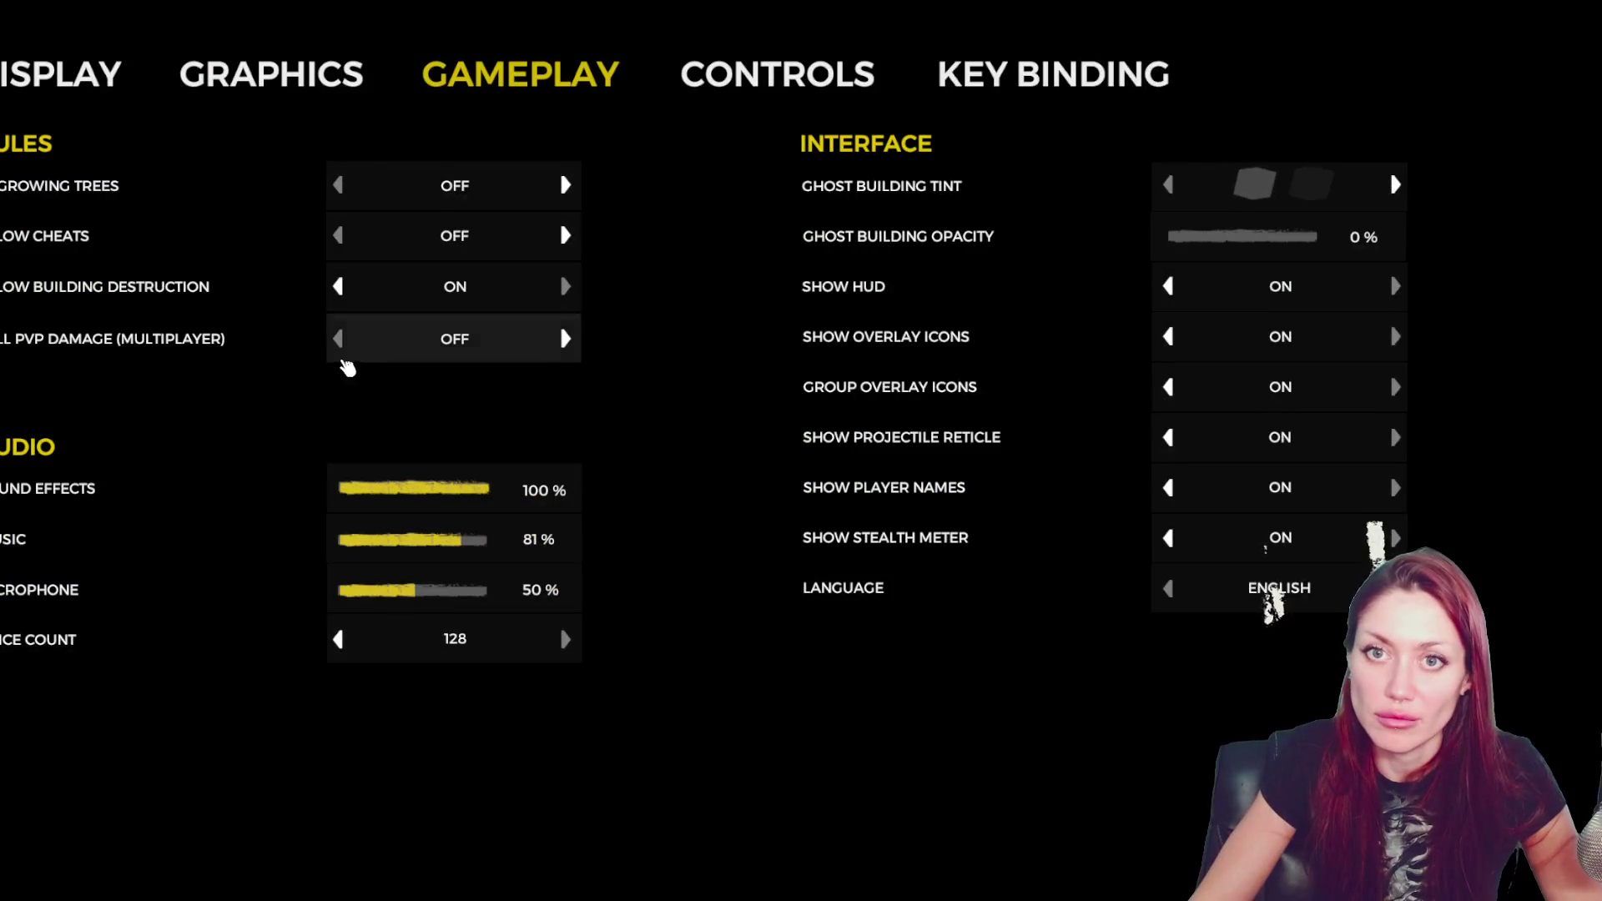
# - Walk inside the stone shelter and overwrite the existing save slot, then bring up the pause menu
pyautogui.press('Escape')
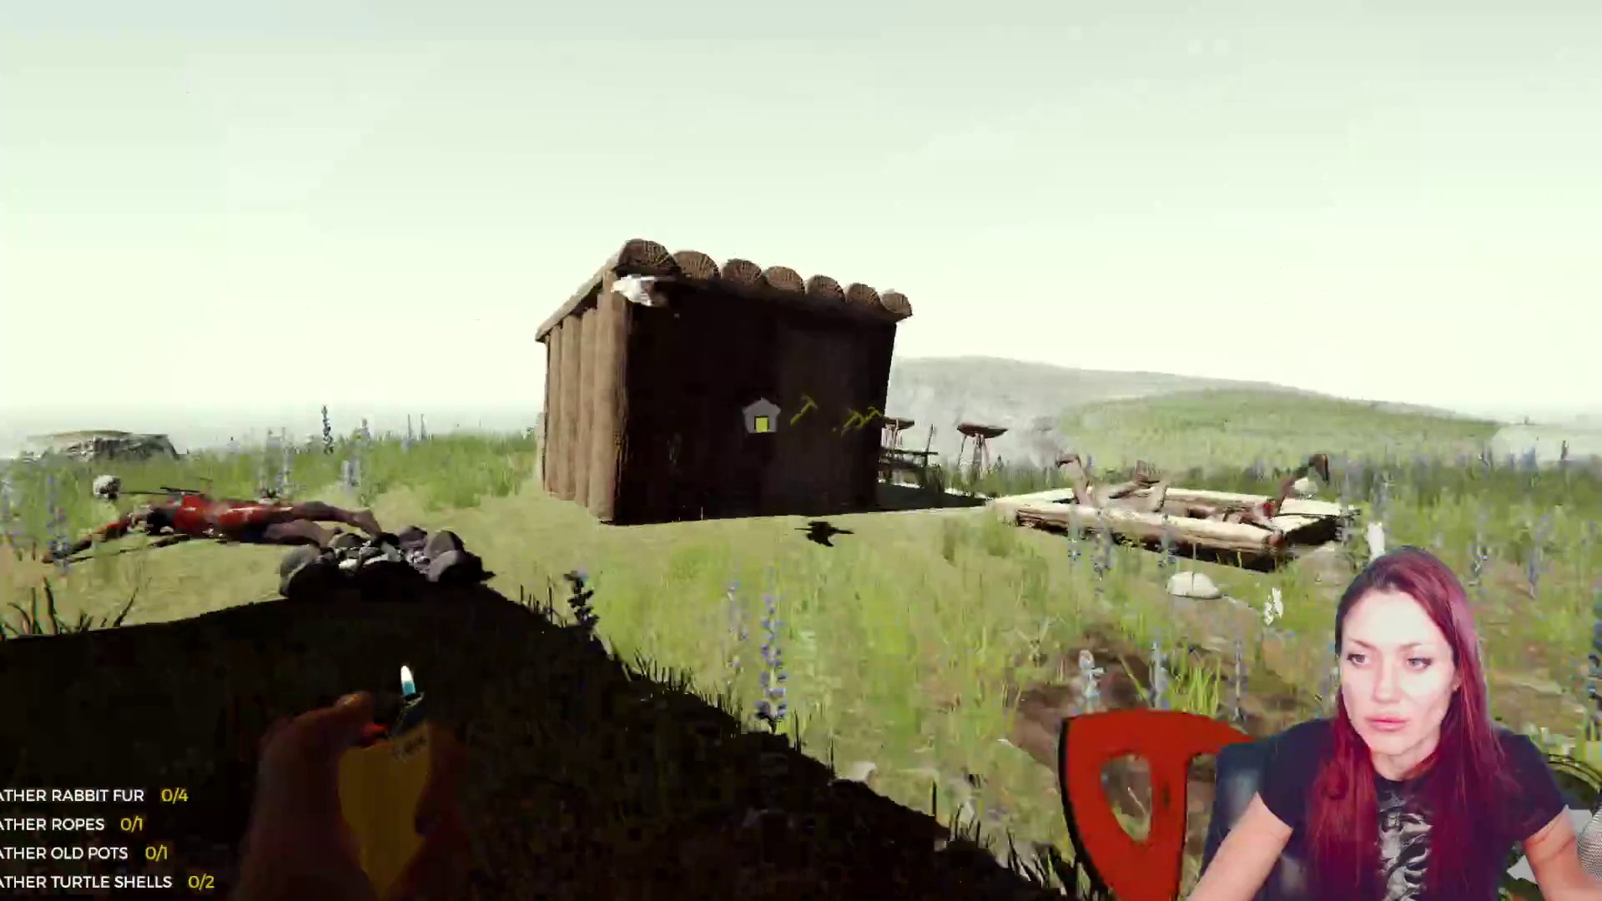
pyautogui.press('w')
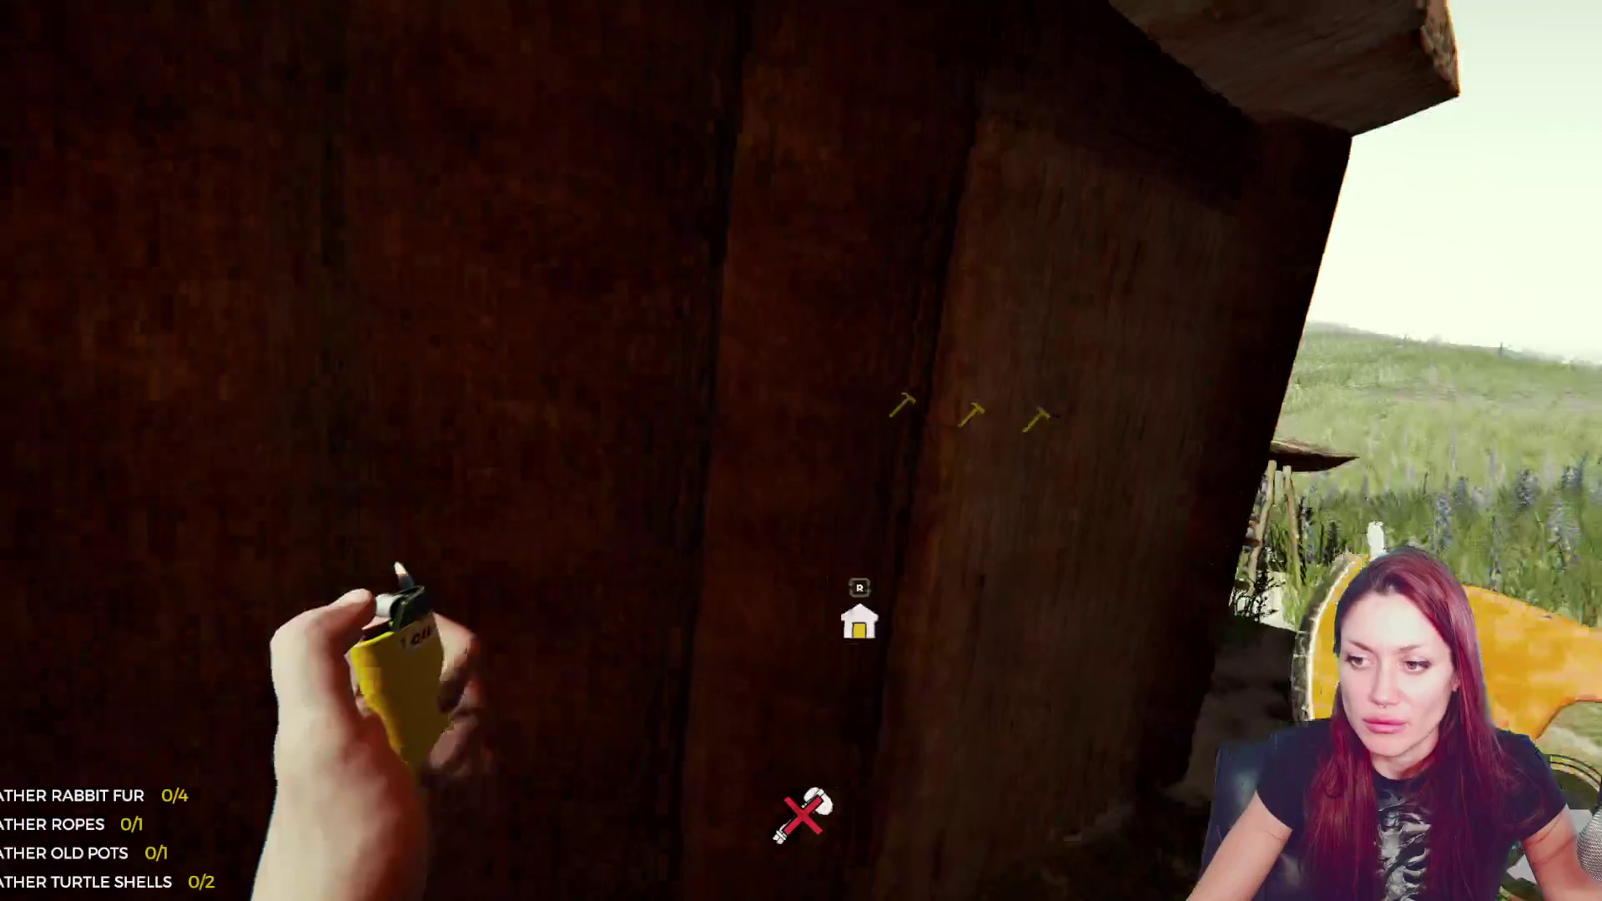
pyautogui.press('w')
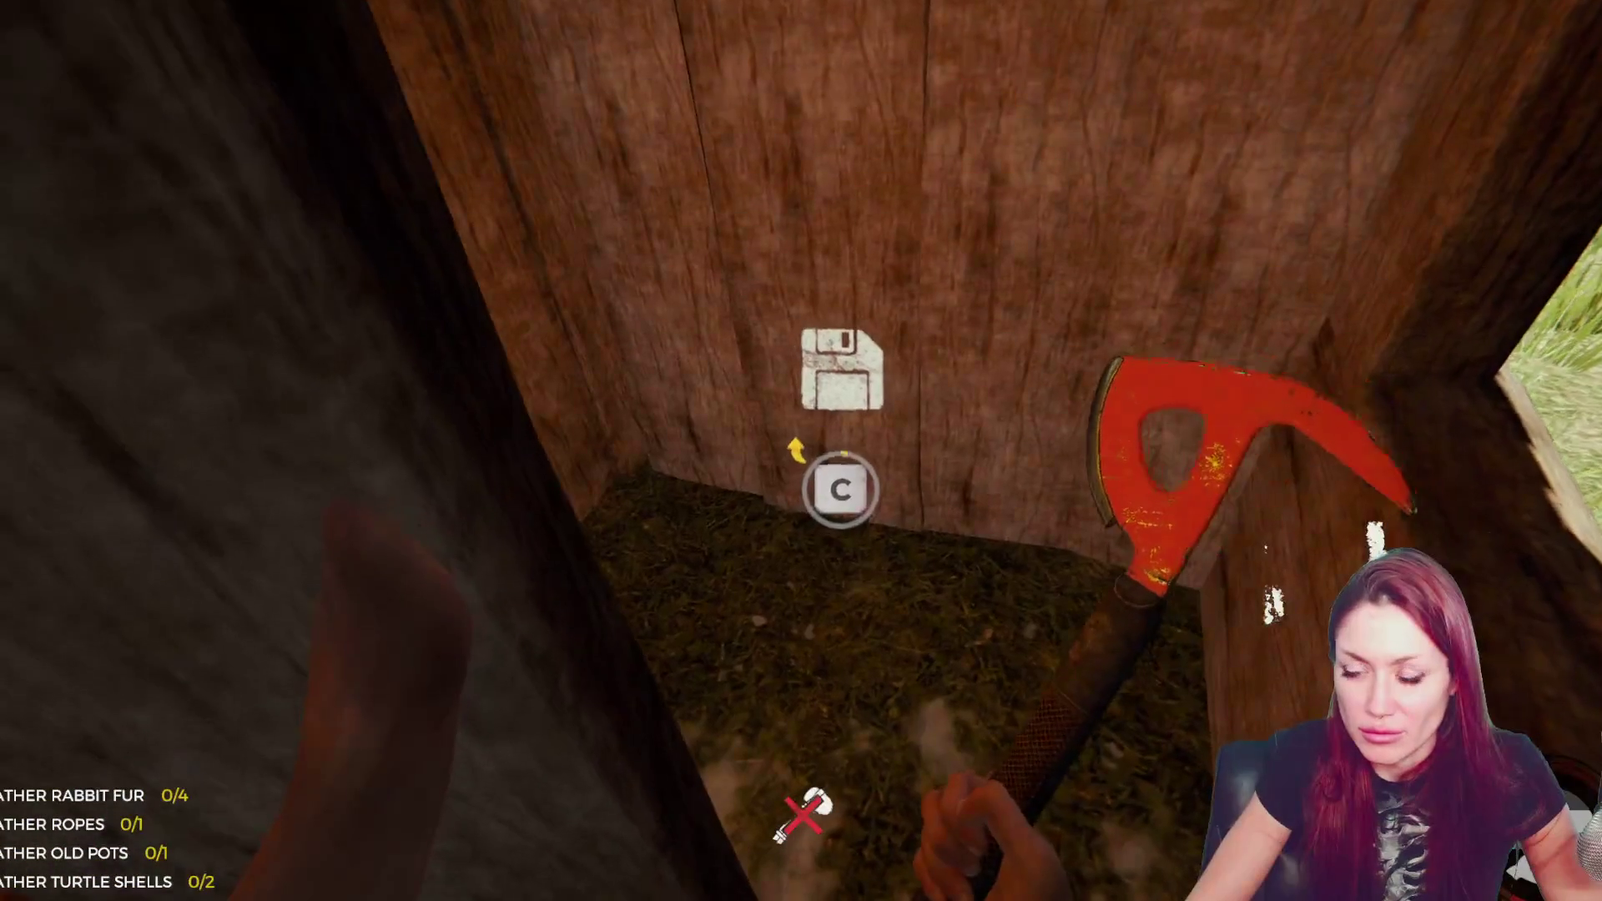
pyautogui.press('c')
pyautogui.click(169, 615)
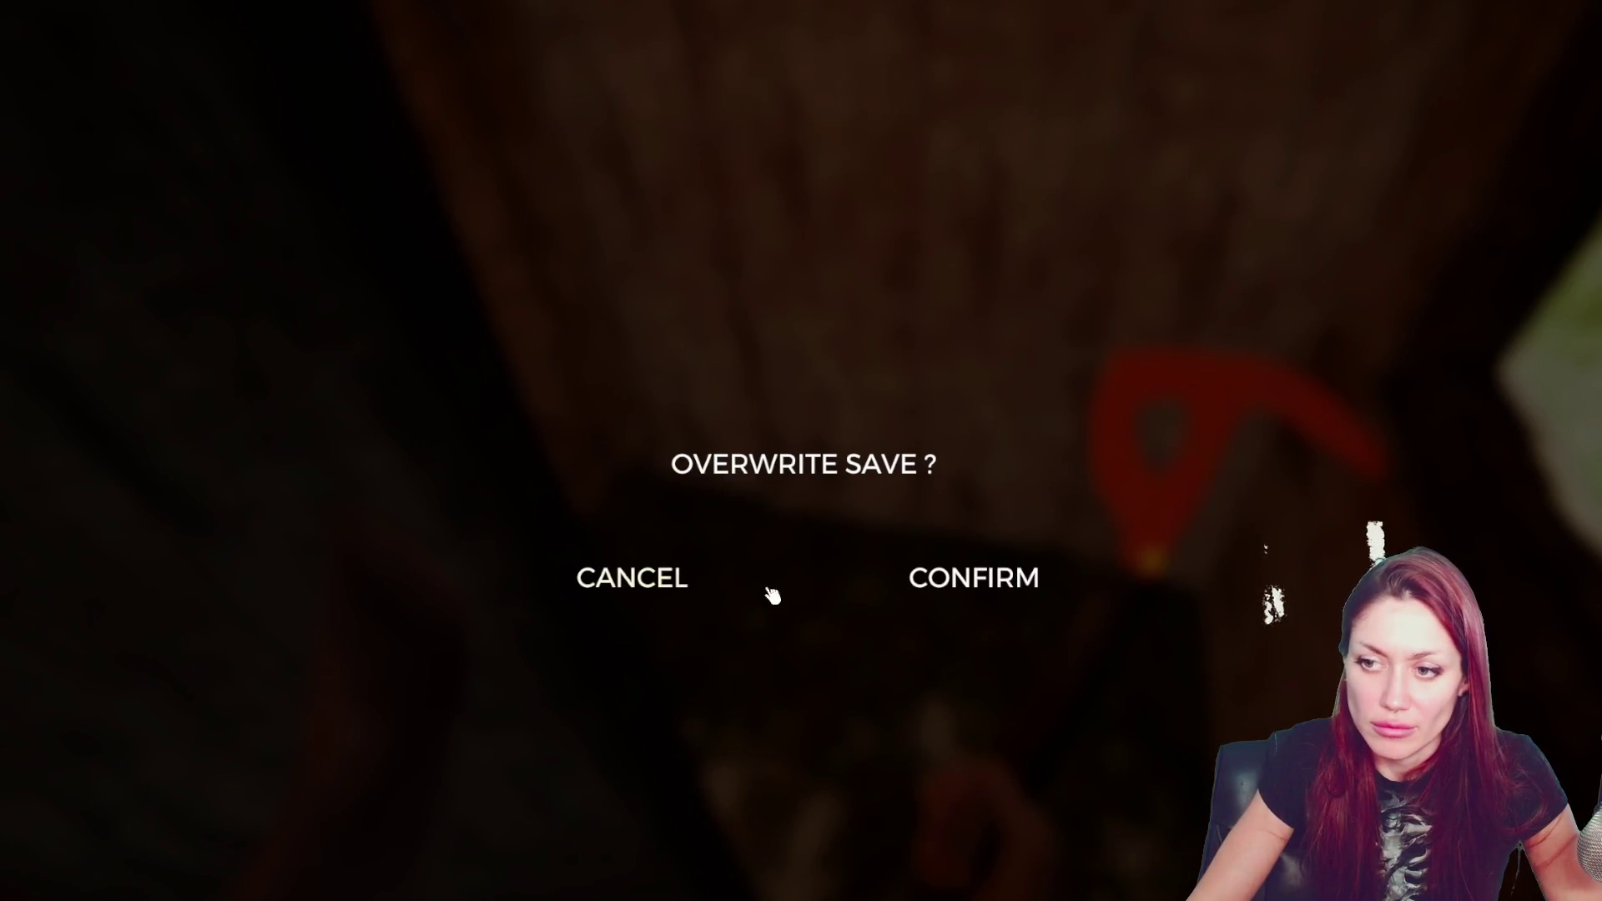
pyautogui.click(948, 582)
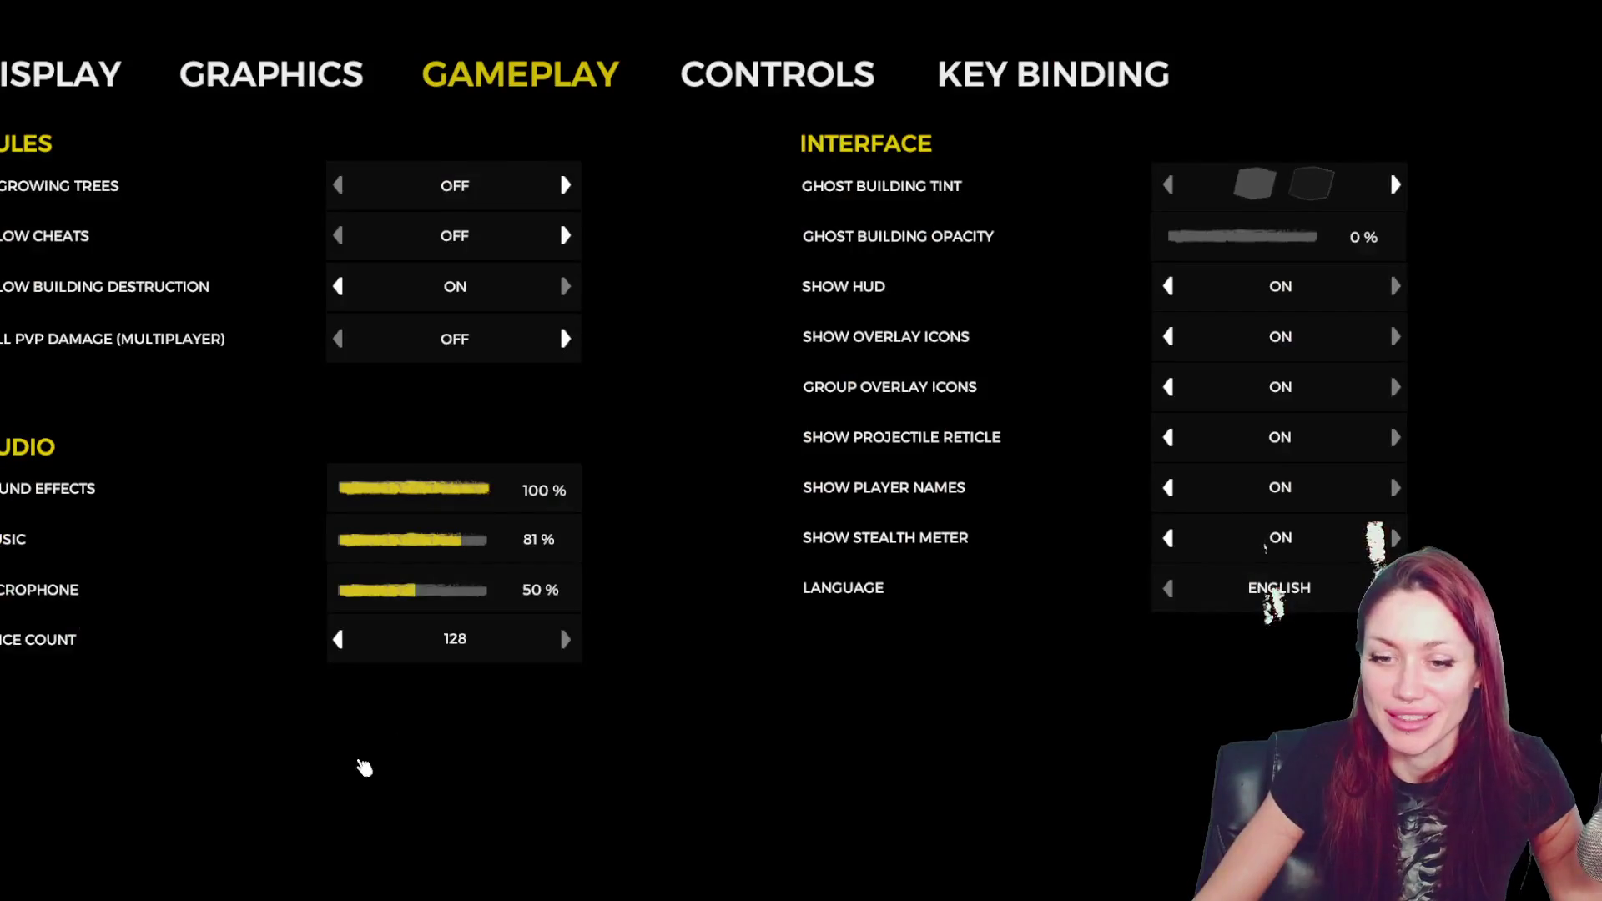
pyautogui.press('Escape')
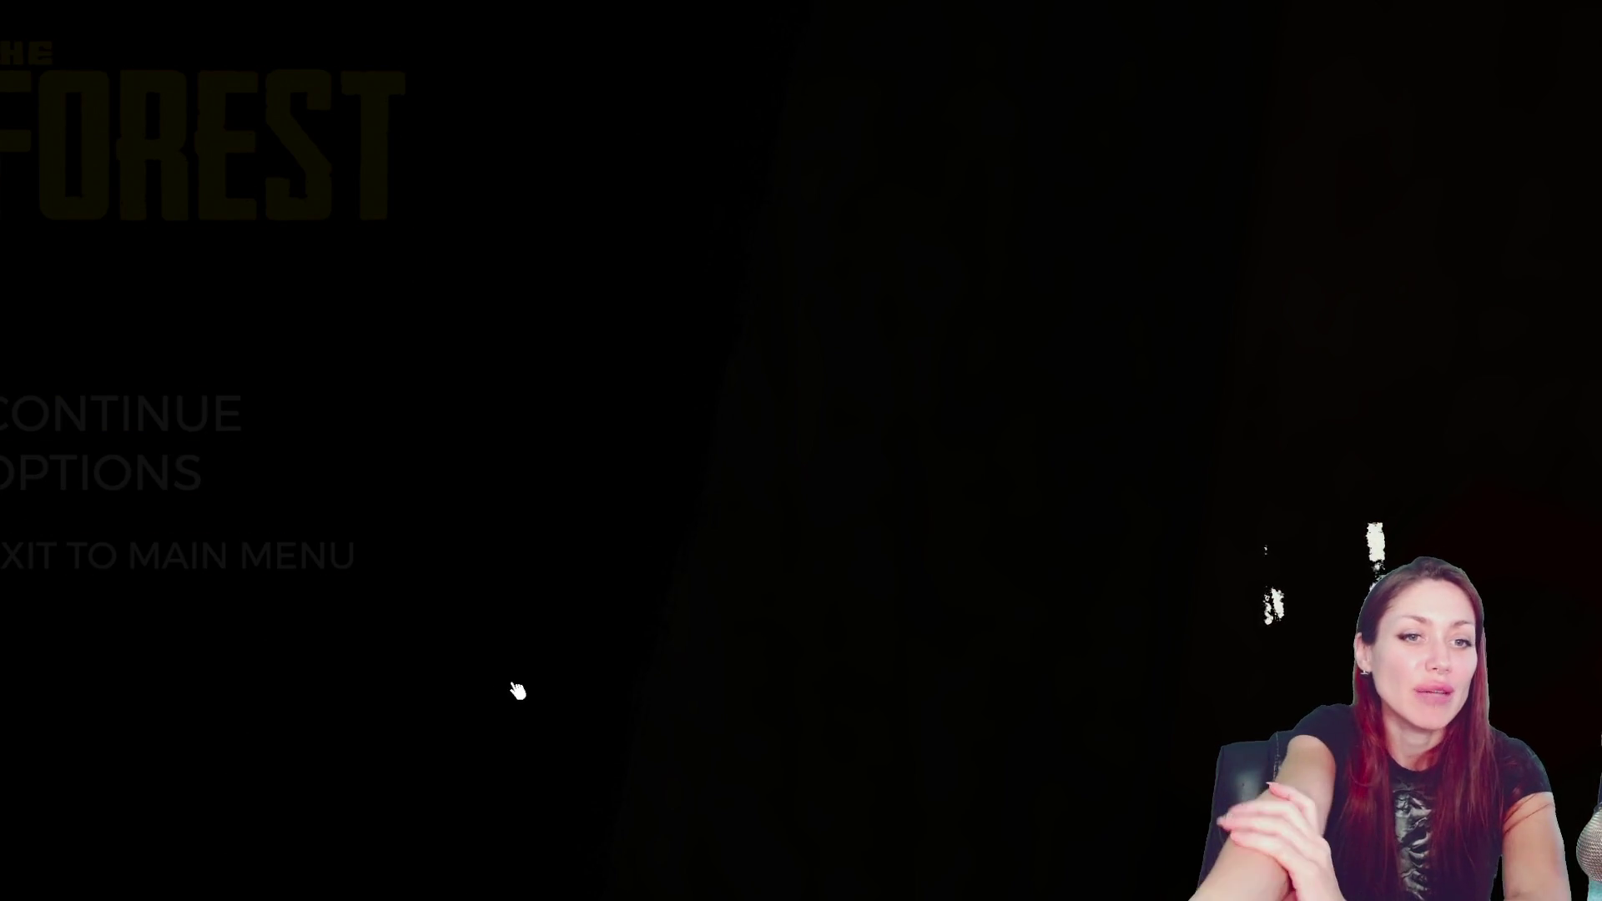
# - Leave The Forest for the Windows desktop with Alt+Tab
pyautogui.hotkey('alt', 'Tab')
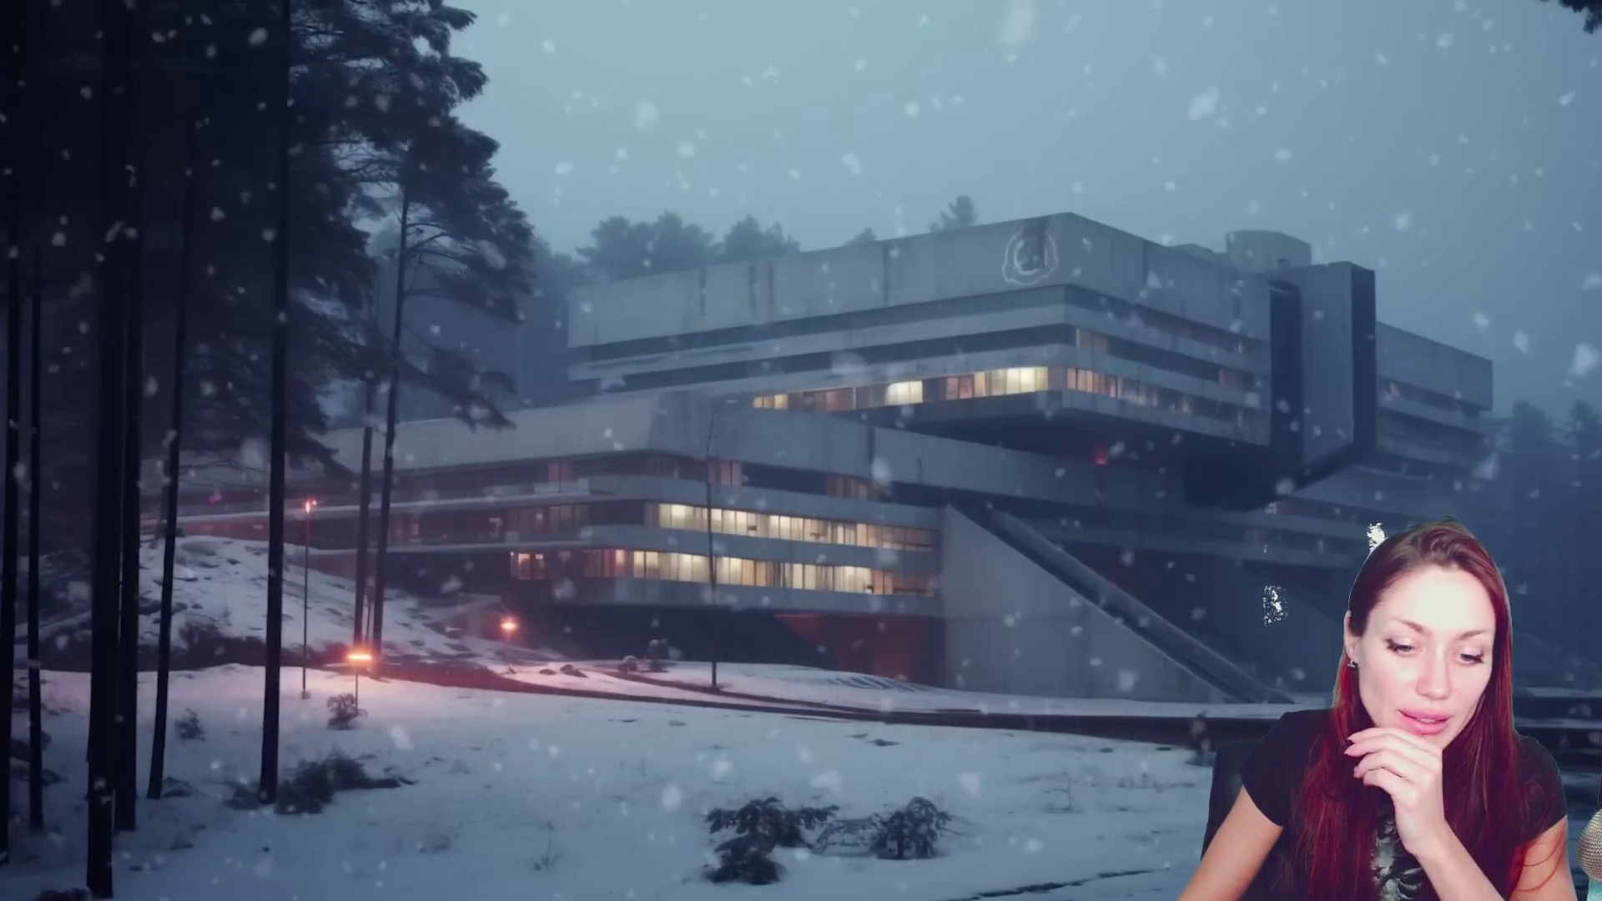
# - Launch Unity Hub from the Start menu and open the BlackThornProd-Game3 project
pyautogui.press('super')
pyautogui.click(293, 536)
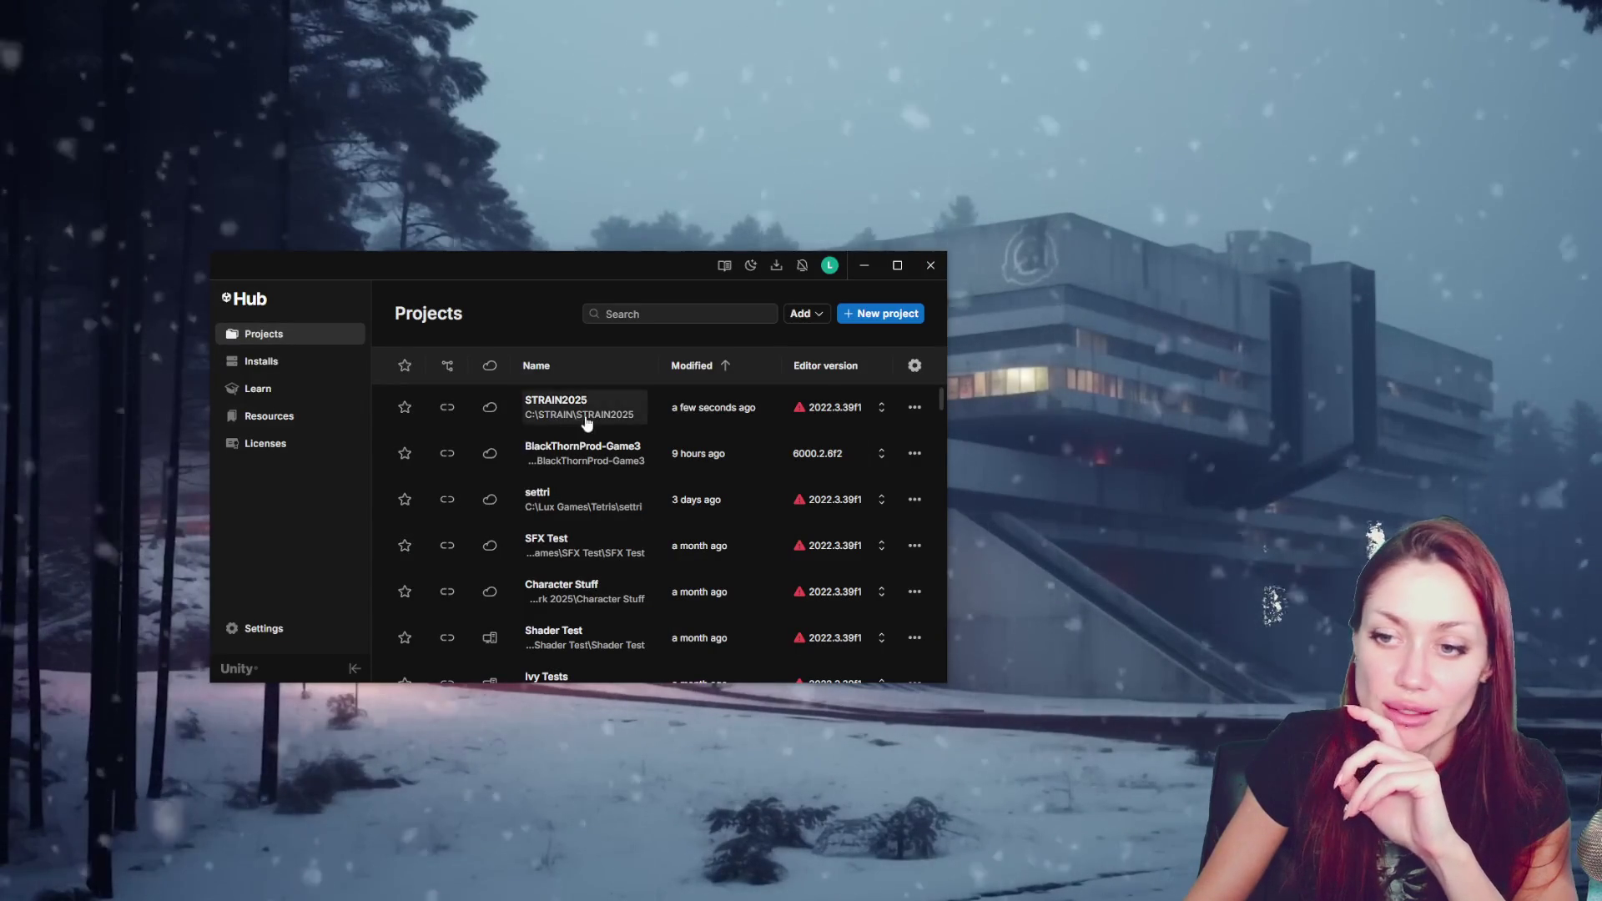
pyautogui.click(589, 455)
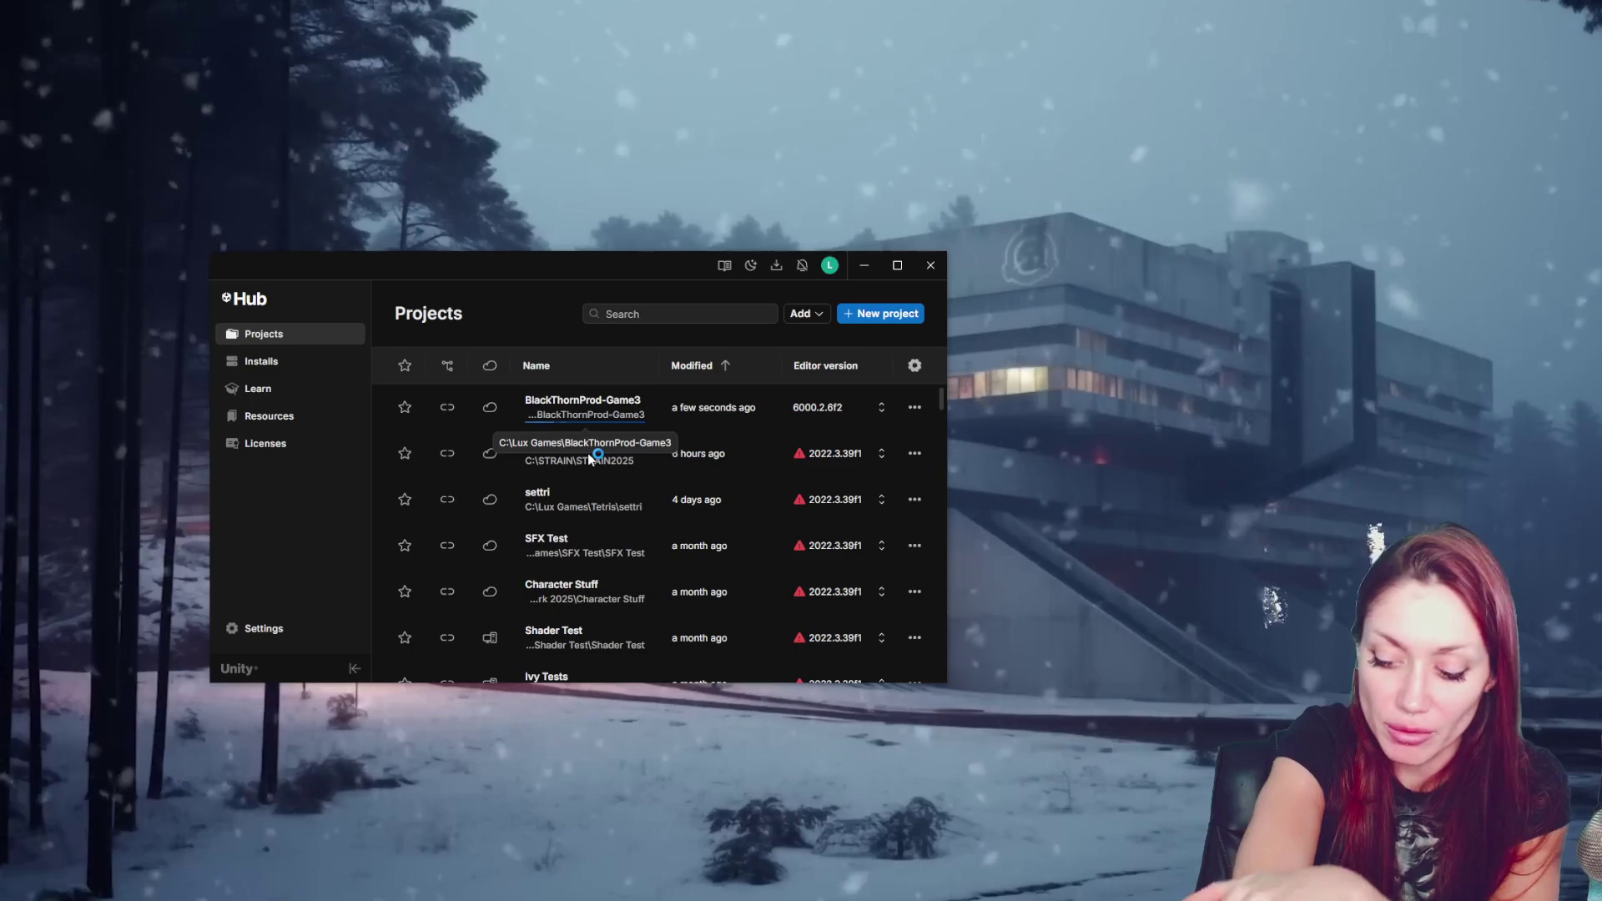
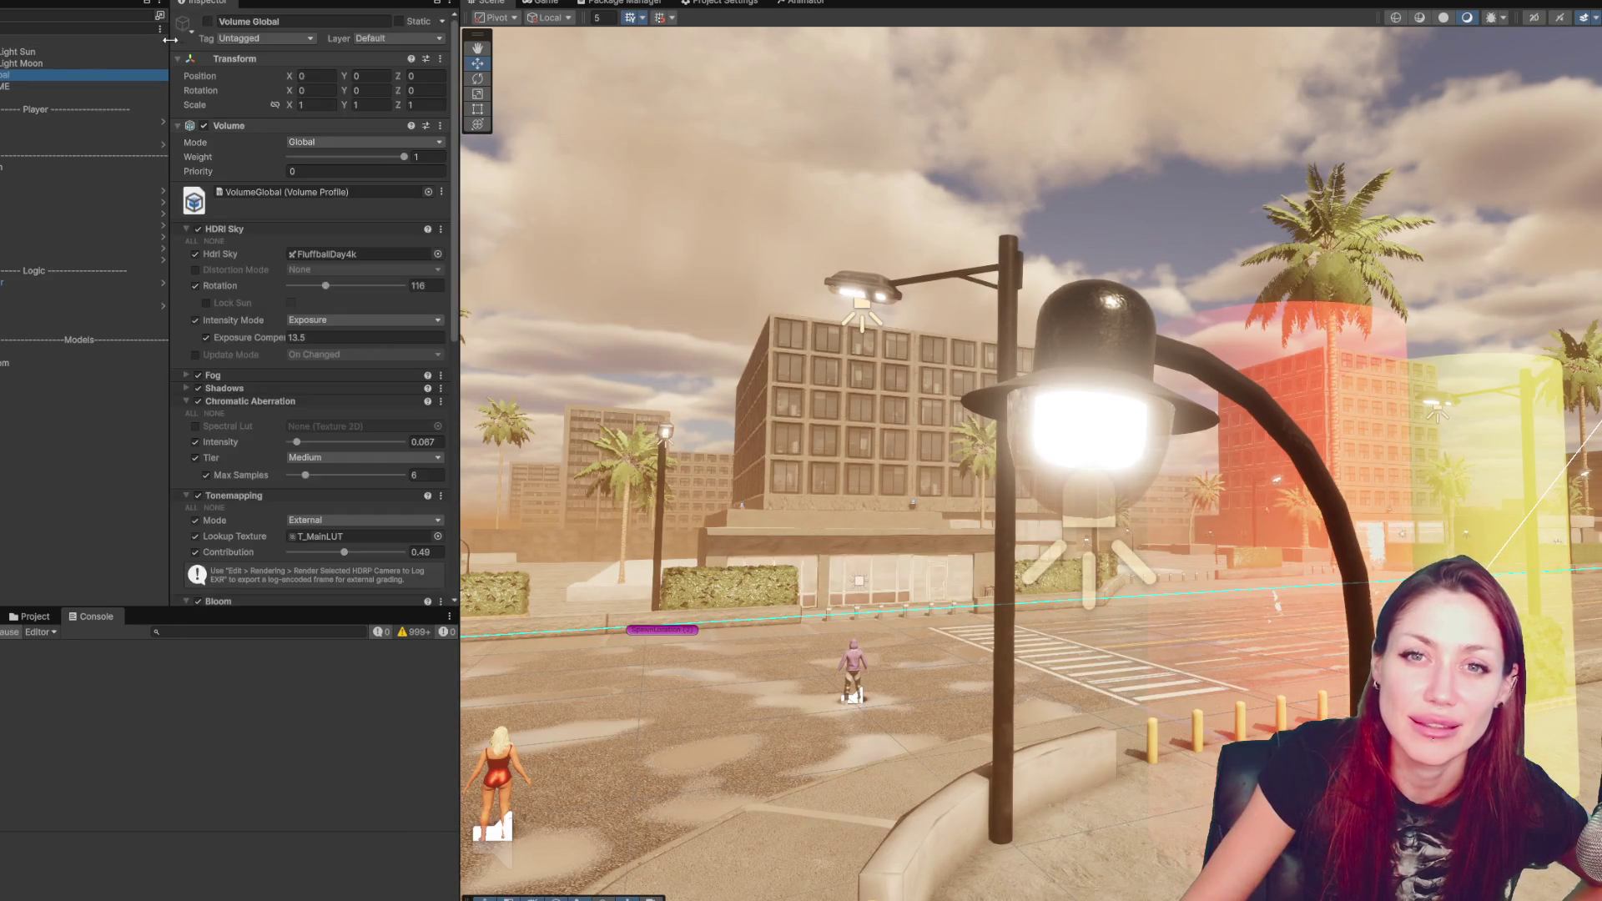
# - Toggle the NEW VOLUME for a clear blue daylight sky, then start play mode
pyautogui.press('Down')
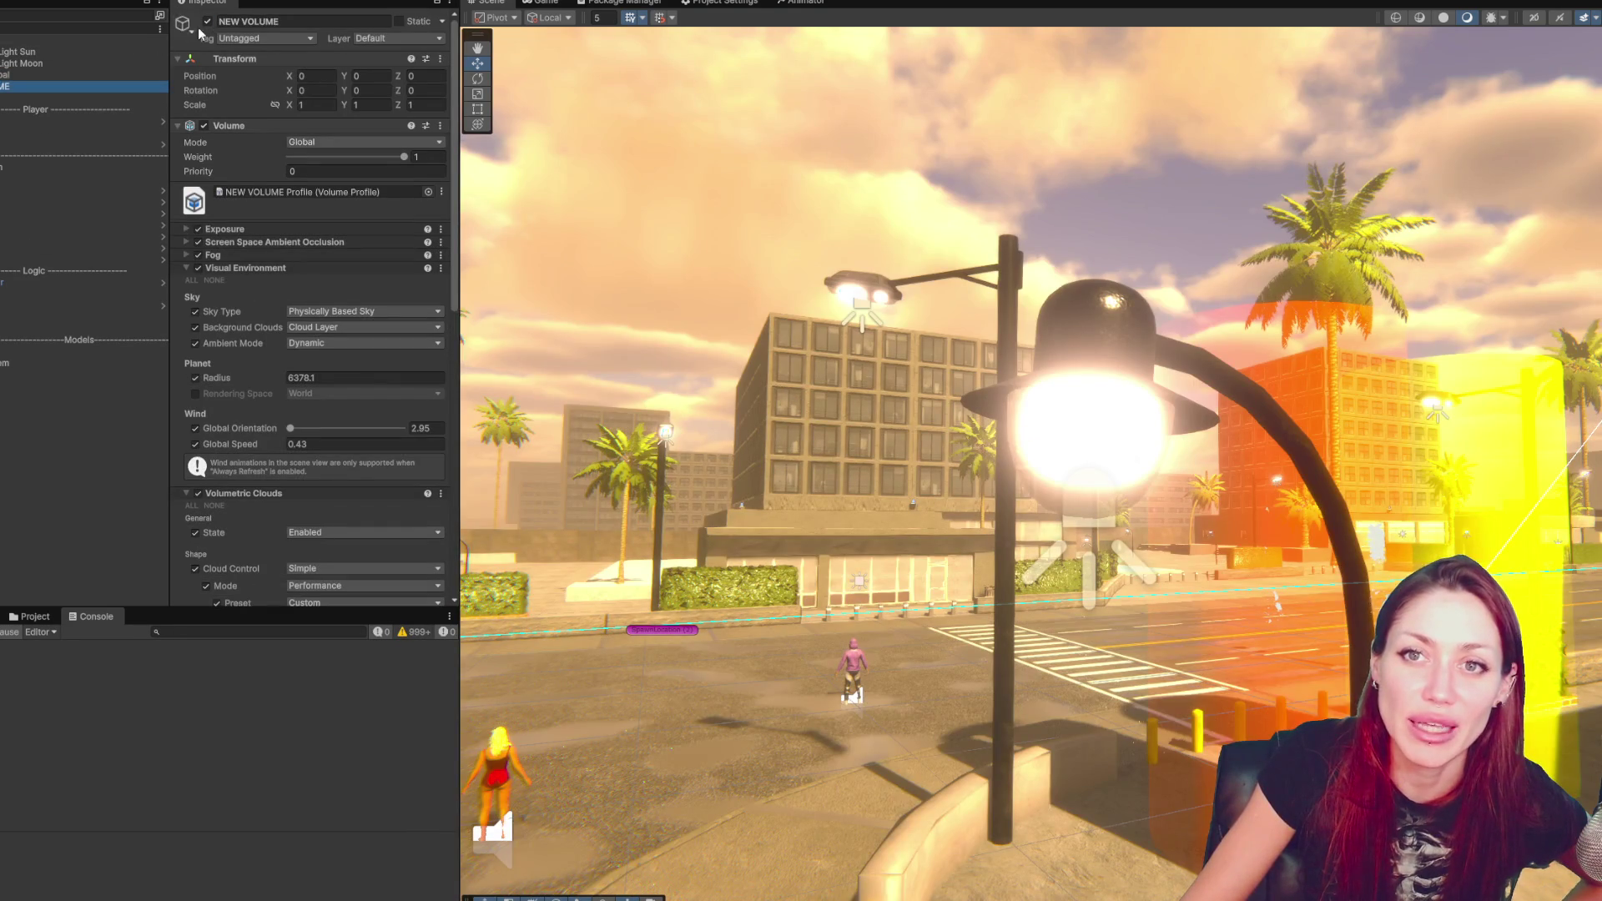
pyautogui.click(207, 21)
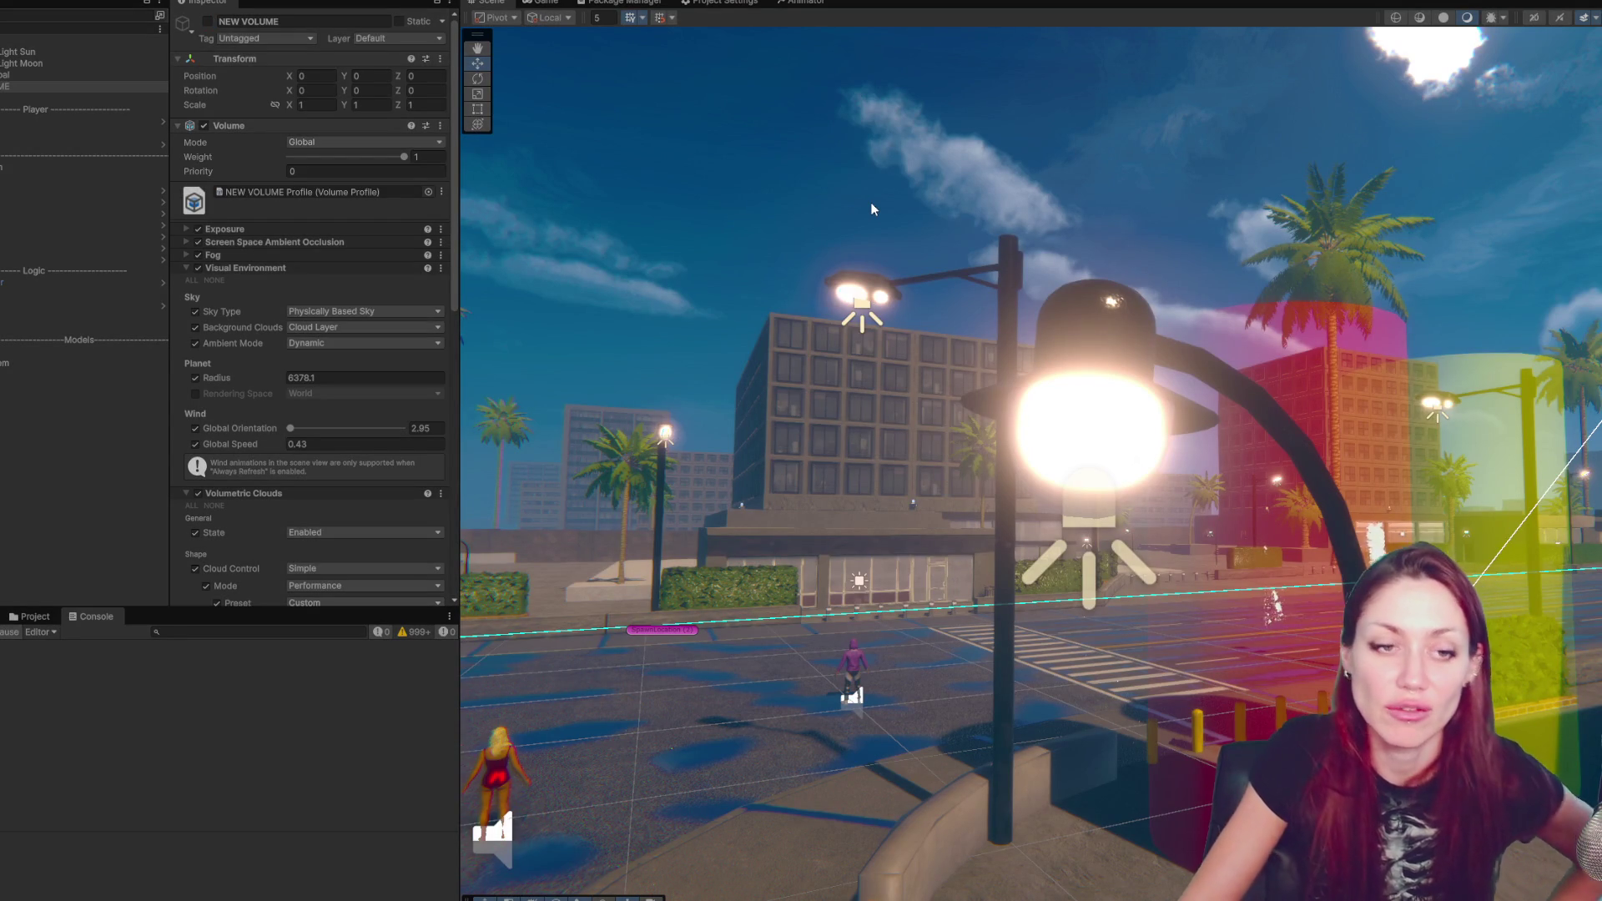
pyautogui.hotkey('ctrl', 'p')
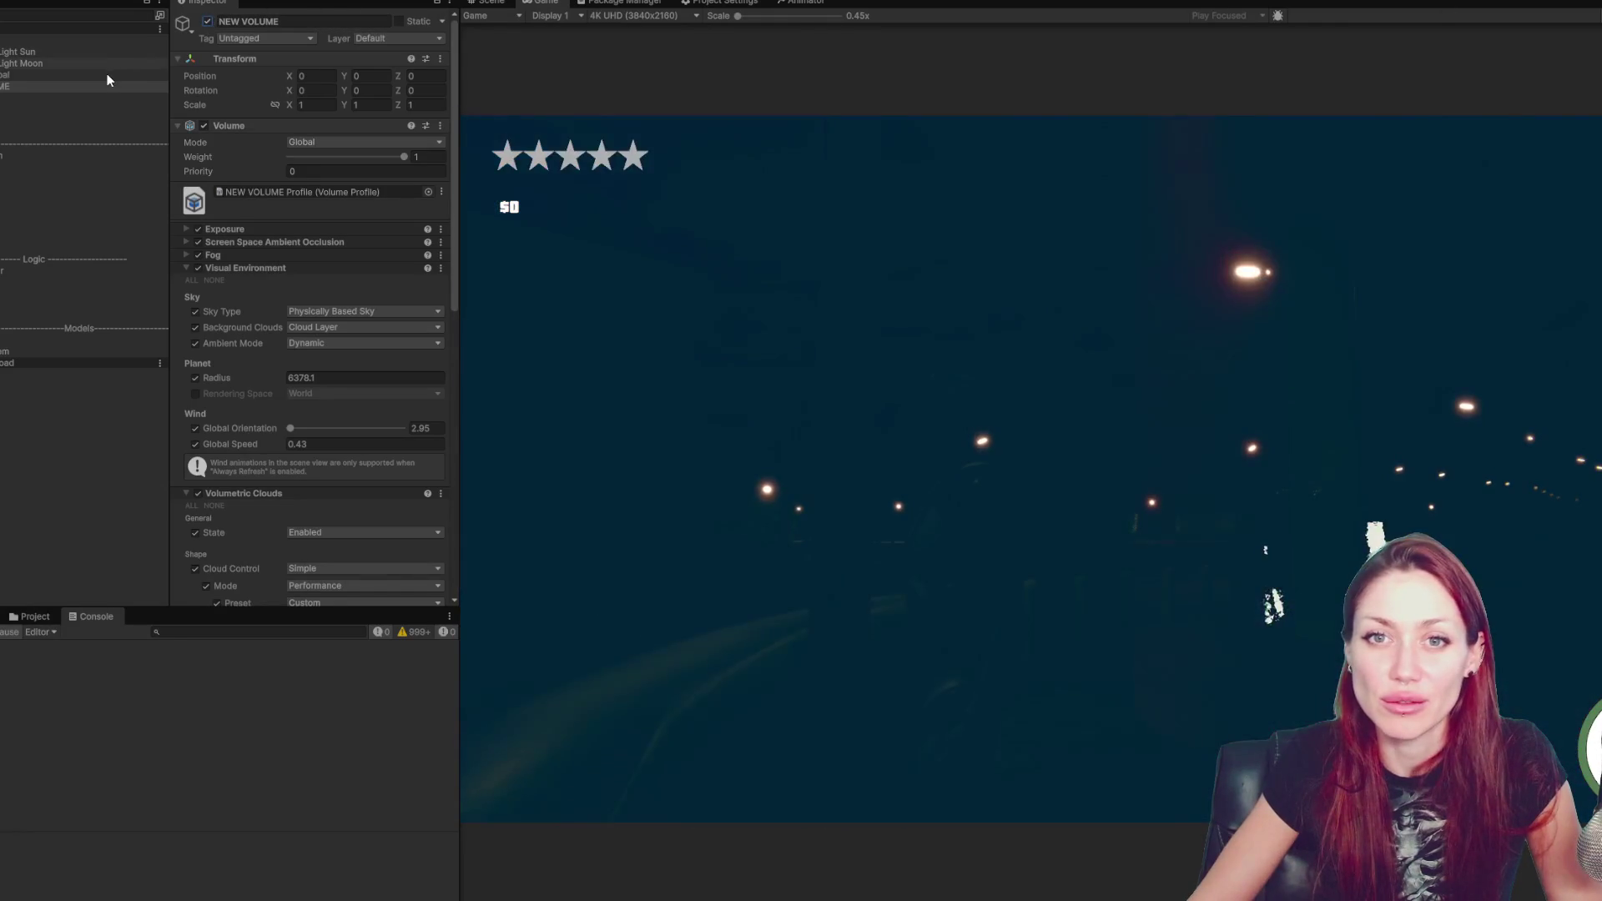
pyautogui.click(107, 73)
# - Switch off Volume Global during play, view the night city maximized, then exit play mode
pyautogui.click(208, 21)
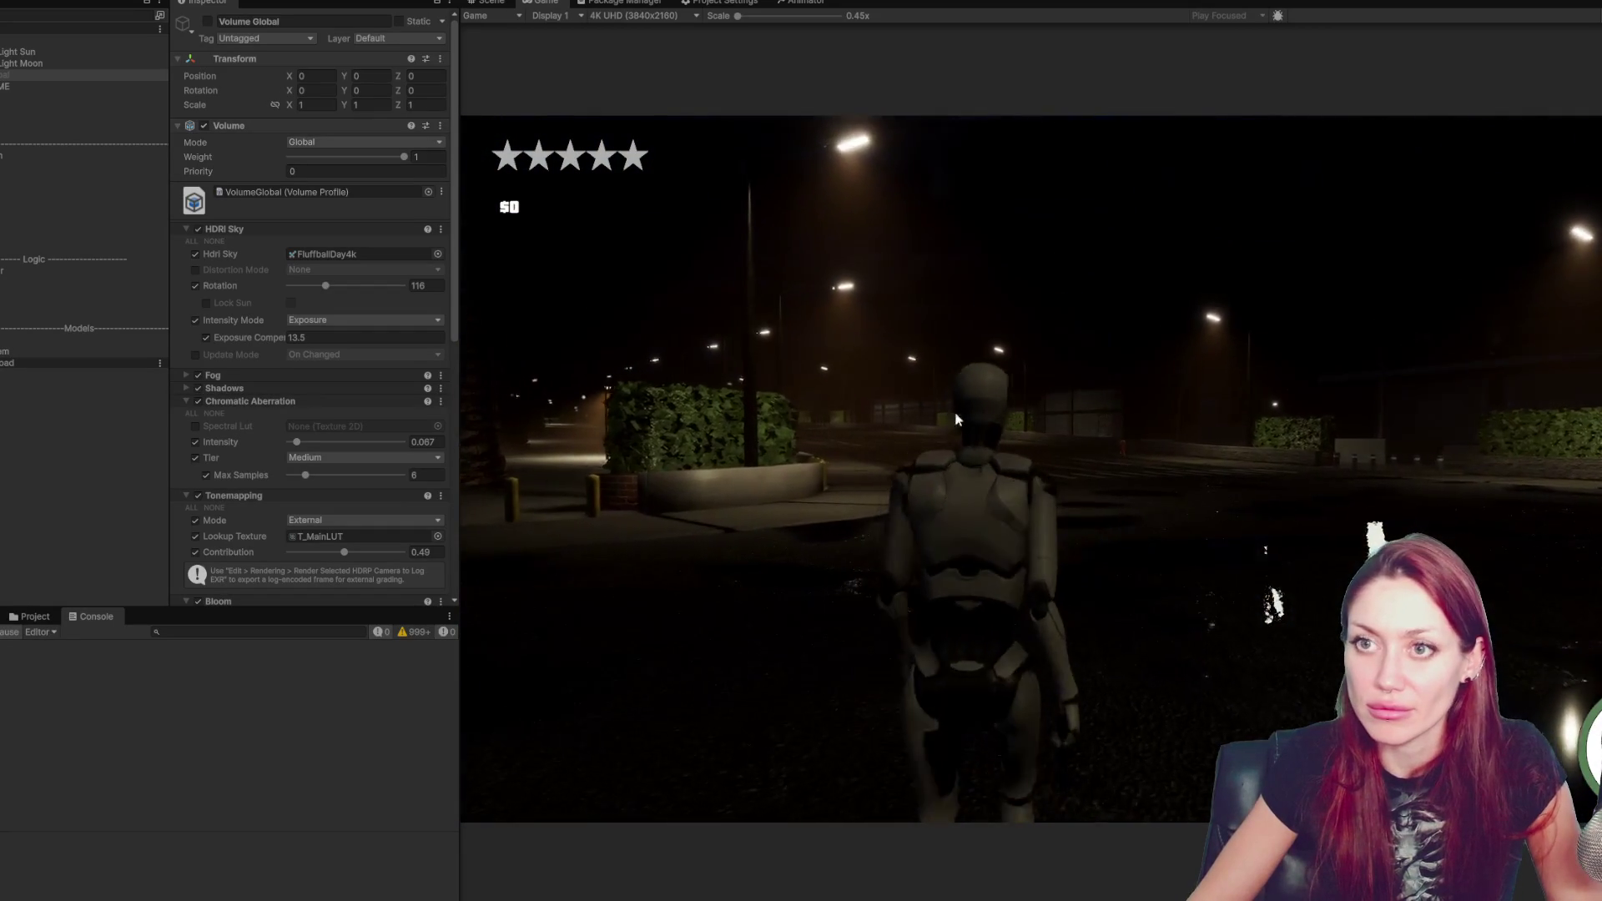
pyautogui.doubleClick(551, 6)
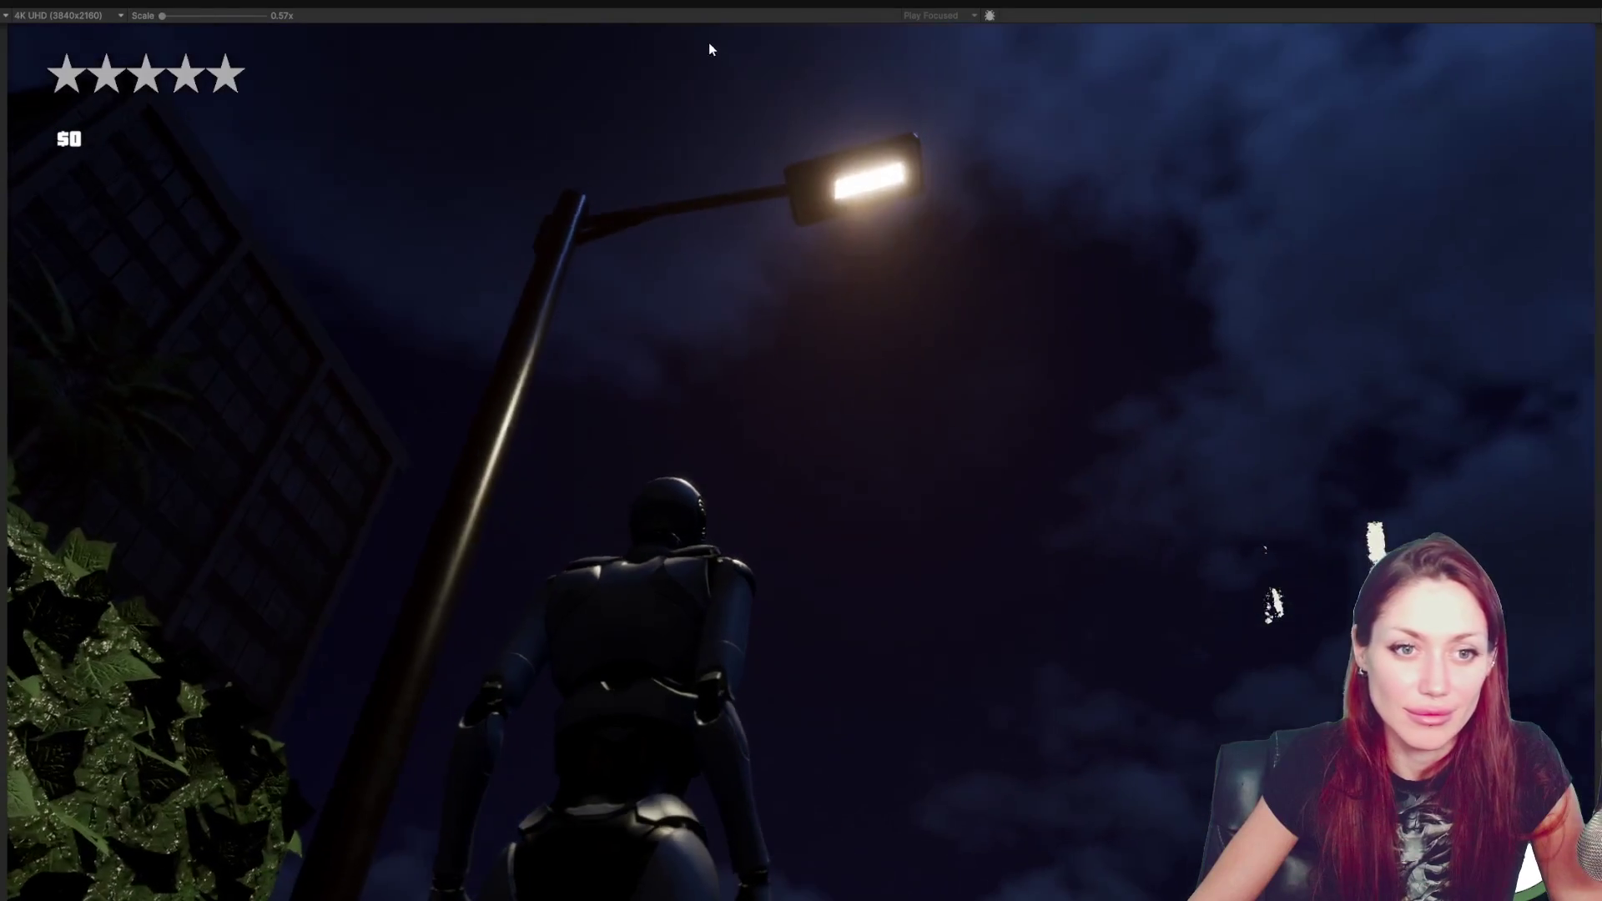
pyautogui.hotkey('ctrl', 'p')
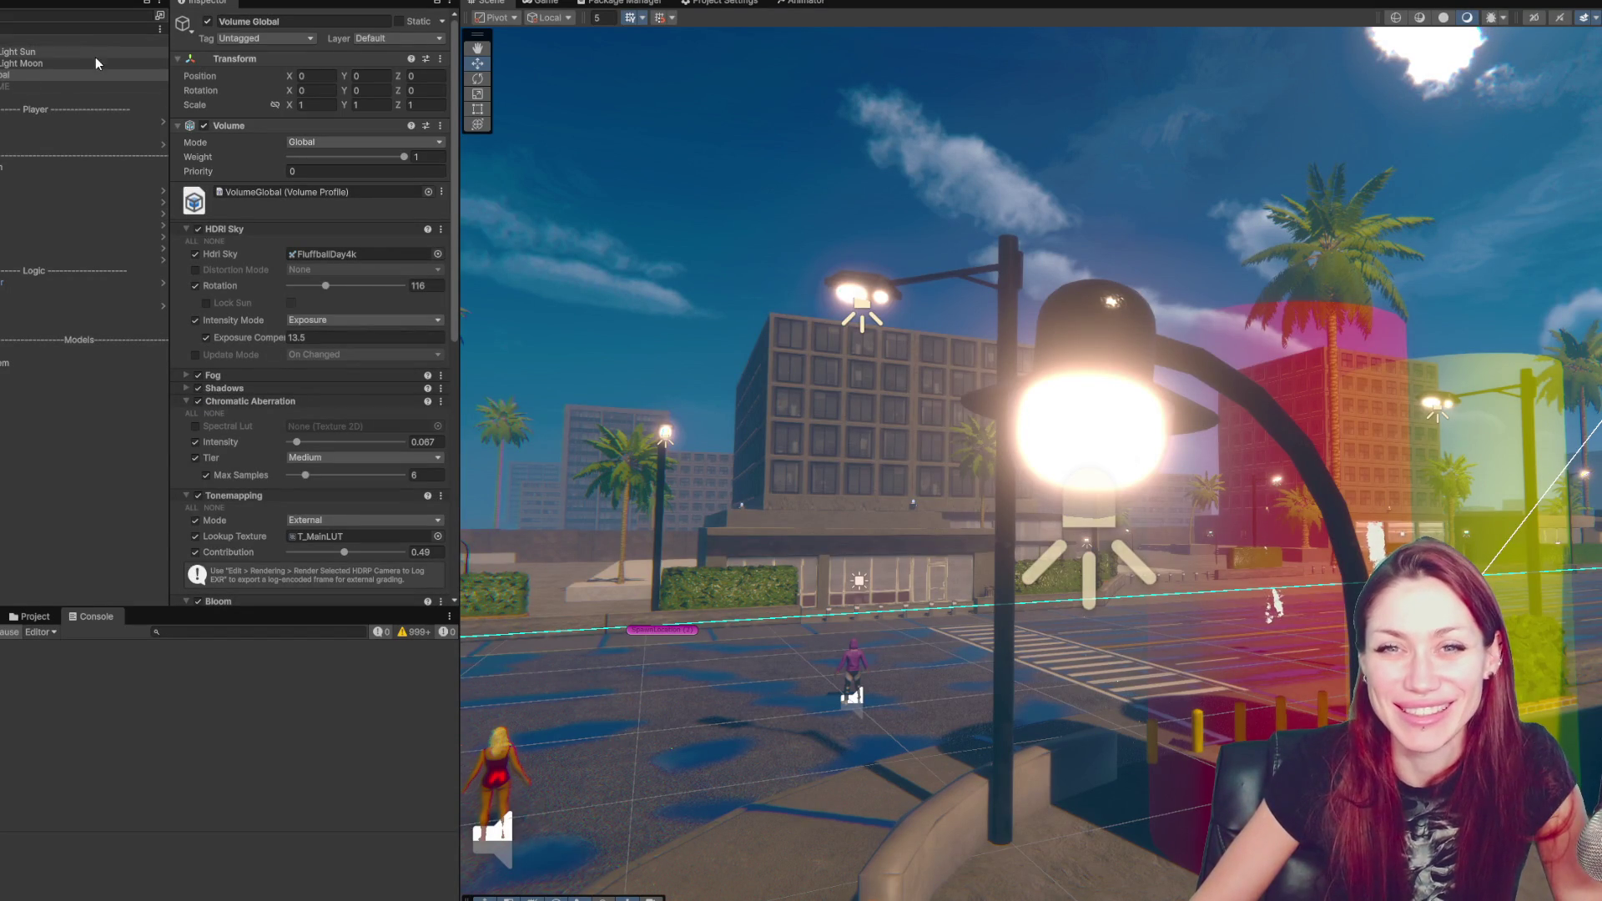
# - Set DayNightSystem's Sun Max Intensity to 100000 and Moon Max Intensity to 2000, then play
pyautogui.click(207, 21)
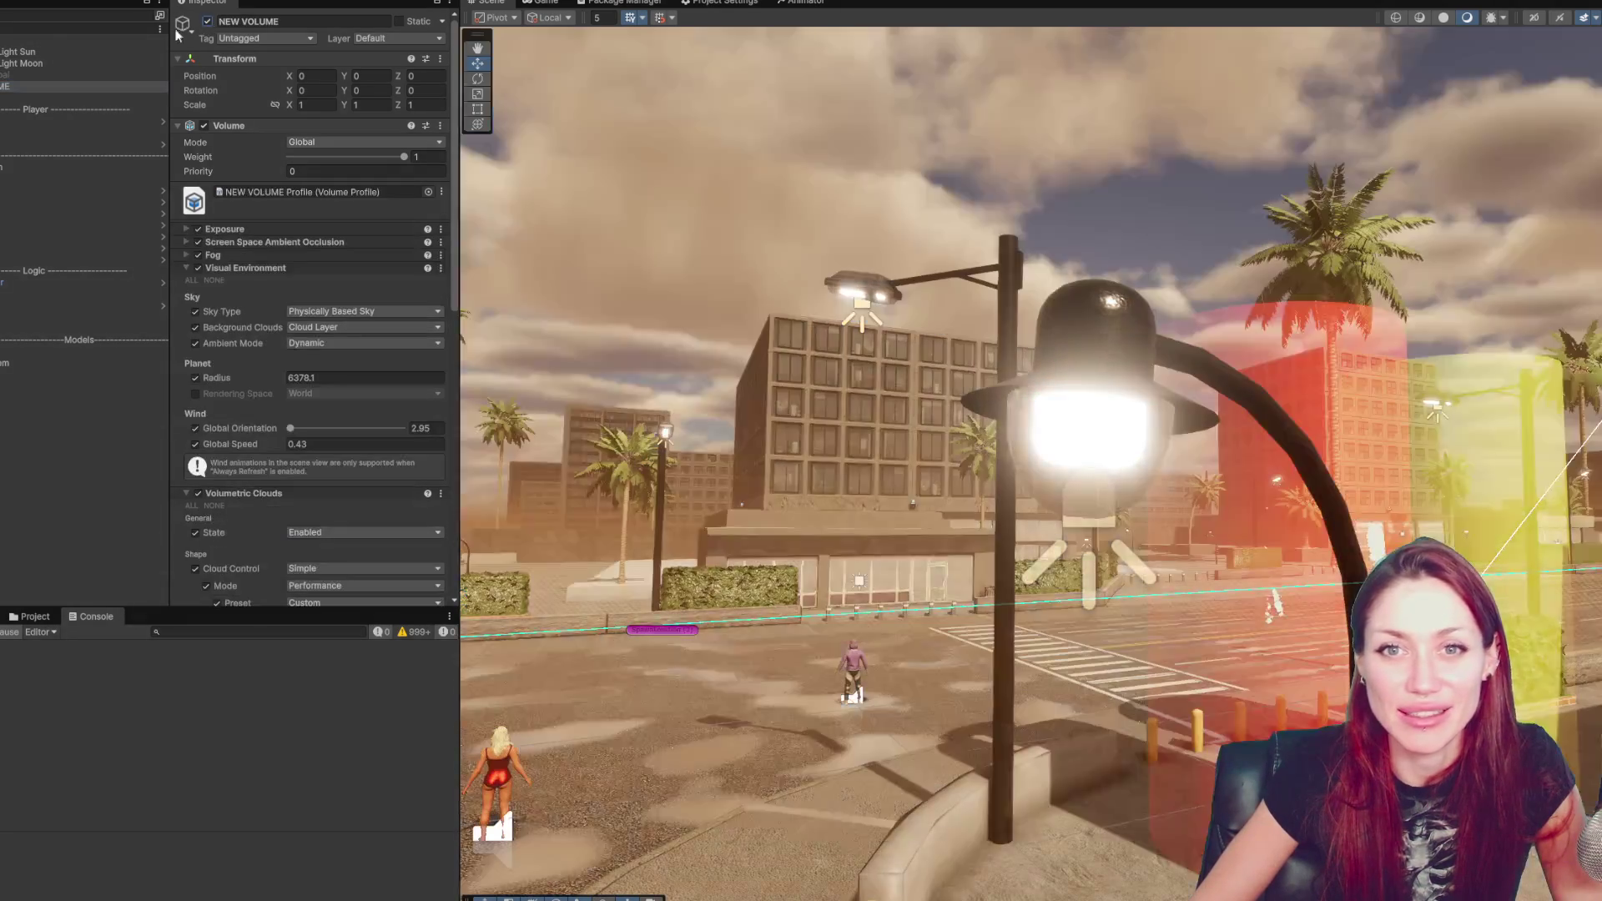
pyautogui.click(138, 54)
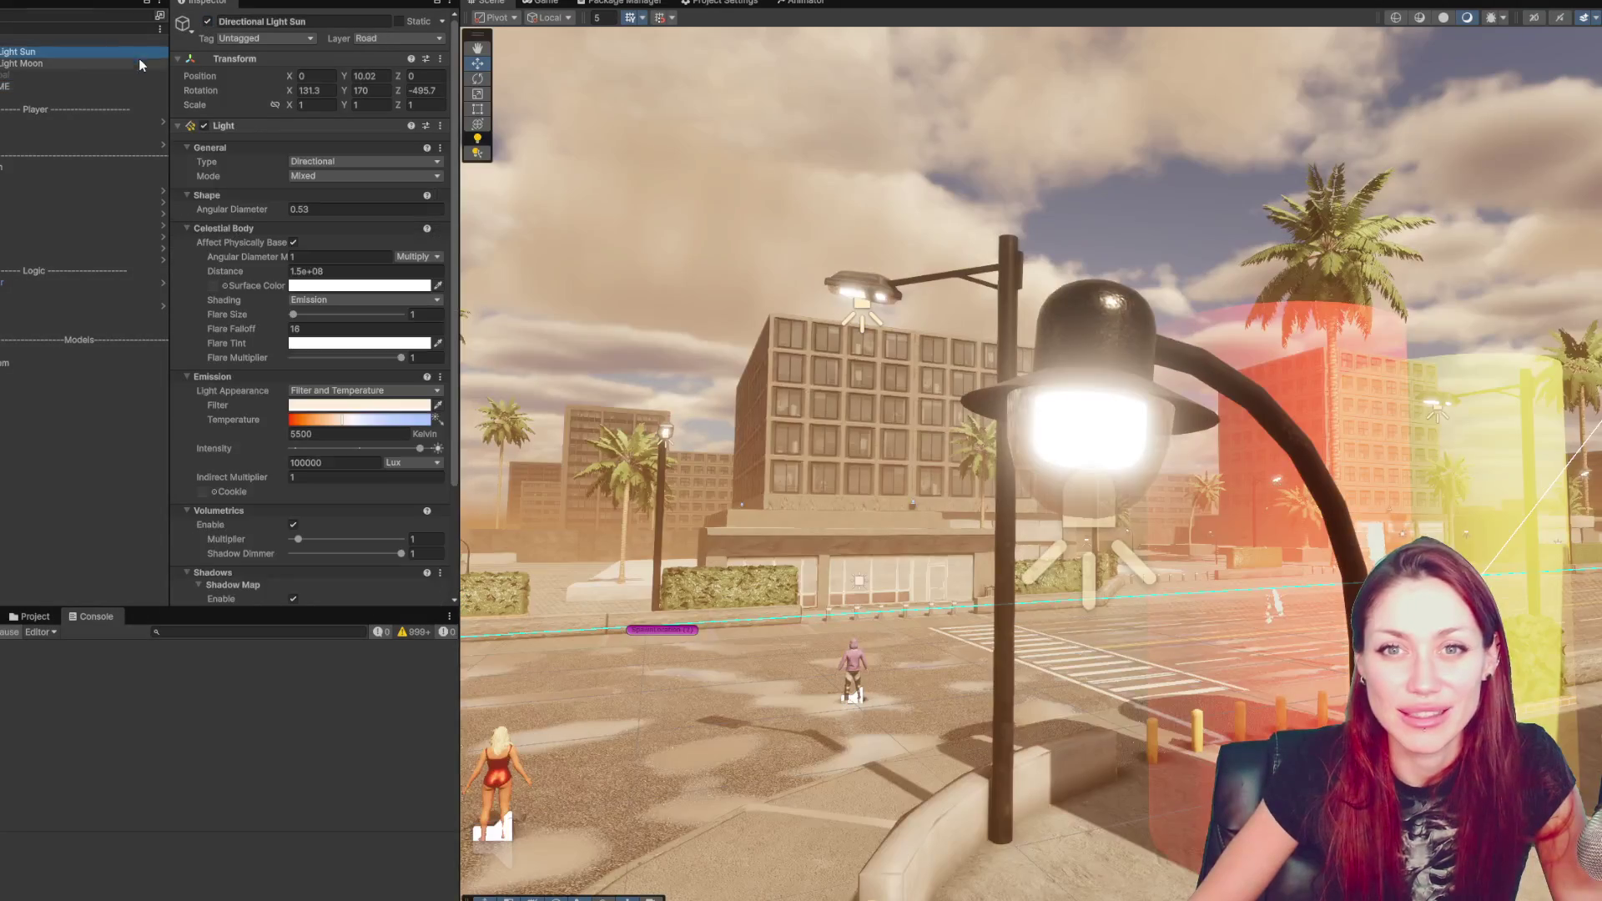
pyautogui.click(150, 363)
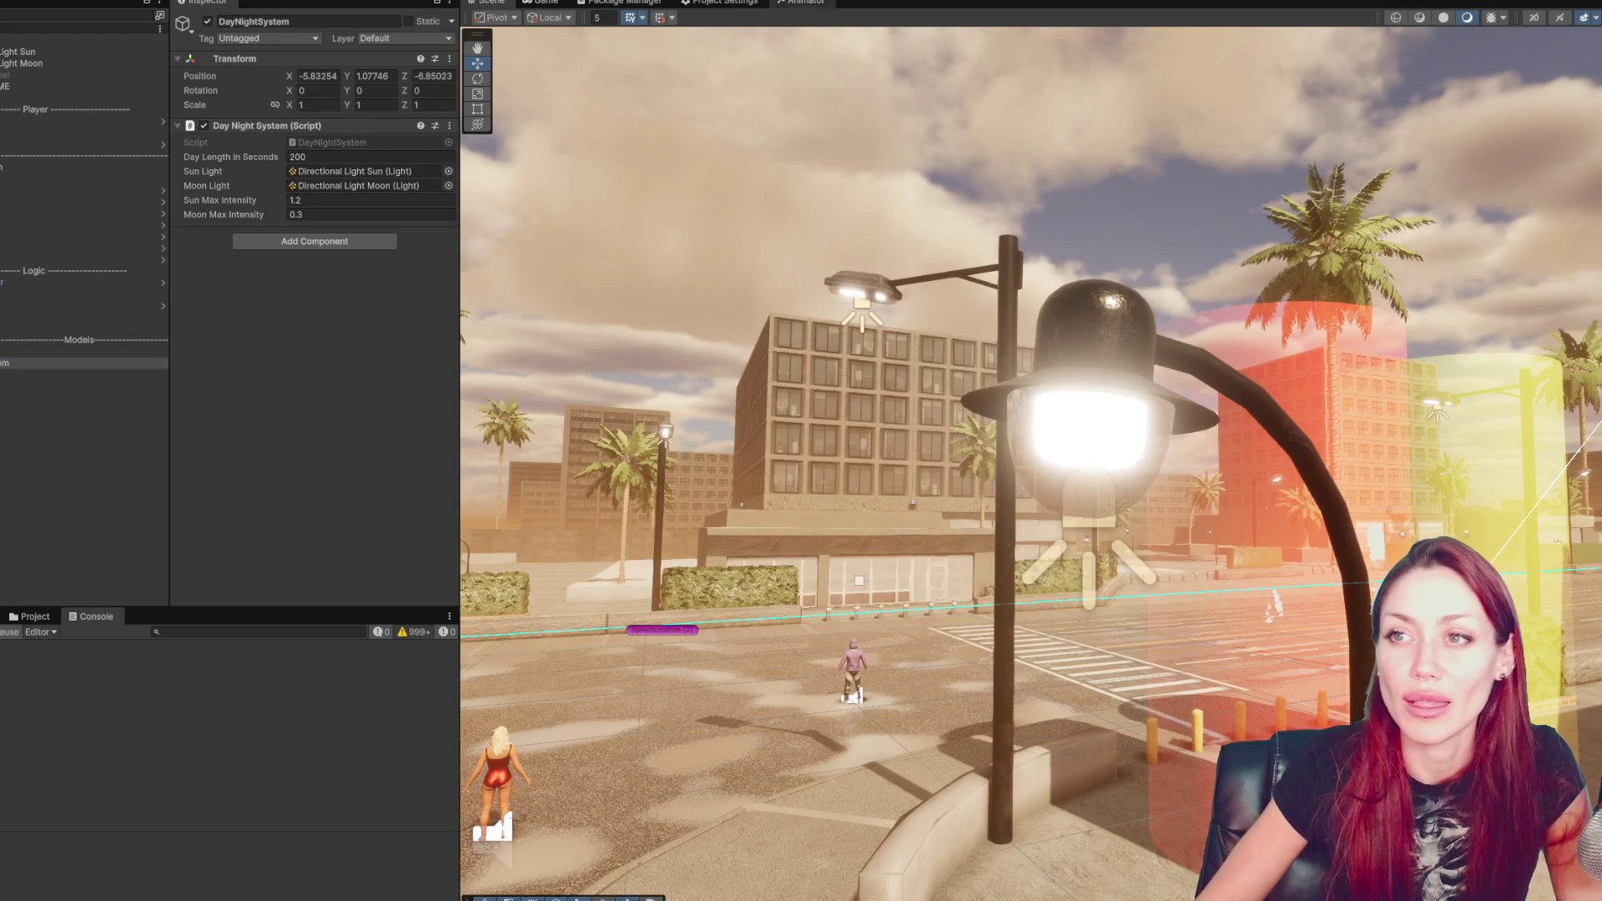
pyautogui.click(776, 1)
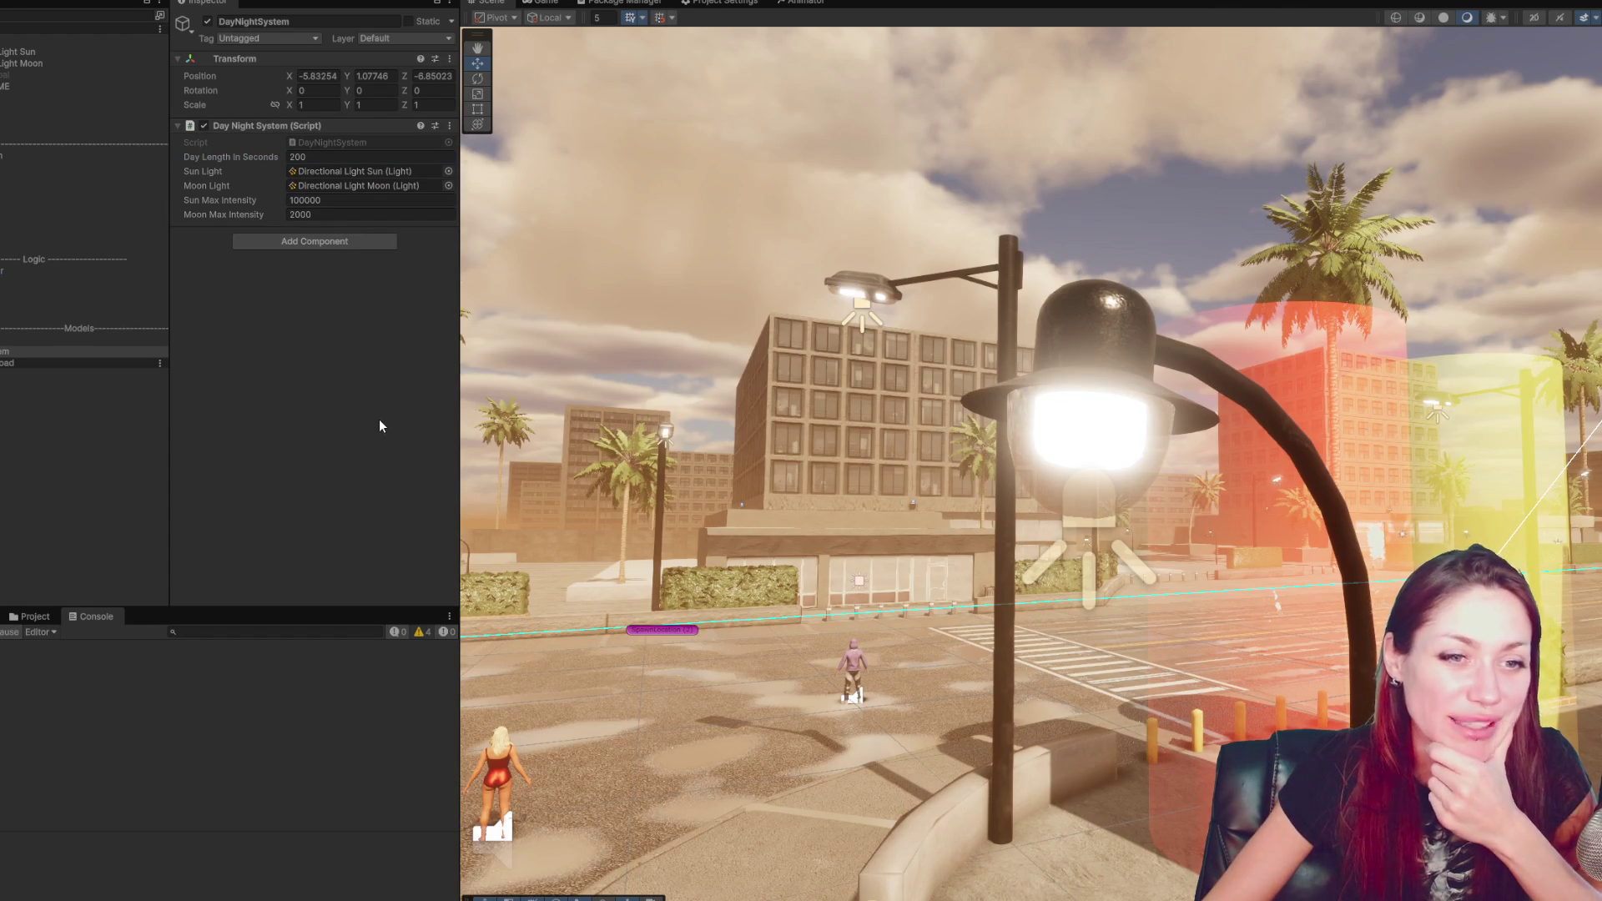
pyautogui.hotkey('ctrl', 'p')
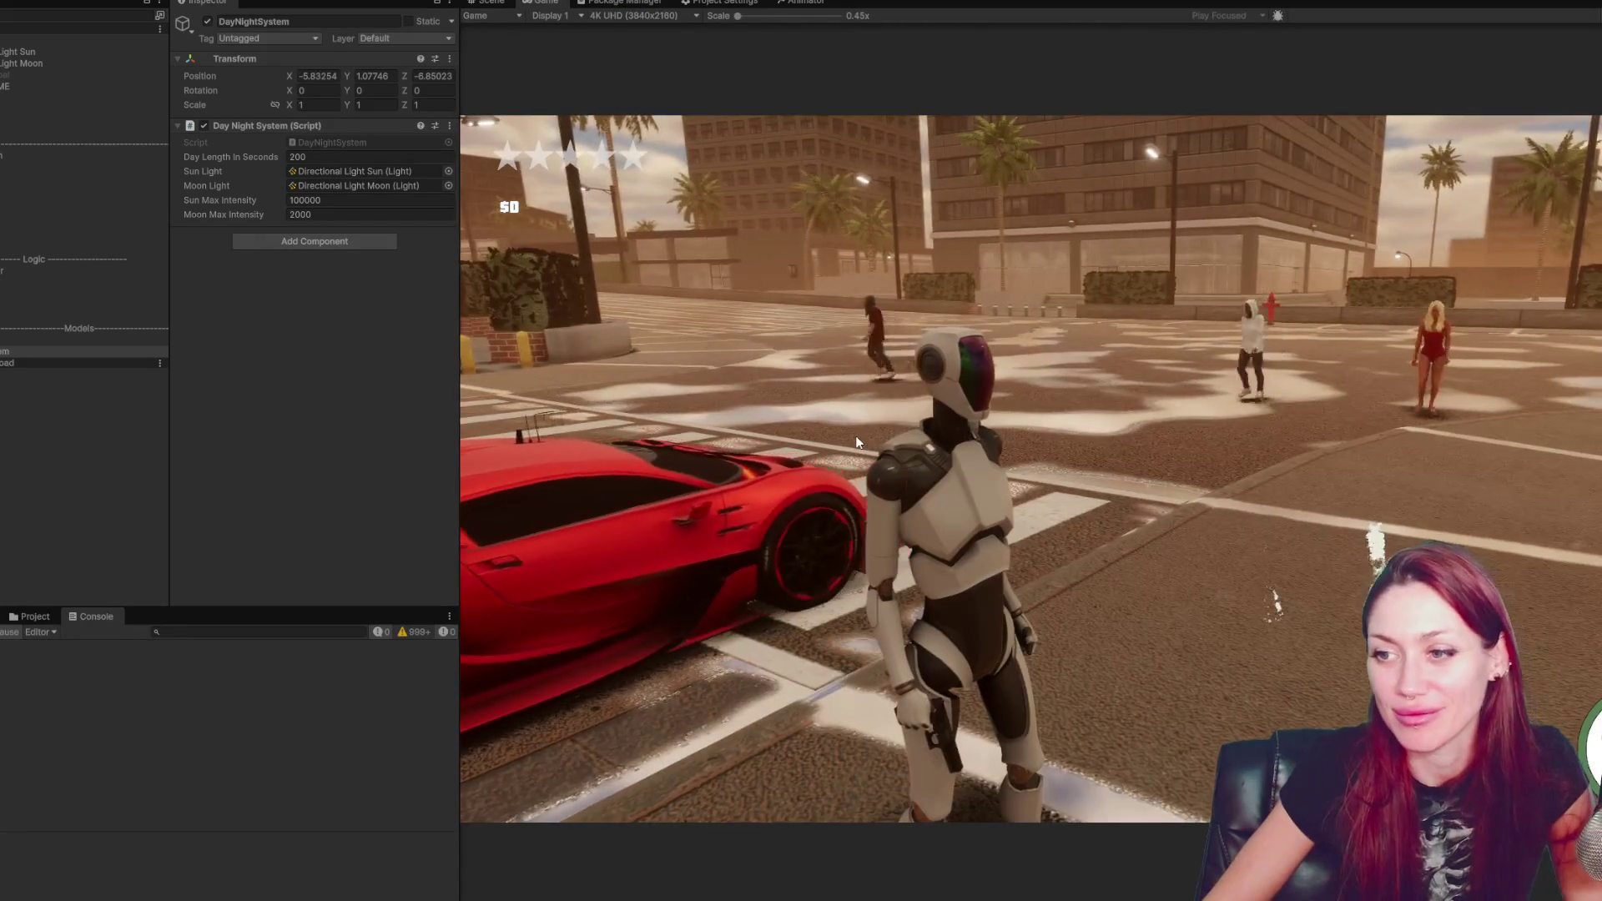
pyautogui.press('w')
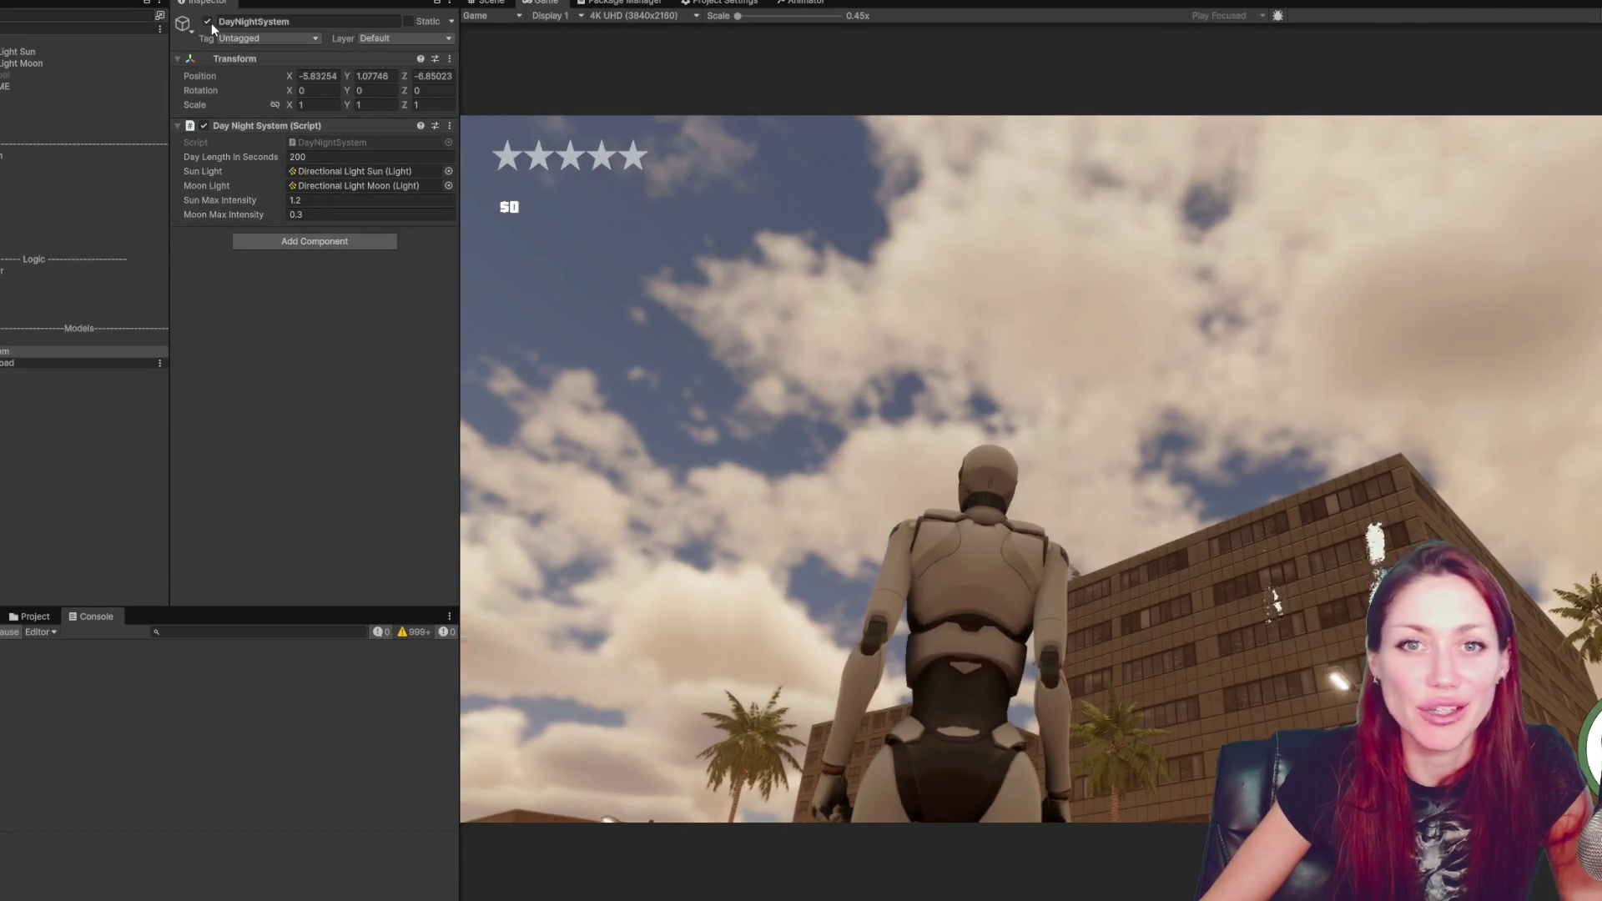
# - Restart play mode and run the robot past a pedestrian to the crosswalk, then stop
pyautogui.hotkey('ctrl', 'p')
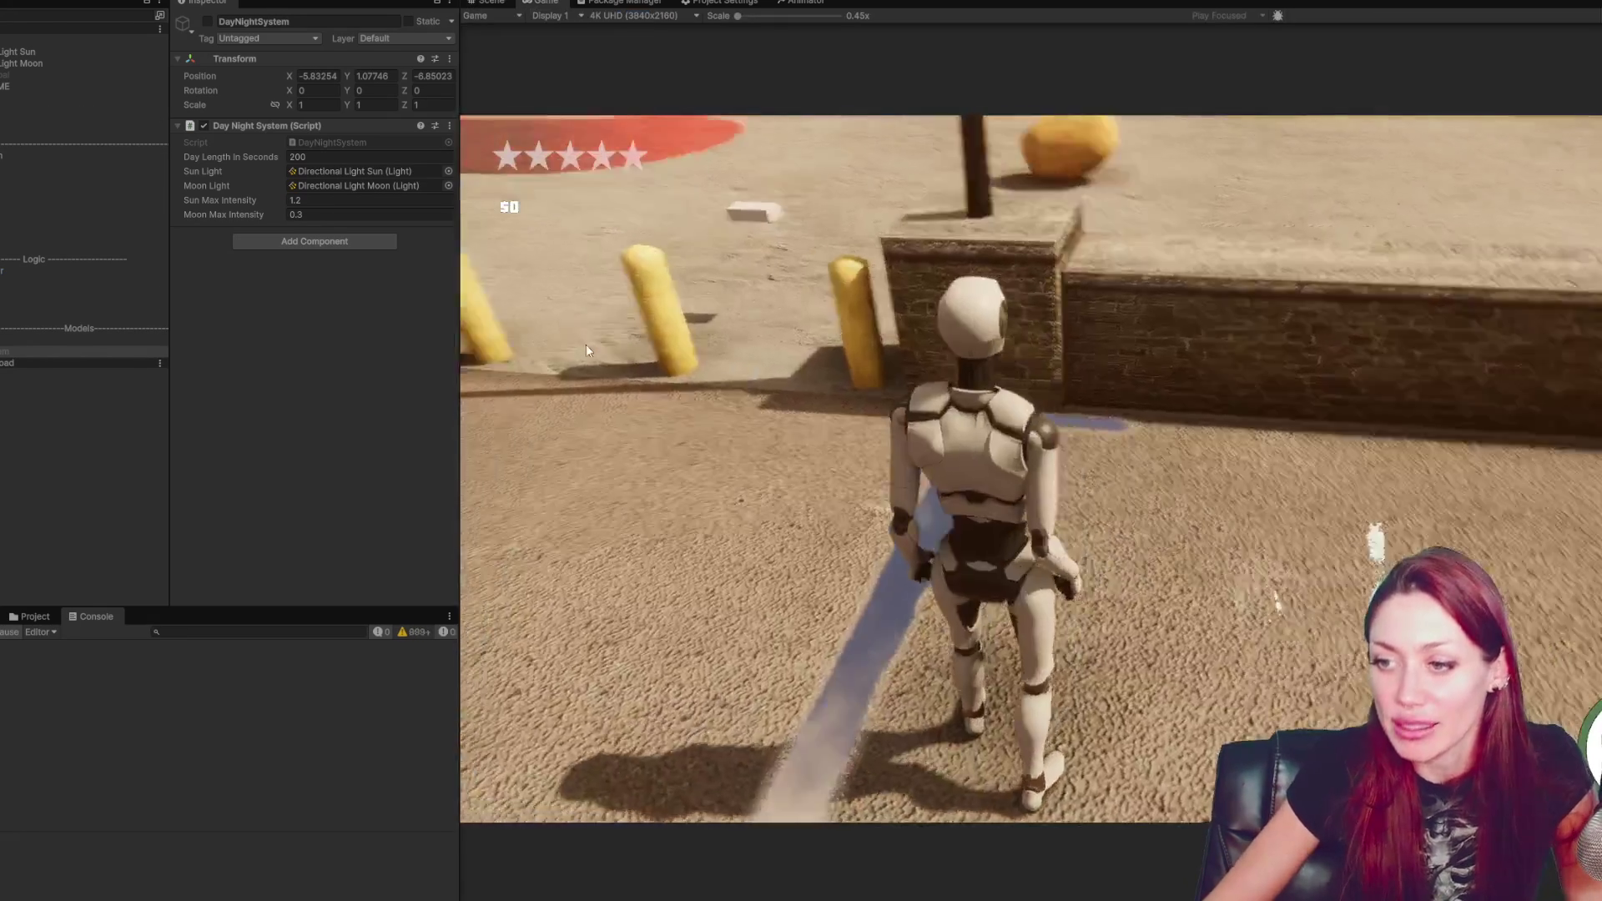
pyautogui.click(586, 344)
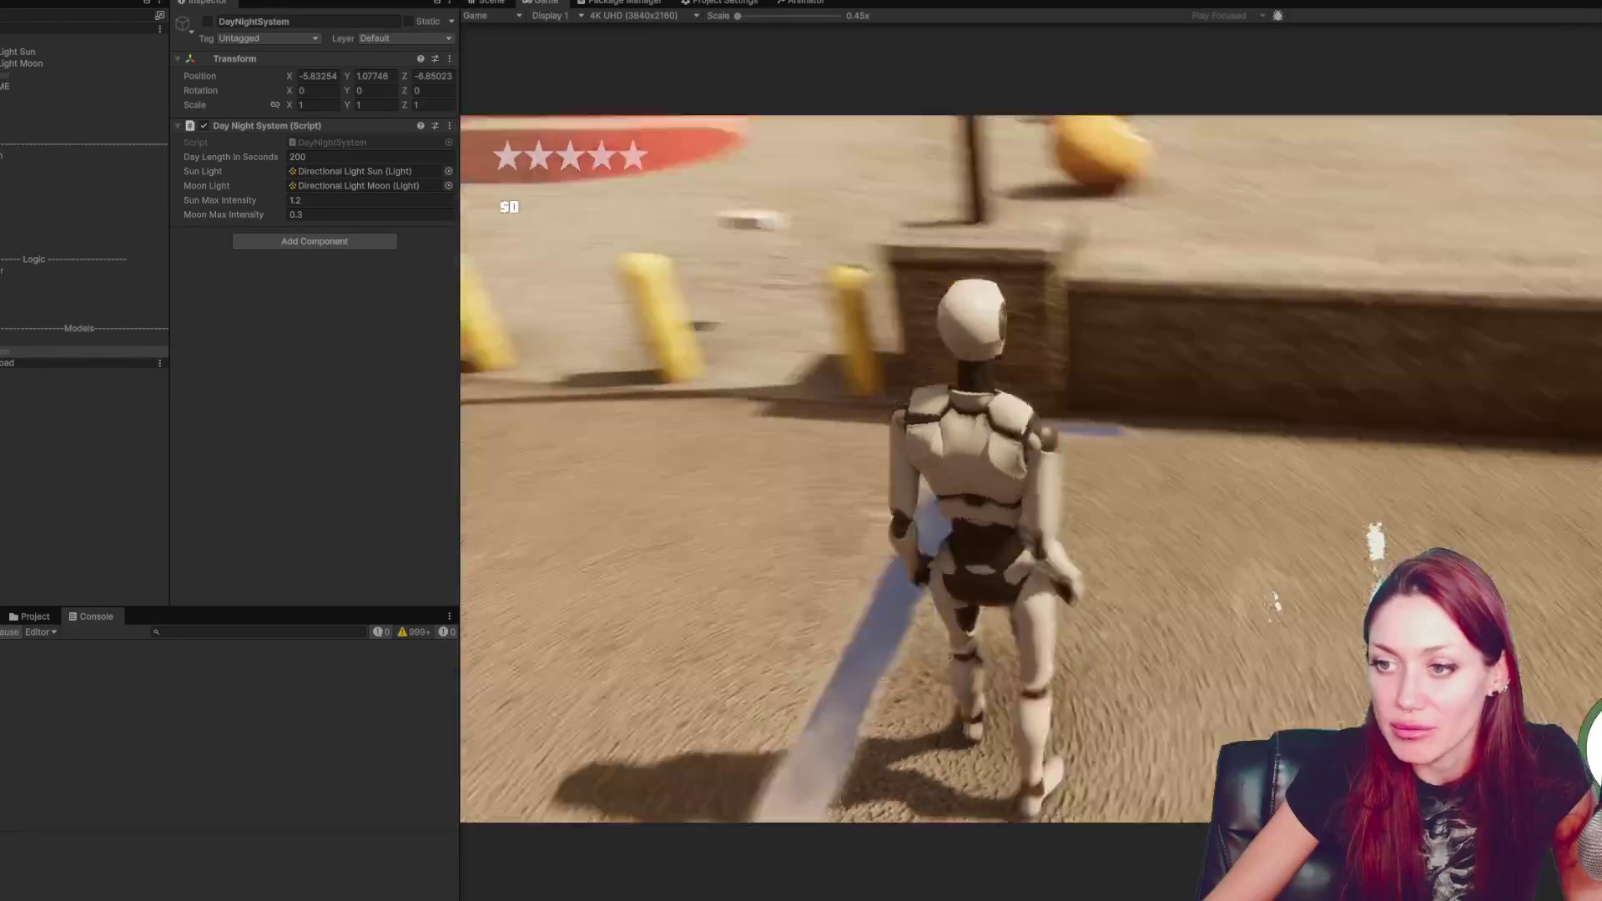
pyautogui.press('w')
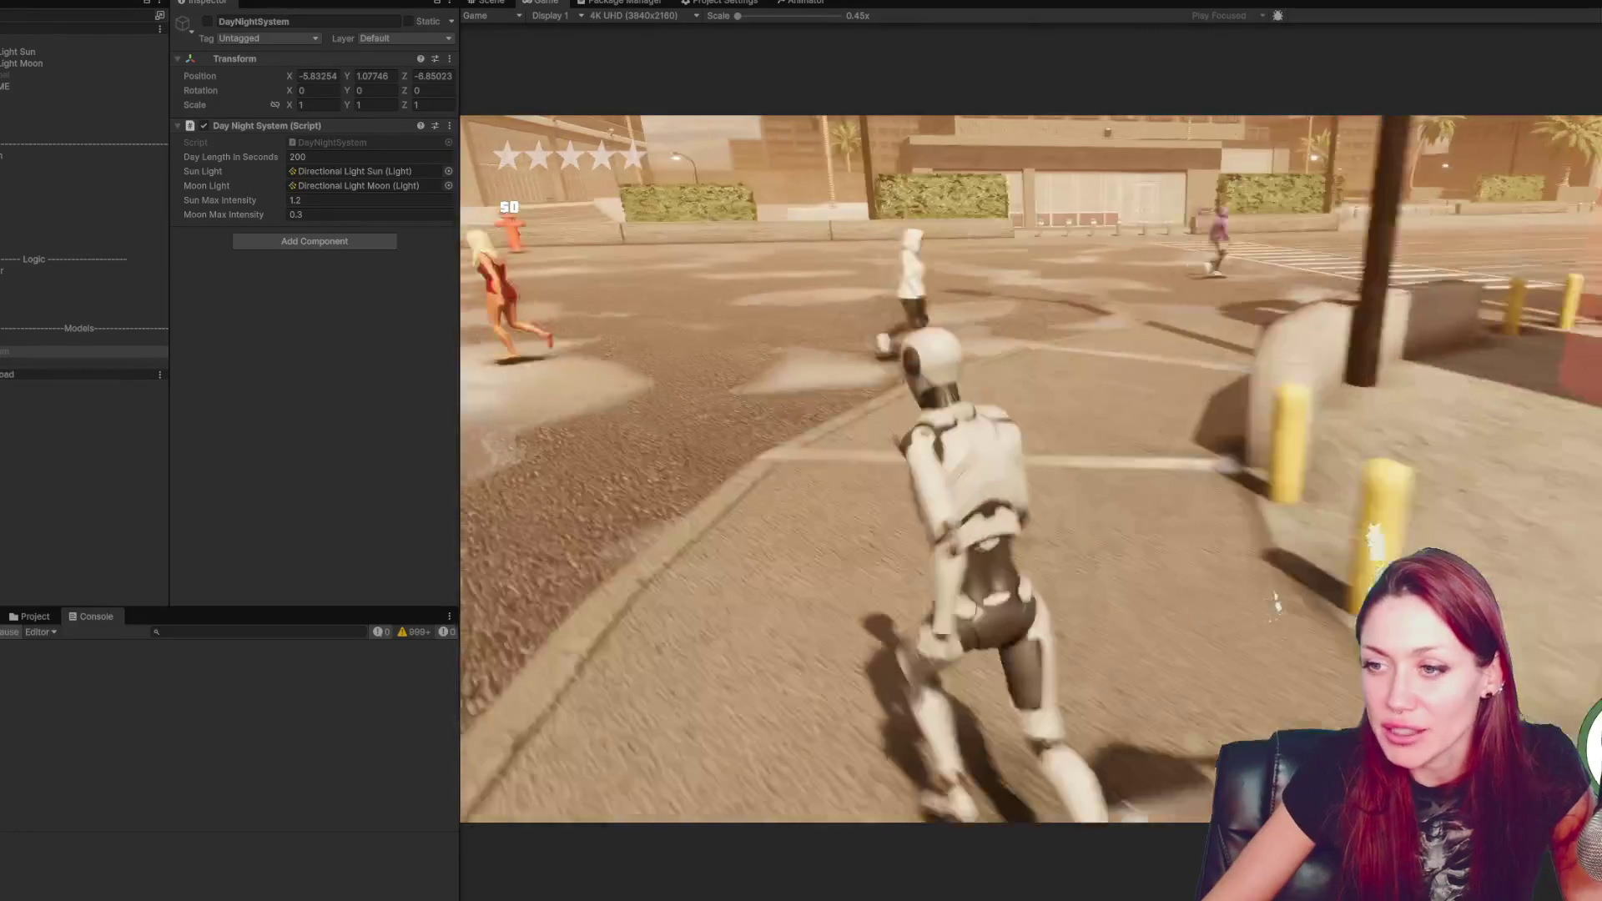
pyautogui.press('w')
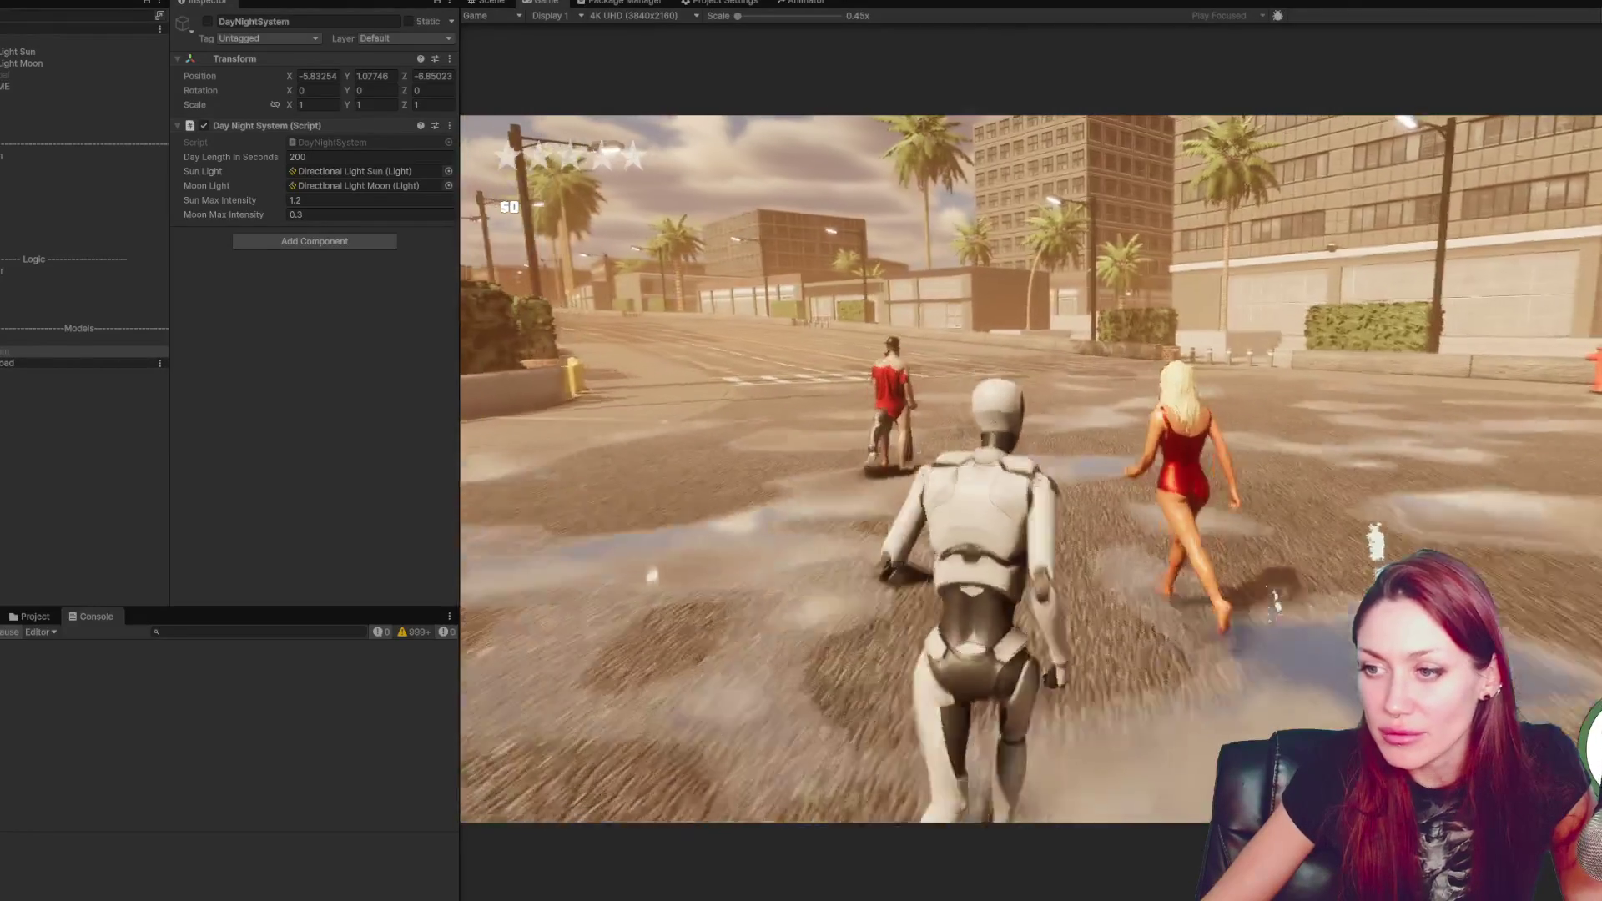
pyautogui.press('w')
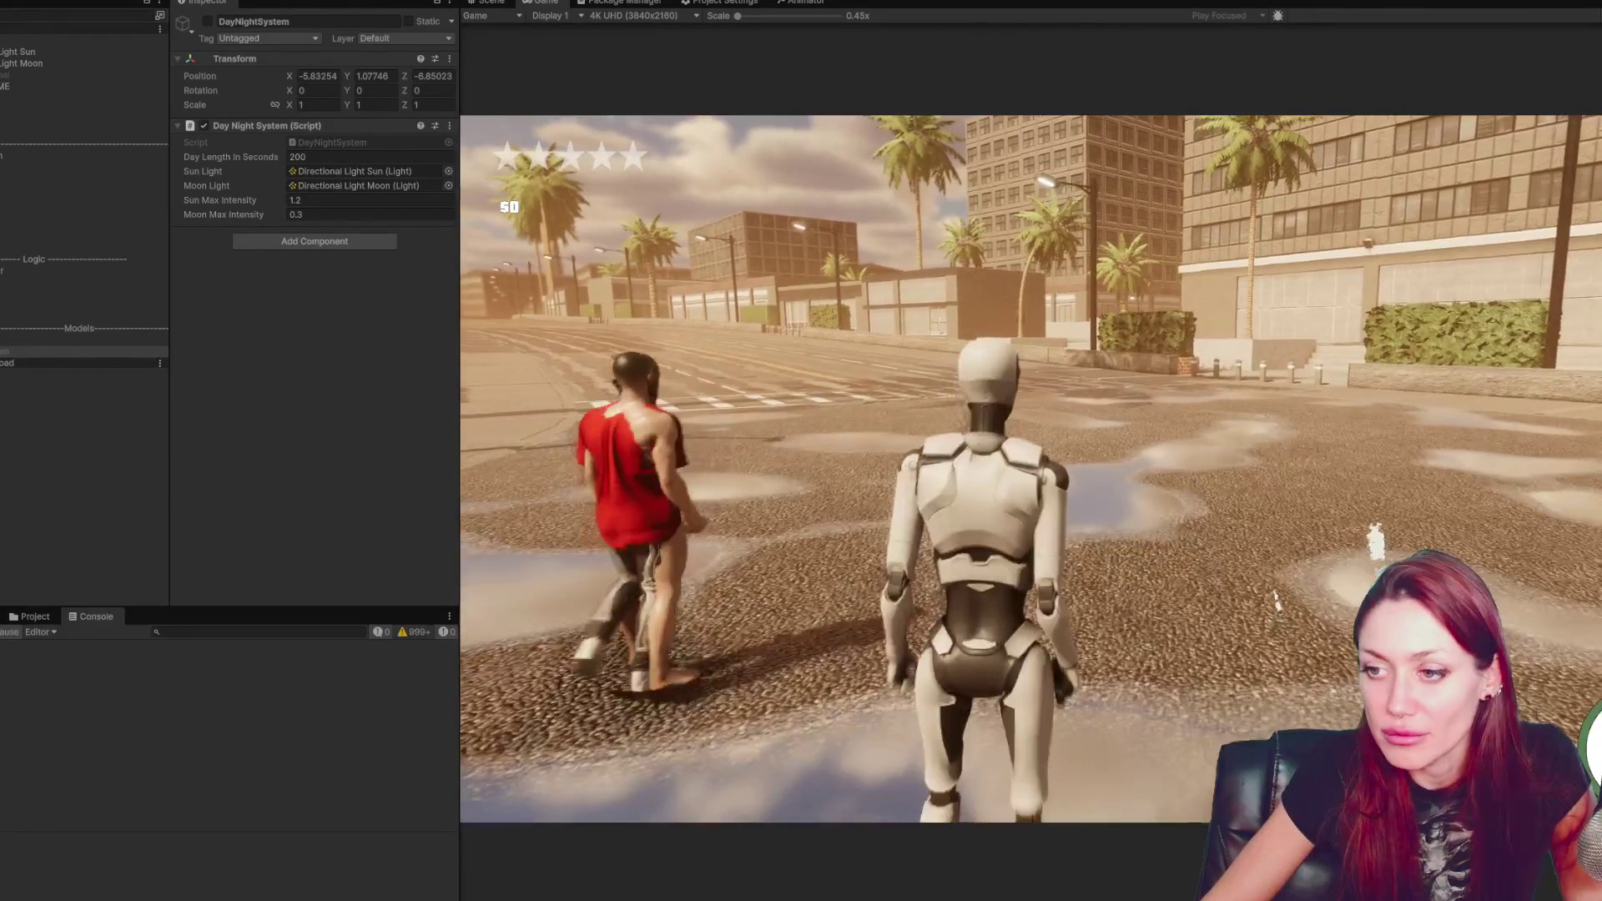
pyautogui.press('w')
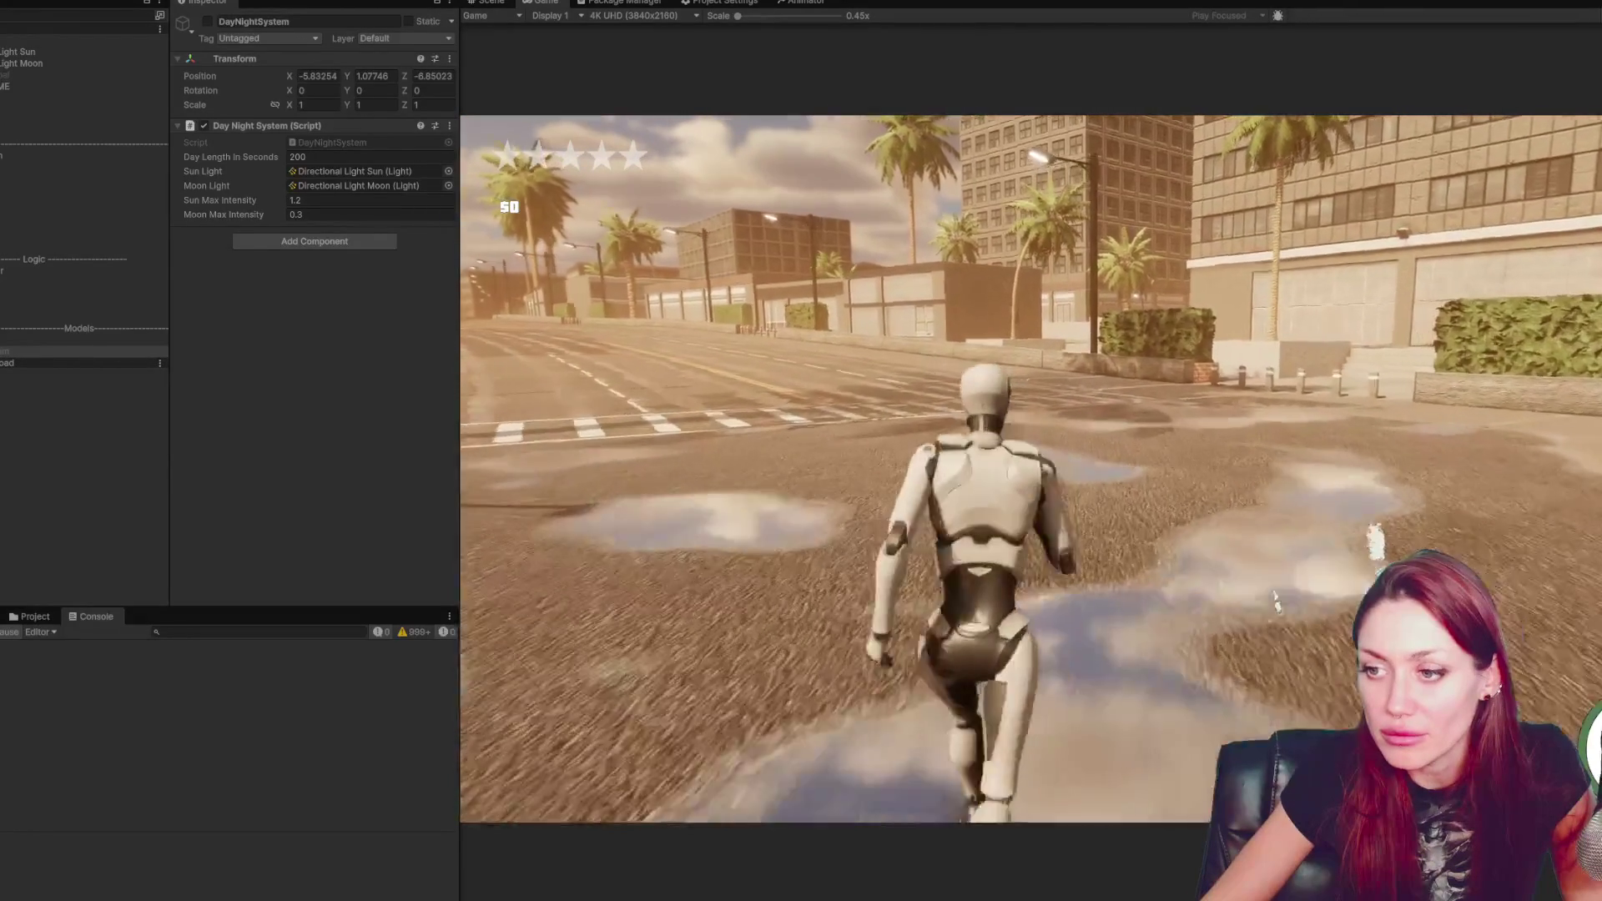
pyautogui.press('w')
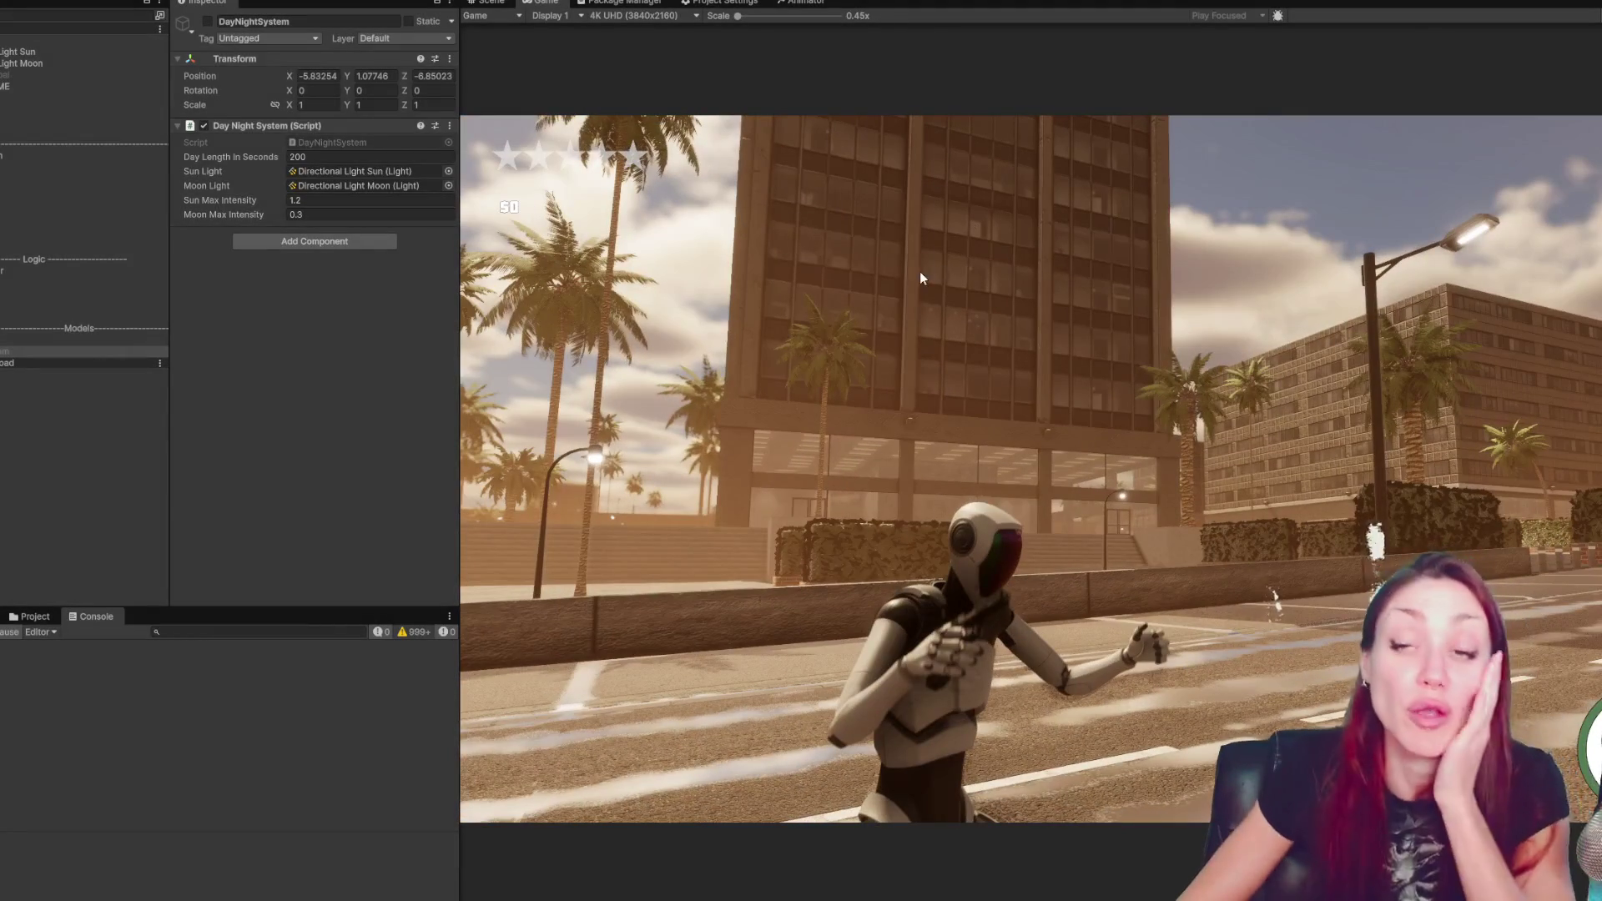
pyautogui.hotkey('ctrl', 'p')
pyautogui.scroll(-3, 962, 649)
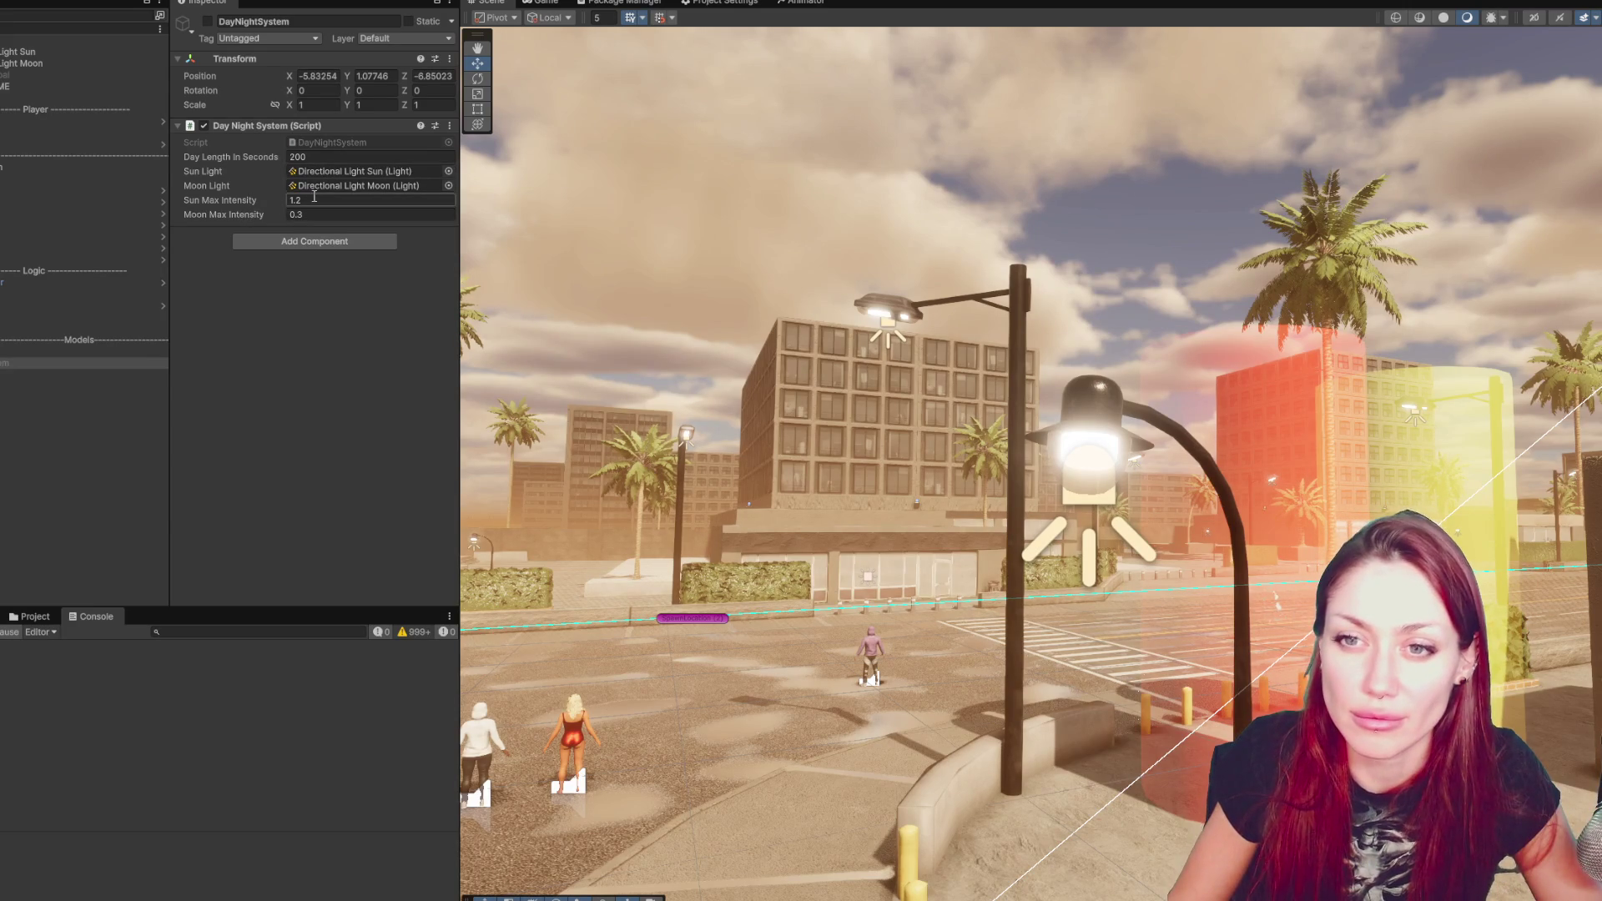
# - Open the DayNightSystem script, walk the robot down the daylight street, then select Light Moon
pyautogui.doubleClick(364, 142)
pyautogui.click(1361, 40)
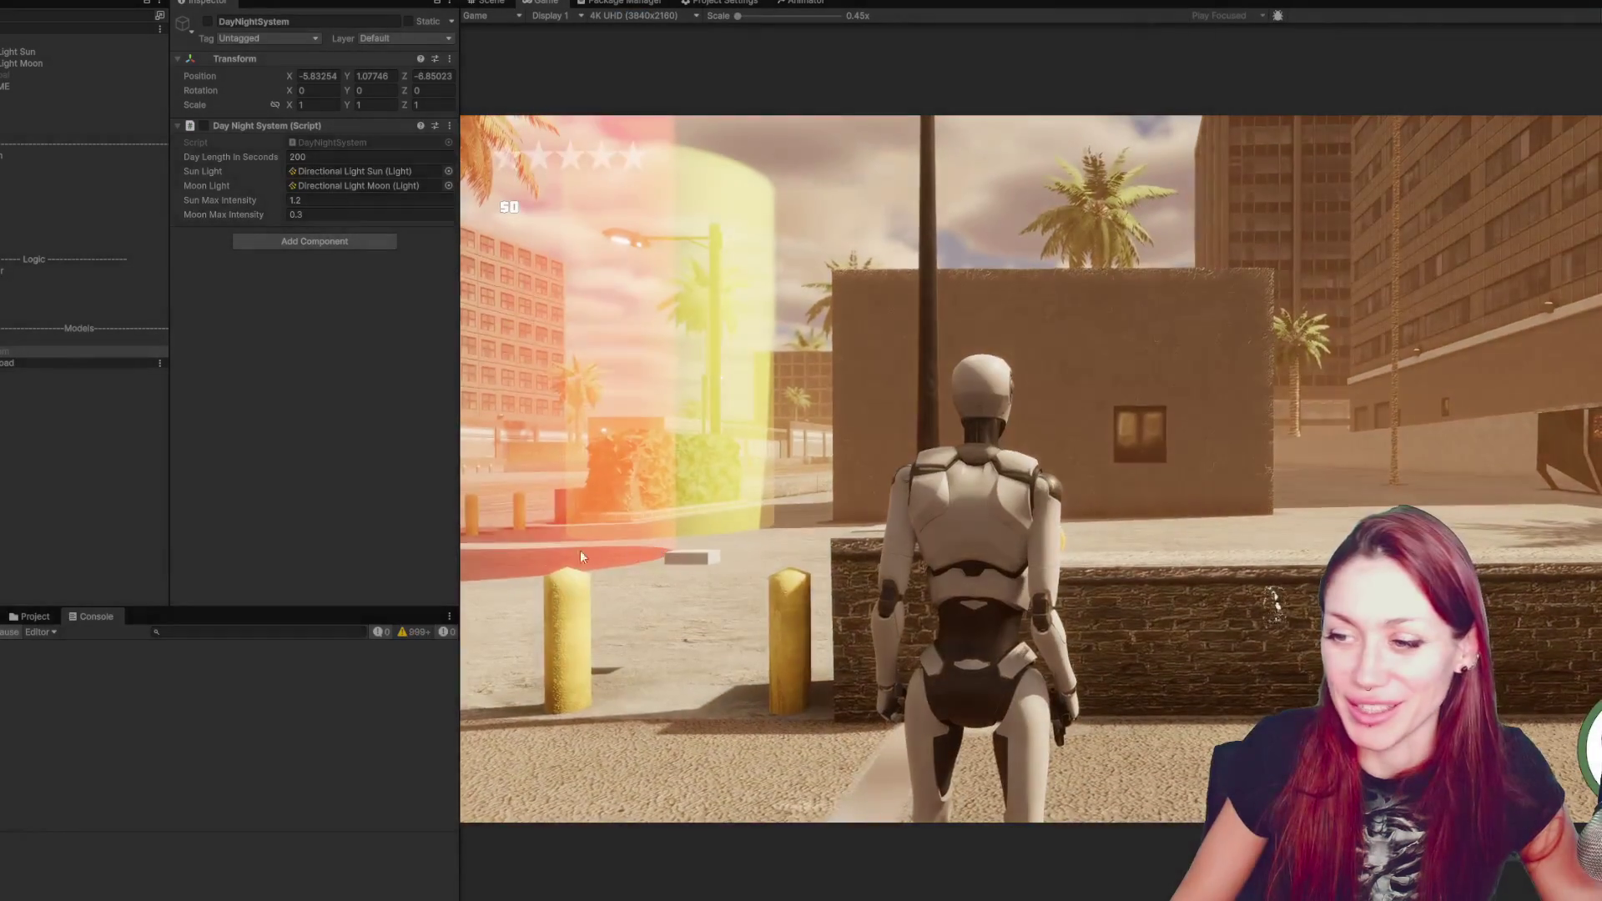
pyautogui.click(579, 549)
pyautogui.press('w')
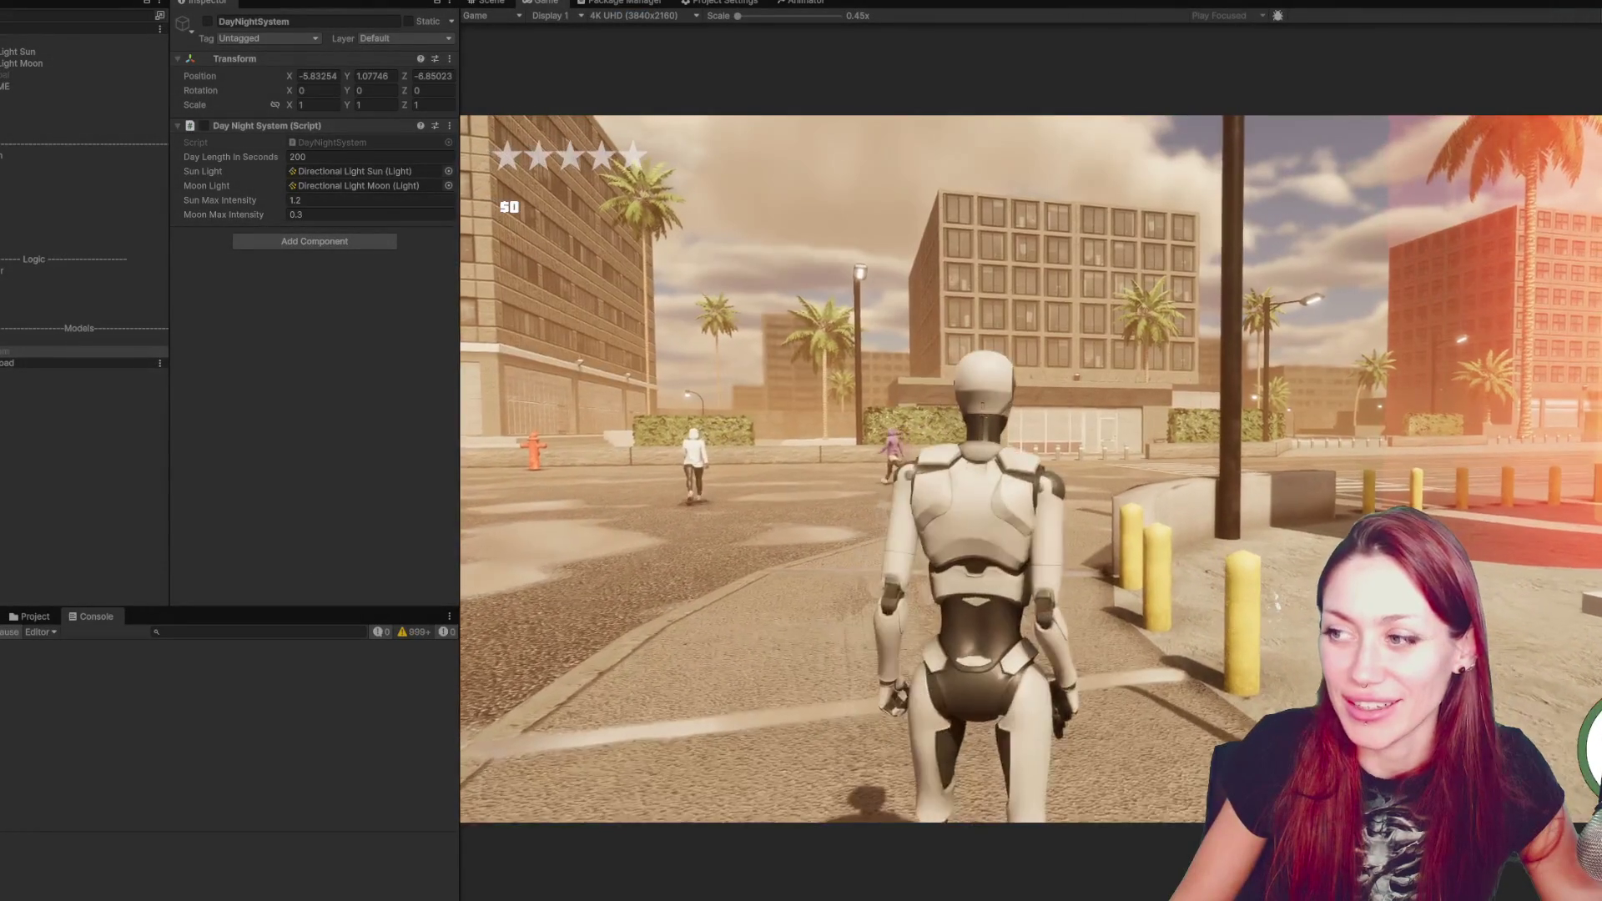
pyautogui.press('a')
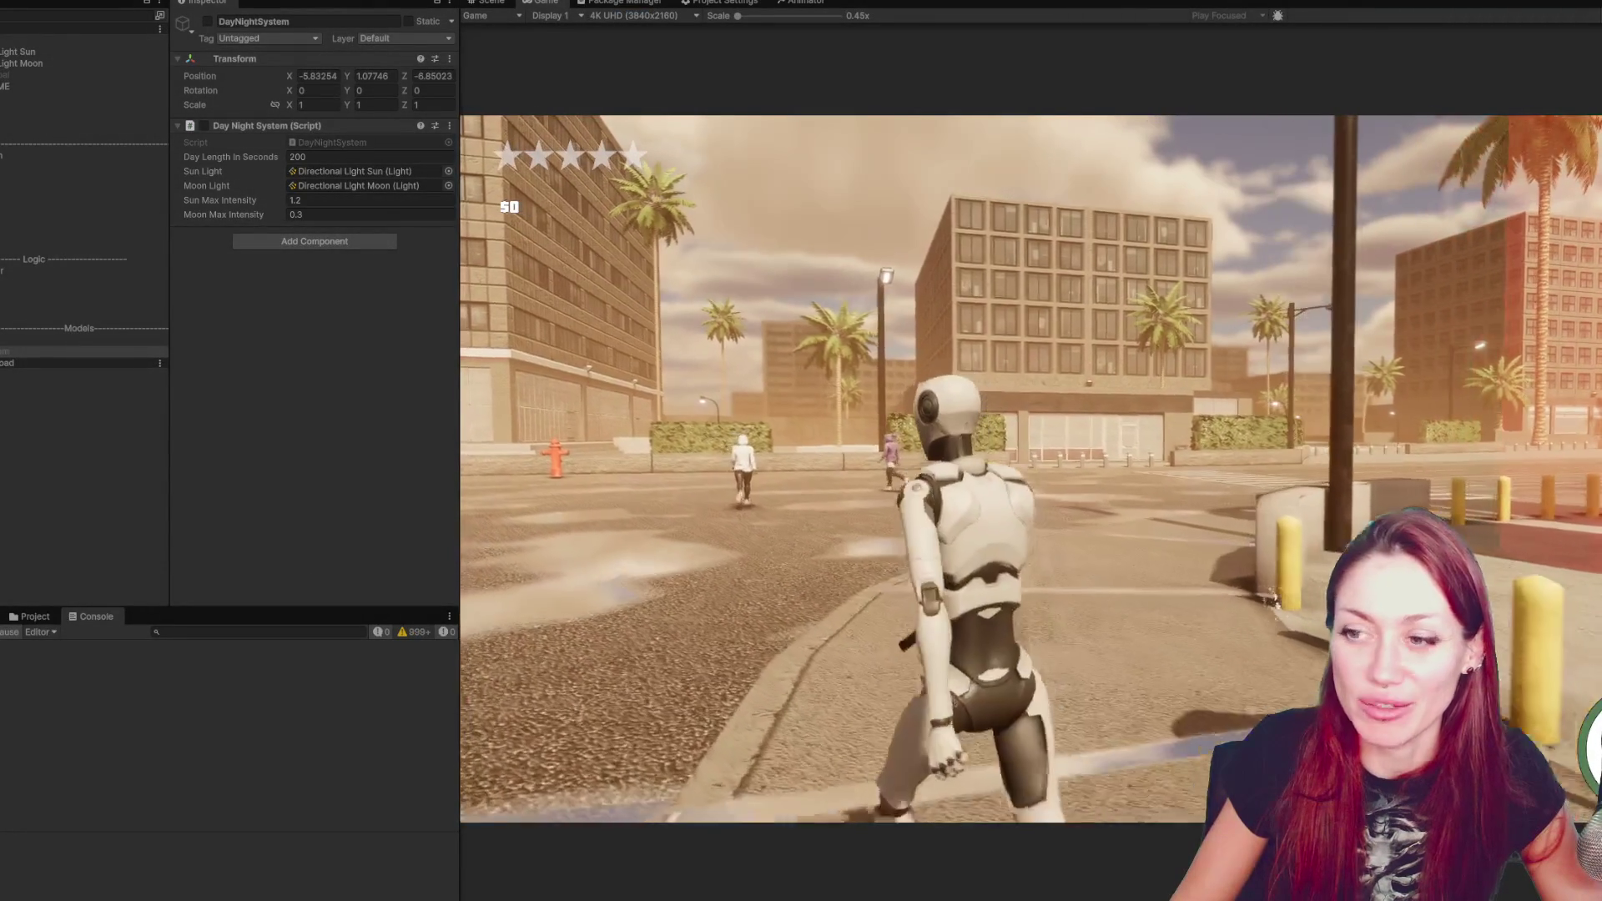
pyautogui.press('Escape')
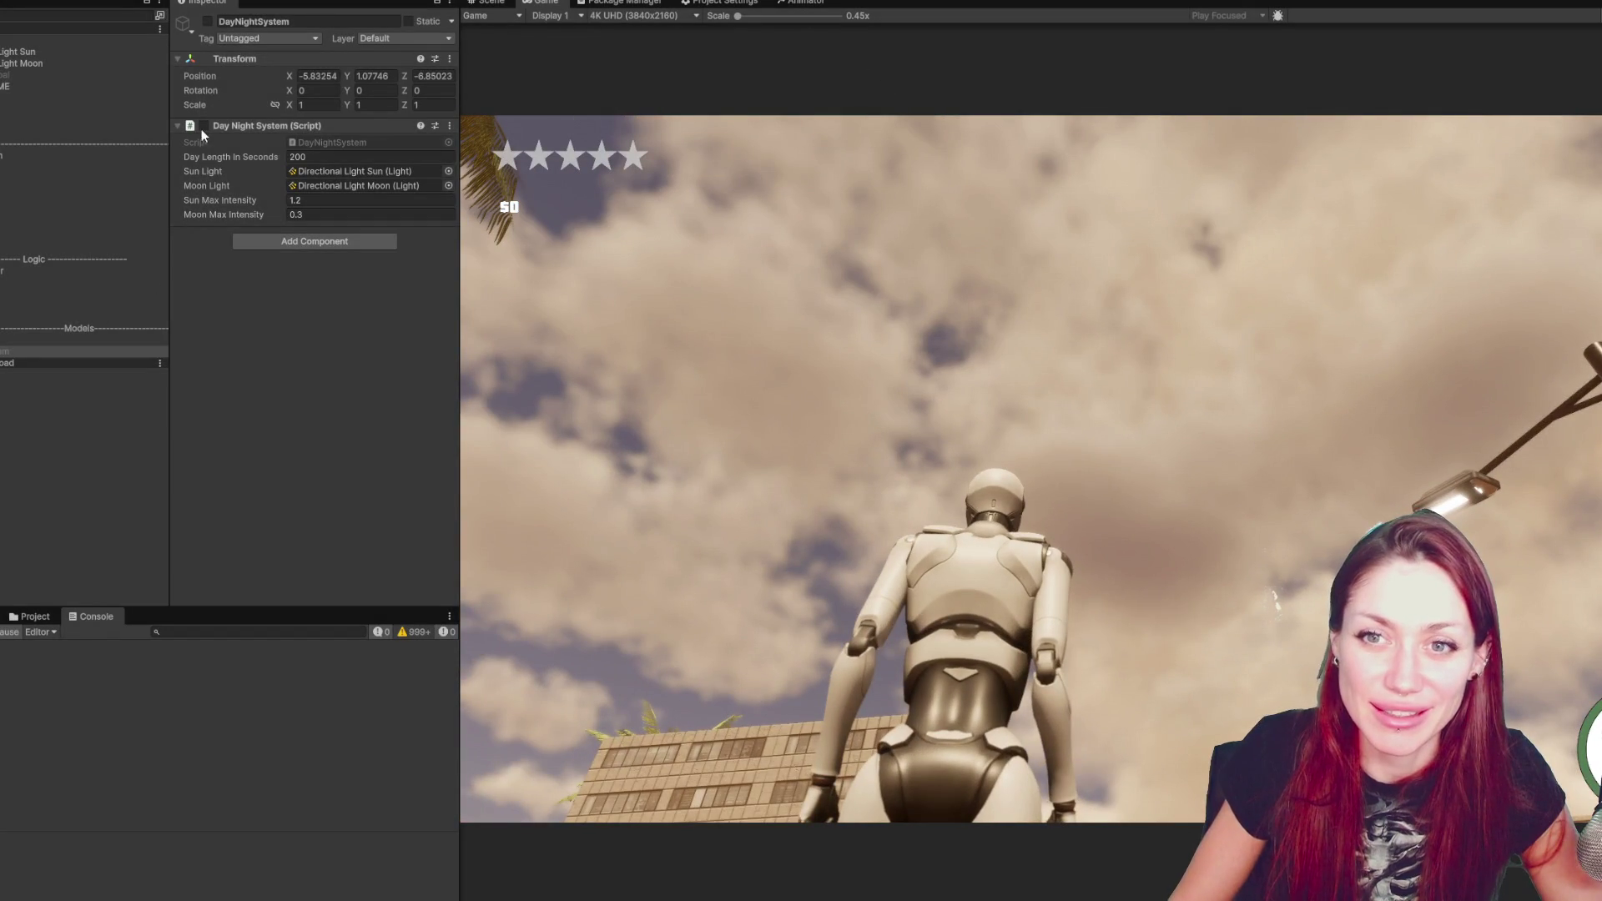
pyautogui.hotkey('ctrl', 'p')
pyautogui.click(33, 63)
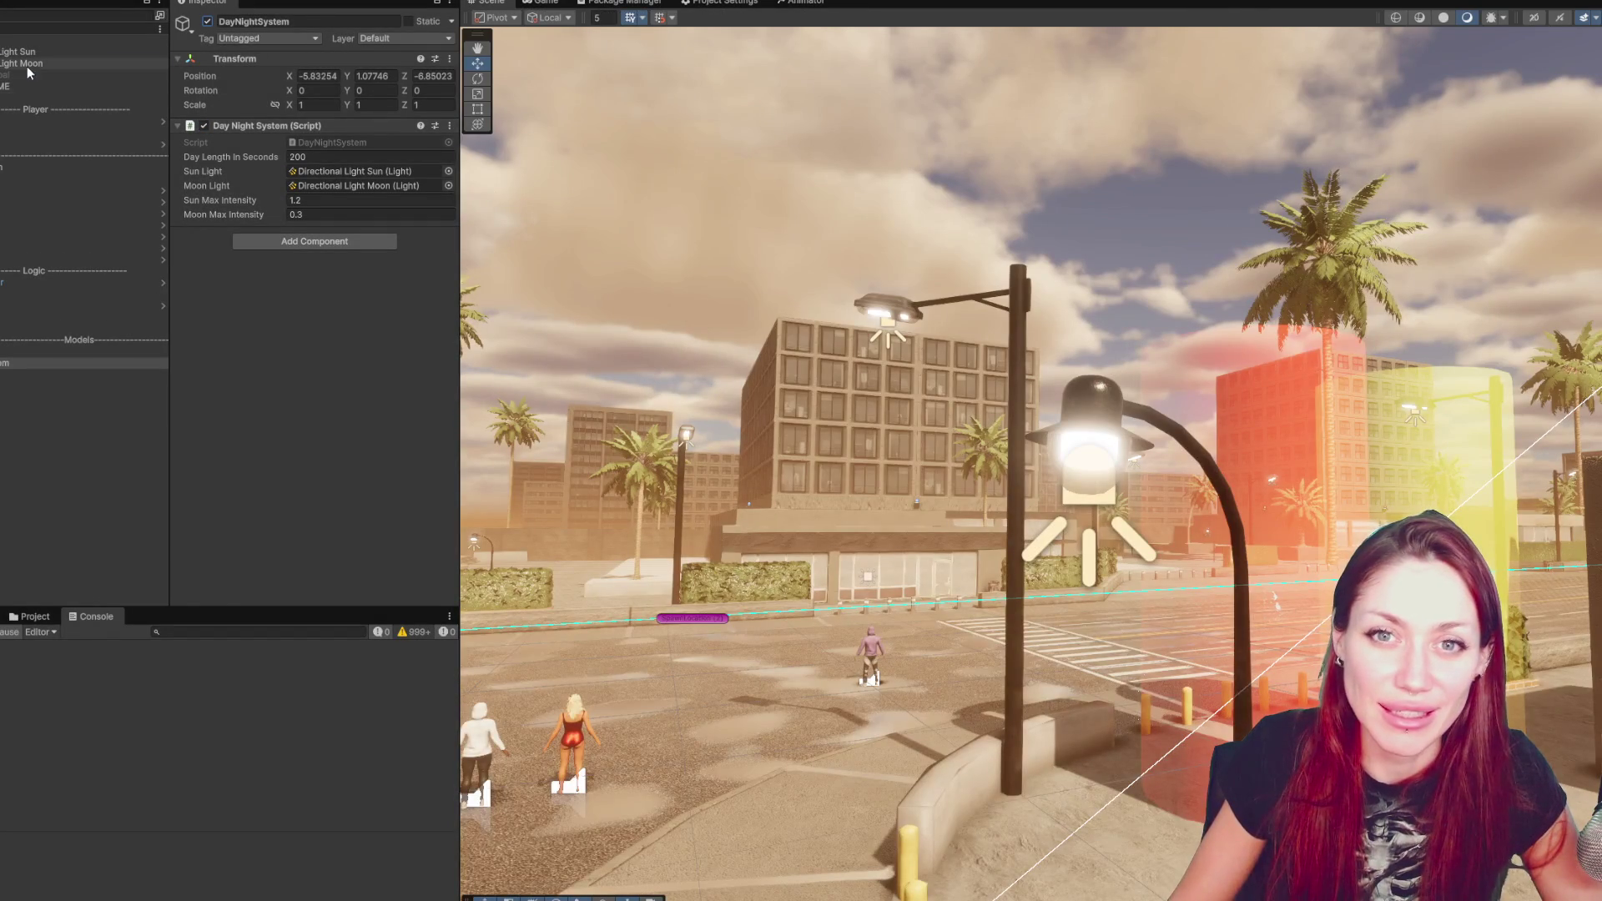
# - Select DayNightSystem, run a quick play-test, then select NEW VOLUME
pyautogui.click(93, 359)
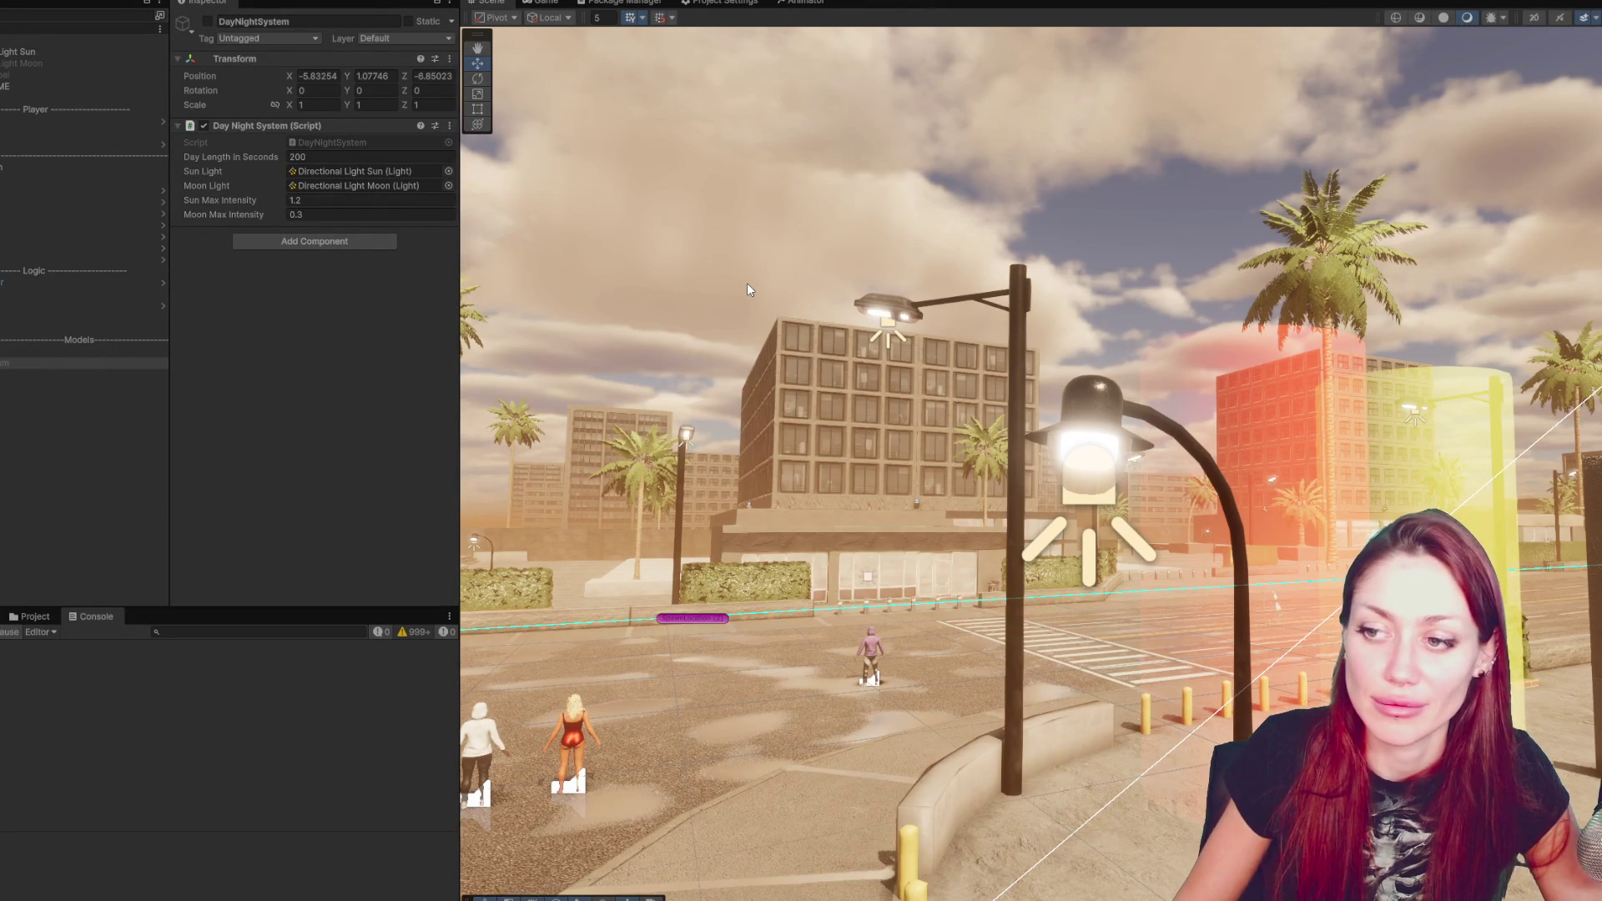
pyautogui.hotkey('ctrl', 'p')
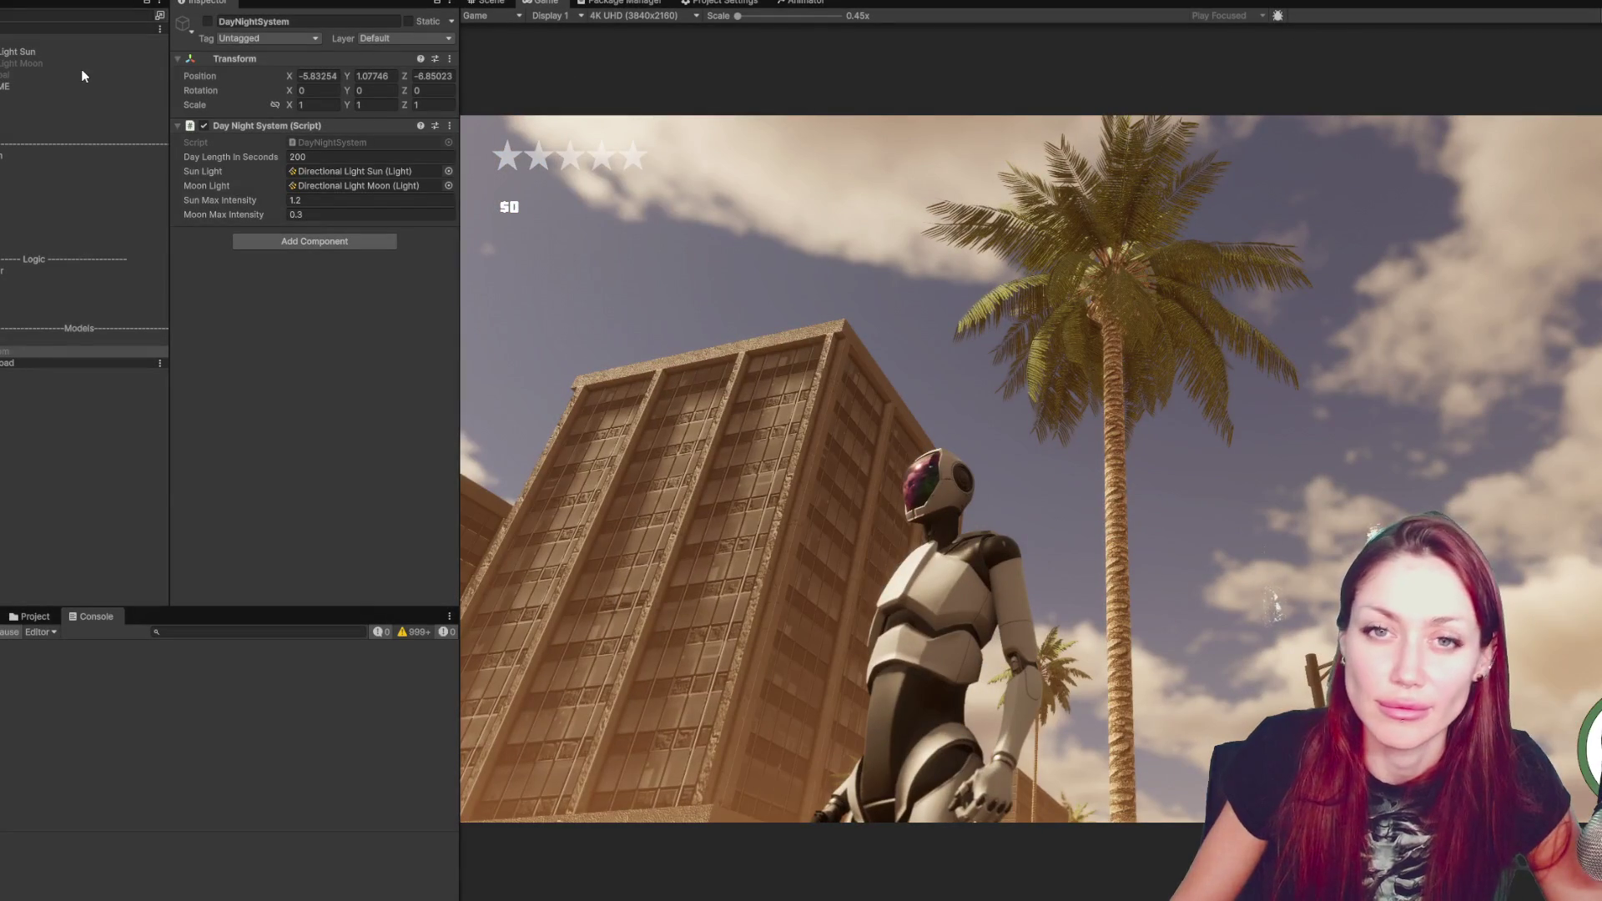
pyautogui.hotkey('ctrl', 'p')
pyautogui.click(67, 84)
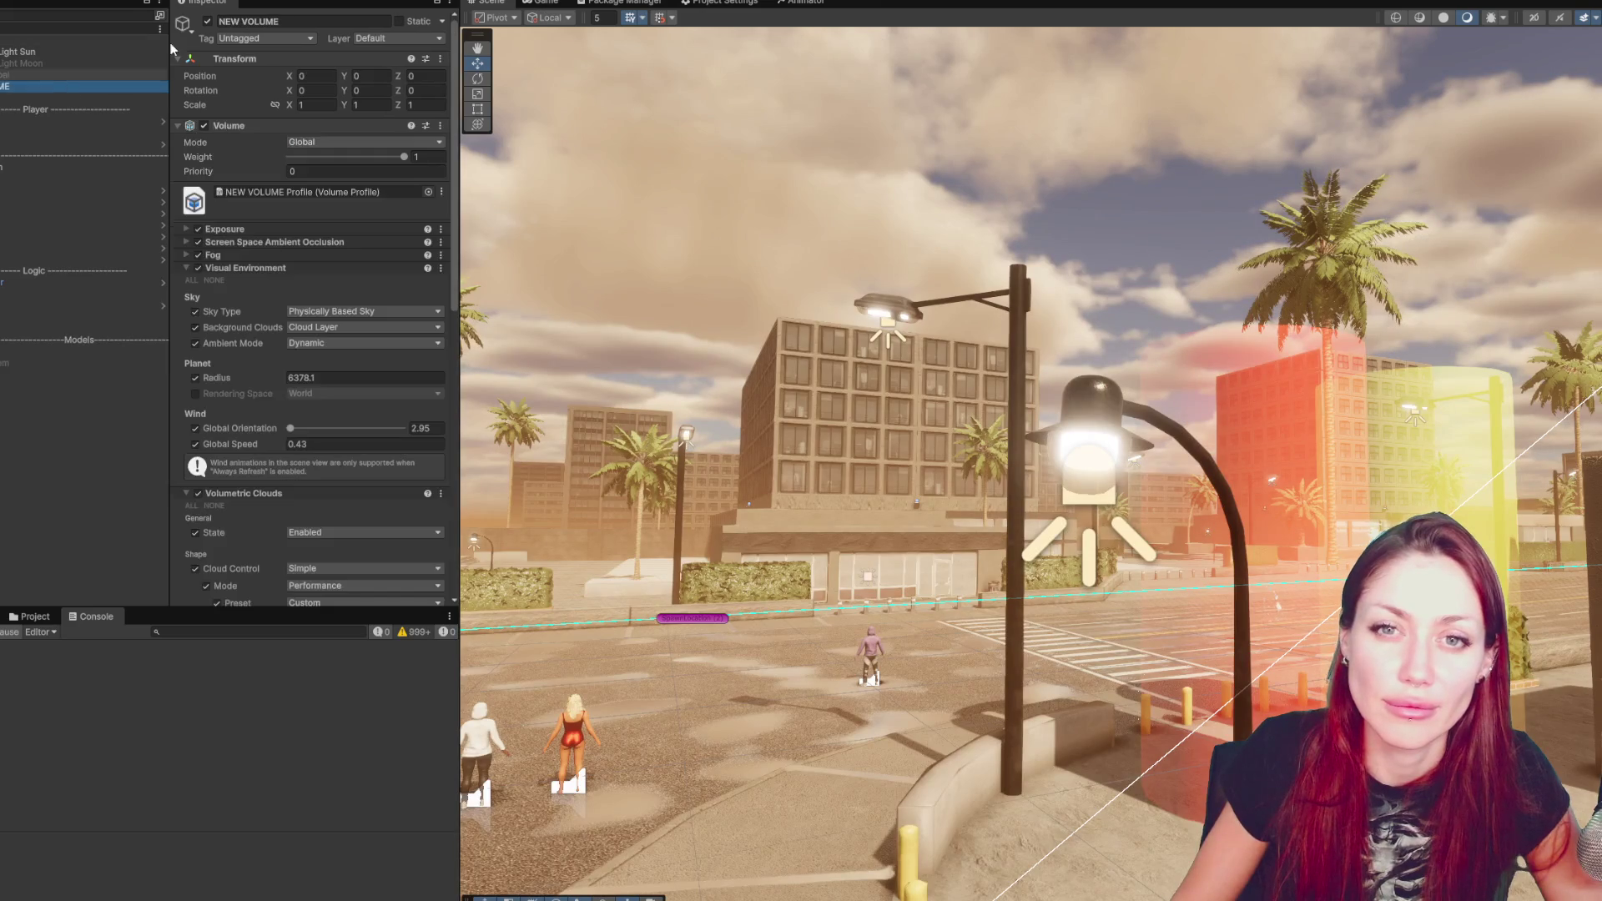
# - Switch off NEW VOLUME and run the character past the red car and across the crosswalk
pyautogui.click(208, 24)
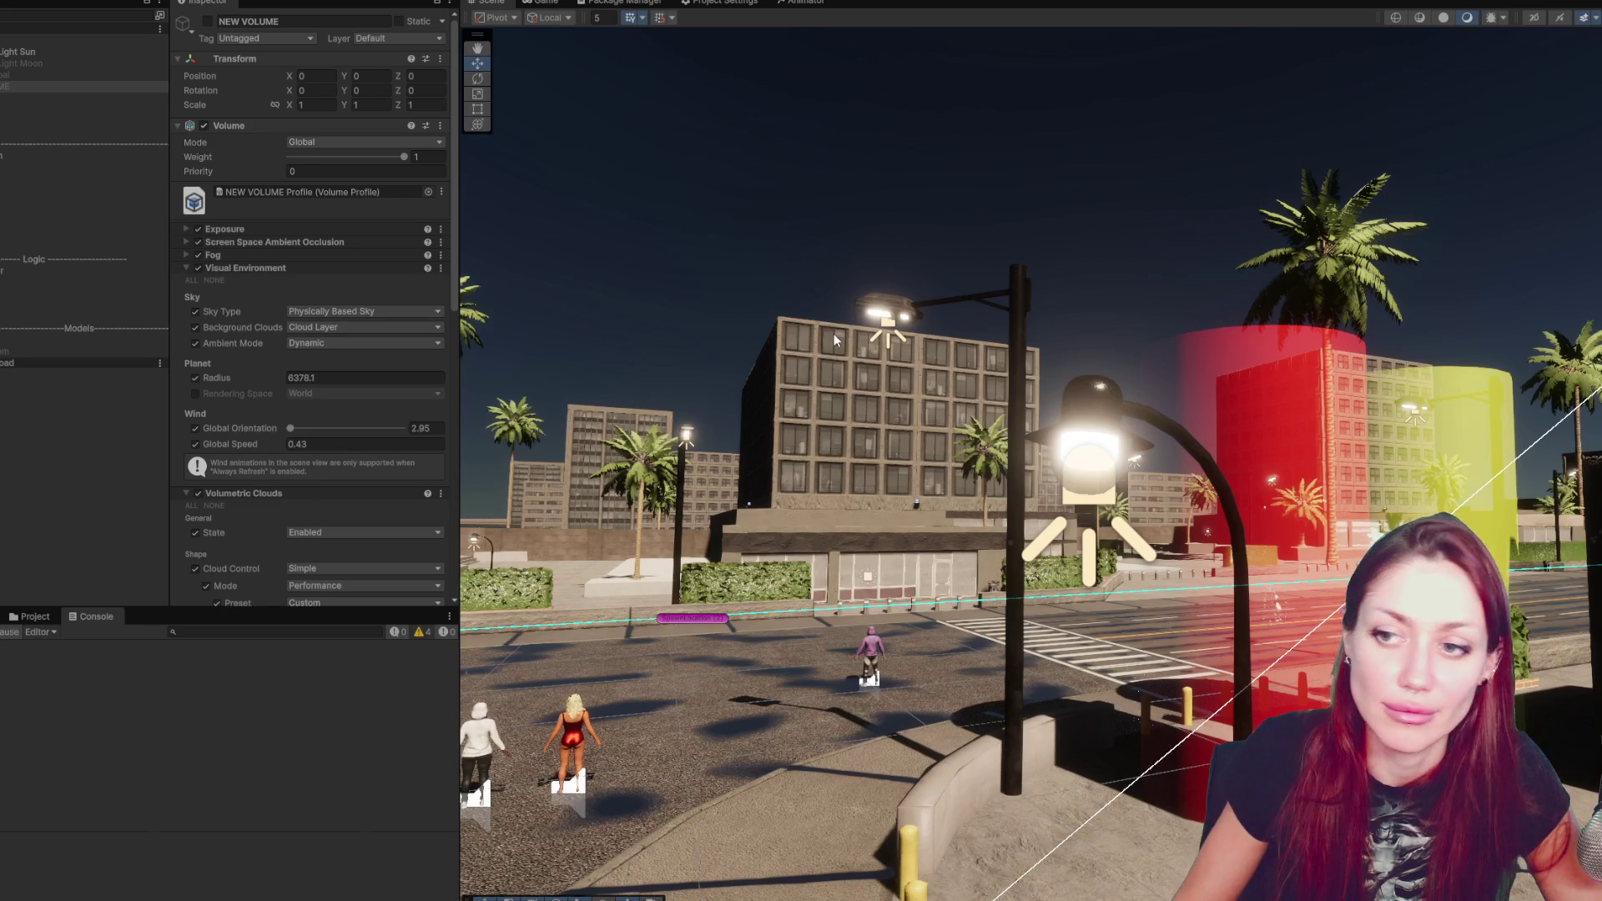
pyautogui.press('w')
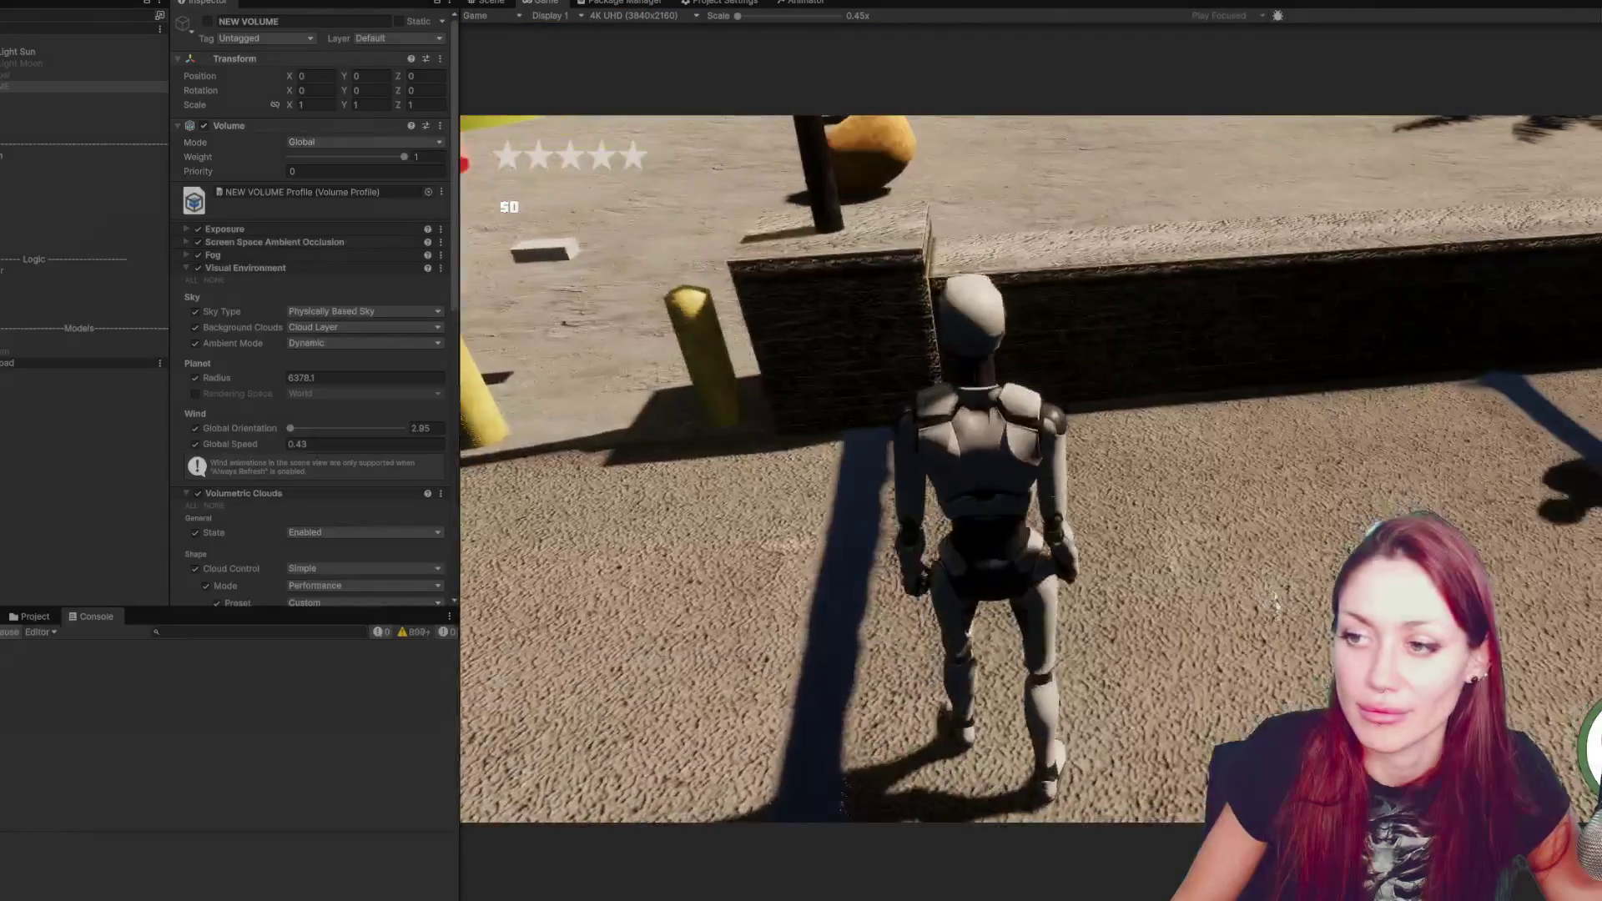
pyautogui.press('w')
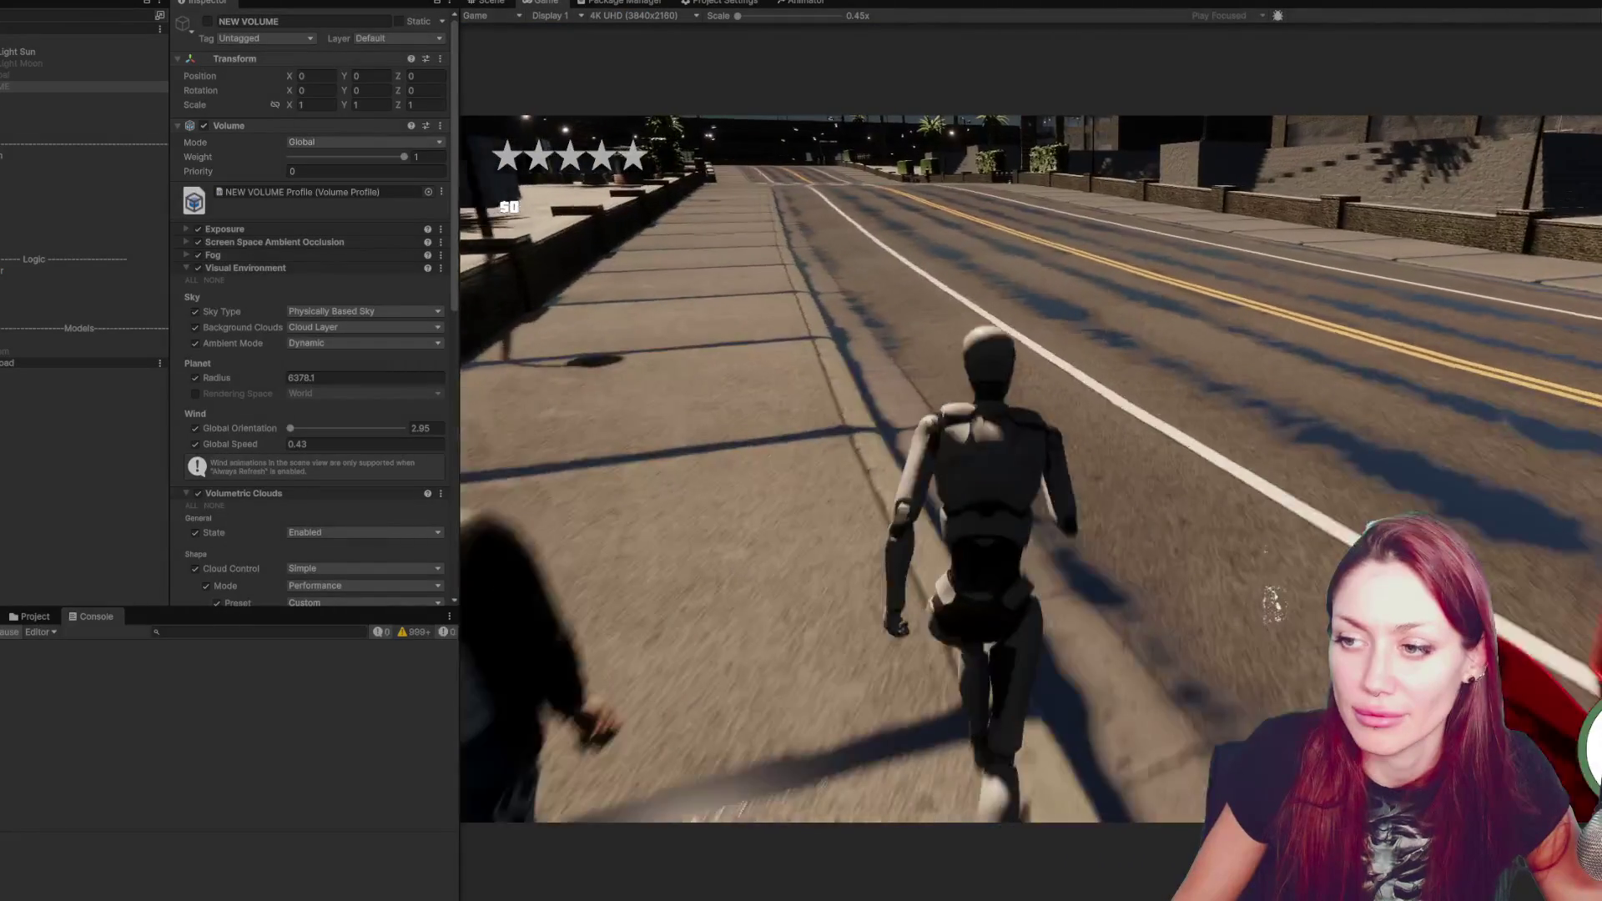
pyautogui.press('w')
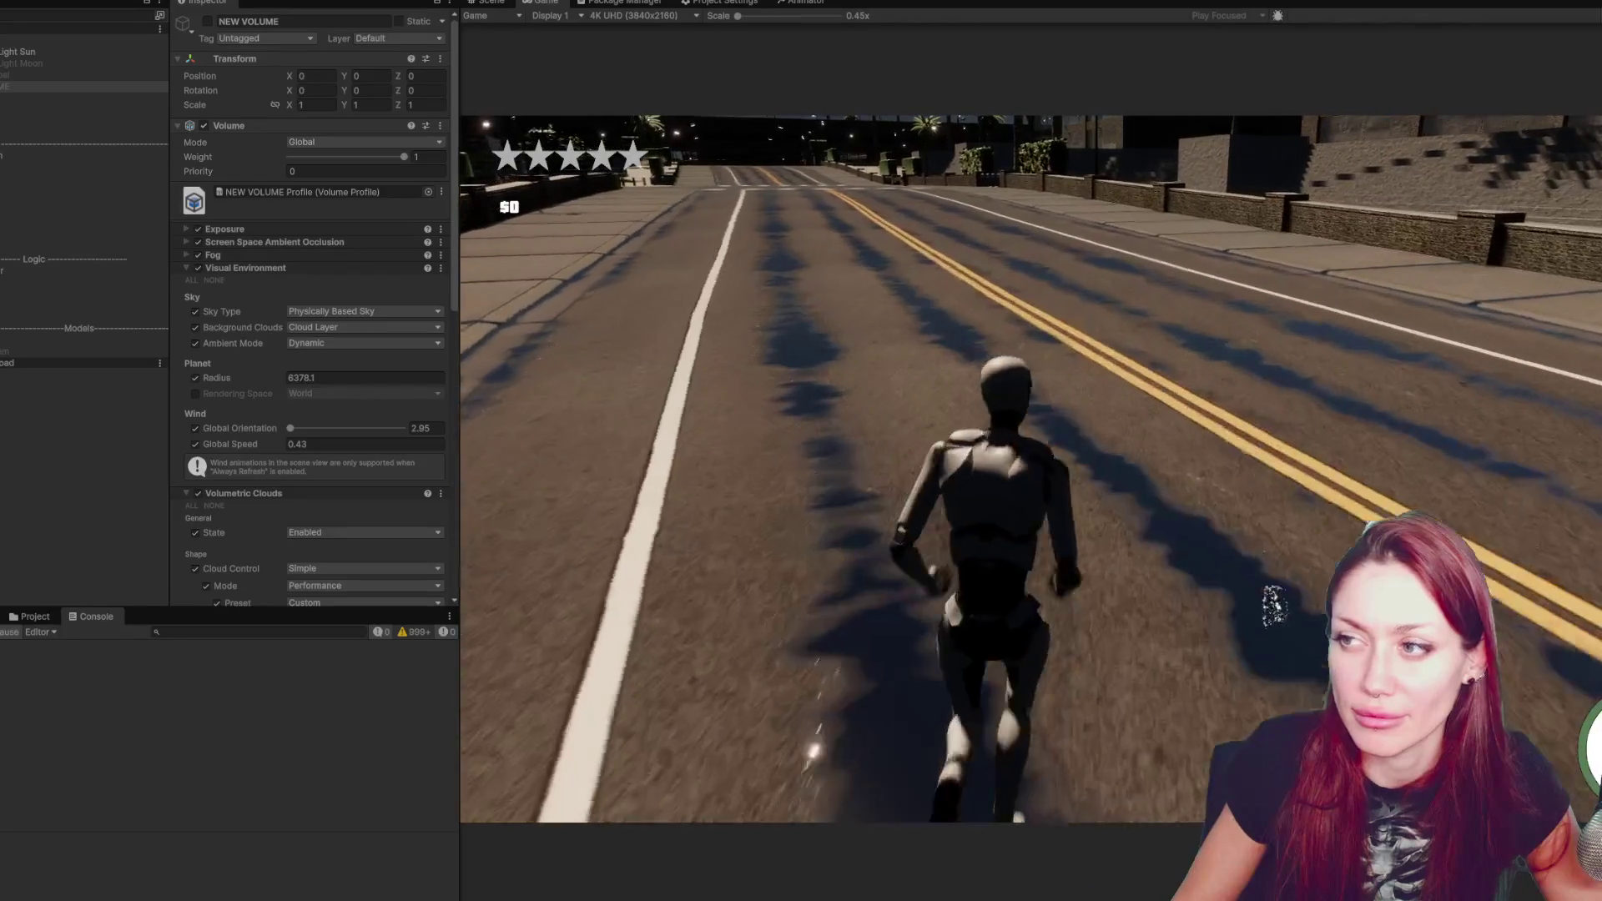
pyautogui.press('w')
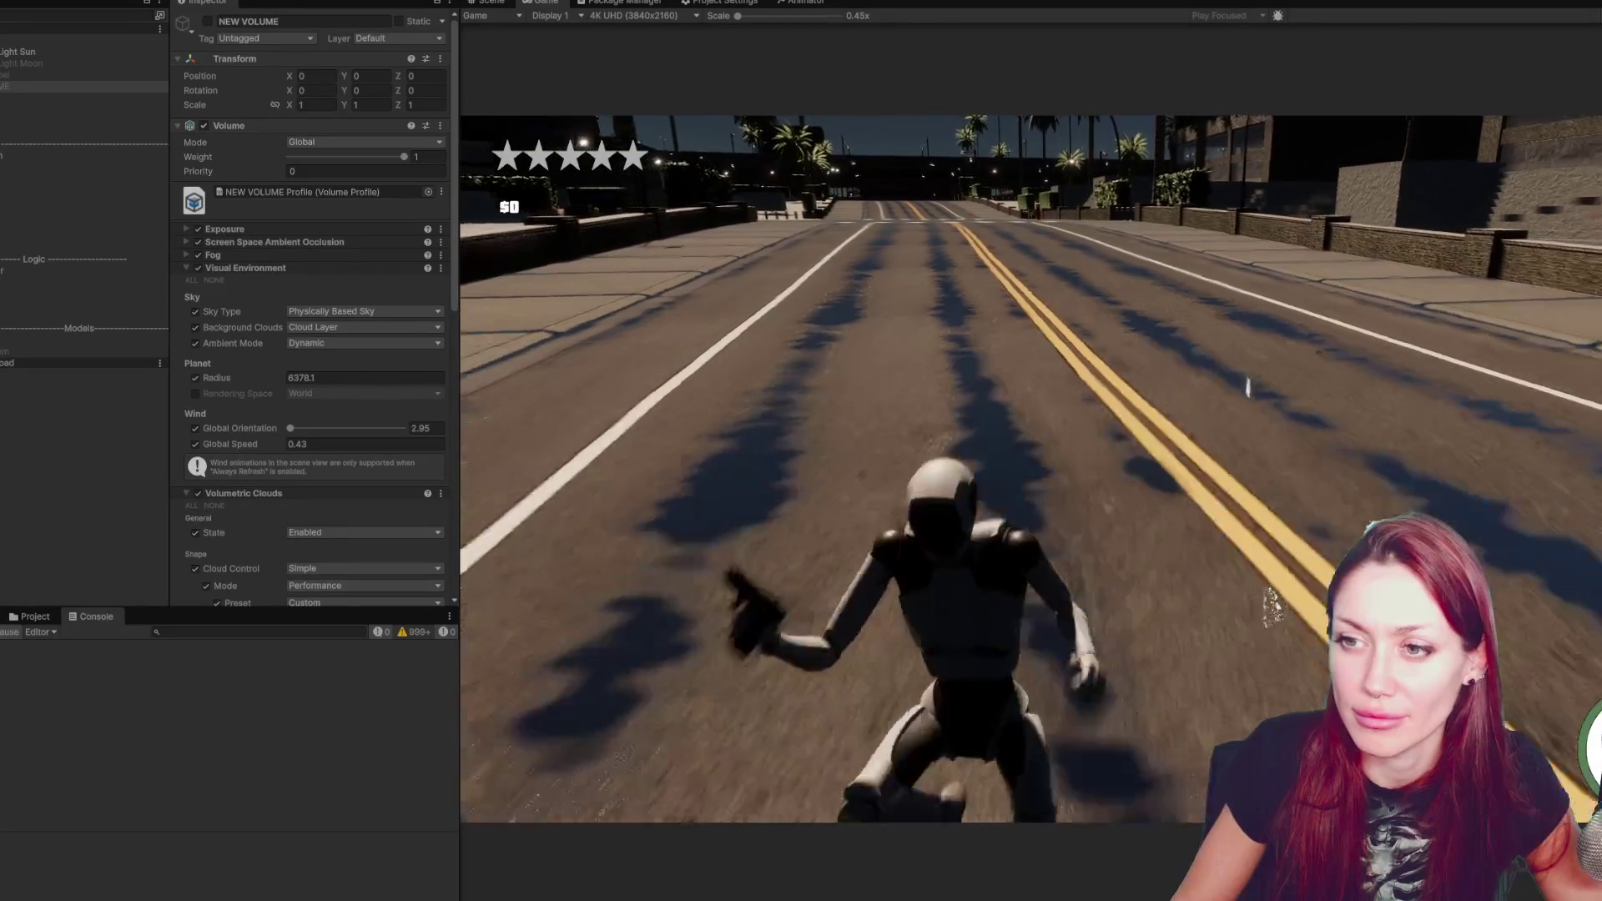
pyautogui.press('w')
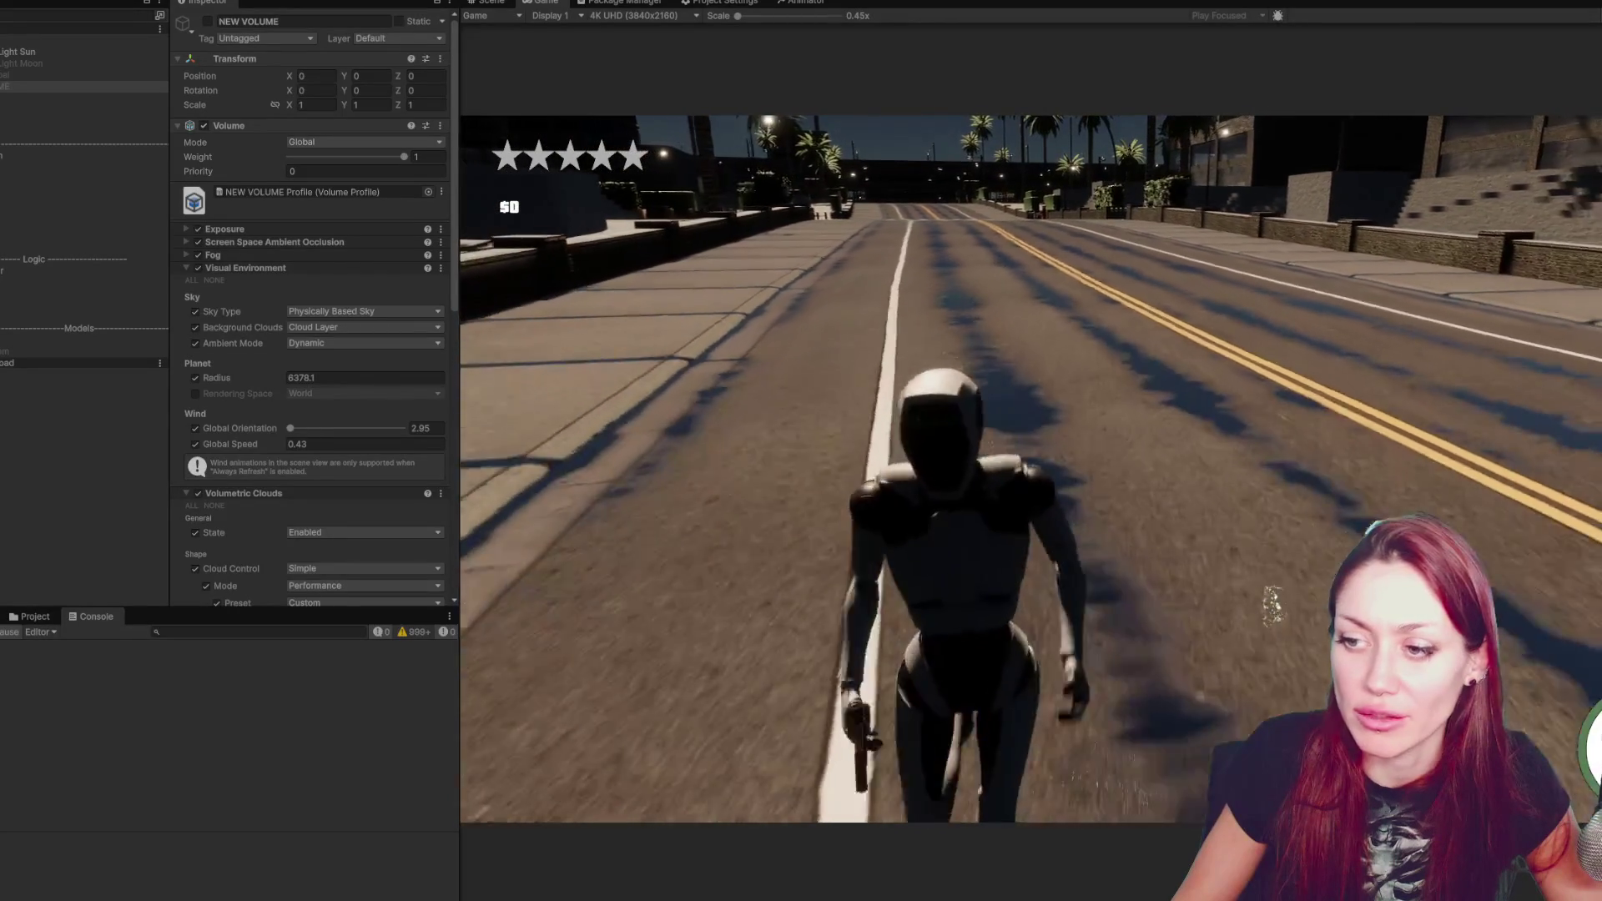
pyautogui.press('w')
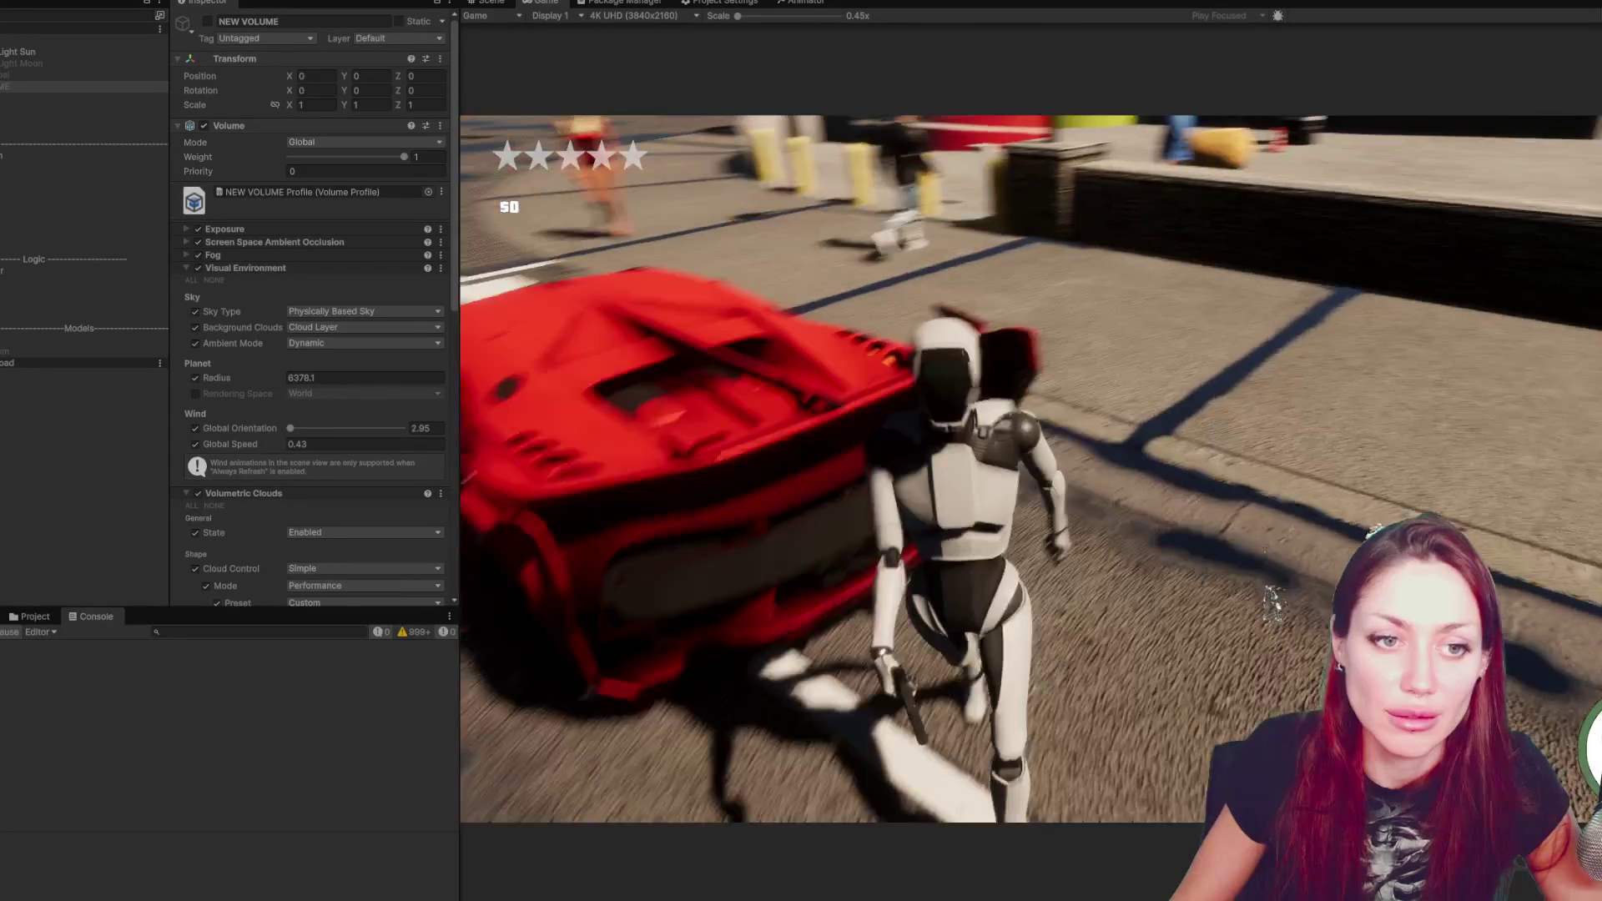
pyautogui.press('w')
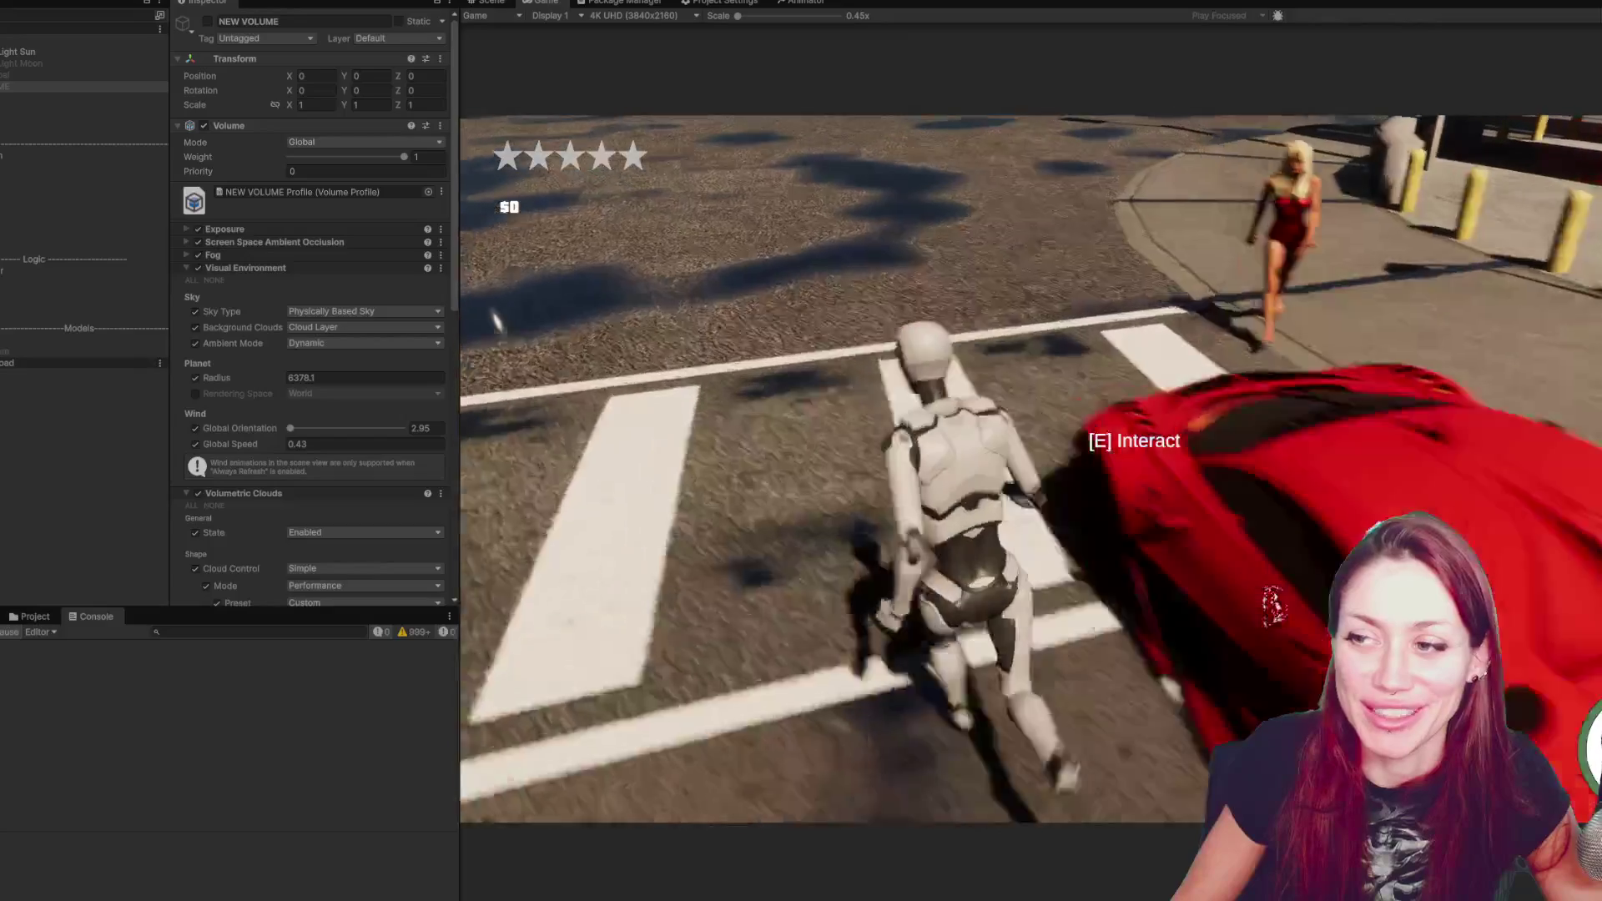
pyautogui.press('w')
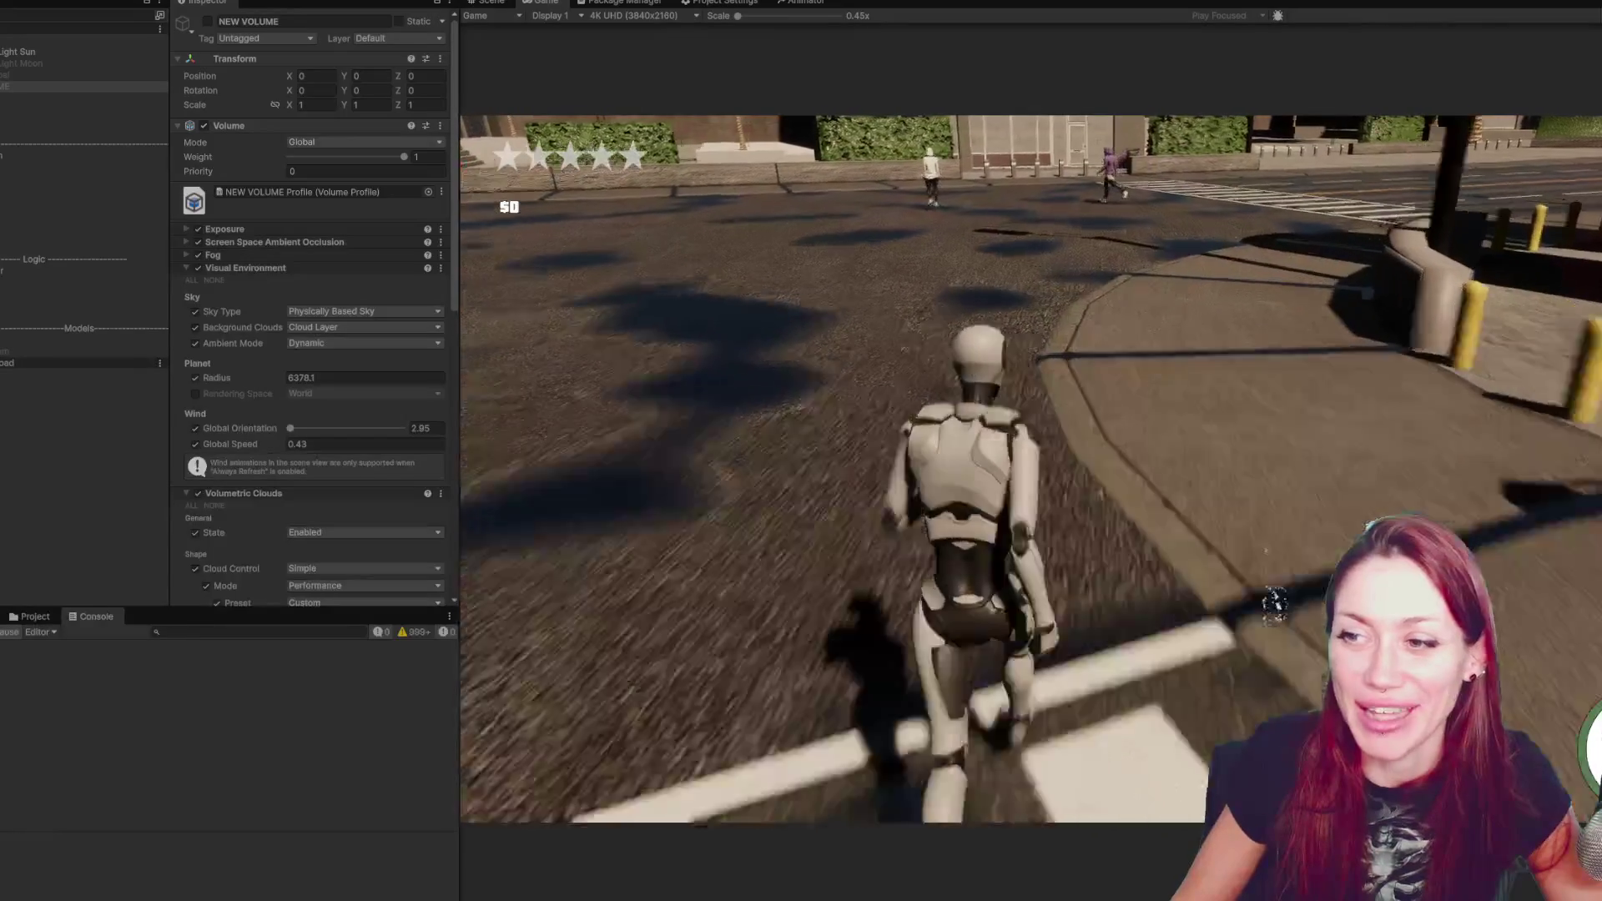
pyautogui.press('Escape')
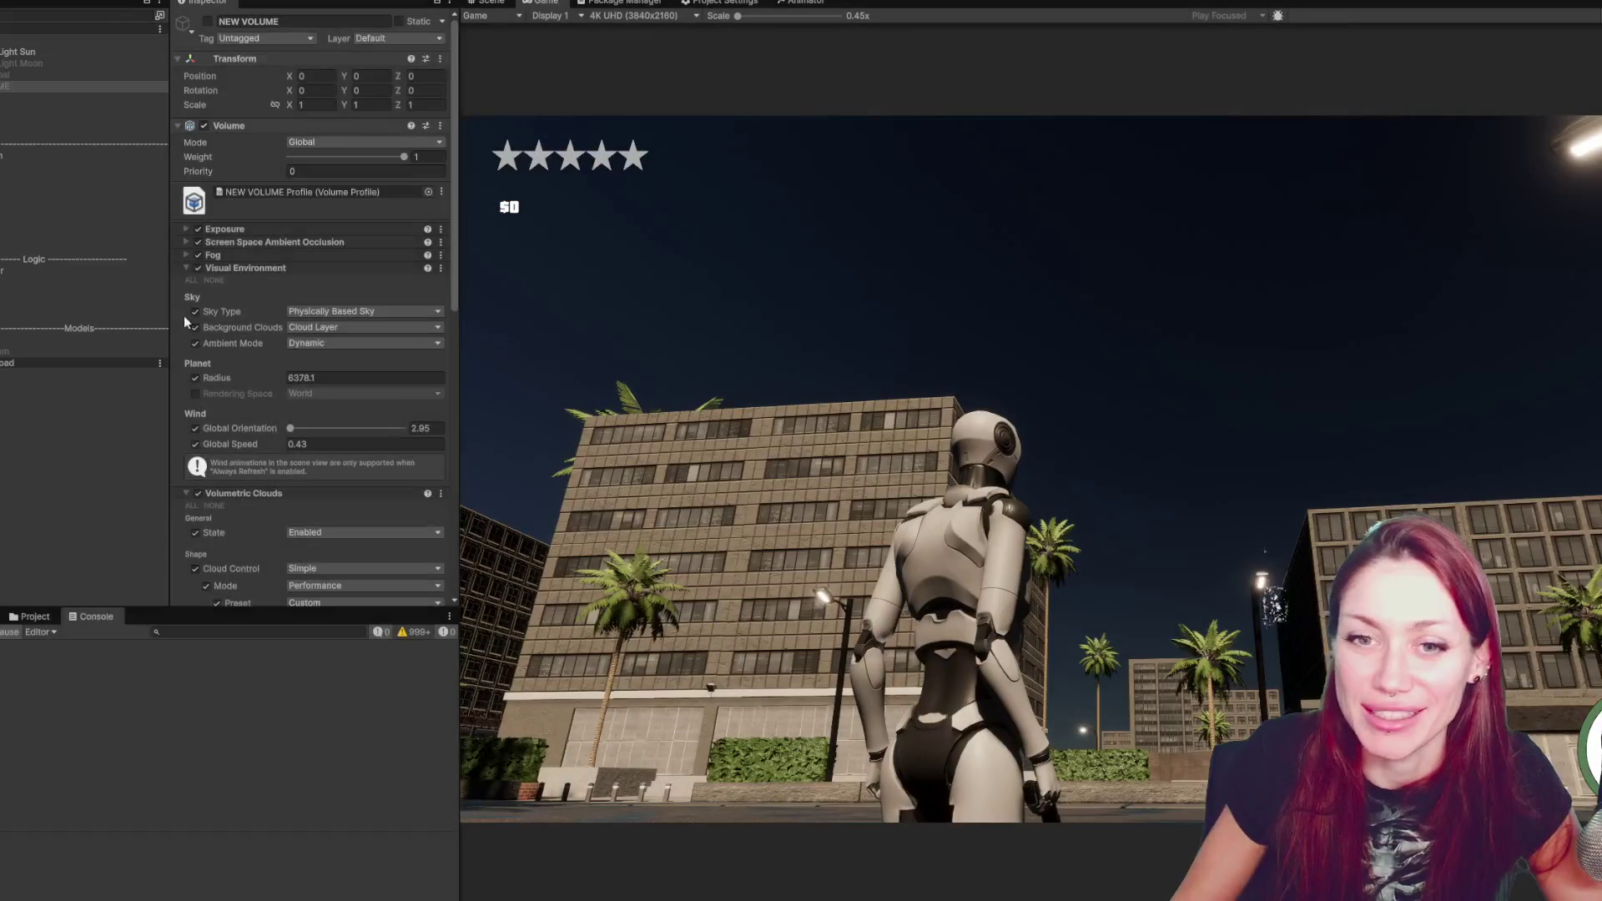
pyautogui.hotkey('ctrl', 'p')
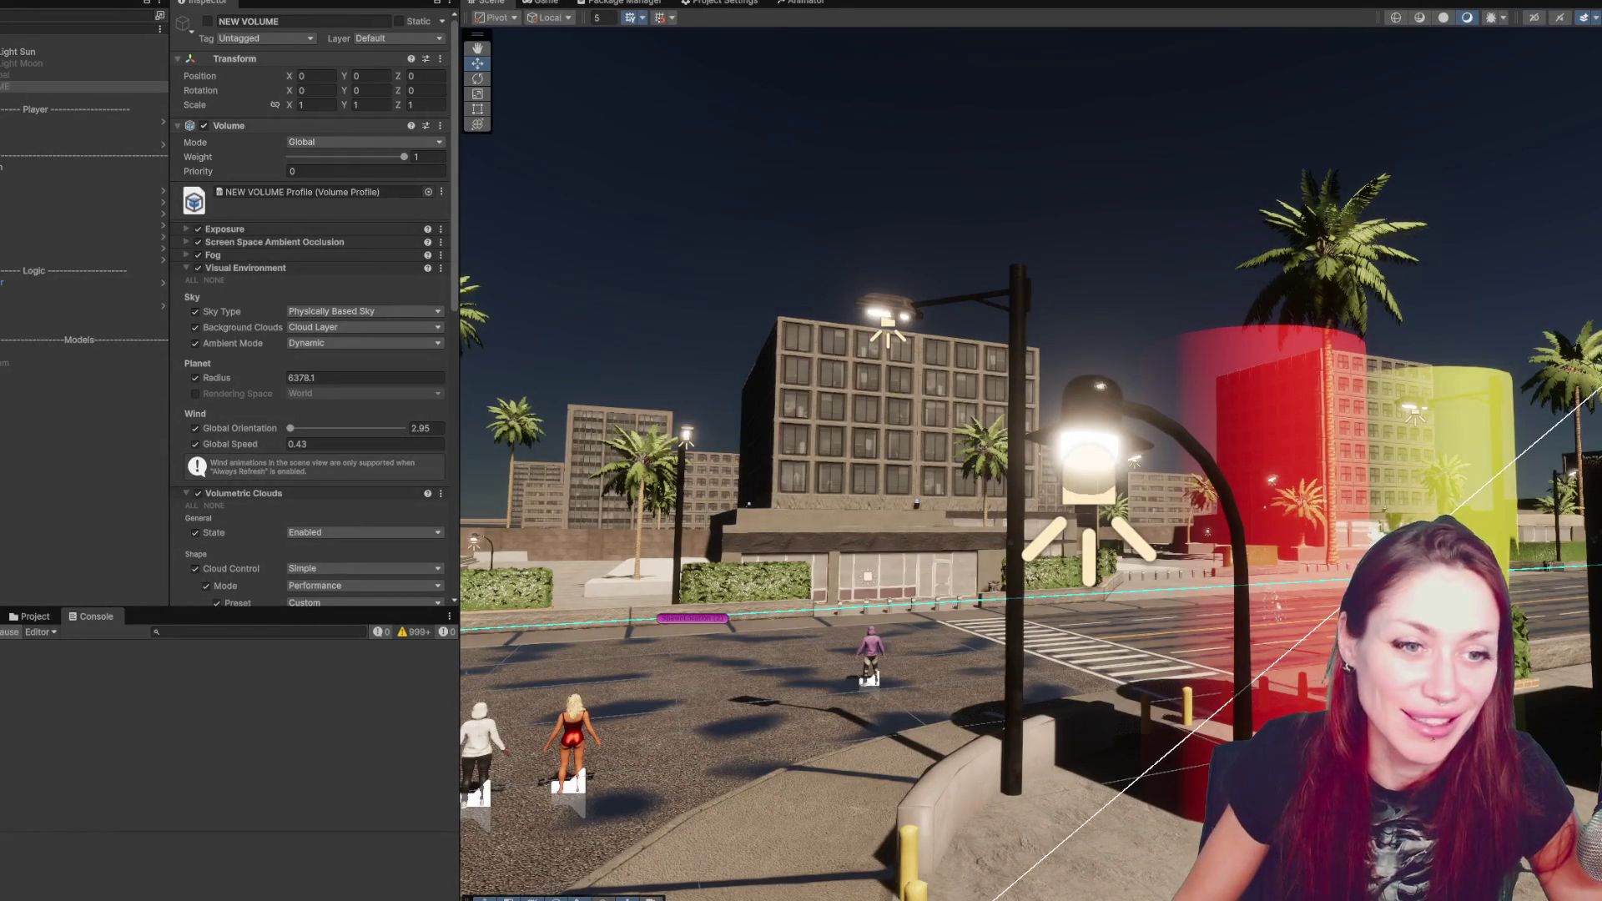
# - Set Light Sun to Realtime with Medium shadow map resolution, then open PlayerController.cs
pyautogui.moveTo(1067, 578); pyautogui.dragTo(943, 461)
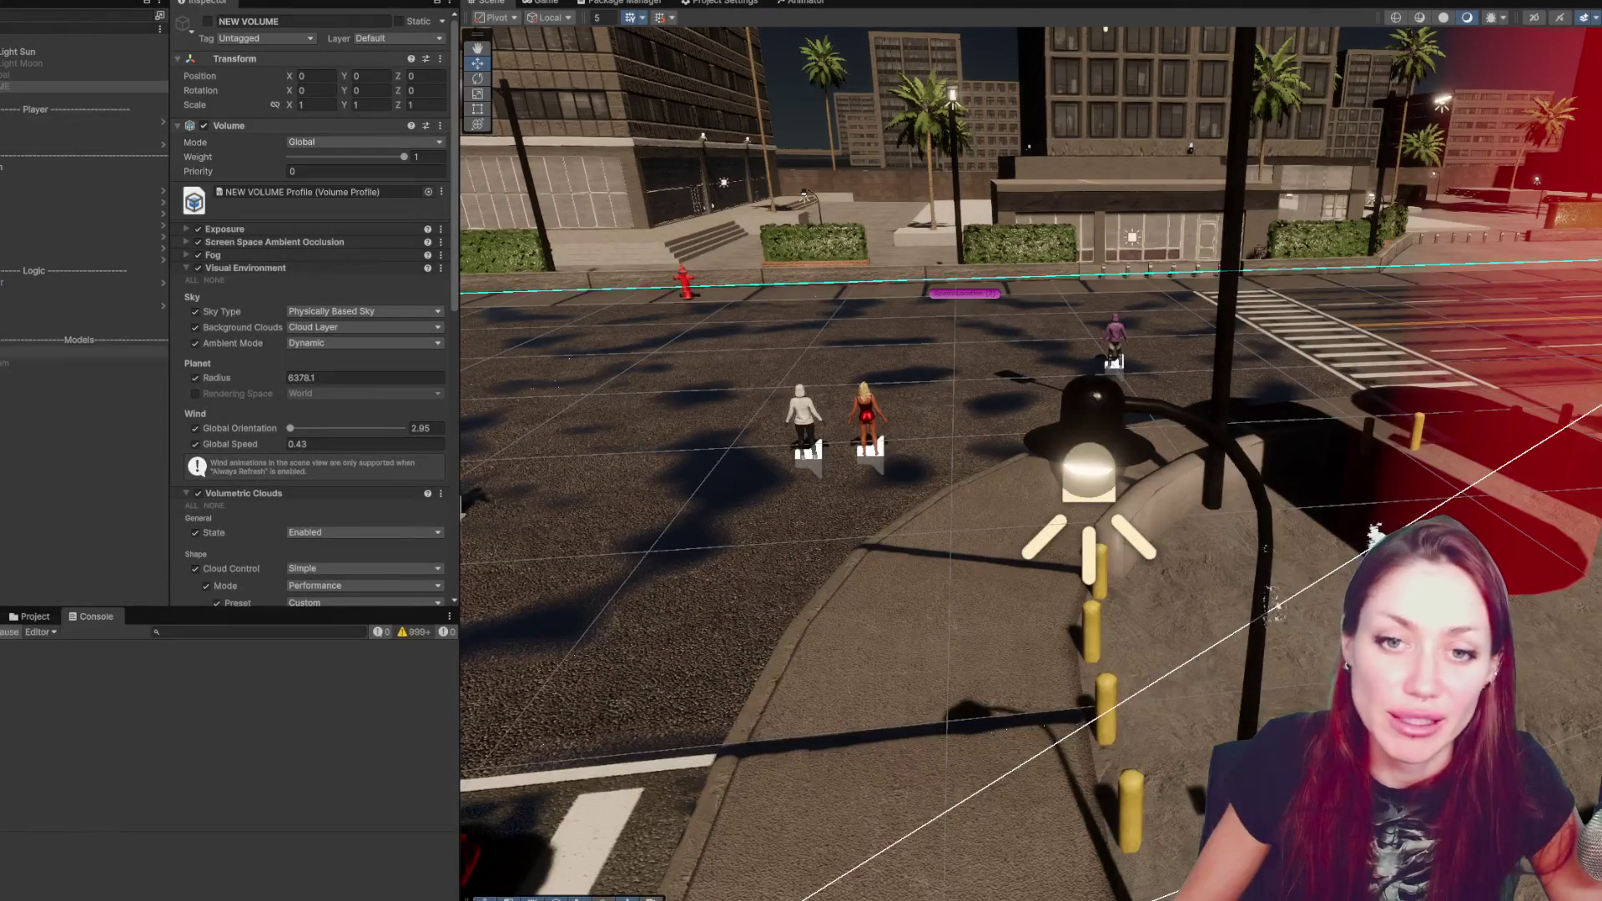
pyautogui.click(13, 316)
pyautogui.click(25, 51)
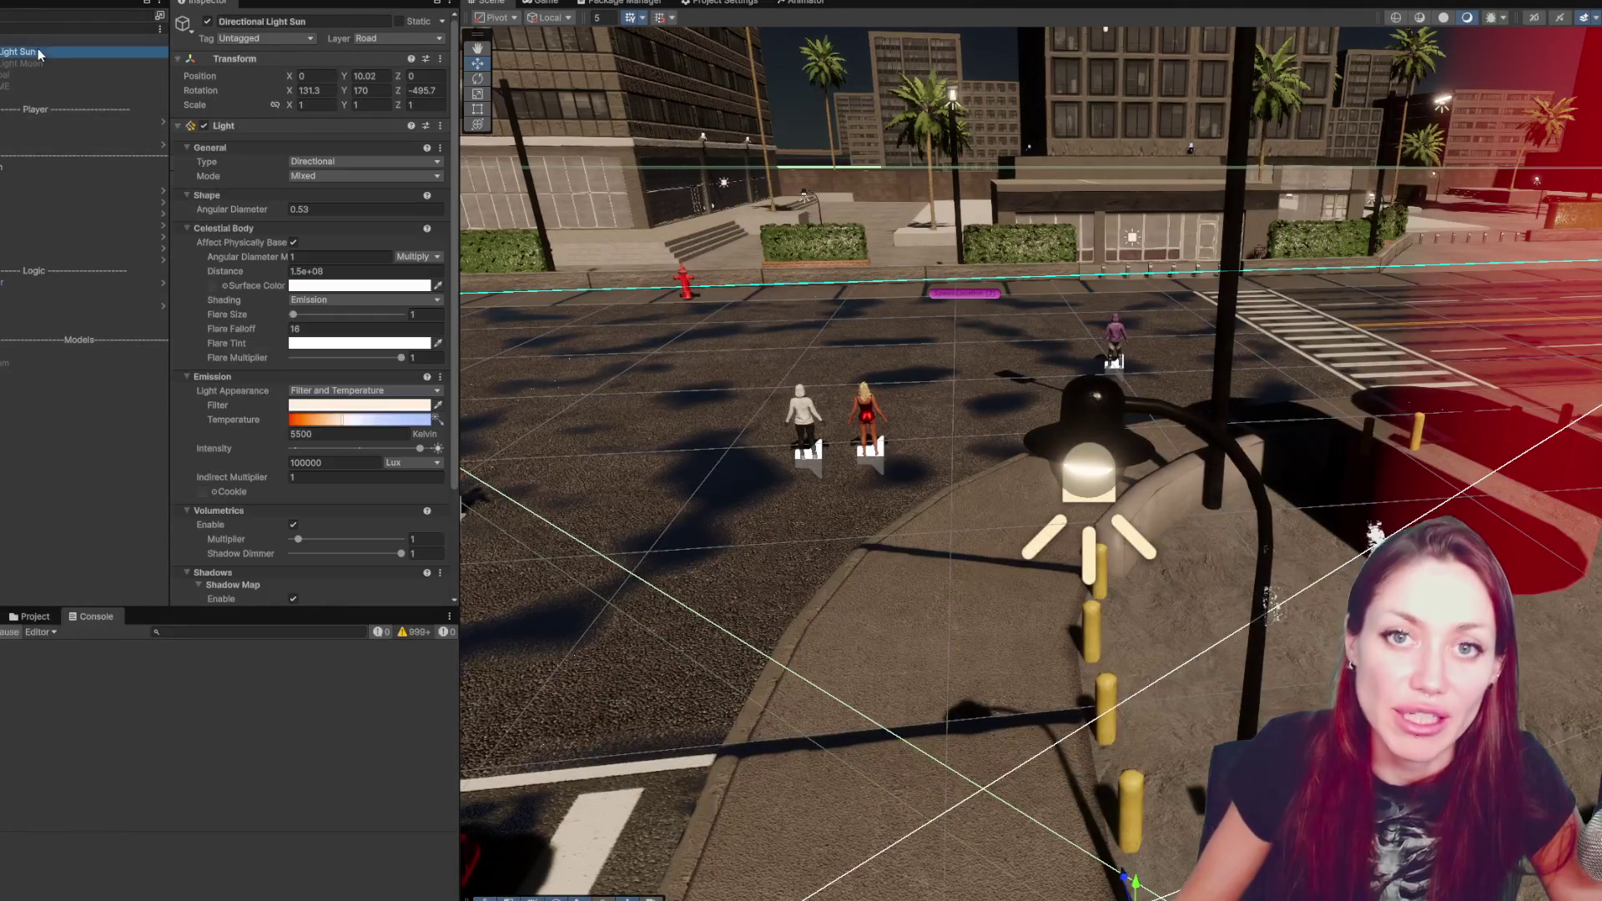
pyautogui.click(317, 177)
pyautogui.click(313, 197)
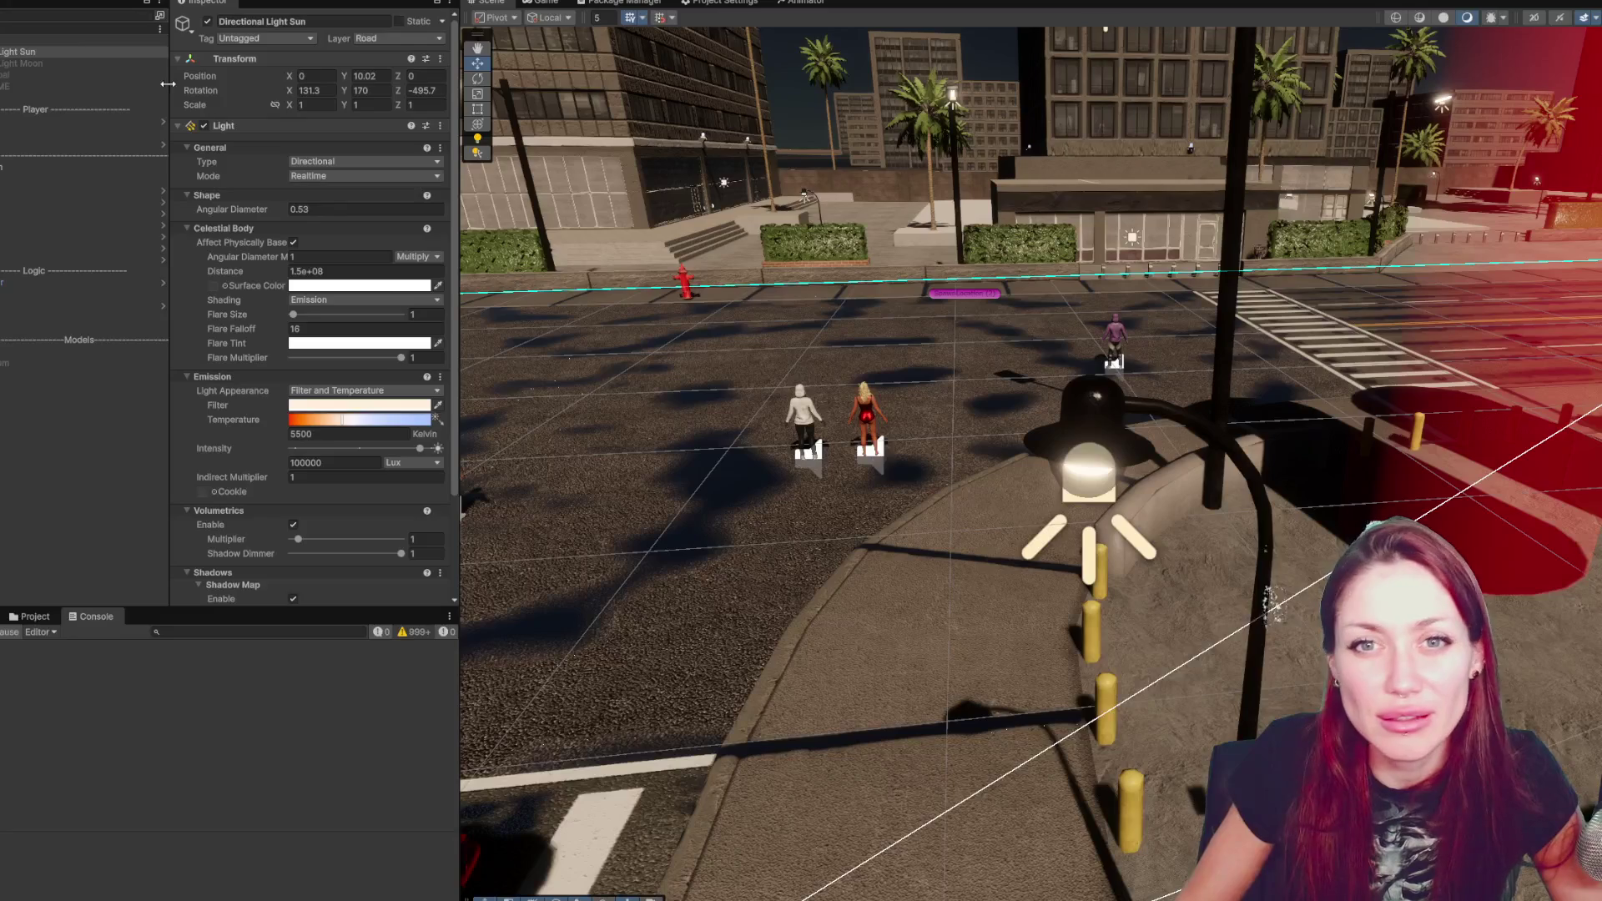
pyautogui.scroll(-3, 214, 348)
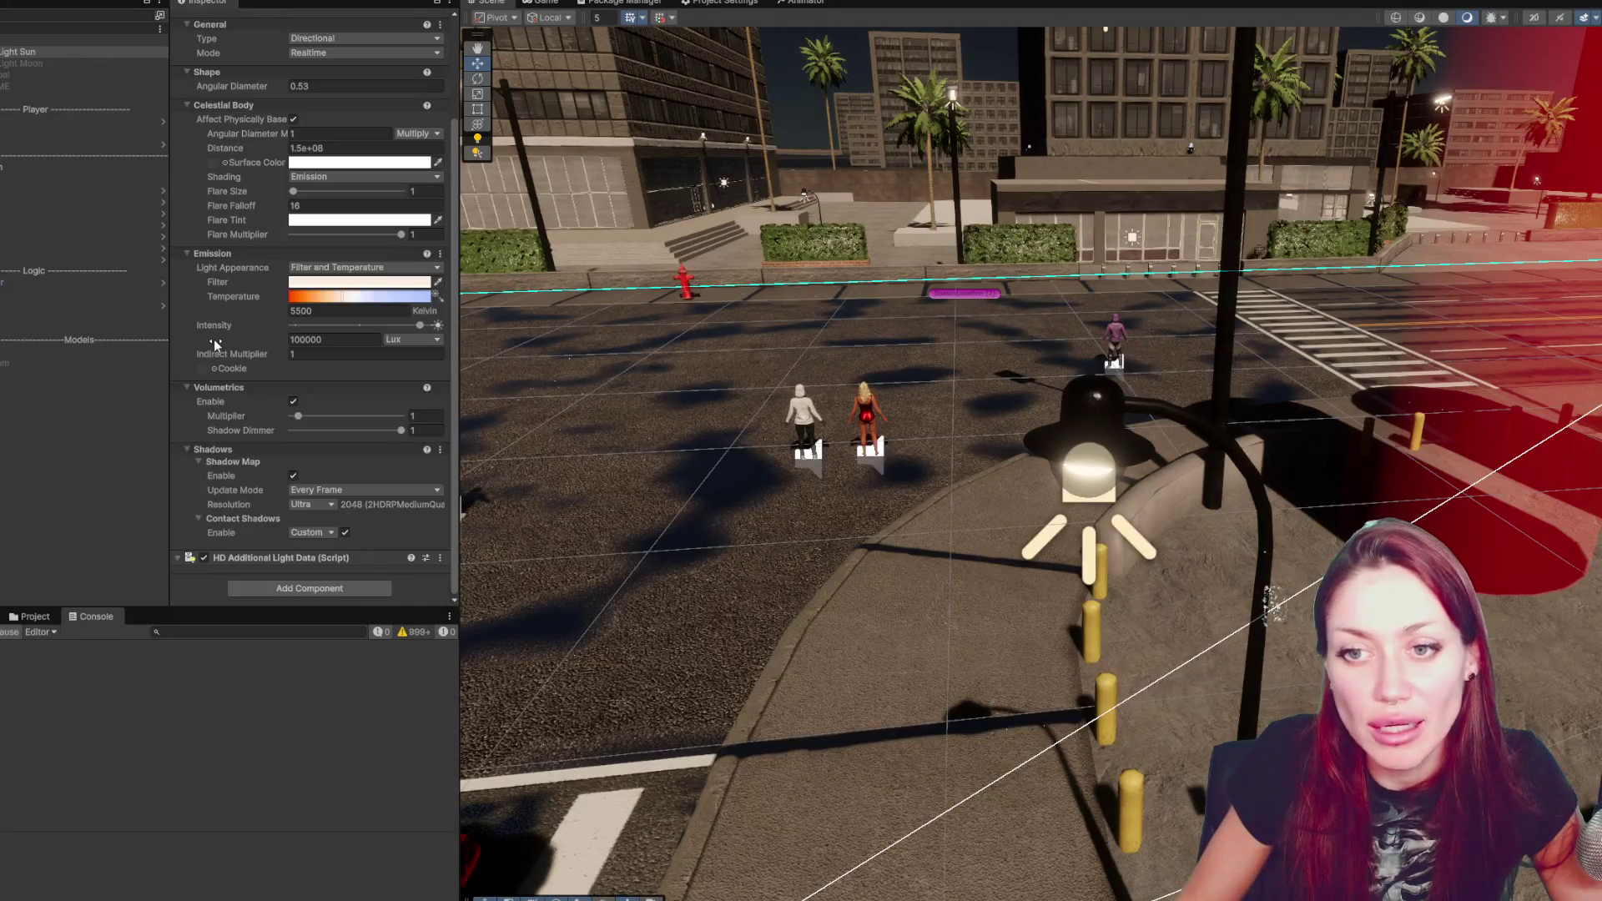
pyautogui.click(320, 505)
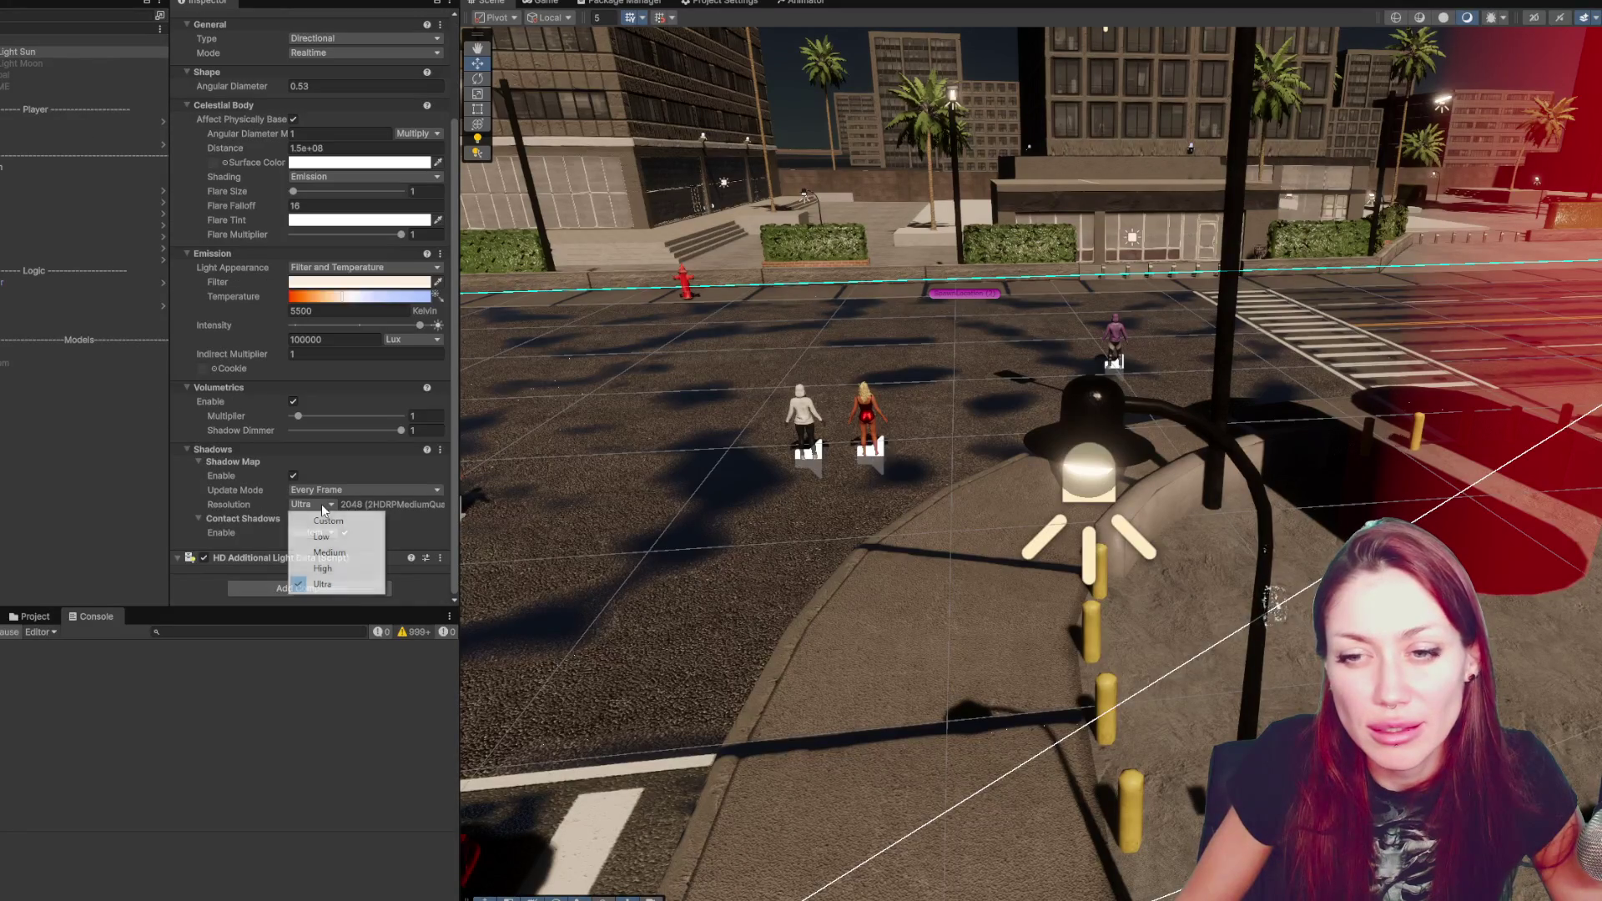
pyautogui.click(320, 555)
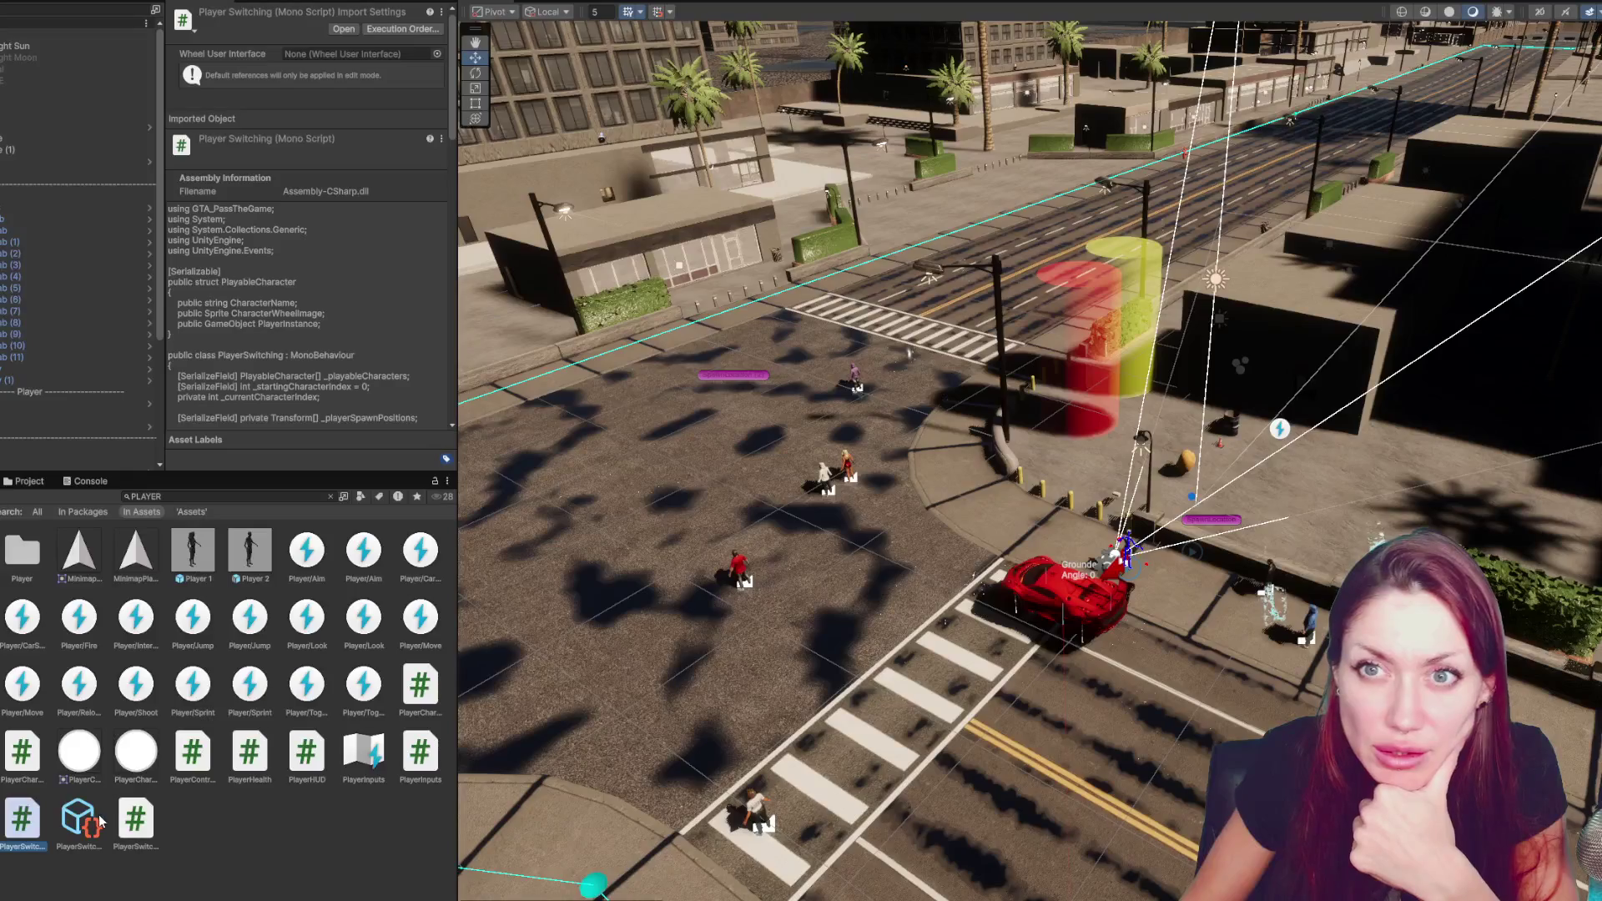
pyautogui.click(138, 826)
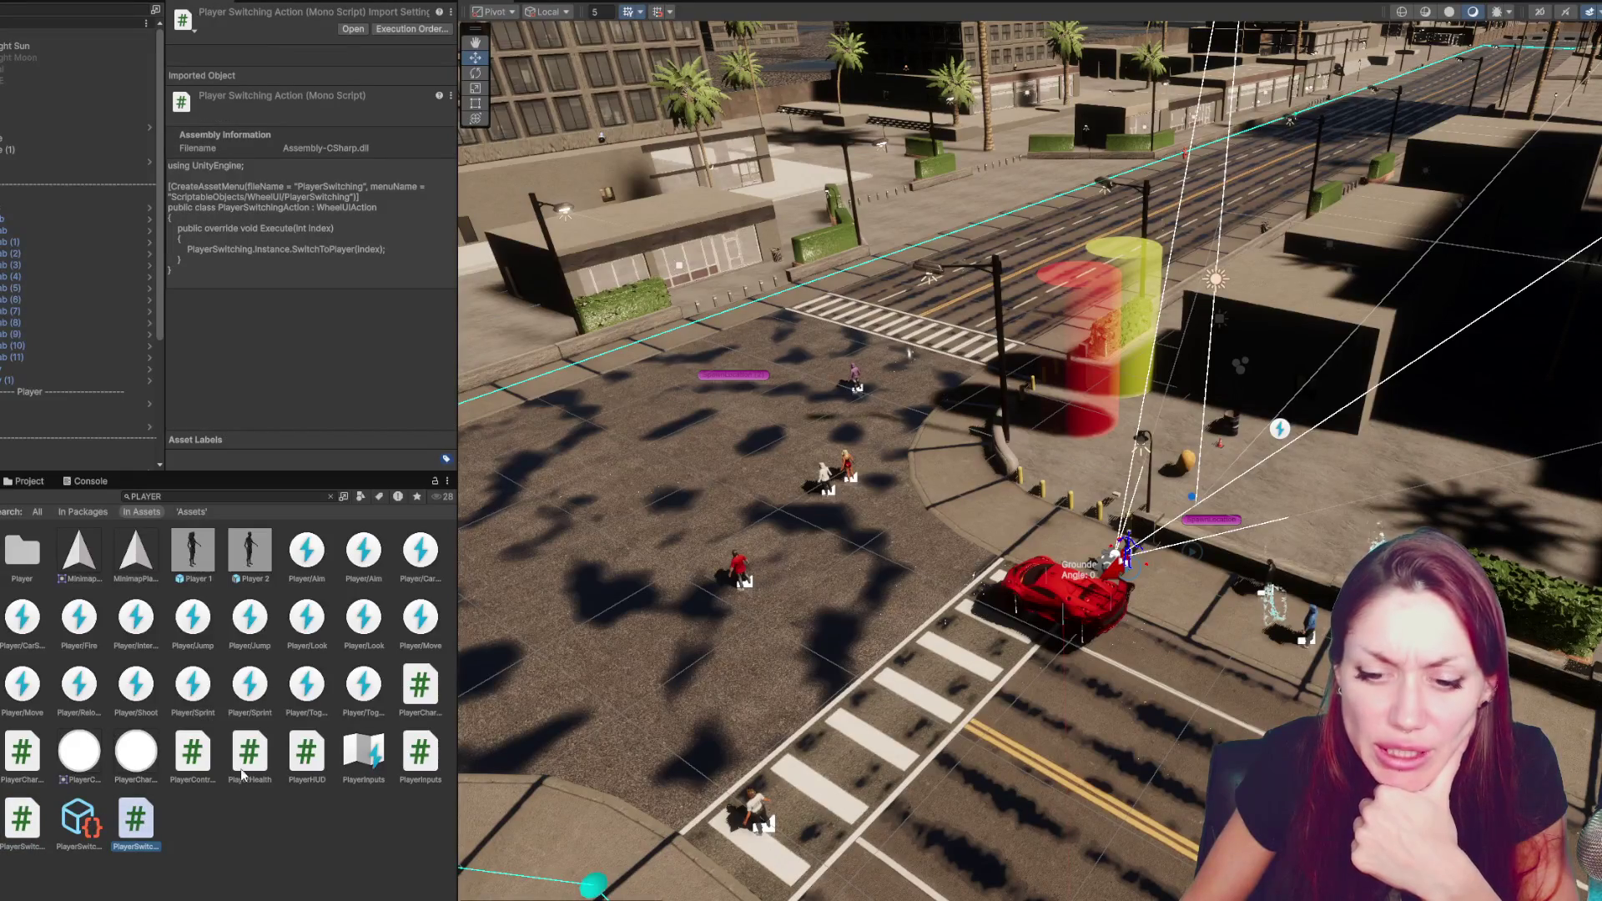
pyautogui.doubleClick(209, 755)
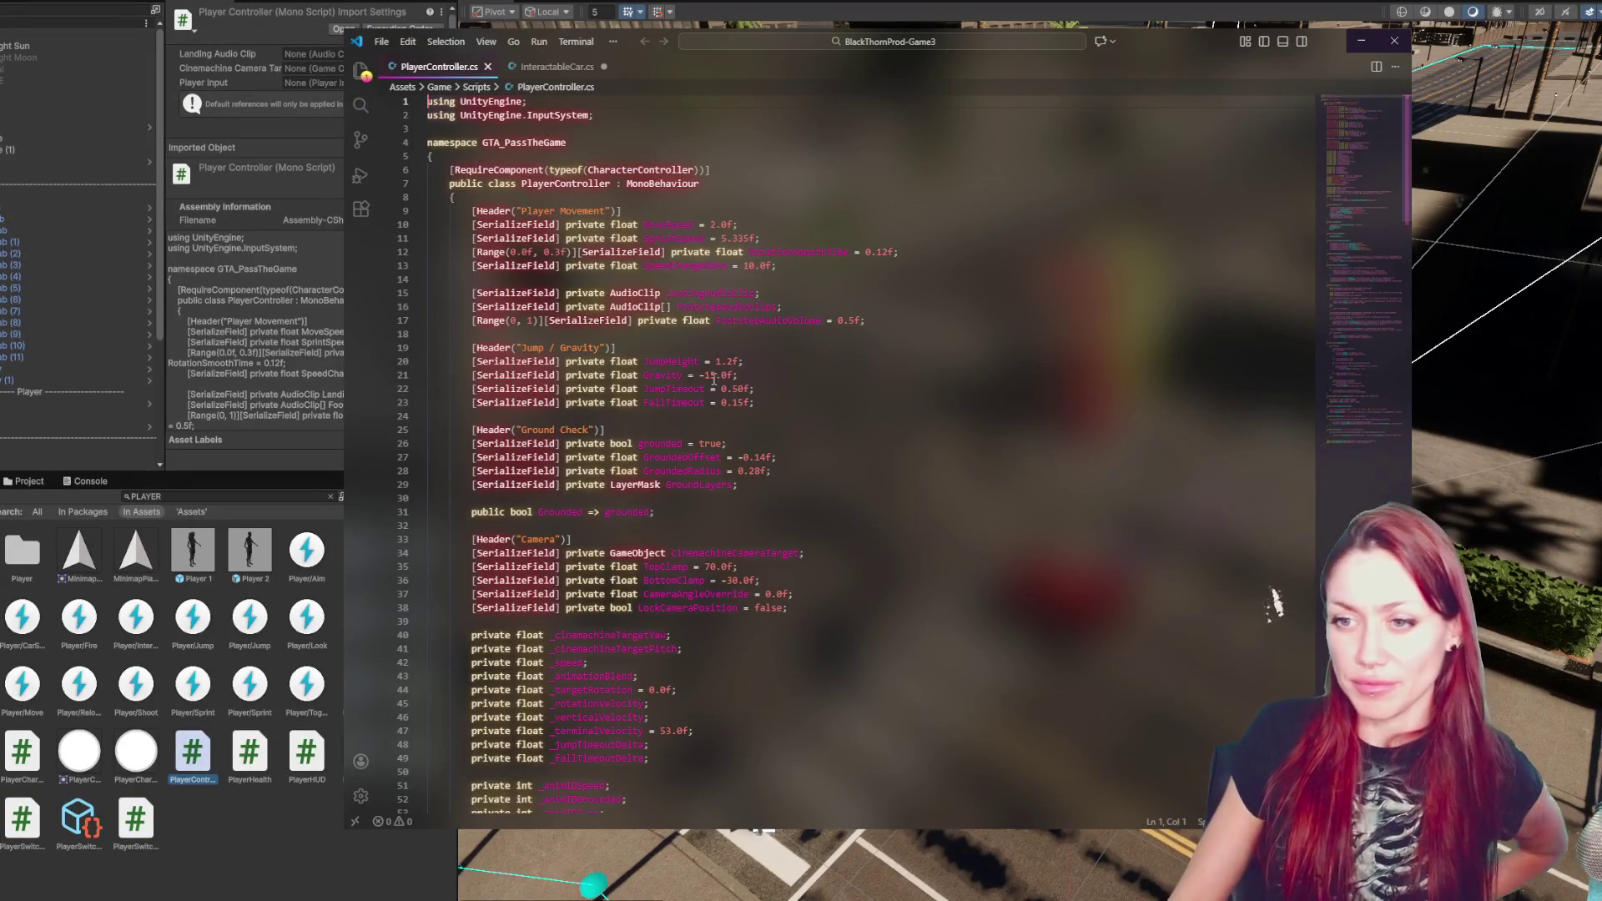
# - Search PlayerController.cs for 'grounded' and step through the matches
pyautogui.hotkey('ctrl', 'g')
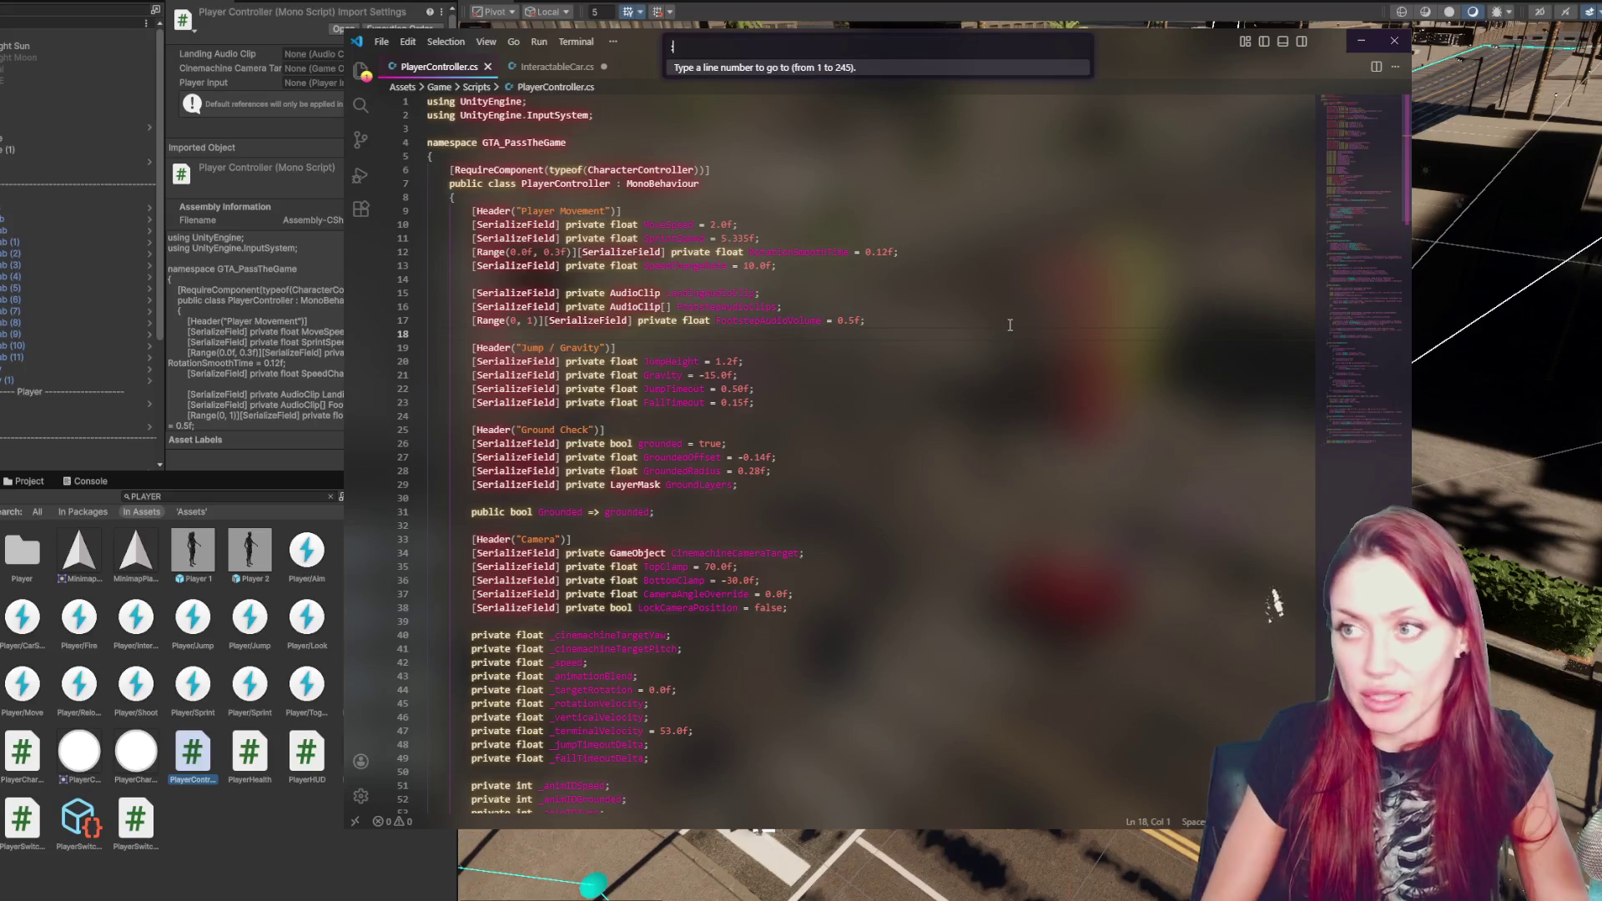
pyautogui.press('Escape')
pyautogui.hotkey('ctrl', 'f')
pyautogui.write('grounded')
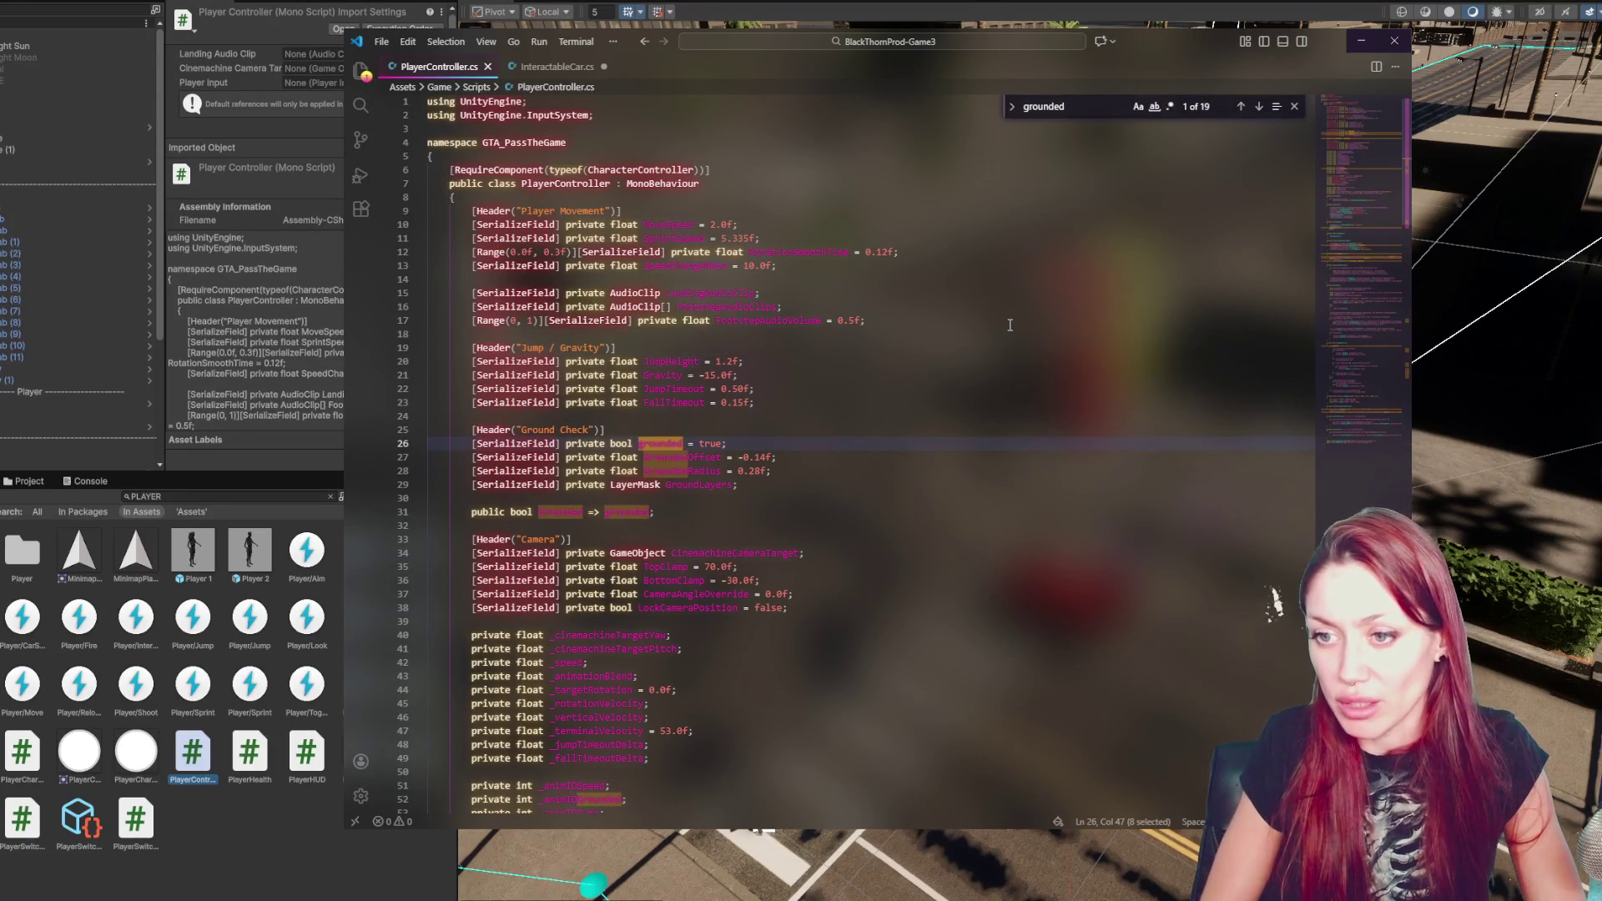
pyautogui.scroll(-3, 791, 270)
pyautogui.click(683, 298)
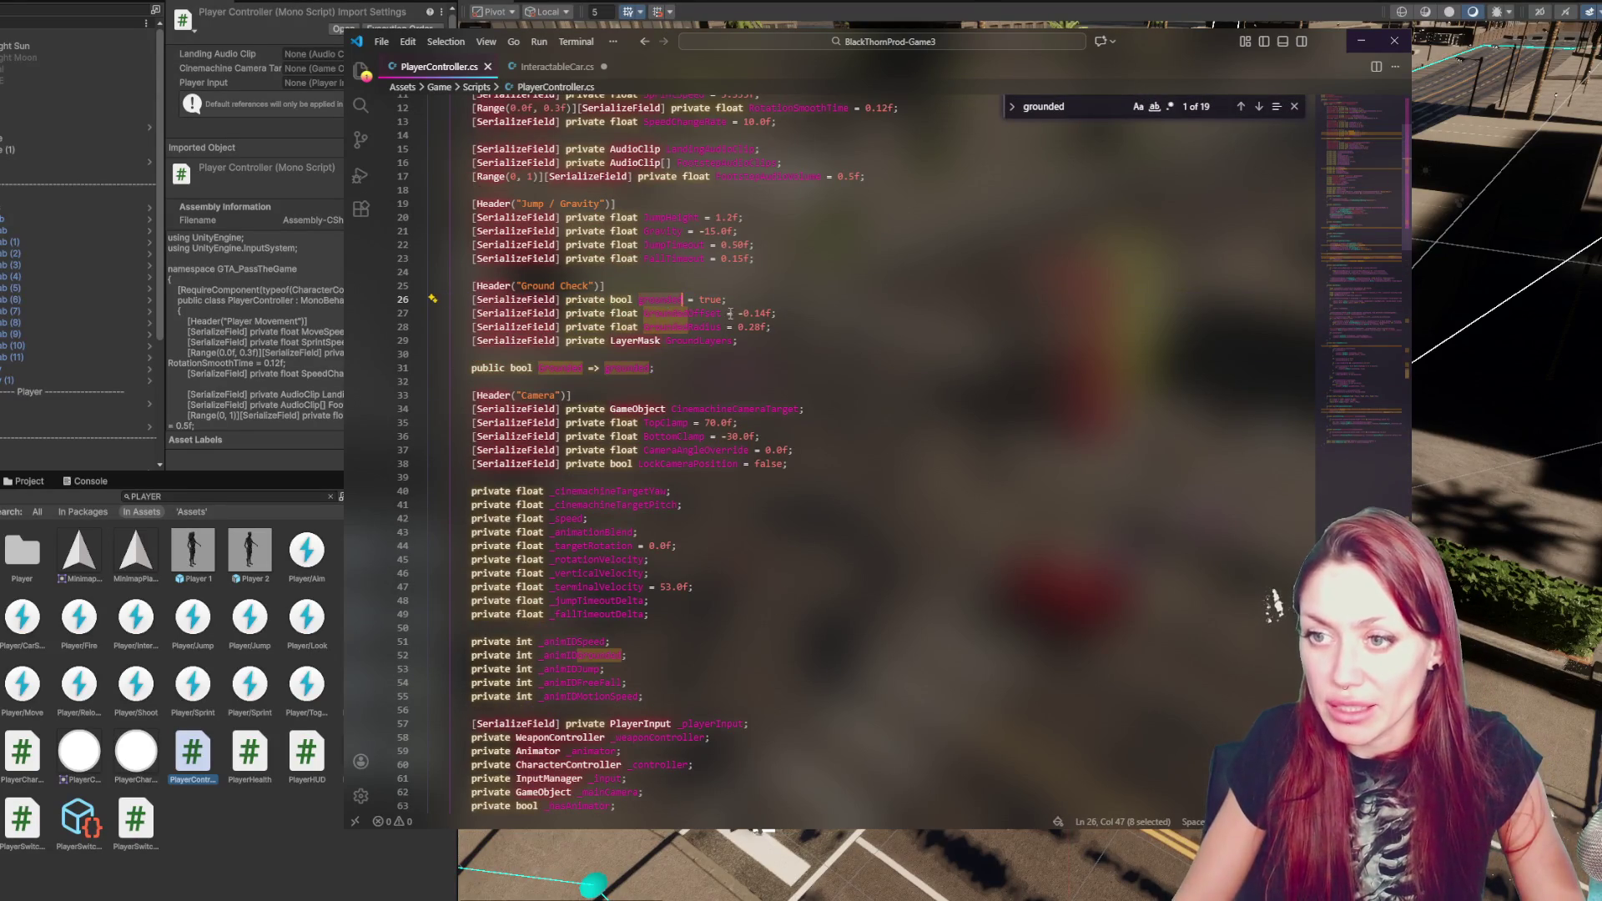
pyautogui.click(1260, 106)
pyautogui.click(1260, 106)
pyautogui.click(1260, 106)
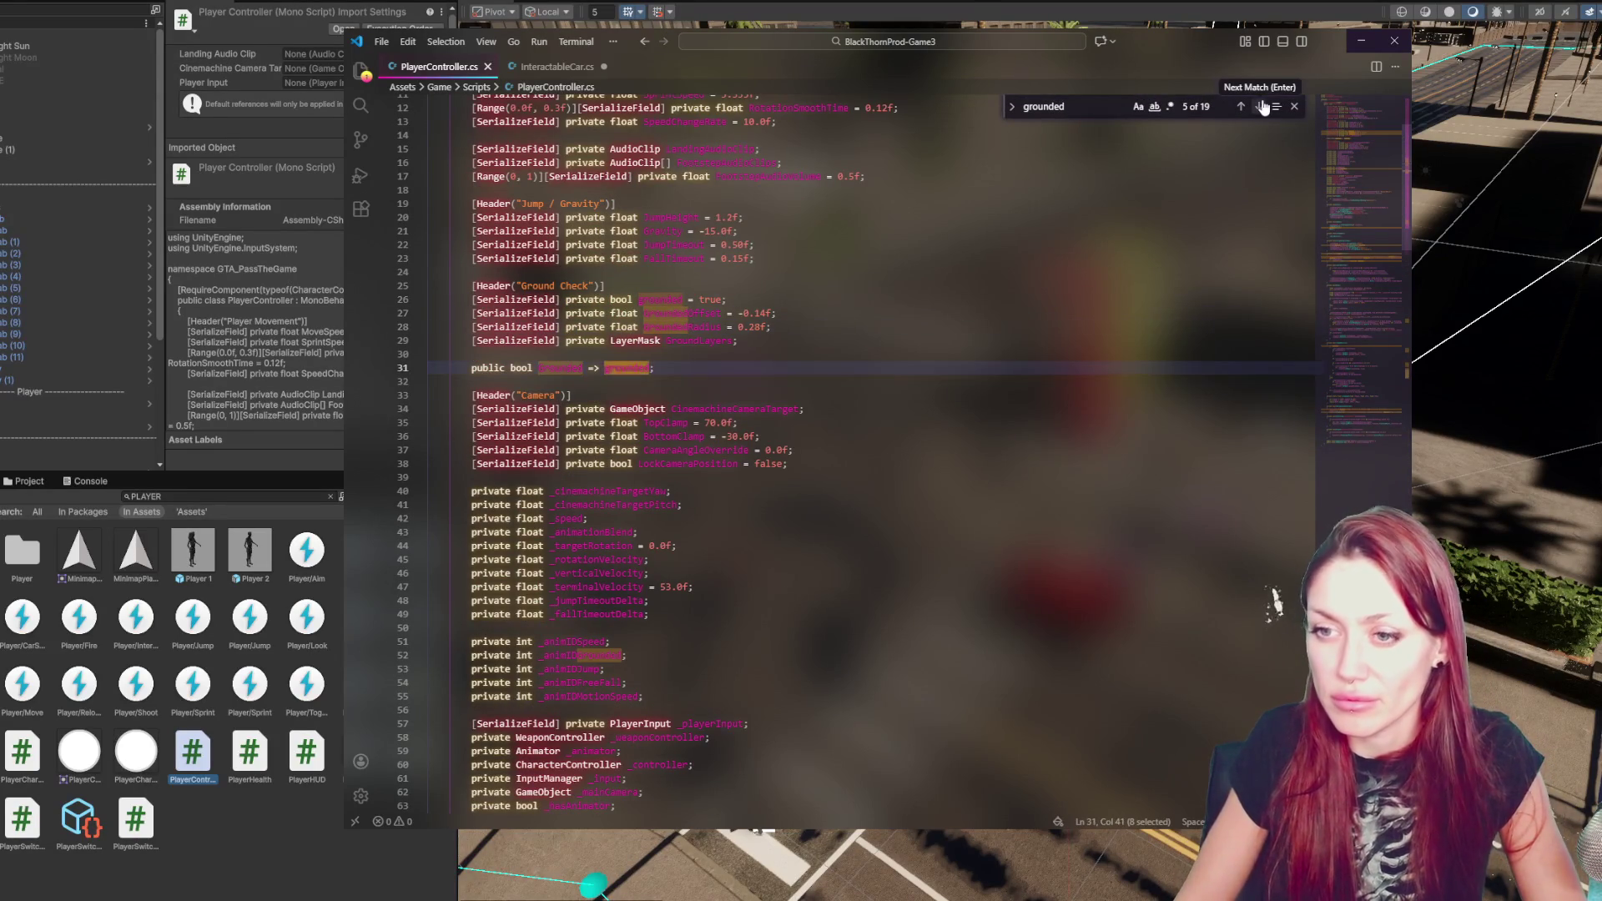
pyautogui.click(1260, 106)
pyautogui.click(1260, 106)
pyautogui.click(1260, 106)
pyautogui.click(1261, 106)
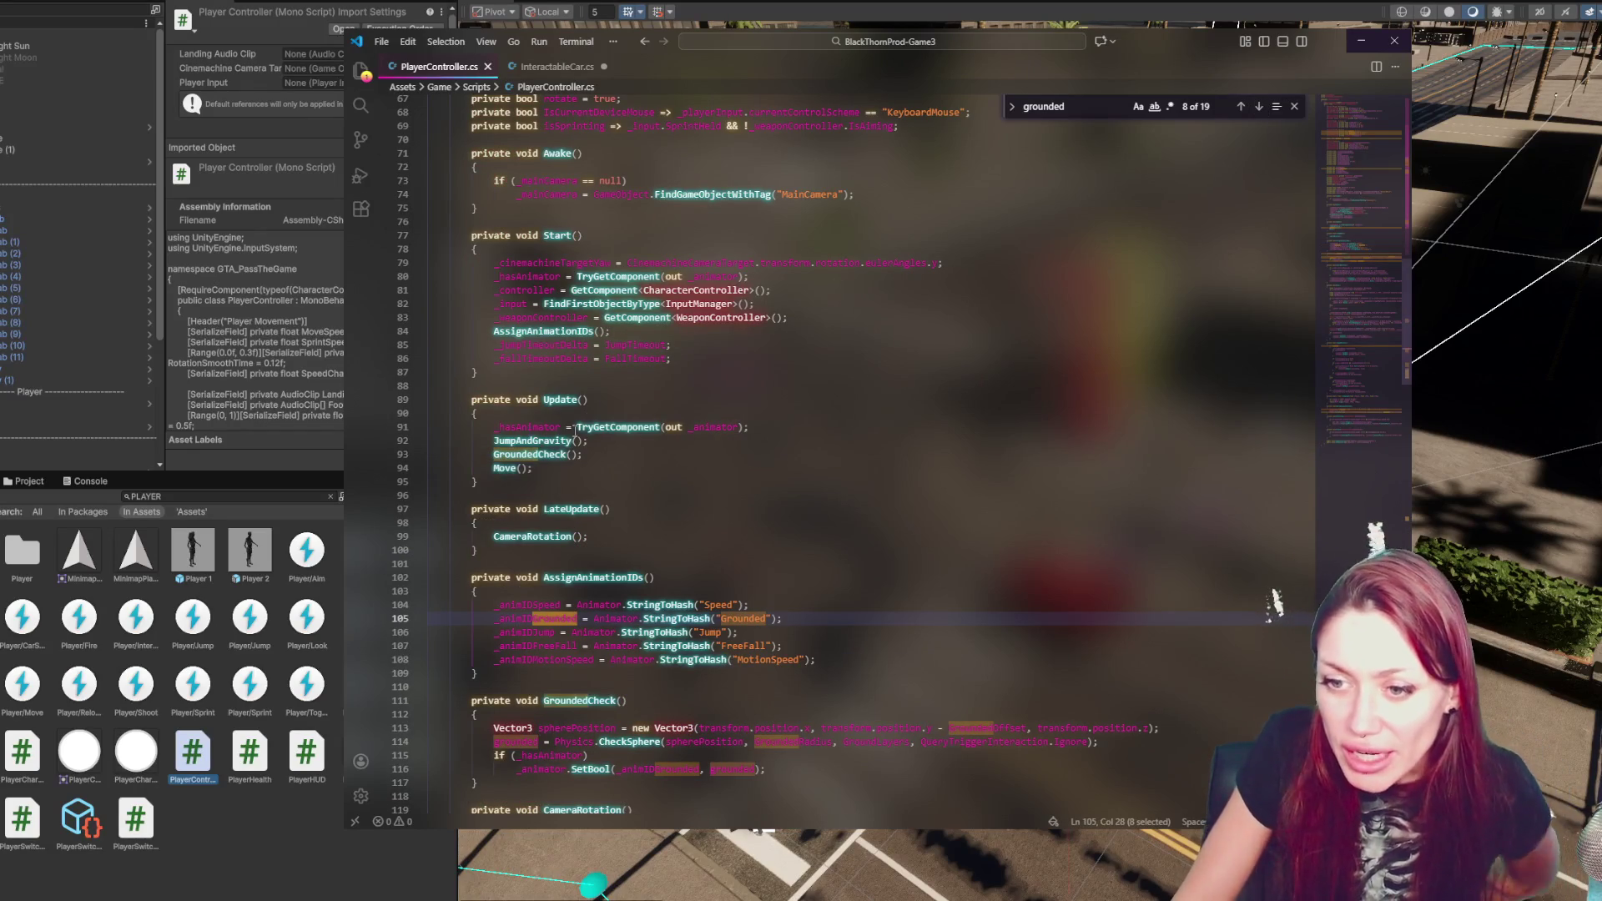
# - Jump to the GroundedCheck() definition, inspect its Physics.CheckSphere call, then return to Unity
pyautogui.doubleClick(553, 454)
pyautogui.hotkey('ctrl', 'f')
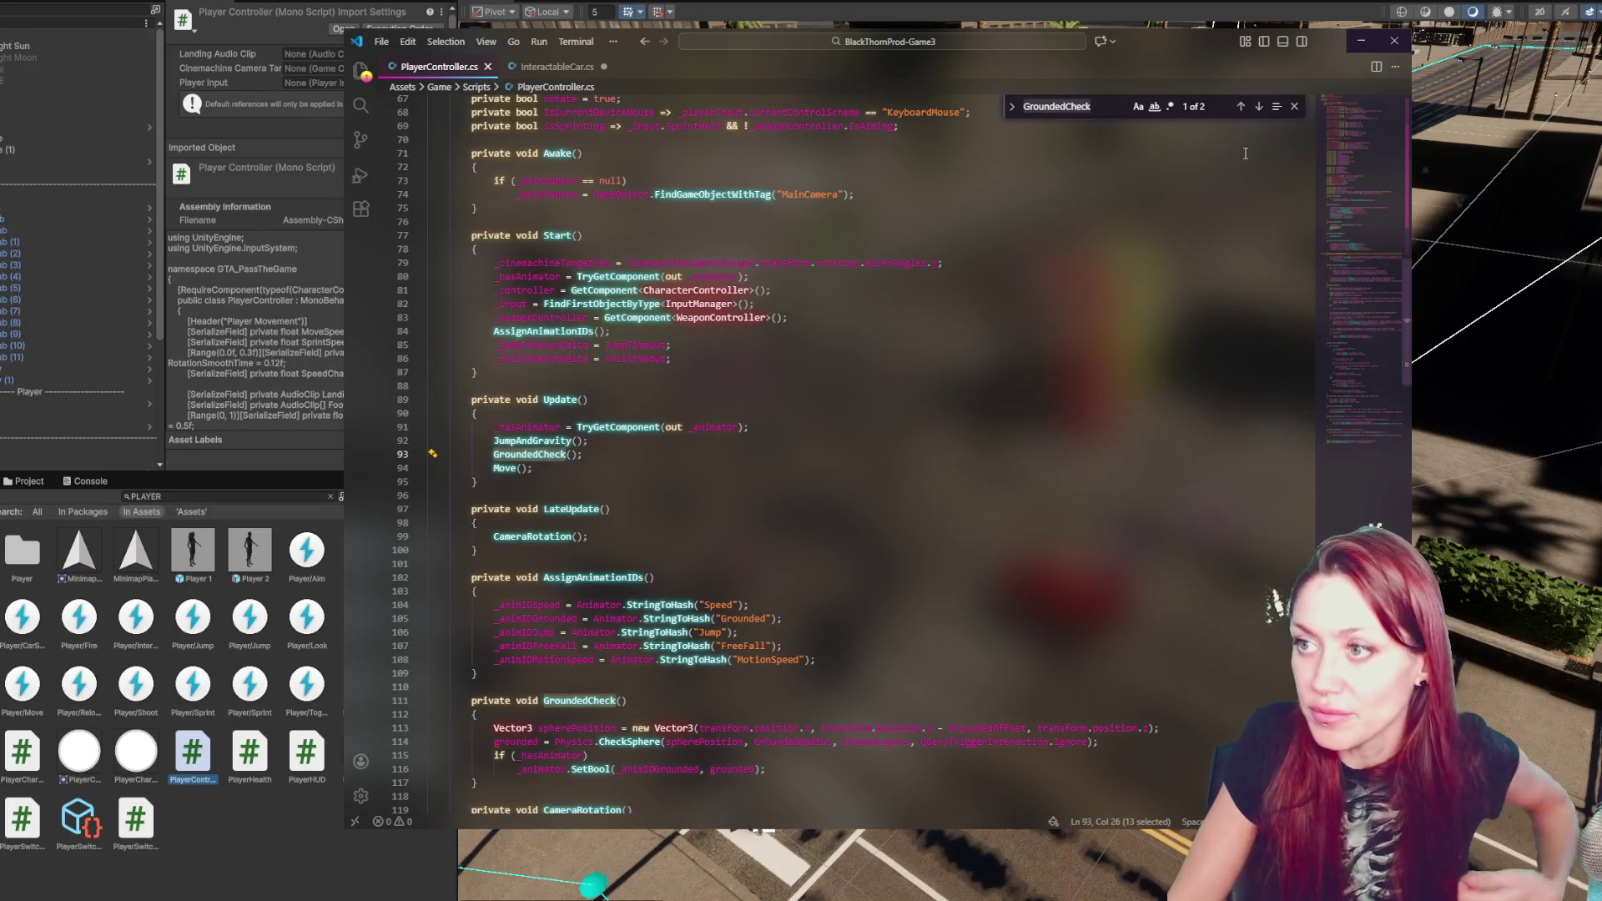
pyautogui.click(1260, 109)
pyautogui.scroll(-7, 611, 290)
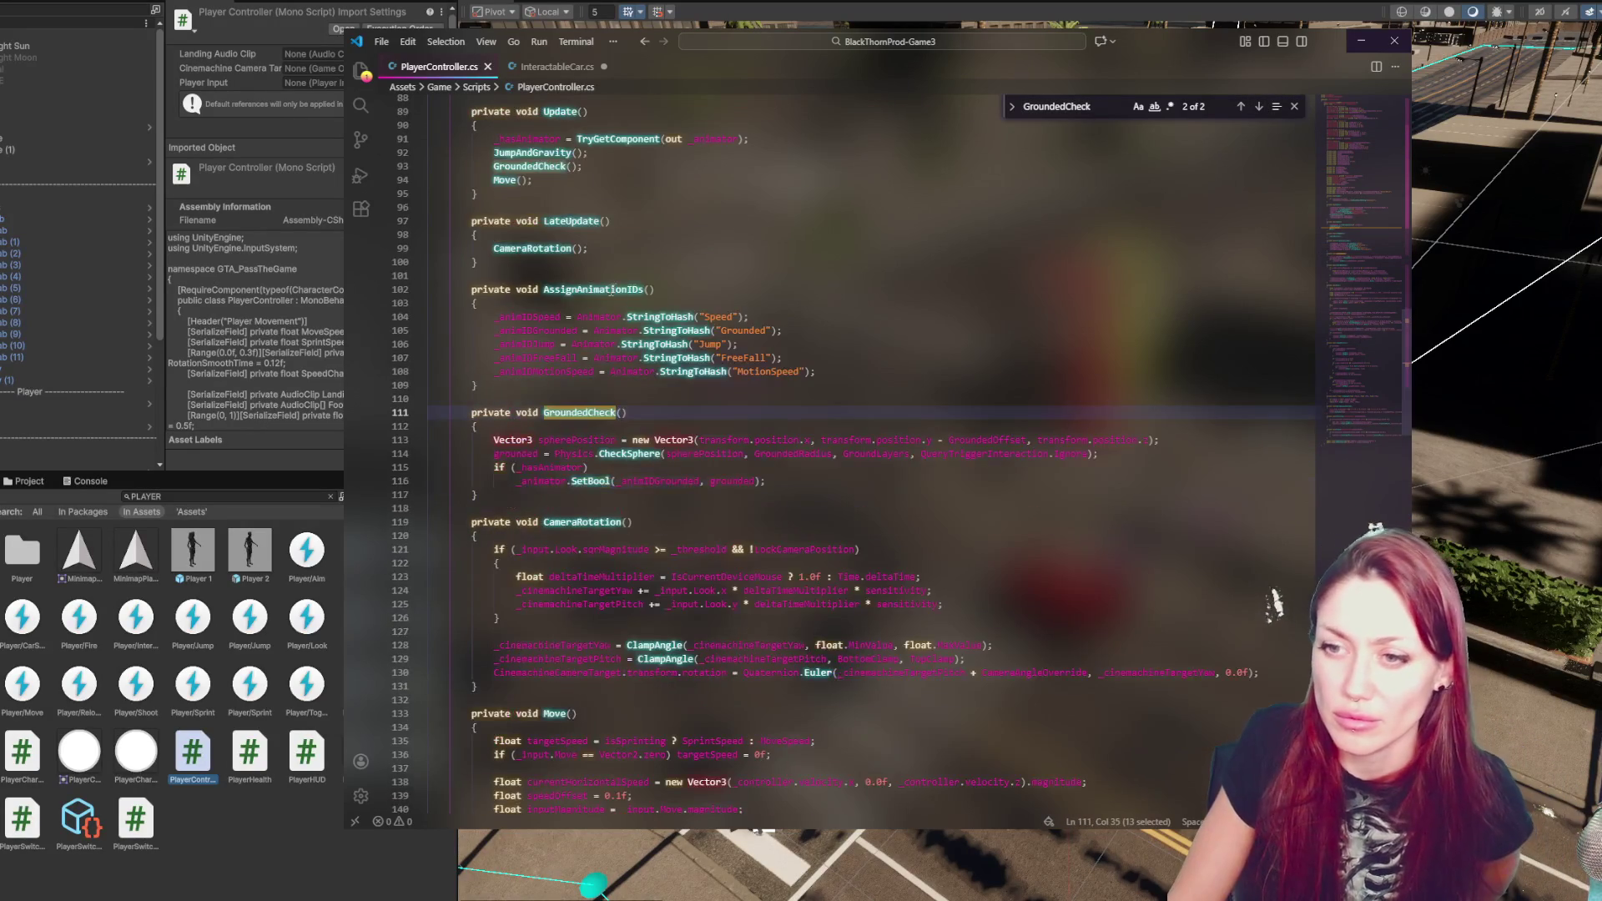
pyautogui.scroll(-4, 650, 259)
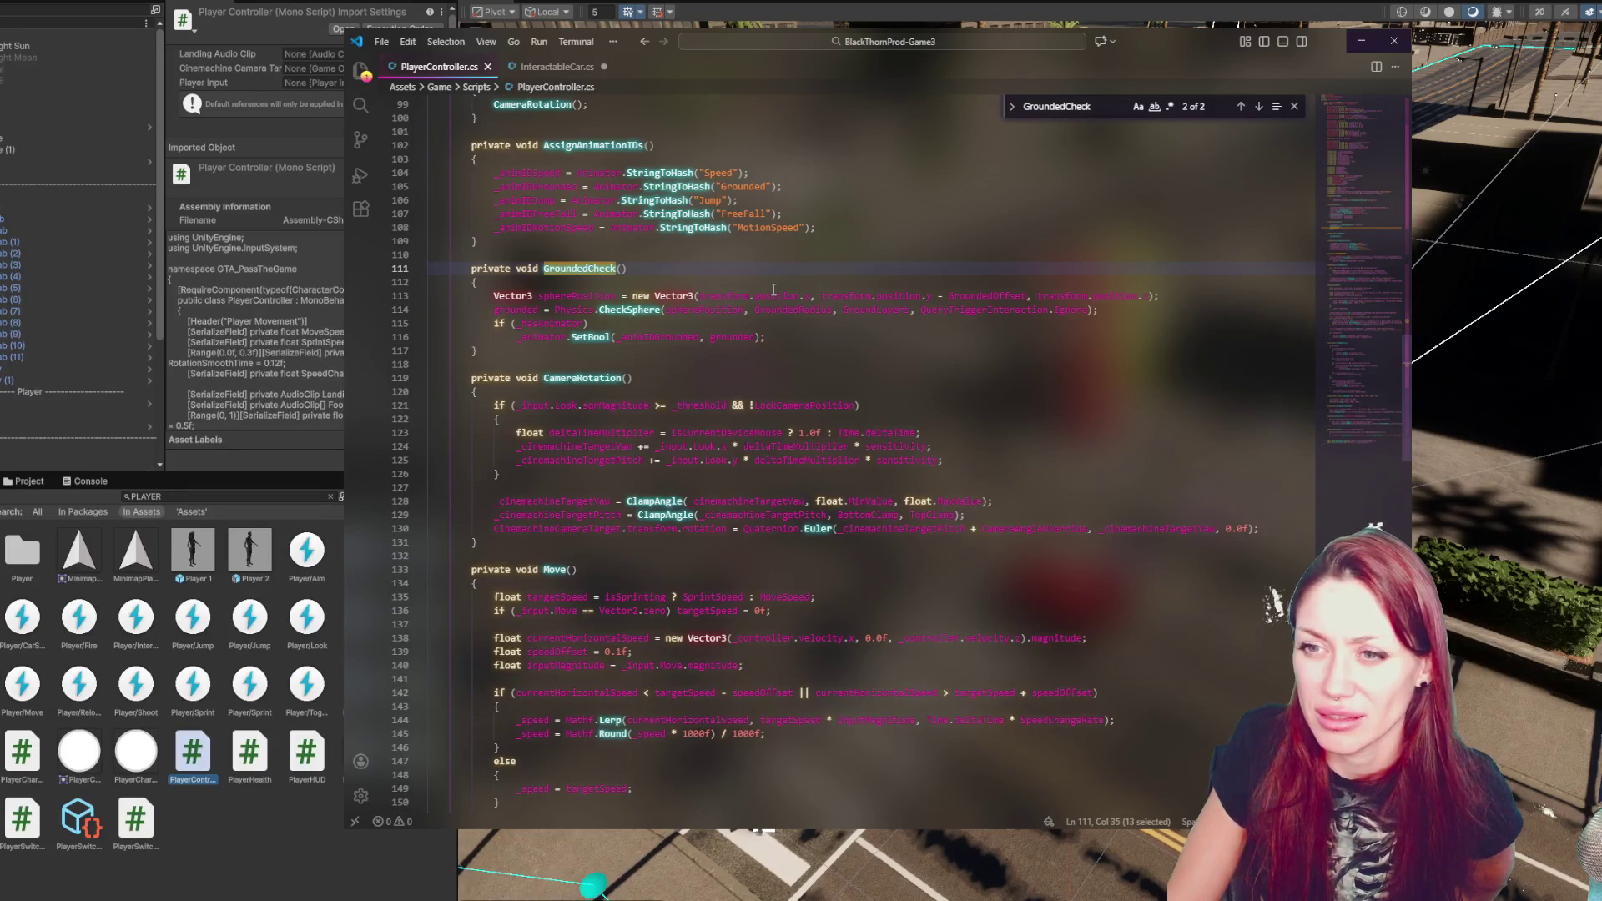
pyautogui.click(583, 295)
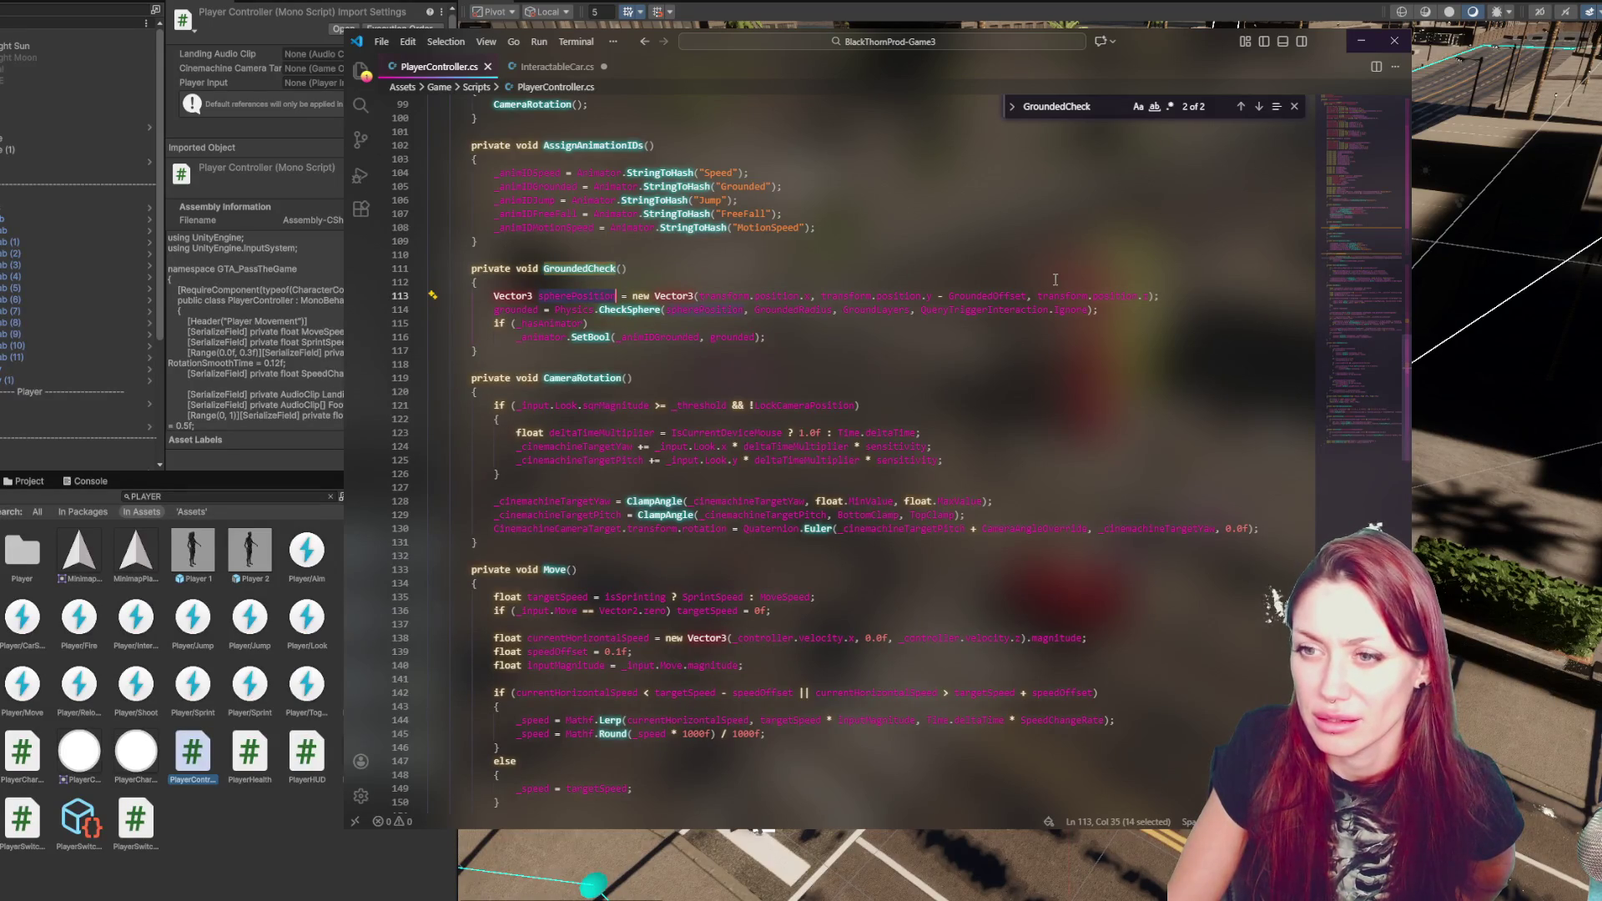
pyautogui.doubleClick(626, 310)
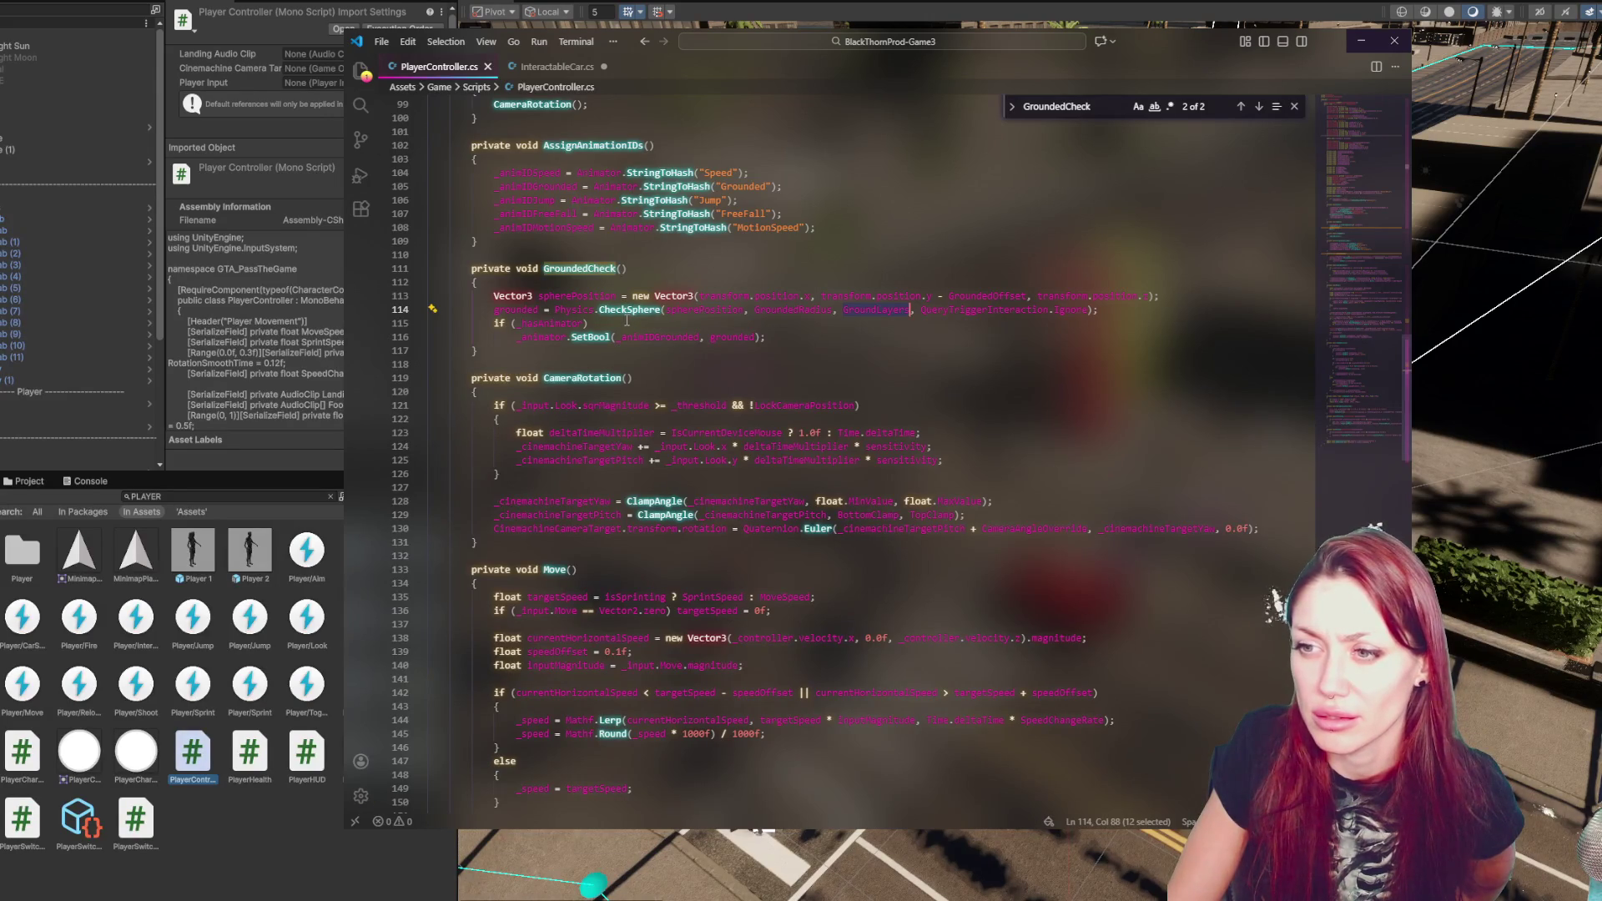
pyautogui.hotkey('alt', 'Tab')
pyautogui.click(781, 648)
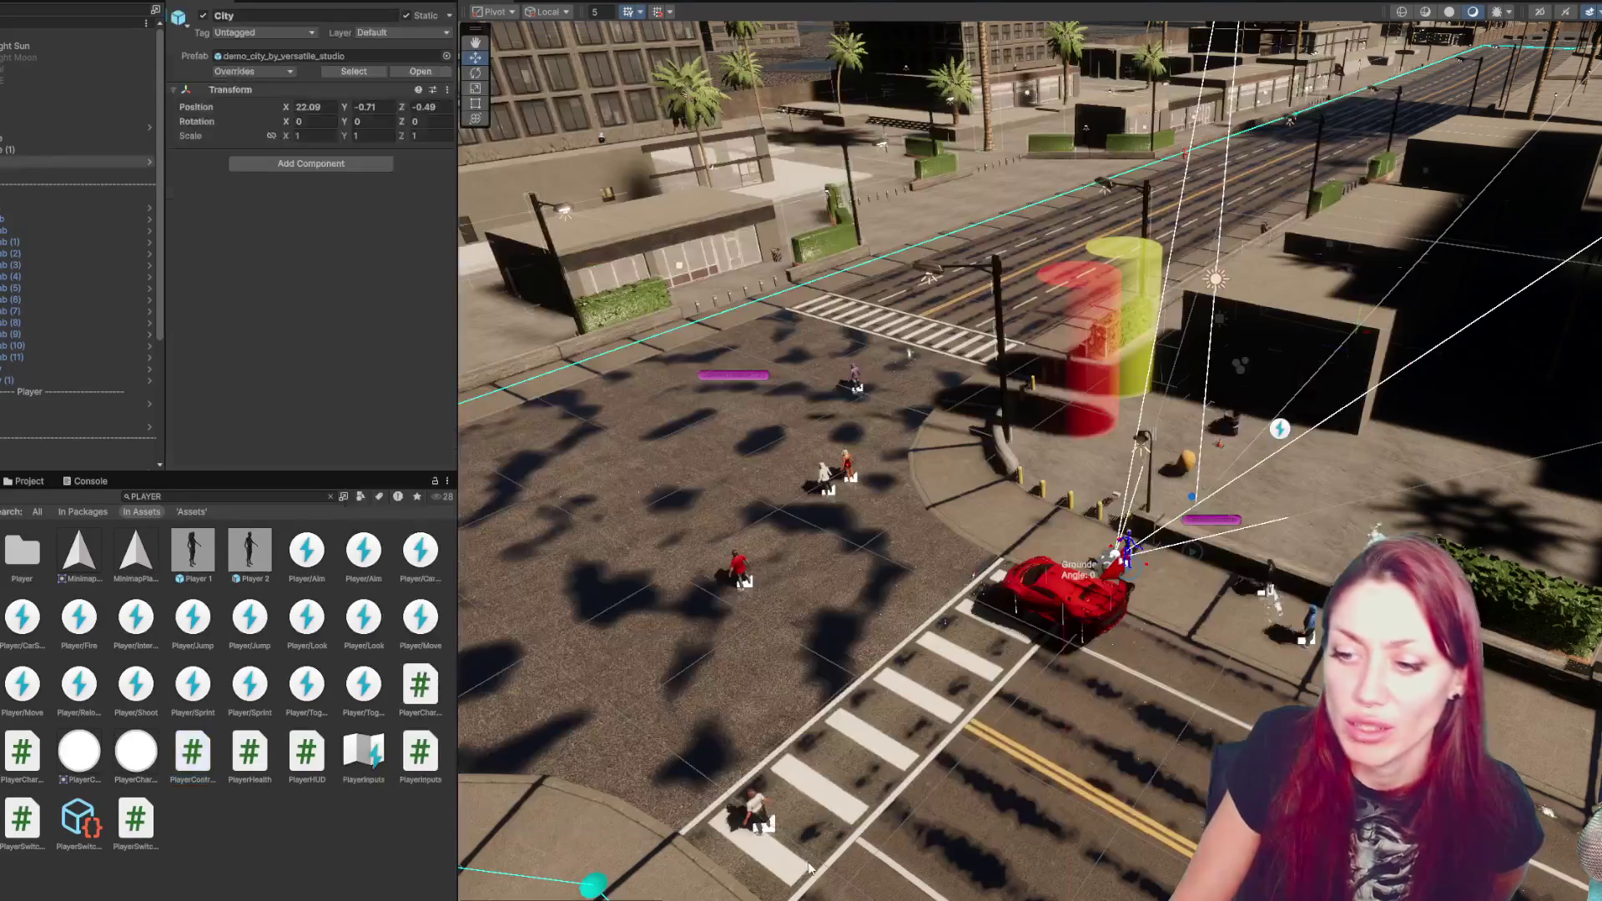
# - Select the city ground piece in the Scene view and expand its children in the Hierarchy
pyautogui.click(781, 641)
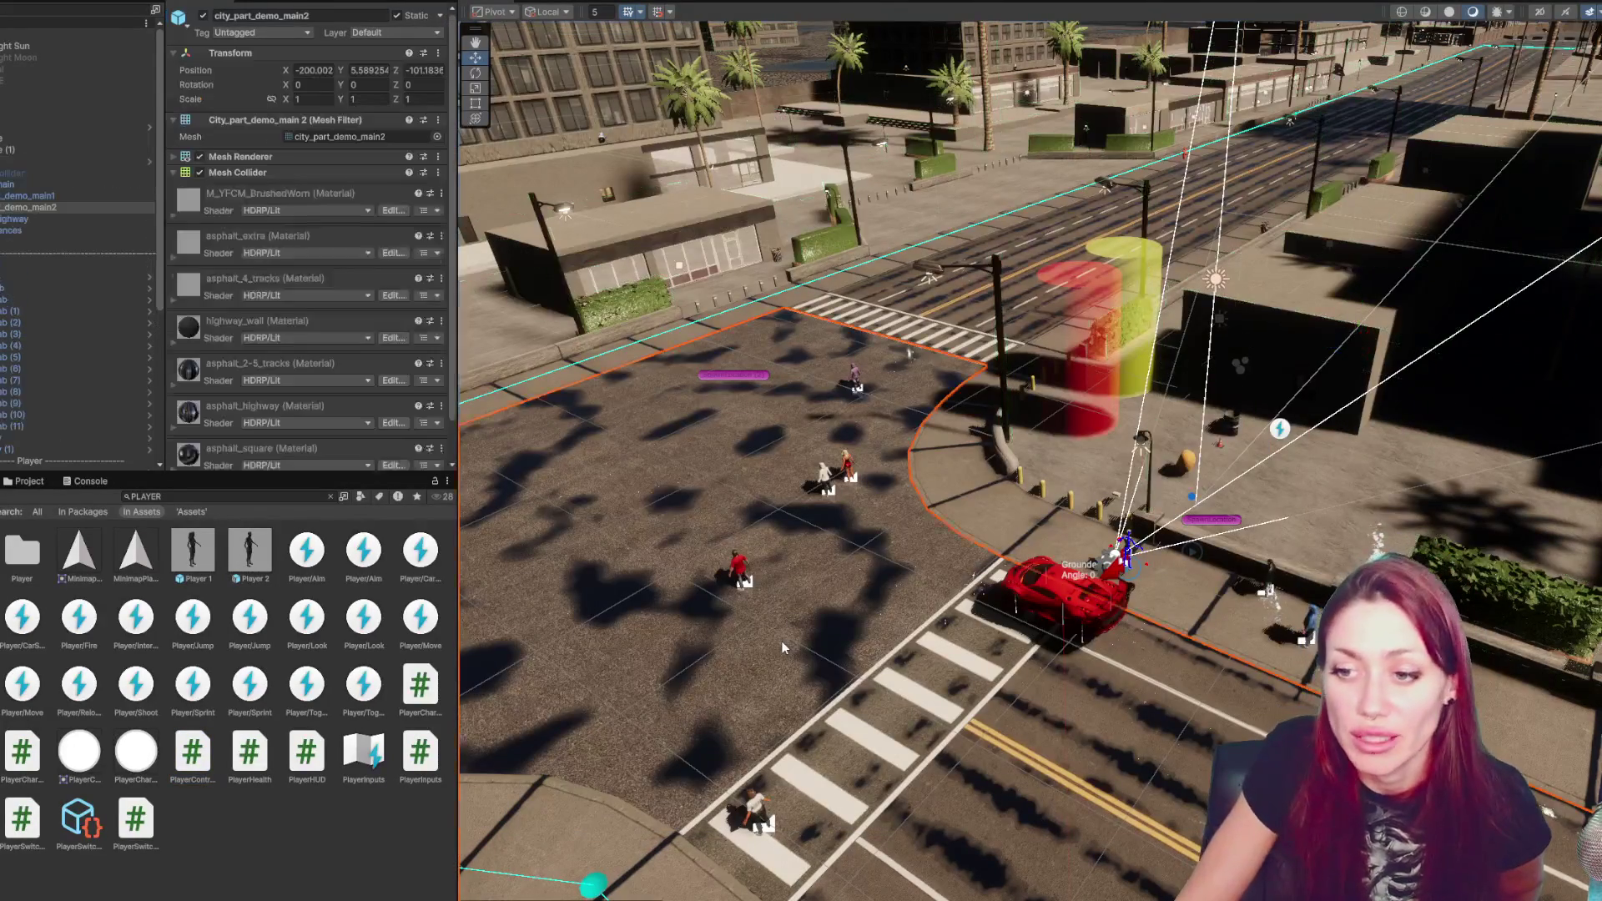
pyautogui.moveTo(787, 634)
pyautogui.mouseDown()
pyautogui.moveTo(830, 638)
pyautogui.moveTo(853, 612)
pyautogui.mouseUp()
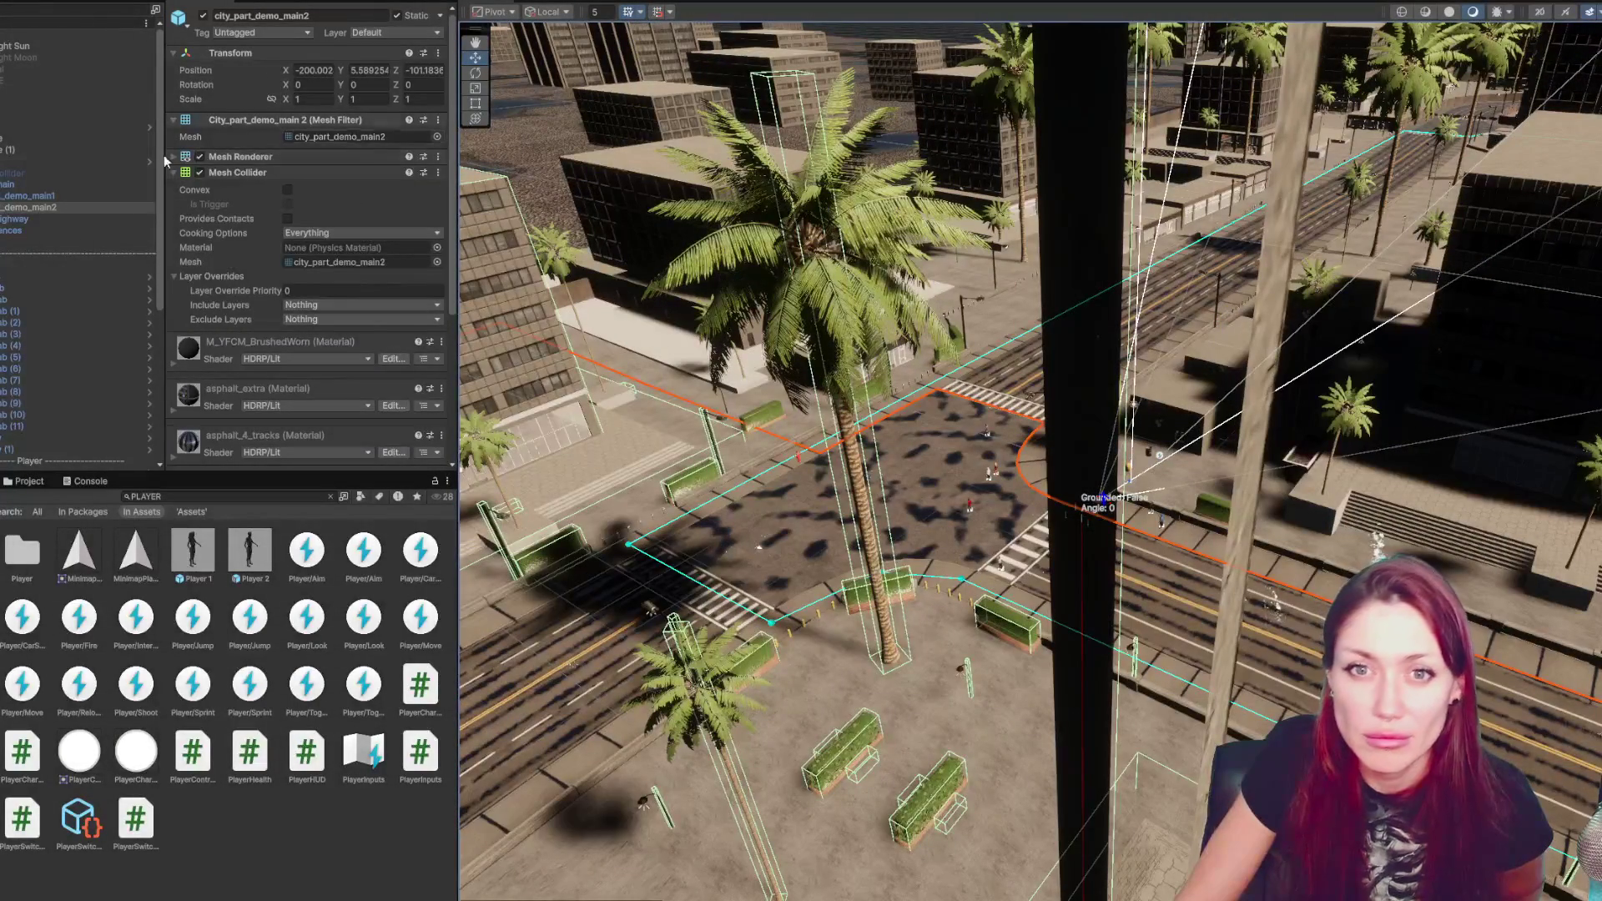
pyautogui.click(3, 207)
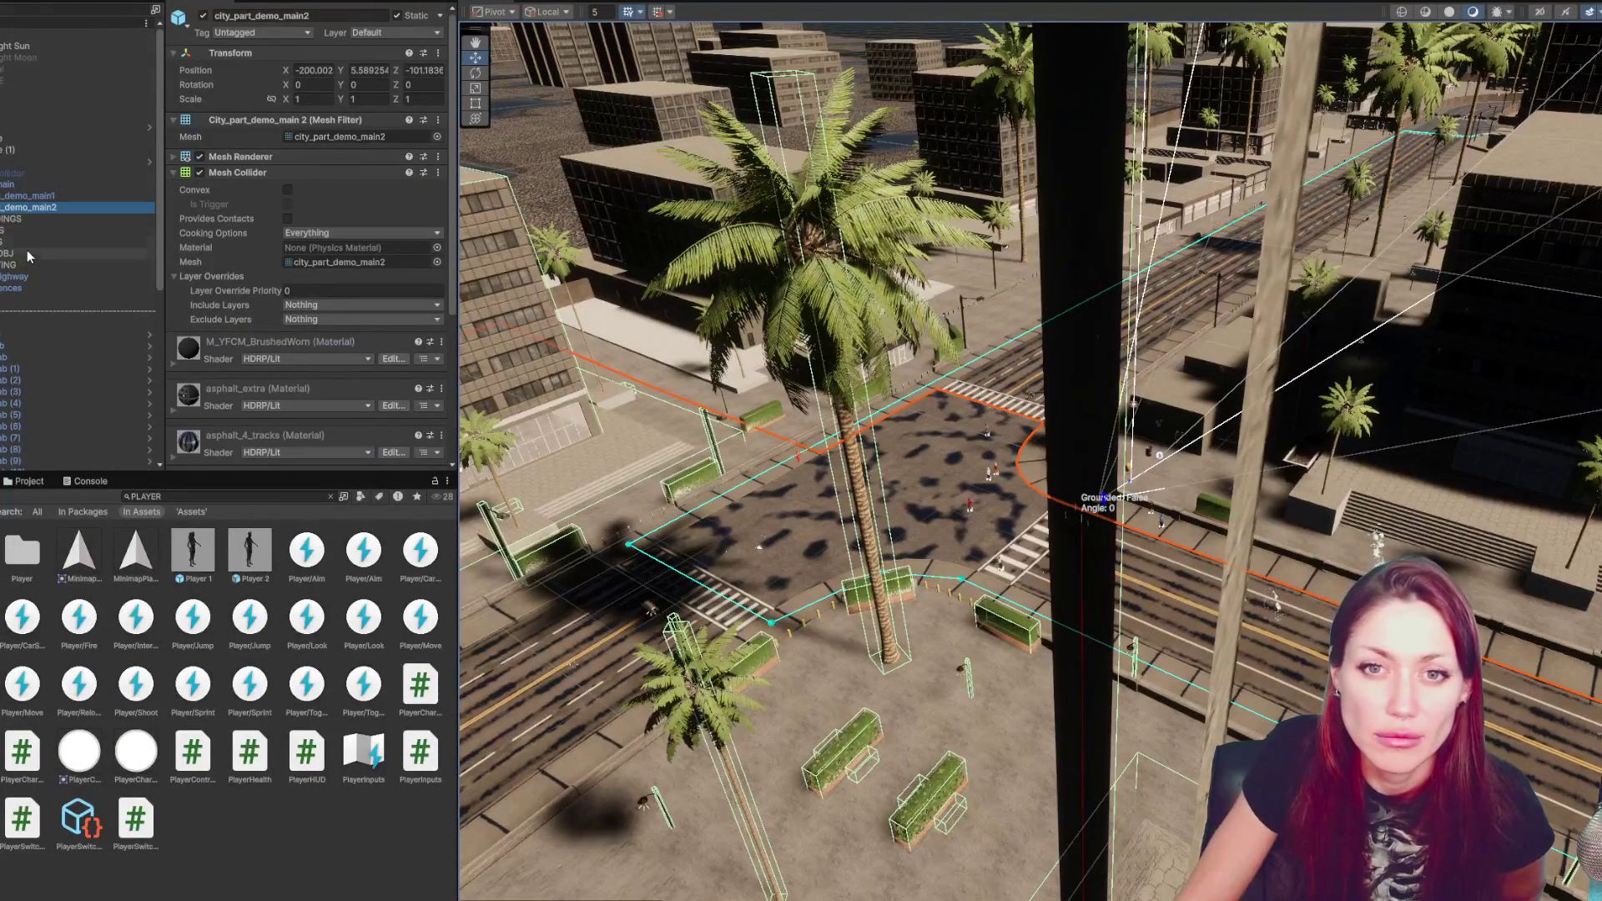
pyautogui.click(911, 494)
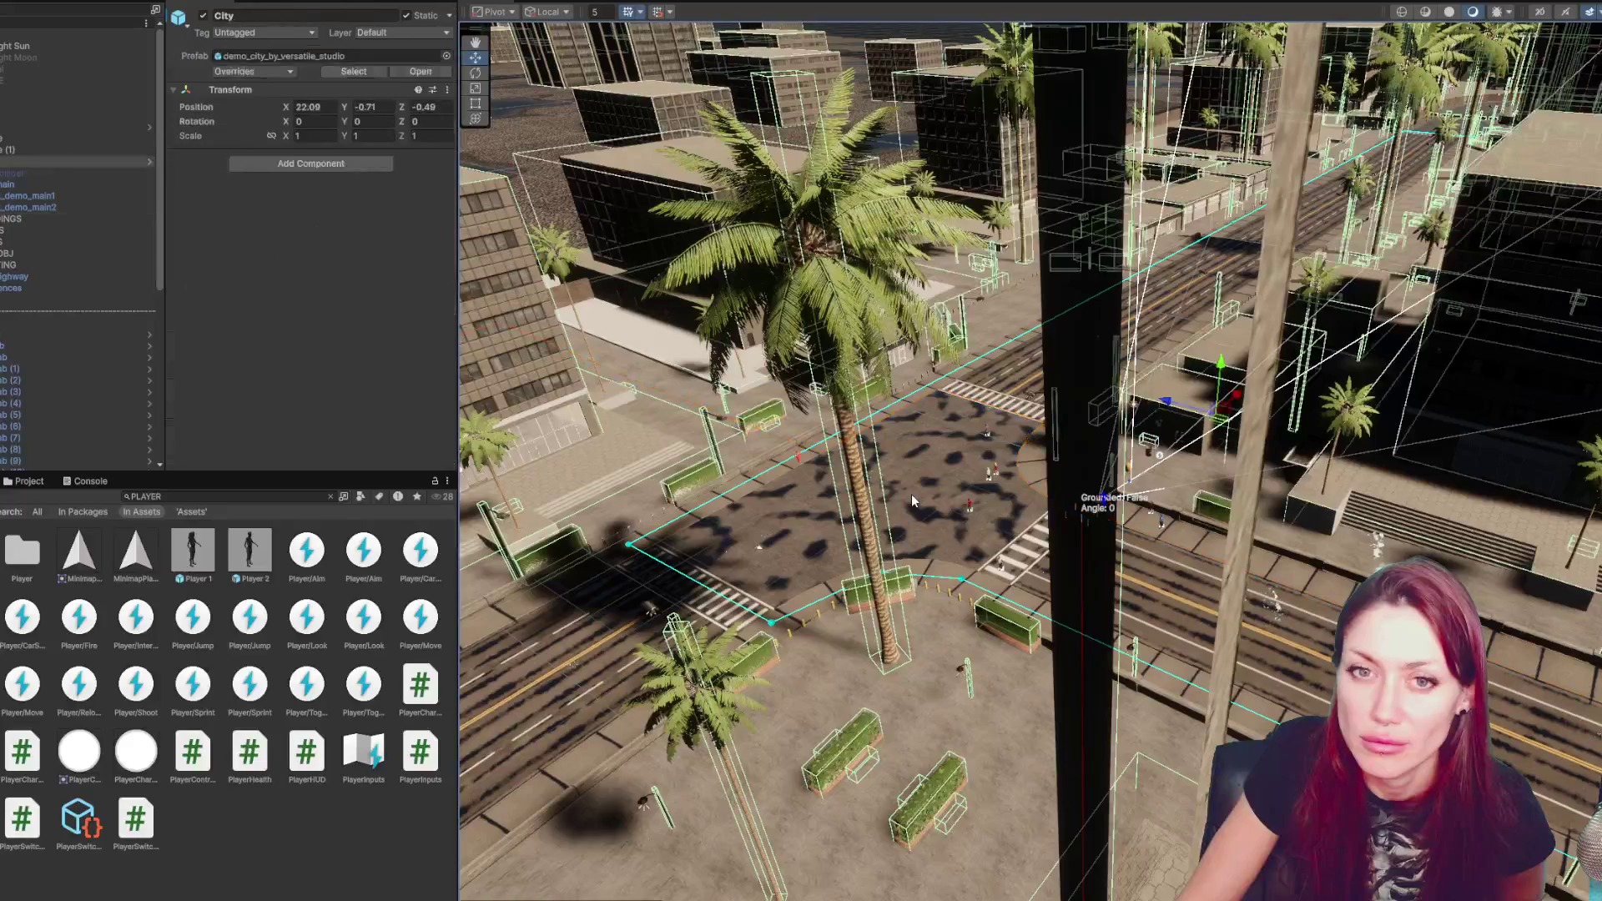
# - Find and select GroundForCar through a Hierarchy search, then clear the search filter
pyautogui.click(40, 16)
pyautogui.hotkey('ctrl', 'v')
pyautogui.click(56, 81)
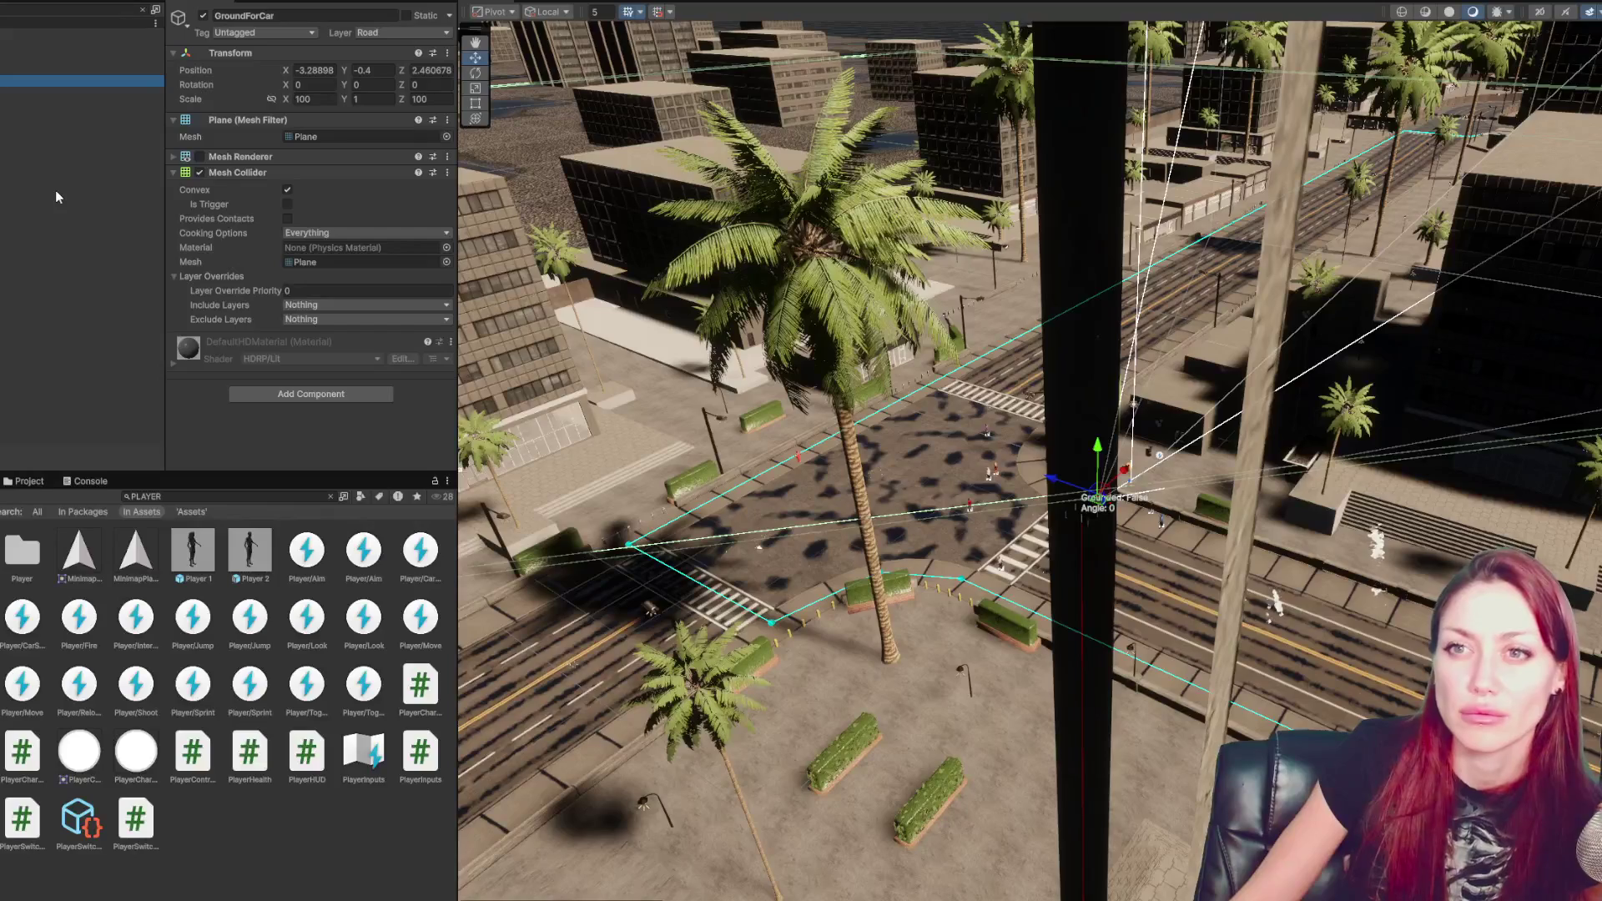
pyautogui.press('Escape')
# - Frame the GroundForCar plane, clear the Hierarchy search, and search the Project window for 'player'
pyautogui.press('f')
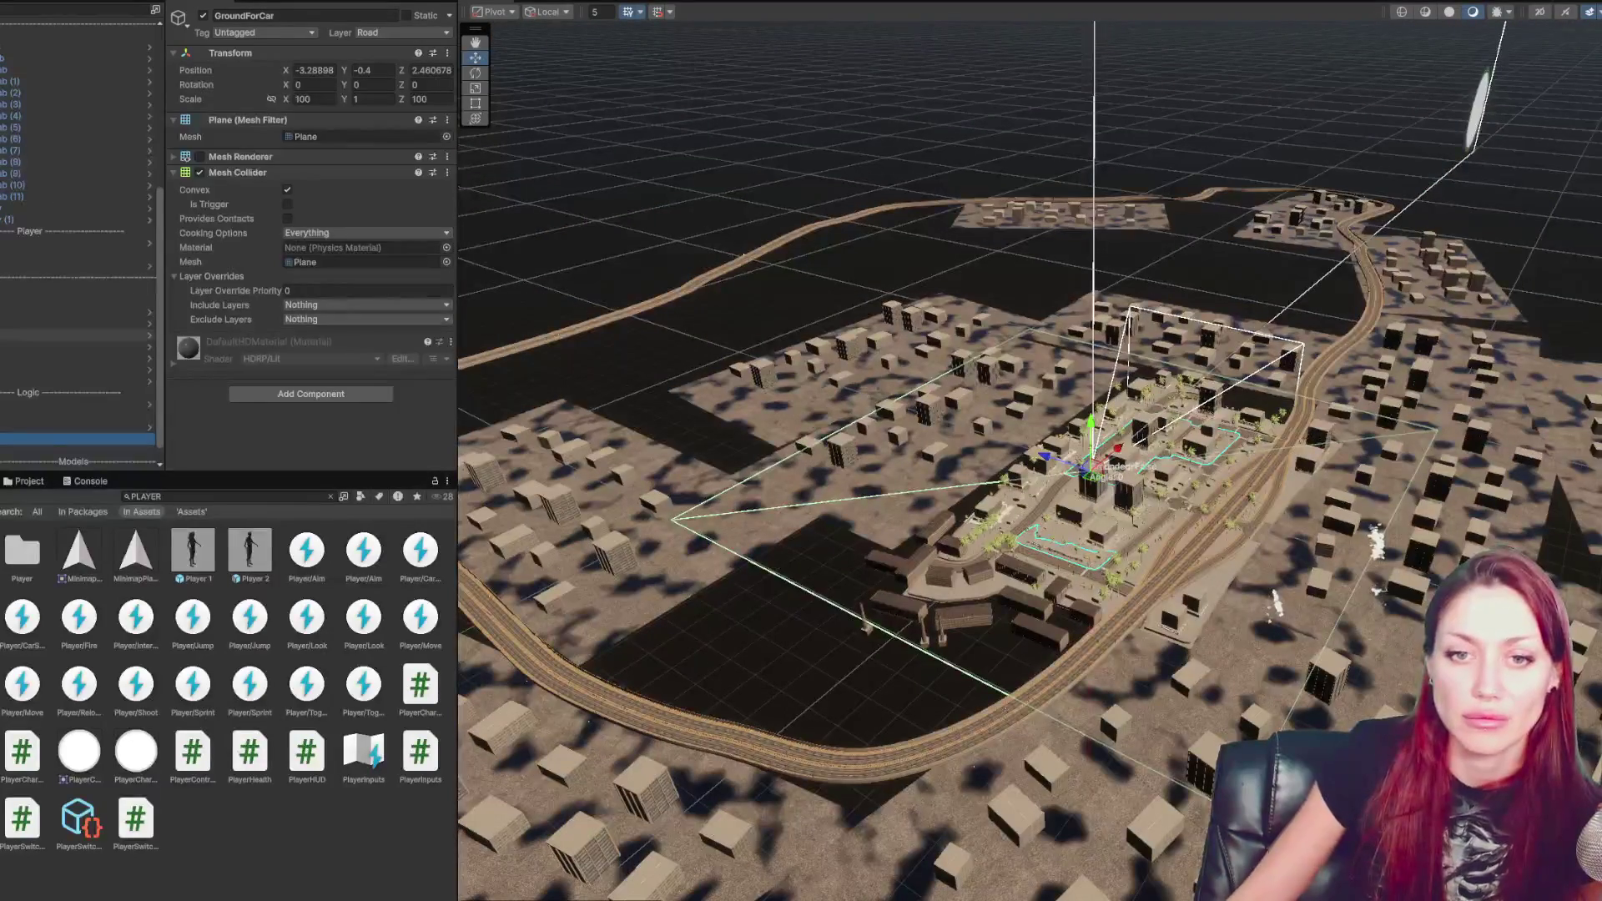
pyautogui.scroll(-1, 27, 332)
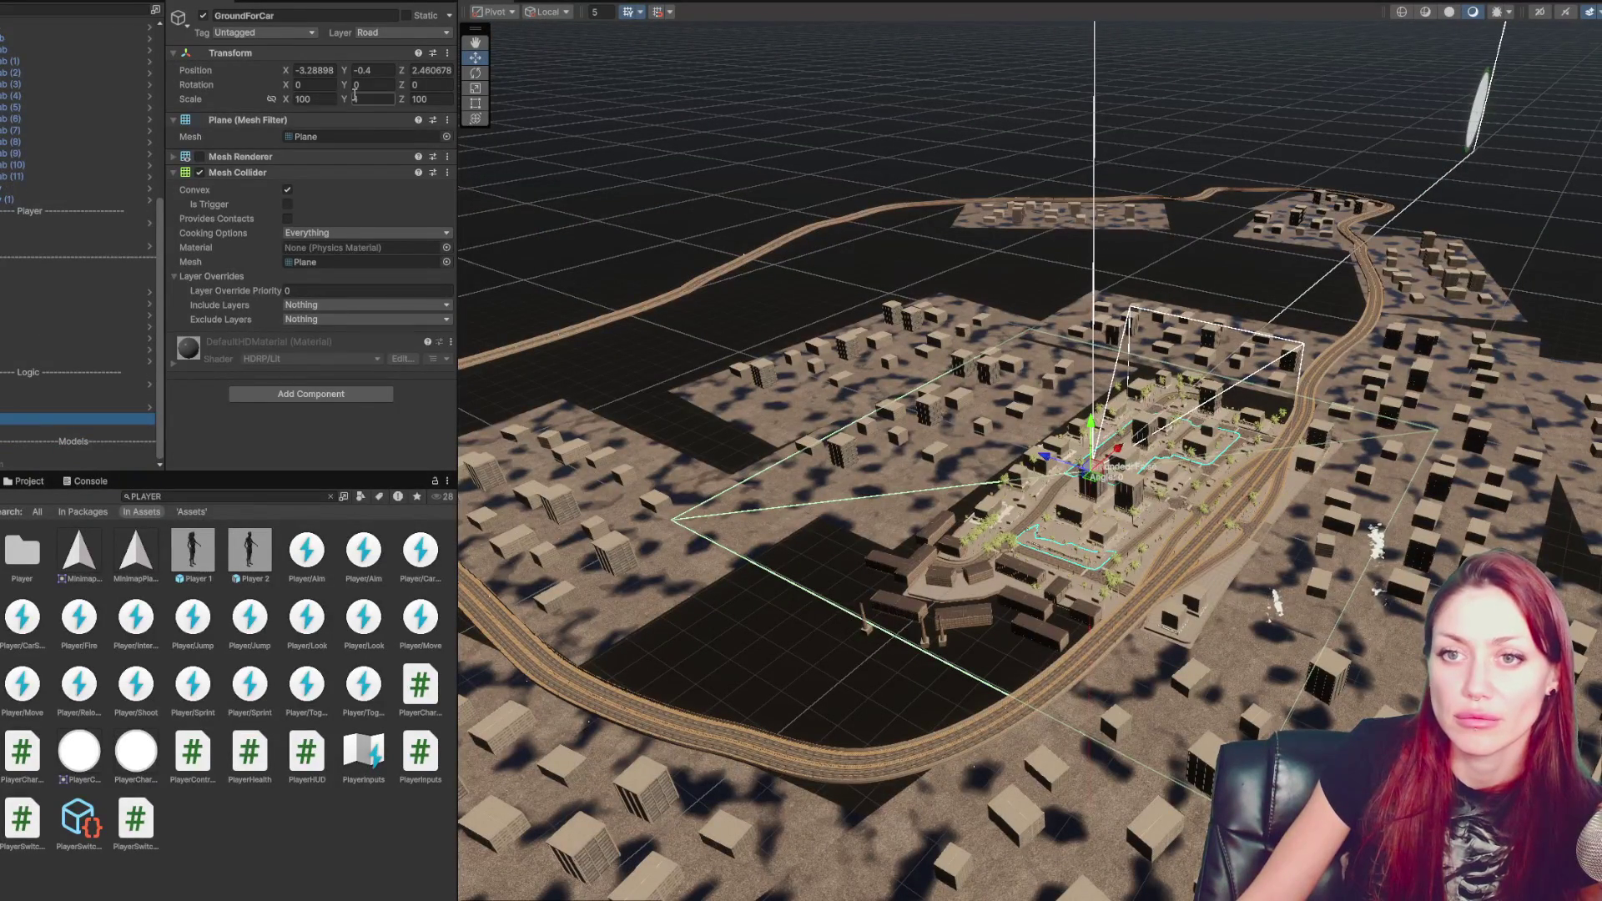
pyautogui.scroll(10, 75, 250)
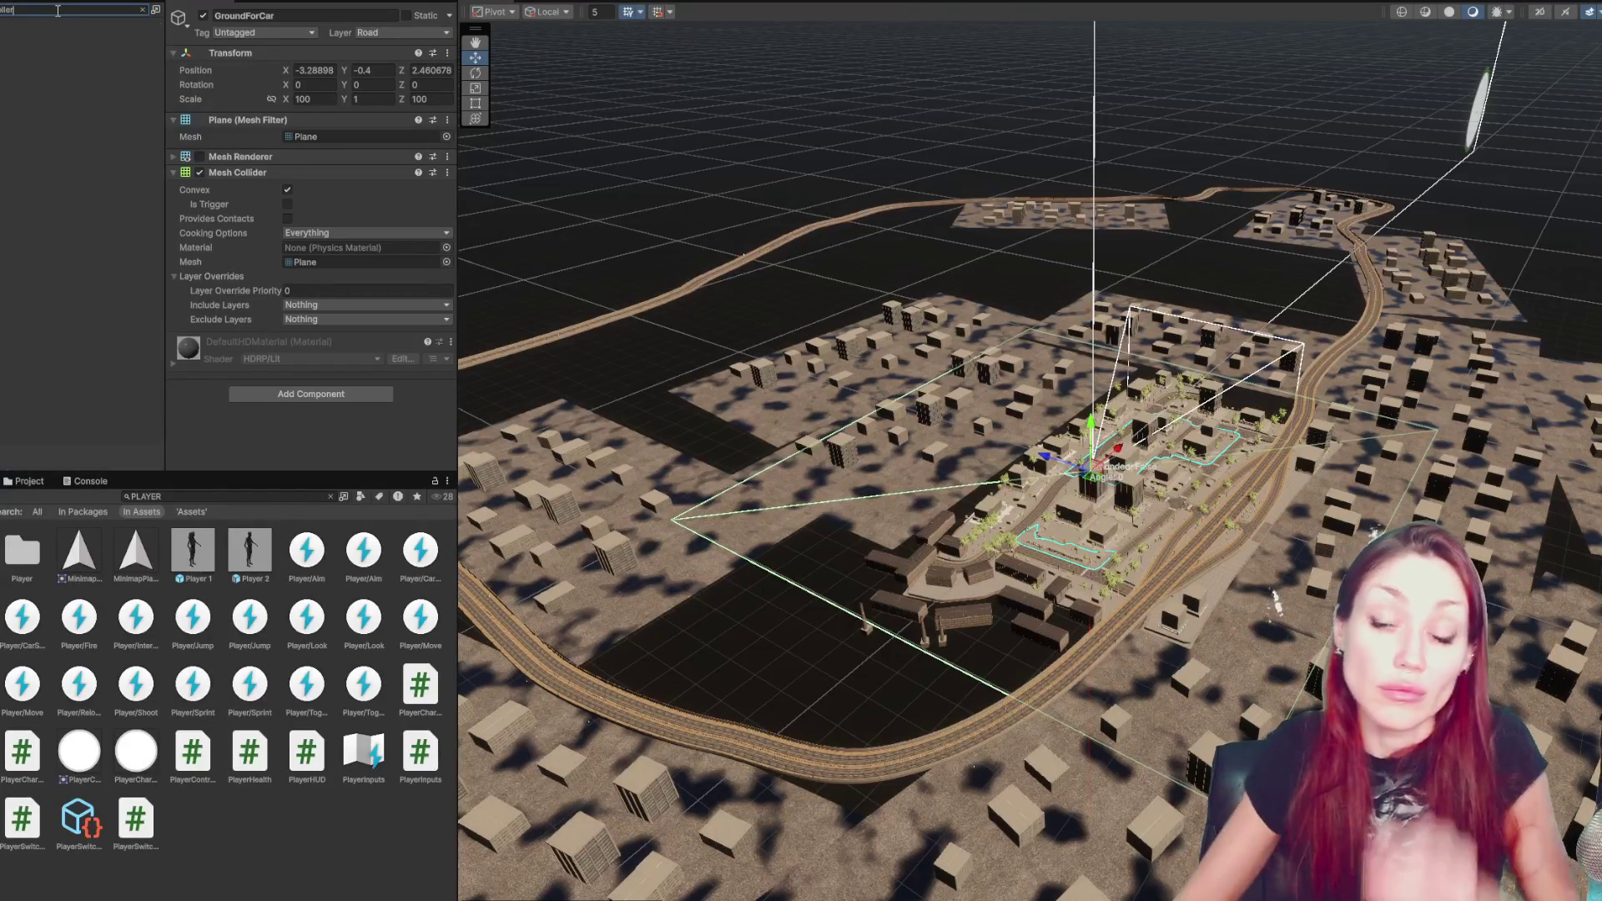
pyautogui.click(142, 11)
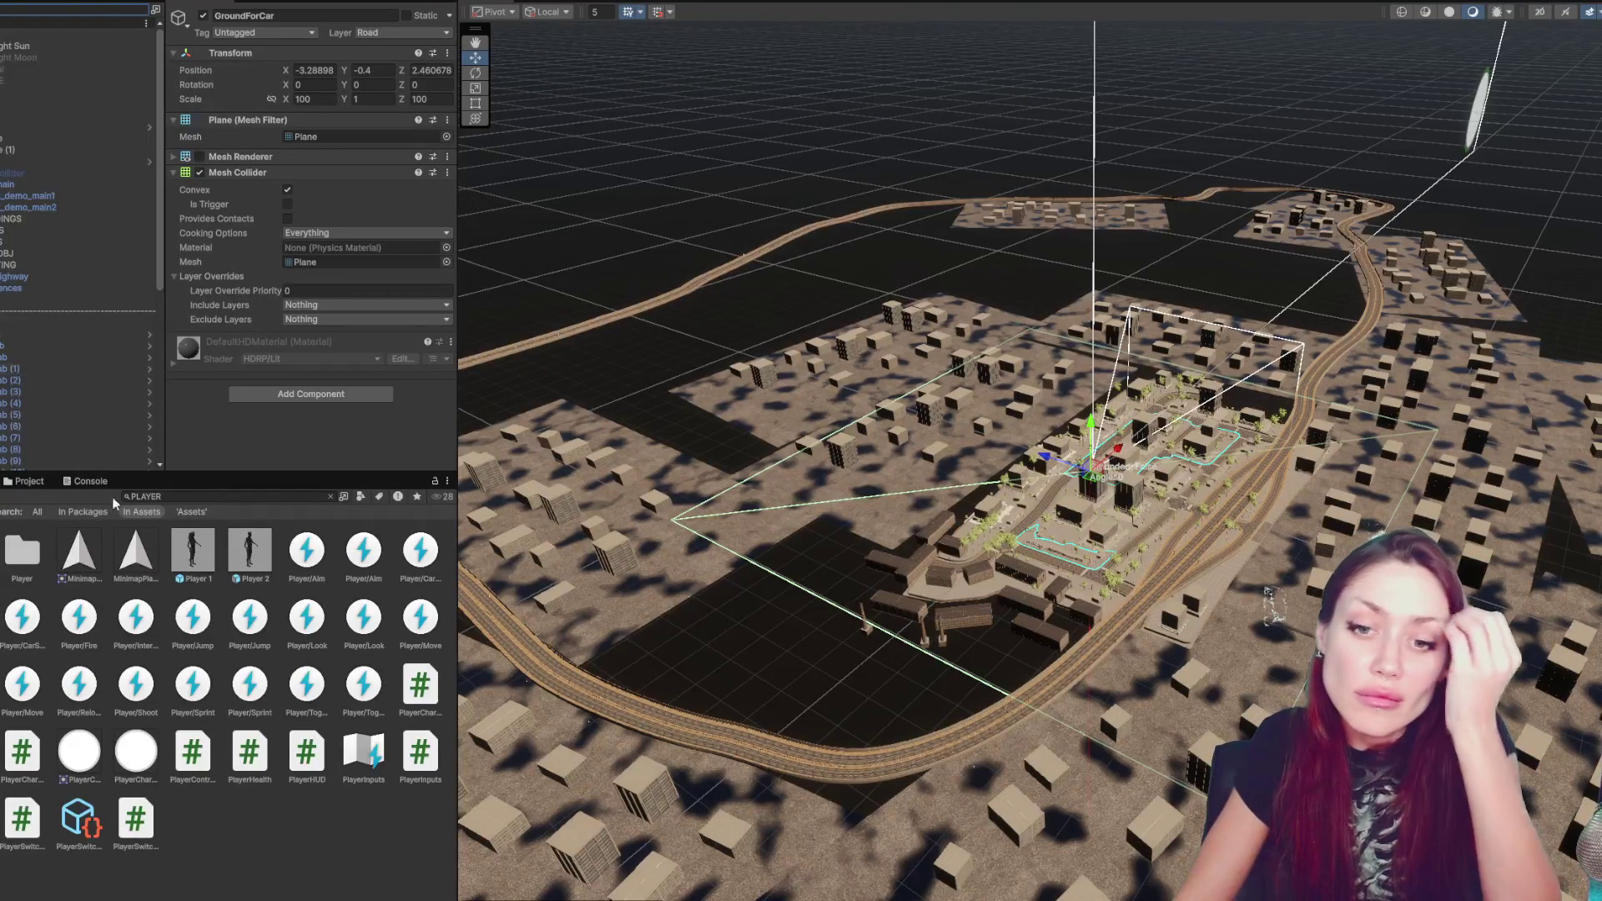
pyautogui.click(209, 499)
pyautogui.click(194, 750)
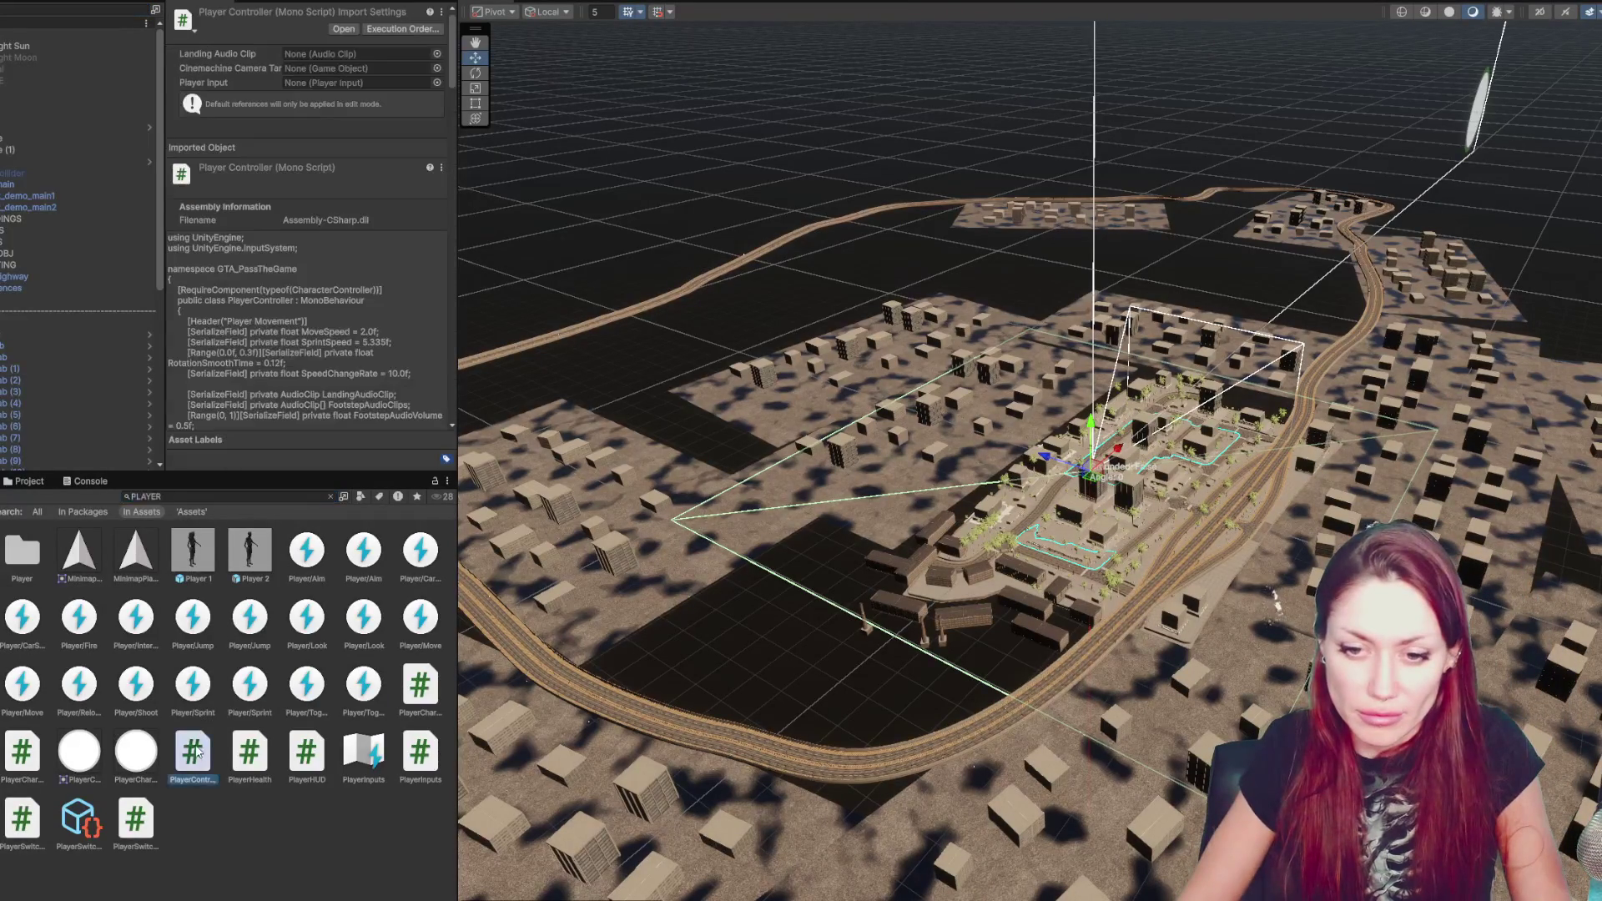
pyautogui.click(164, 499)
pyautogui.write('player')
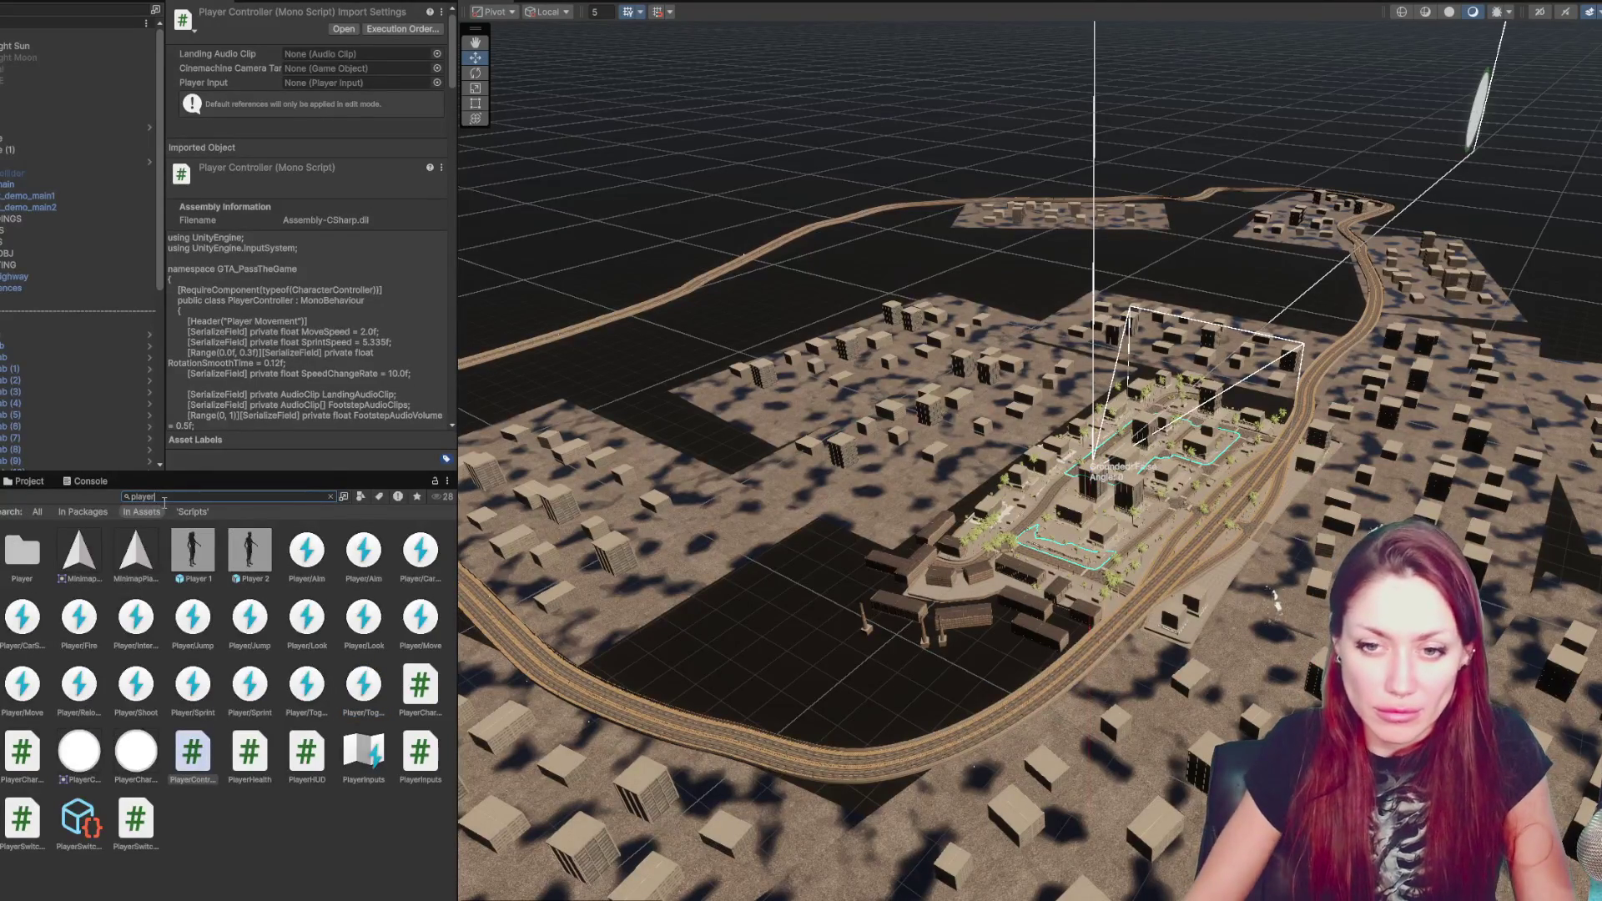
# - Open the Player 2 prefab in Prefab Mode and select its Player (Keep 1st Child) object
pyautogui.doubleClick(248, 562)
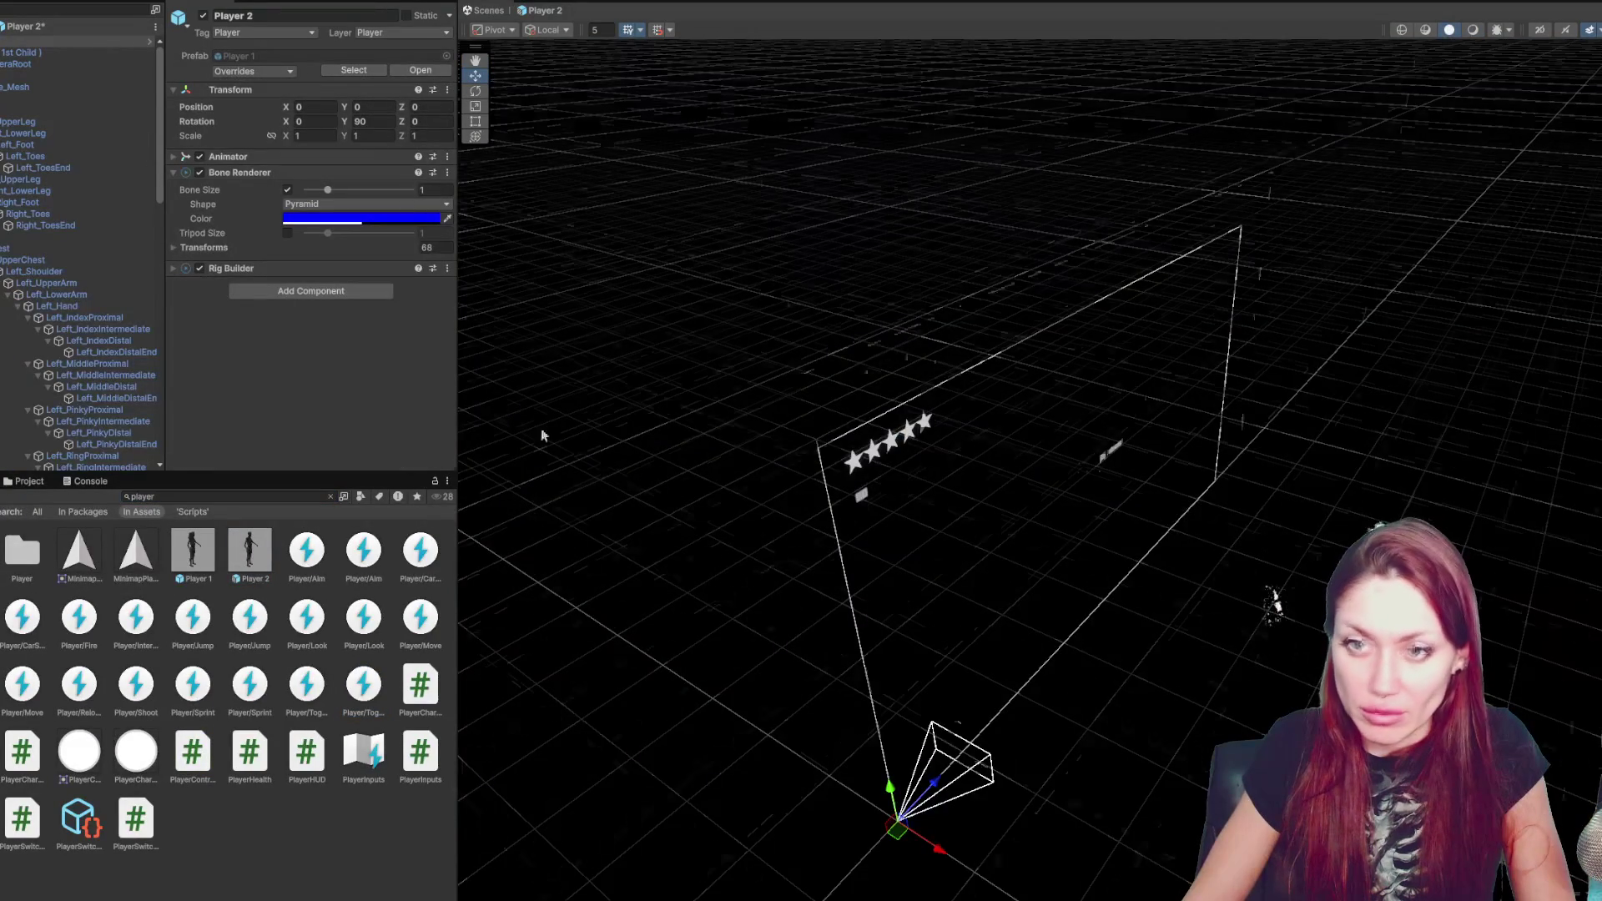
pyautogui.press('f')
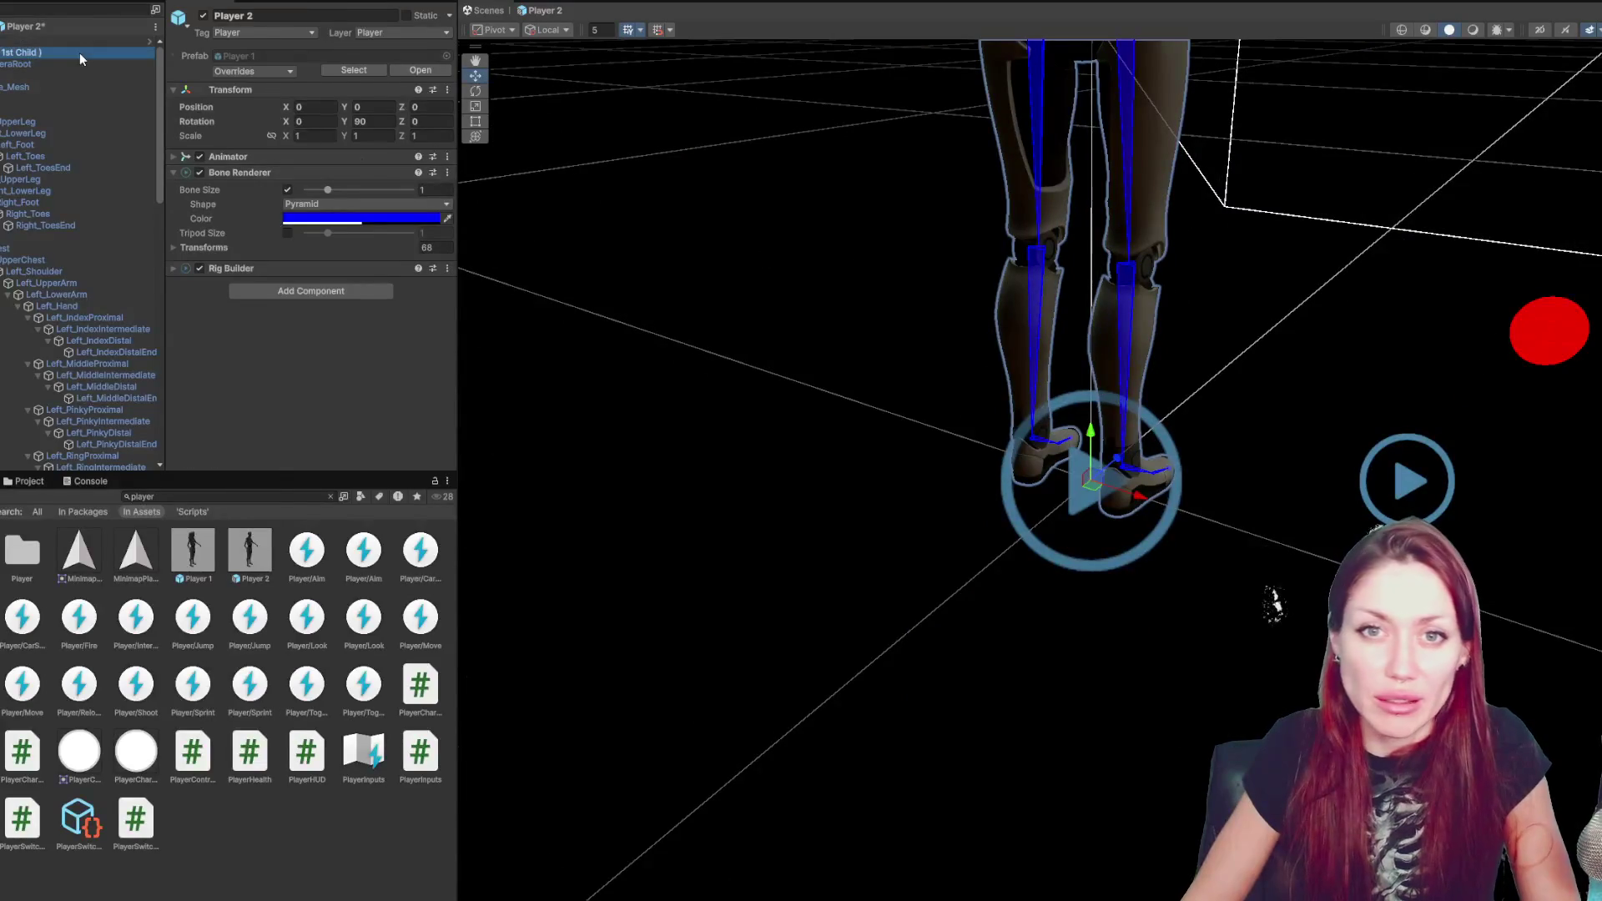
pyautogui.click(16, 51)
pyautogui.click(16, 44)
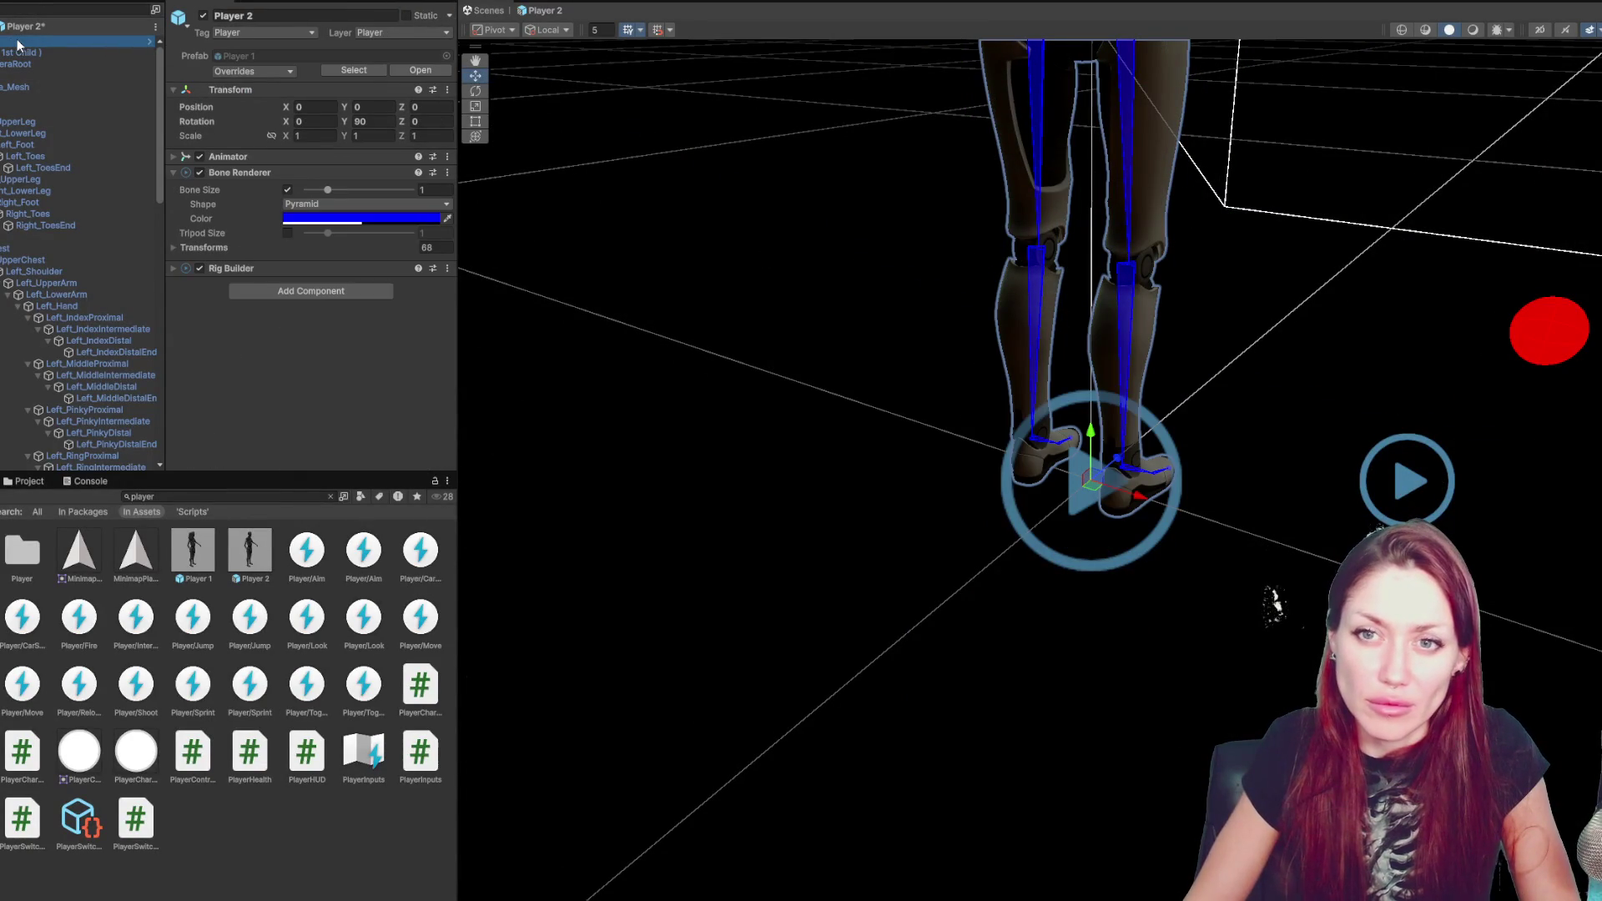
pyautogui.click(221, 172)
pyautogui.click(83, 40)
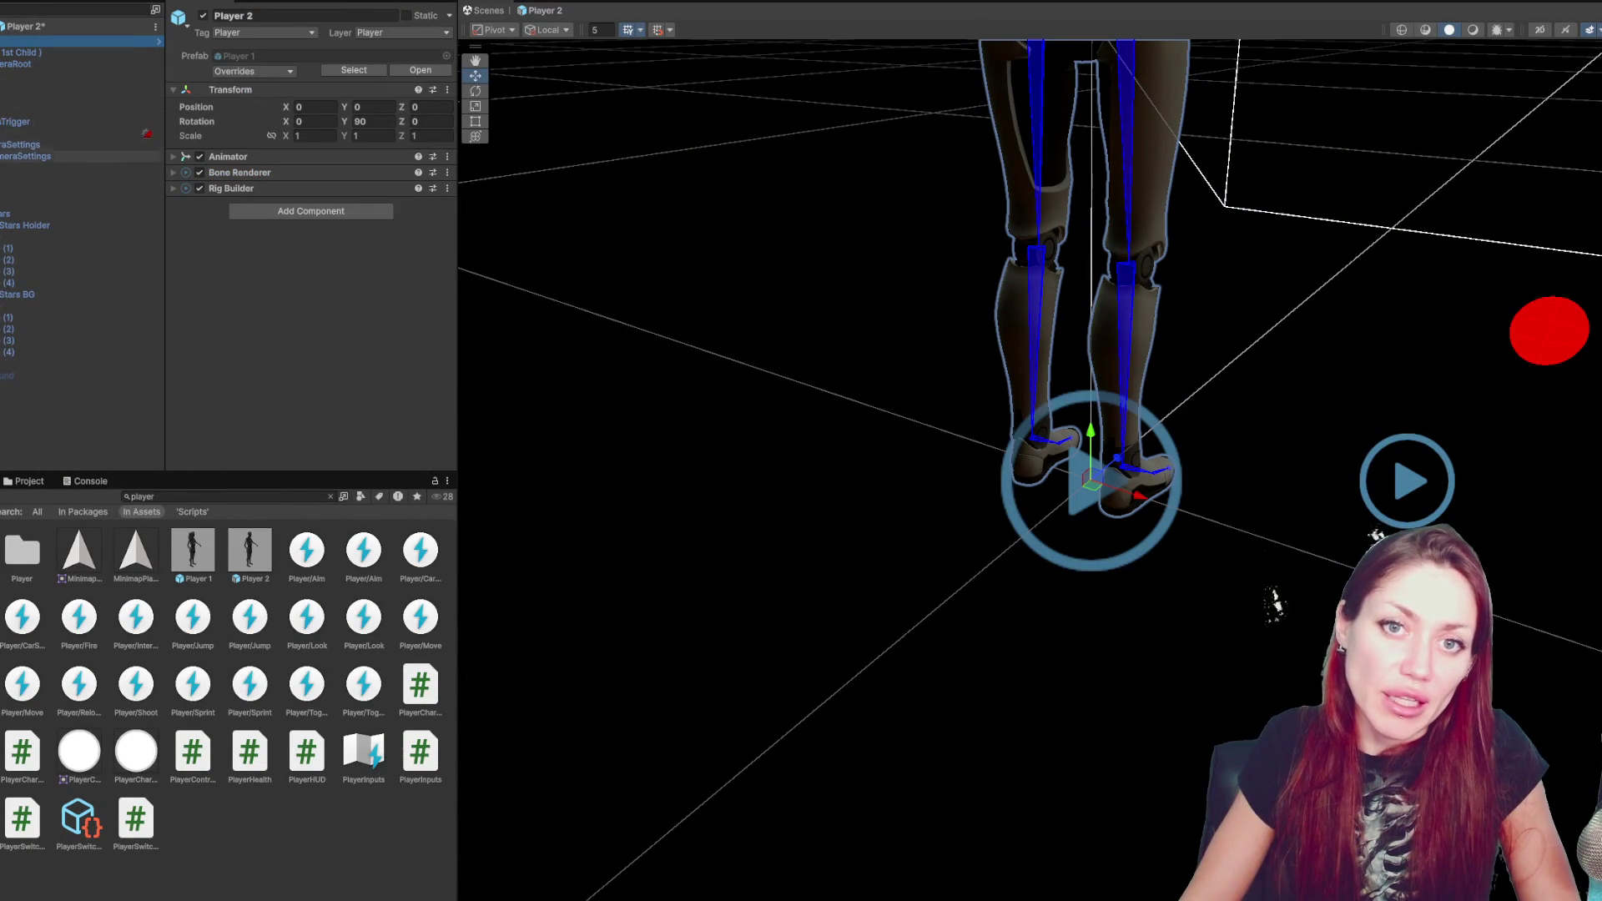
pyautogui.click(4, 54)
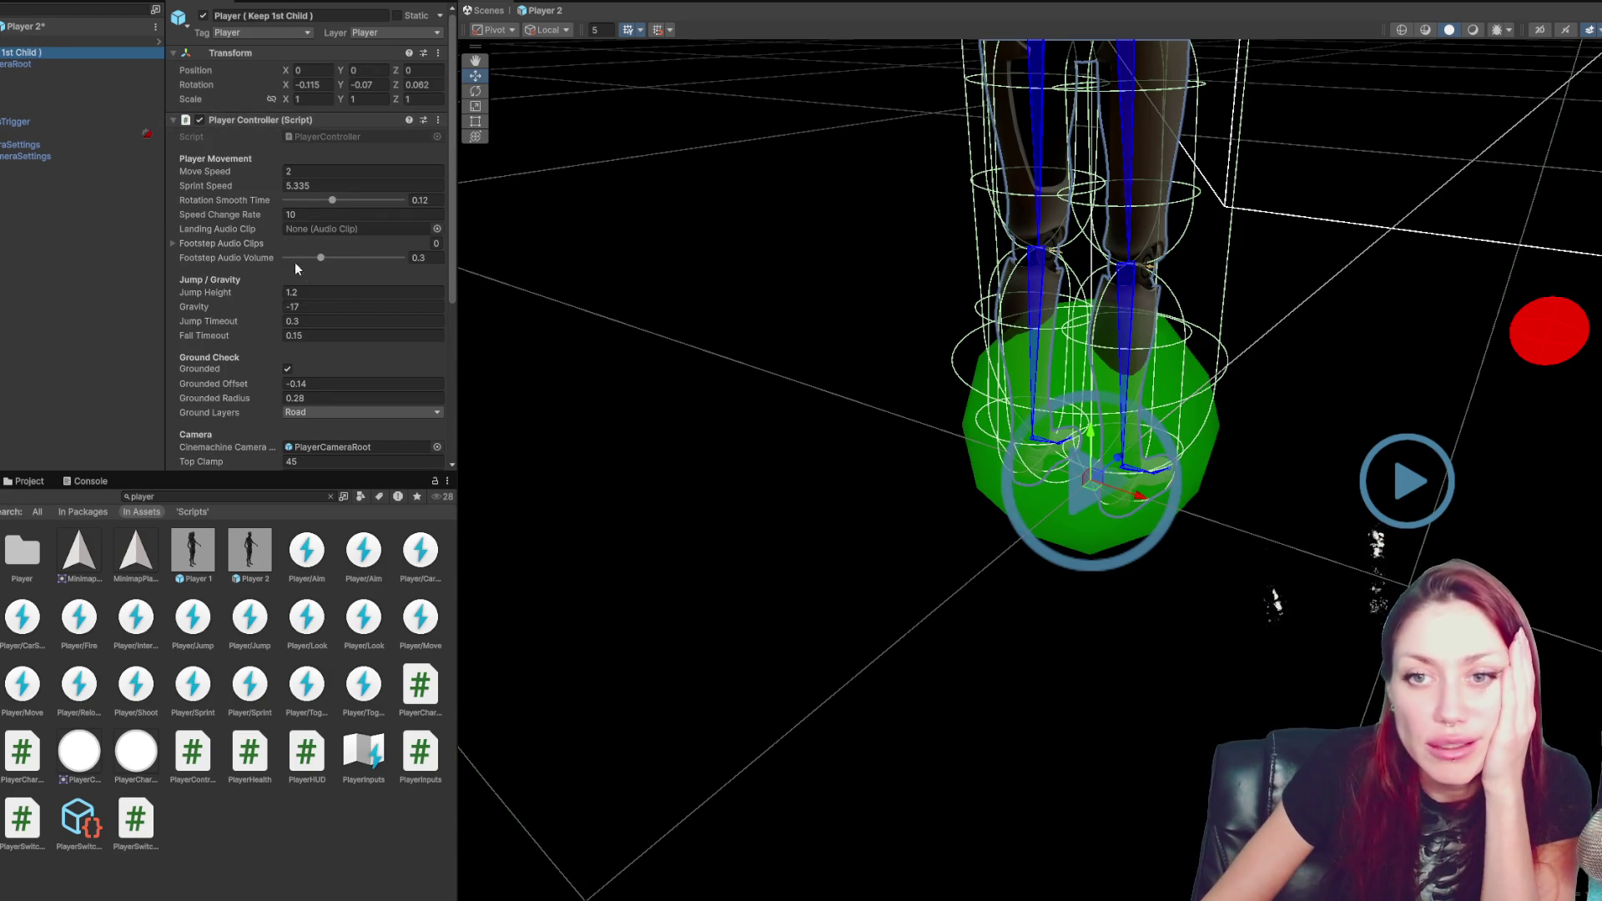
# - Review the Footstep Audio Clips, Weapon Controller, Interact Manager and Player Controller components
pyautogui.scroll(-2, 247, 247)
pyautogui.click(188, 163)
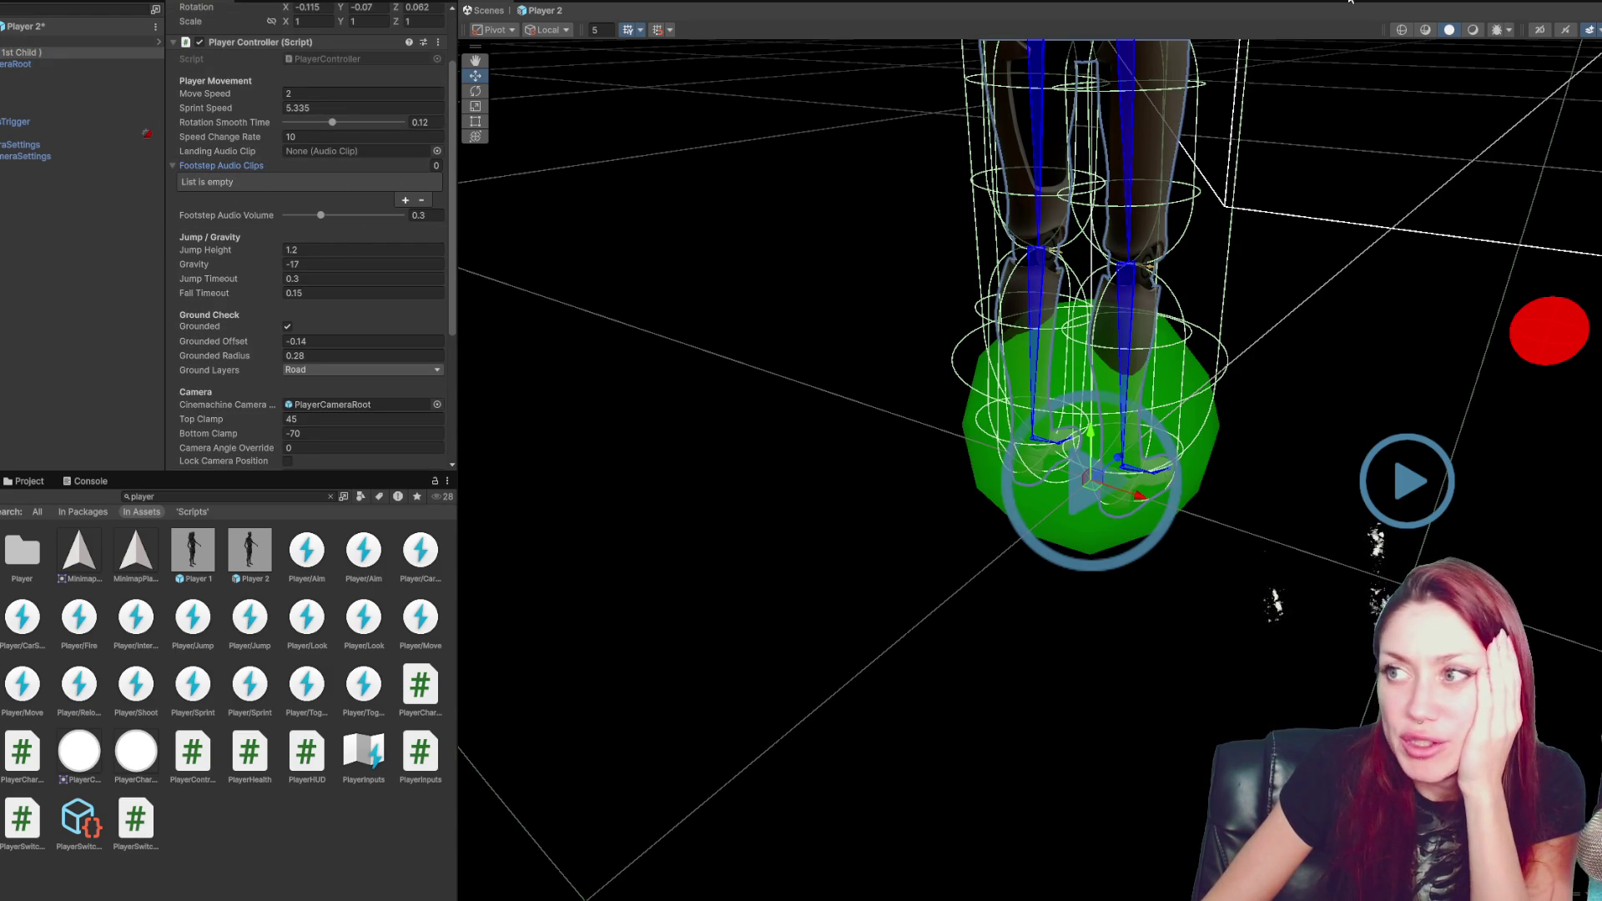
pyautogui.scroll(-3, 288, 78)
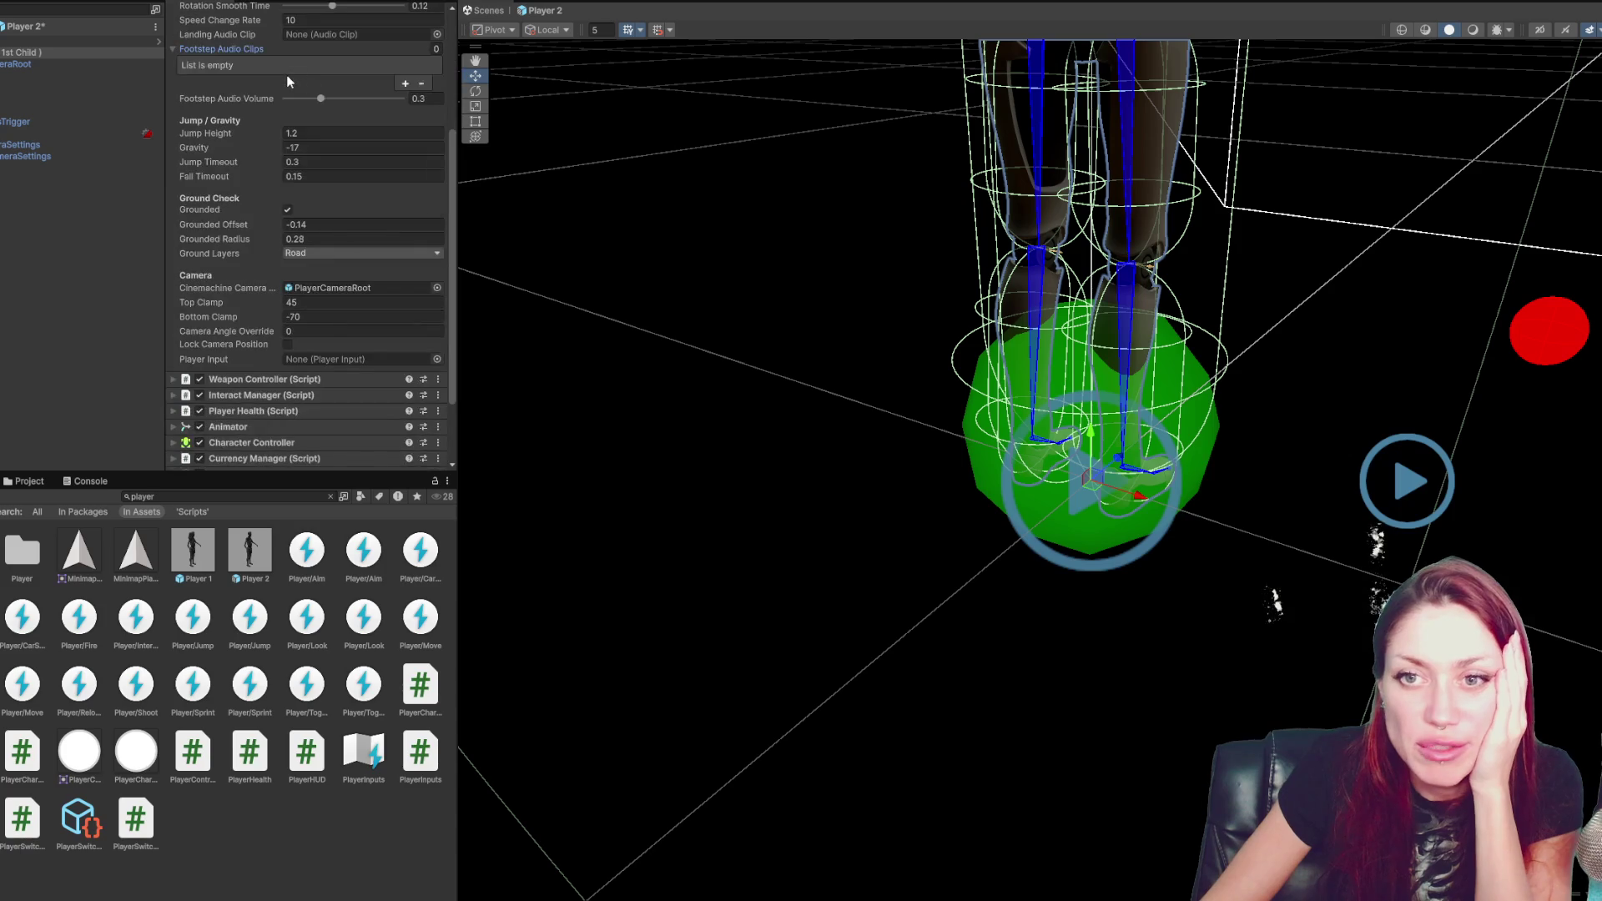
pyautogui.scroll(-2, 224, 201)
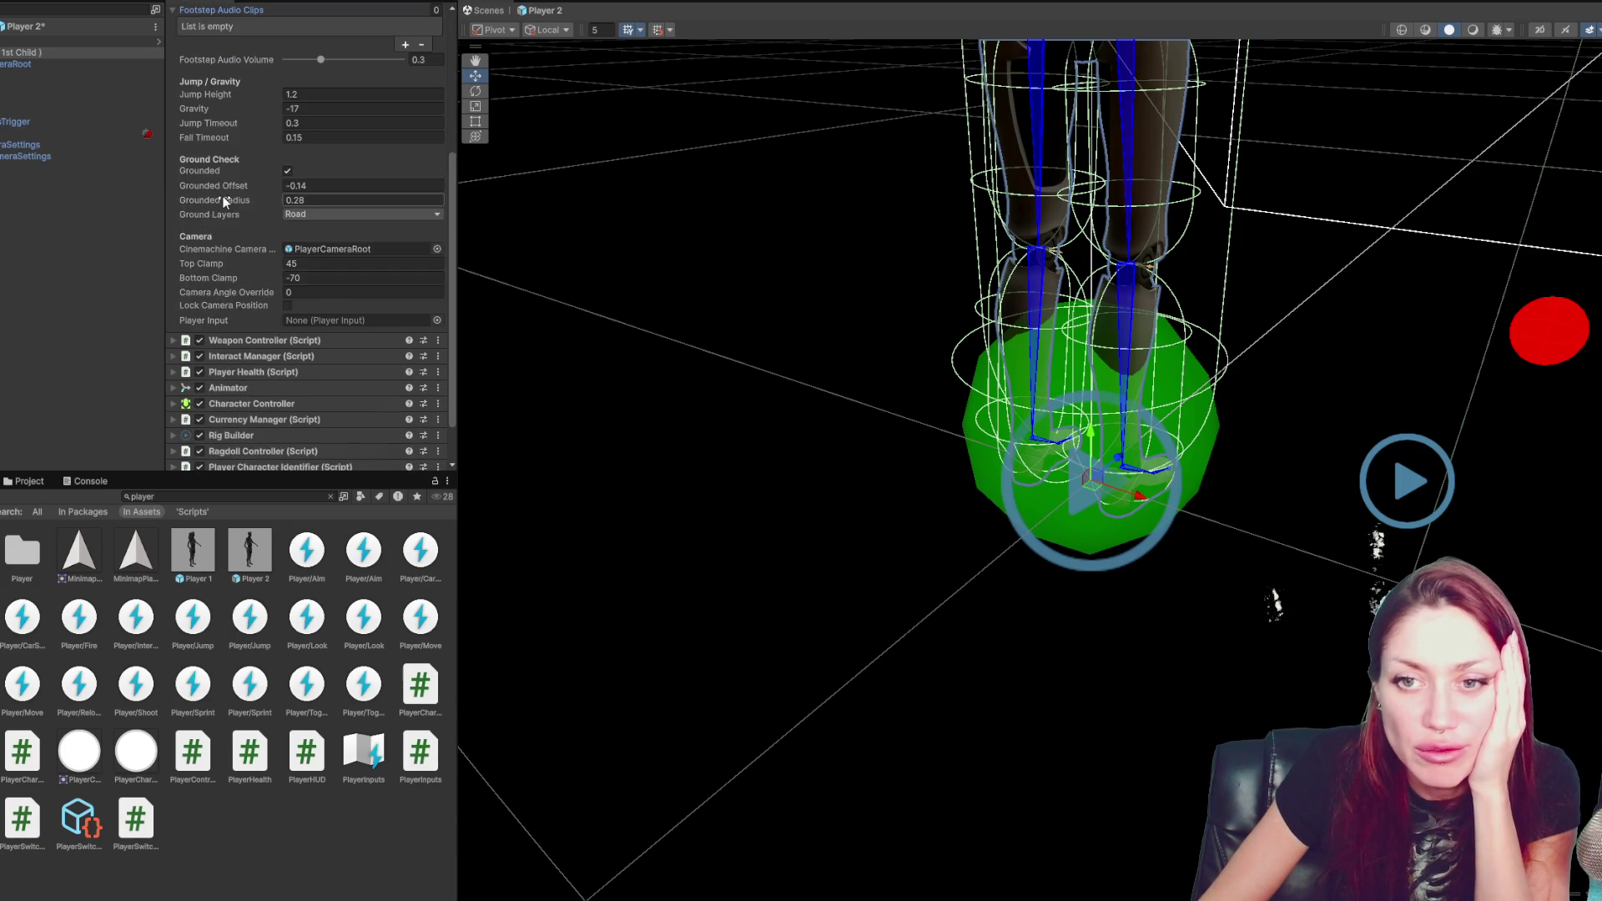
pyautogui.scroll(7, 242, 250)
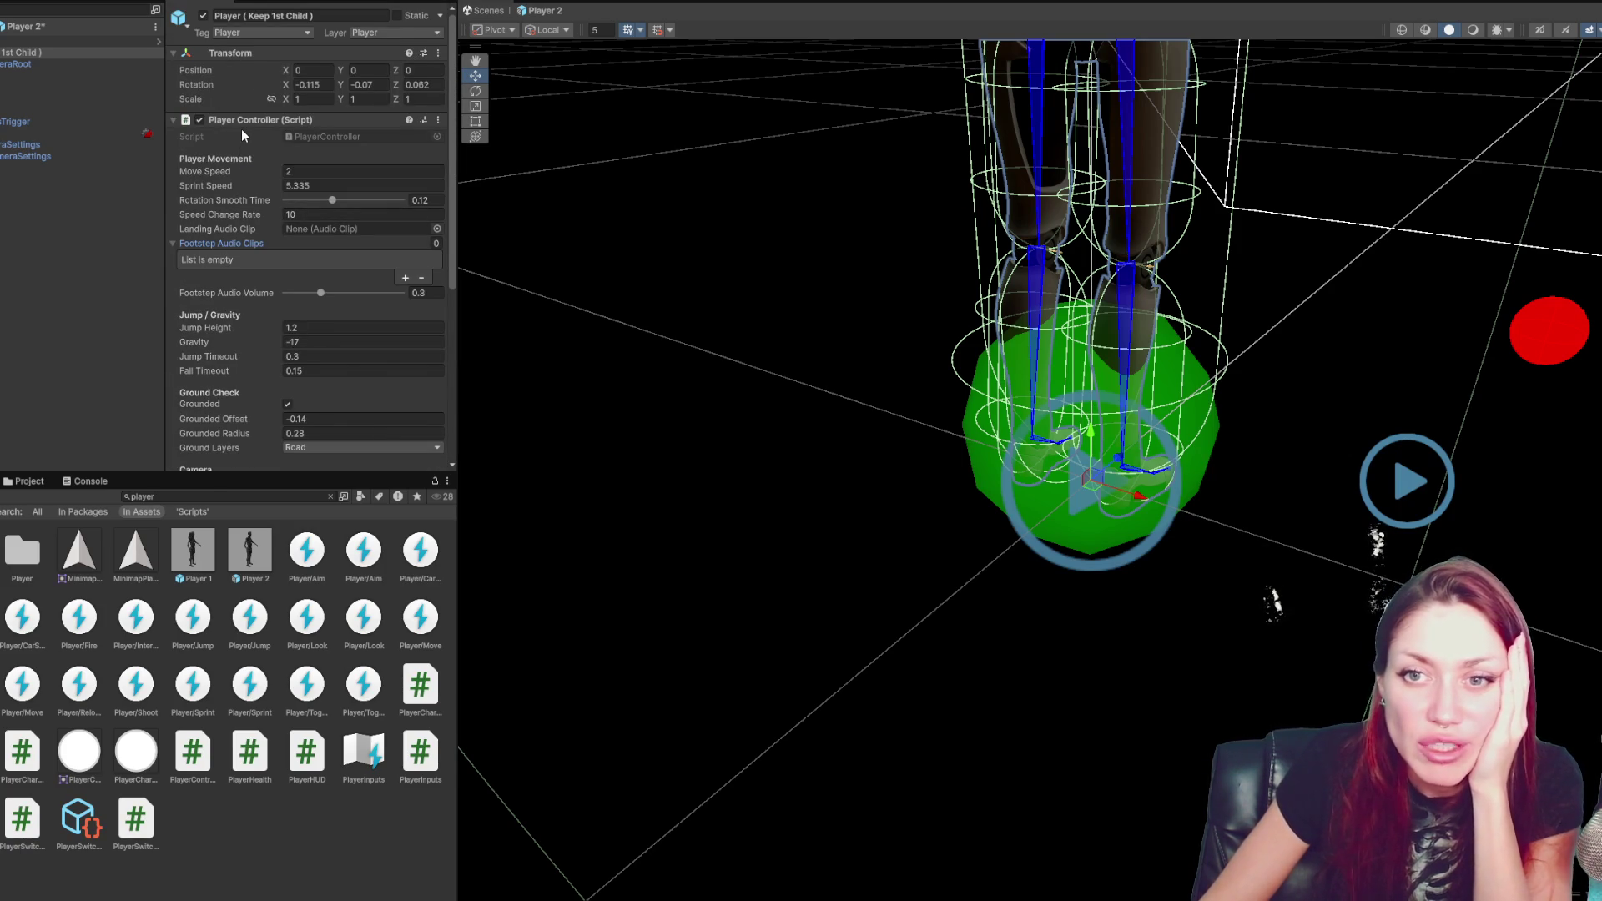
pyautogui.click(247, 122)
pyautogui.click(232, 135)
pyautogui.click(232, 134)
pyautogui.click(228, 149)
pyautogui.click(230, 148)
pyautogui.click(240, 119)
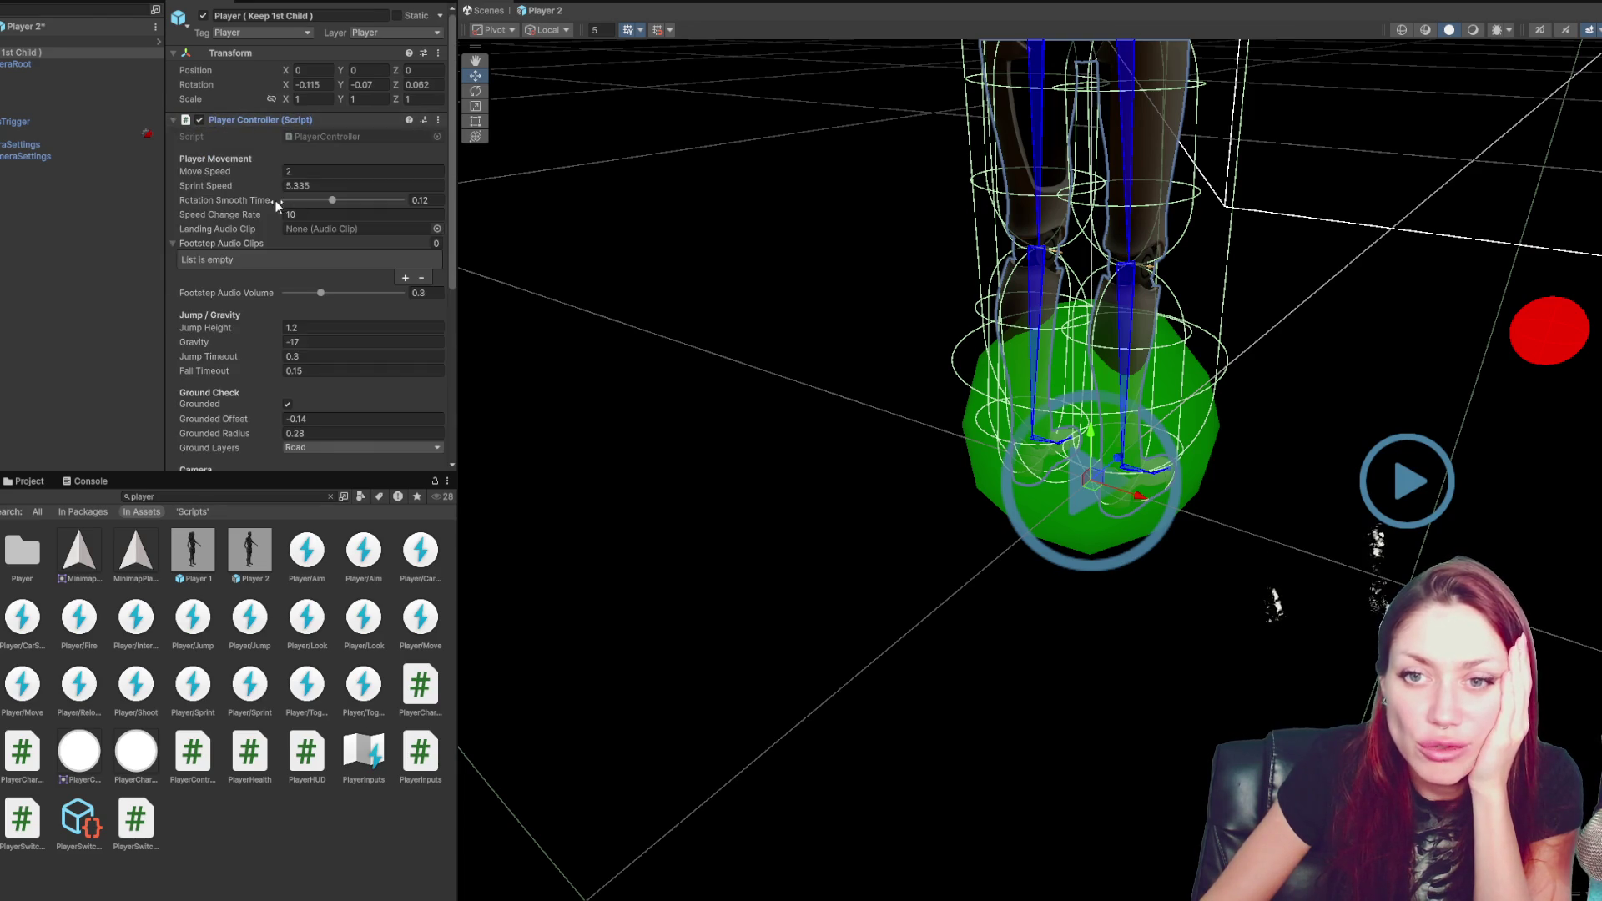
# - Confirm Player Controller's Ground Layers is set to Road, then exit Prefab Mode back to the city
pyautogui.scroll(-4, 274, 199)
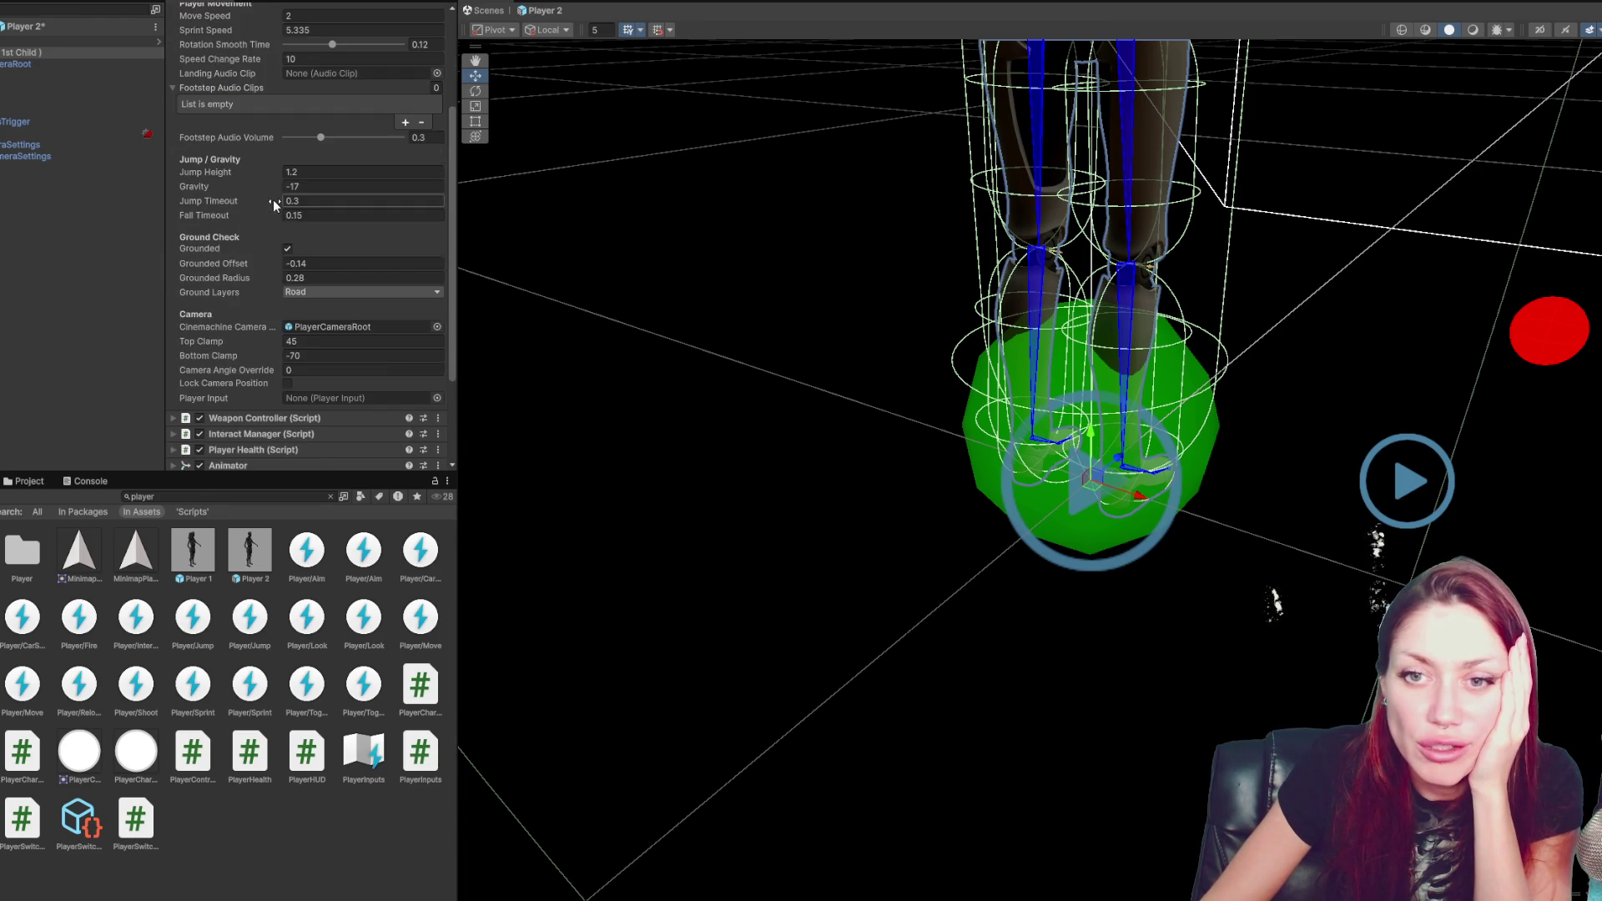
pyautogui.click(324, 294)
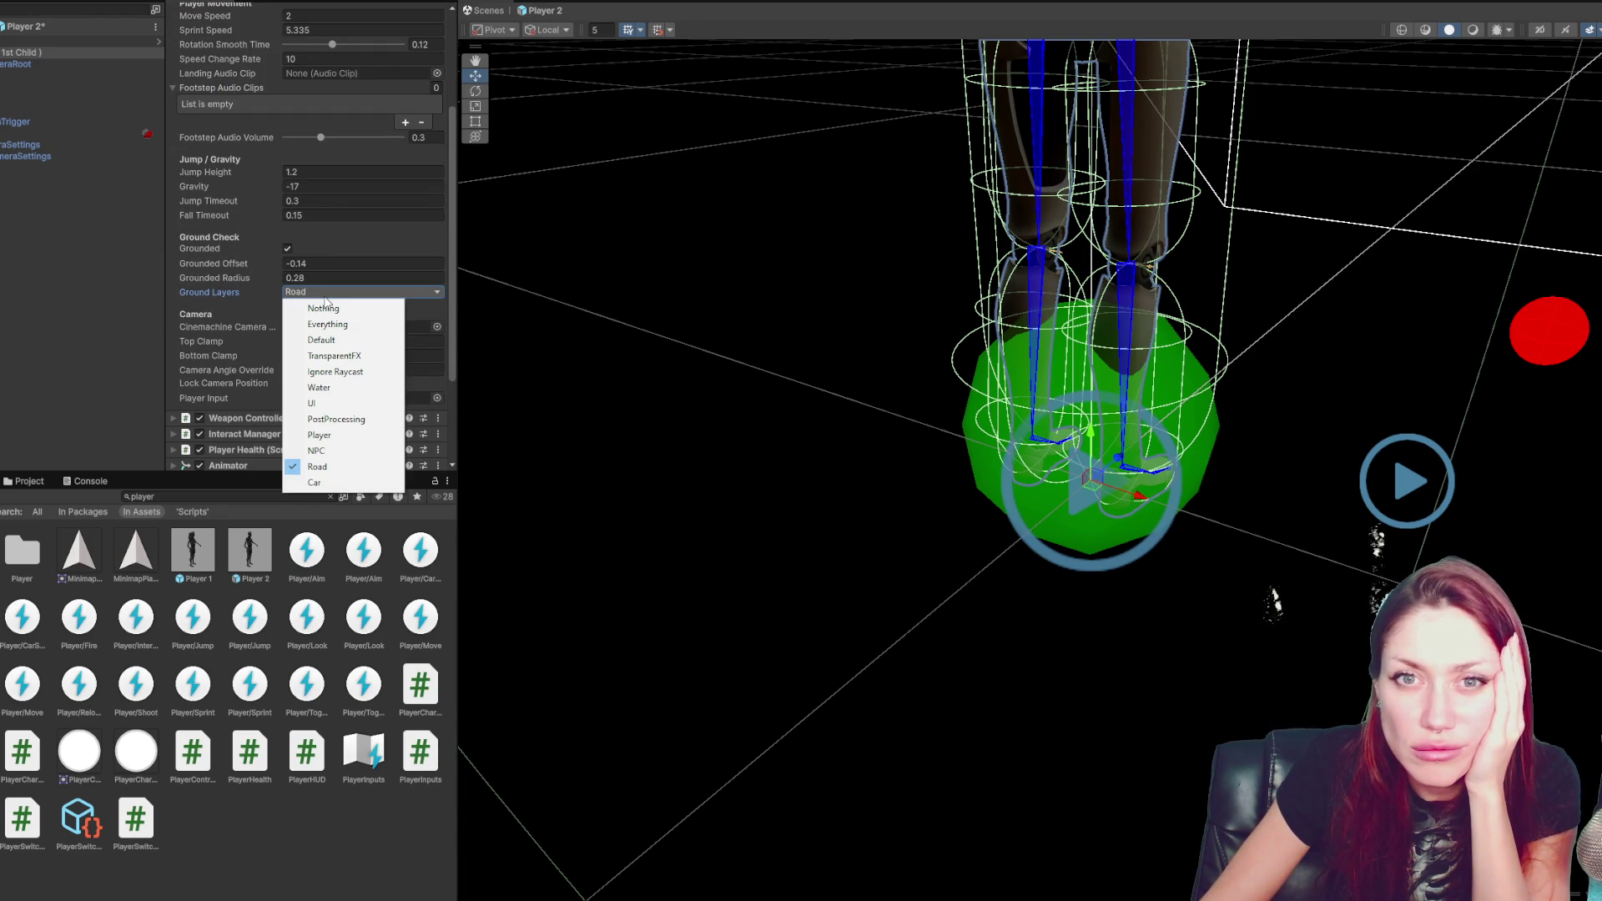
pyautogui.hotkey('ctrl', 'p')
pyautogui.click(836, 466)
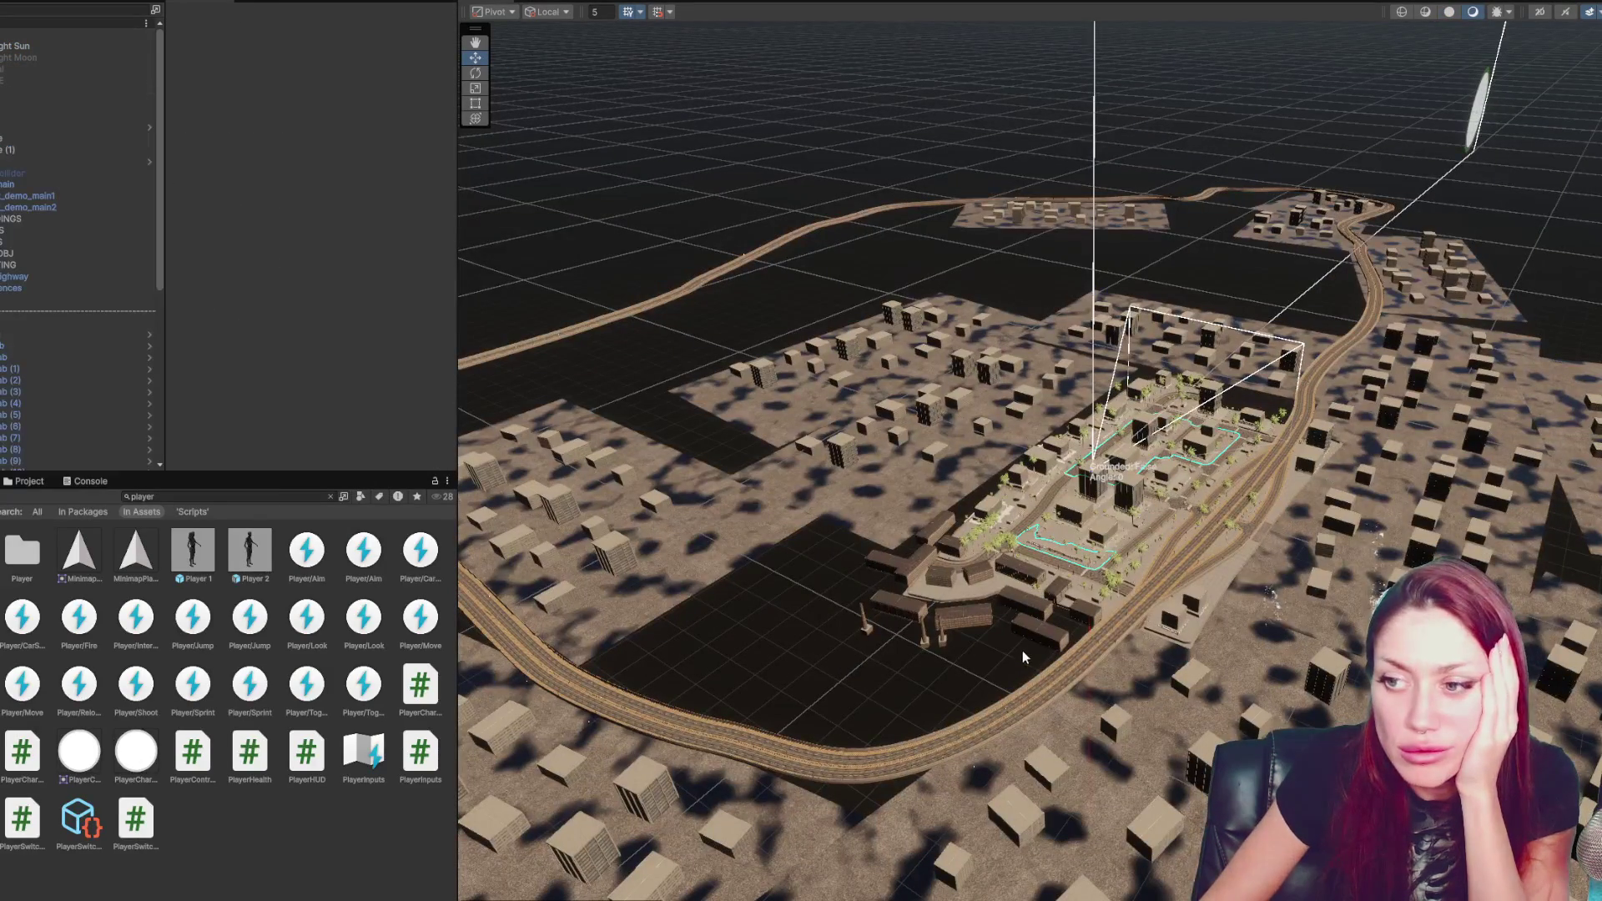
# - Orbit to a top-down view of the city block and hide the PROPS group
pyautogui.scroll(2, 1221, 339)
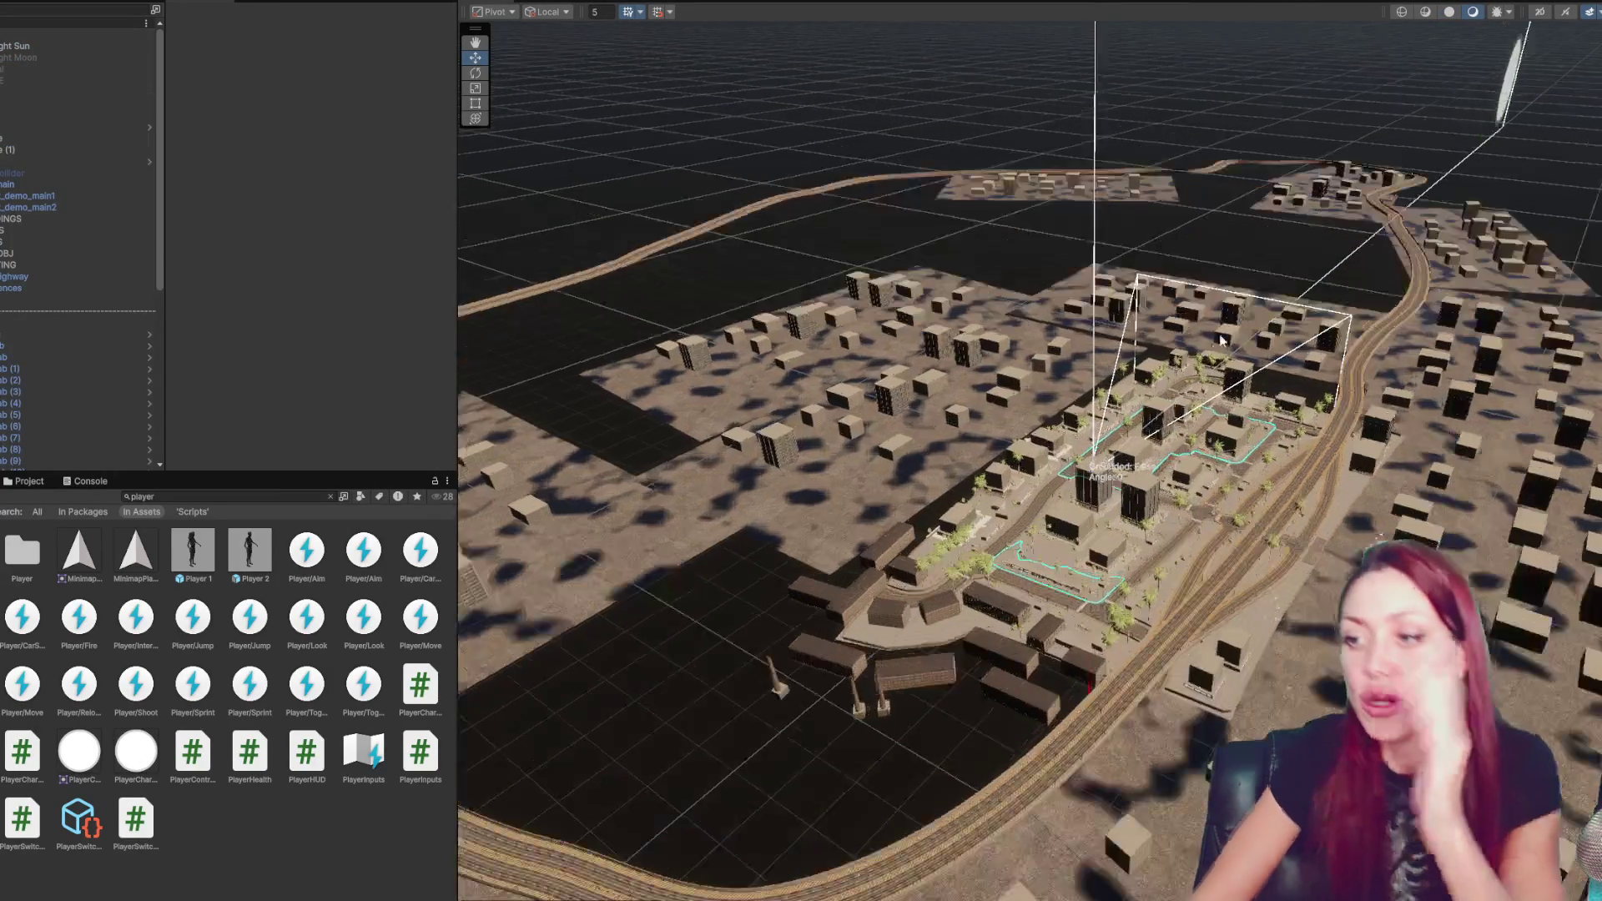
pyautogui.scroll(5, 1221, 339)
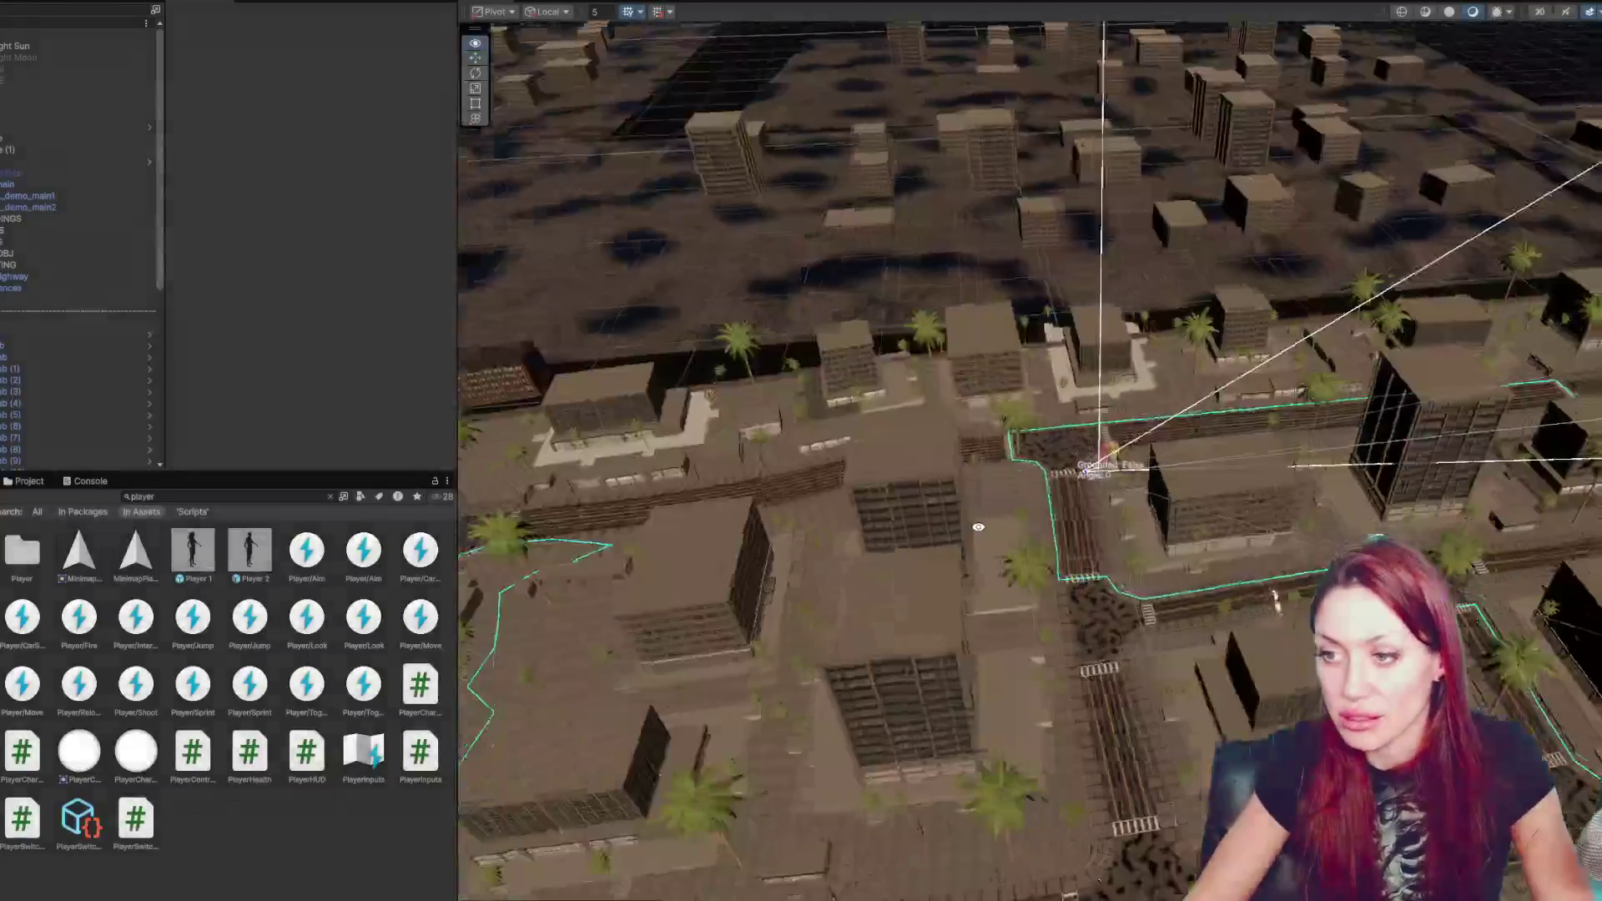
pyautogui.scroll(2, 978, 527)
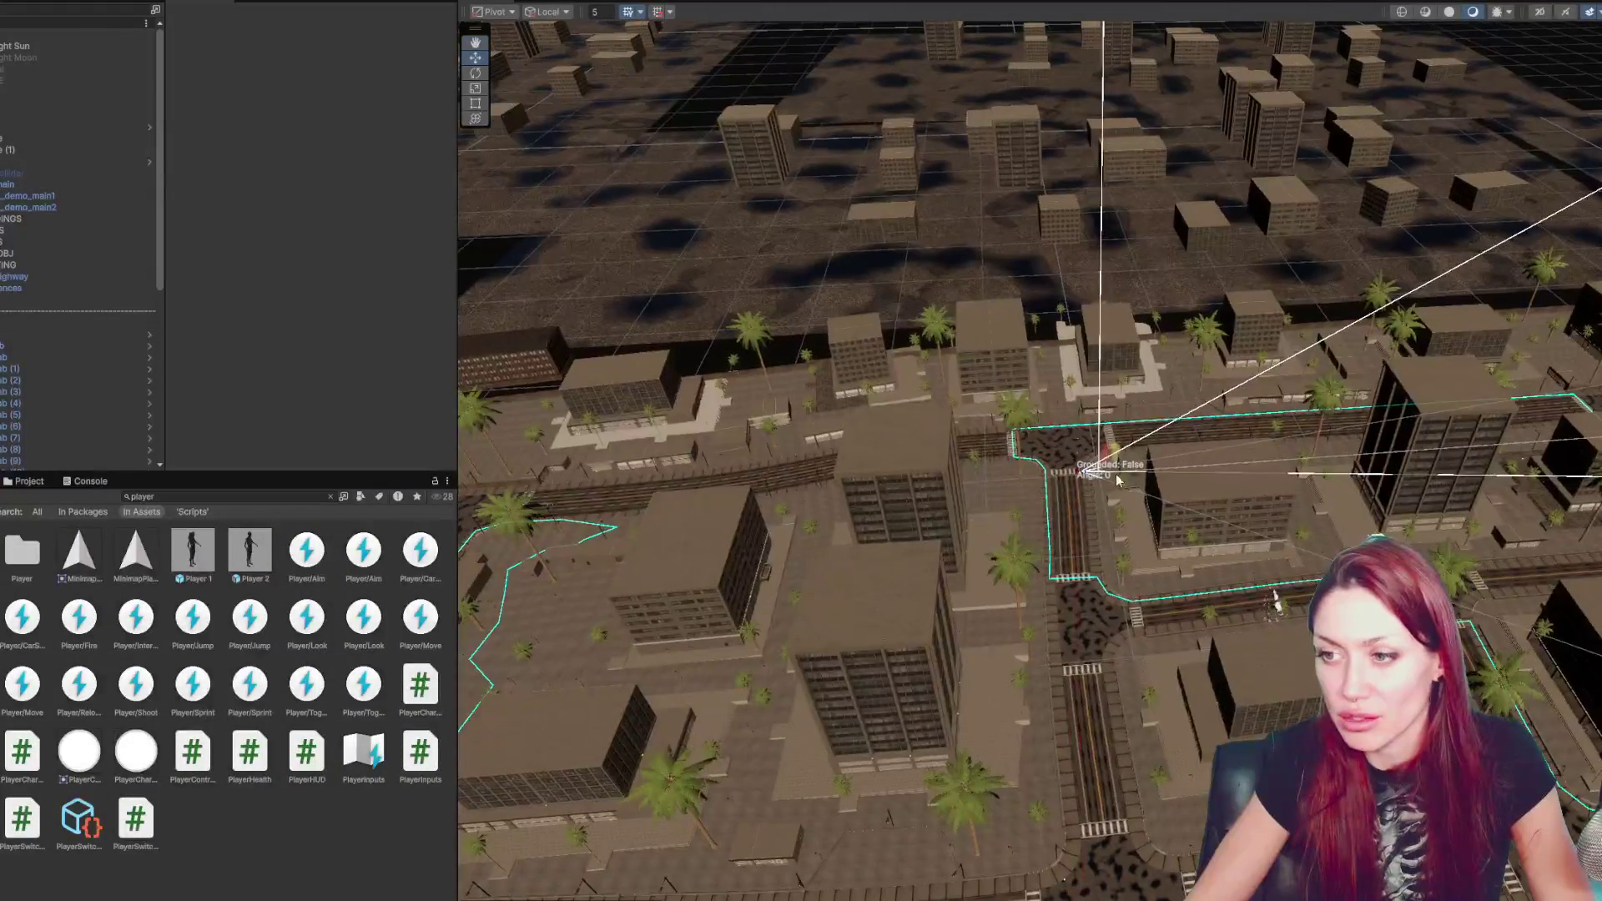
pyautogui.moveTo(1060, 447); pyautogui.dragTo(1037, 515)
pyautogui.click(997, 454)
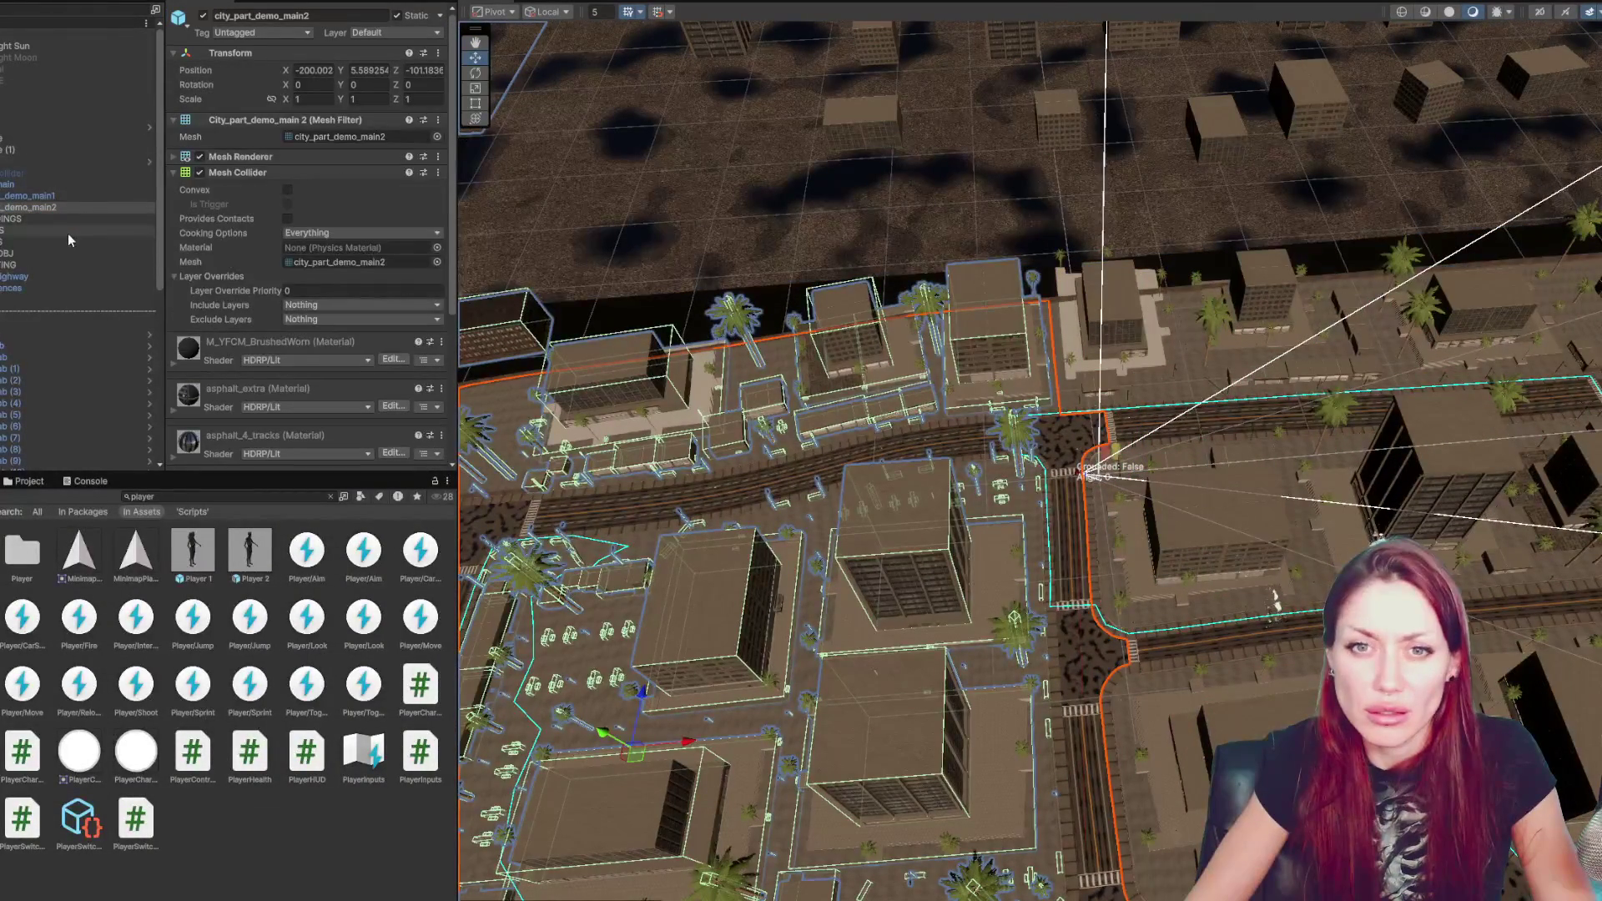
pyautogui.click(3, 231)
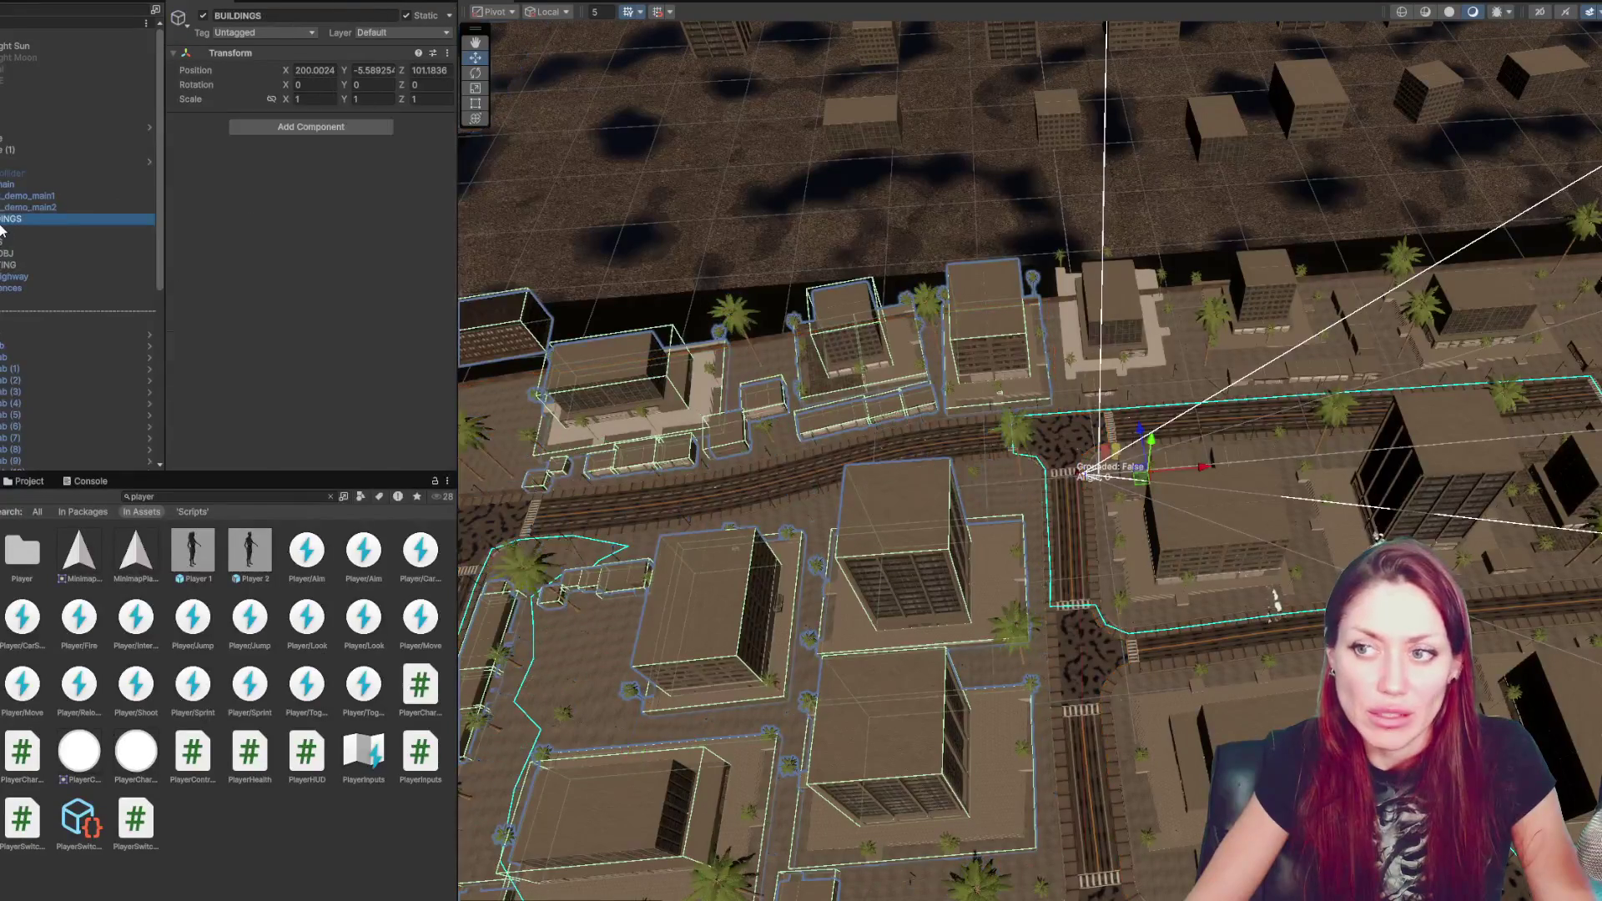
pyautogui.click(203, 15)
# - Hide the BUILDINGS, TREES, BGR_OBJ and LIGHTING groups one by one
pyautogui.click(52, 216)
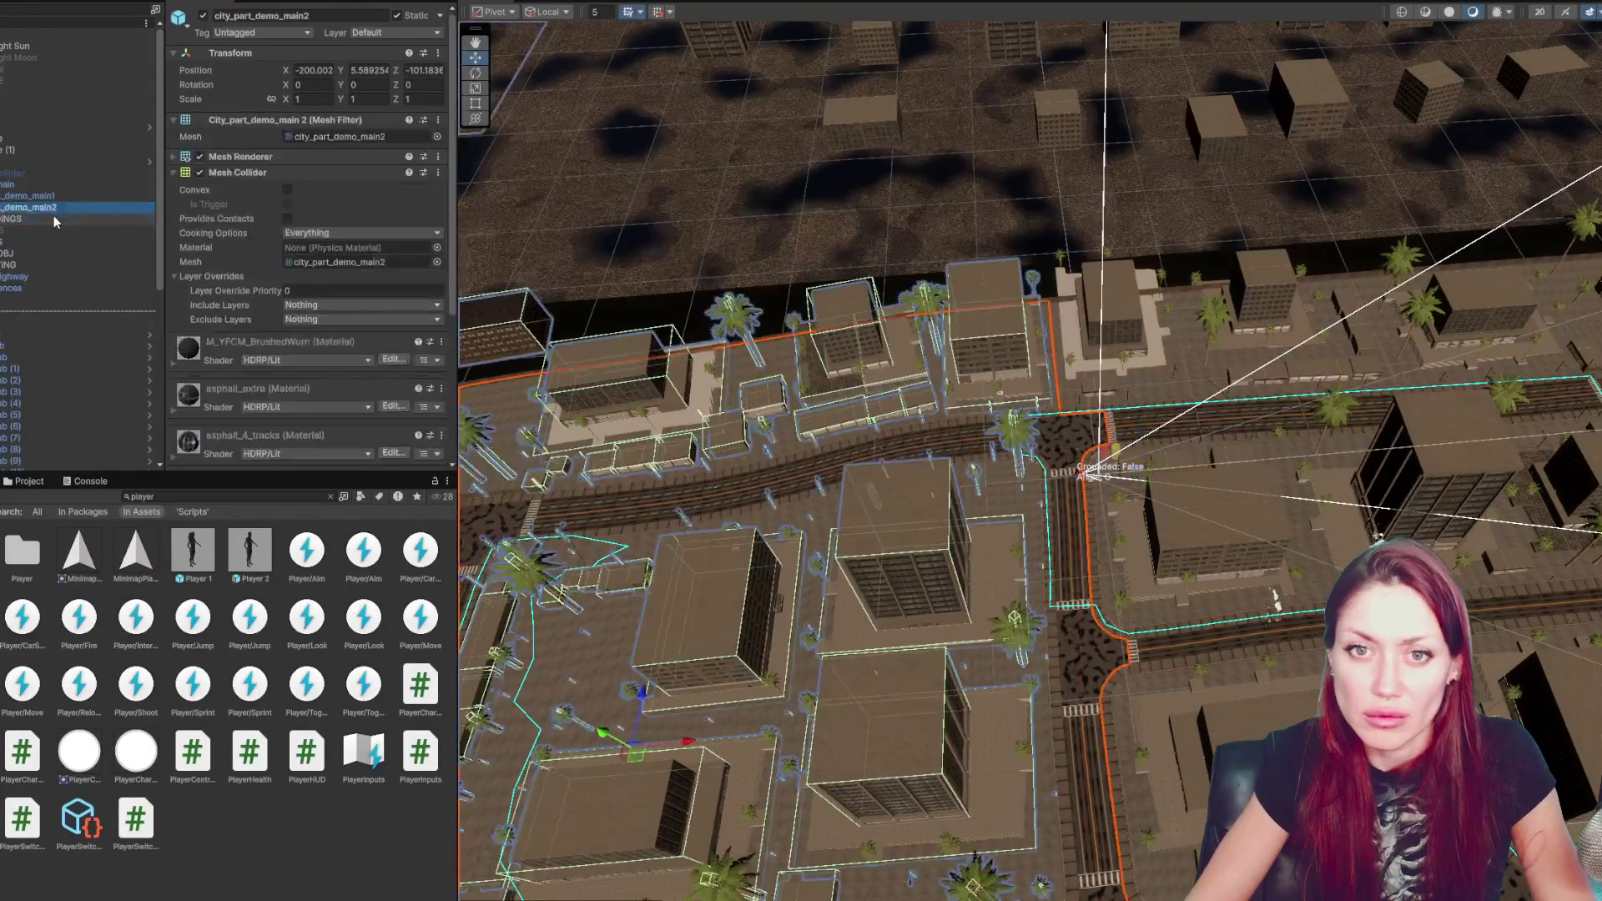
pyautogui.hotkey('alt', 'shift', 'a')
pyautogui.press('Down')
pyautogui.press('Down')
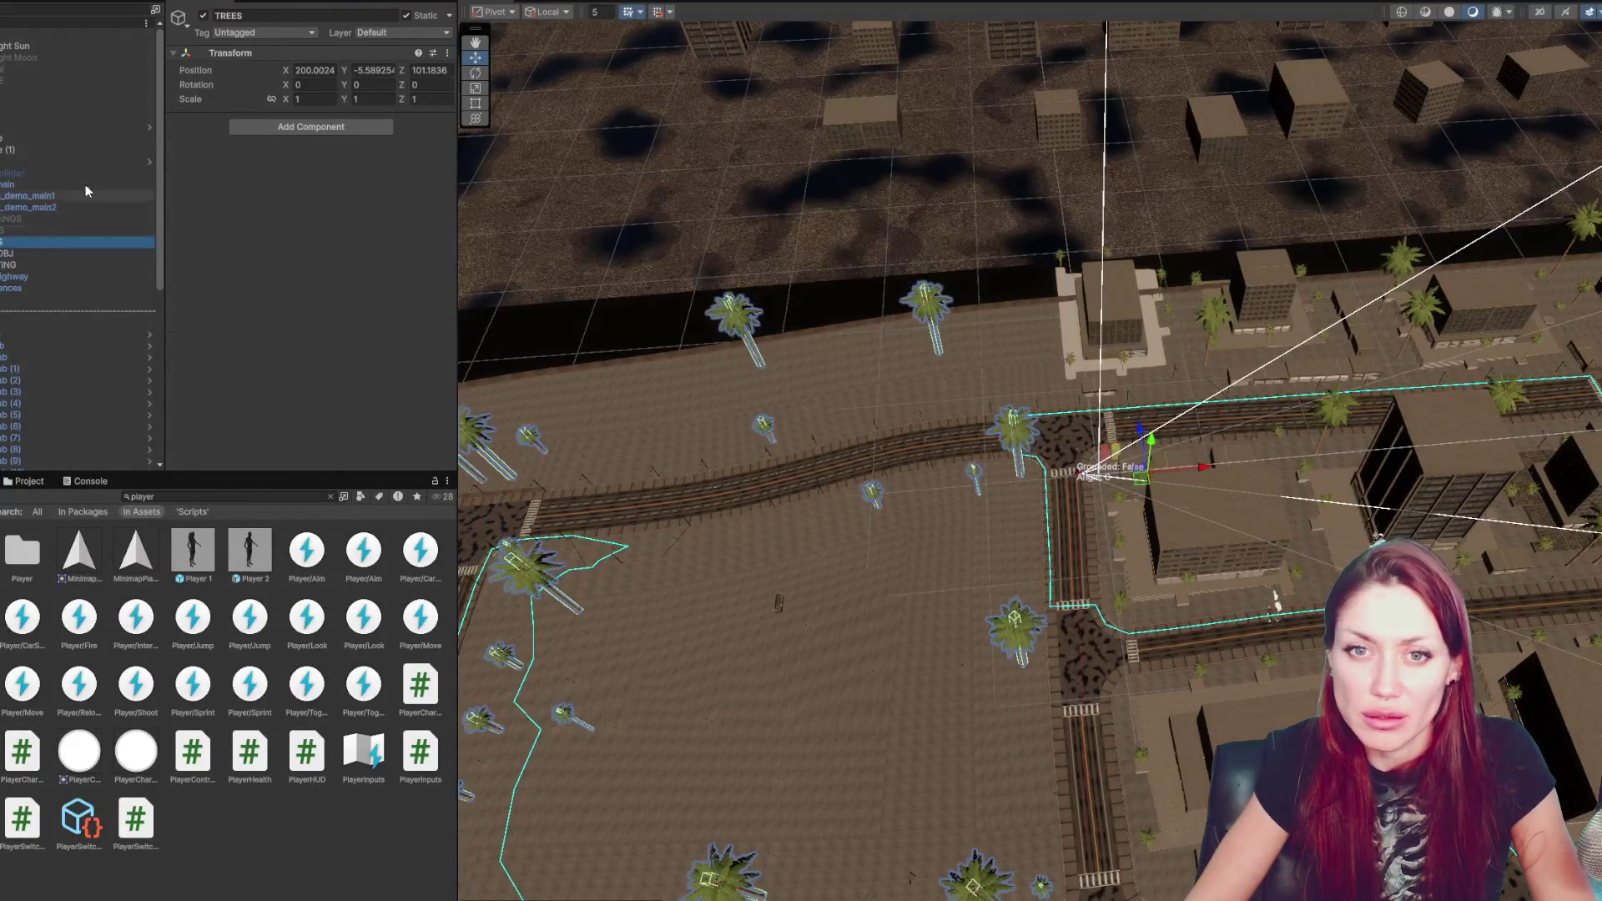
pyautogui.click(203, 16)
pyautogui.press('Down')
pyautogui.click(203, 16)
pyautogui.click(202, 18)
pyautogui.click(203, 17)
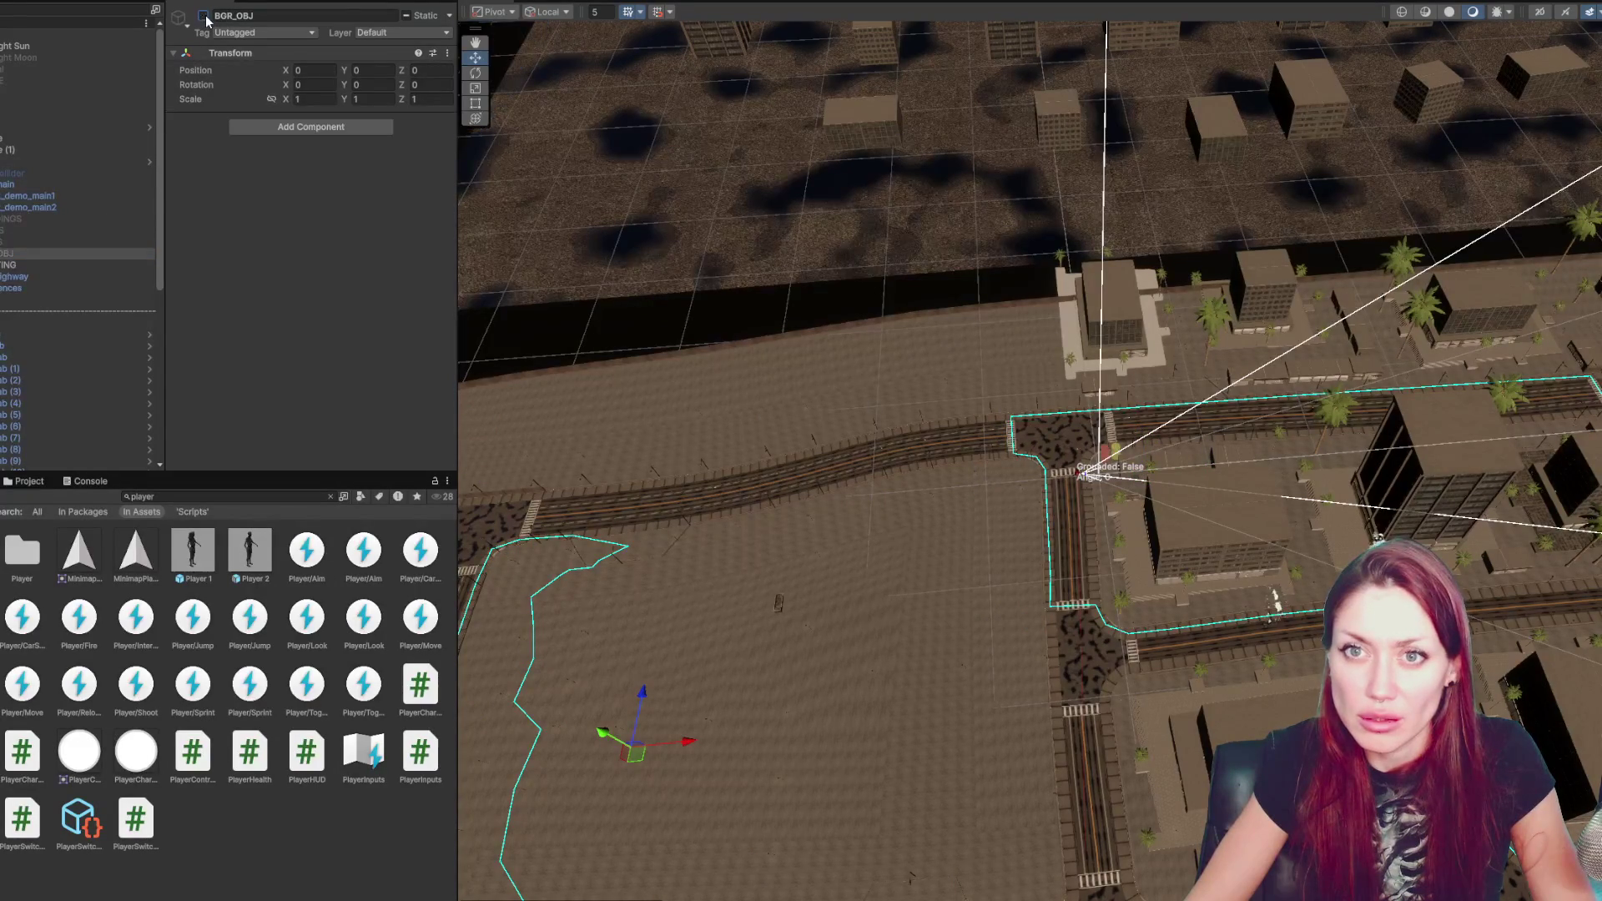
pyautogui.click(133, 265)
pyautogui.click(203, 16)
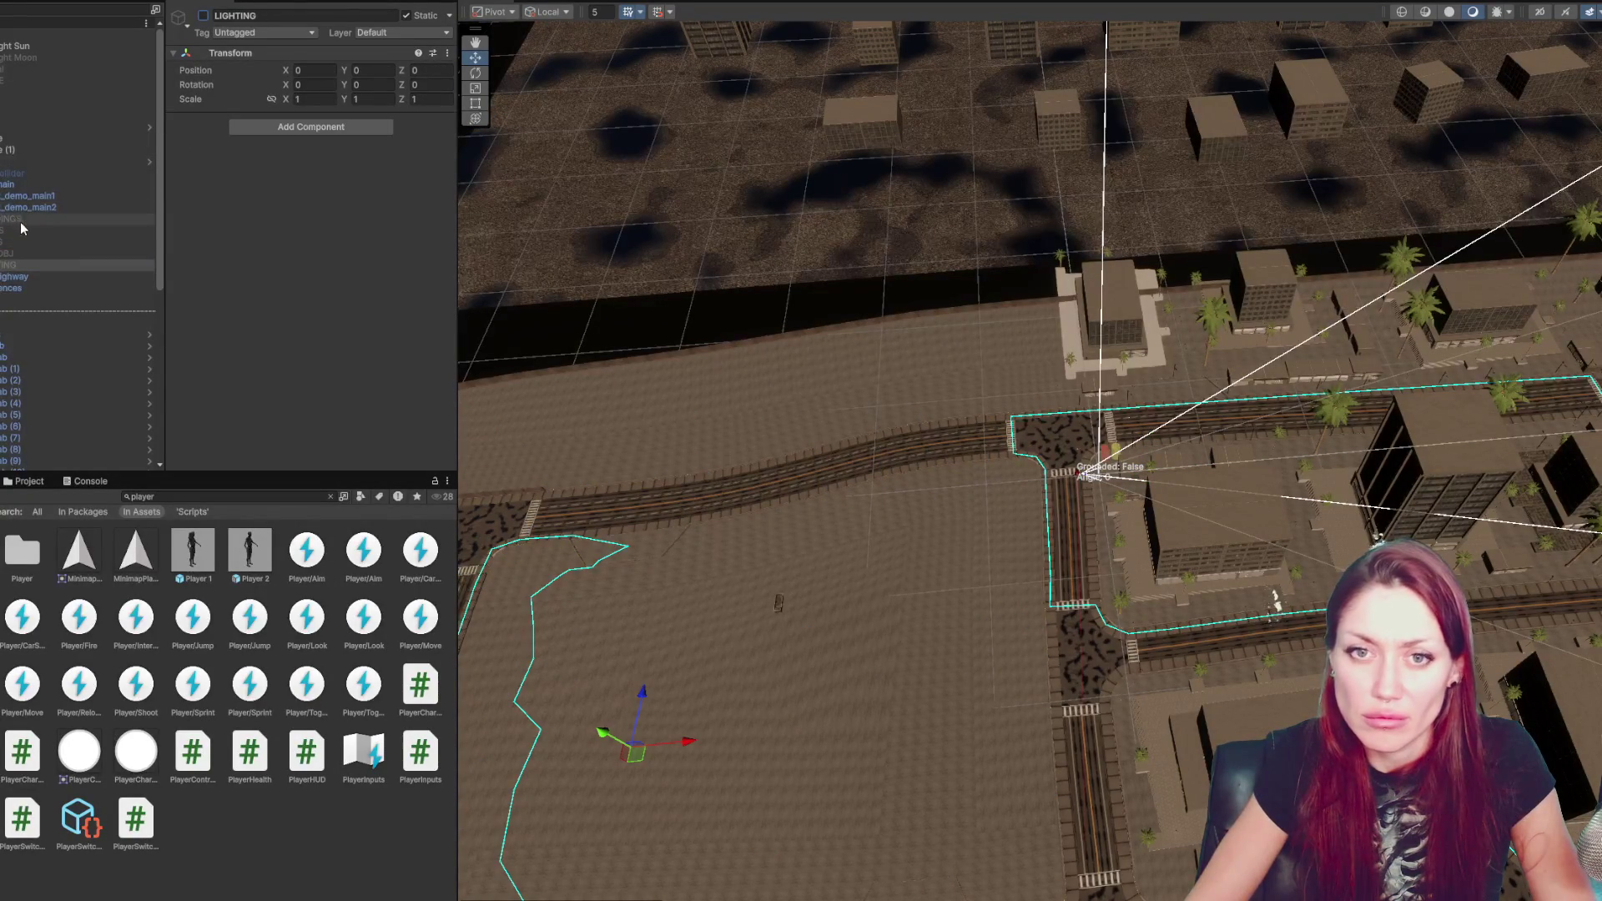
# - Reactivate the five groups from BUILDINGS to LIGHTING and nest them under city_part_main
pyautogui.keyDown('shift'); pyautogui.click(12, 219); pyautogui.keyUp('shift')
pyautogui.click(202, 16)
pyautogui.moveTo(13, 219); pyautogui.dragTo(9, 184)
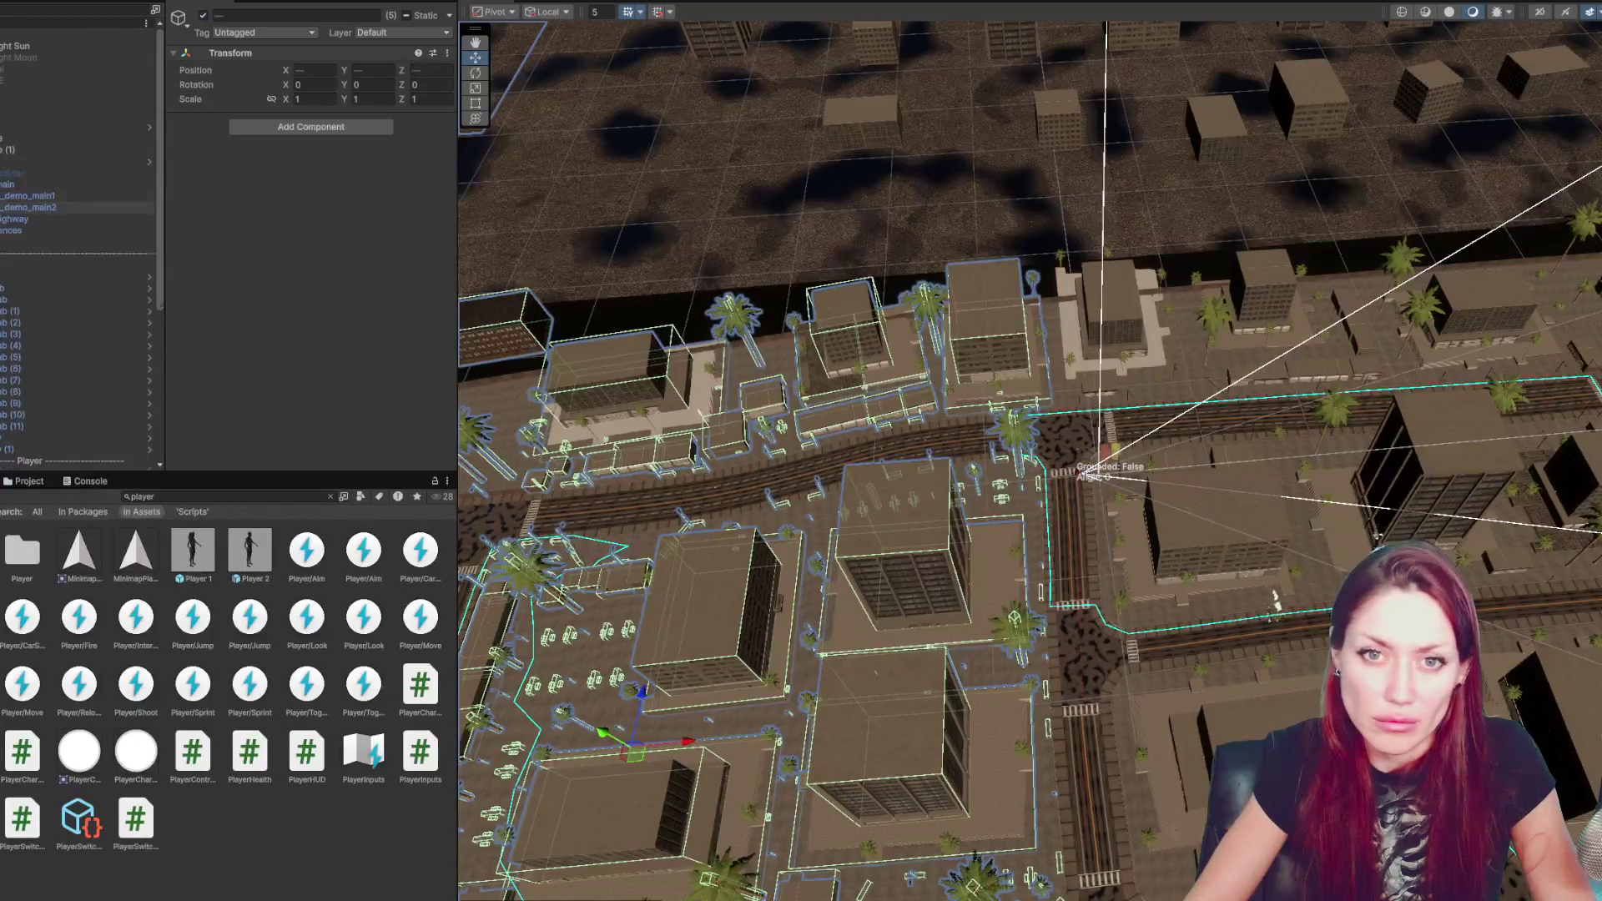
pyautogui.click(8, 184)
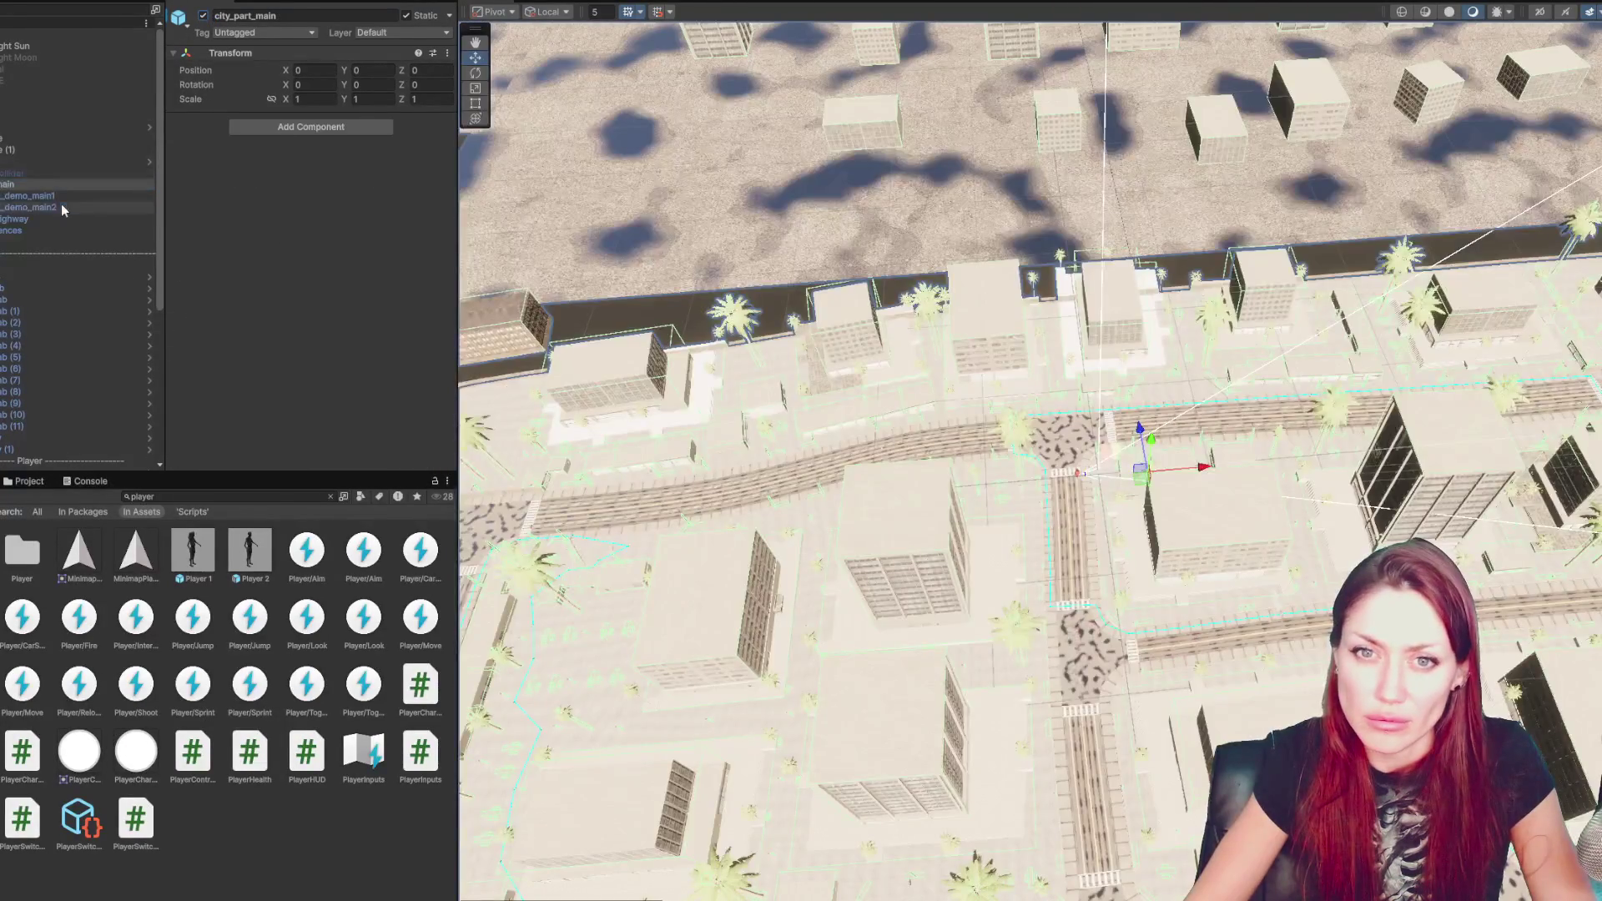
# - Switch off the five child groups of city_part_demo_main2
pyautogui.click(62, 207)
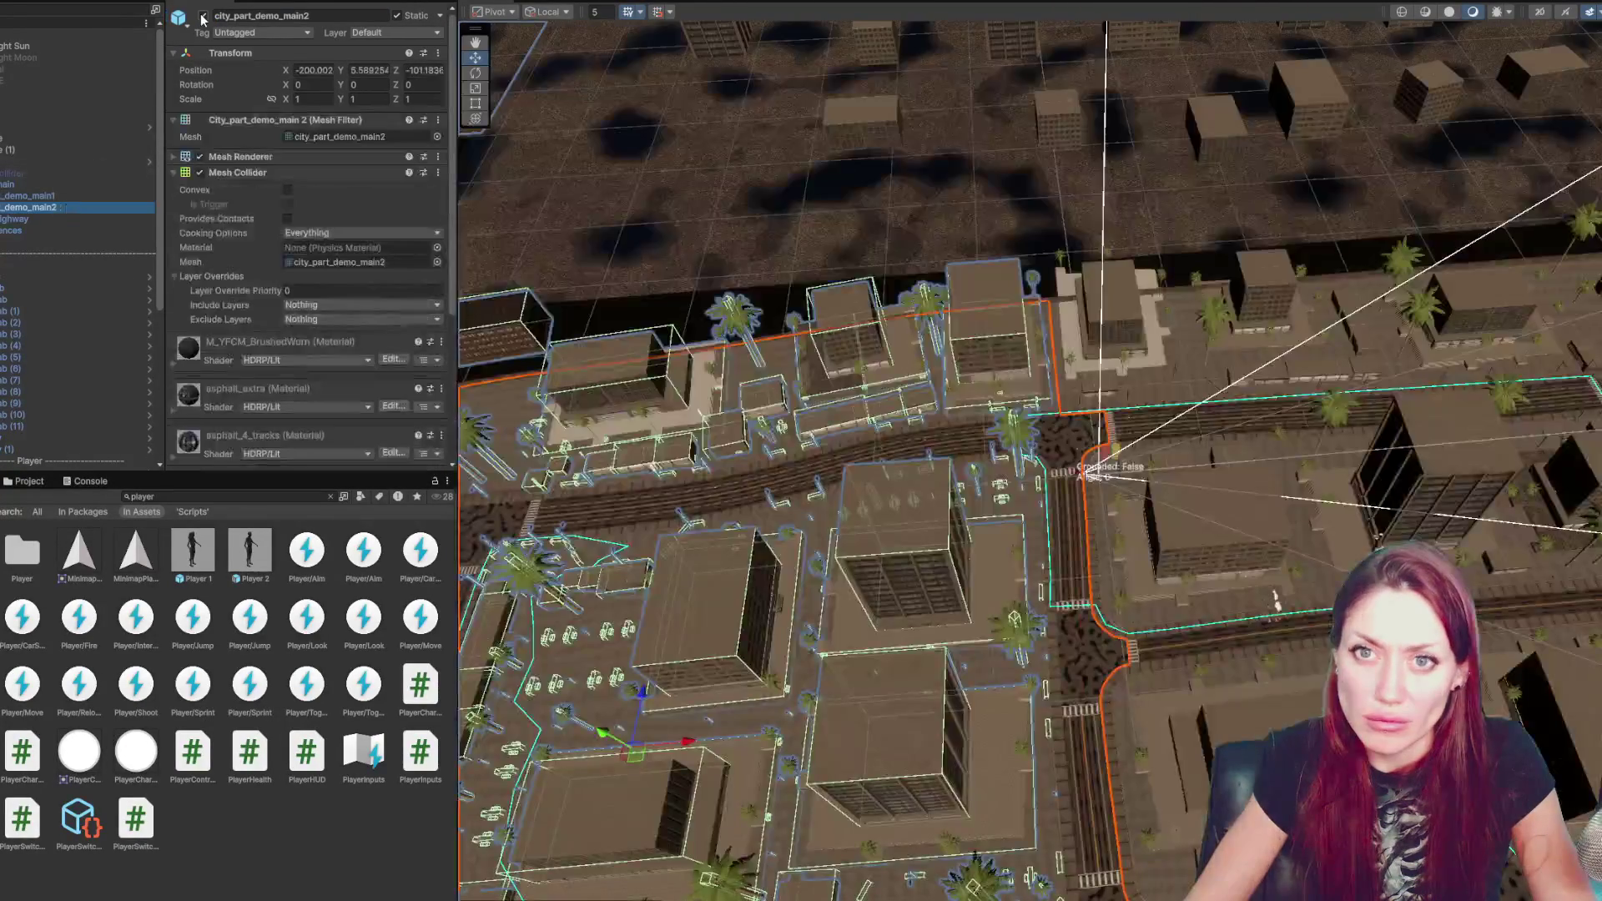
pyautogui.click(203, 16)
pyautogui.click(203, 16)
pyautogui.click(50, 218)
pyautogui.keyDown('shift'); pyautogui.click(51, 264); pyautogui.keyUp('shift')
pyautogui.click(205, 17)
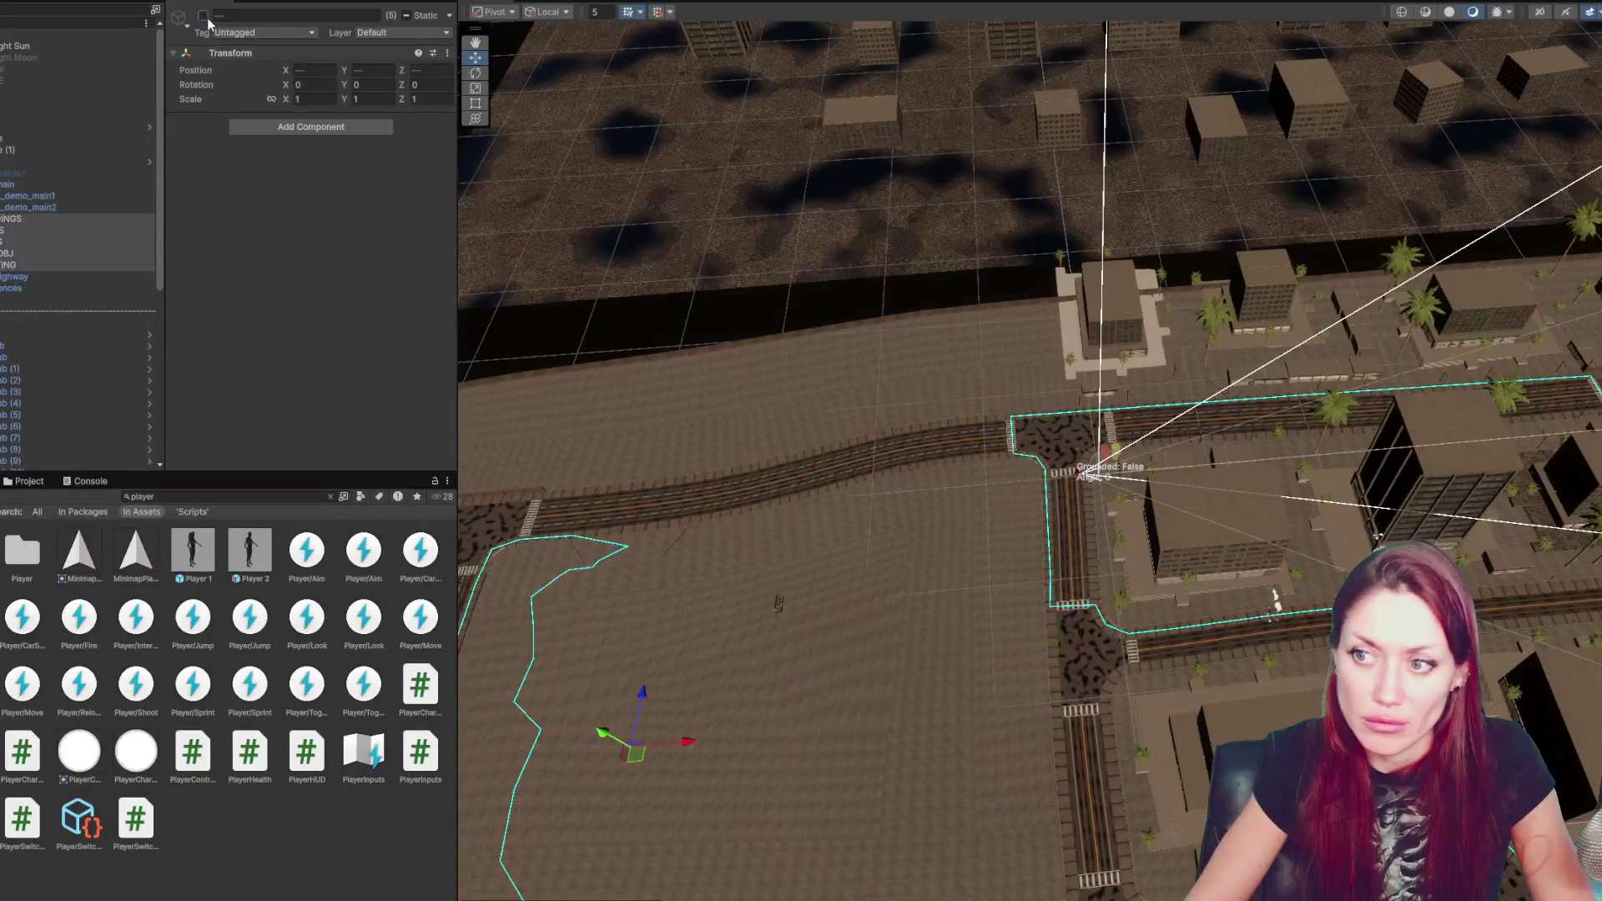
# - Select city_part_demo_main2 and inspect its Mesh Renderer's assigned materials
pyautogui.click(63, 207)
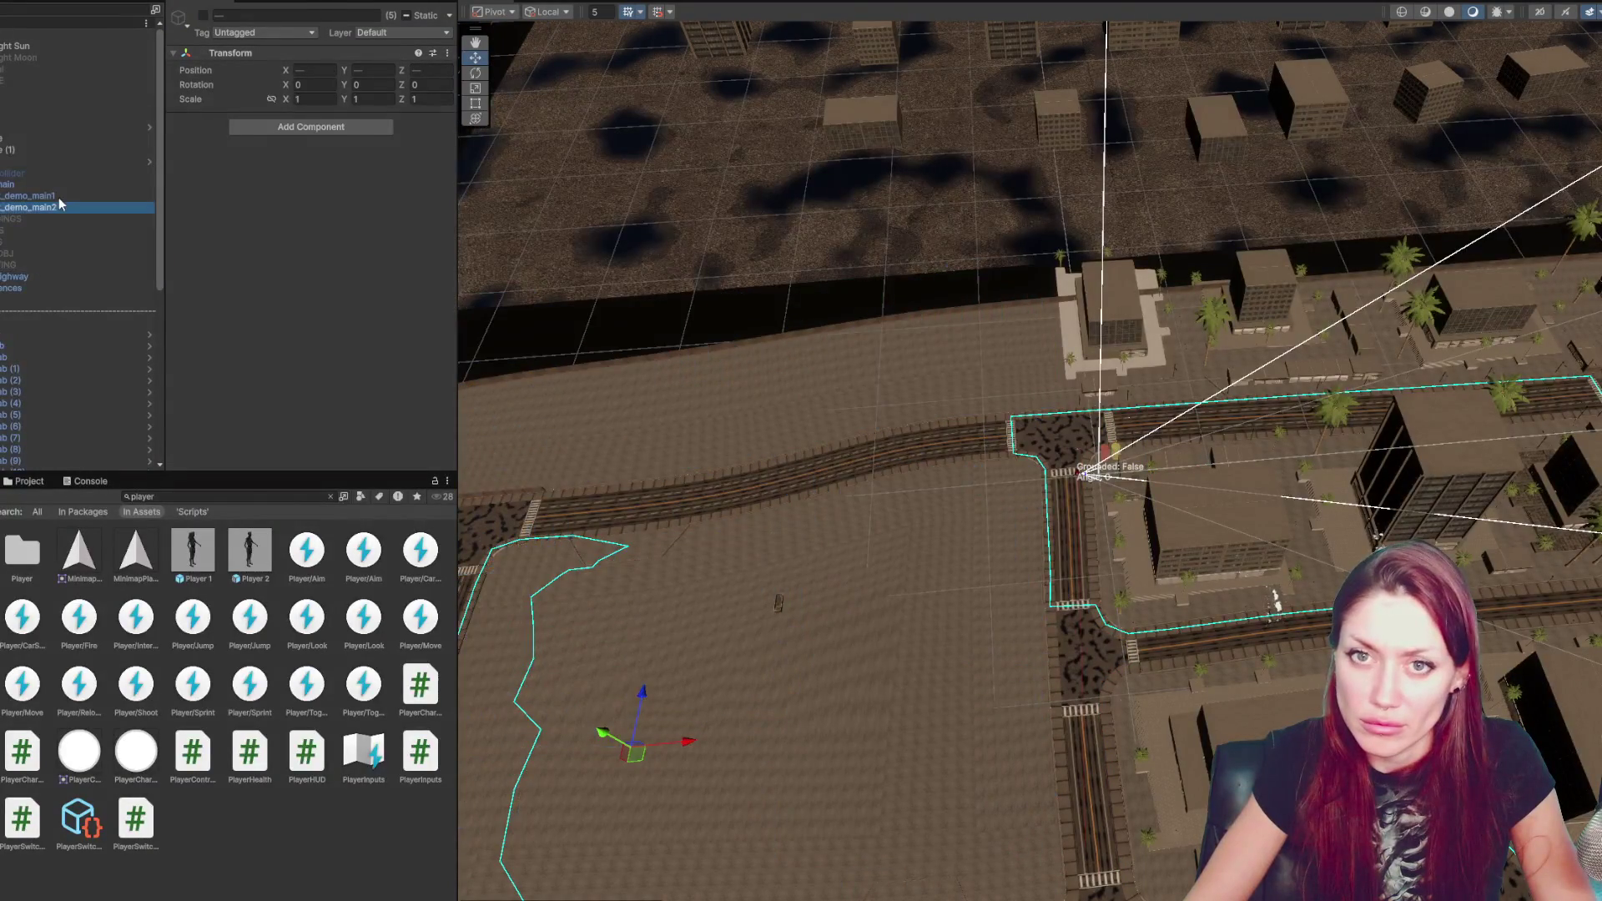
pyautogui.click(203, 15)
pyautogui.click(203, 16)
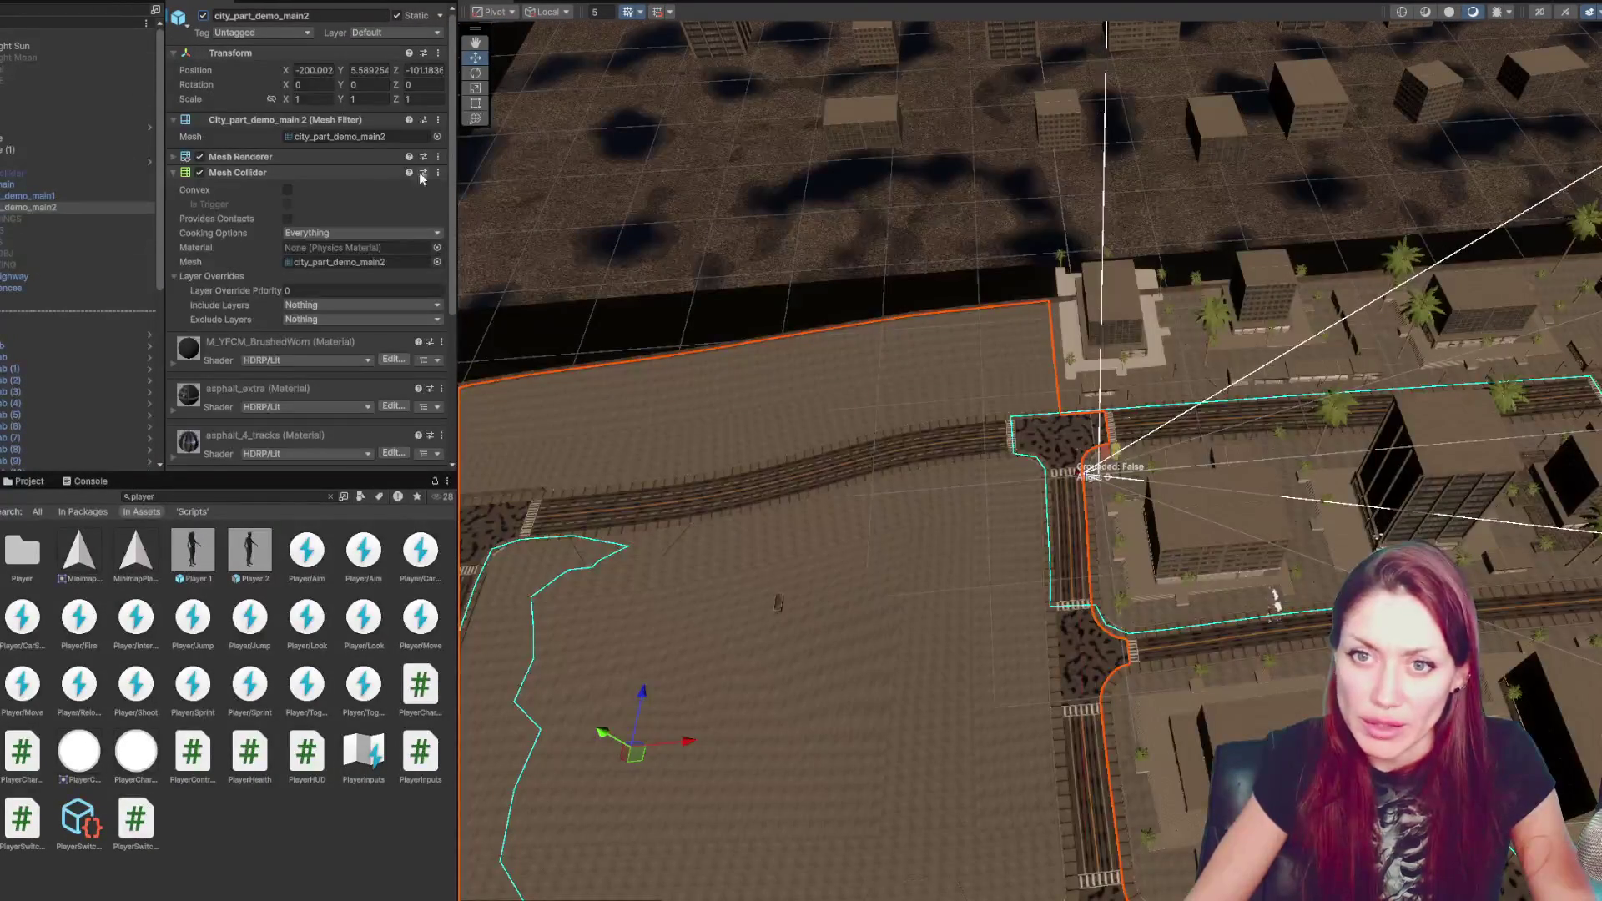
pyautogui.click(292, 172)
pyautogui.click(288, 158)
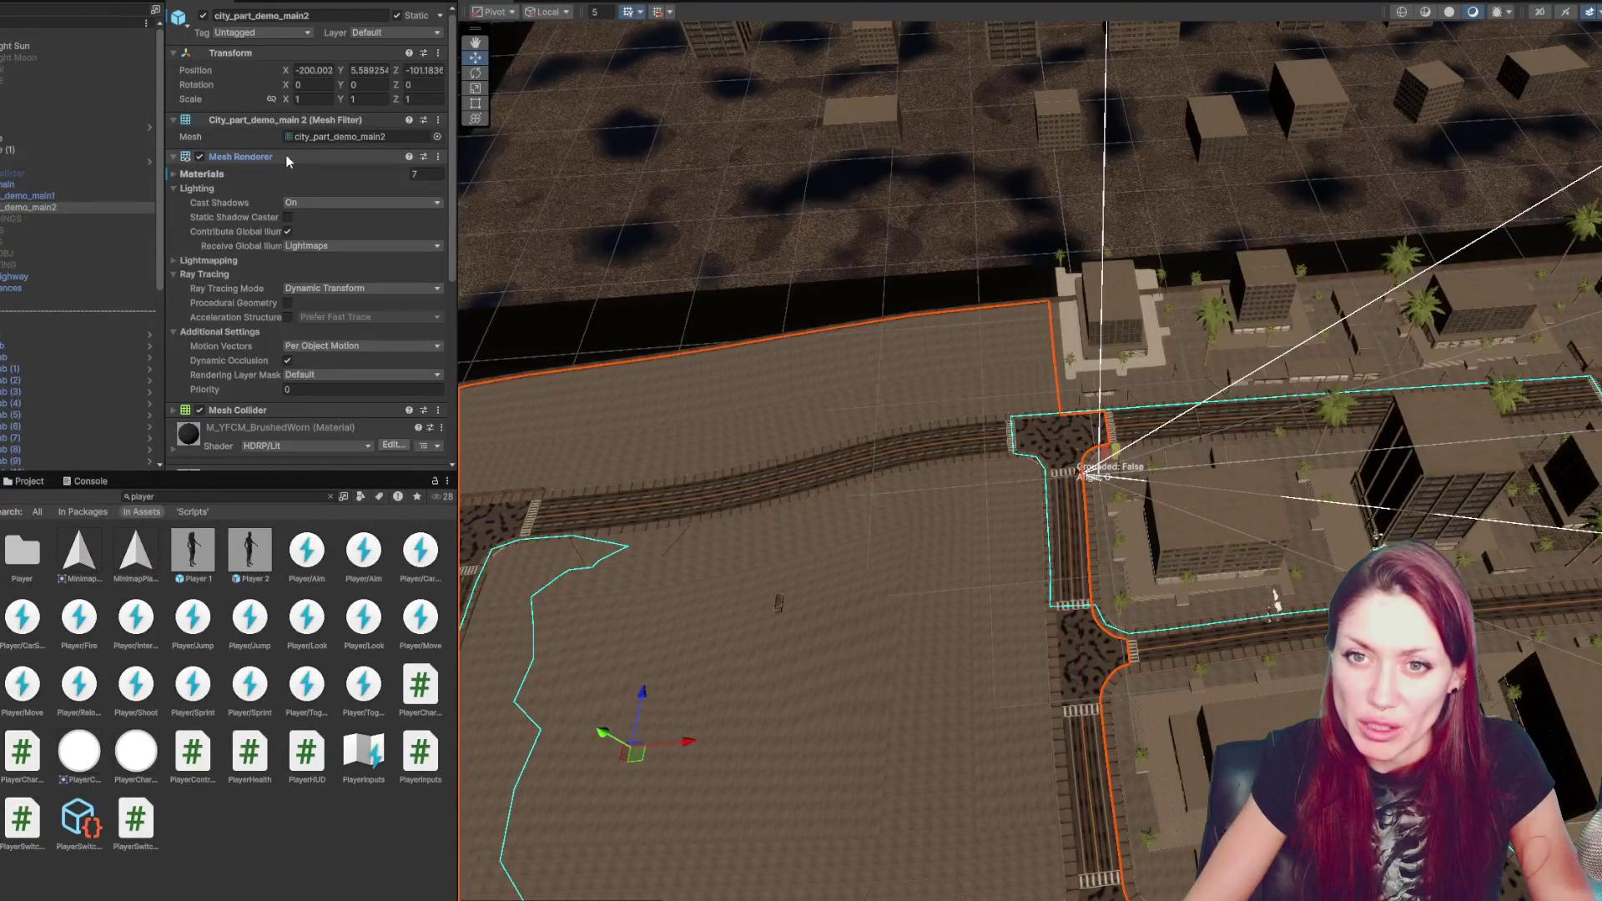
pyautogui.click(254, 175)
pyautogui.click(257, 158)
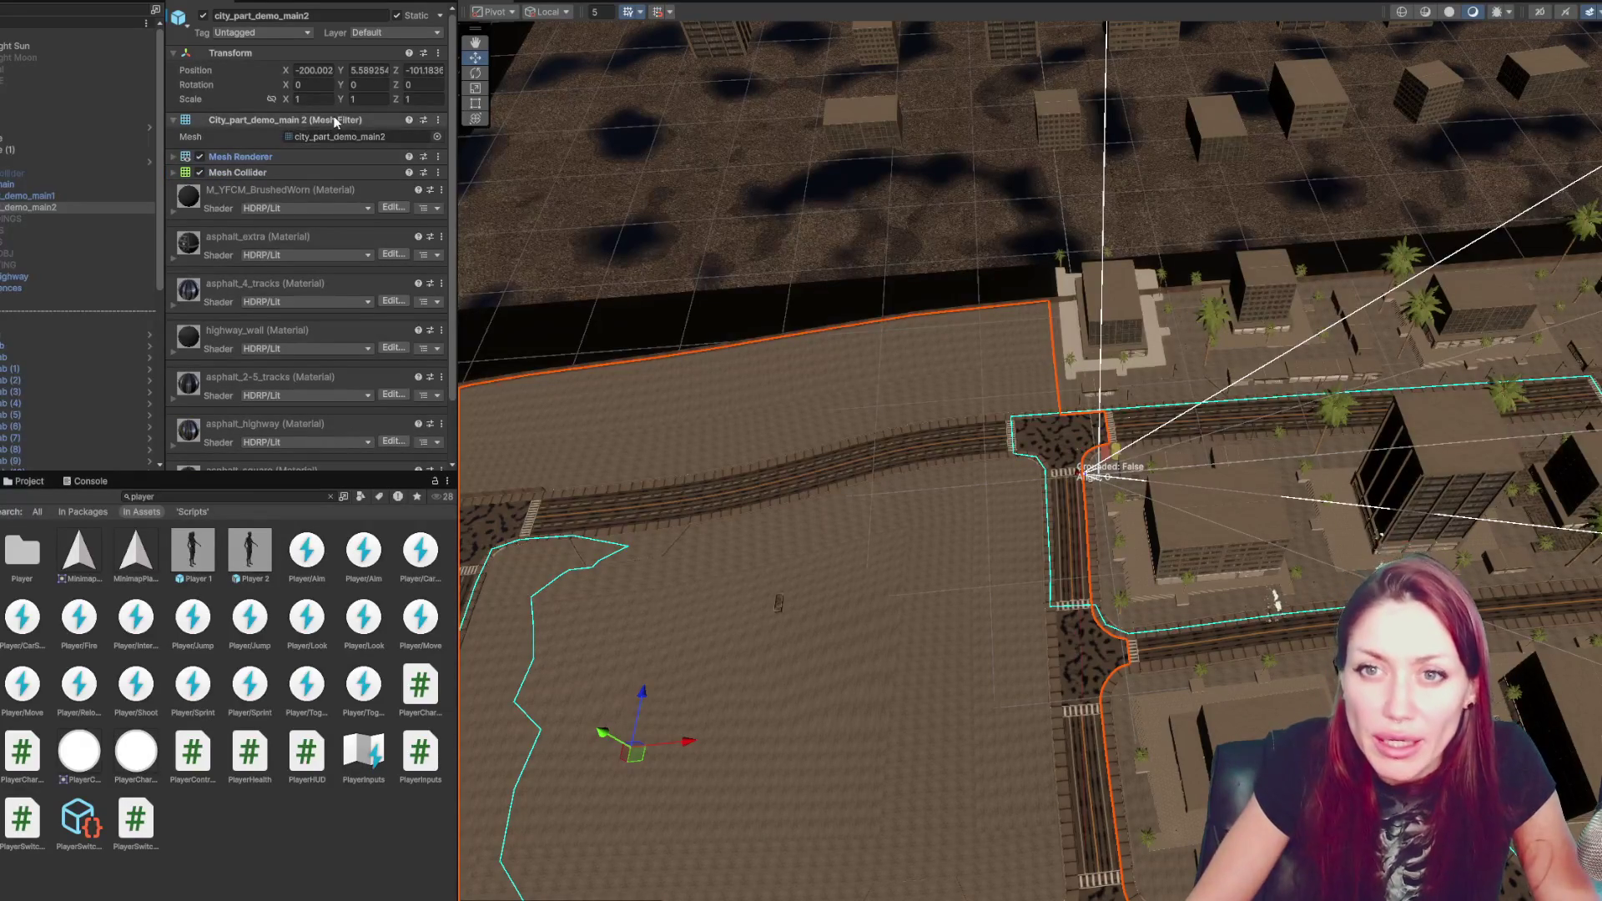
# - Put city_part_demo_main2 on layer 9: Road for this object only, then re-enable the five groups
pyautogui.click(421, 32)
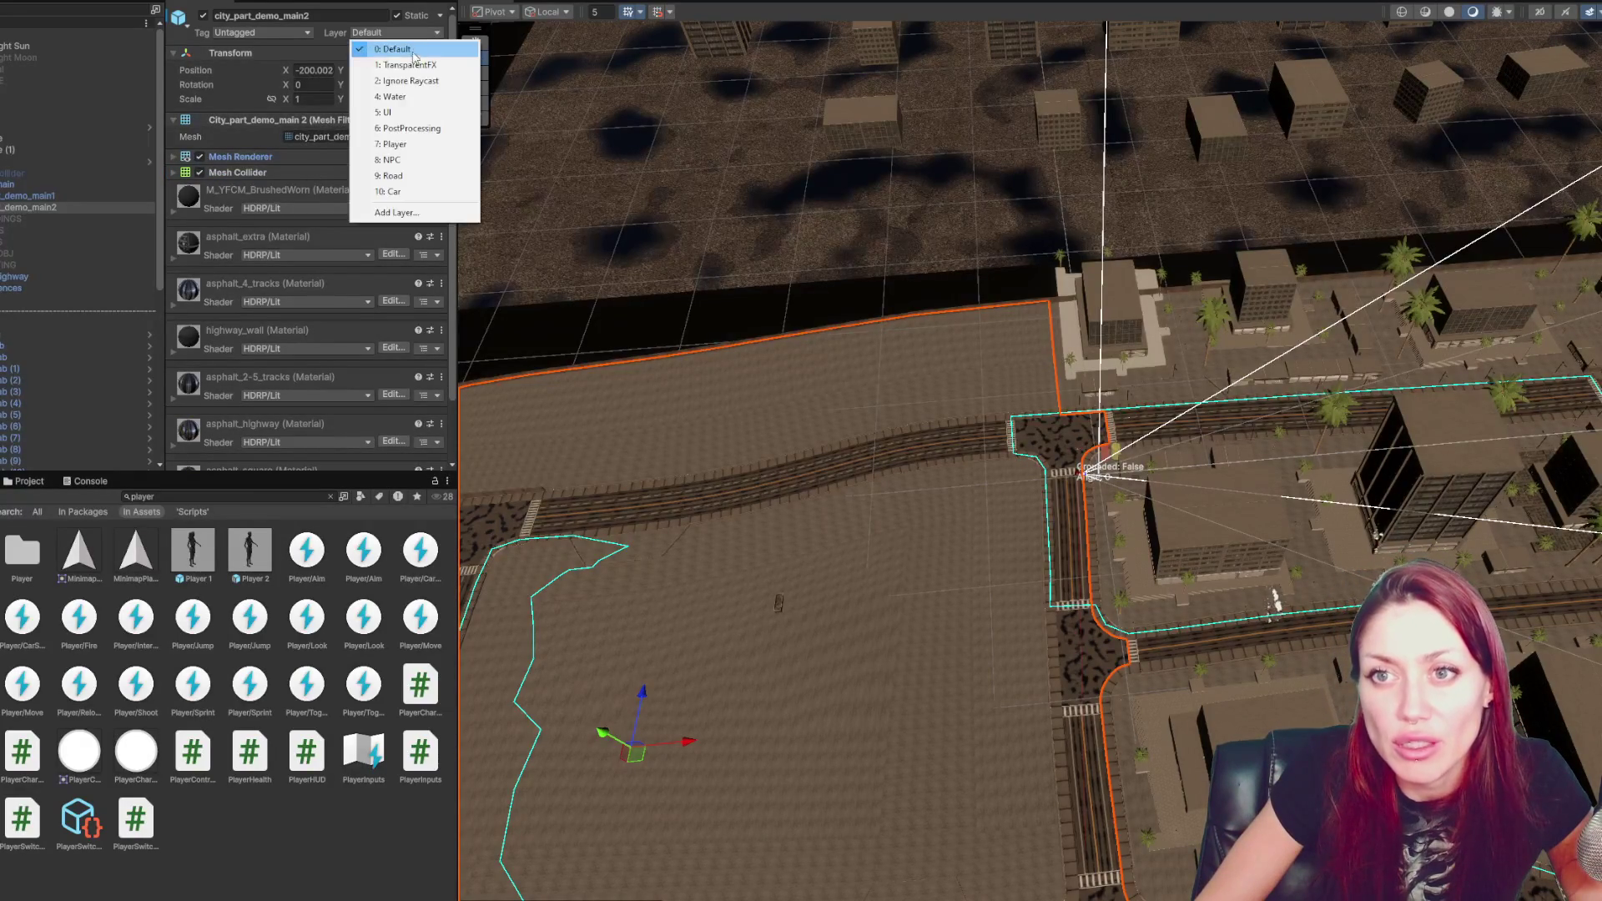
pyautogui.click(394, 175)
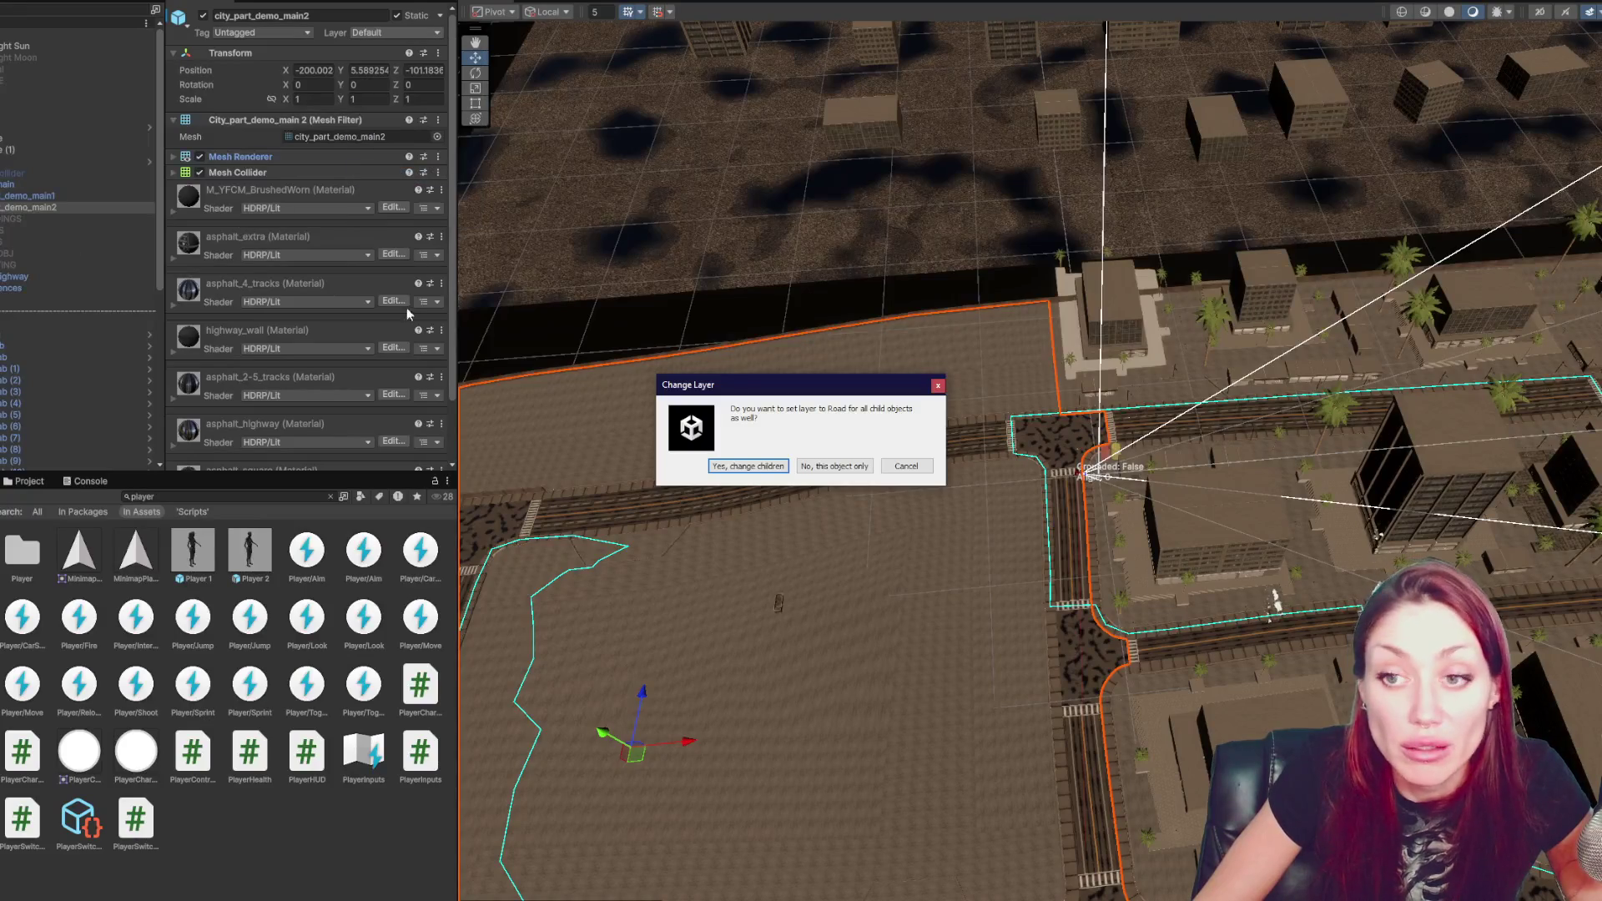
pyautogui.click(833, 467)
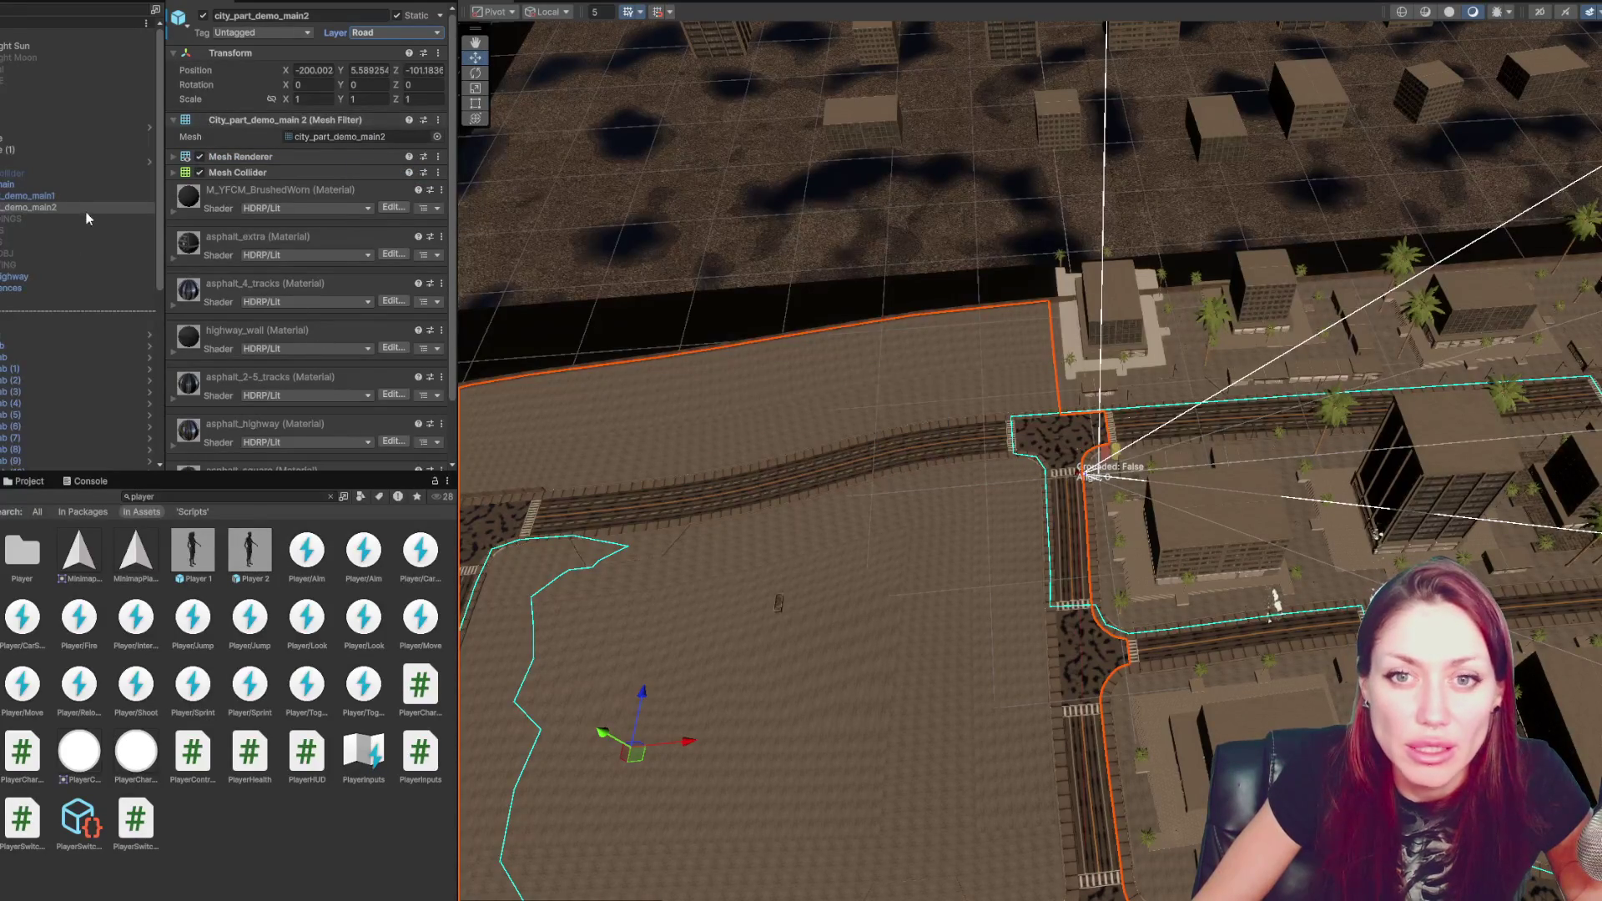
pyautogui.click(98, 264)
pyautogui.keyDown('shift'); pyautogui.click(109, 219); pyautogui.keyUp('shift')
pyautogui.click(203, 16)
# - Expand city_part_demo_main1, toggling its five child groups and the object itself to compare the view
pyautogui.click(67, 197)
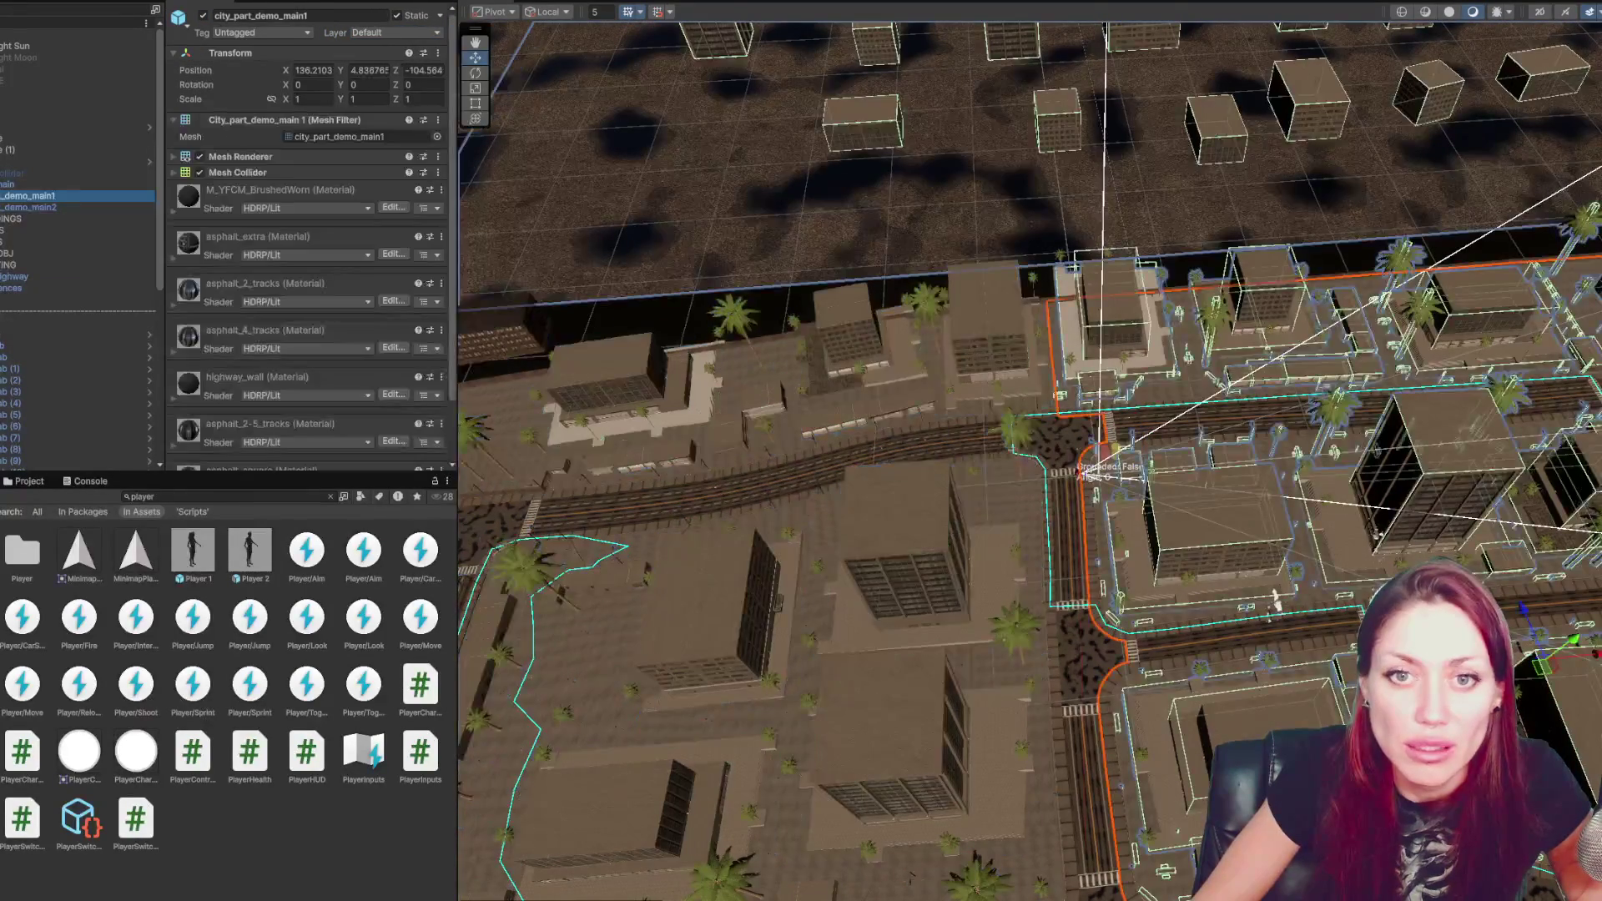
pyautogui.press('Right')
pyautogui.click(33, 206)
pyautogui.keyDown('shift'); pyautogui.click(33, 252); pyautogui.keyUp('shift')
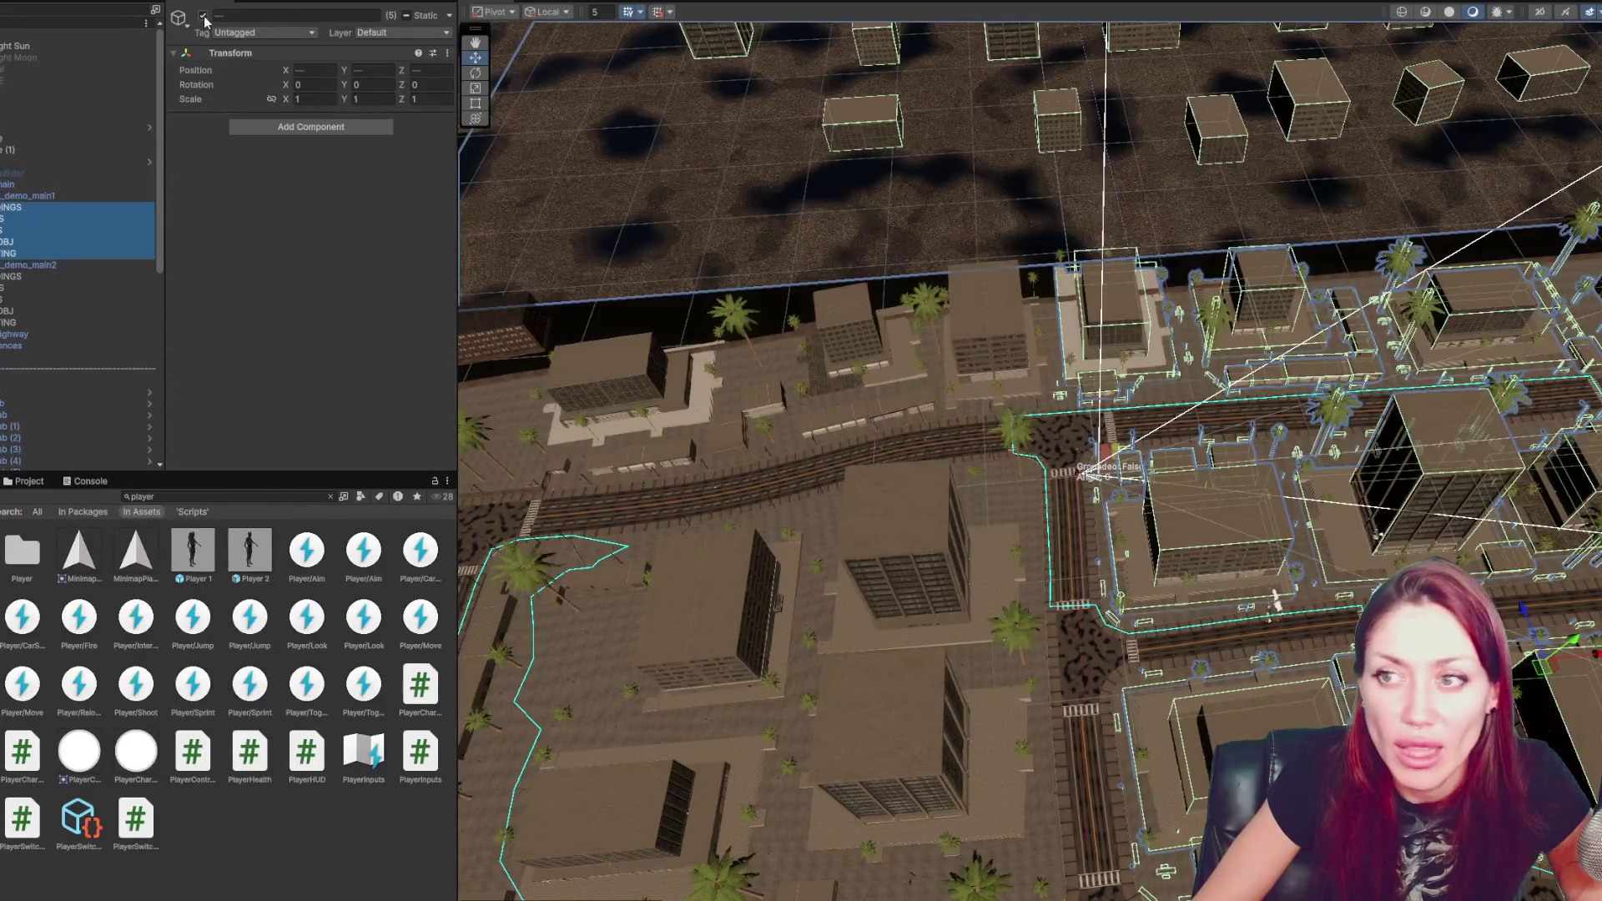
pyautogui.click(203, 16)
pyautogui.click(203, 16)
pyautogui.click(33, 196)
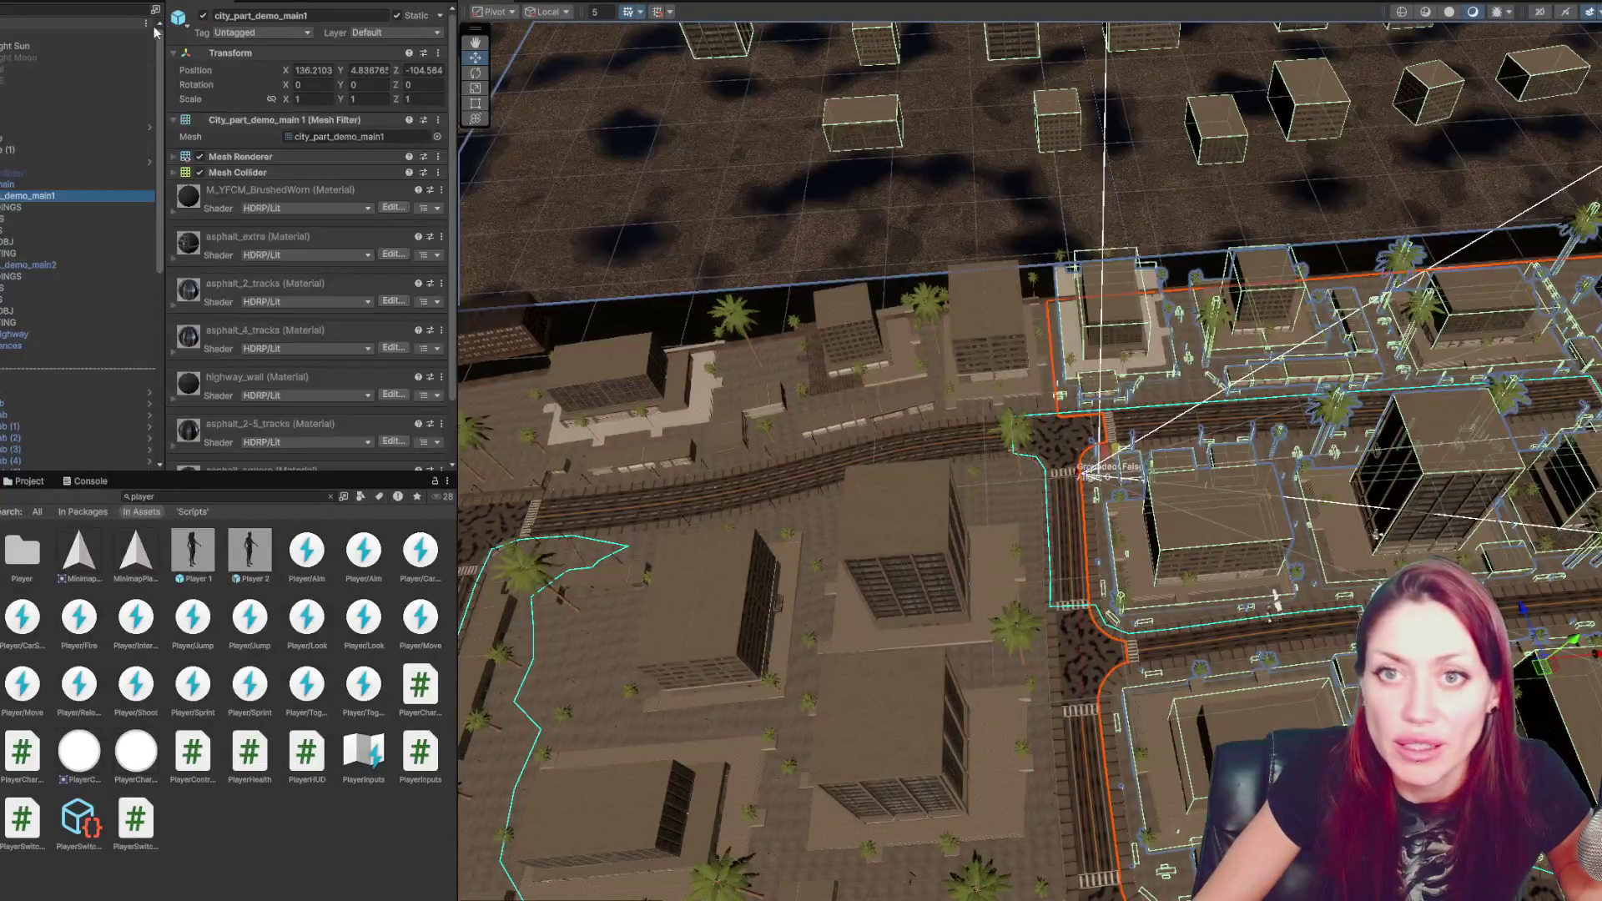
pyautogui.click(203, 16)
pyautogui.press('f')
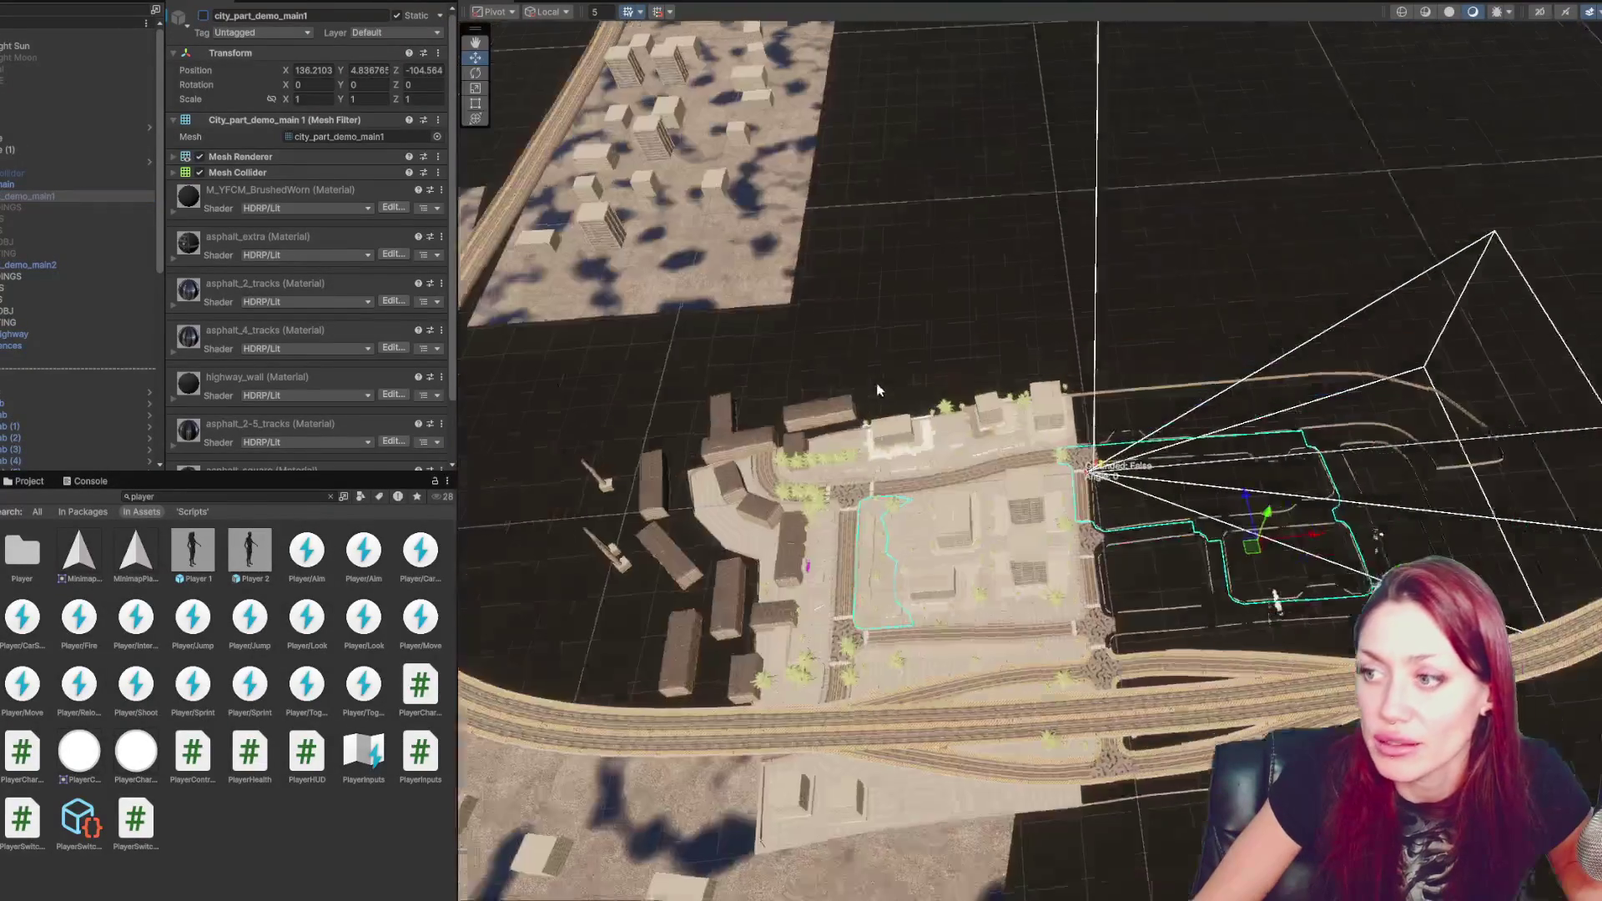
pyautogui.moveTo(798, 227)
pyautogui.mouseDown()
pyautogui.moveTo(844, 347)
pyautogui.moveTo(701, 253)
pyautogui.moveTo(834, 392)
pyautogui.moveTo(916, 239)
pyautogui.moveTo(433, 308)
pyautogui.moveTo(384, 269)
pyautogui.moveTo(378, 239)
pyautogui.moveTo(890, 340)
pyautogui.mouseUp()
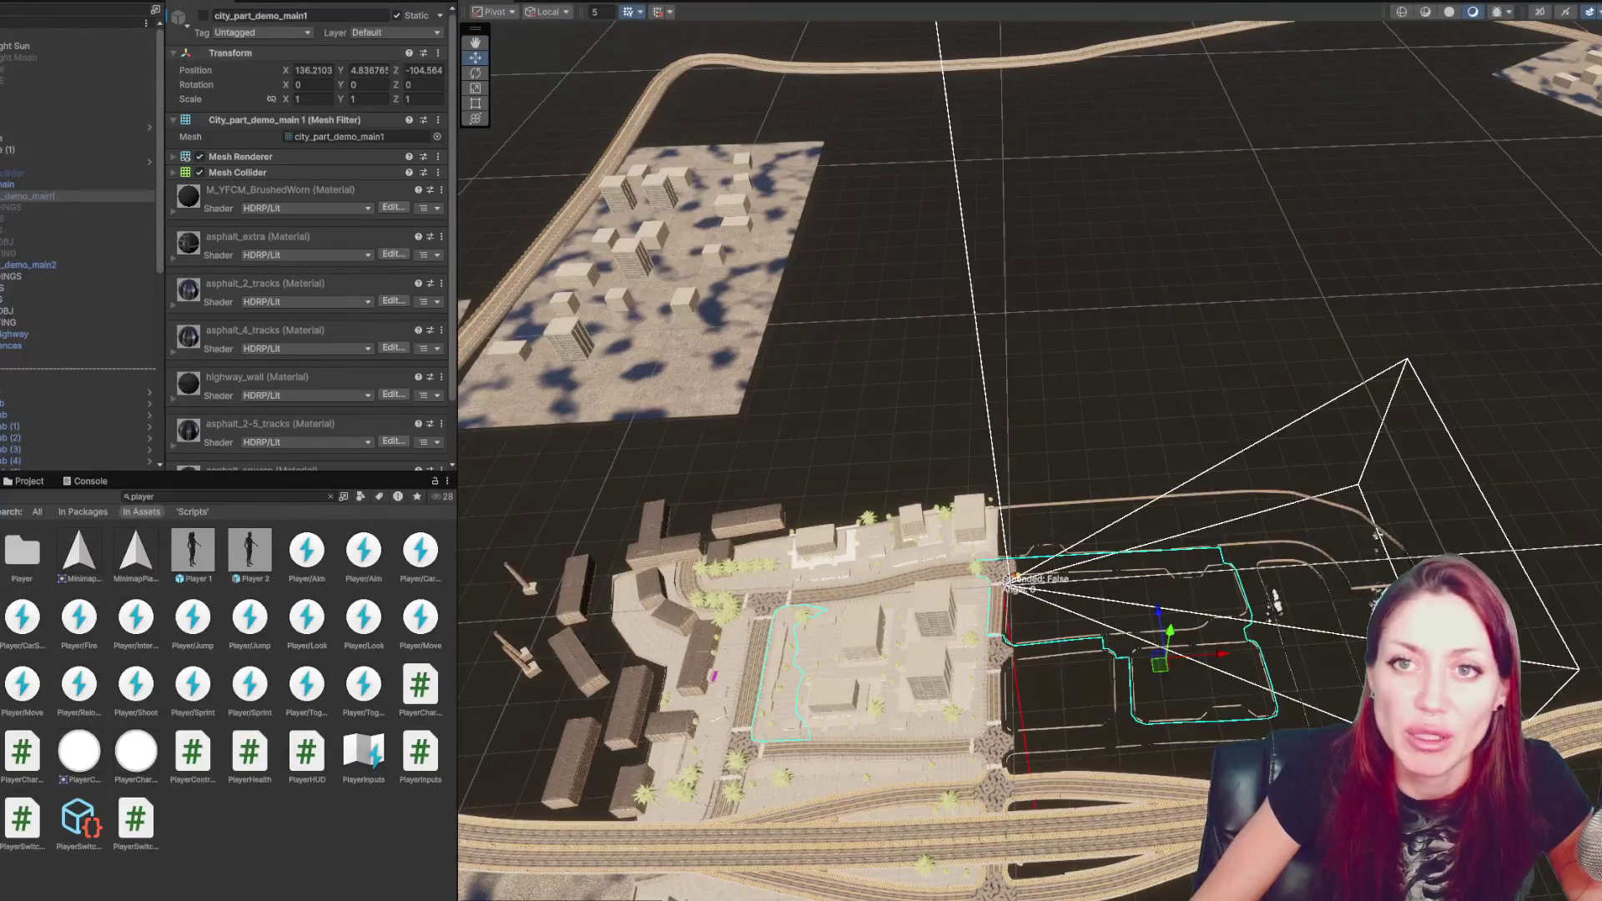
pyautogui.click(203, 16)
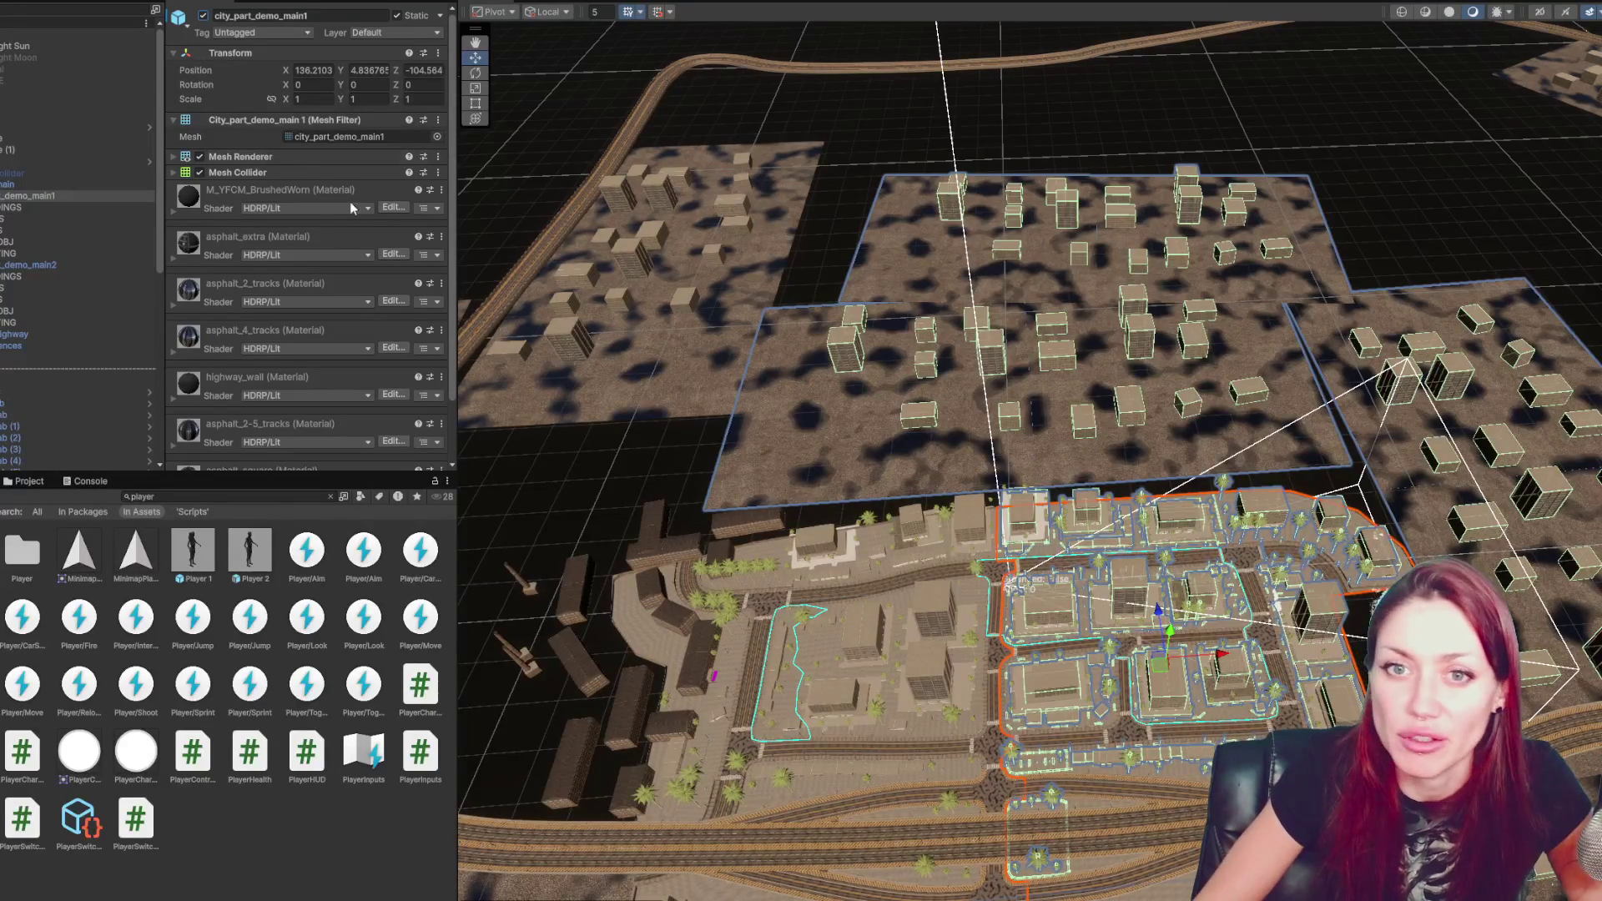
# - Set city_part_demo_main1 to layer 9: Road, applying it to this object only
pyautogui.click(88, 207)
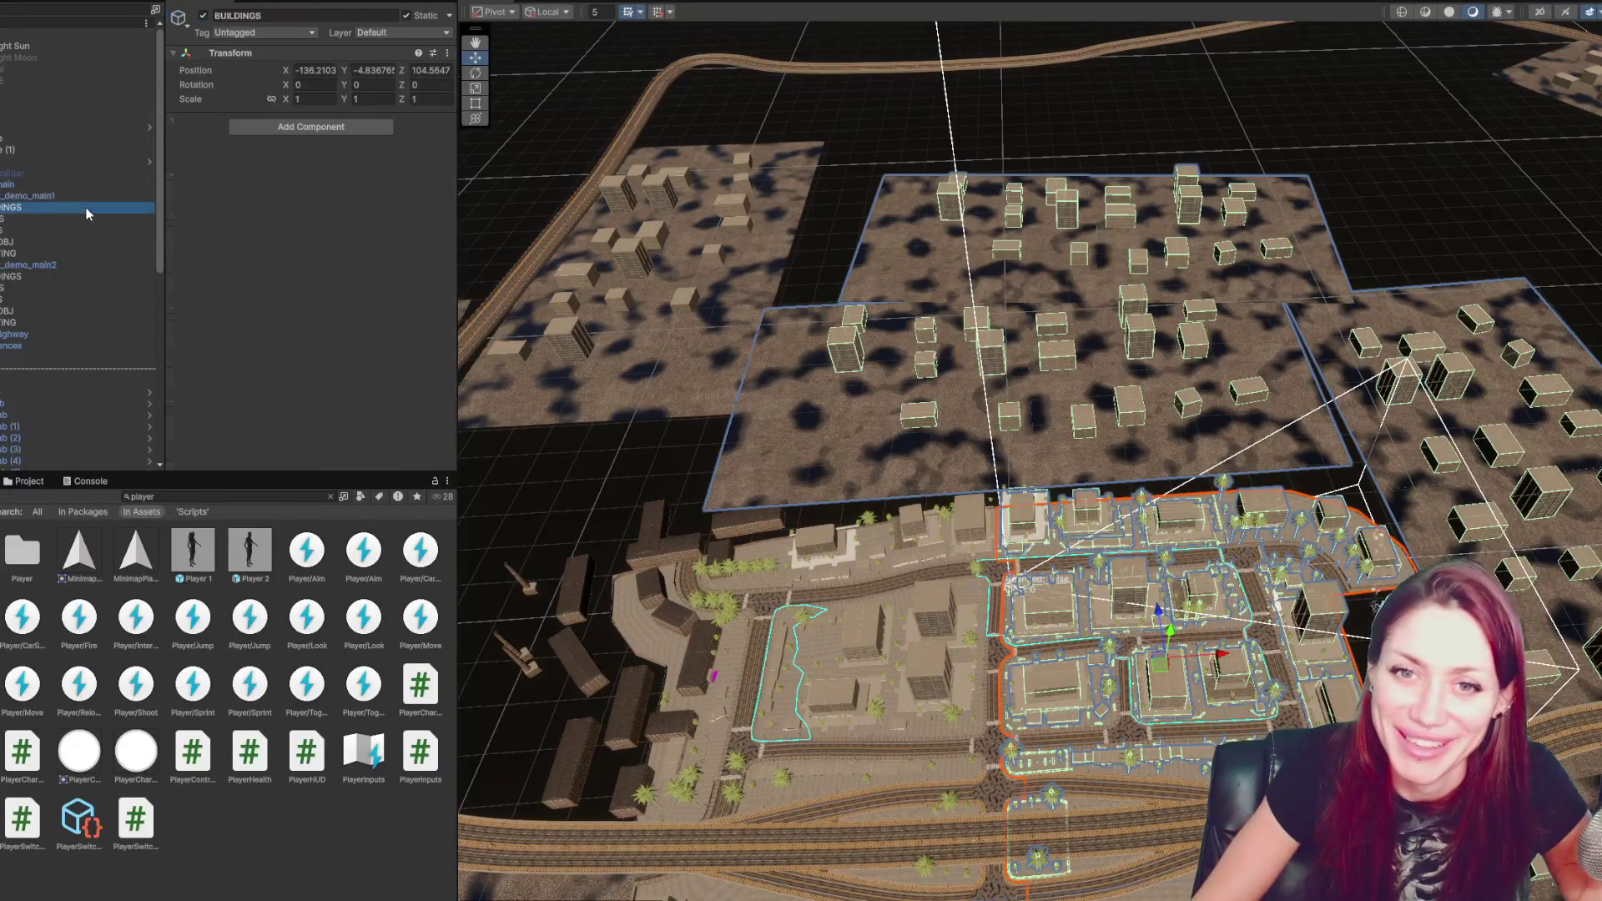
pyautogui.click(58, 196)
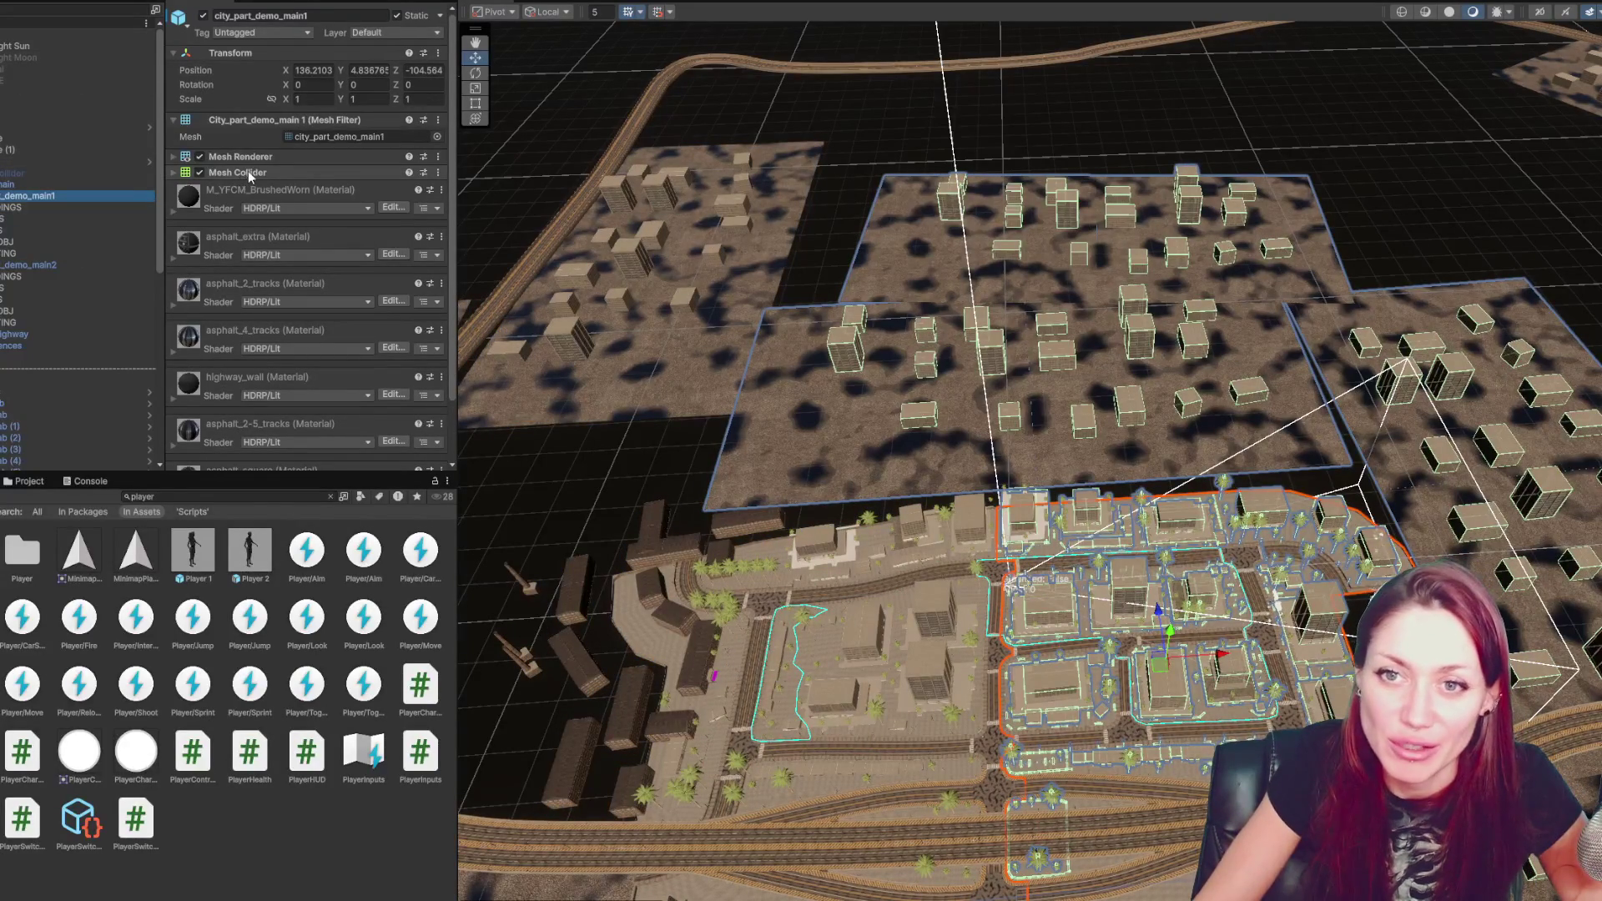
pyautogui.click(438, 35)
pyautogui.click(397, 176)
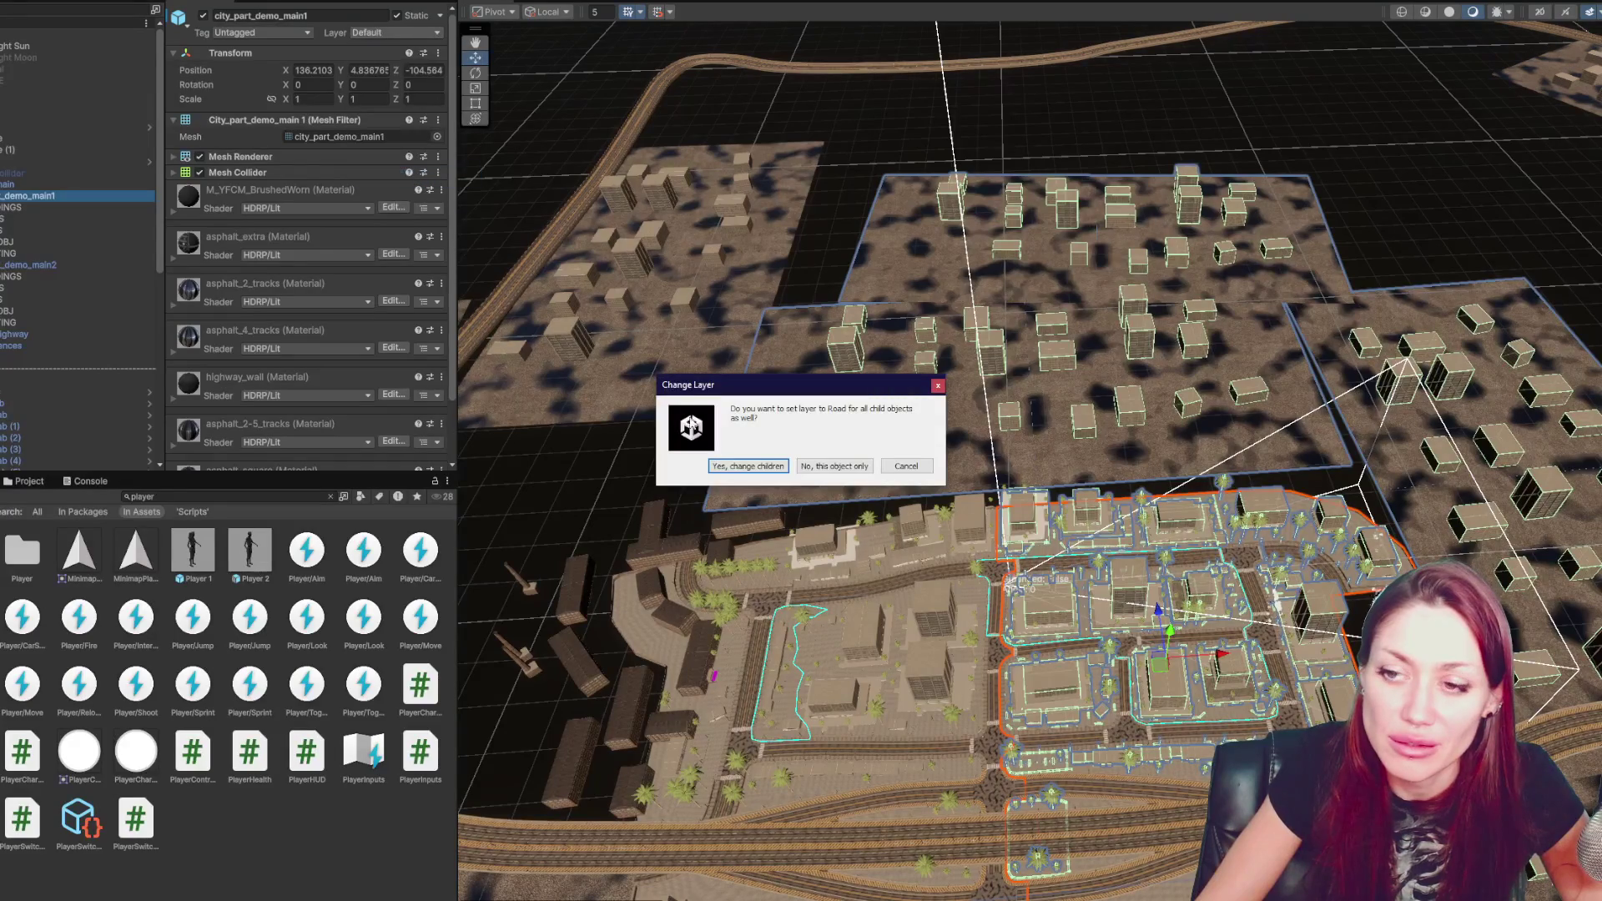
pyautogui.click(806, 466)
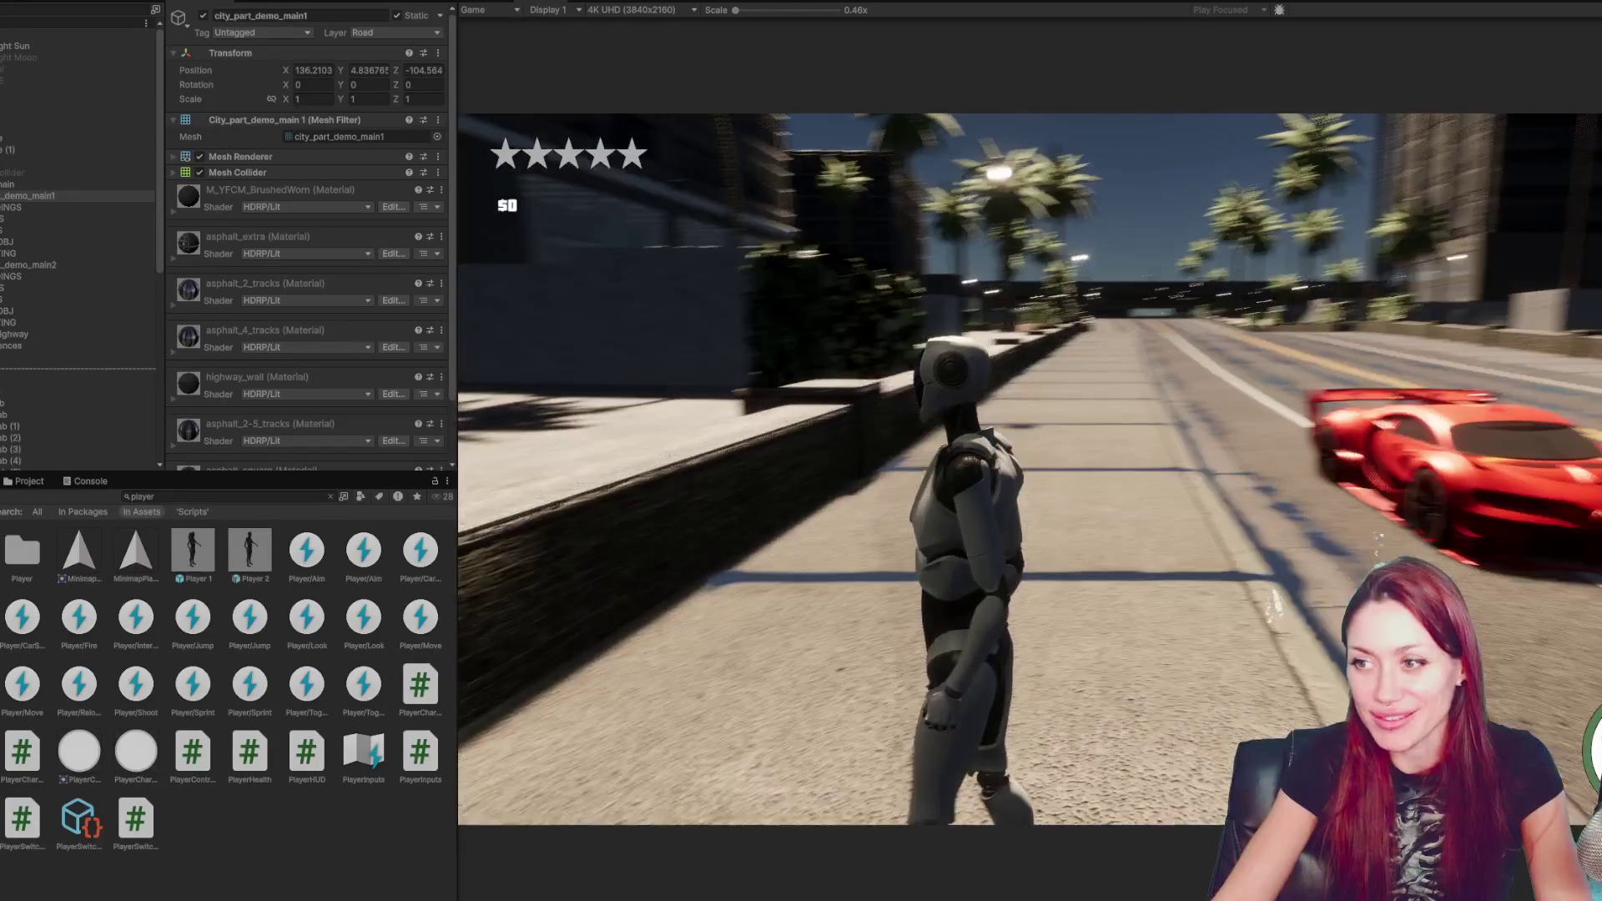
# - Walk the character forward along the street in the Game view, then exit Play mode
pyautogui.press('w')
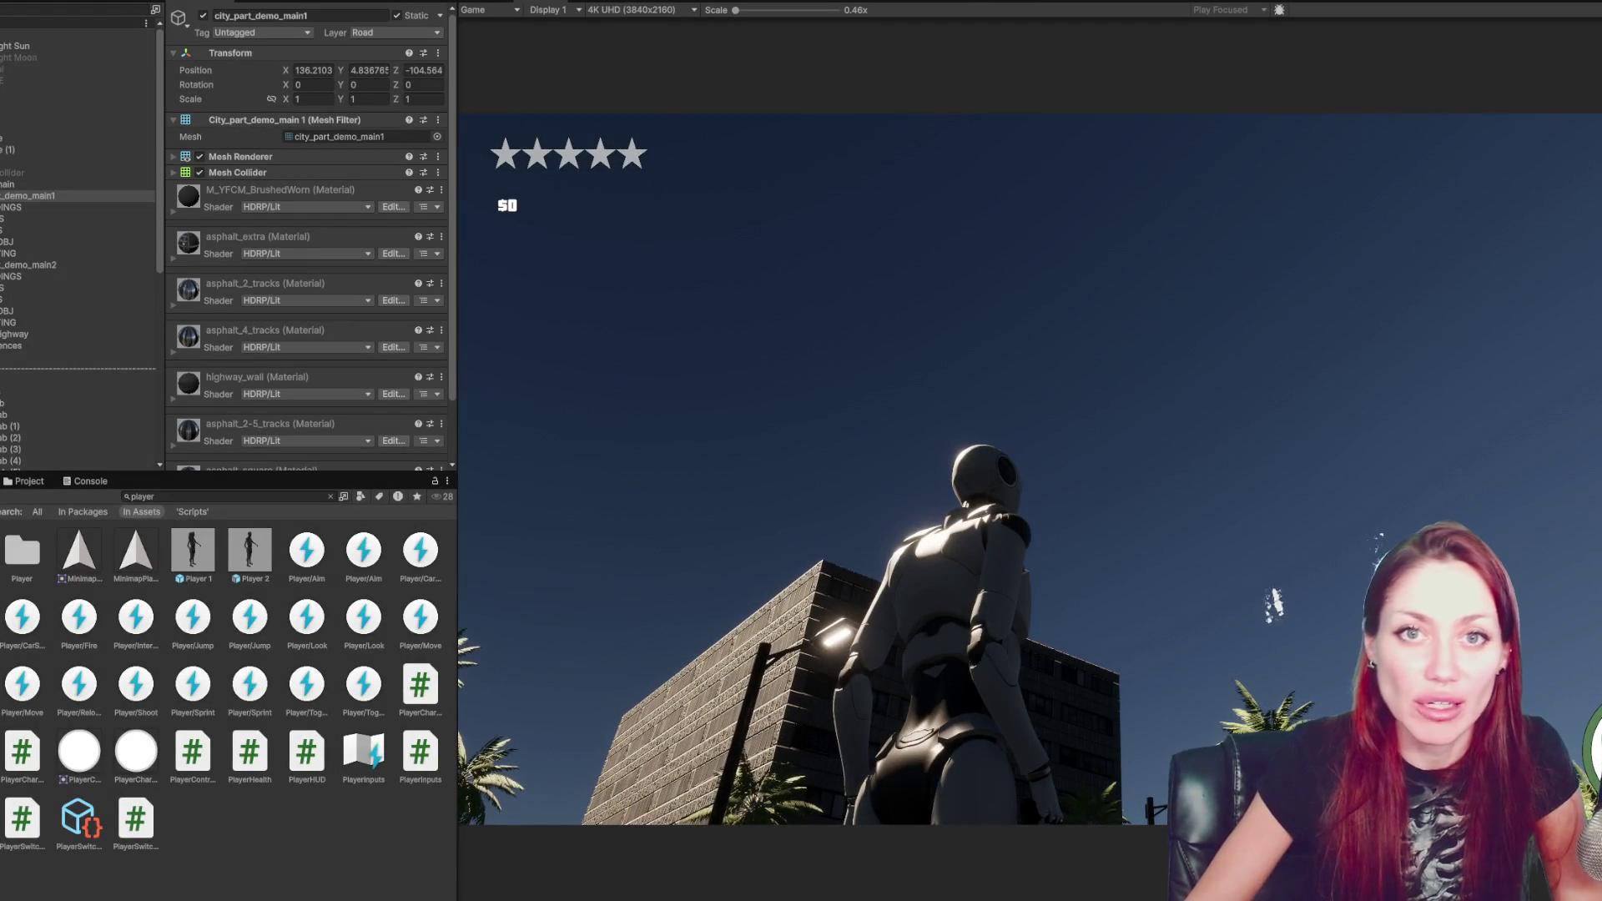
pyautogui.hotkey('ctrl', 'p')
pyautogui.moveTo(83, 353)
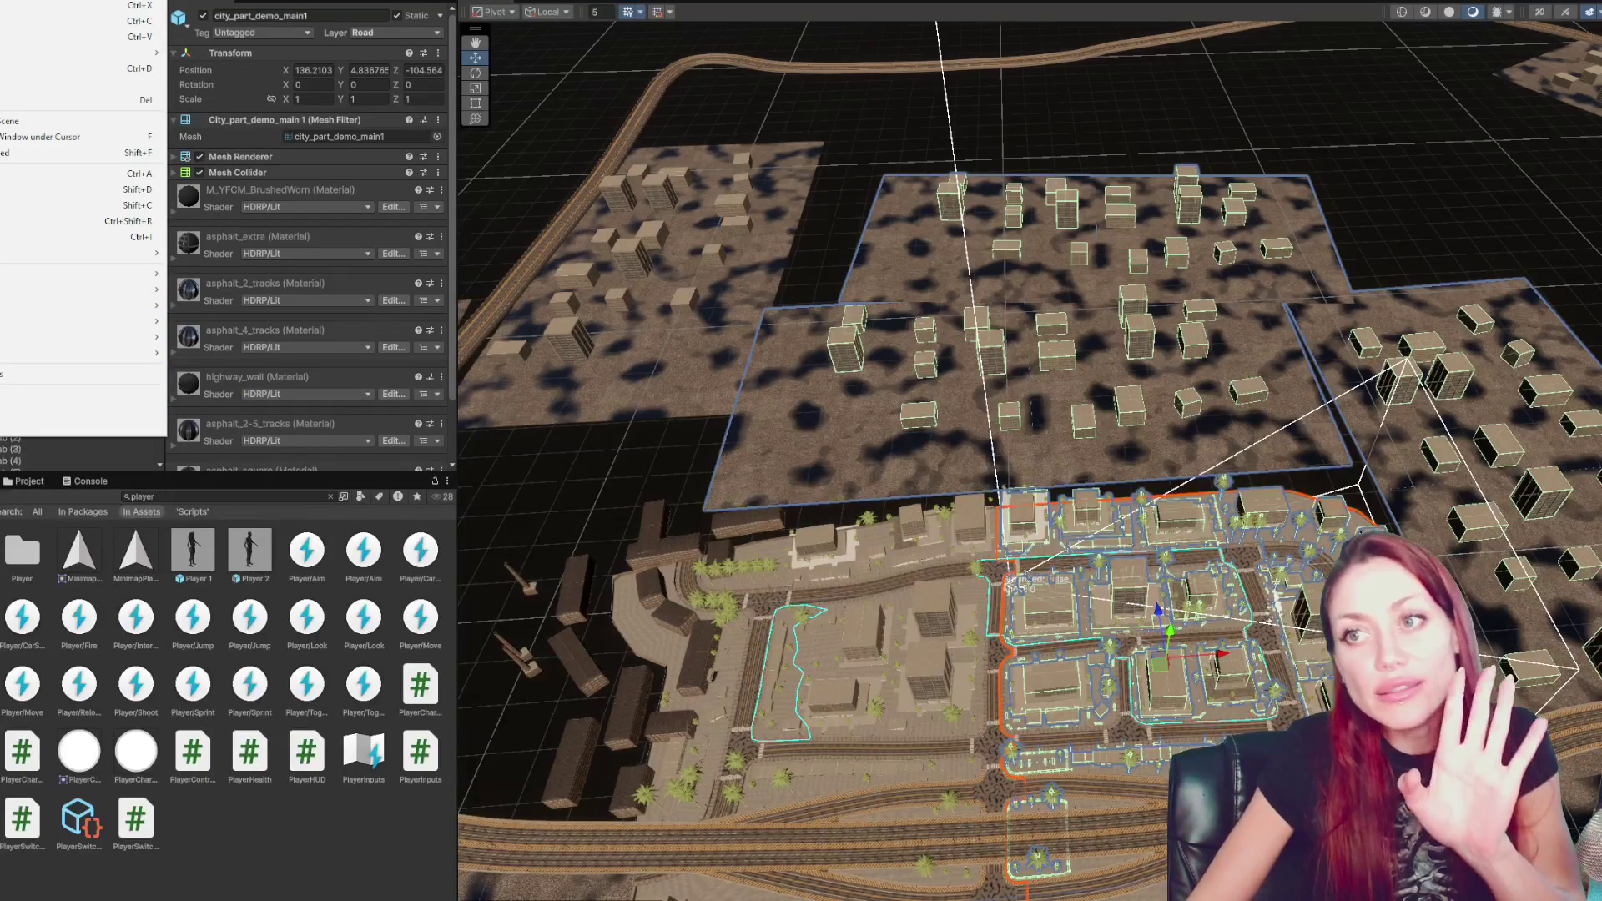
# - Bring up the project's HDRP quality settings in Project Settings
pyautogui.click(45, 397)
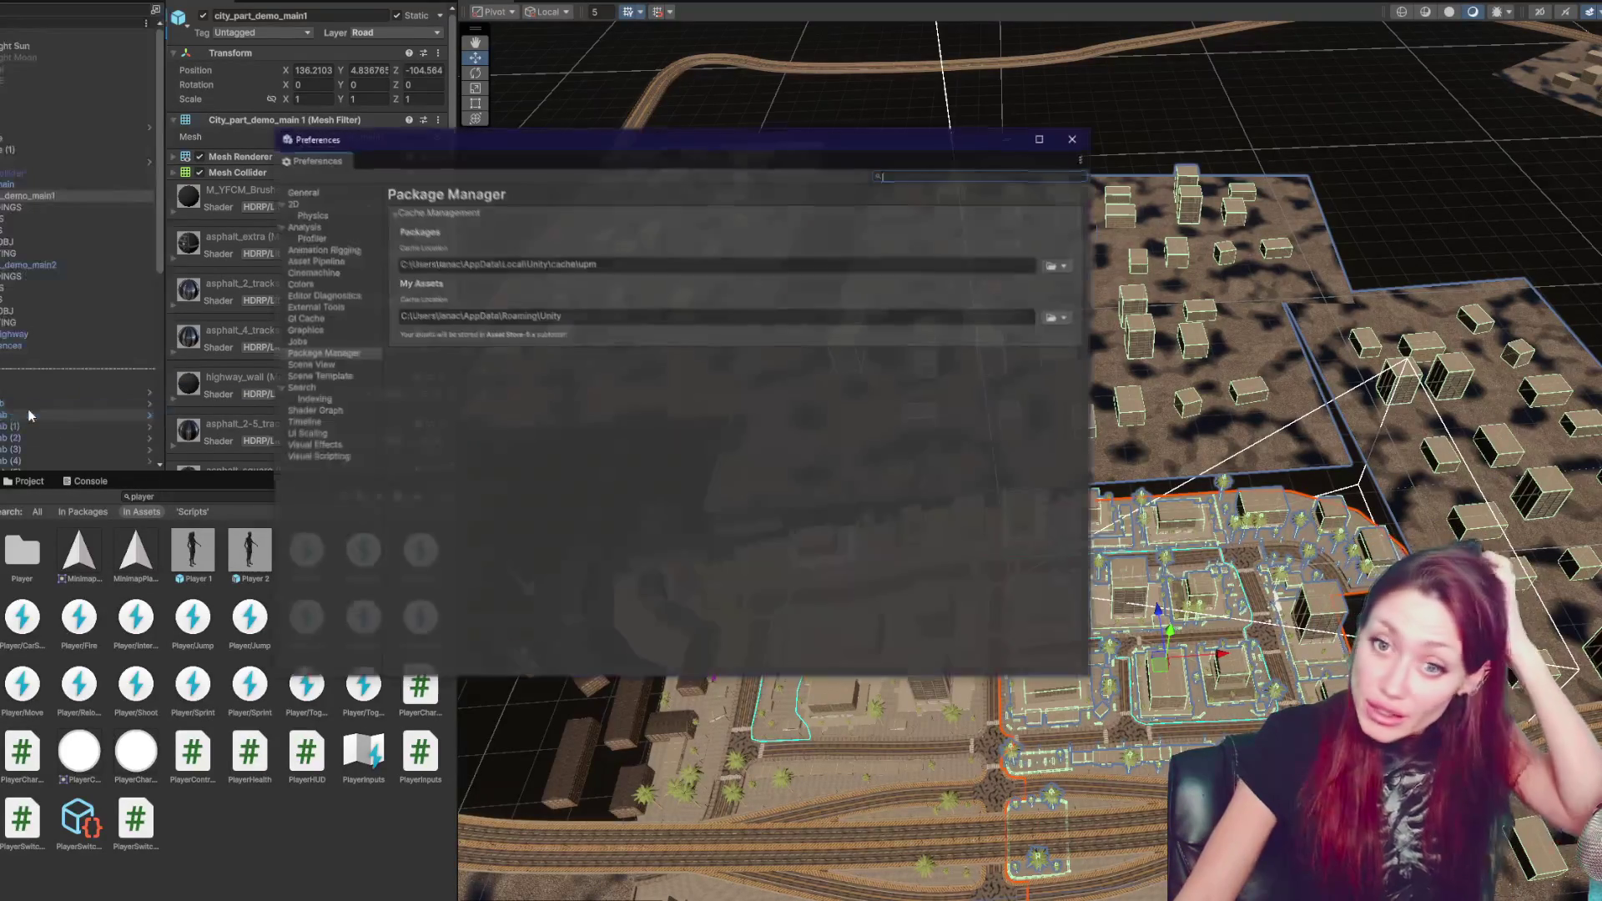
pyautogui.click(1074, 138)
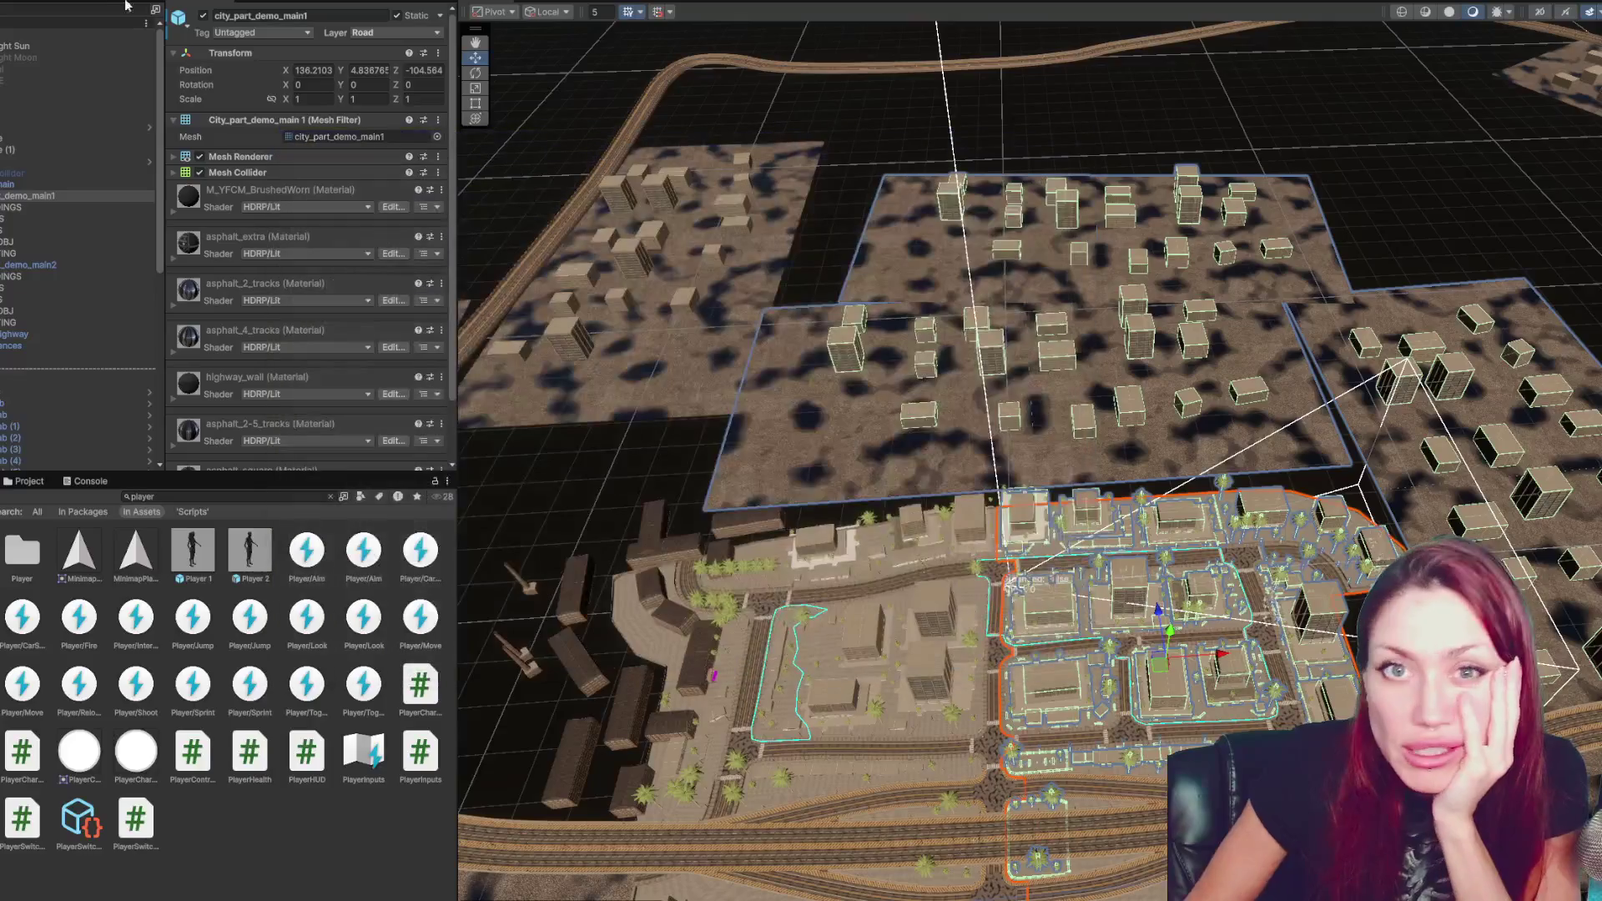
pyautogui.click(16, 2)
pyautogui.moveTo(38, 2)
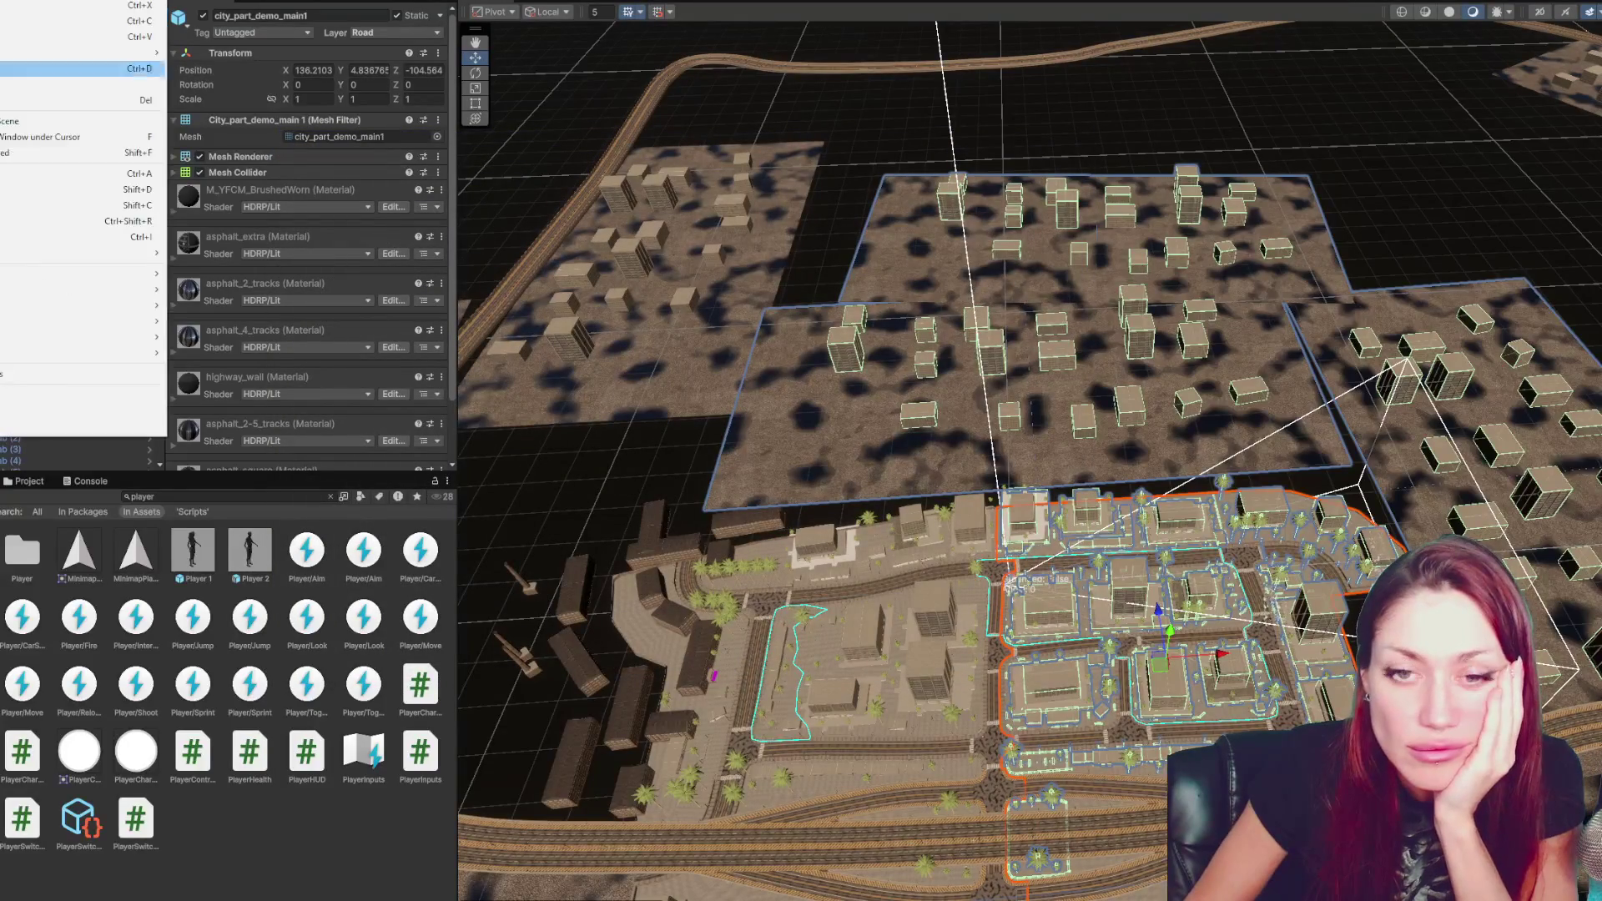
pyautogui.click(49, 394)
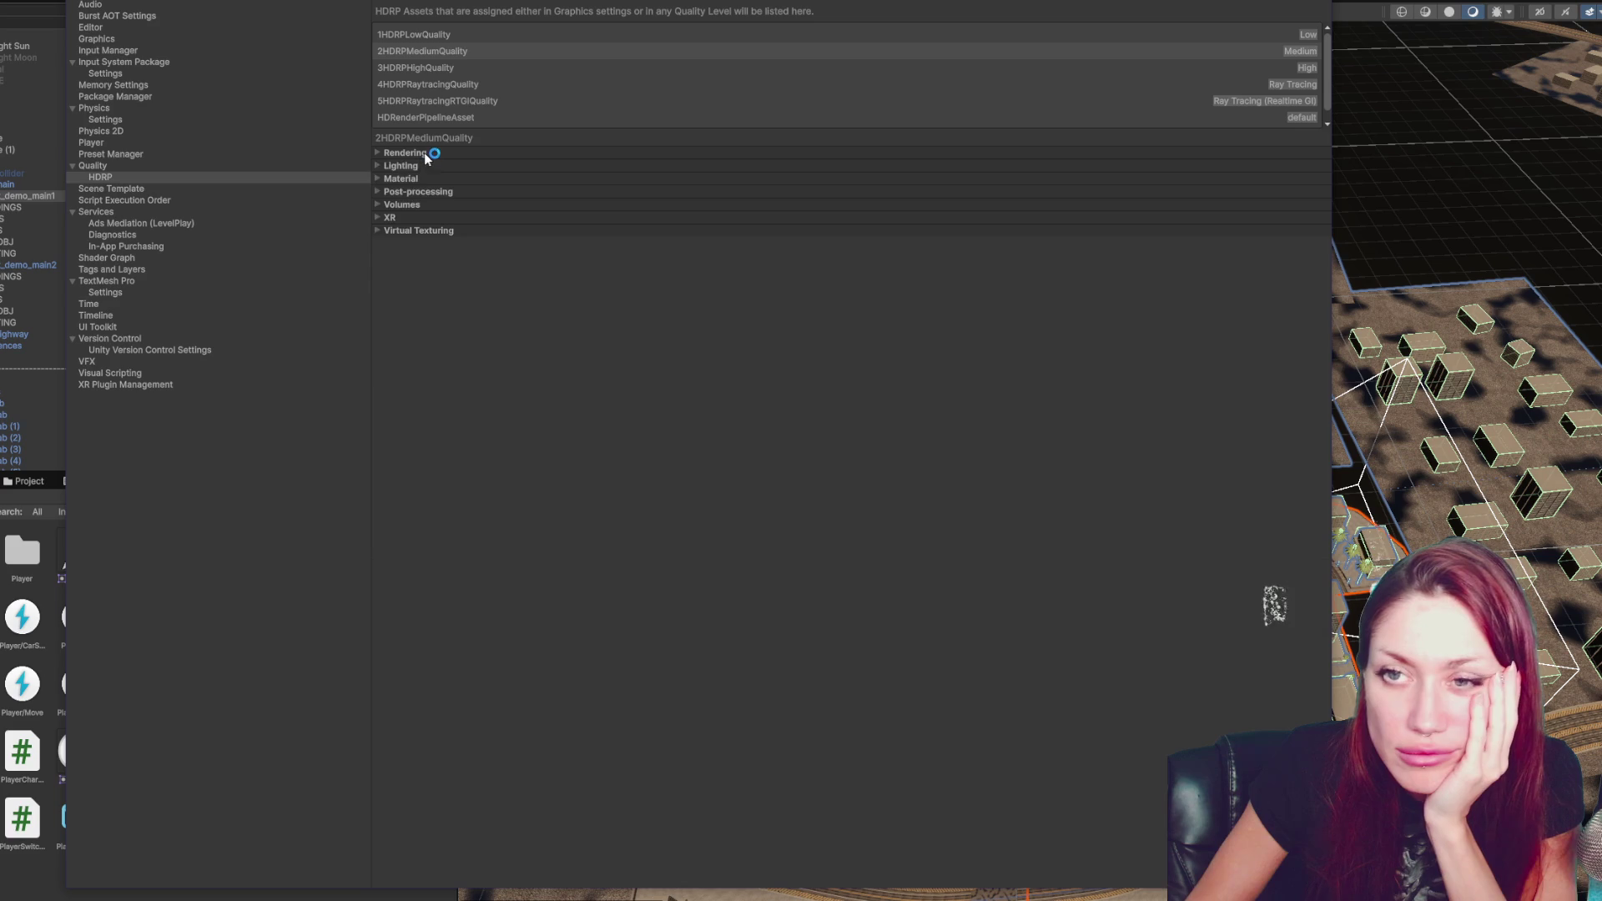
# - Browse the HDRP asset's Rendering, Lighting, Volumetrics, Light Probe Lighting and light-limit sections
pyautogui.click(424, 155)
pyautogui.click(424, 155)
pyautogui.click(416, 169)
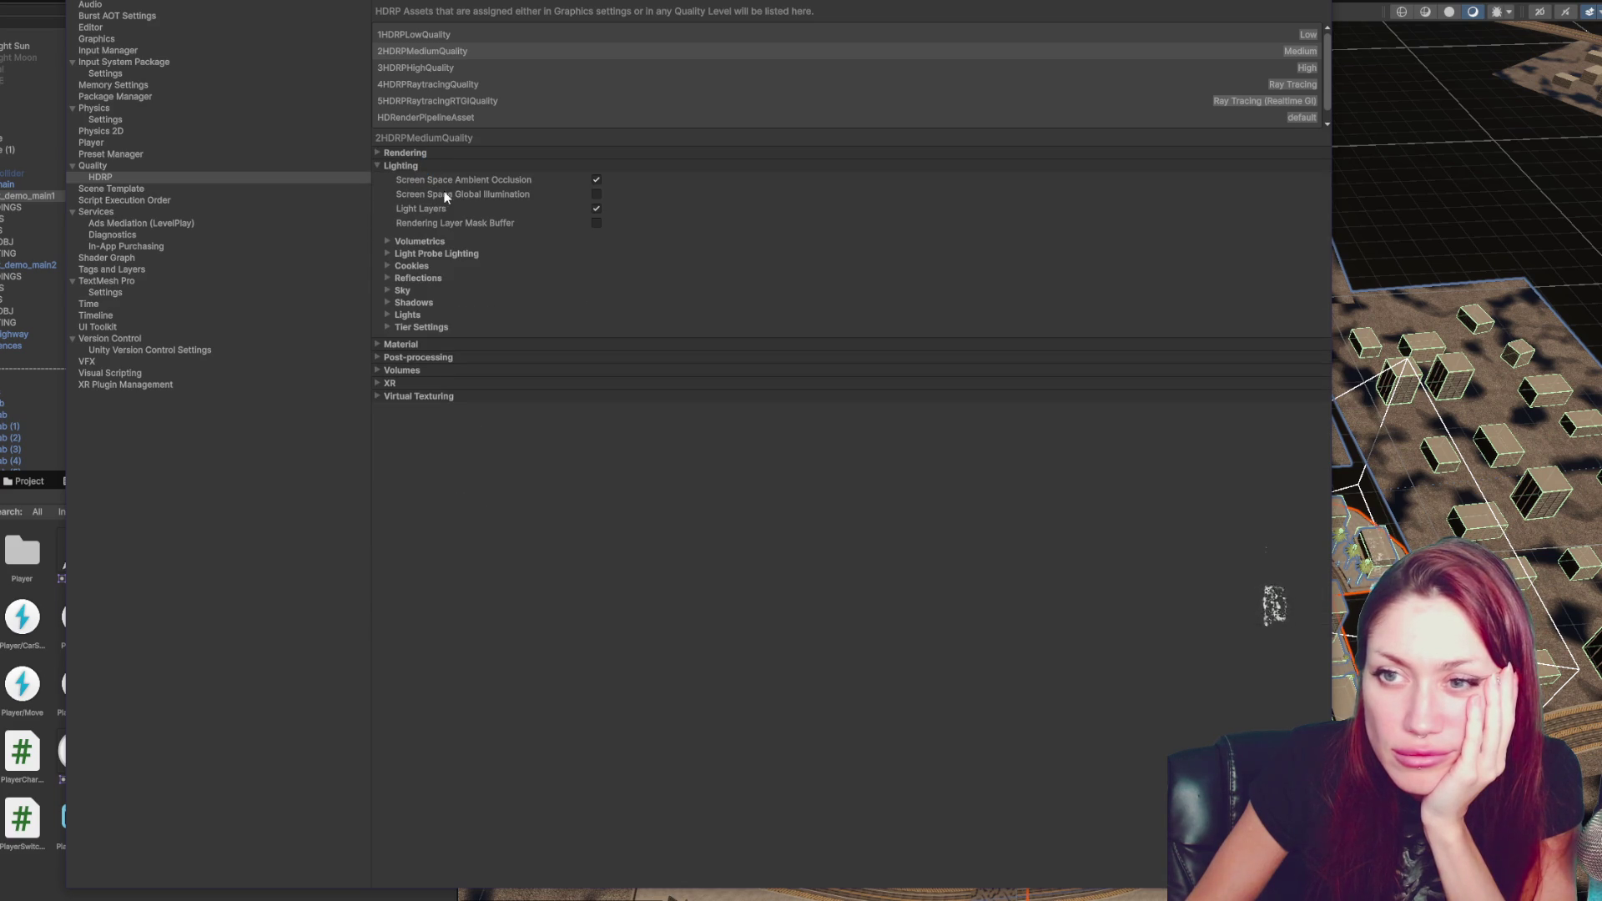
pyautogui.click(425, 242)
pyautogui.click(429, 303)
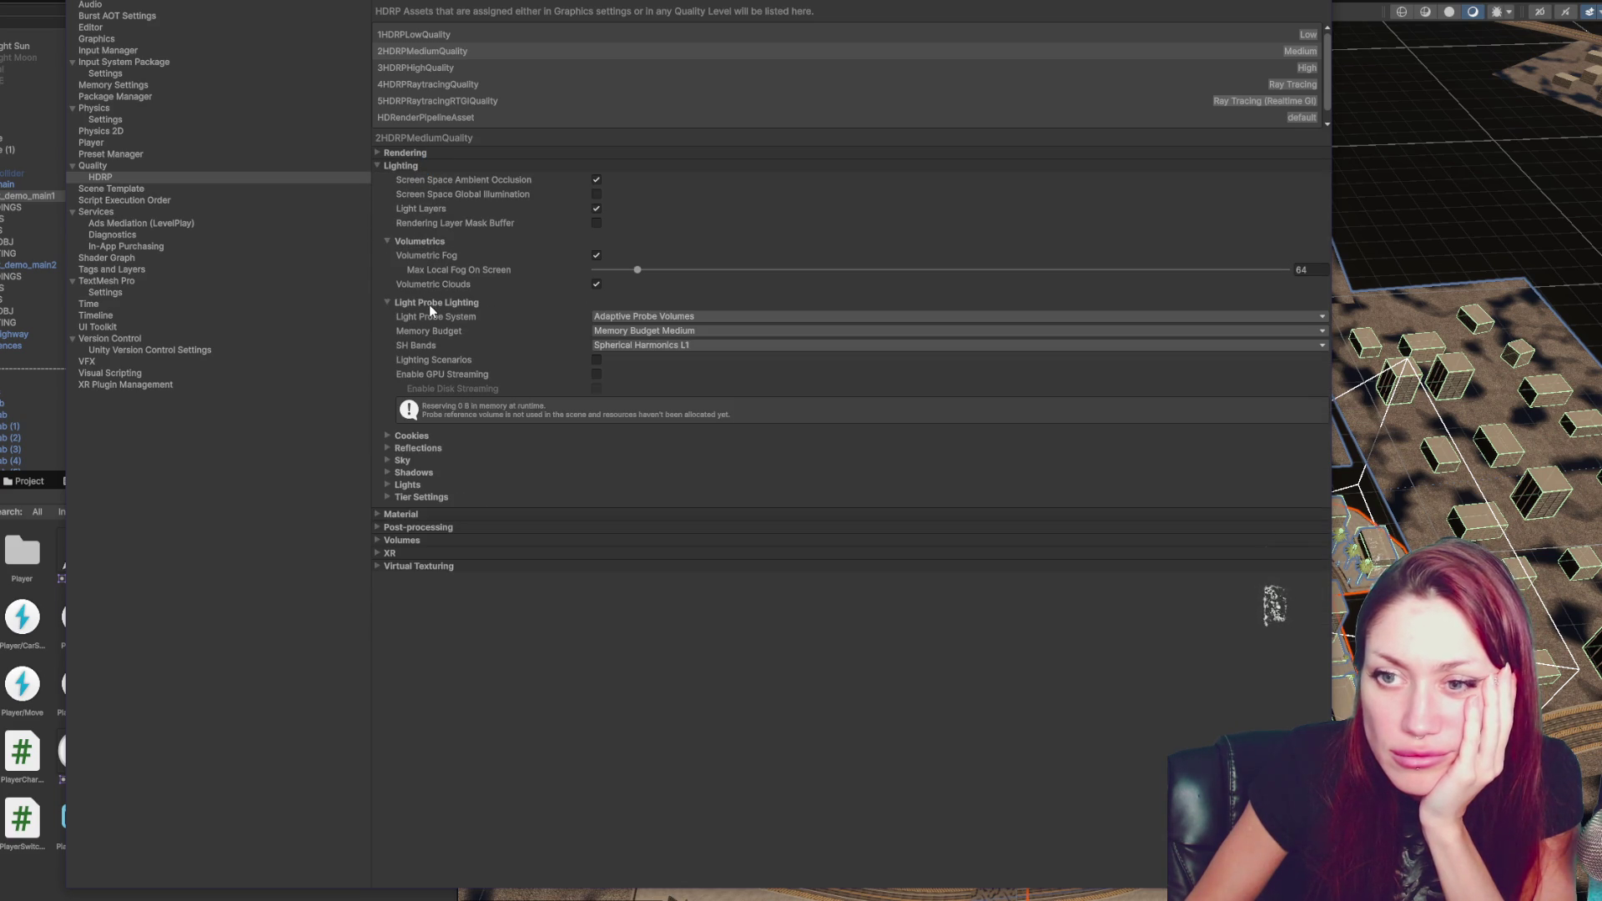
pyautogui.click(429, 303)
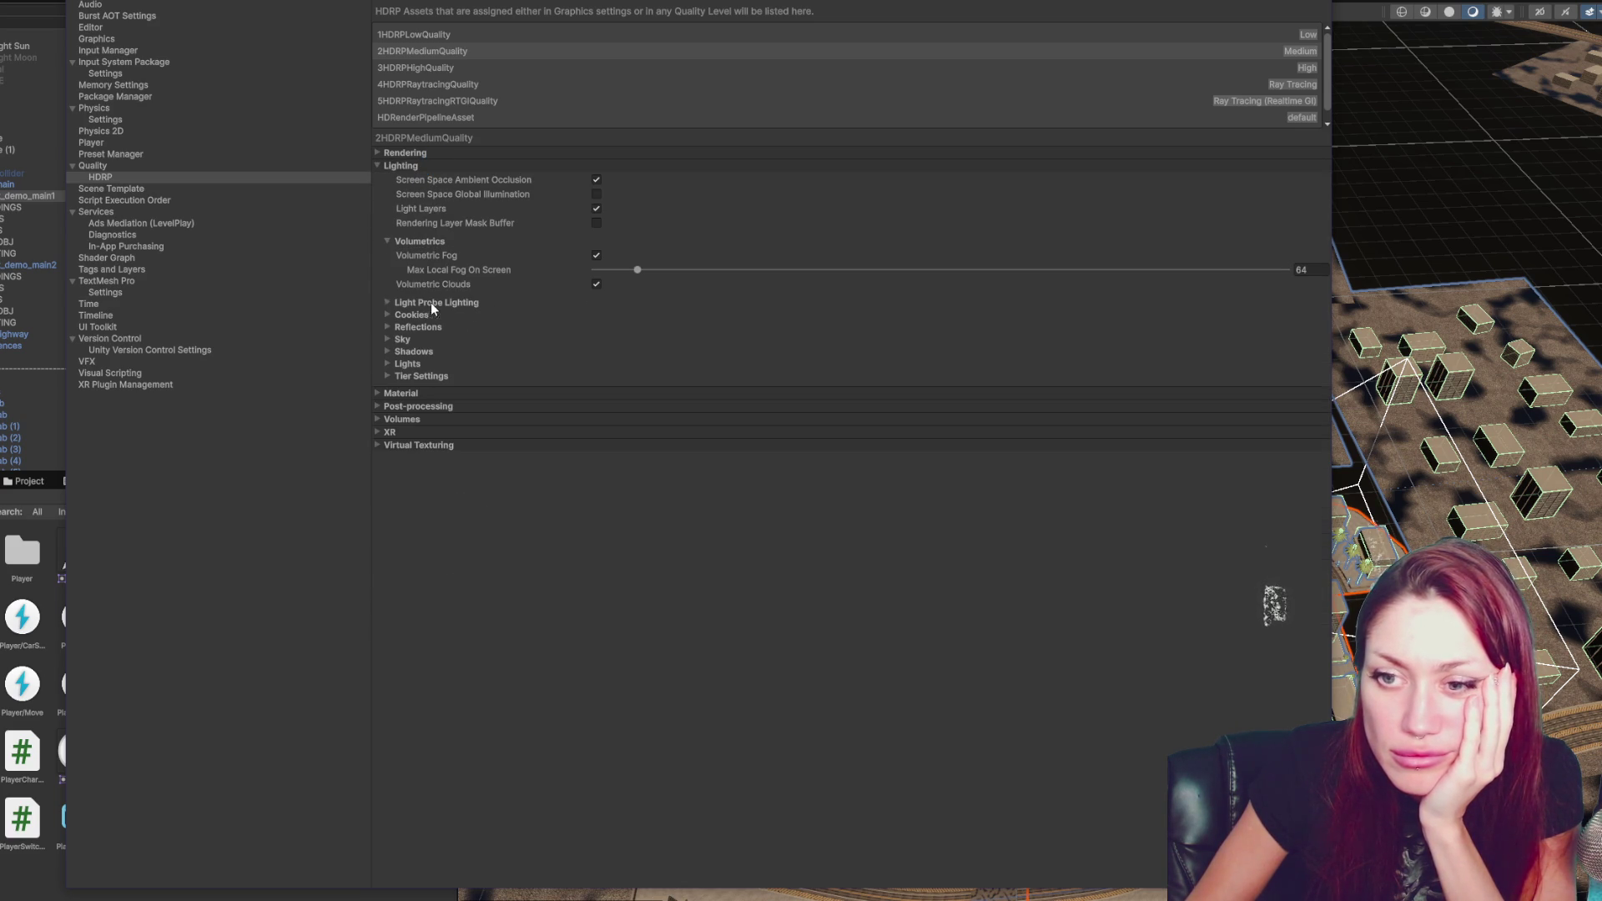
pyautogui.click(406, 238)
pyautogui.click(409, 153)
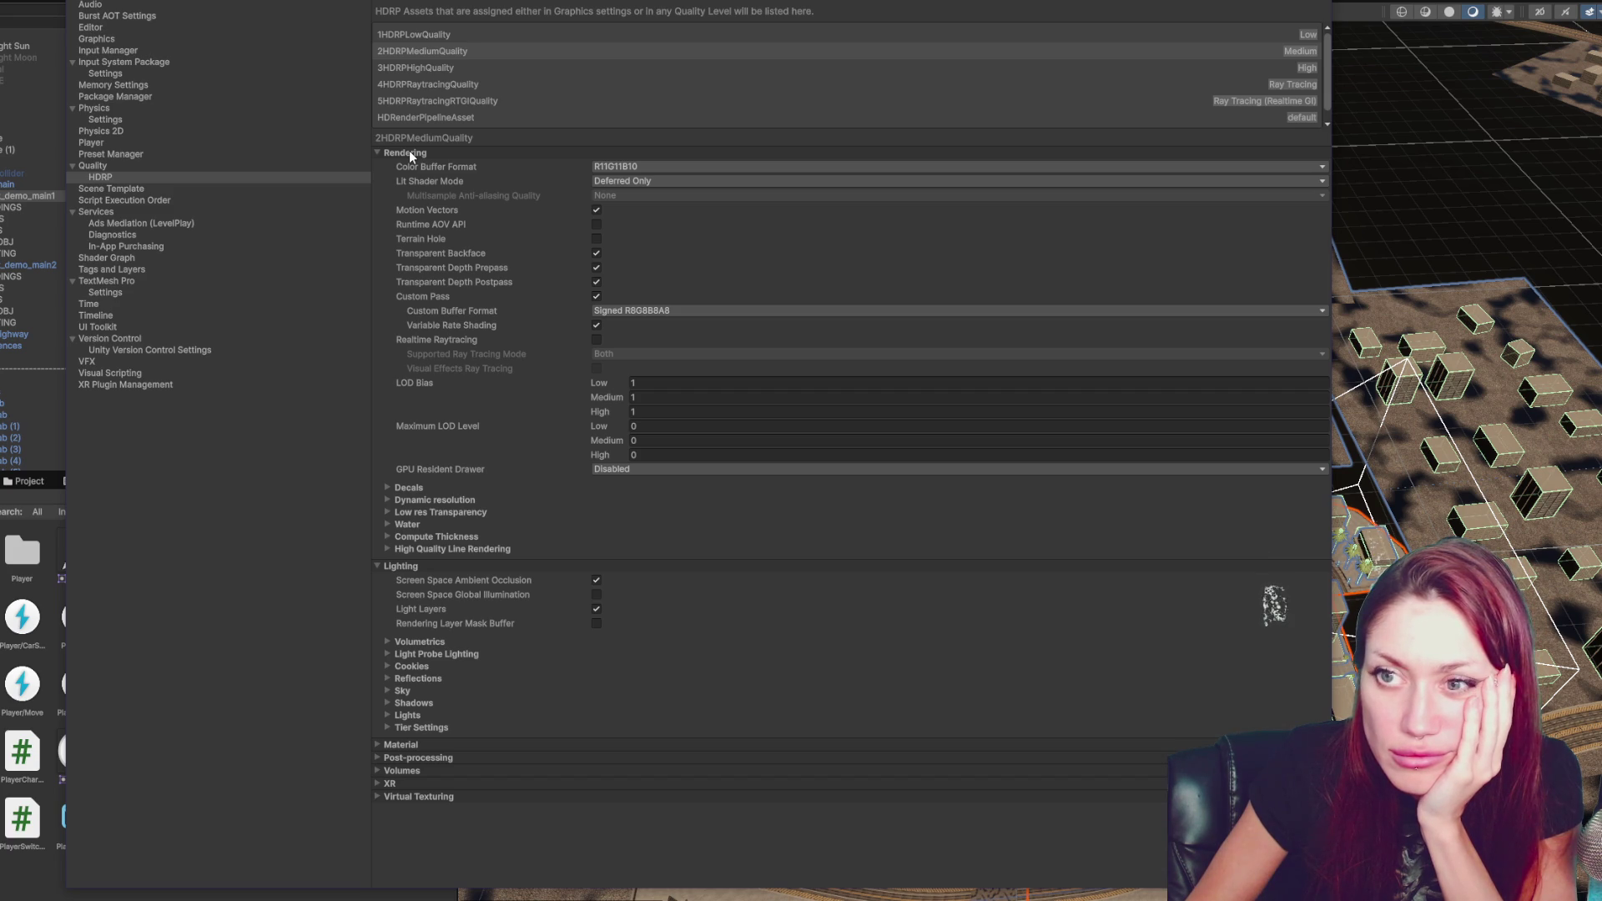
pyautogui.click(409, 153)
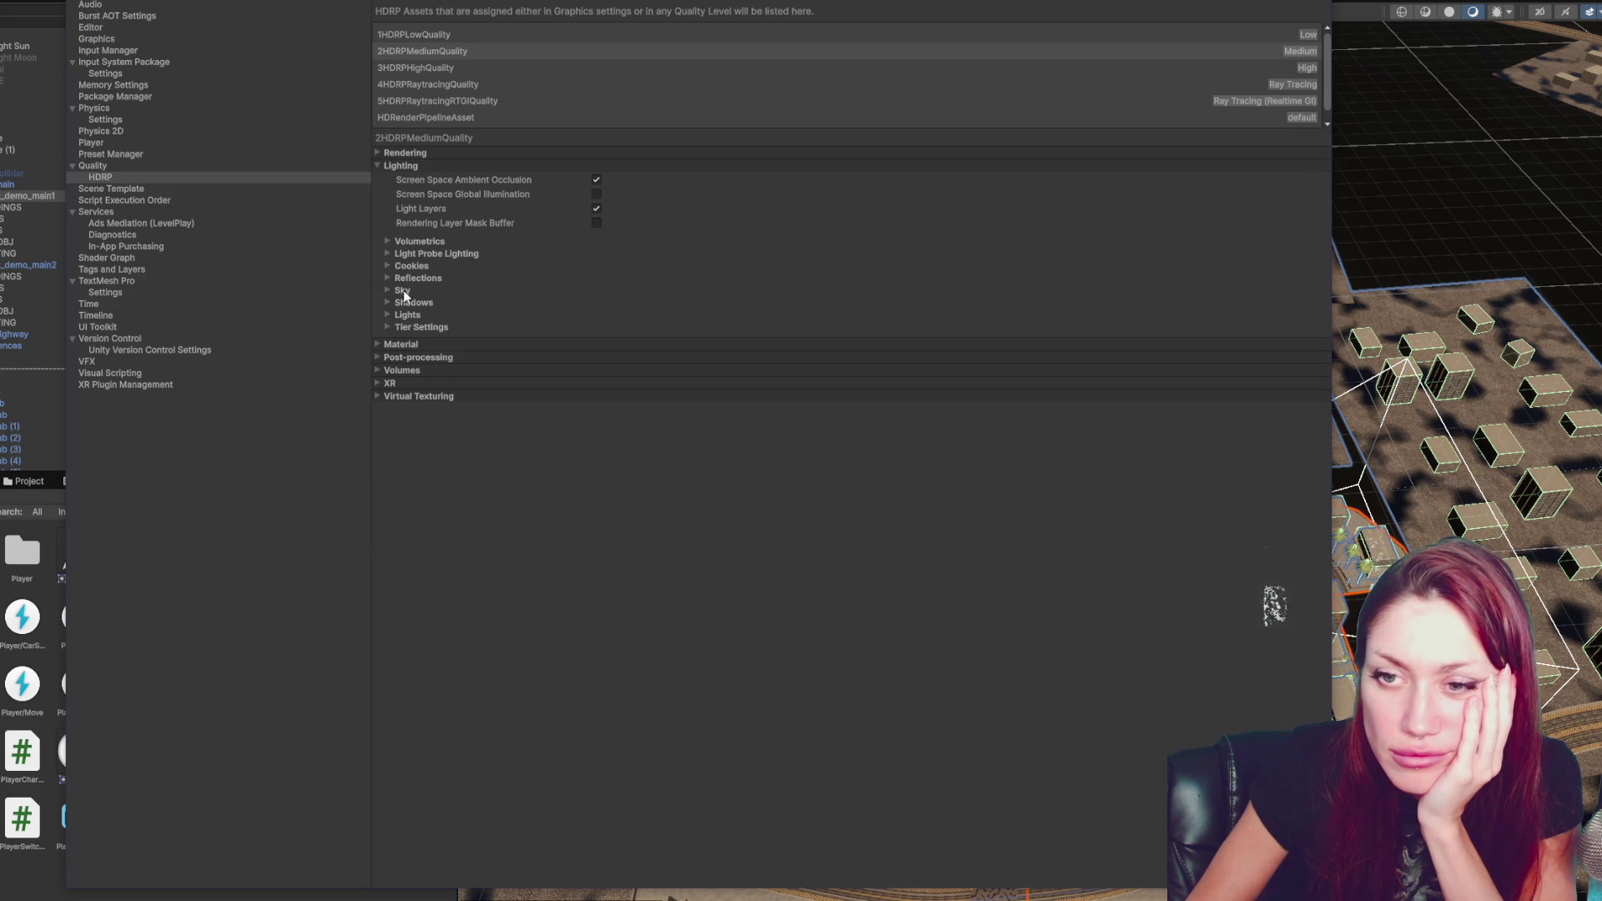
pyautogui.click(408, 315)
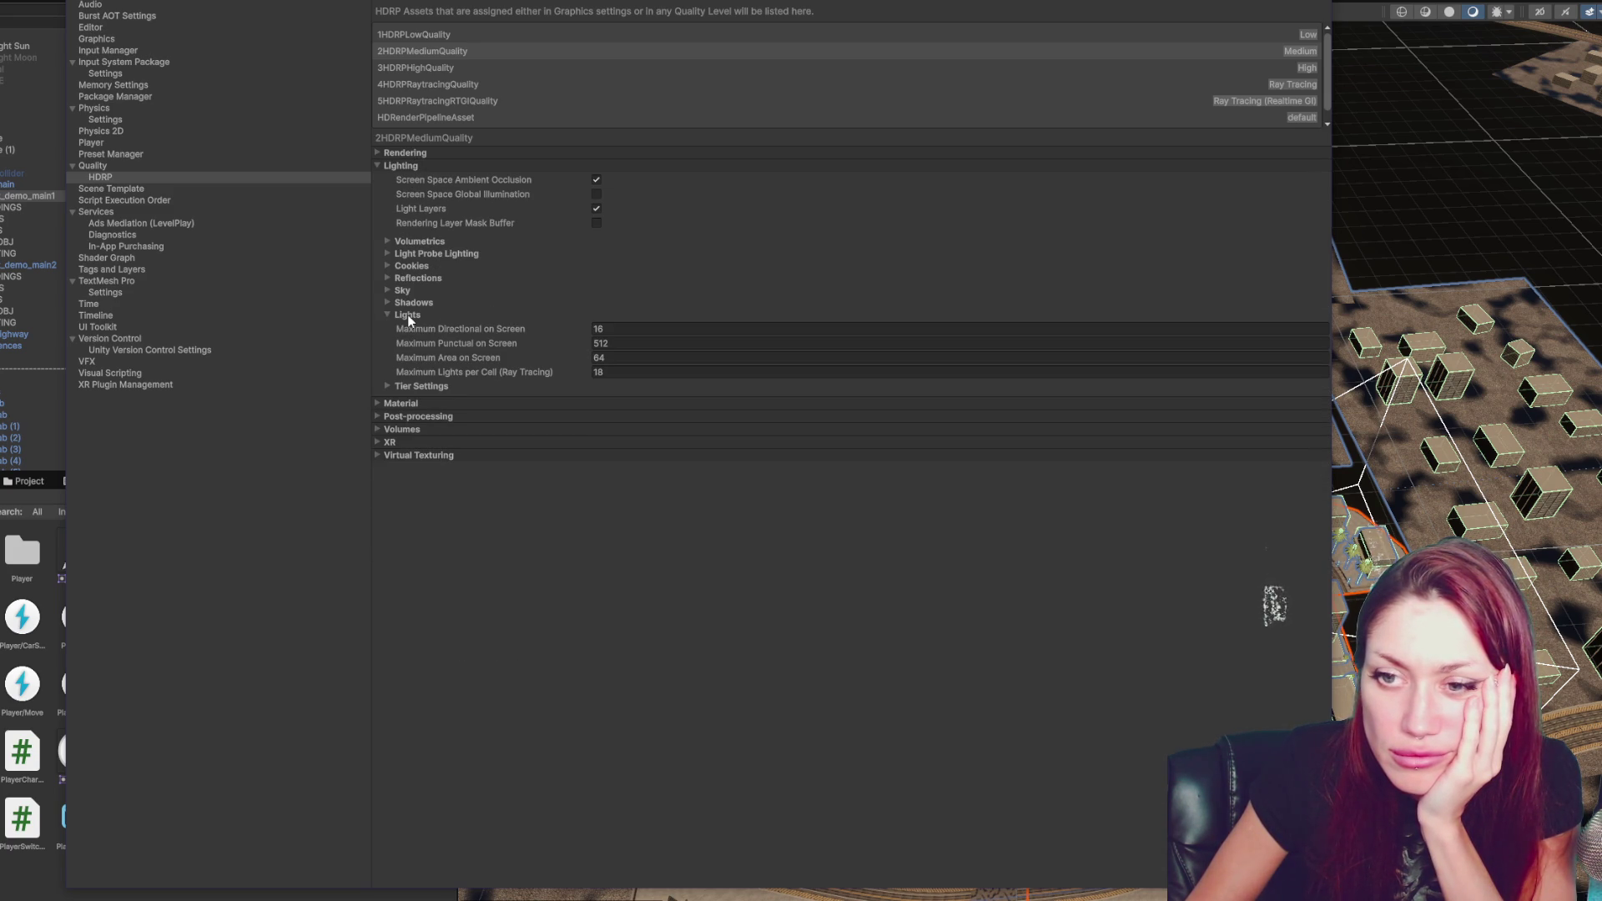
pyautogui.click(407, 314)
# - In Material settings, keep default material quality at High and turn off Subsurface Scattering
pyautogui.click(409, 343)
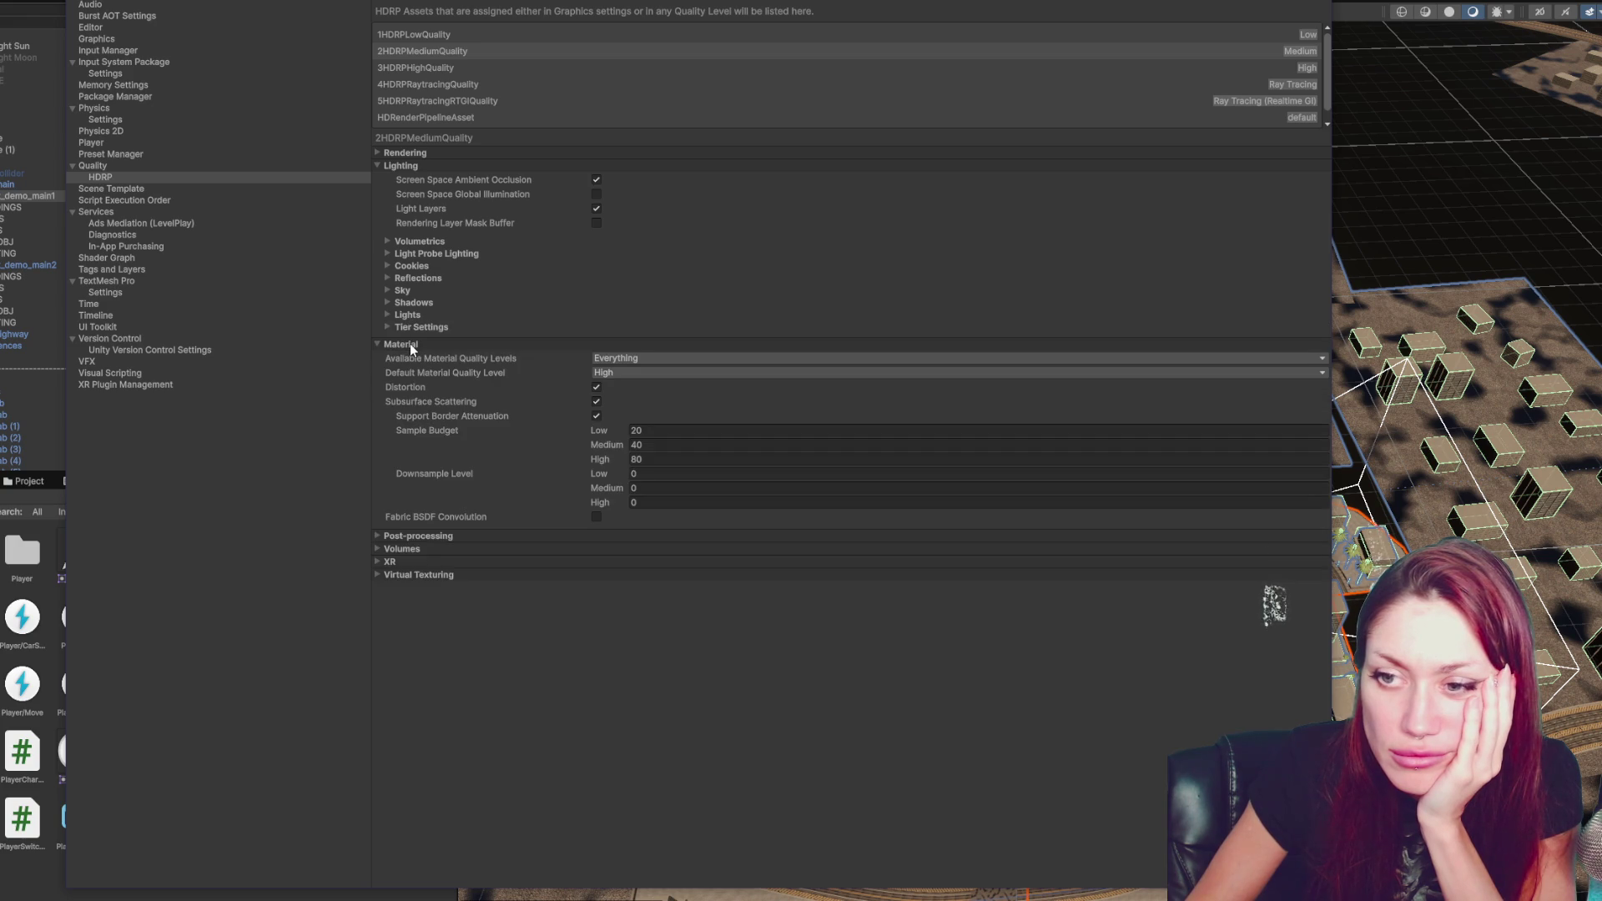
pyautogui.click(622, 358)
pyautogui.click(716, 372)
pyautogui.click(622, 426)
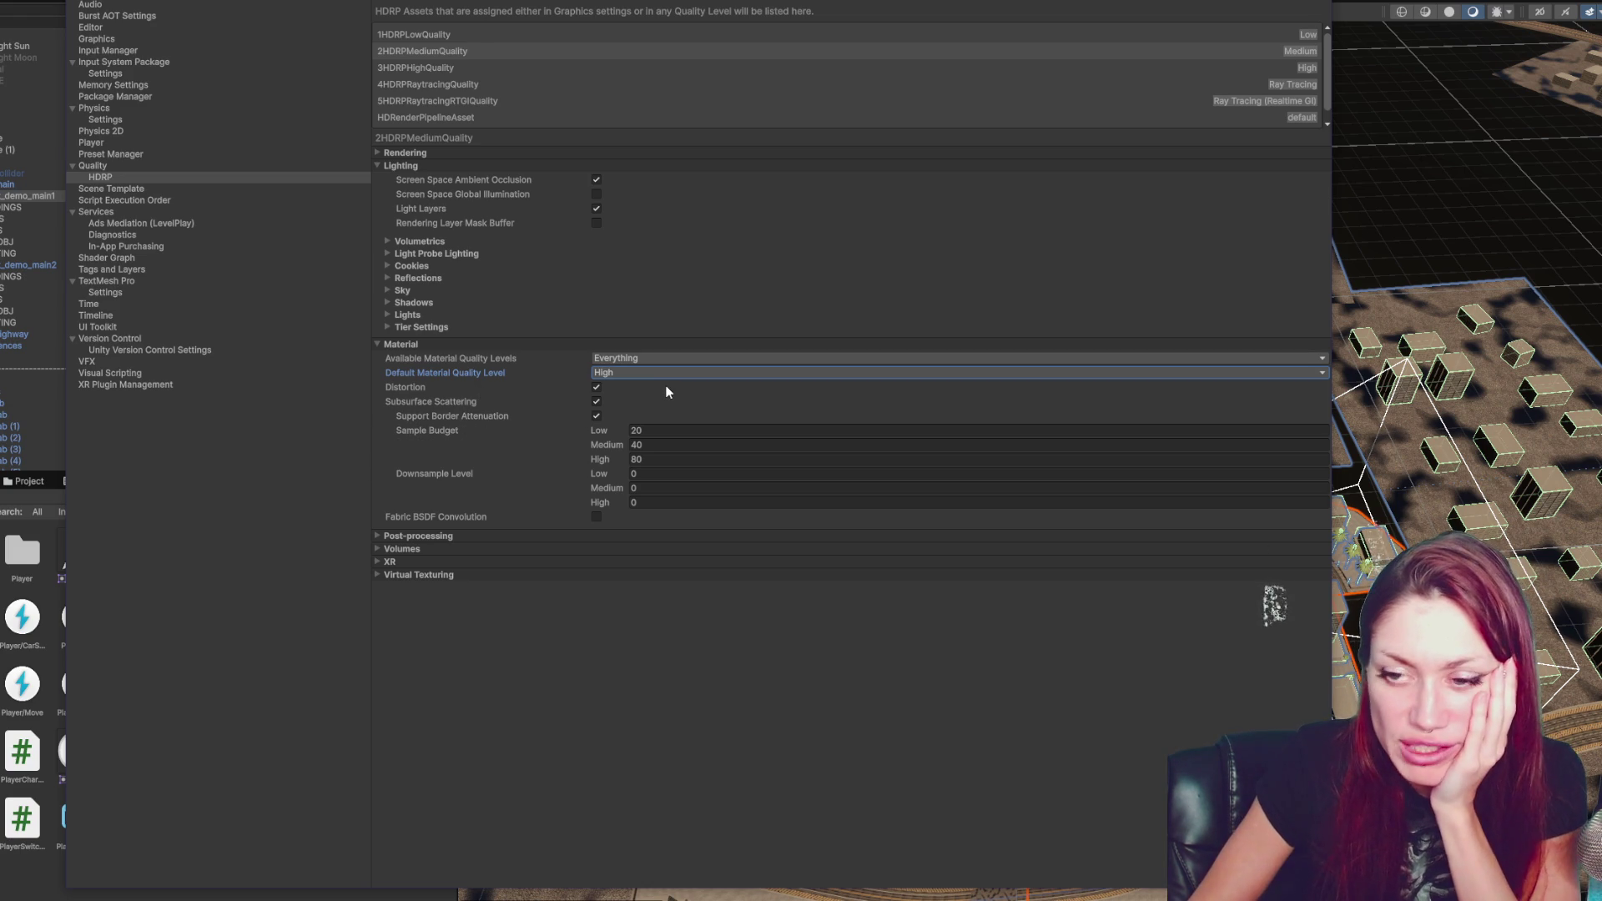
pyautogui.click(597, 401)
pyautogui.click(596, 403)
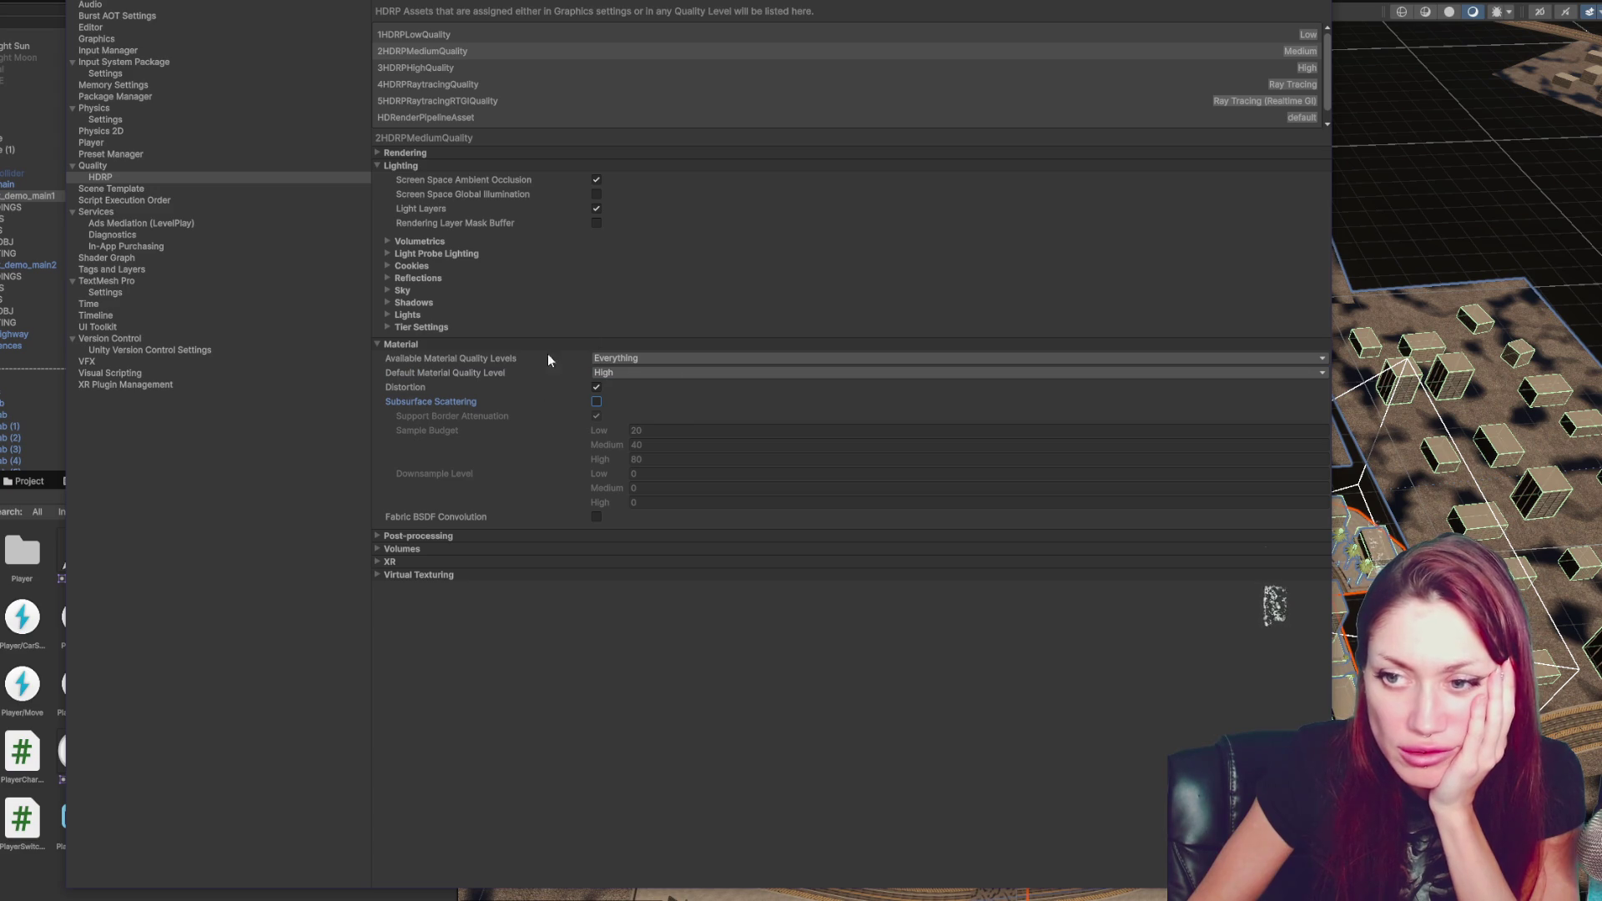
# - Review post-processing tier settings, including Low, Medium and High motion blur sample counts
pyautogui.click(439, 345)
pyautogui.click(438, 357)
pyautogui.click(441, 413)
pyautogui.click(430, 414)
pyautogui.click(430, 426)
pyautogui.click(431, 426)
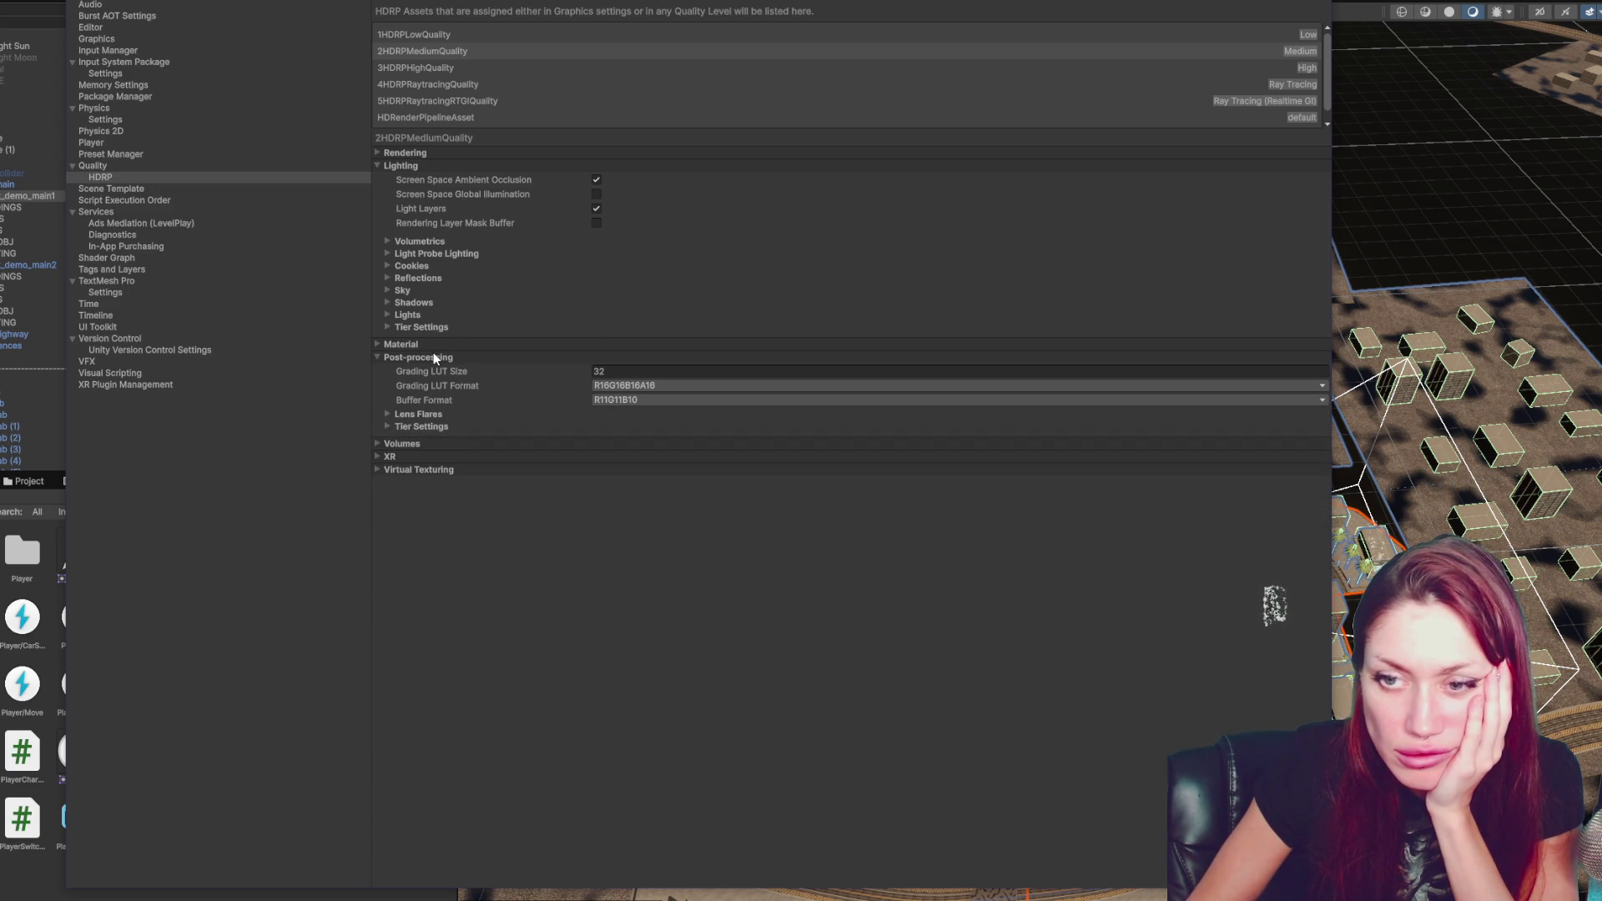
pyautogui.click(425, 427)
pyautogui.click(424, 451)
pyautogui.click(424, 464)
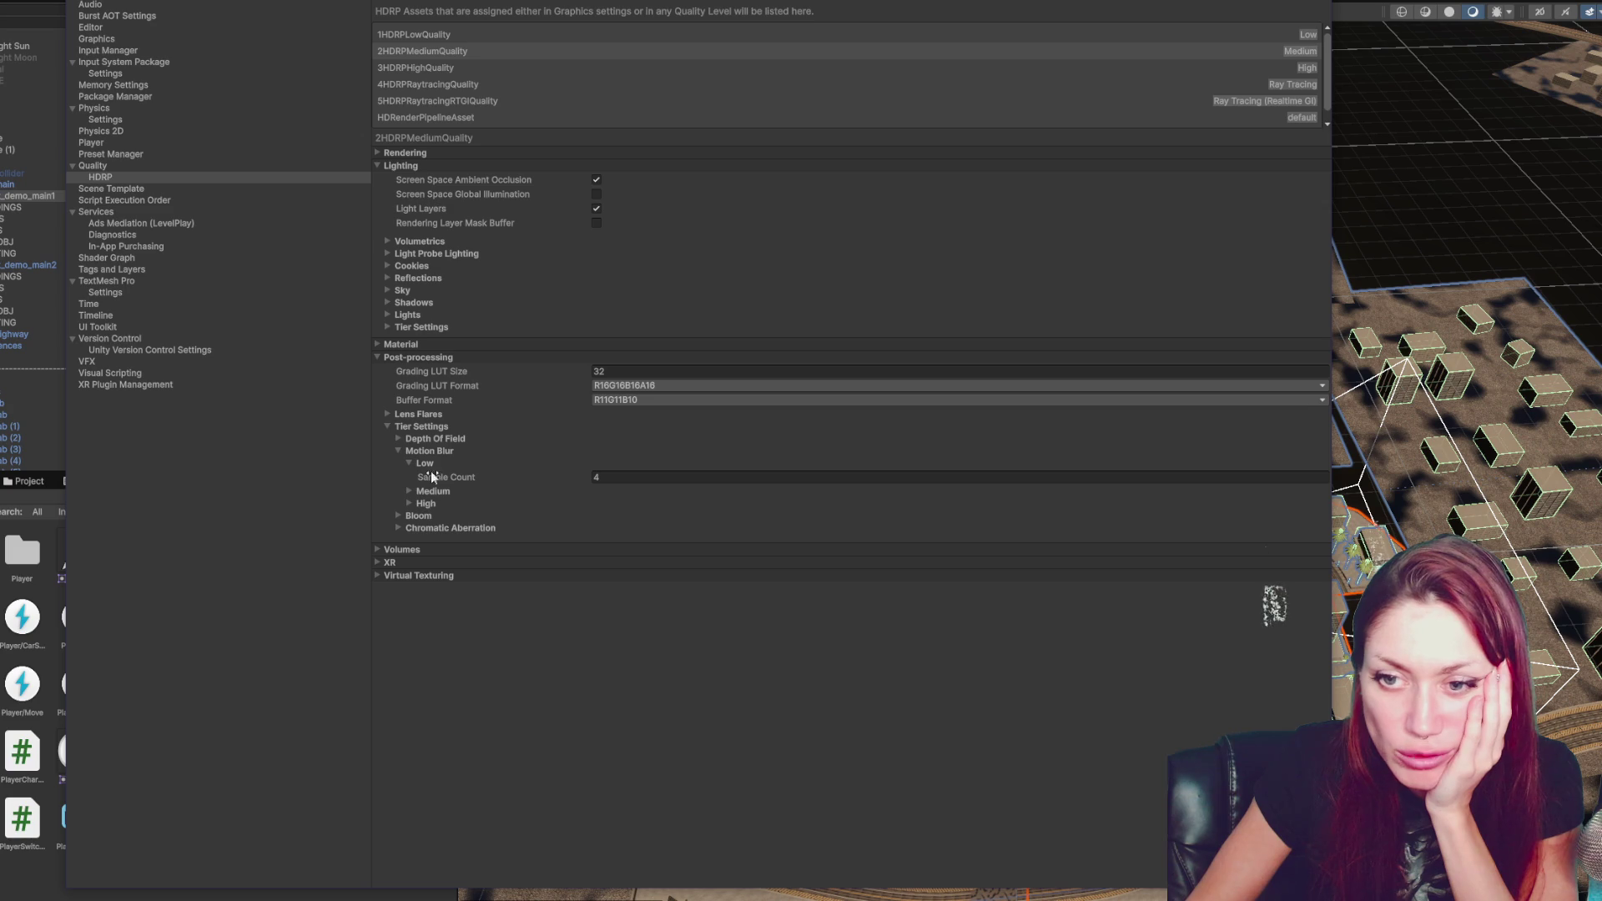
pyautogui.click(427, 504)
pyautogui.click(433, 491)
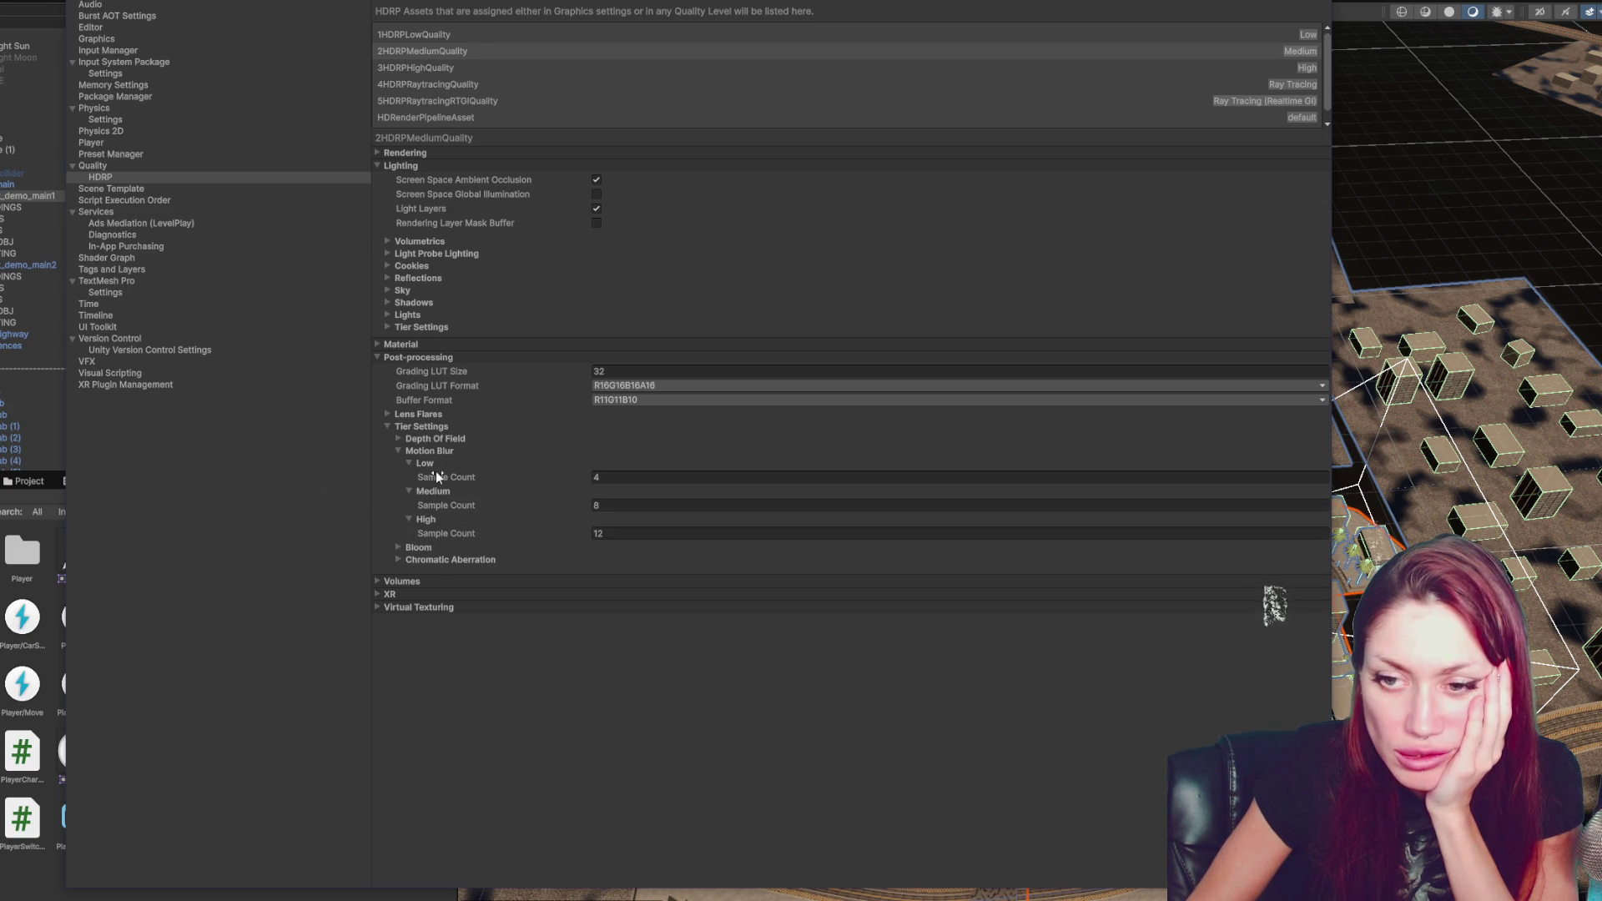
# - Check the depth of field quality tiers and fold away the post-processing settings
pyautogui.click(434, 439)
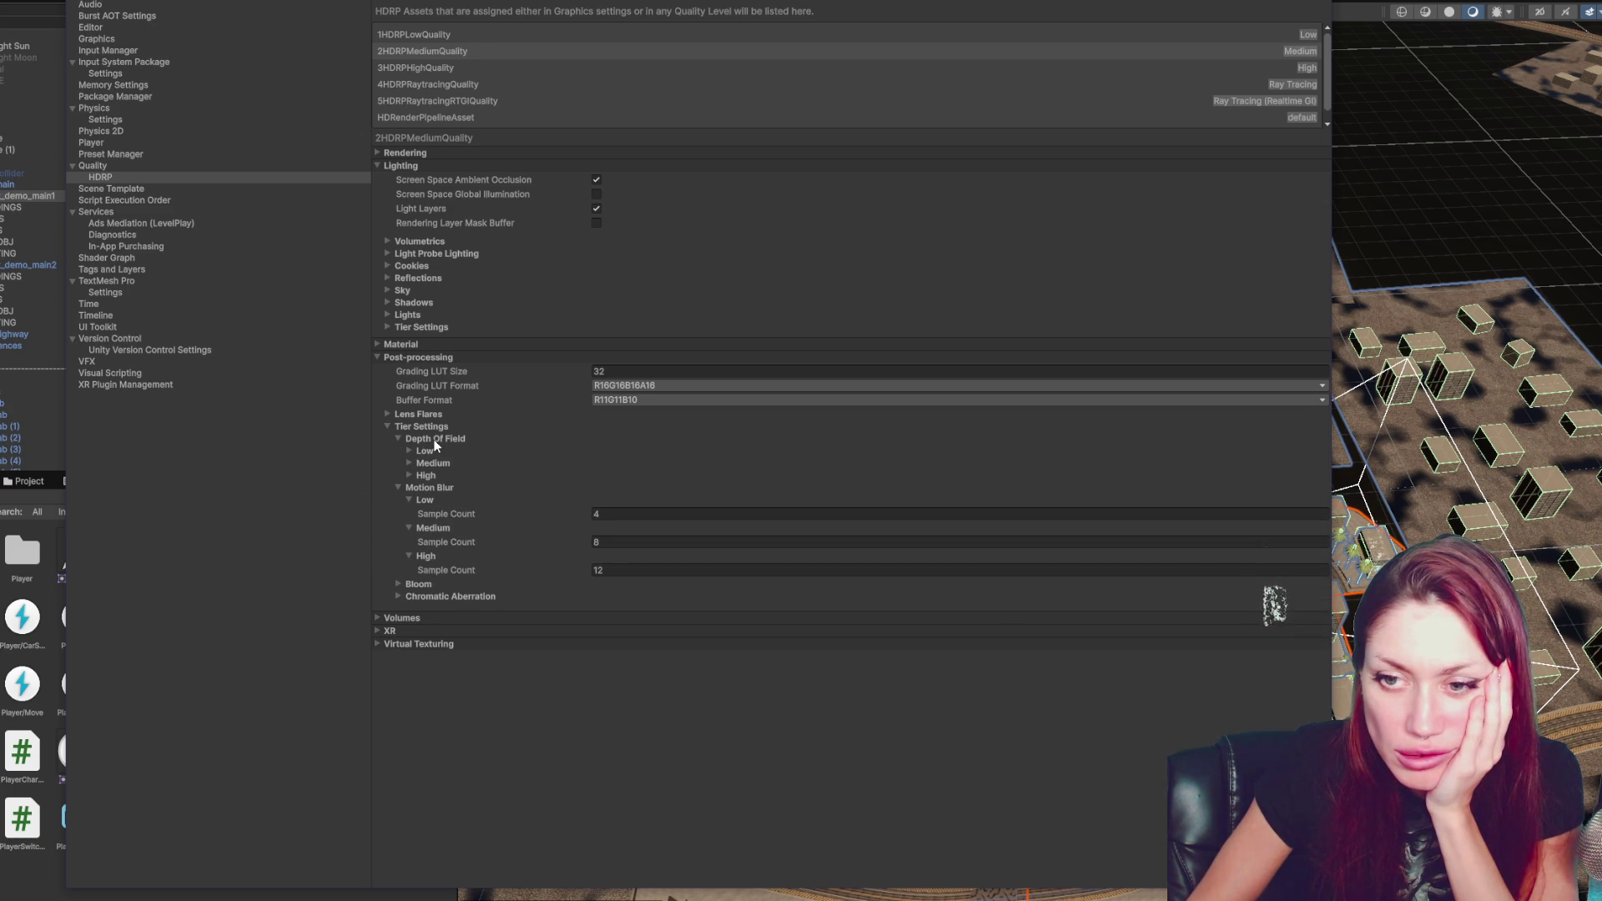
pyautogui.click(437, 438)
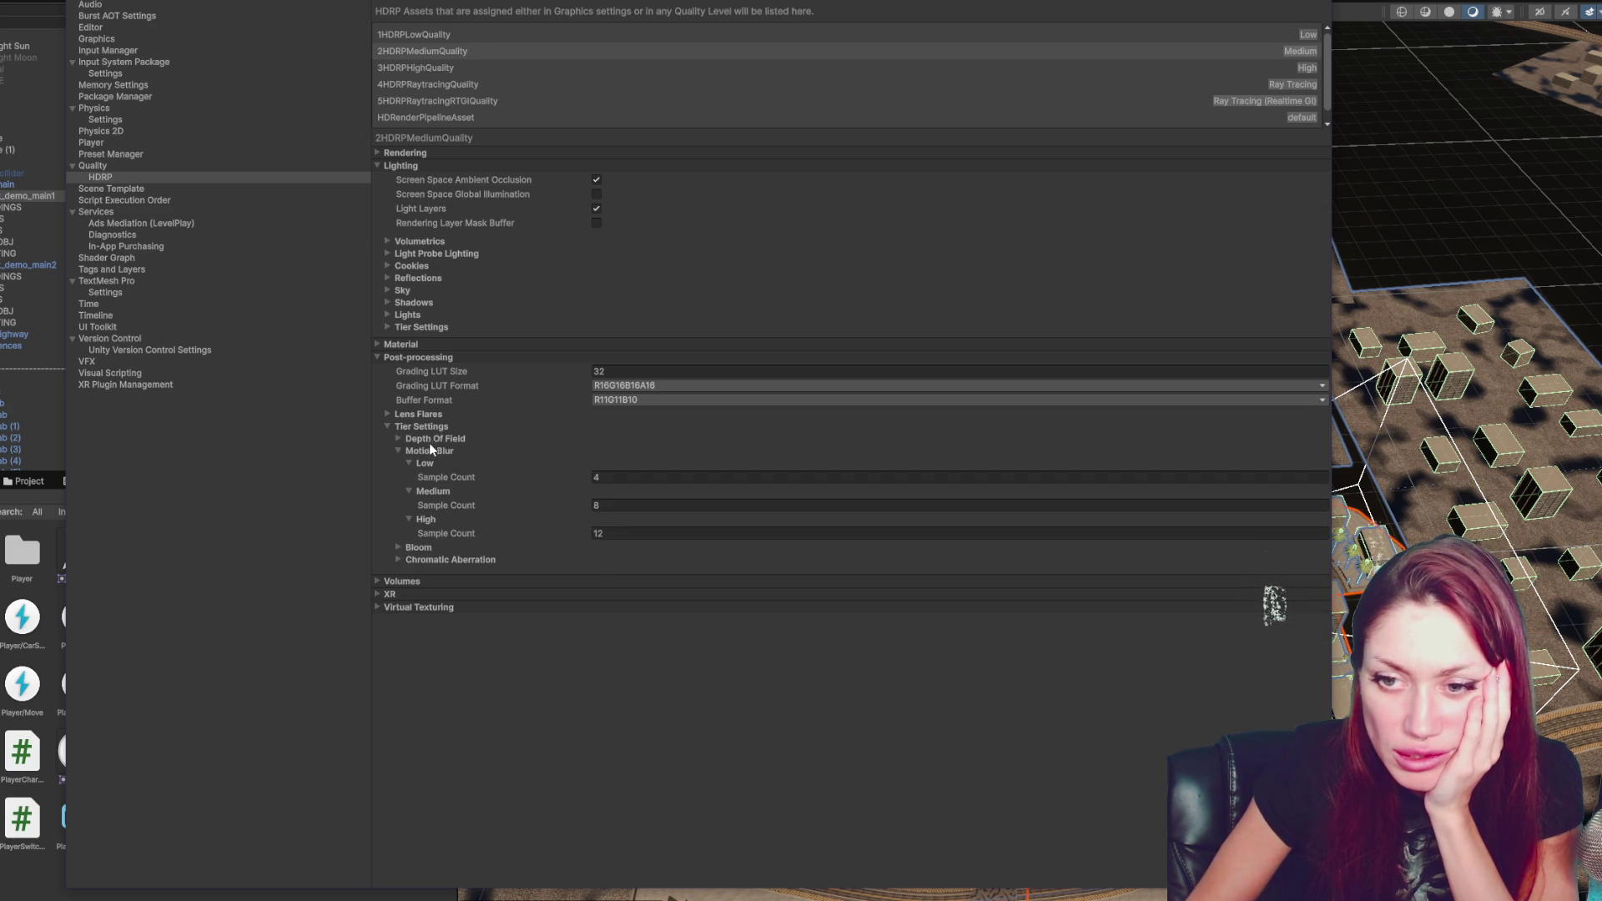
pyautogui.click(421, 547)
pyautogui.click(421, 547)
pyautogui.click(429, 450)
pyautogui.click(421, 426)
# - Look over the XR rendering and volume options, then switch to the Physics settings
pyautogui.click(403, 470)
pyautogui.click(402, 470)
pyautogui.click(402, 458)
pyautogui.click(402, 458)
pyautogui.click(408, 444)
pyautogui.click(408, 444)
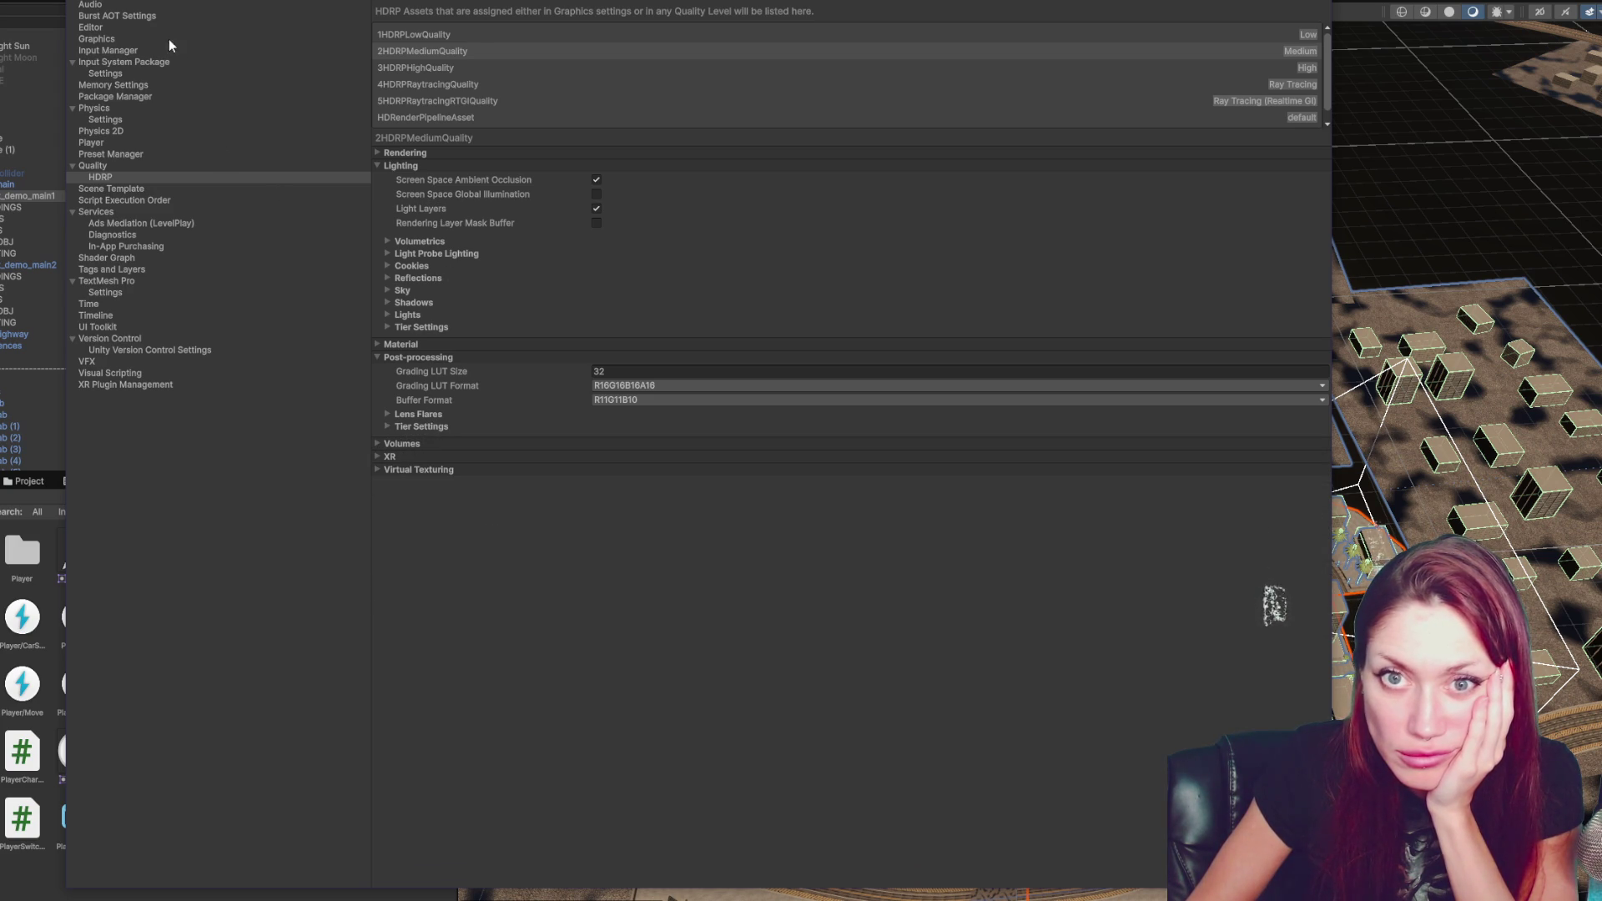
pyautogui.click(120, 117)
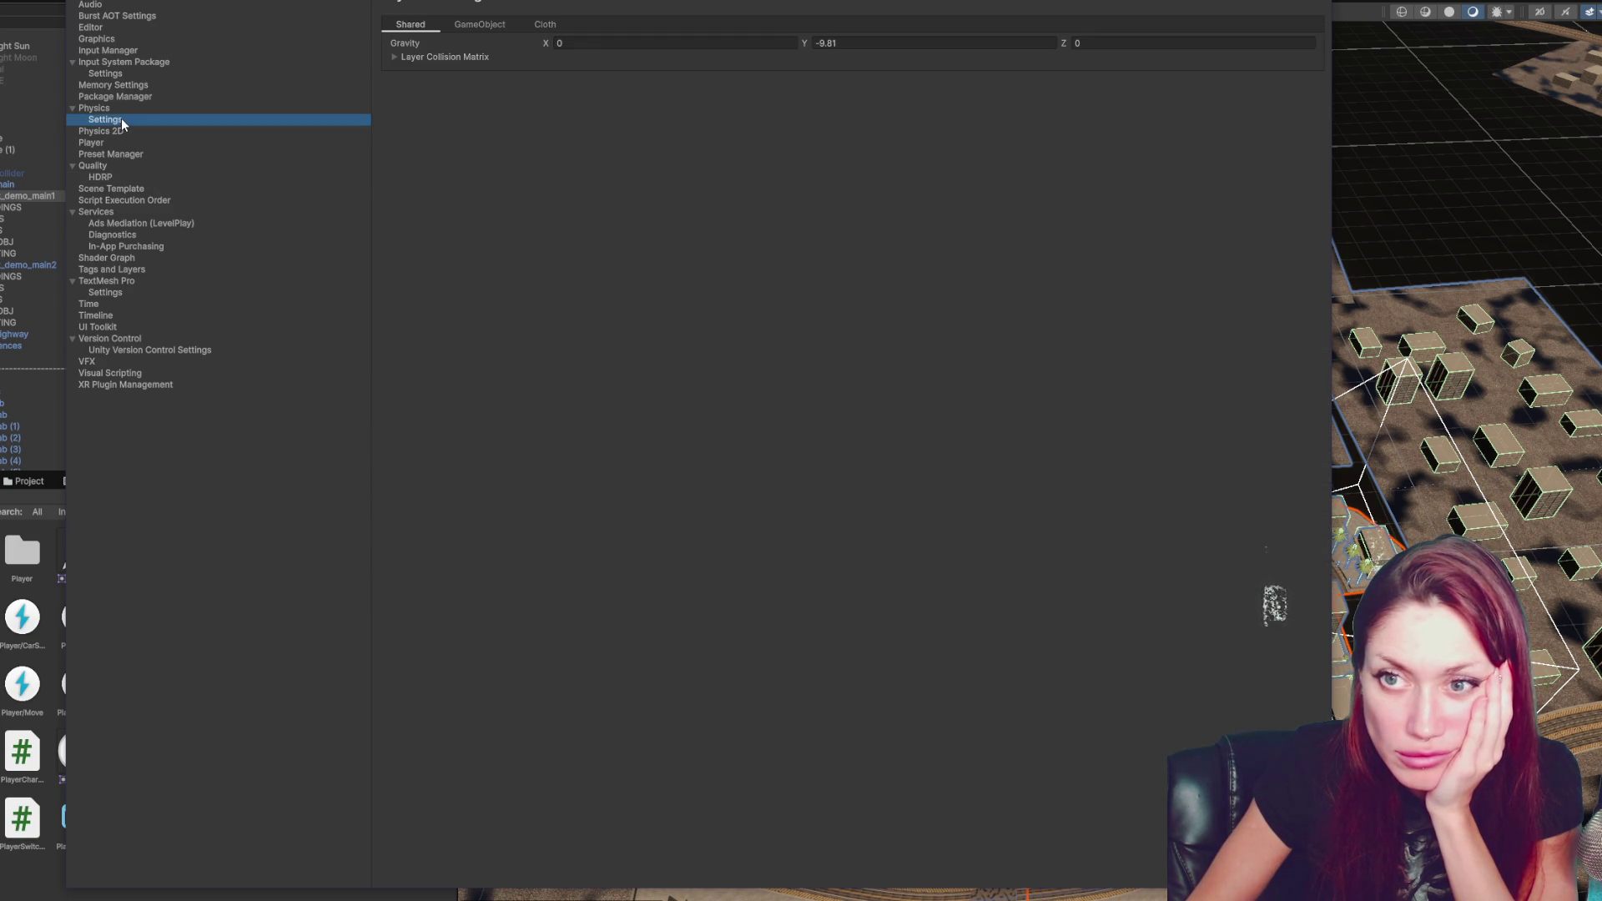
# - Check the Input System Package and Quality levels, then return to the 2HDRPMediumQuality HDRP page
pyautogui.click(128, 75)
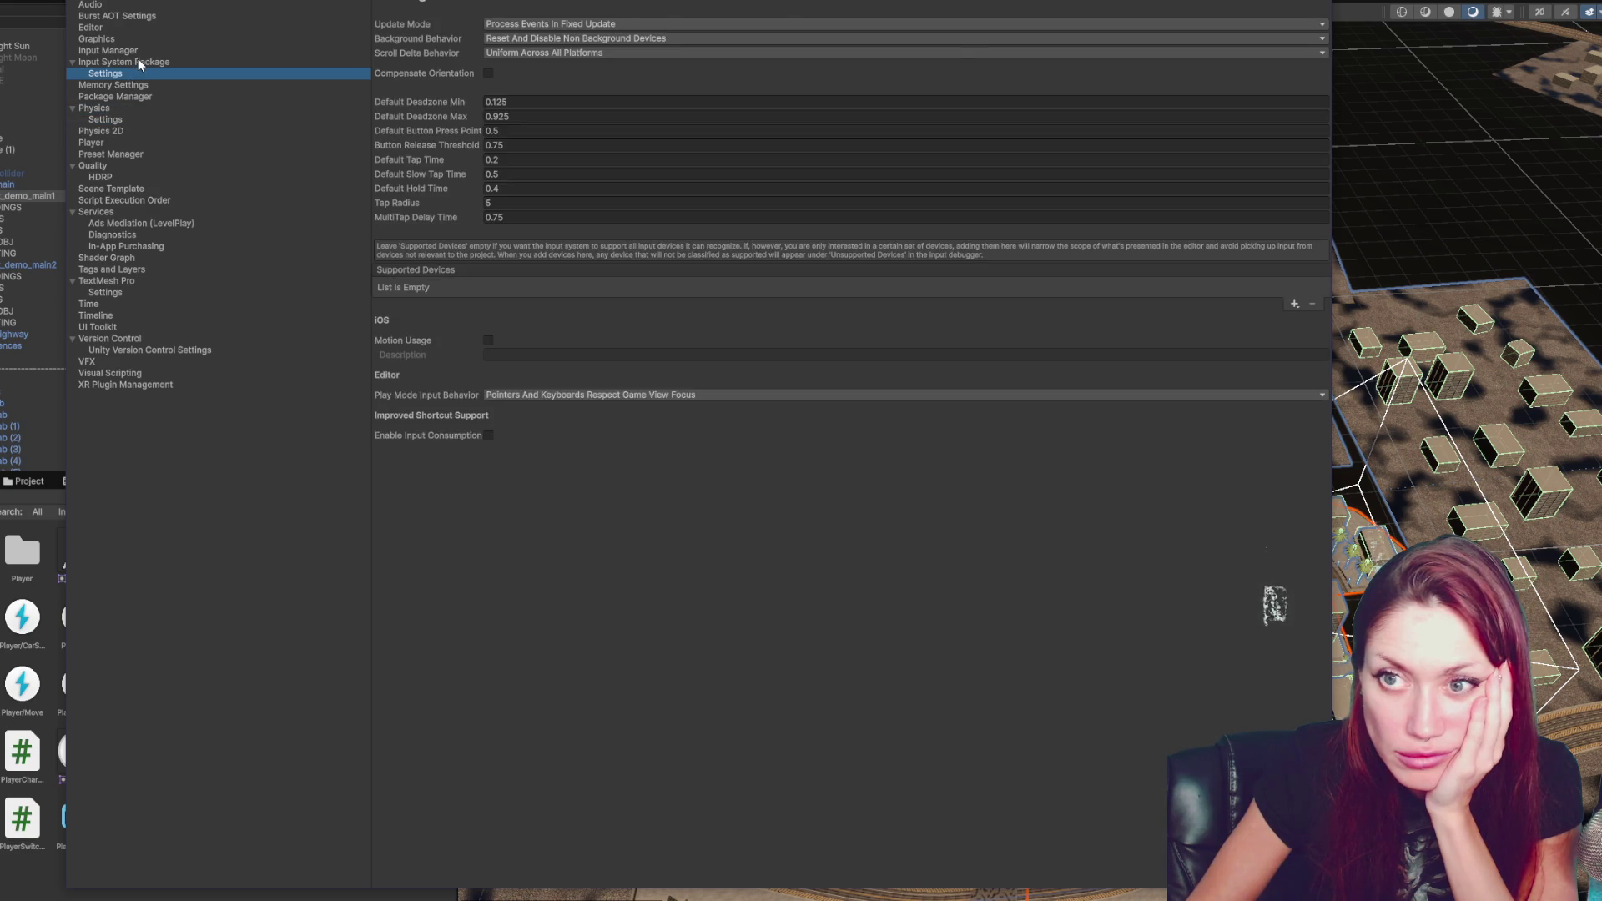
pyautogui.click(138, 60)
pyautogui.click(148, 177)
pyautogui.click(154, 166)
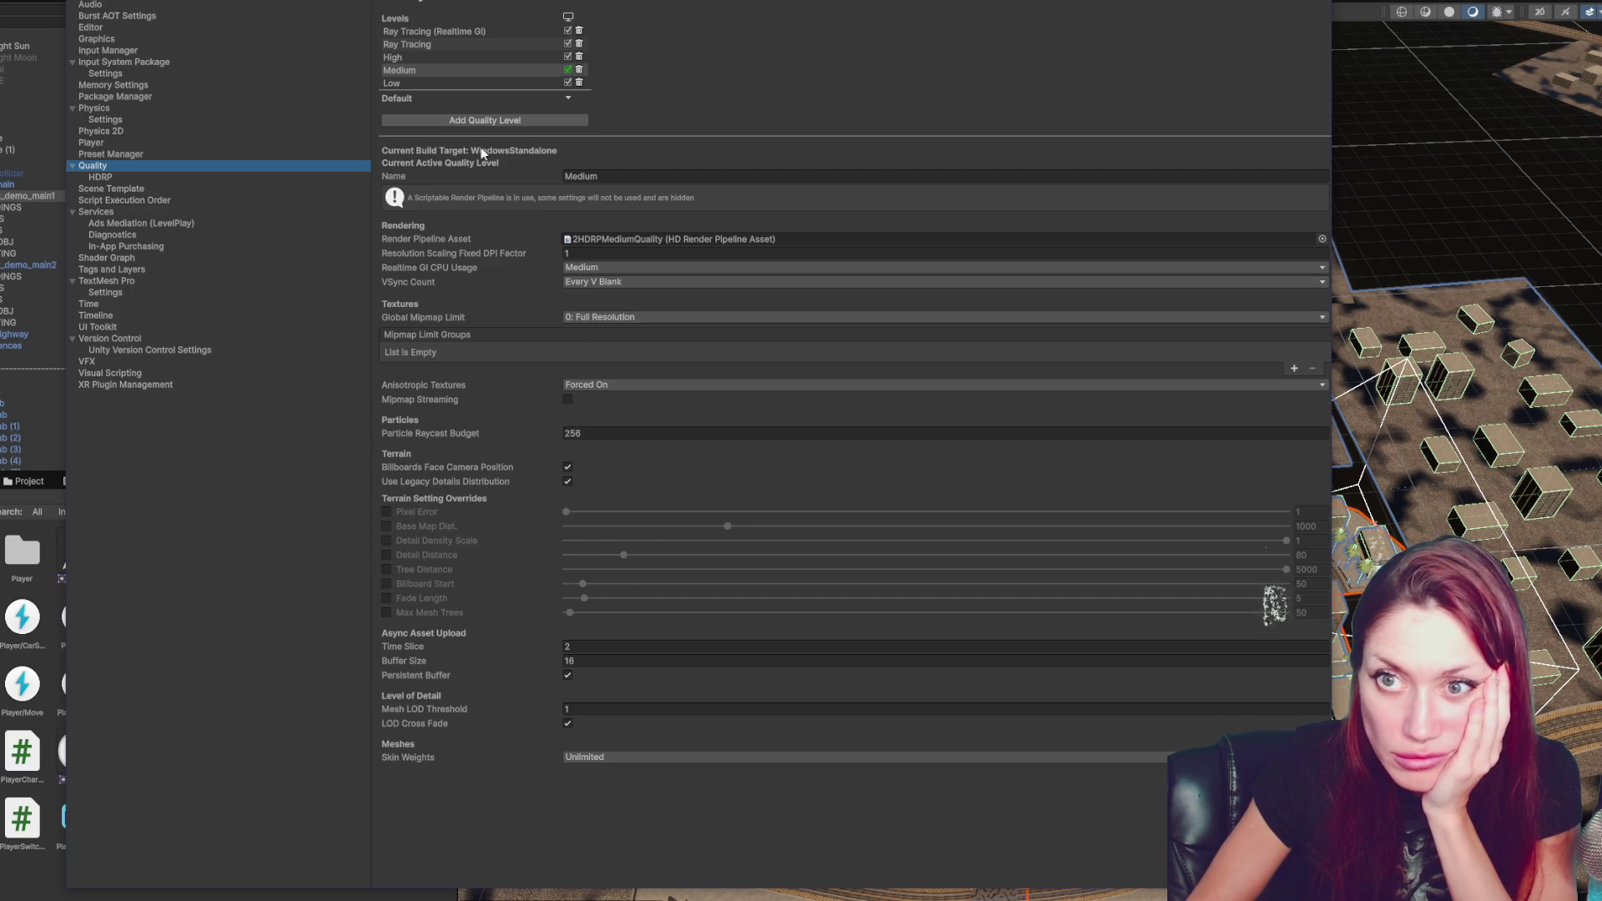
pyautogui.click(211, 176)
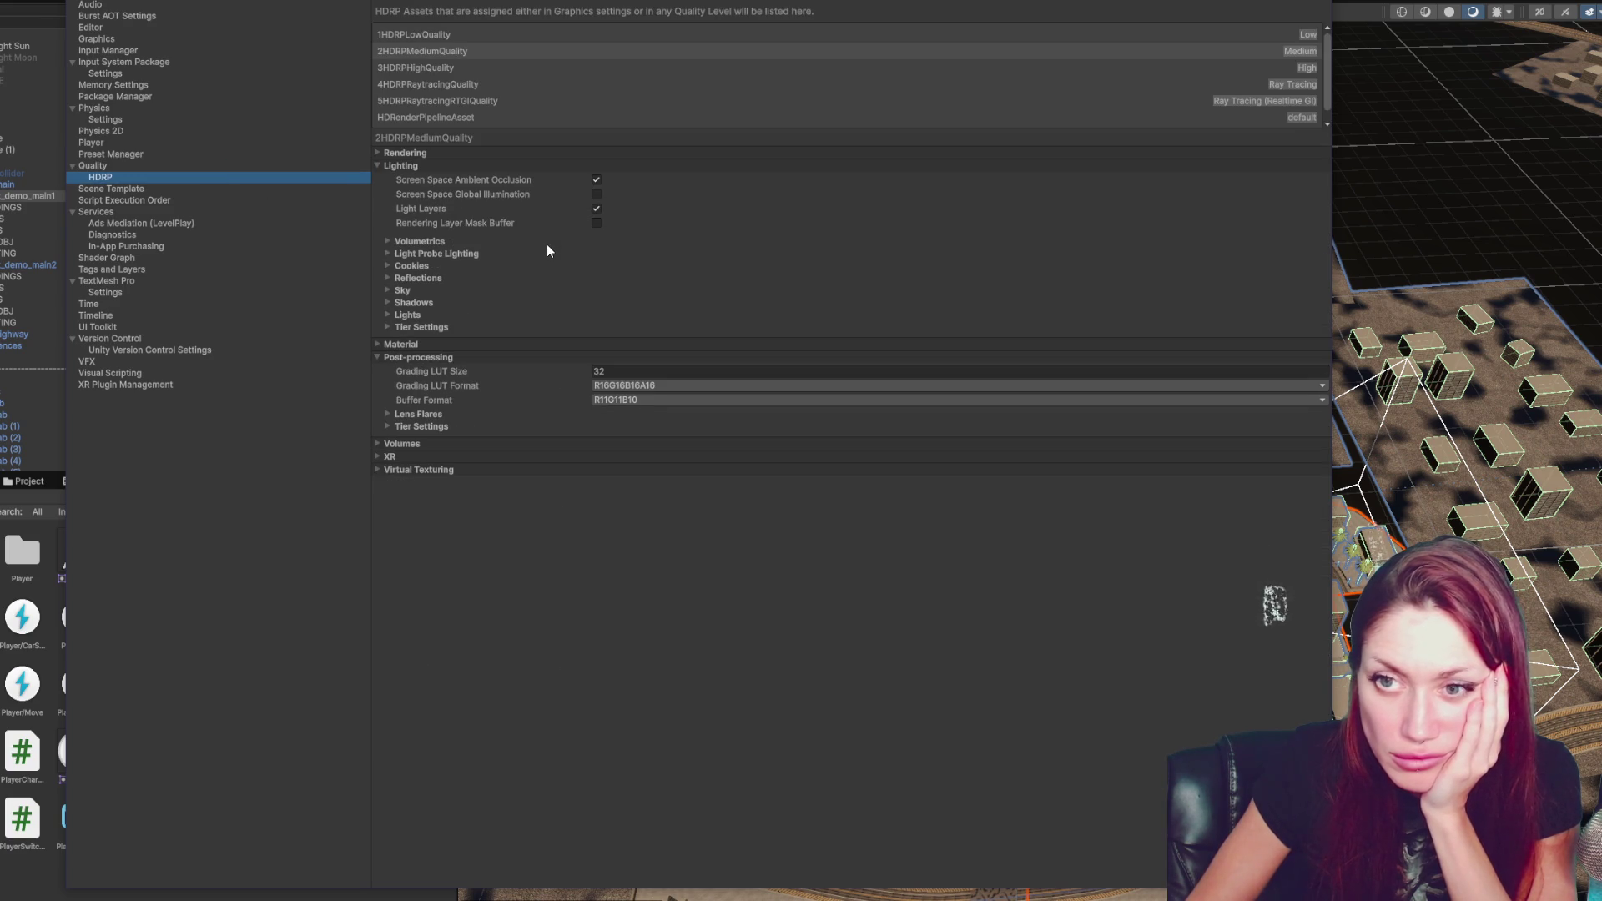
# - Untick Light Layers and look through the volumetrics, probe, cookie, reflection, sky and shadow settings
pyautogui.click(597, 208)
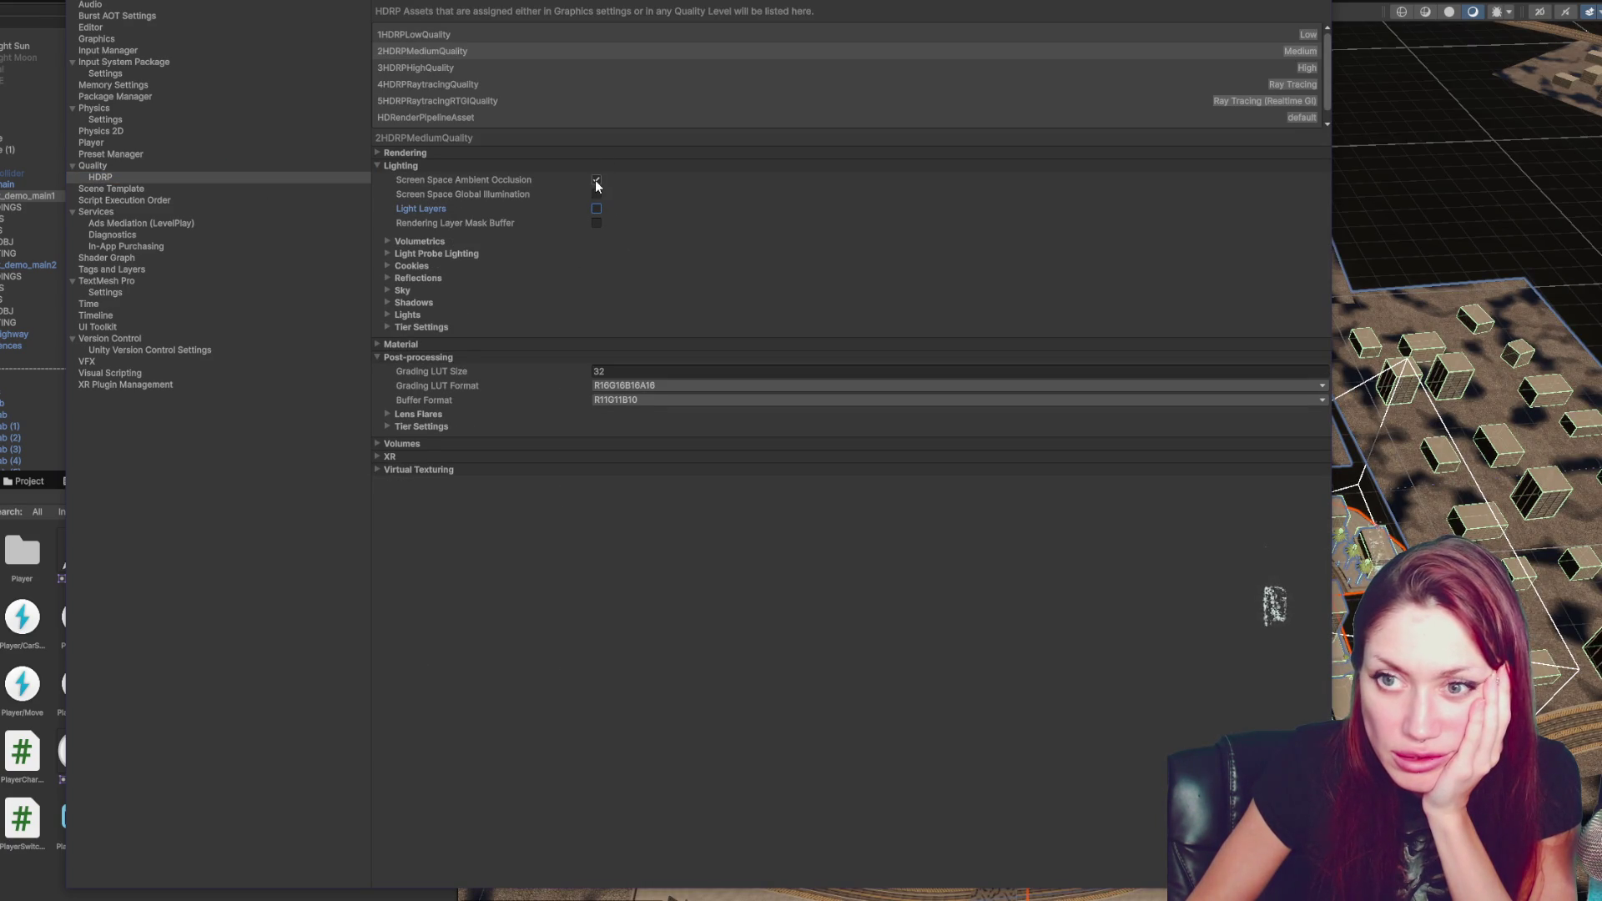
pyautogui.click(488, 243)
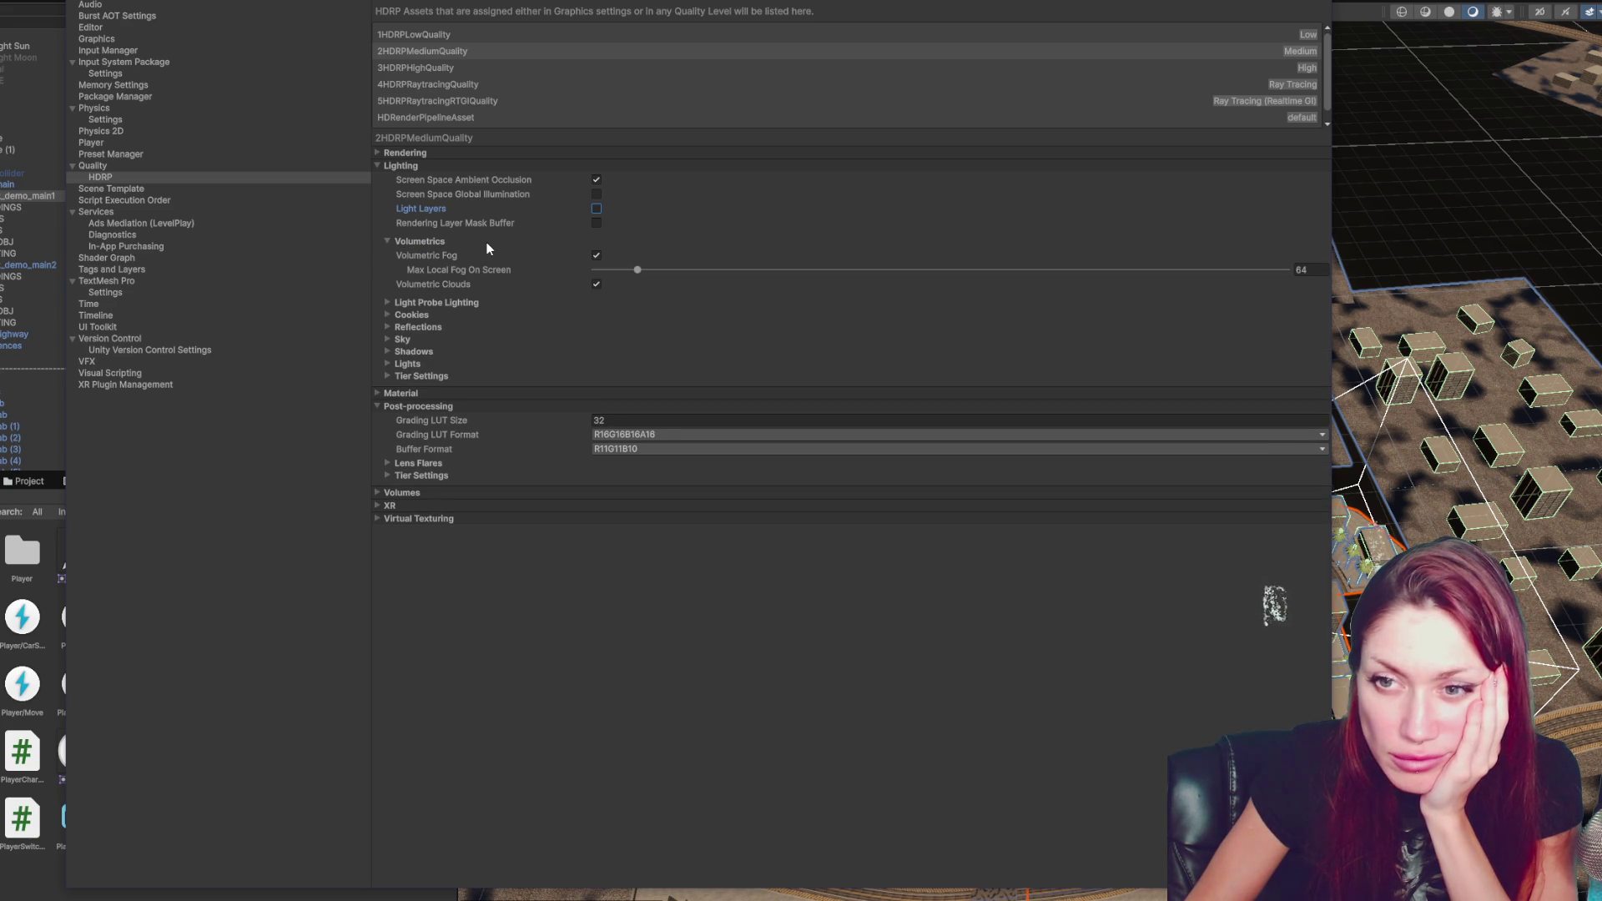
pyautogui.click(488, 244)
pyautogui.click(480, 252)
pyautogui.click(481, 253)
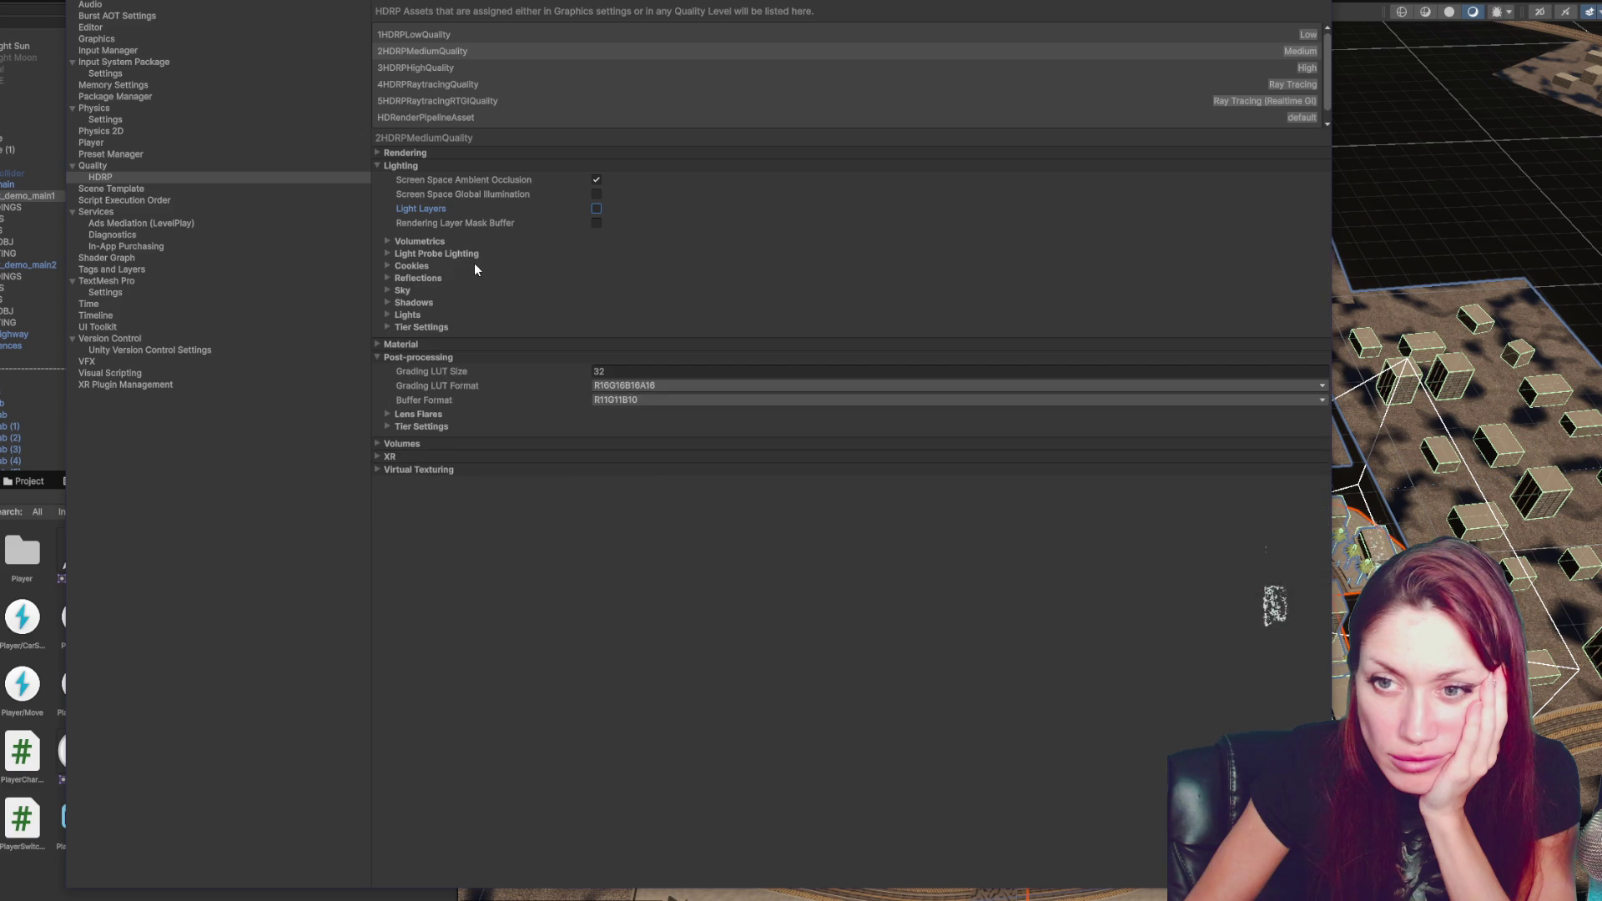
pyautogui.click(476, 266)
pyautogui.click(465, 266)
pyautogui.click(451, 278)
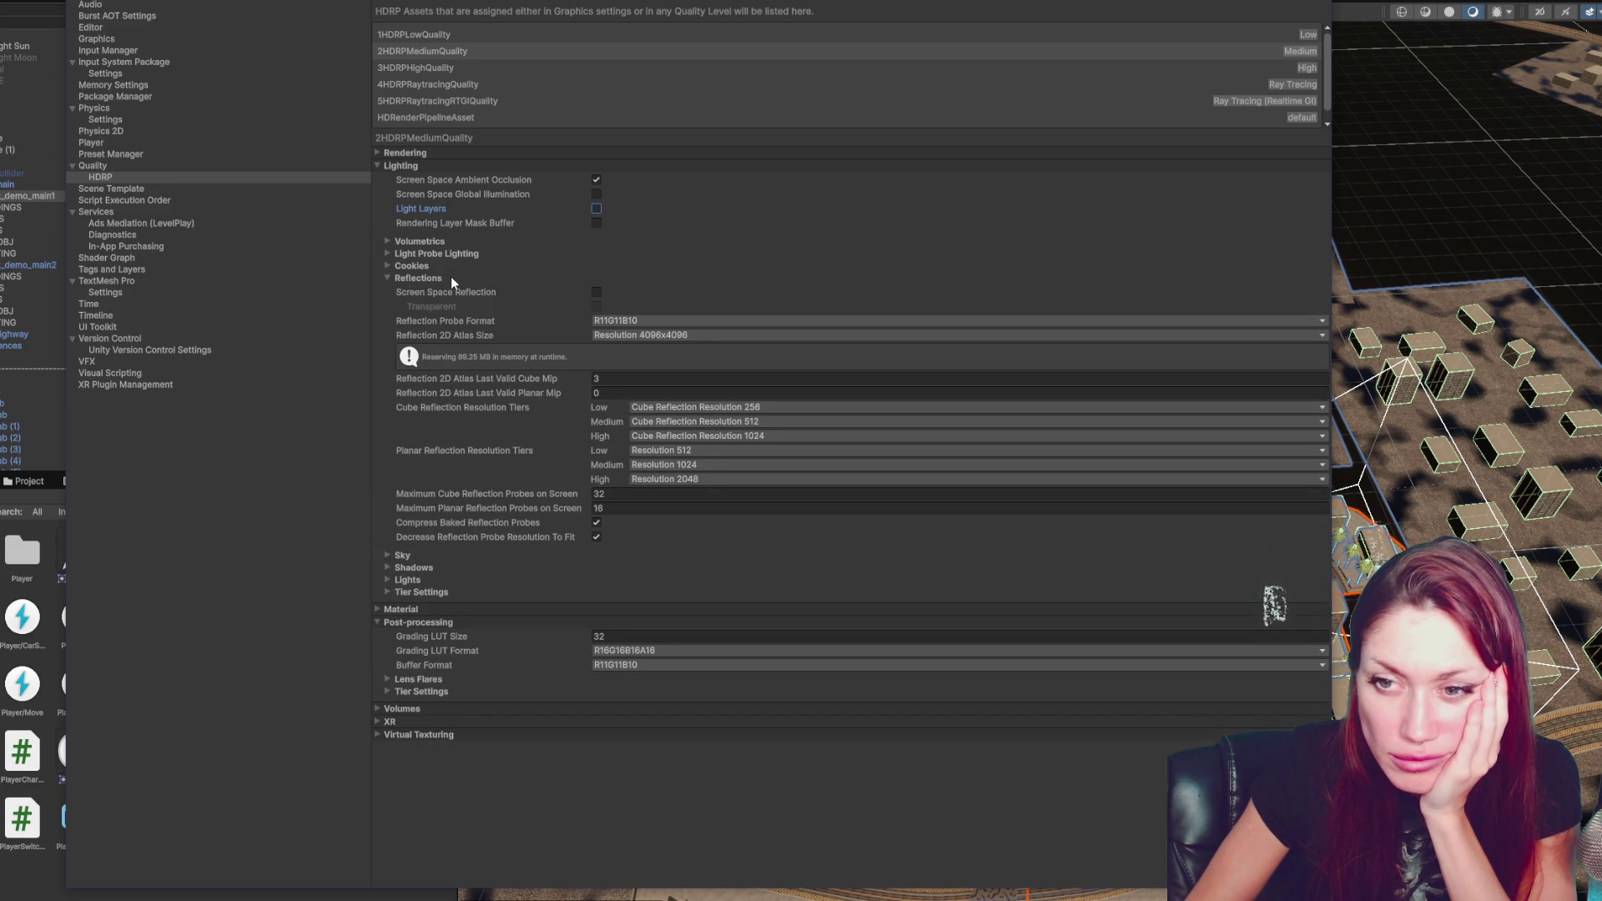
pyautogui.click(451, 277)
pyautogui.click(433, 288)
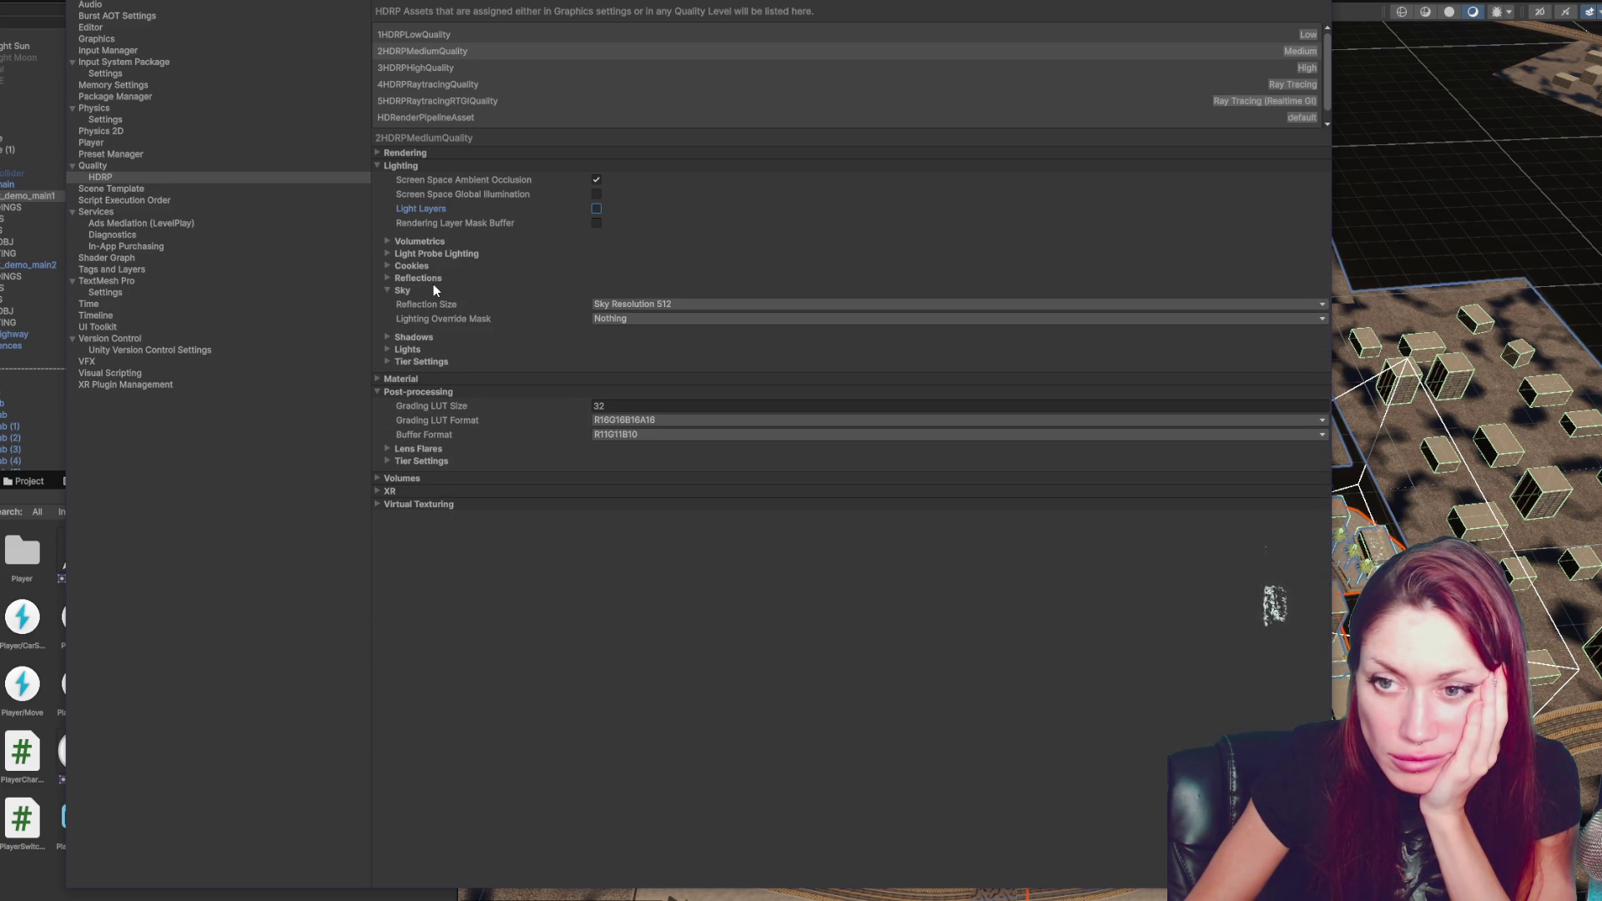
pyautogui.click(433, 290)
pyautogui.click(417, 303)
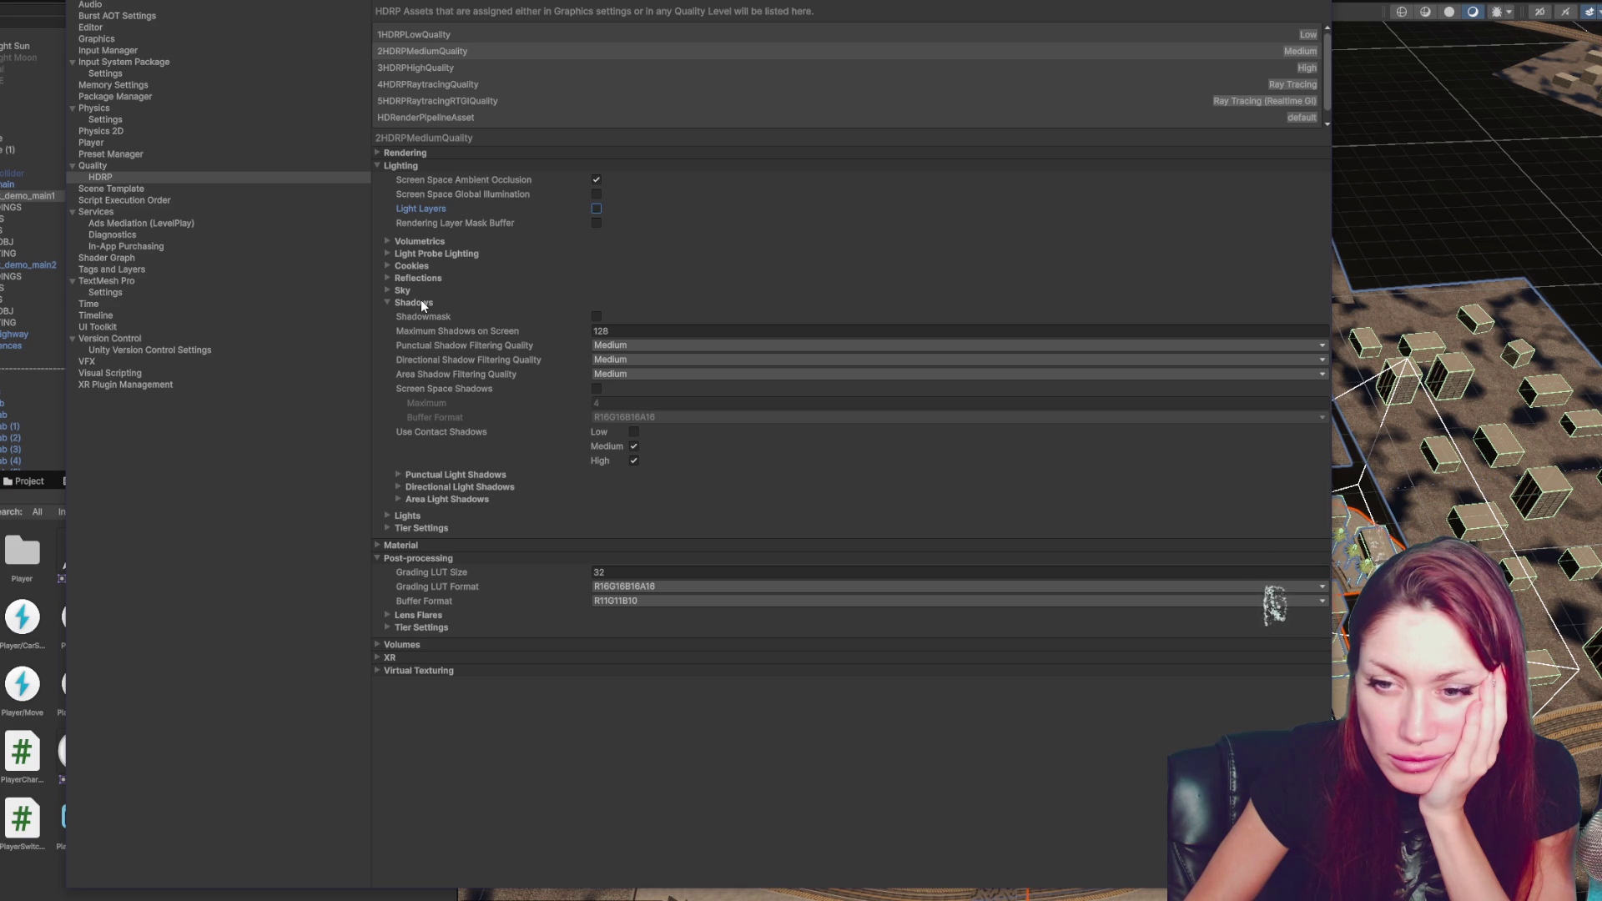
# - Review the light limits, material quality and lens flare settings, reaching the Motion Blur tier settings
pyautogui.click(421, 300)
pyautogui.click(413, 313)
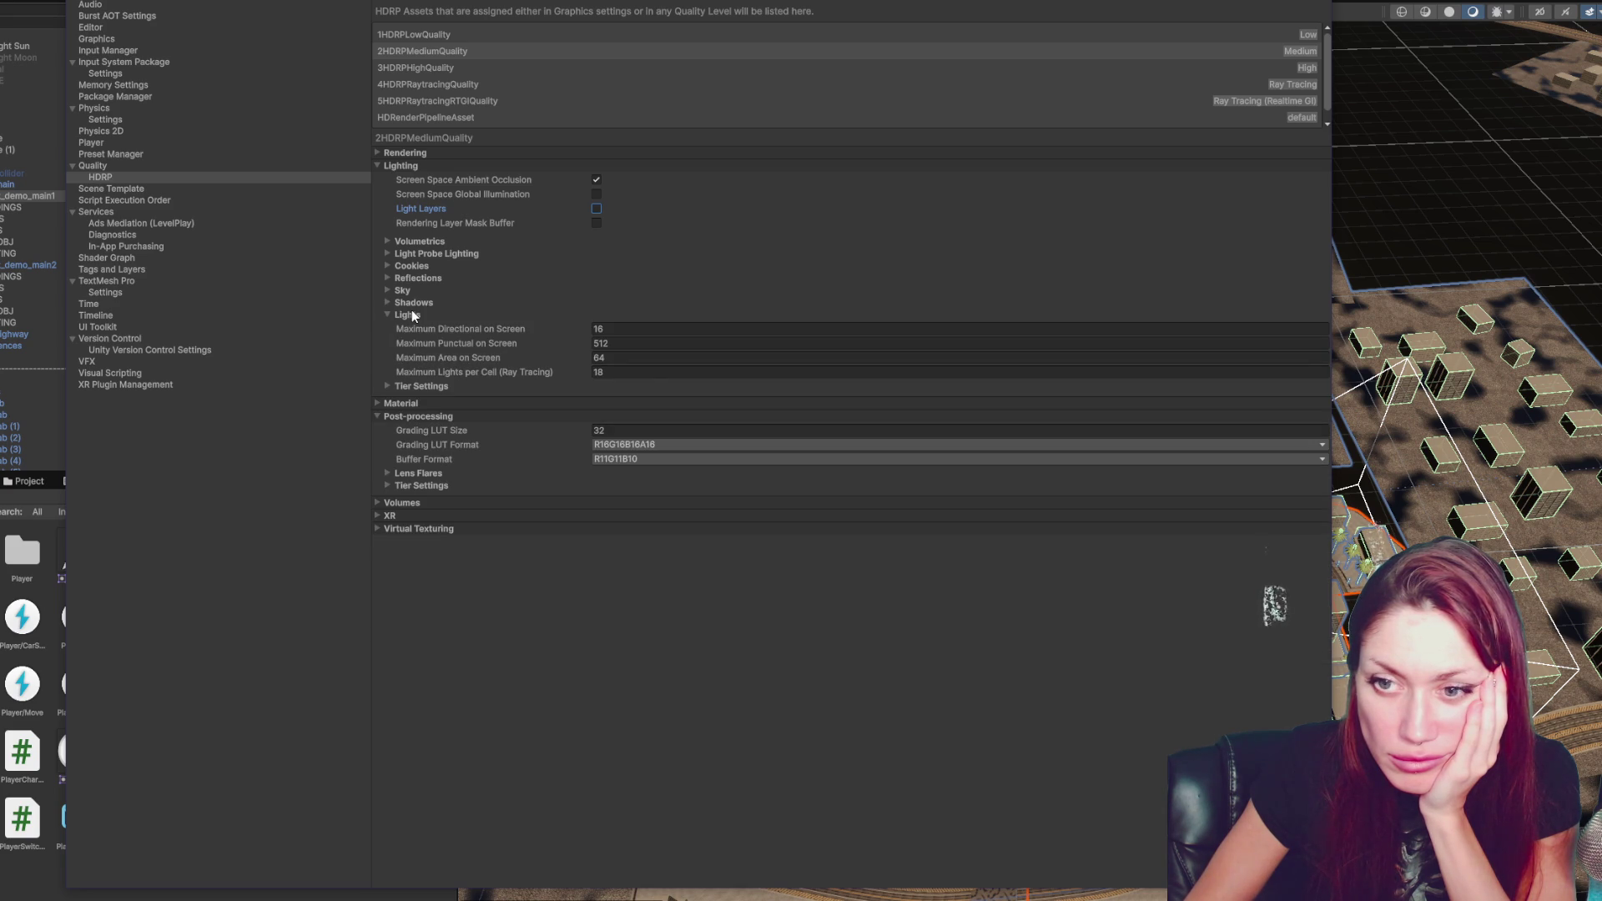
pyautogui.click(413, 315)
pyautogui.click(405, 326)
pyautogui.click(405, 325)
pyautogui.click(405, 343)
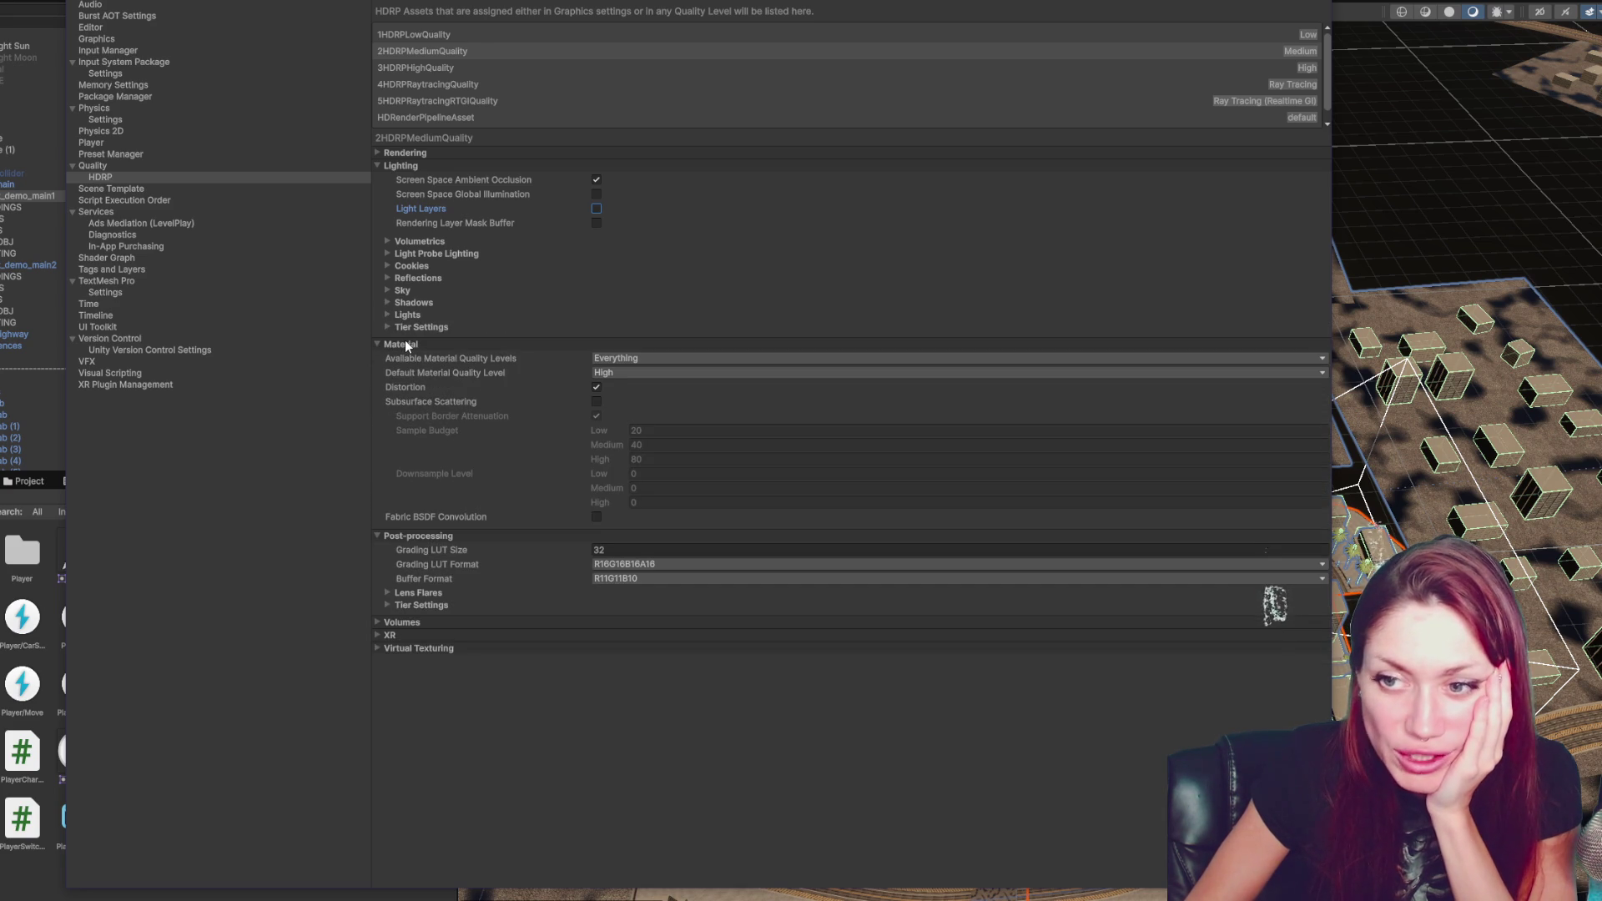
pyautogui.click(405, 345)
pyautogui.click(399, 415)
pyautogui.click(398, 412)
pyautogui.click(402, 425)
pyautogui.click(420, 451)
# - Set the Low and Medium Motion Blur sample counts to 2
pyautogui.click(633, 479)
pyautogui.write('2')
pyautogui.click(606, 506)
pyautogui.write('2')
pyautogui.press('Tab')
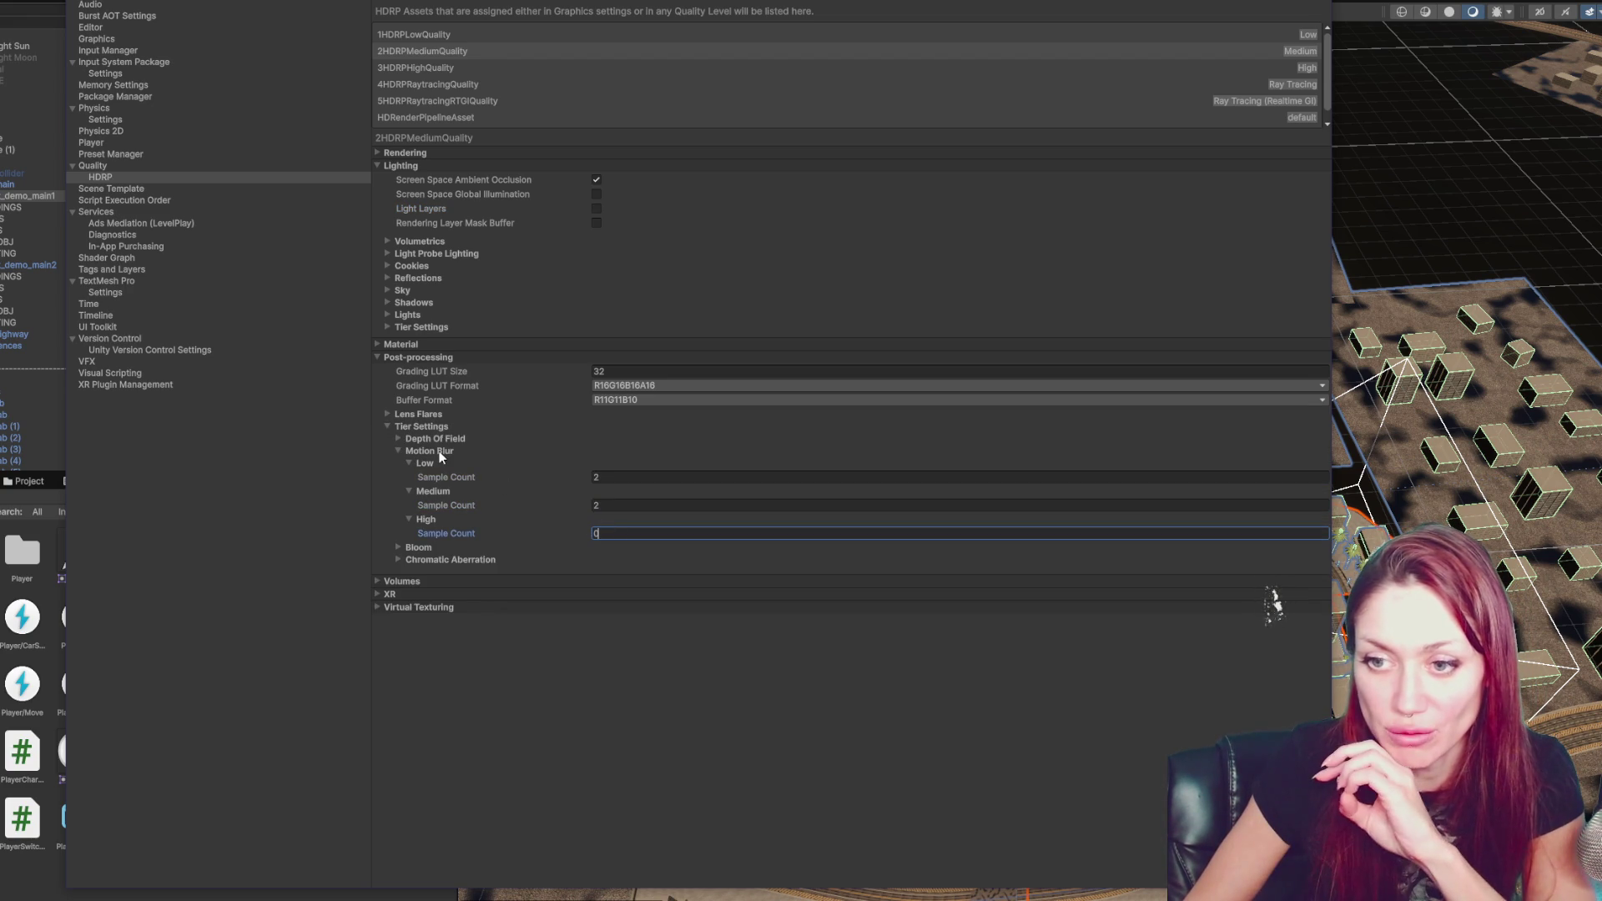
pyautogui.press('Return')
# - Collapse the Motion Blur and post-processing Tier Settings foldouts
pyautogui.click(439, 452)
pyautogui.click(429, 428)
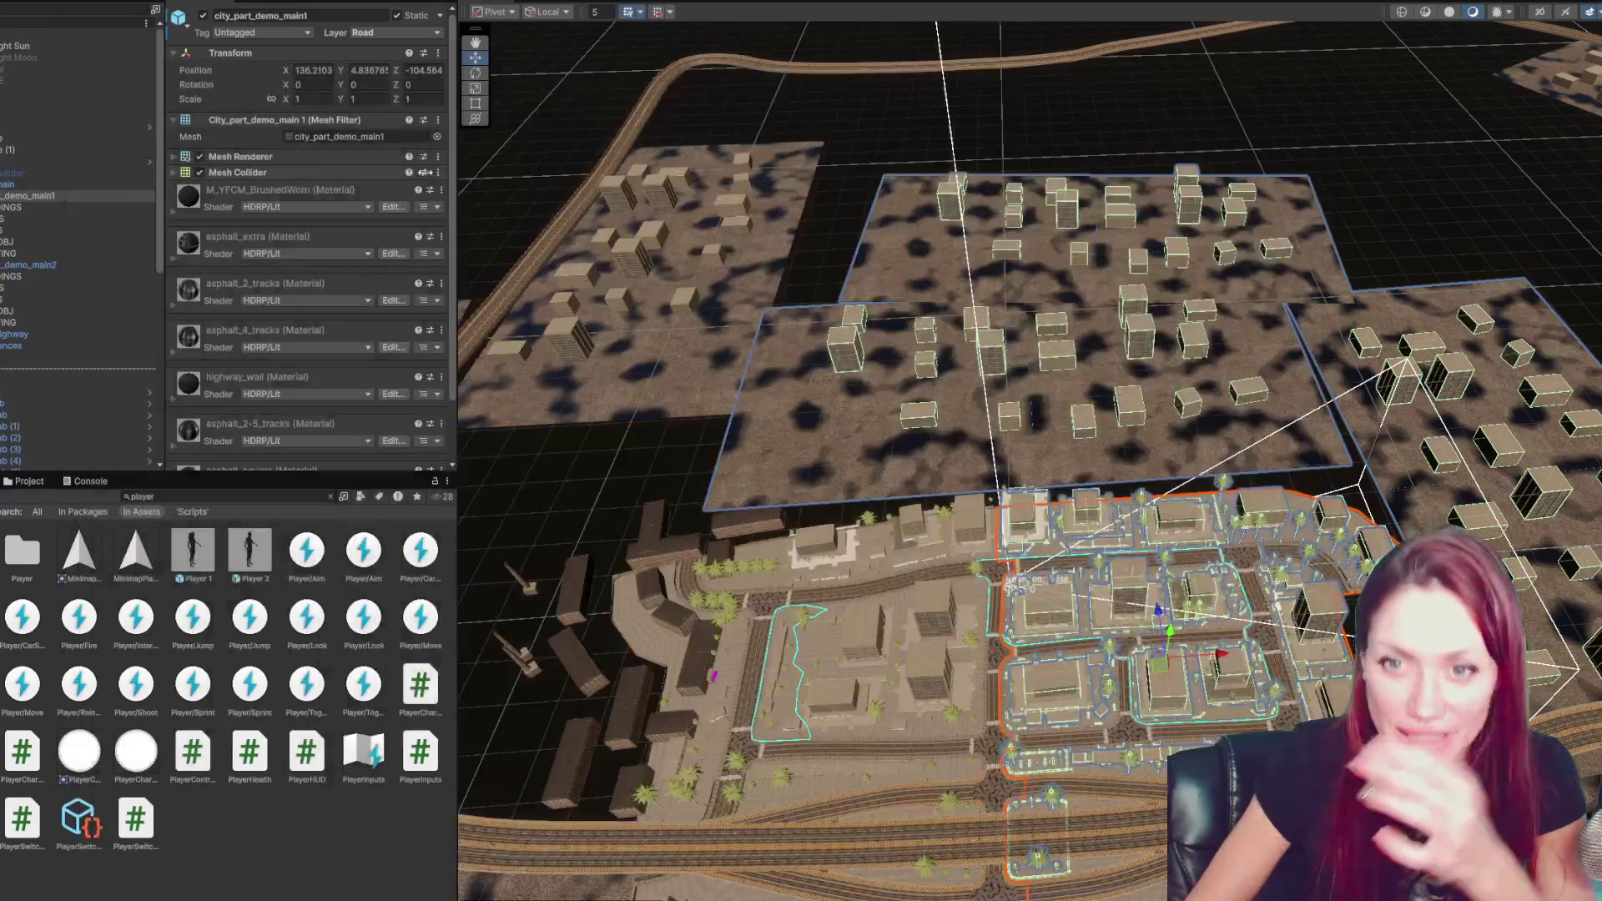
pyautogui.press('Return')
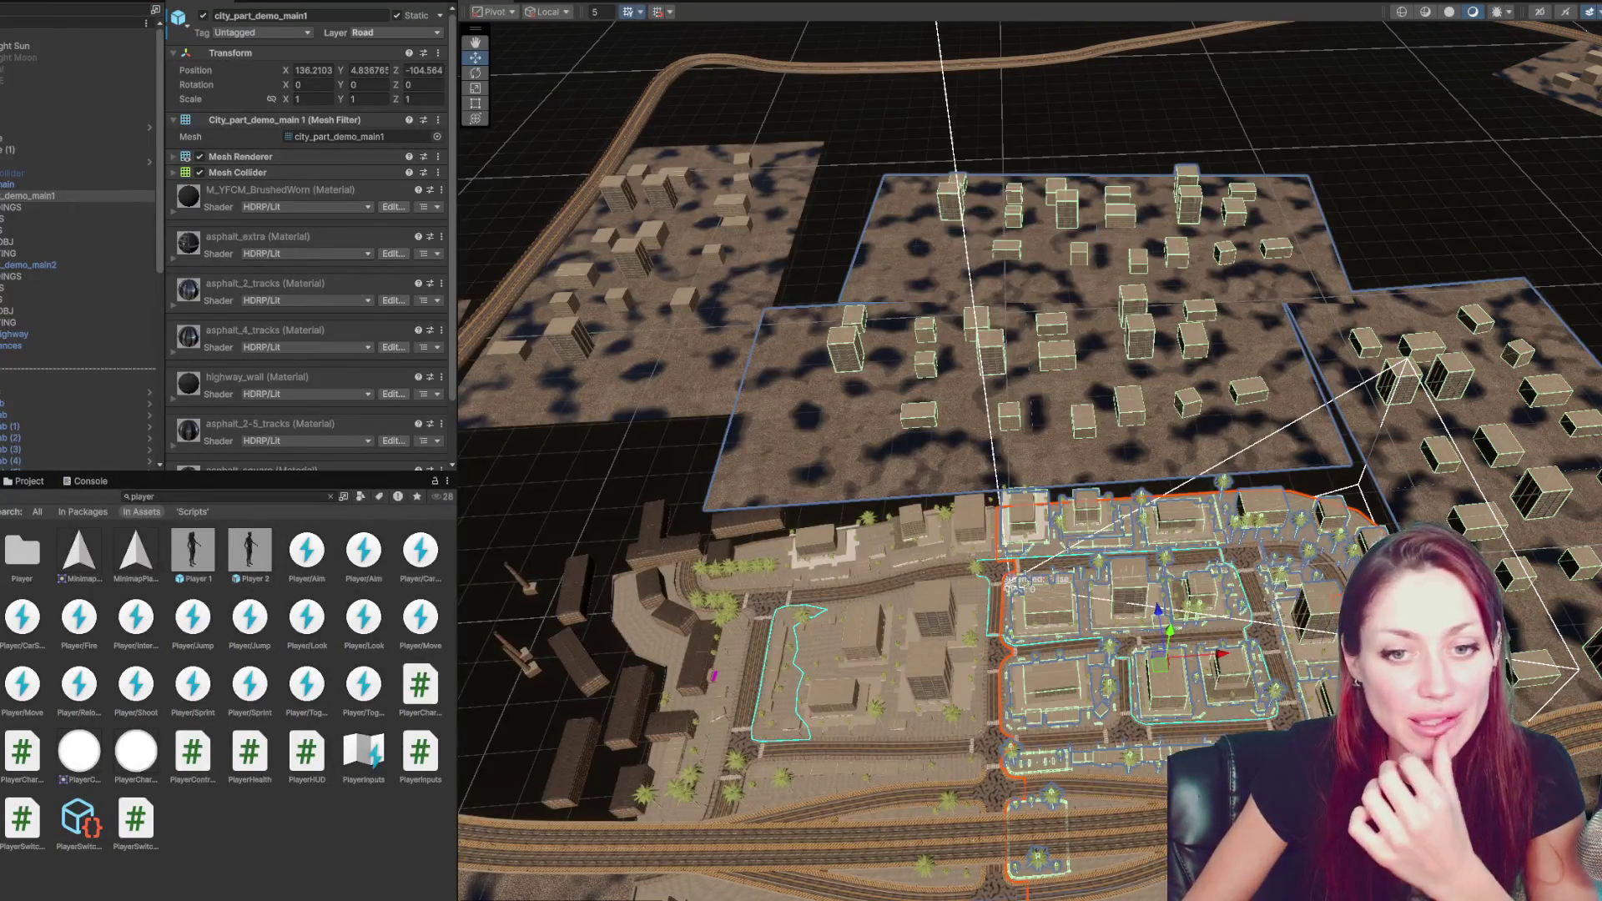
# - Search the project for 'hdrp' and select the HDRP Default Settings volume profile
pyautogui.click(177, 497)
pyautogui.write('hdrp')
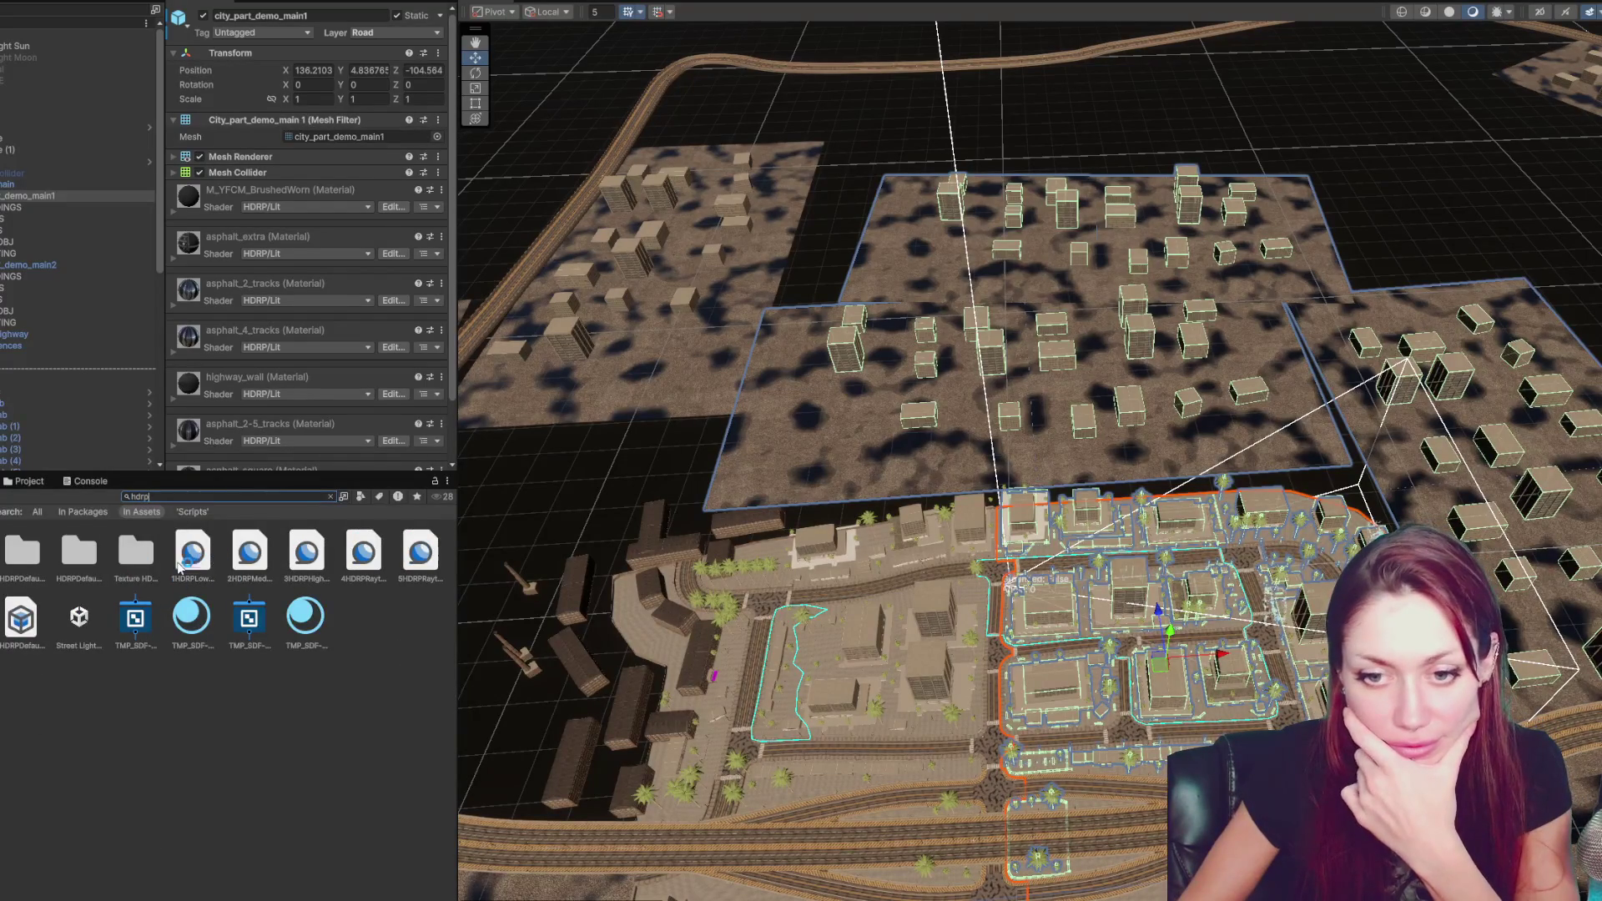
pyautogui.click(247, 618)
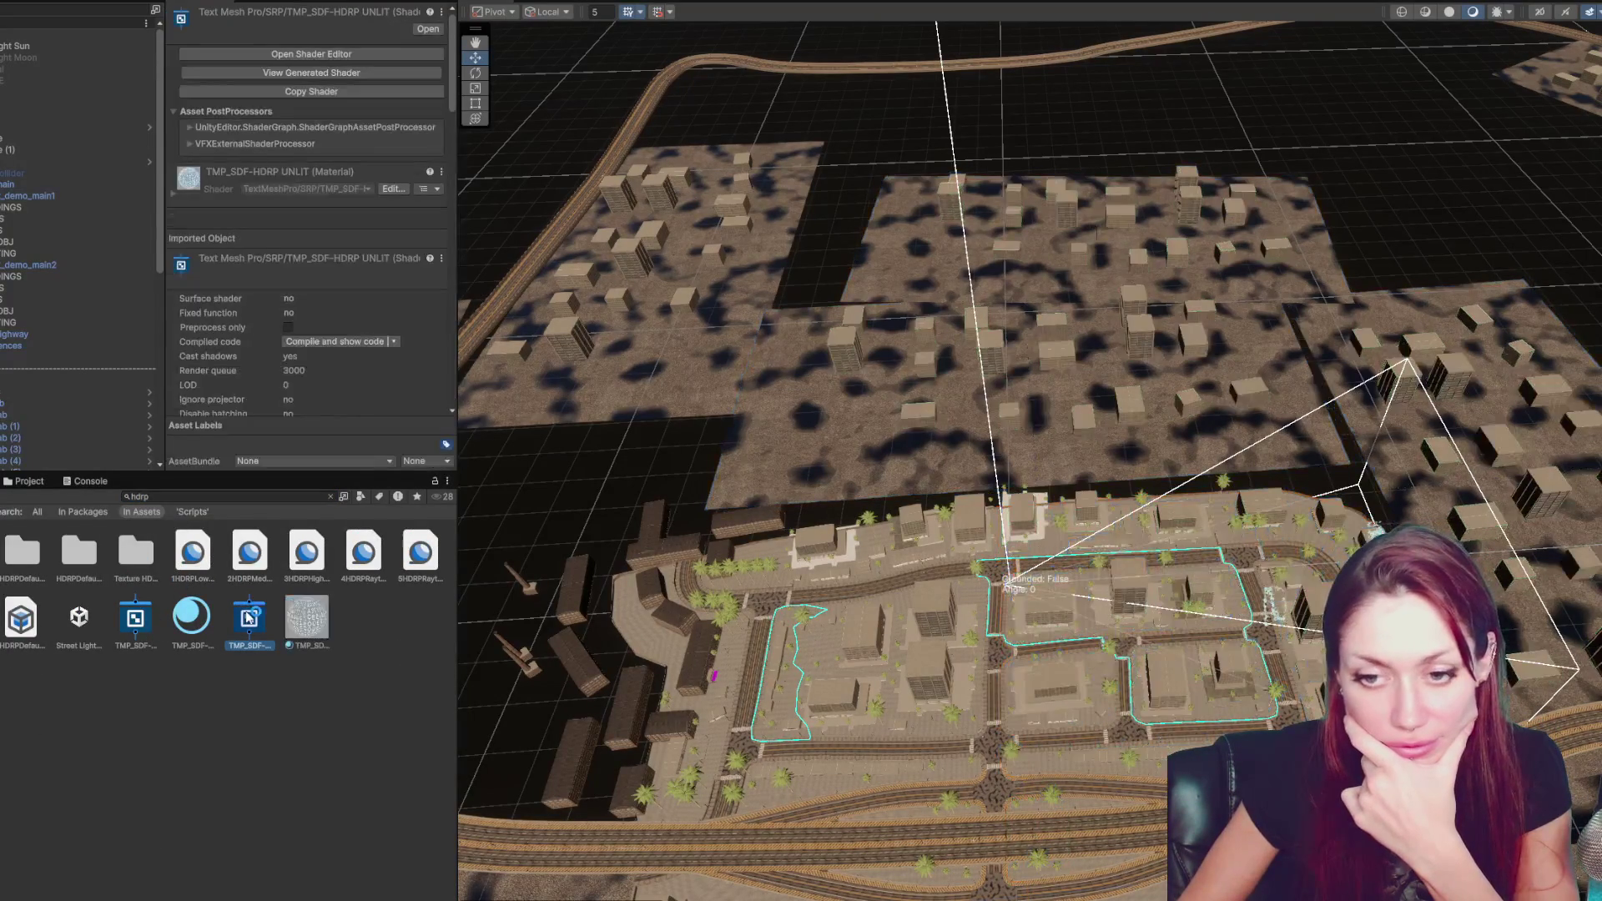
pyautogui.scroll(-3, 296, 387)
pyautogui.click(201, 626)
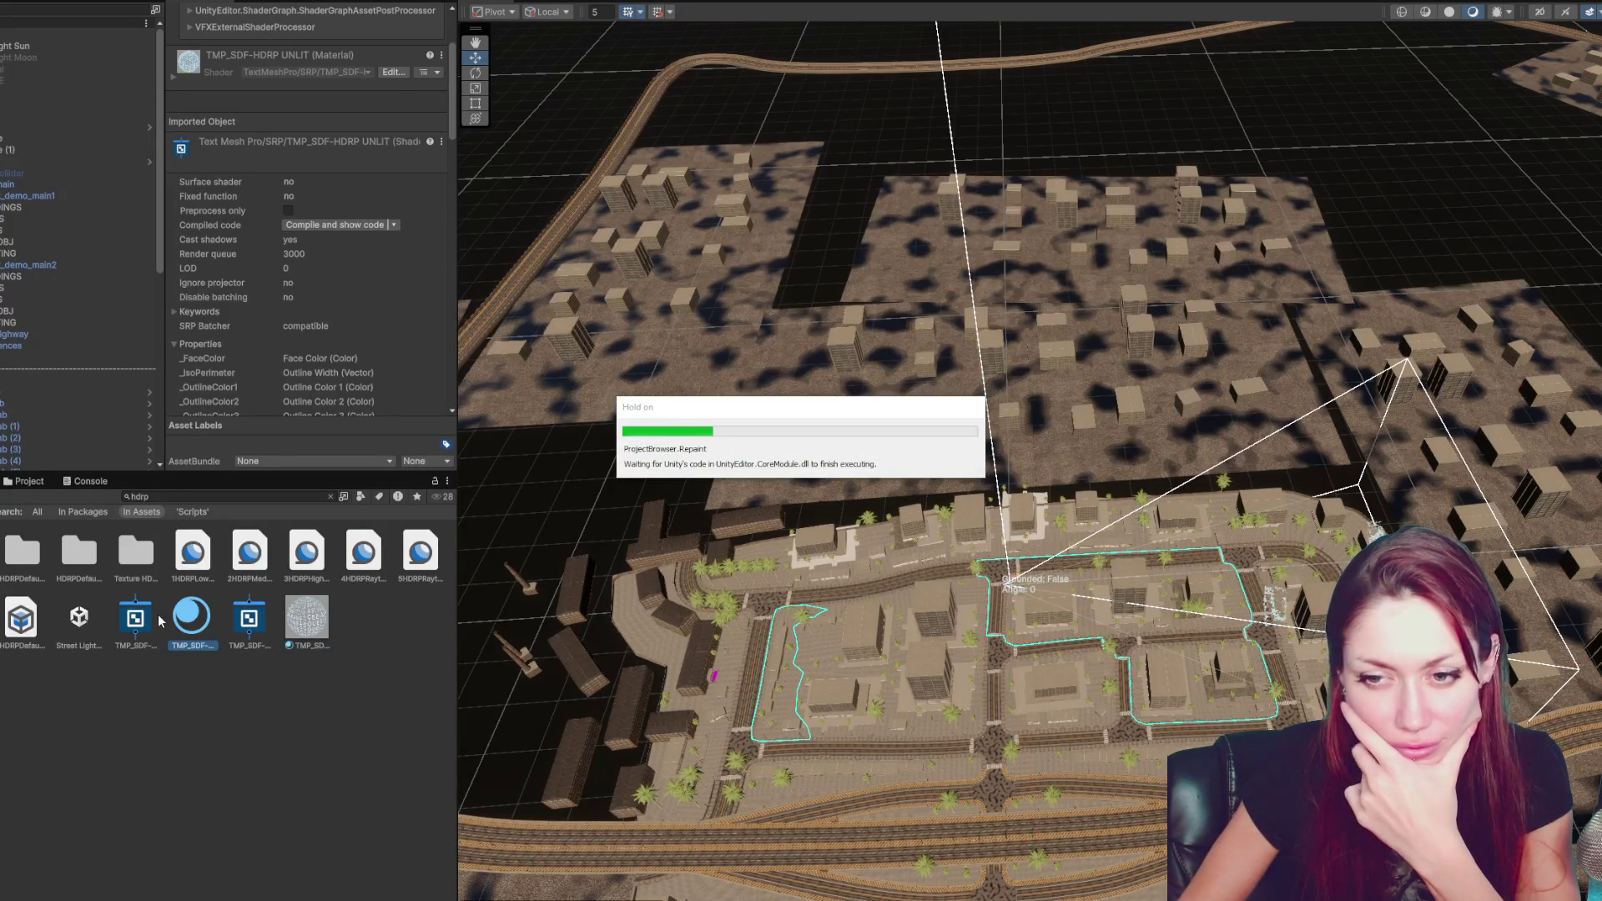
pyautogui.click(32, 622)
pyautogui.scroll(3, 254, 404)
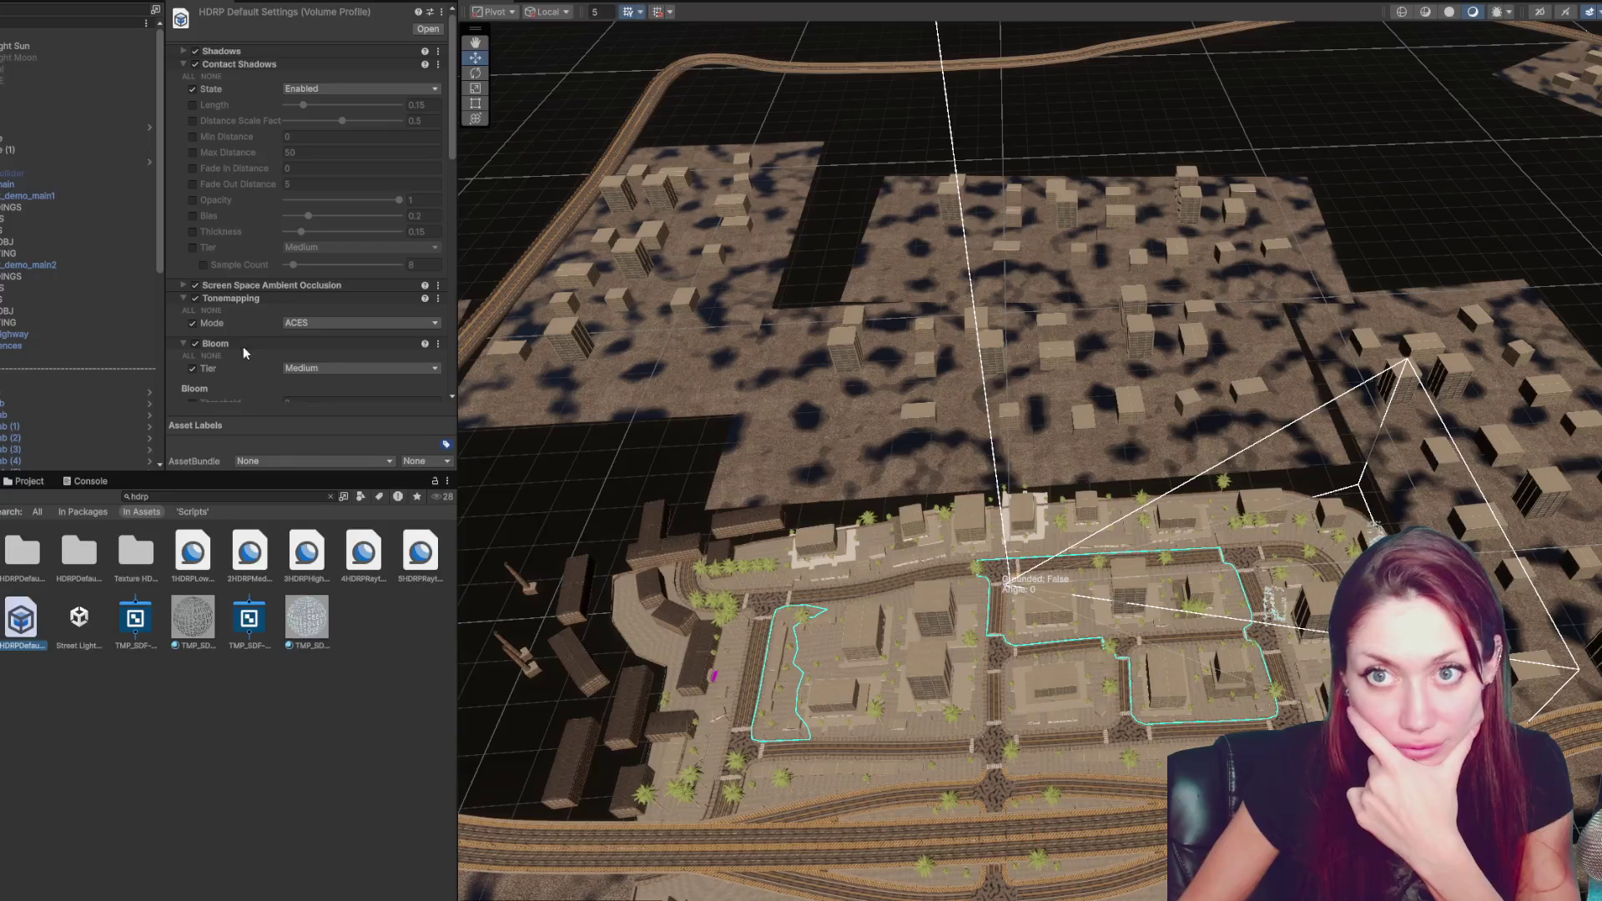
# - Compare the raytracing, high, medium and low HDRP assets, then return to HDRP Default Settings
pyautogui.click(420, 552)
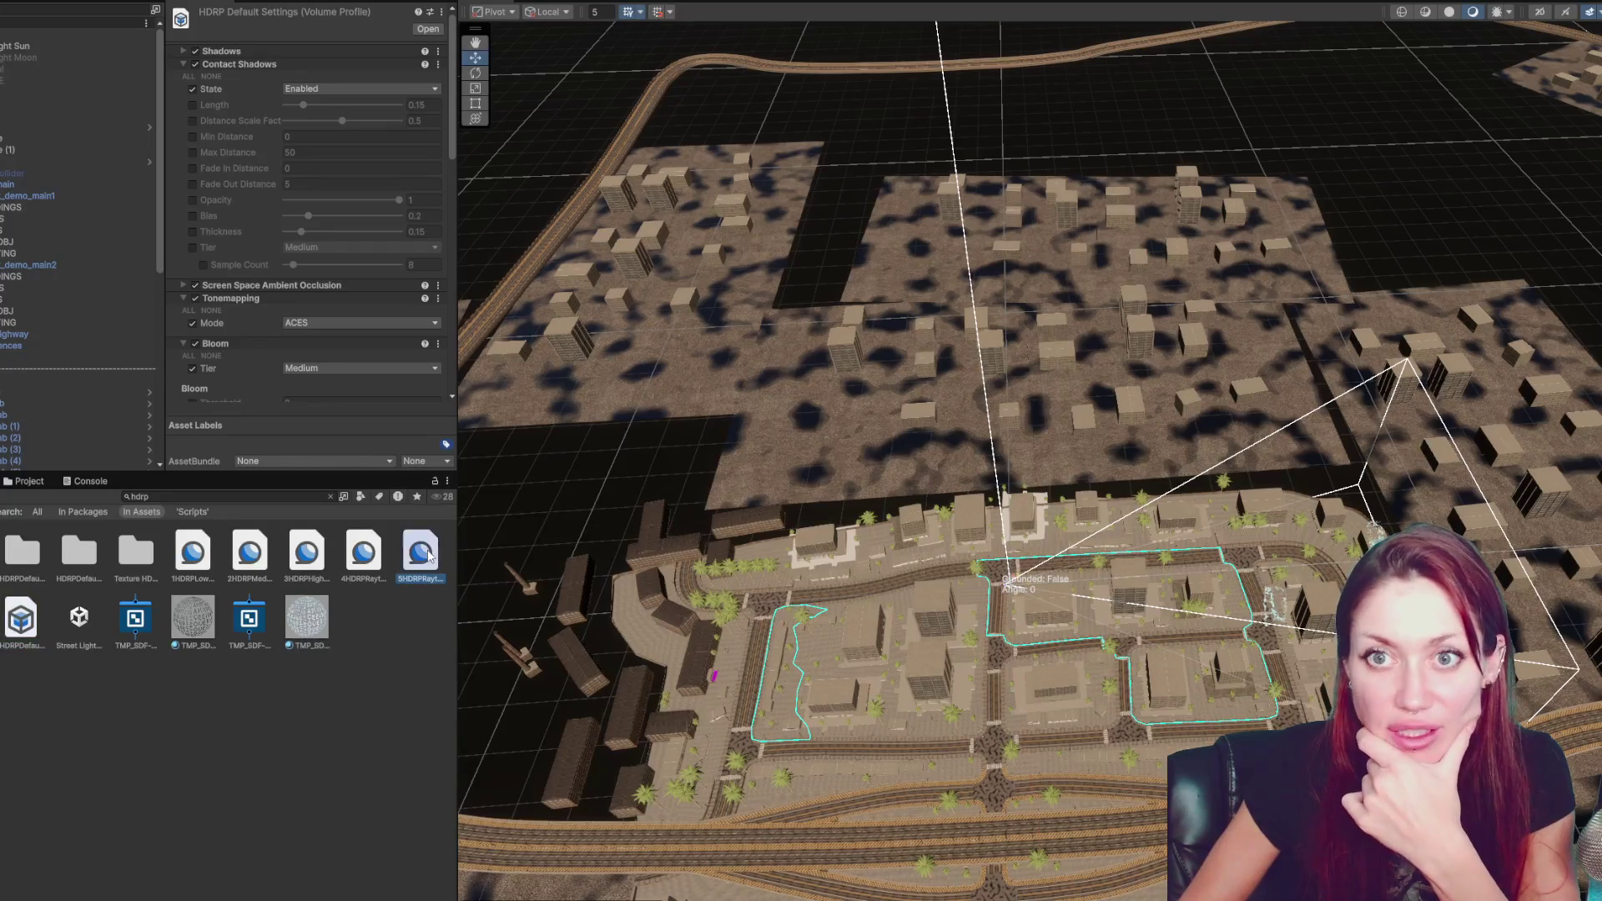
pyautogui.click(364, 553)
pyautogui.click(297, 555)
pyautogui.click(250, 555)
pyautogui.click(193, 555)
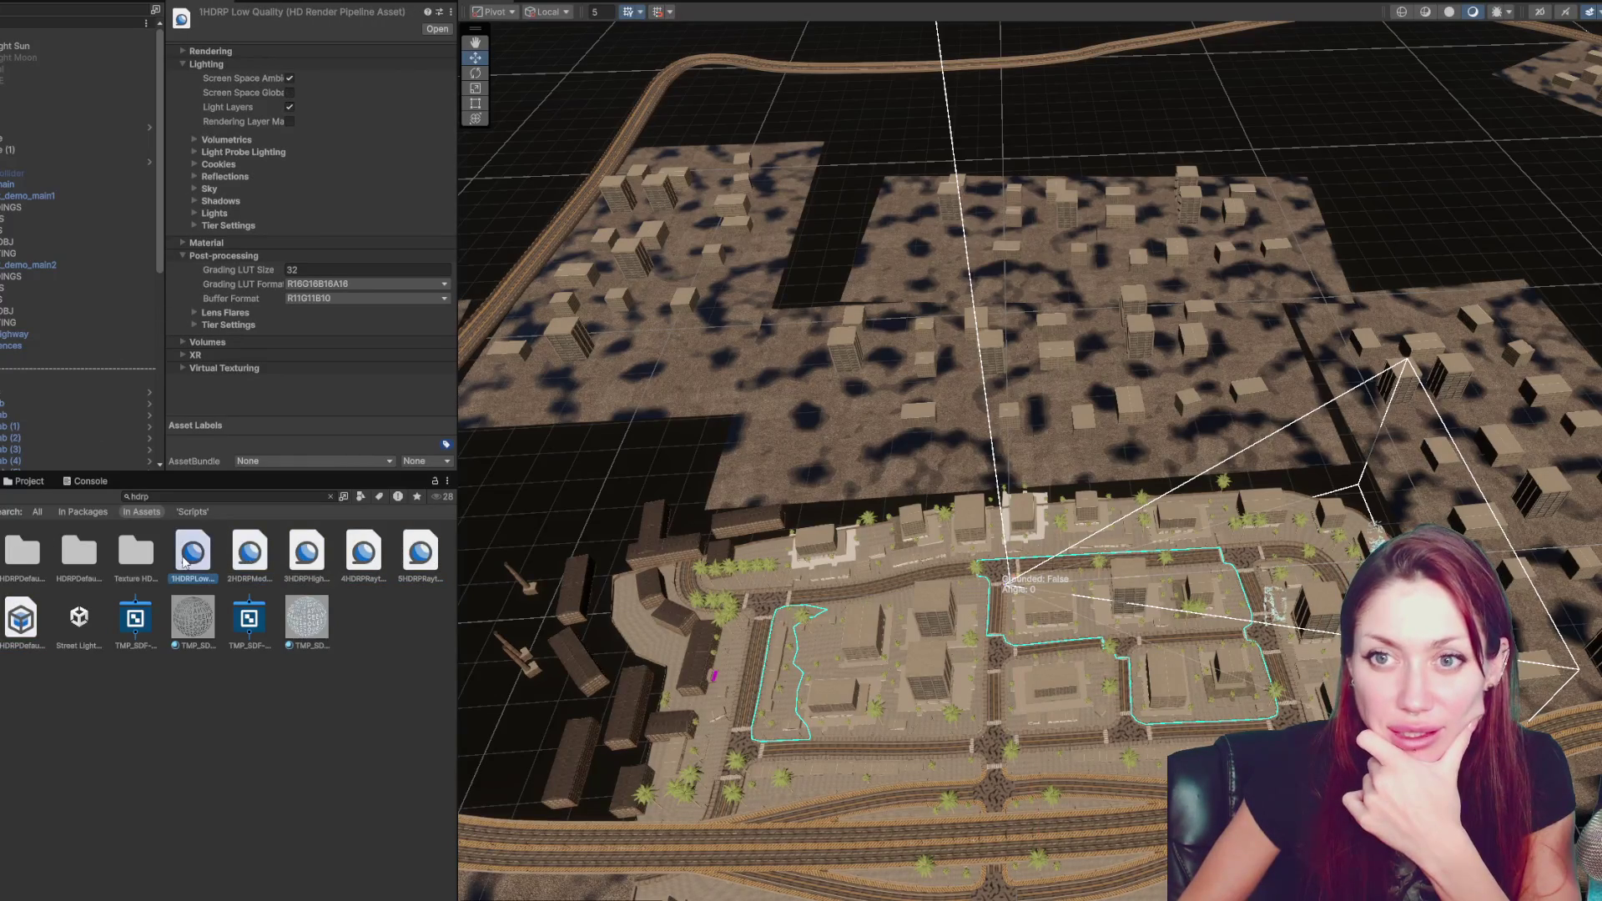
pyautogui.click(22, 619)
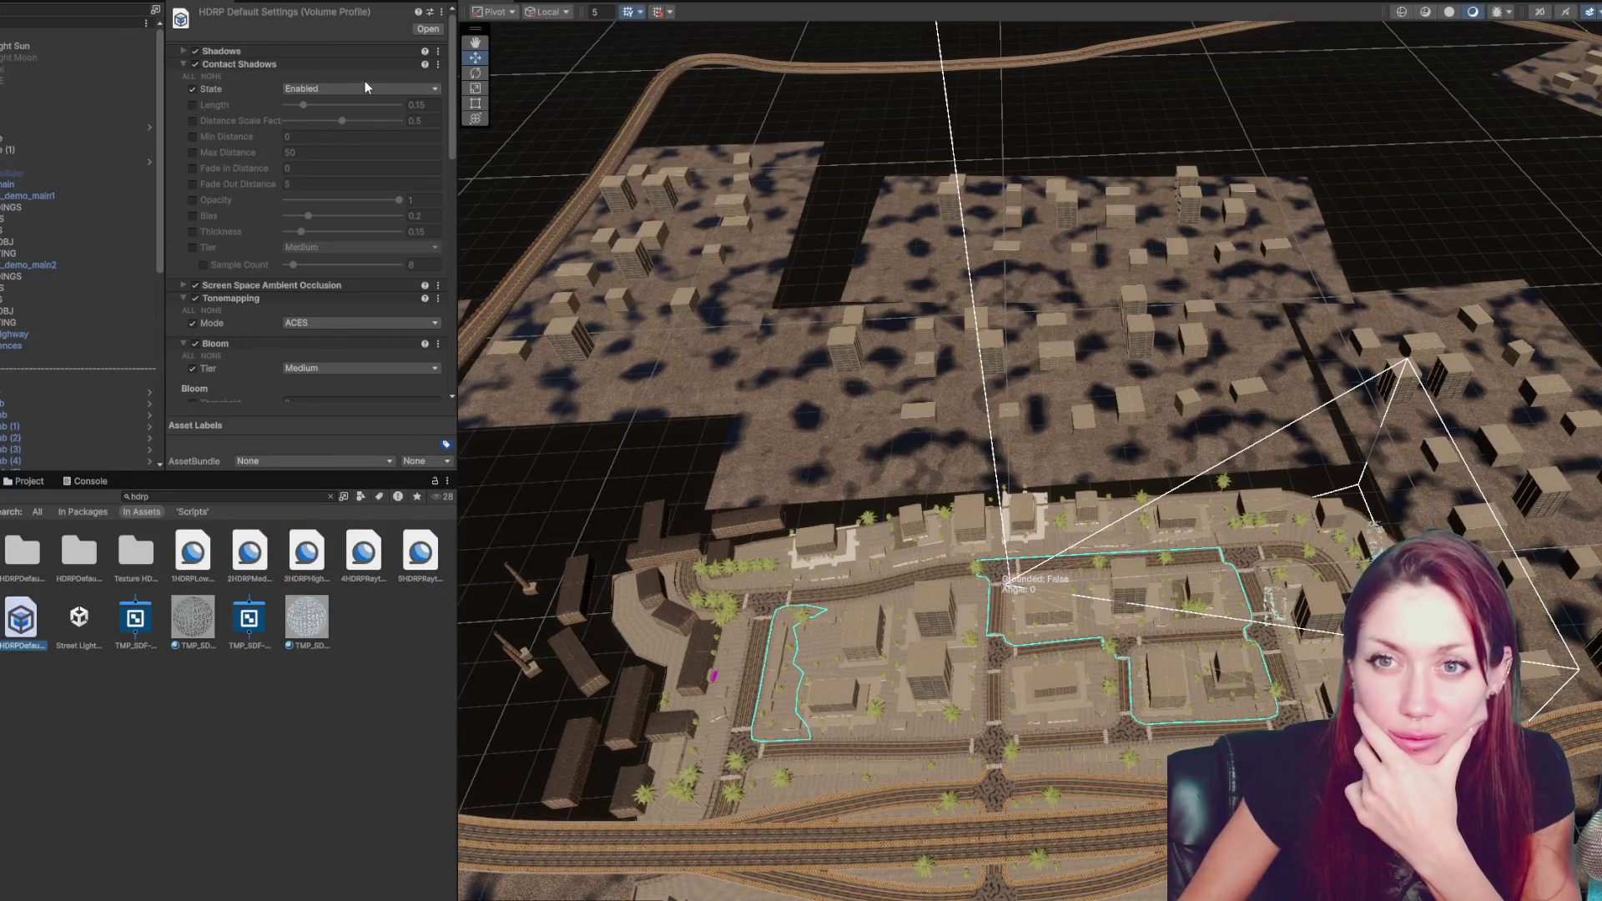
# - Uncheck the Motion Blur intensity, tier and sample count overrides and the Motion Blur override
pyautogui.click(244, 66)
pyautogui.scroll(-1, 223, 94)
pyautogui.click(222, 100)
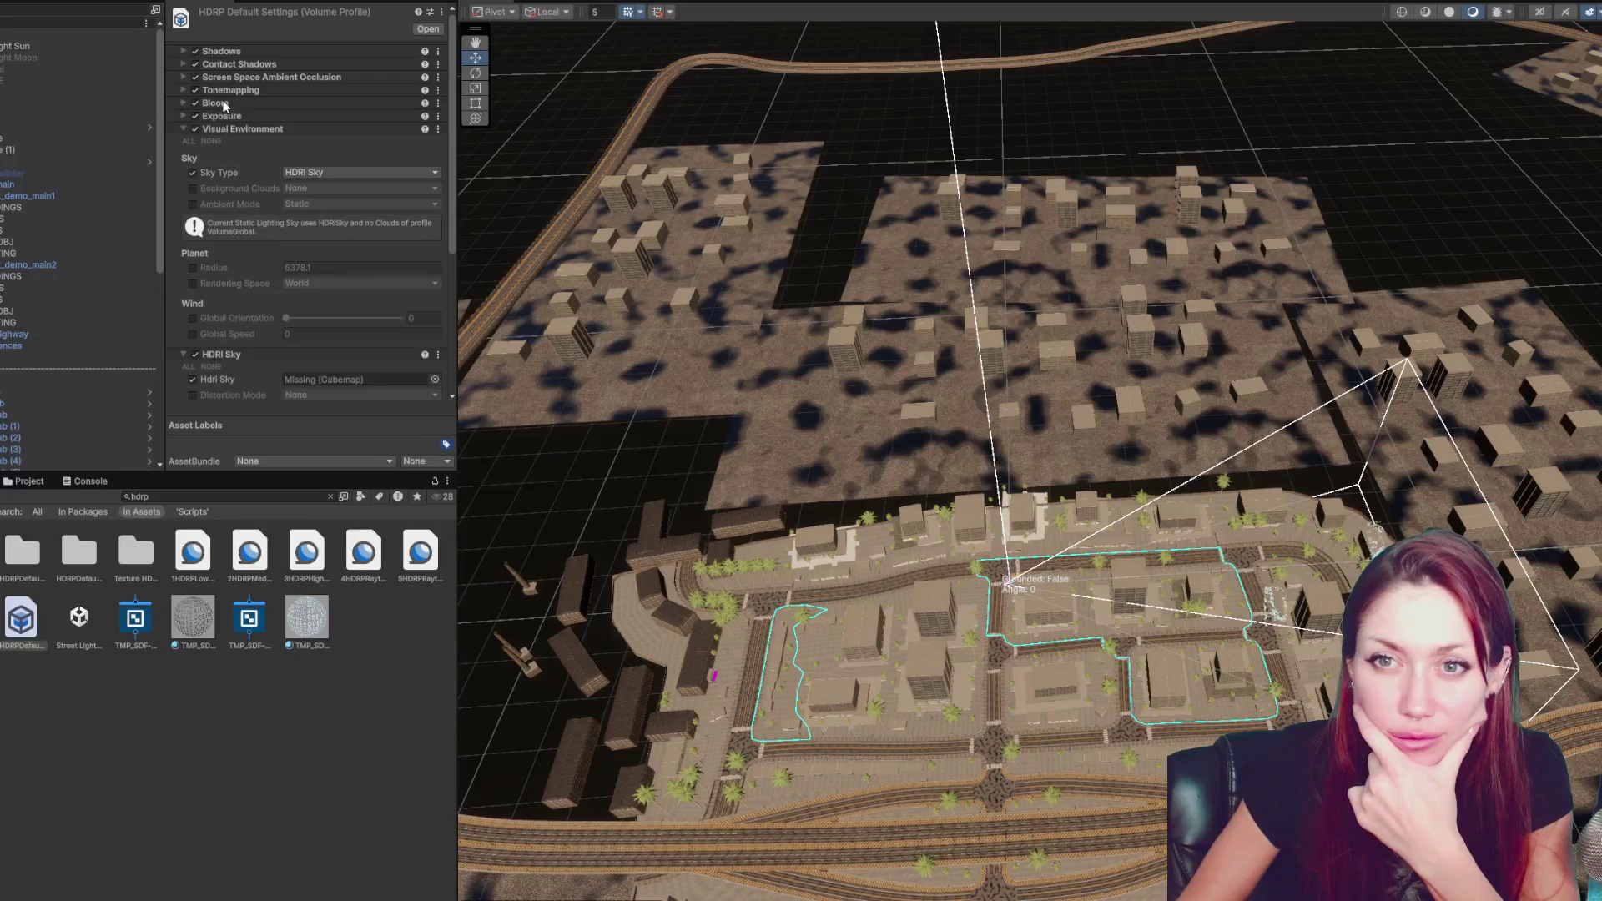
pyautogui.click(221, 114)
pyautogui.click(221, 122)
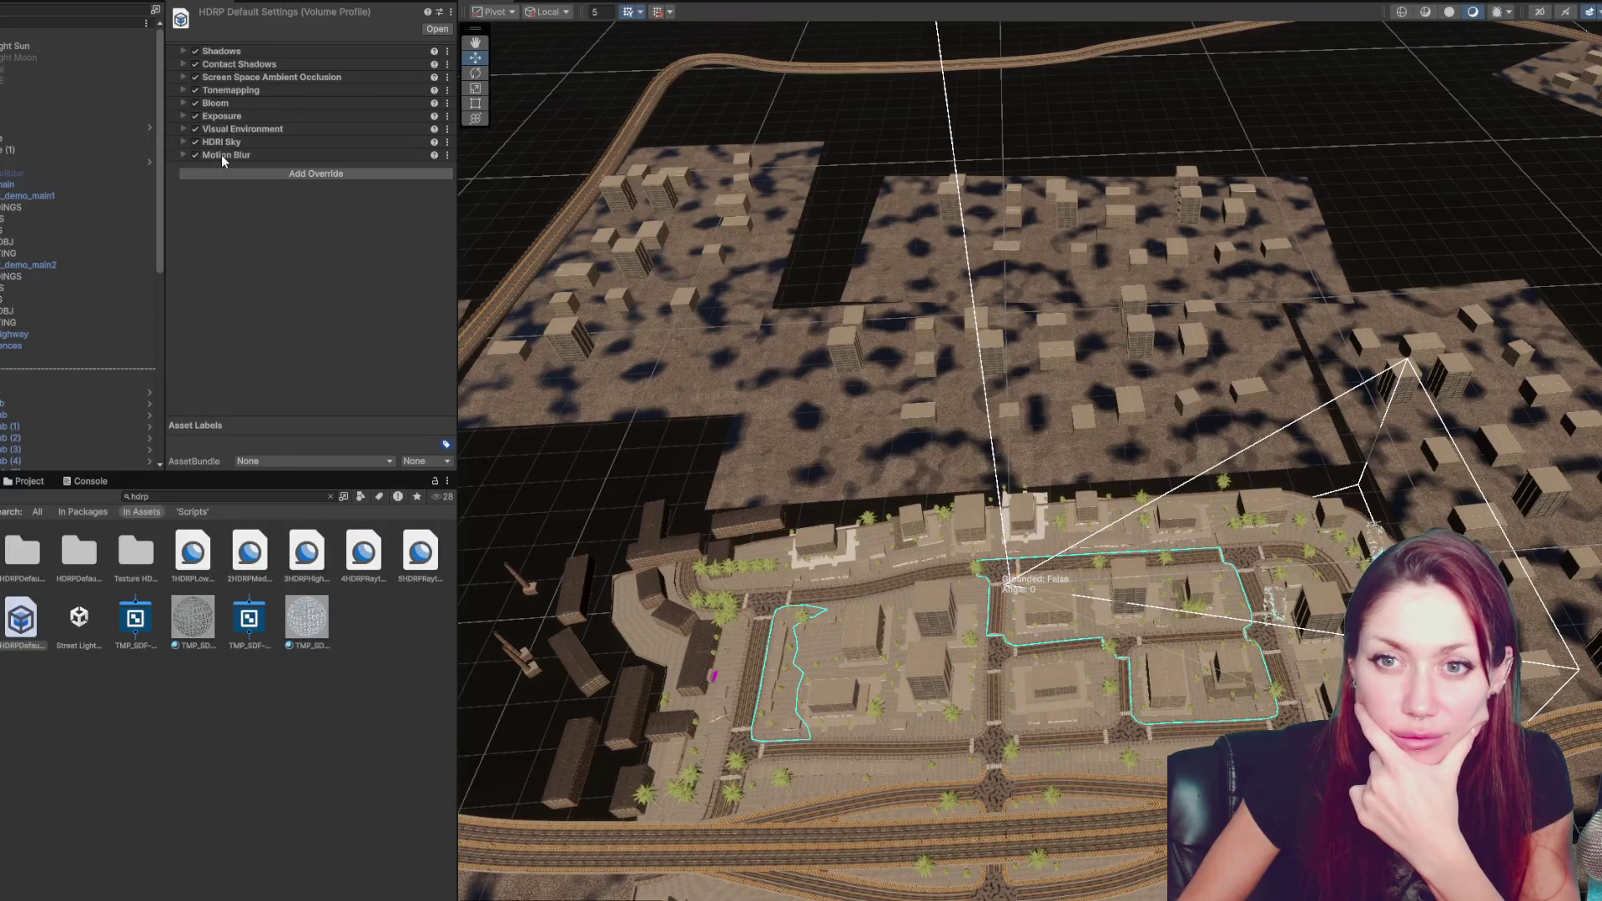
pyautogui.click(192, 179)
pyautogui.click(192, 195)
pyautogui.click(203, 212)
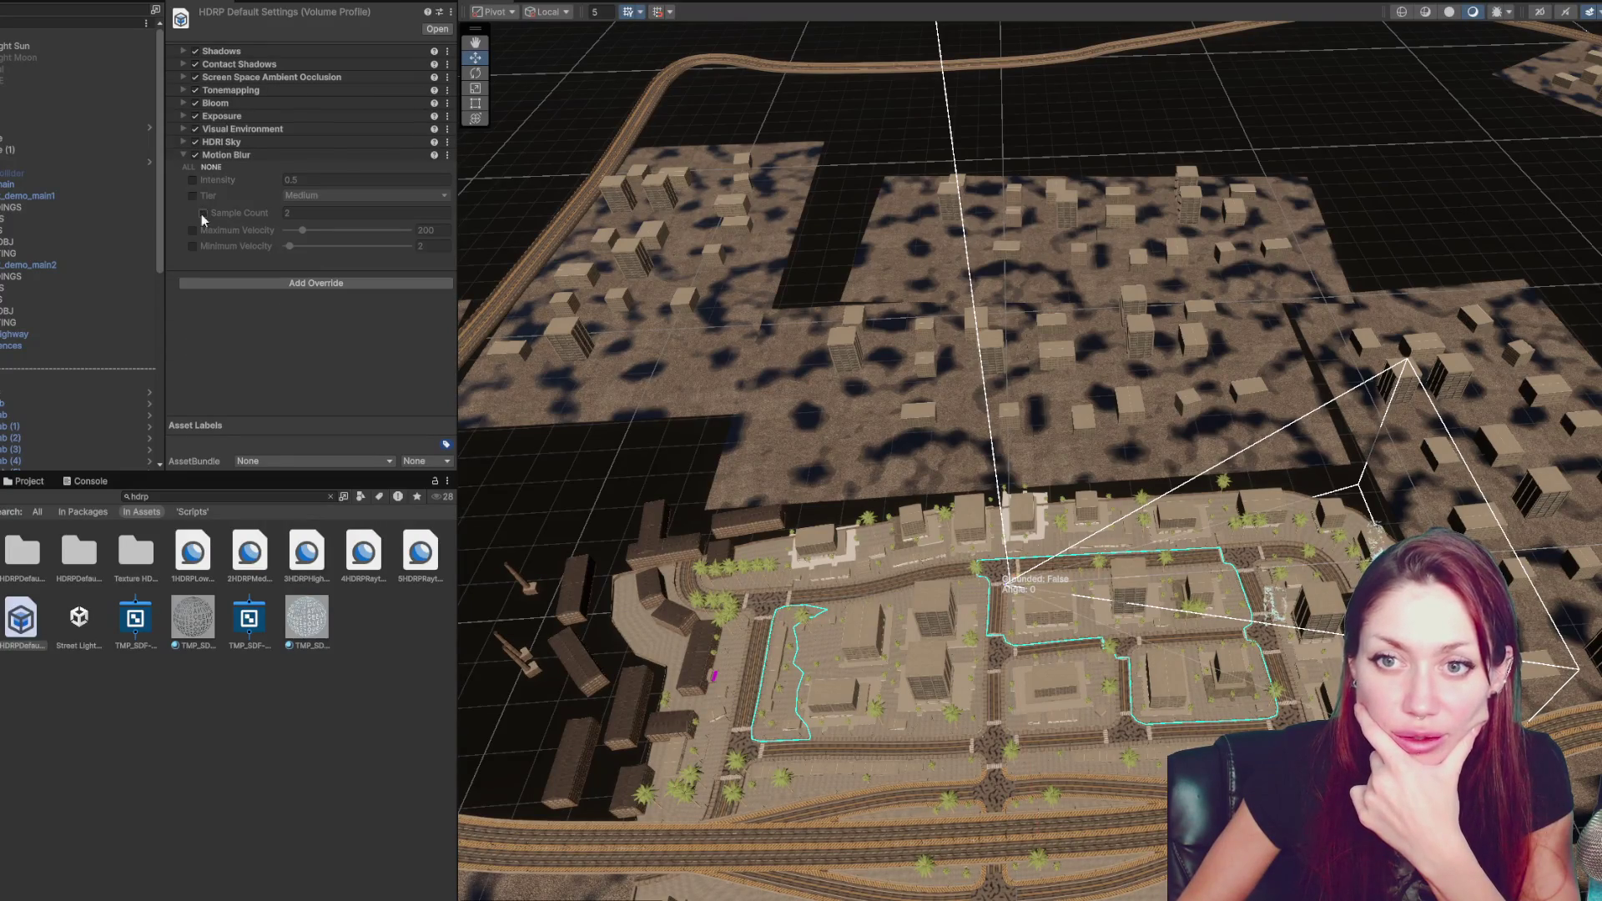
pyautogui.click(195, 155)
# - Assign the free HDRI skies cubemap to the HDRI Sky
pyautogui.click(222, 142)
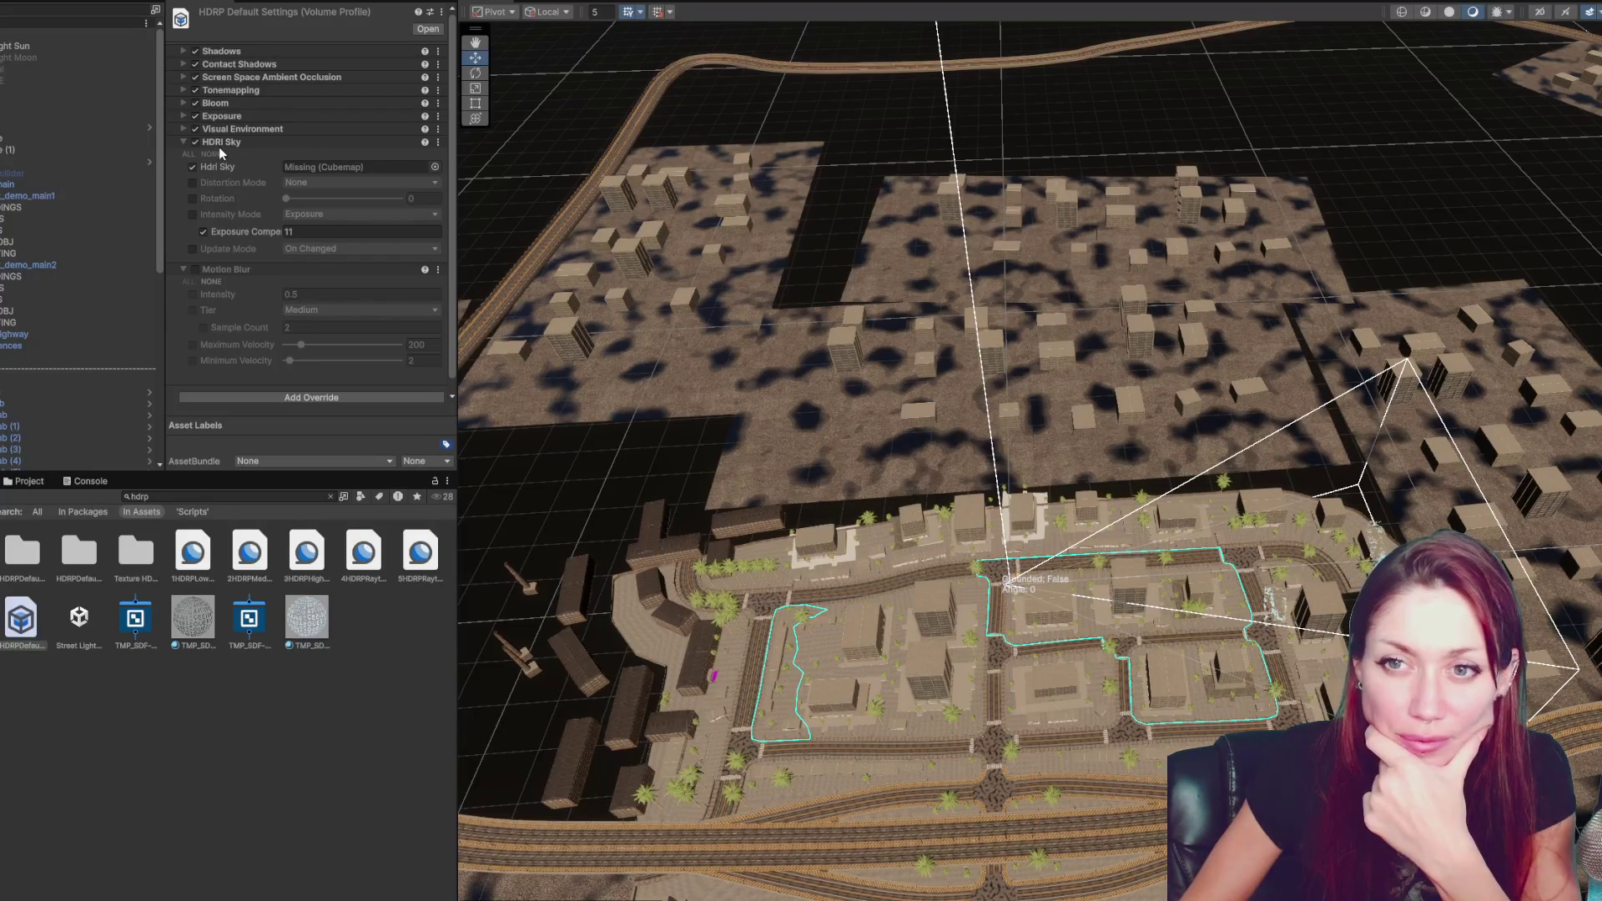
pyautogui.click(433, 167)
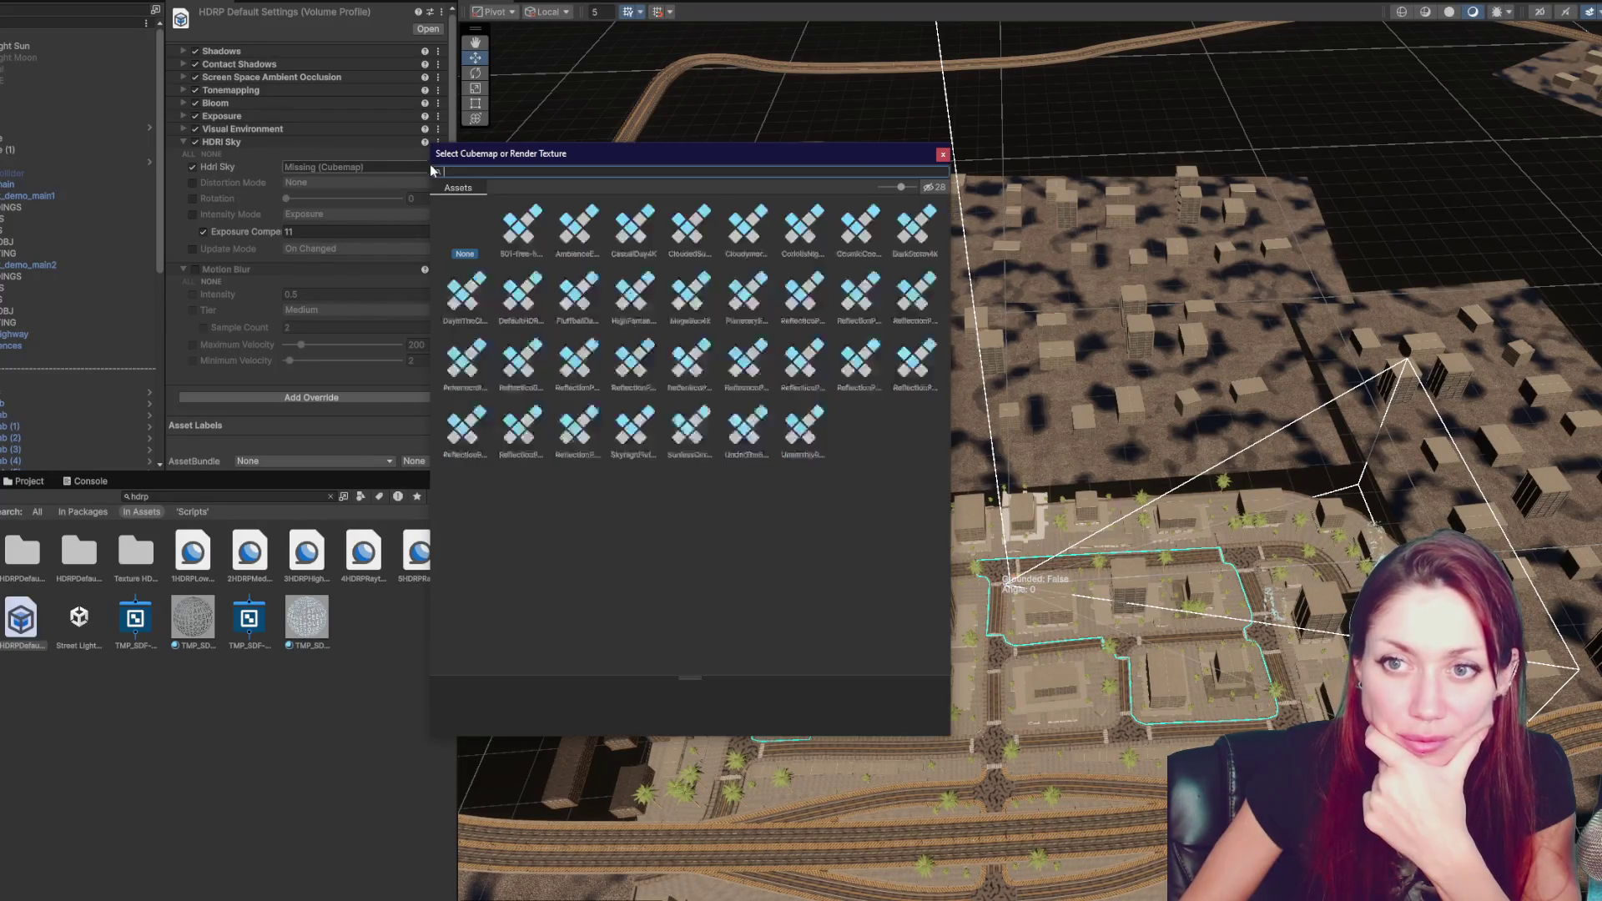
pyautogui.doubleClick(521, 226)
pyautogui.click(222, 143)
# - Review the Visual Environment, Exposure, Bloom and Tonemapping overrides
pyautogui.click(223, 129)
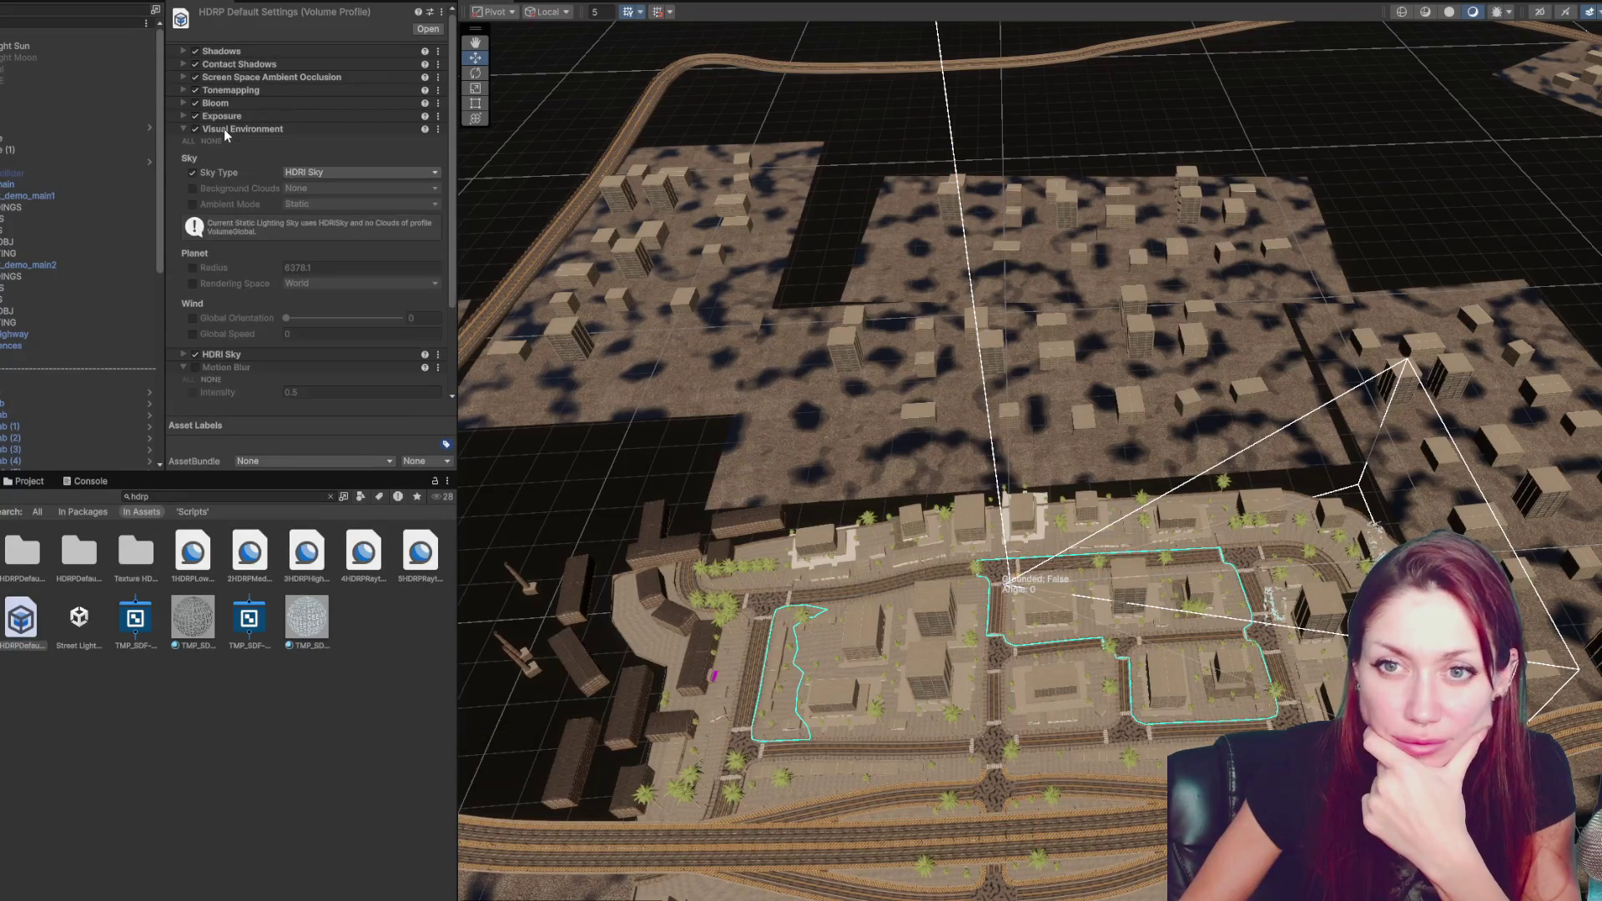
pyautogui.click(224, 129)
pyautogui.click(224, 117)
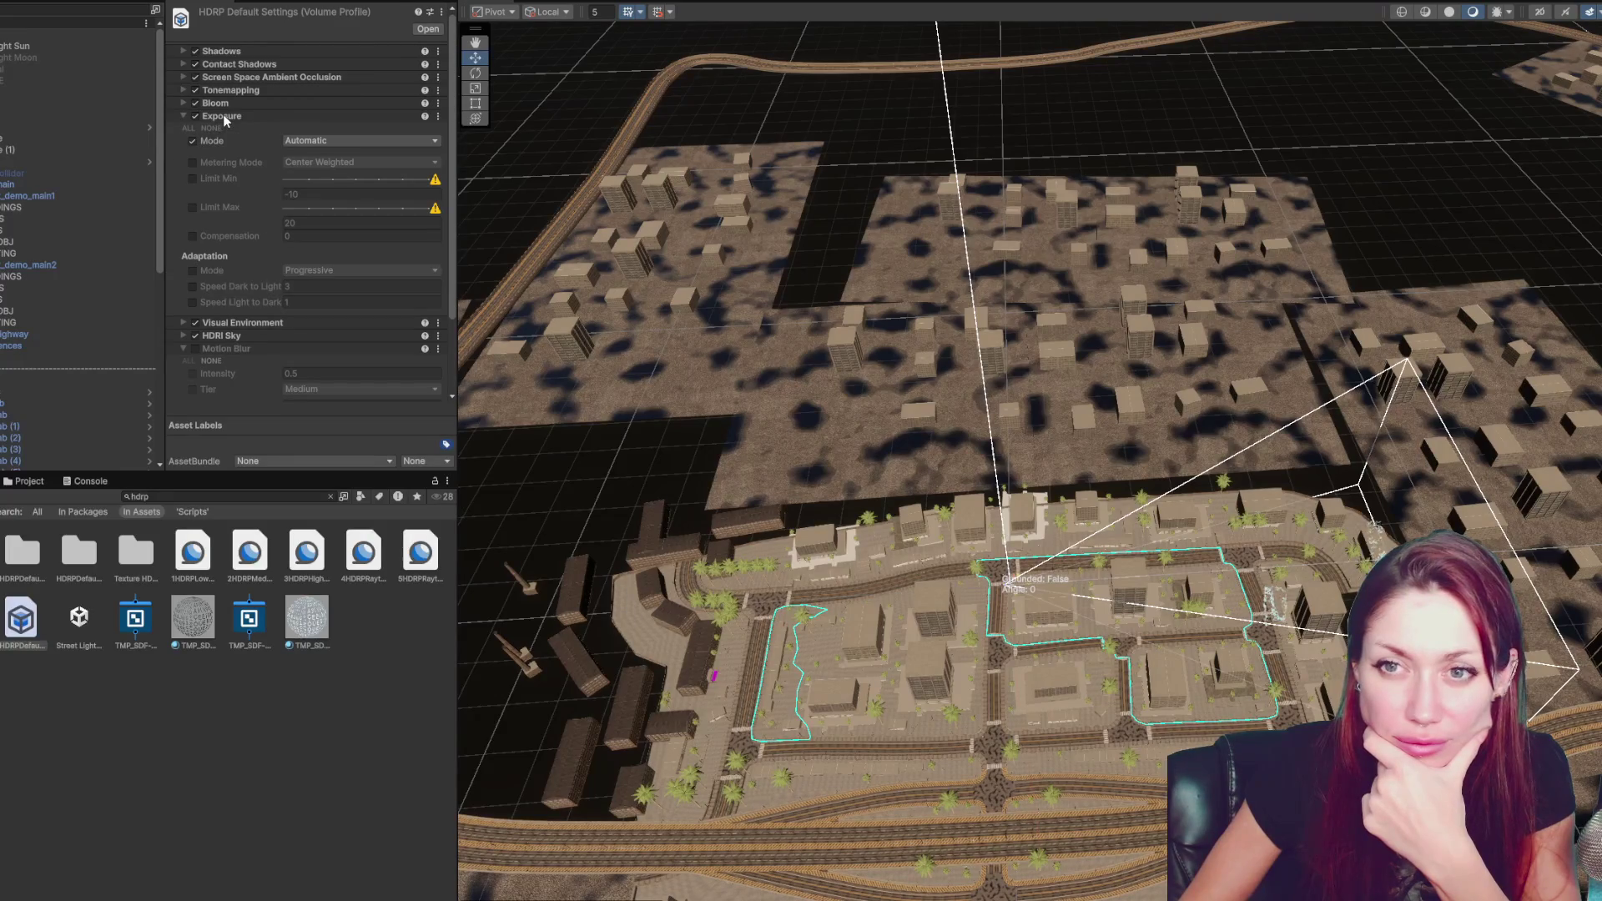
pyautogui.click(223, 113)
pyautogui.click(222, 104)
pyautogui.click(222, 103)
pyautogui.click(227, 89)
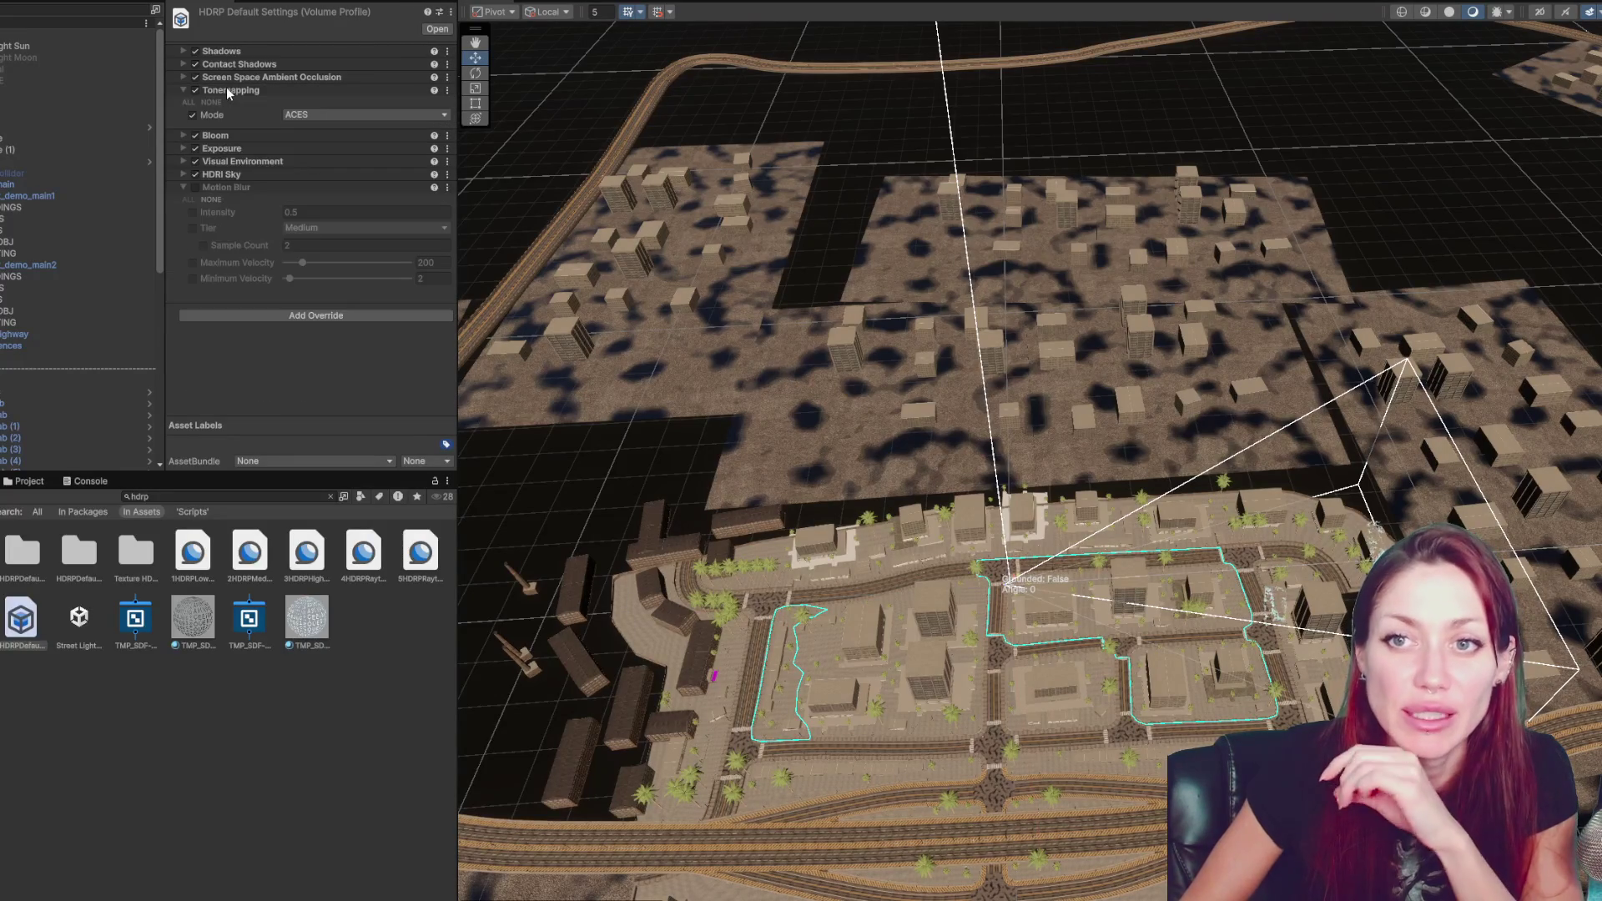
pyautogui.click(225, 87)
# - Review the ambient occlusion, Contact Shadows and Shadows overrides
pyautogui.click(227, 75)
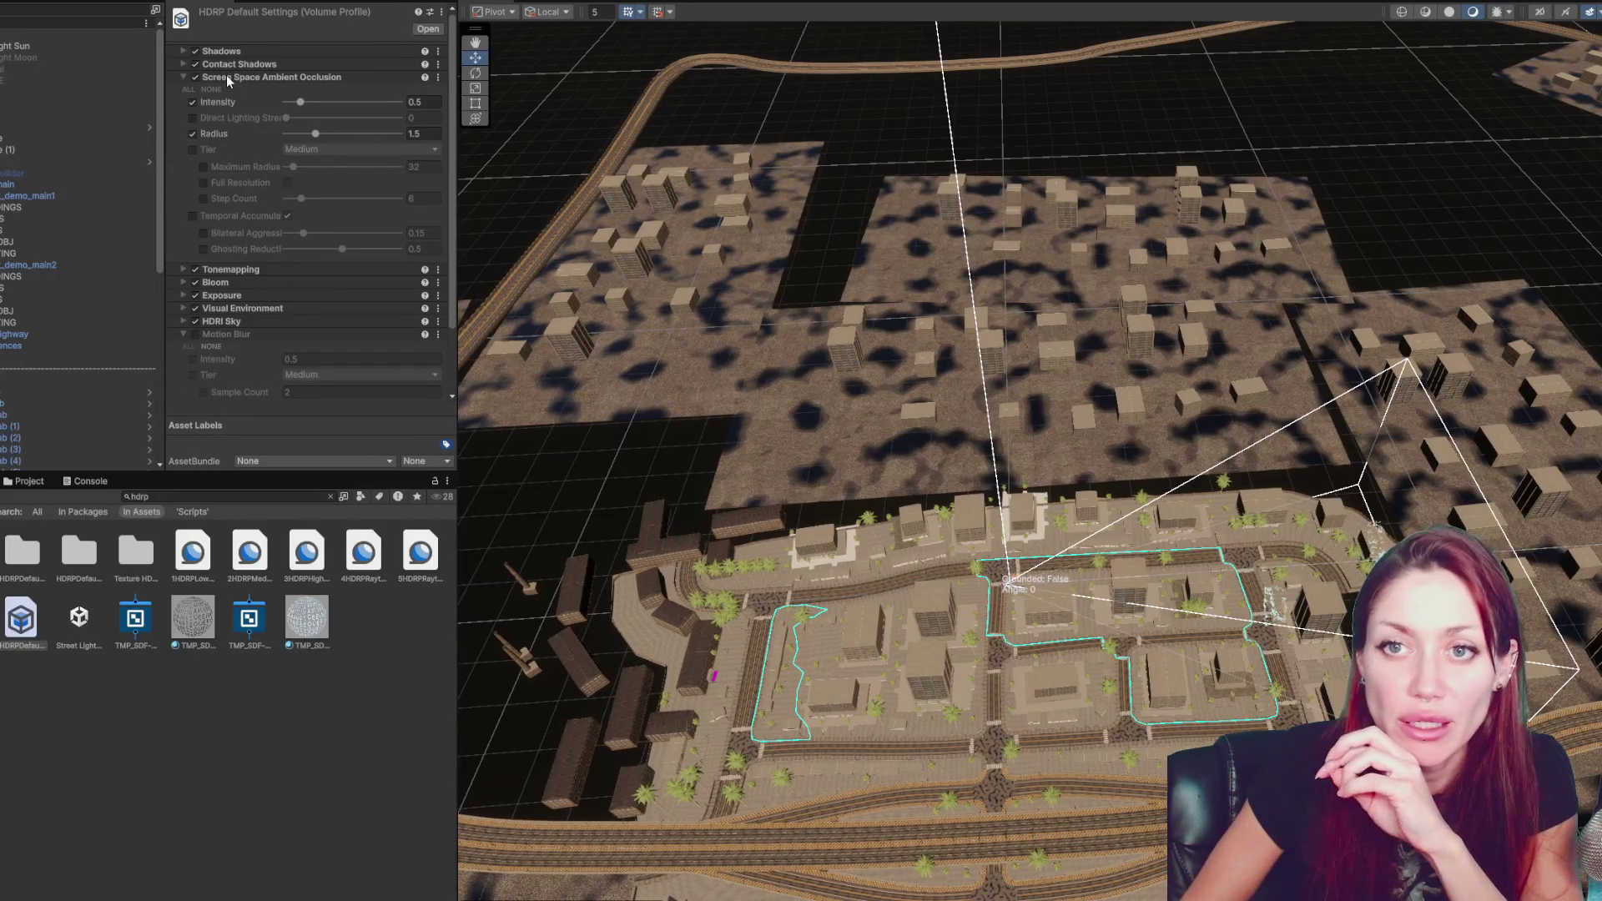
pyautogui.click(227, 75)
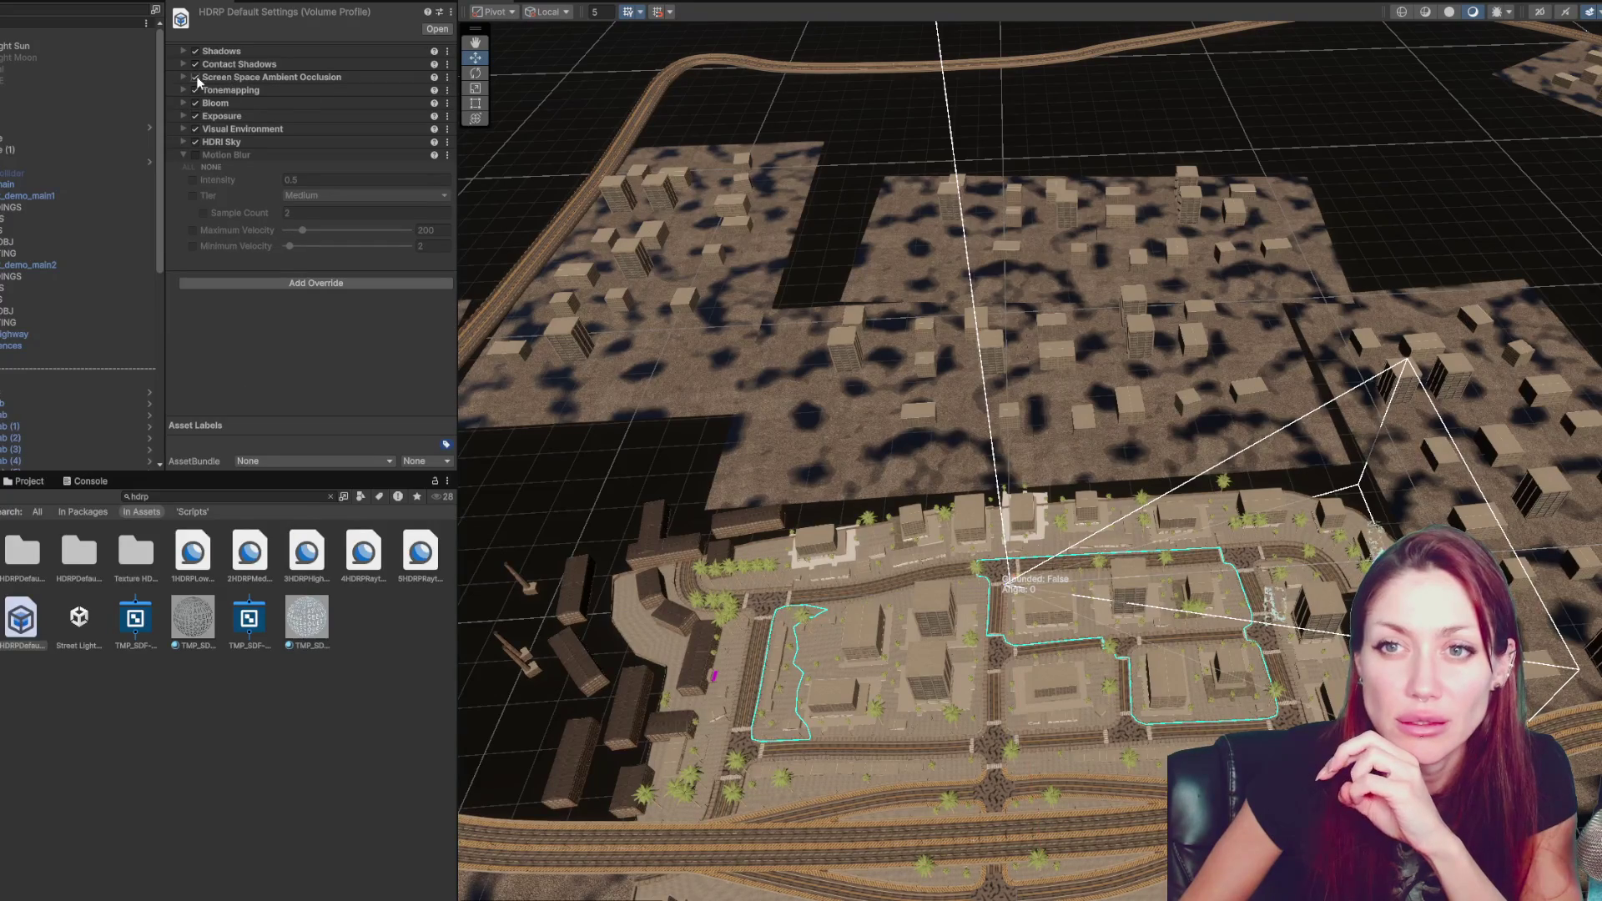
pyautogui.click(232, 64)
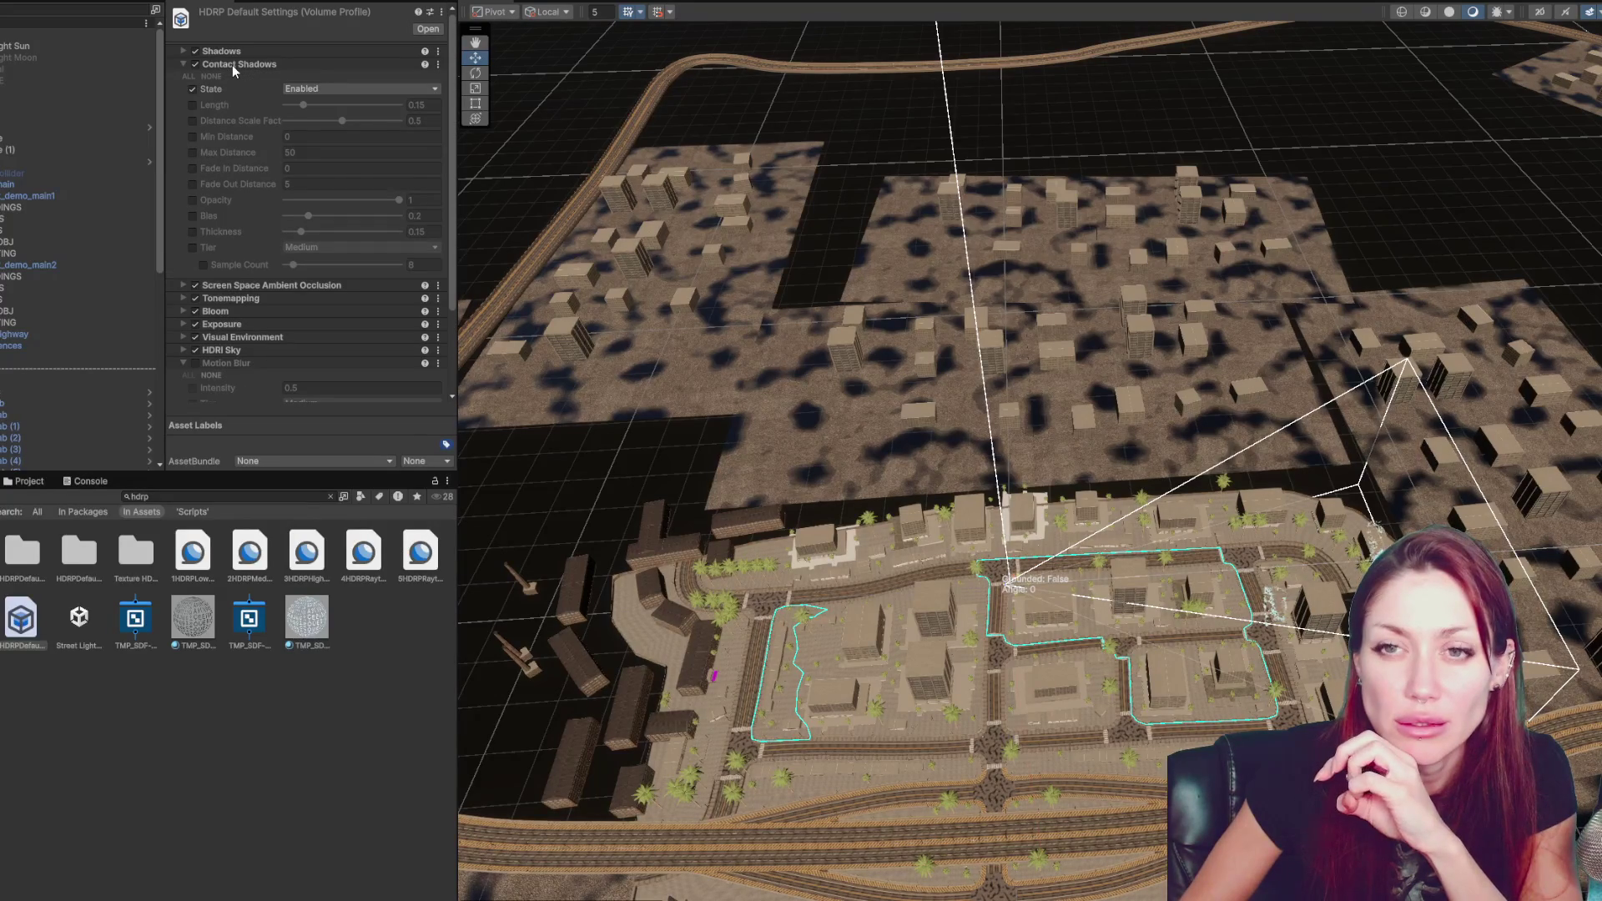
pyautogui.click(207, 63)
pyautogui.click(217, 52)
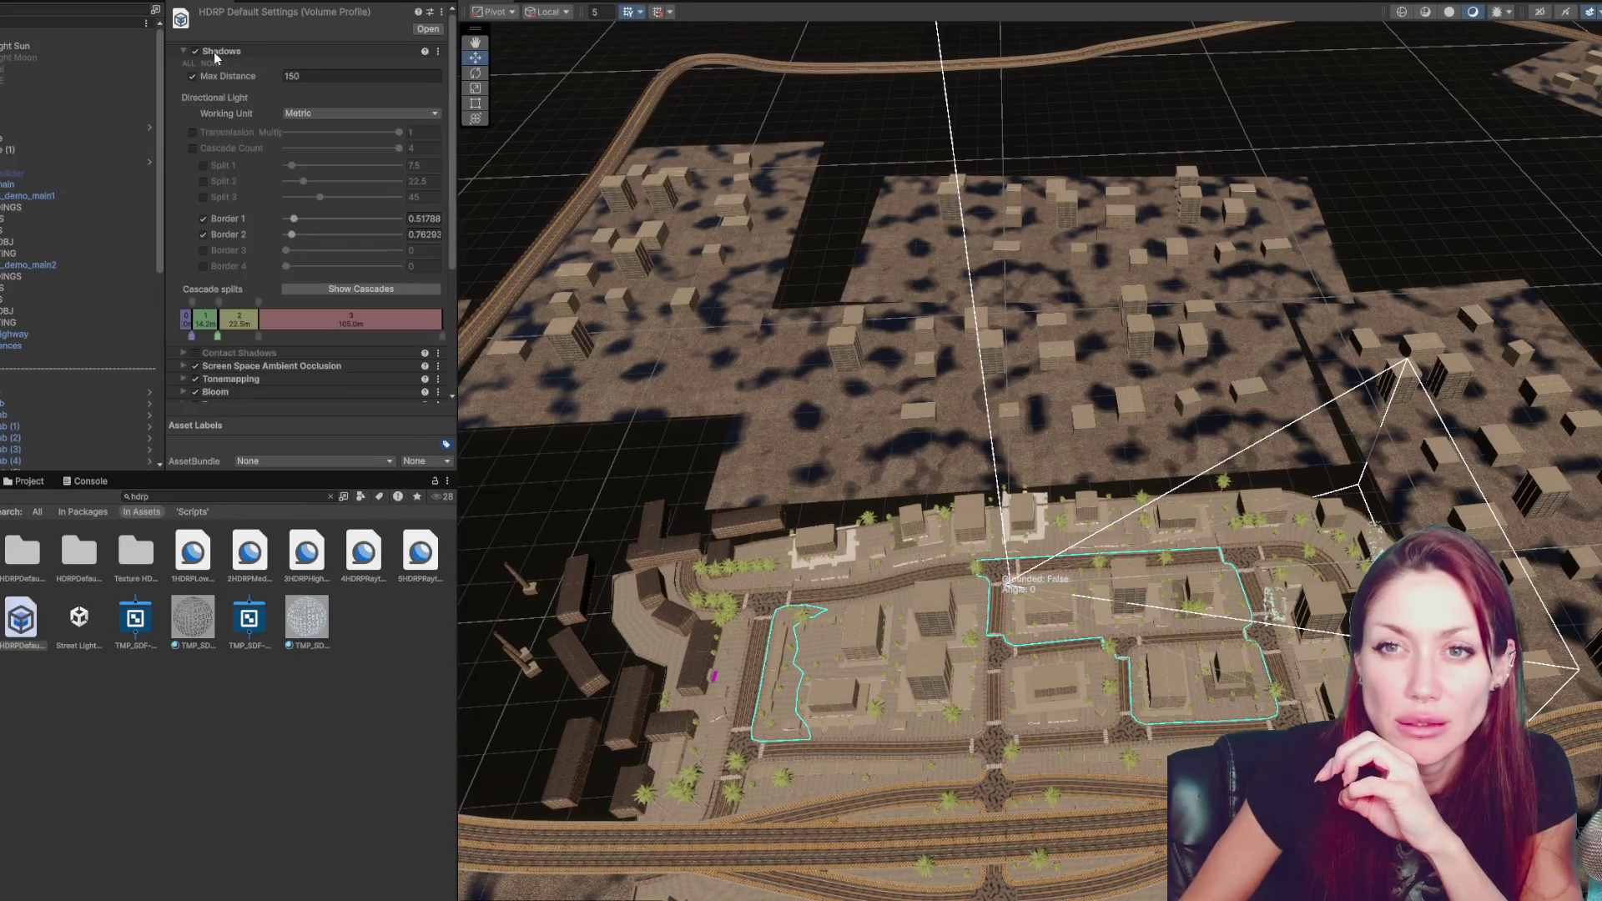
pyautogui.click(217, 51)
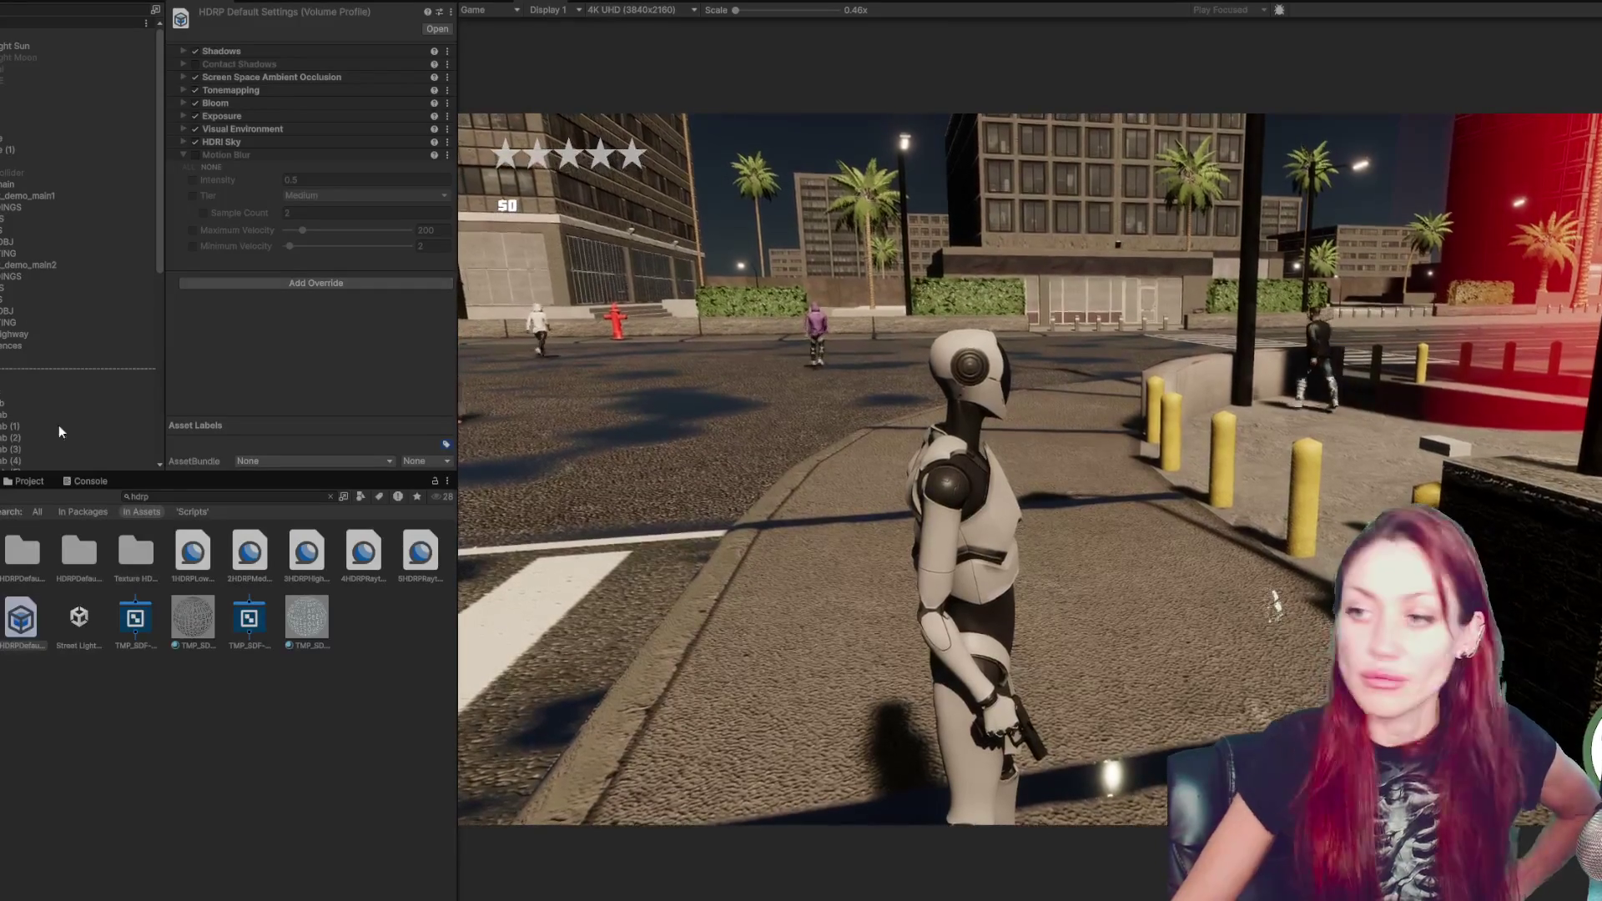
# - Run the robot forward in the Game view, then stop Play mode
pyautogui.press('w')
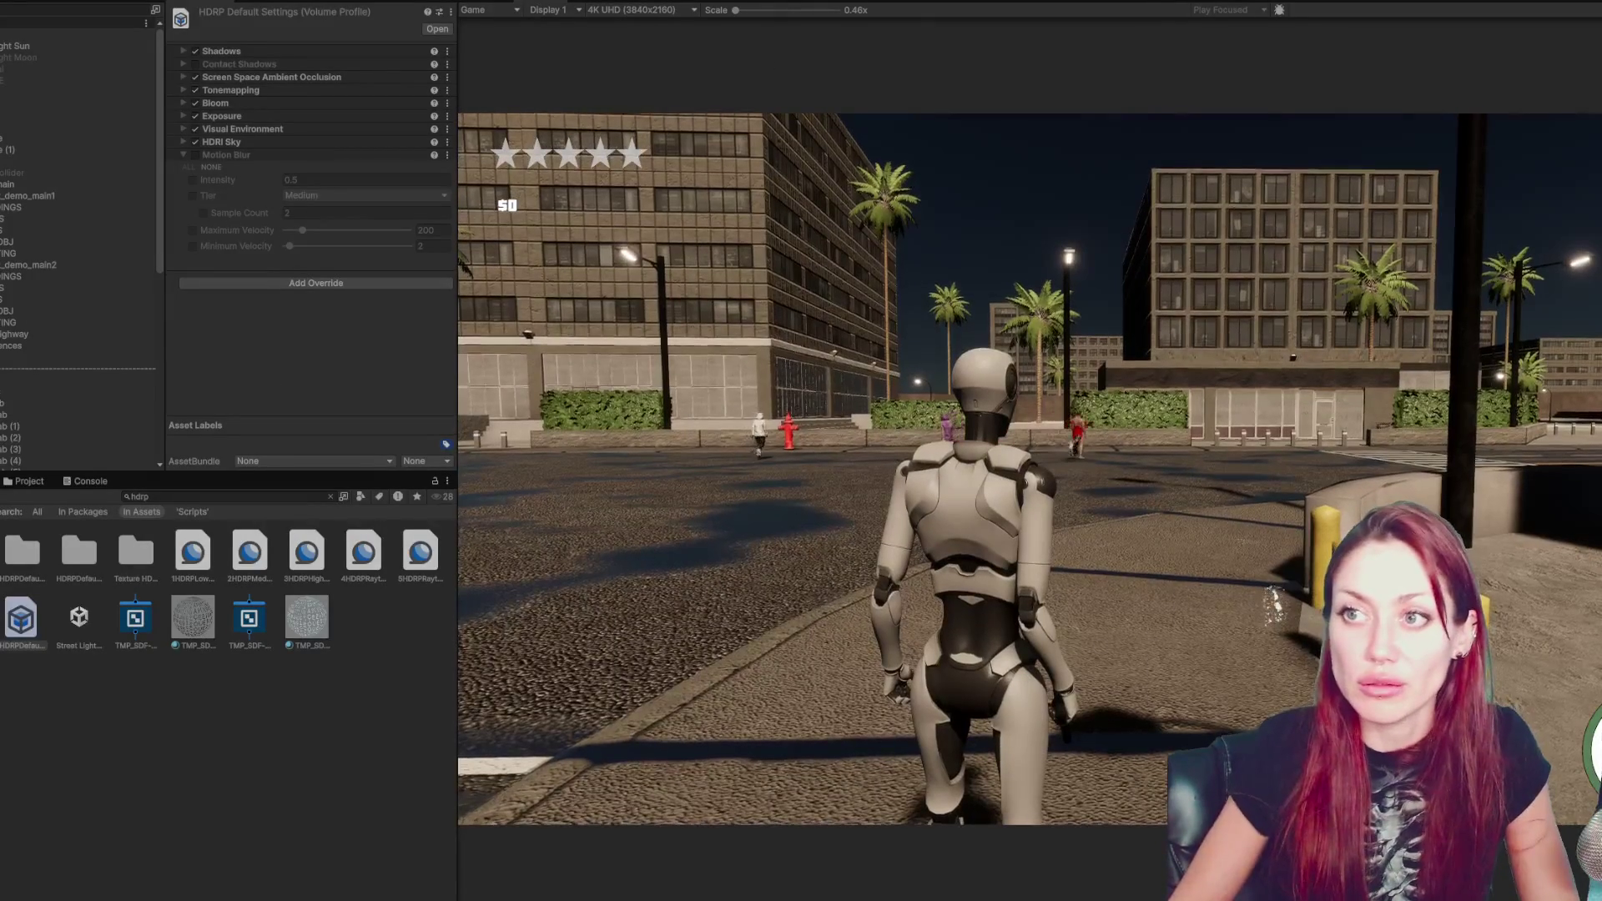
pyautogui.hotkey('ctrl', 'p')
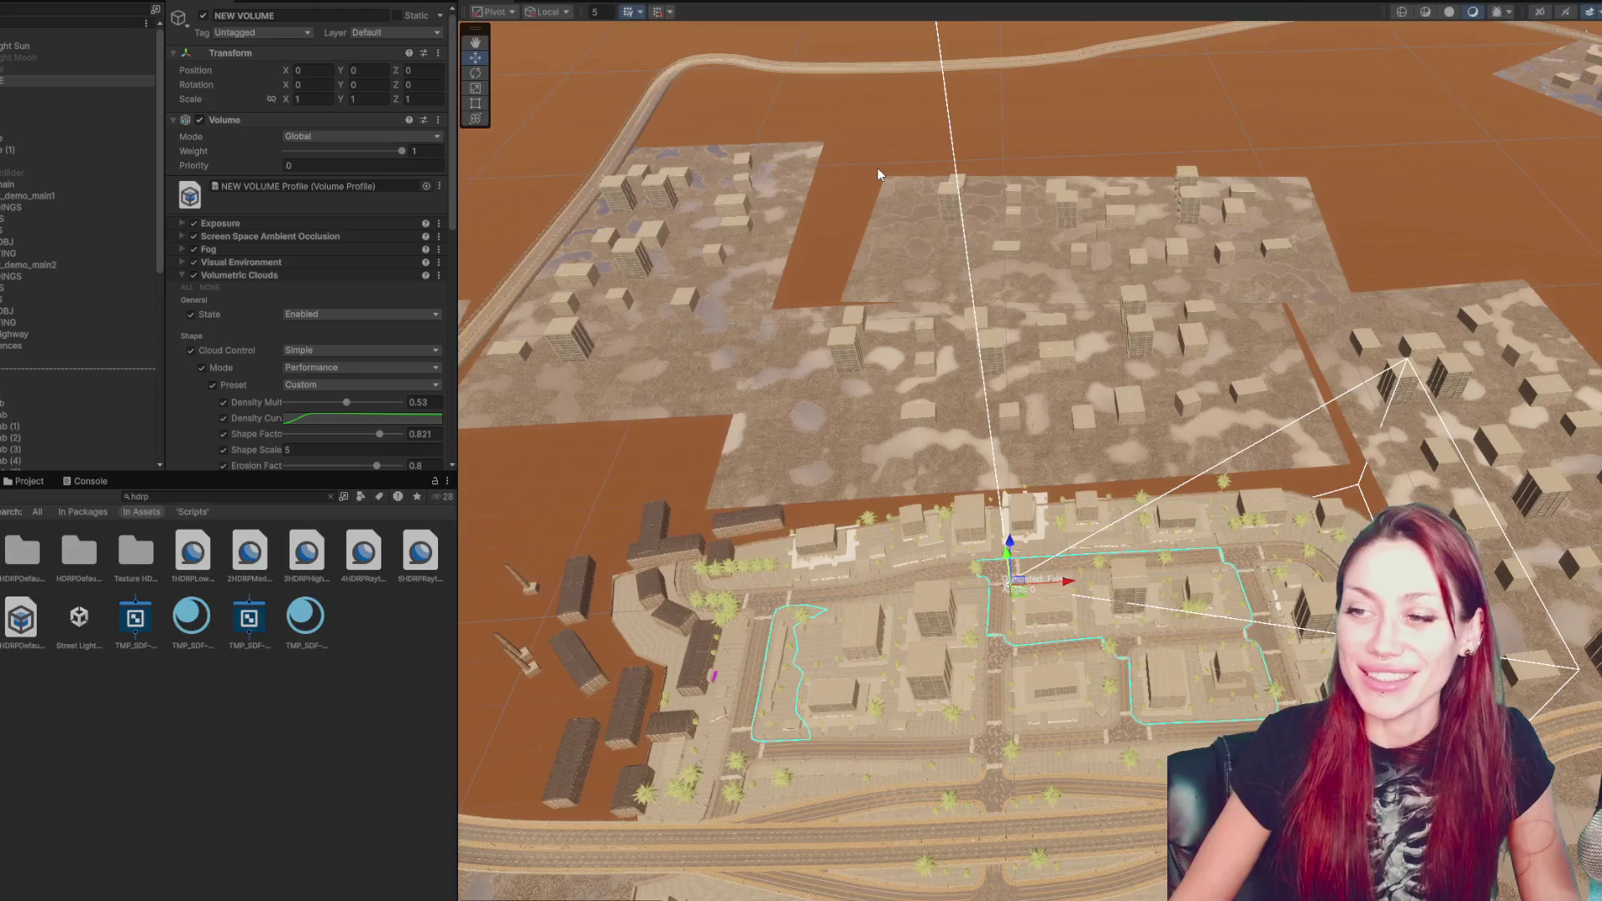
# - Play the scene, walk the robot forward, then stop so the GameScene save prompt appears
pyautogui.hotkey('ctrl', 'p')
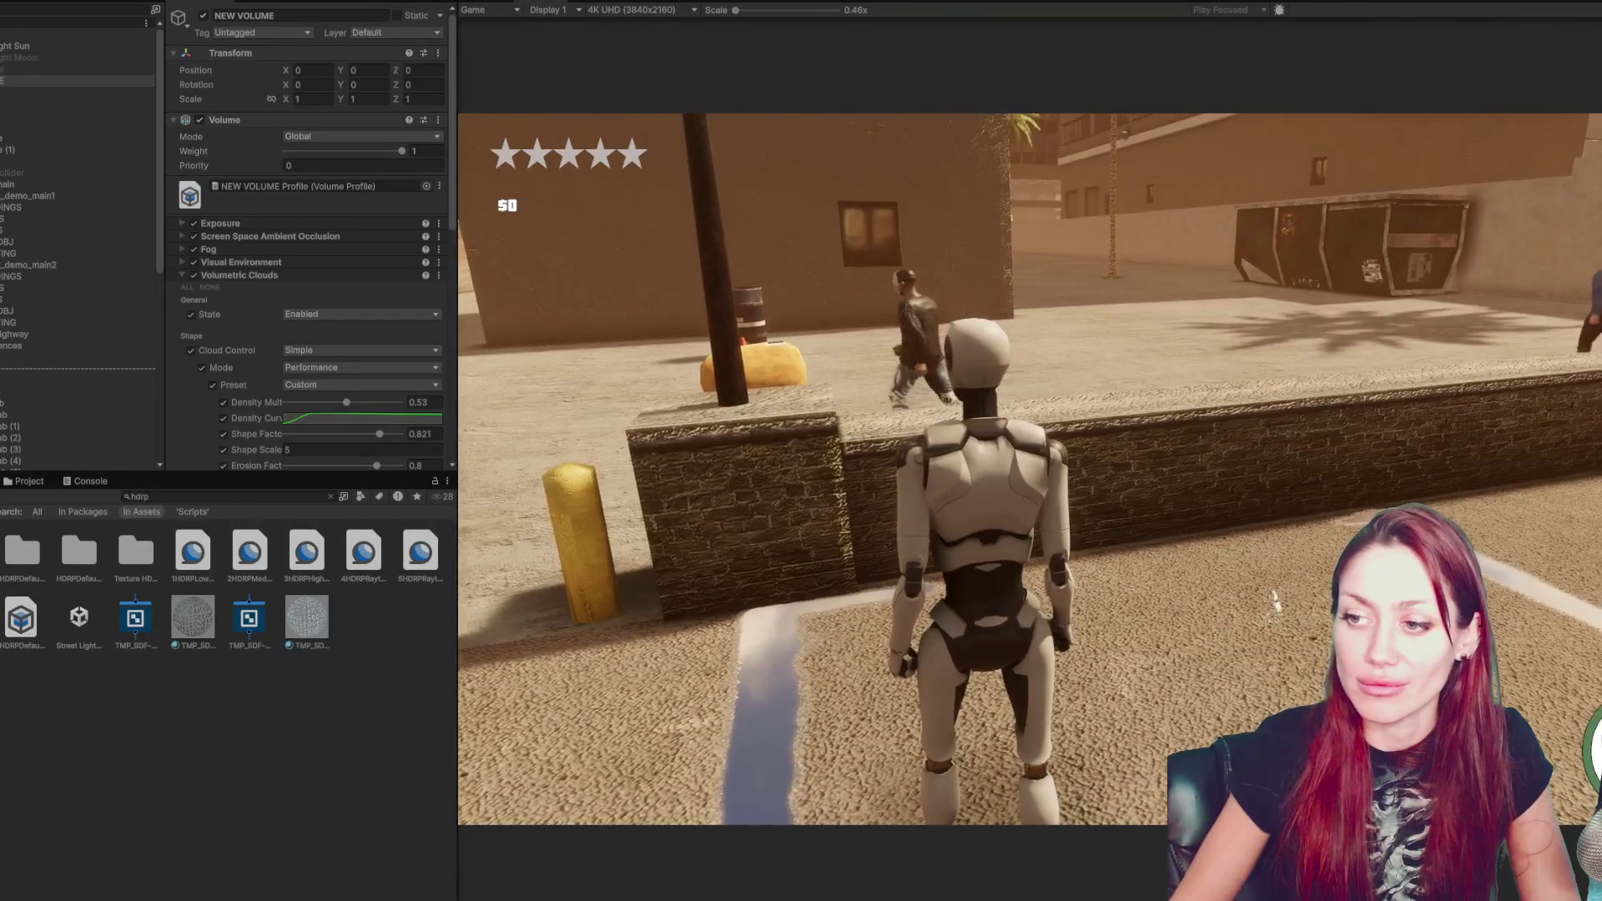
pyautogui.press('w')
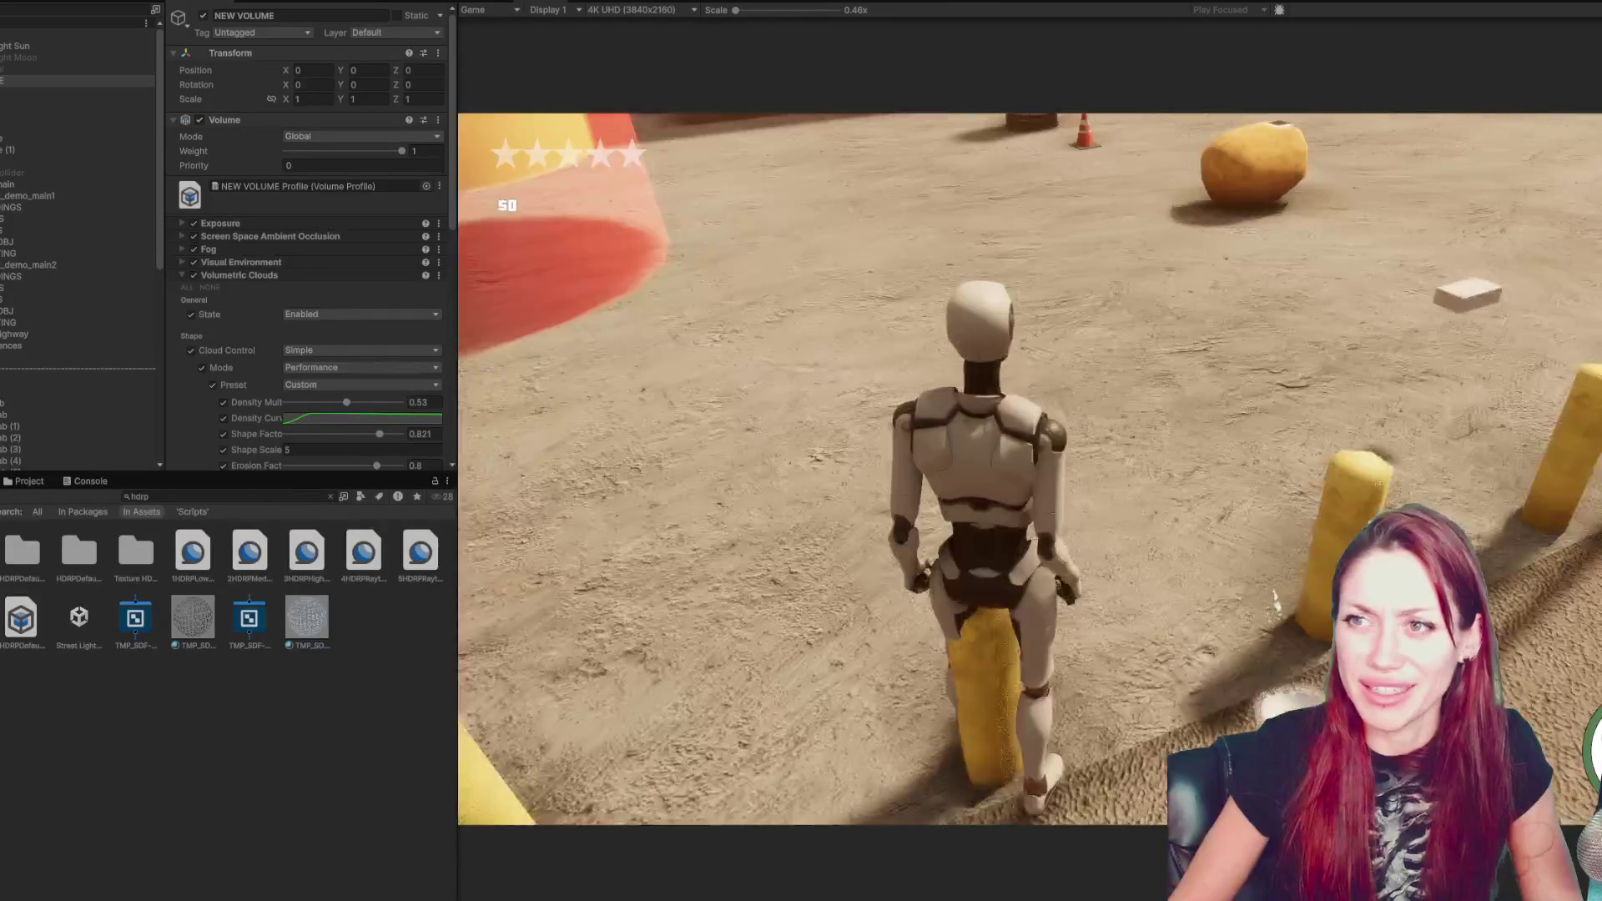
pyautogui.click(888, 30)
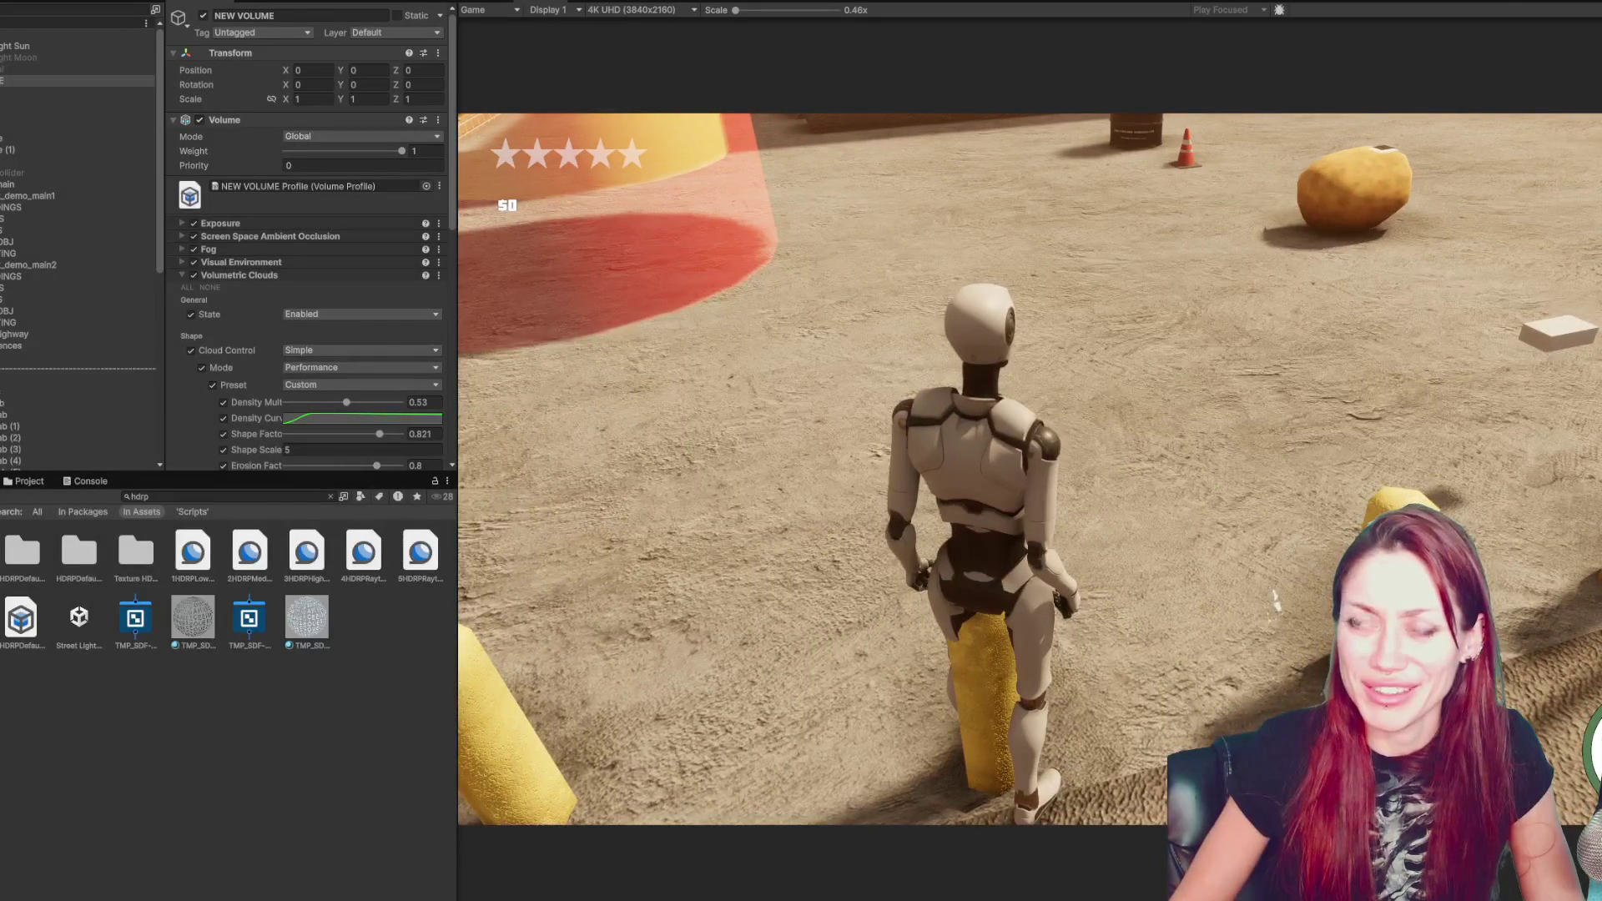
pyautogui.hotkey('ctrl', 'p')
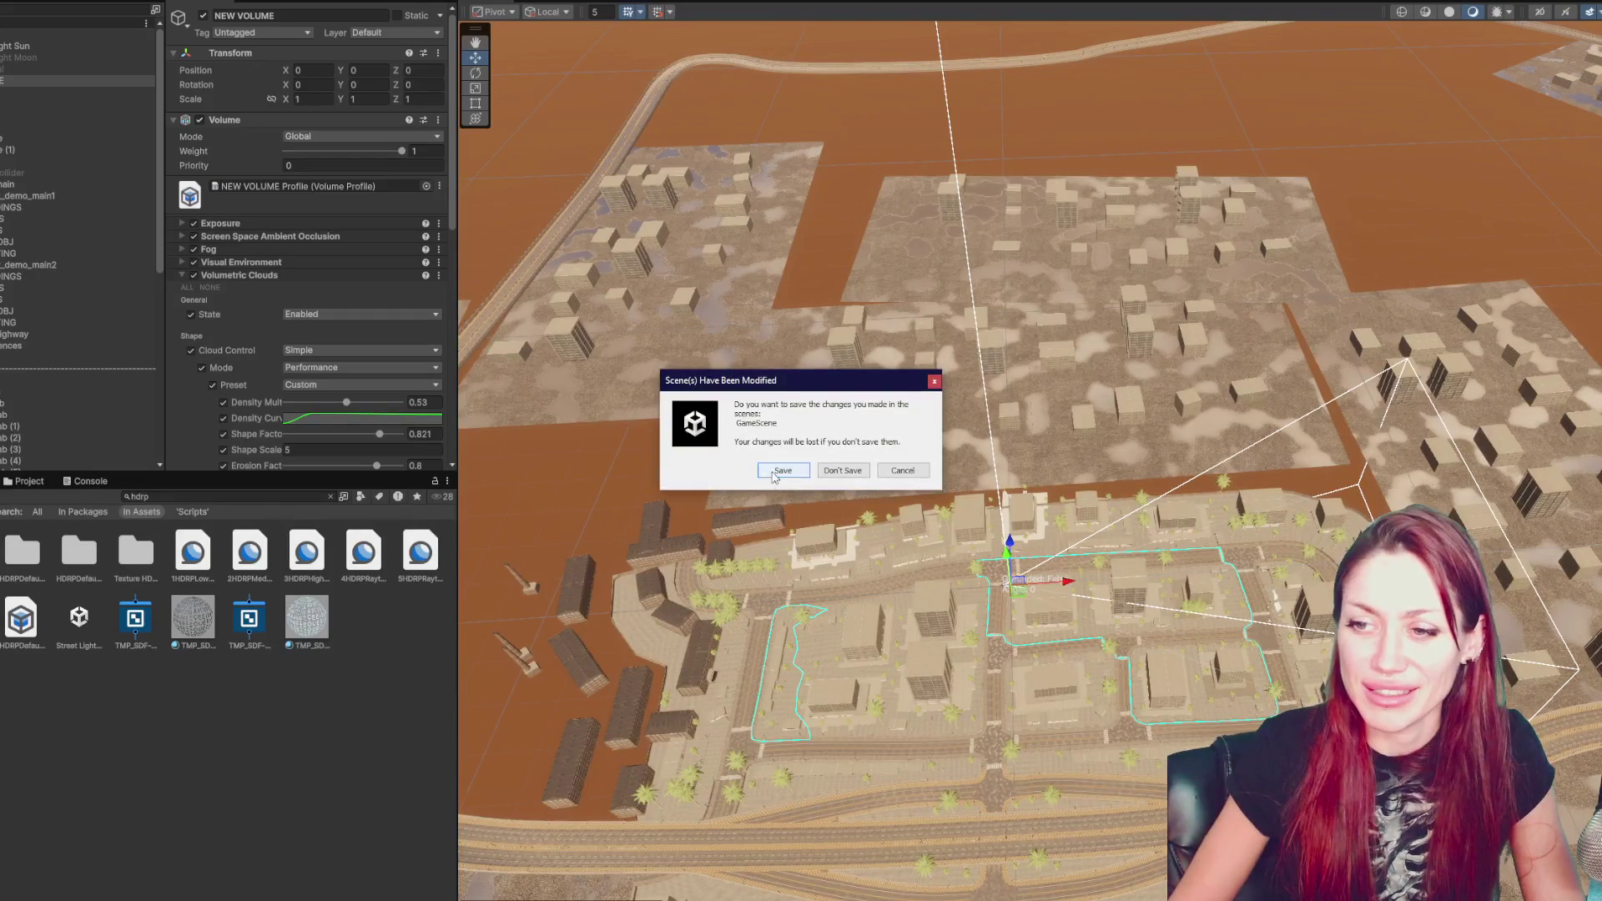
# - Save GameScene and relaunch Unity from the Start menu
pyautogui.click(778, 473)
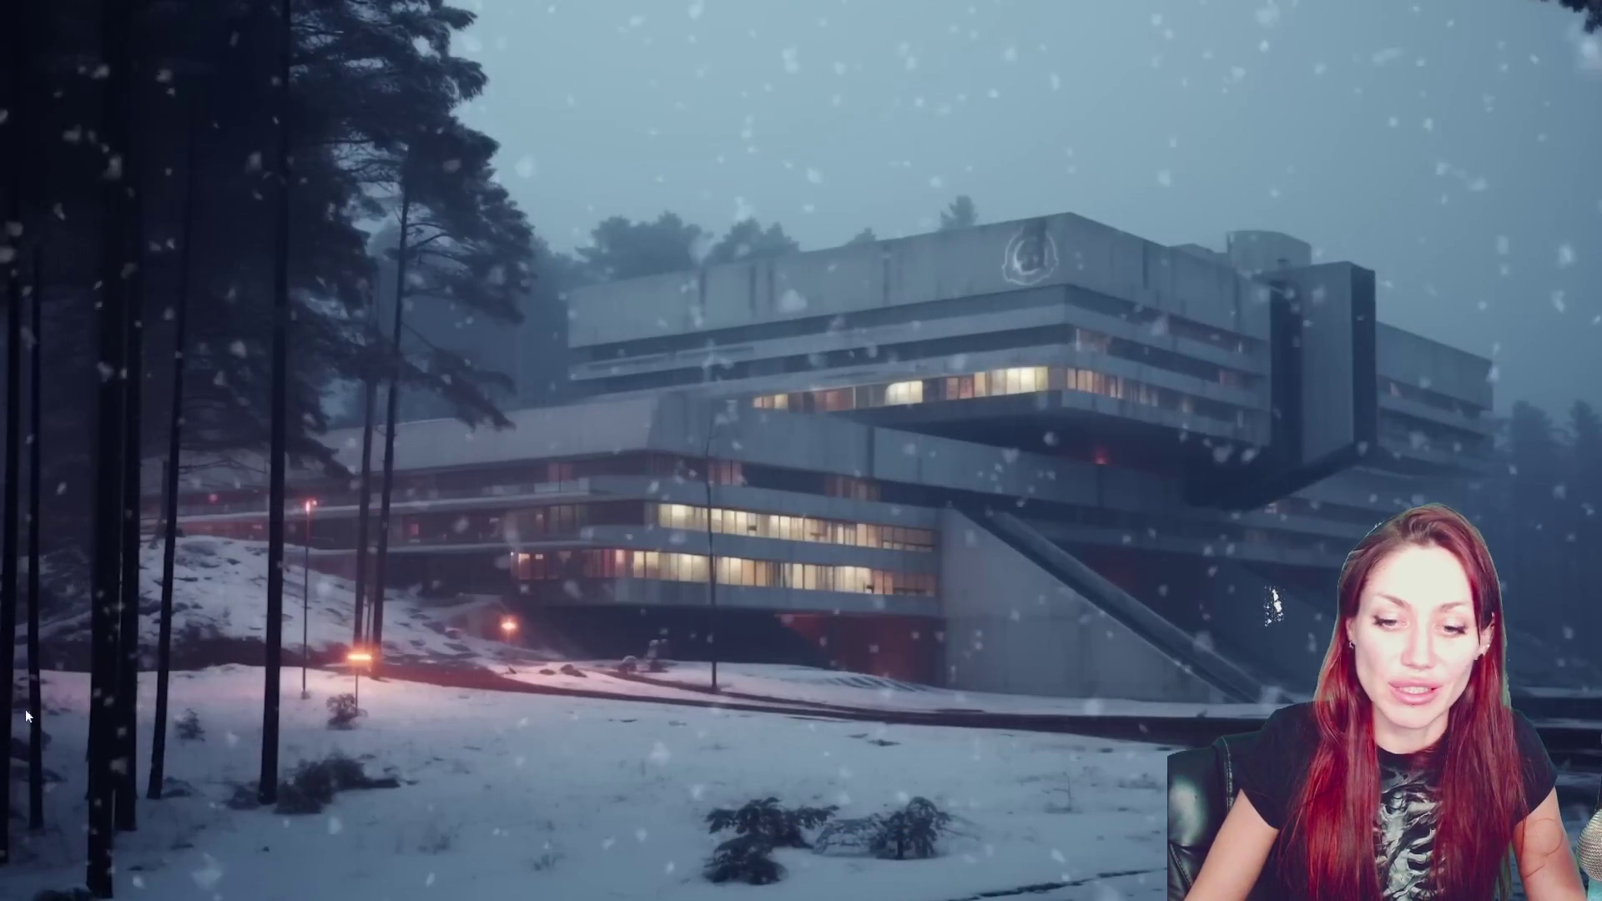
pyautogui.press('super')
pyautogui.click(148, 553)
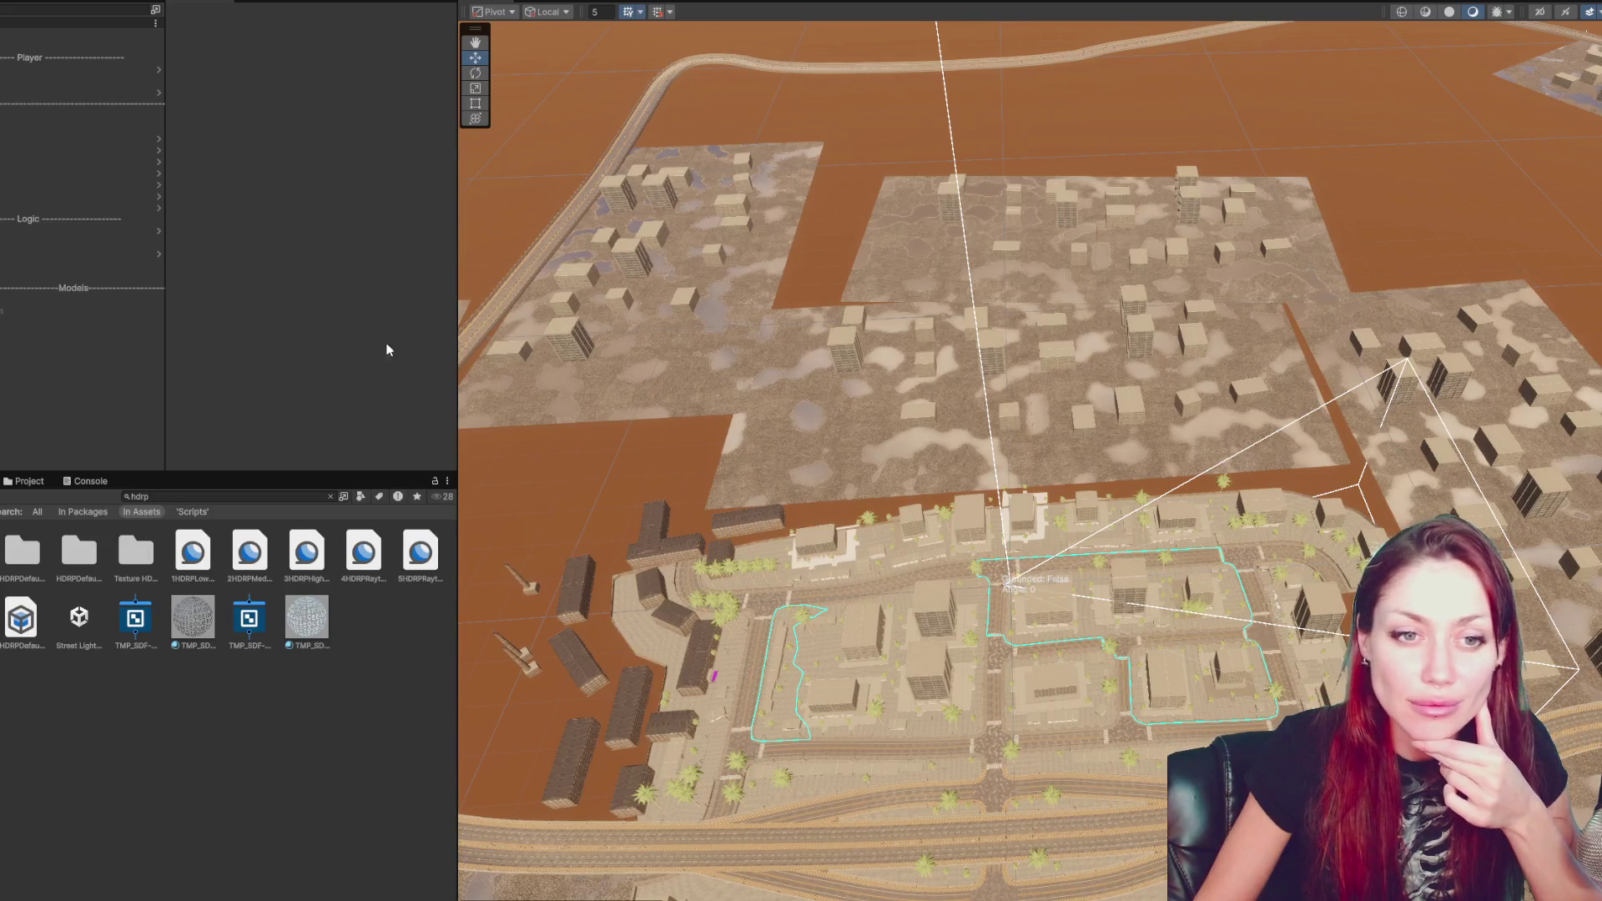
# - Select Lighting, end the play-test, and select the NEW VOLUME object
pyautogui.click(58, 35)
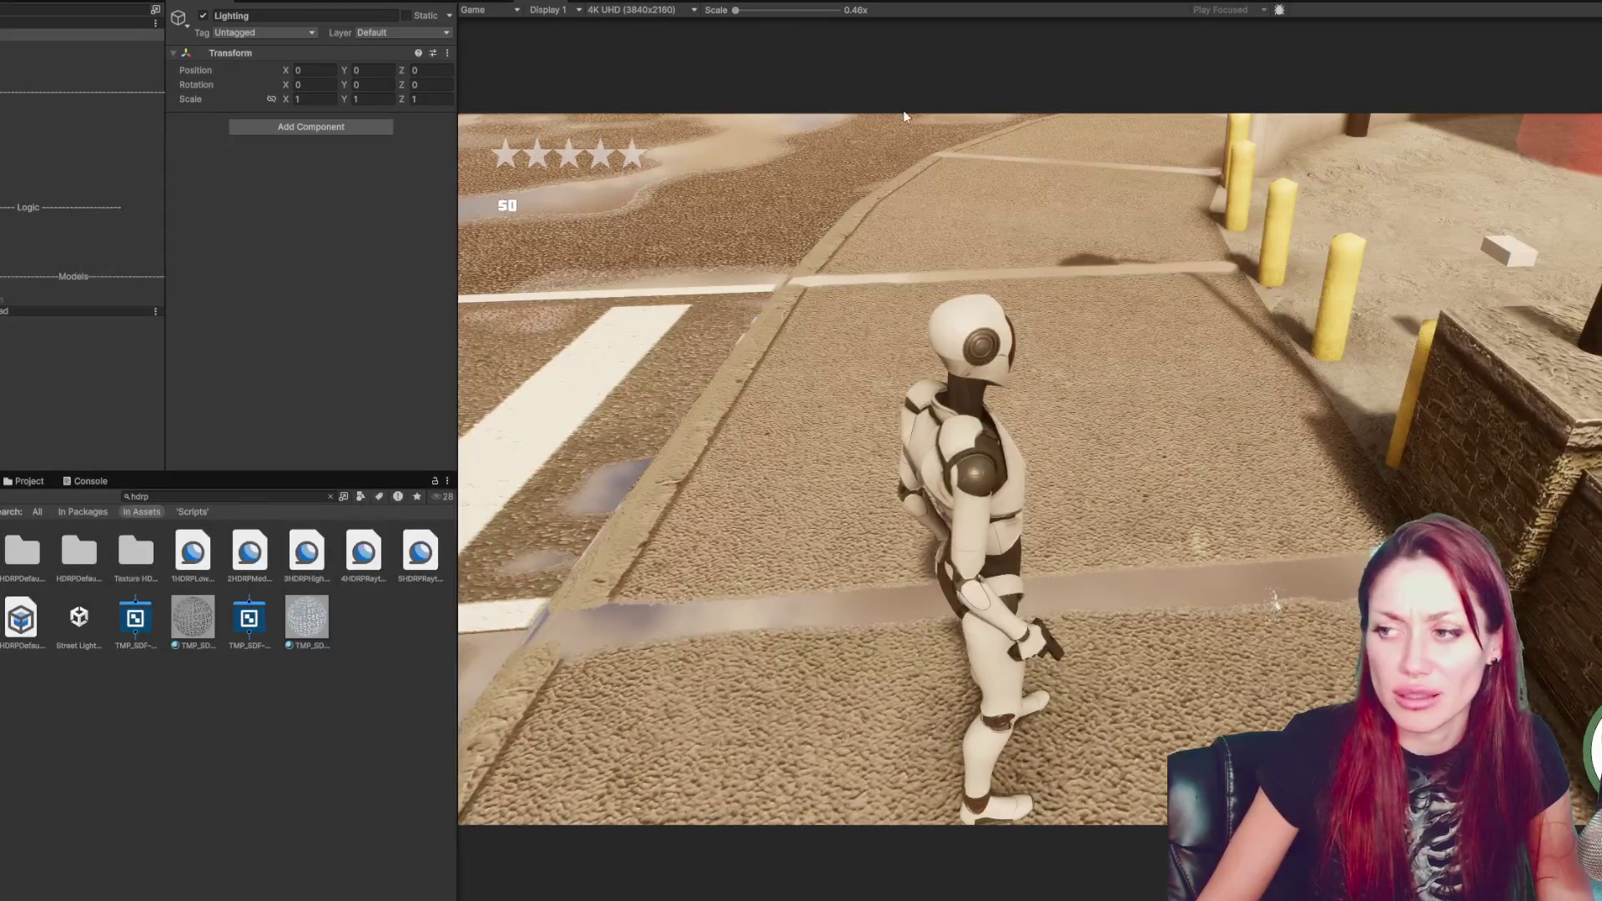
pyautogui.hotkey('ctrl', 'p')
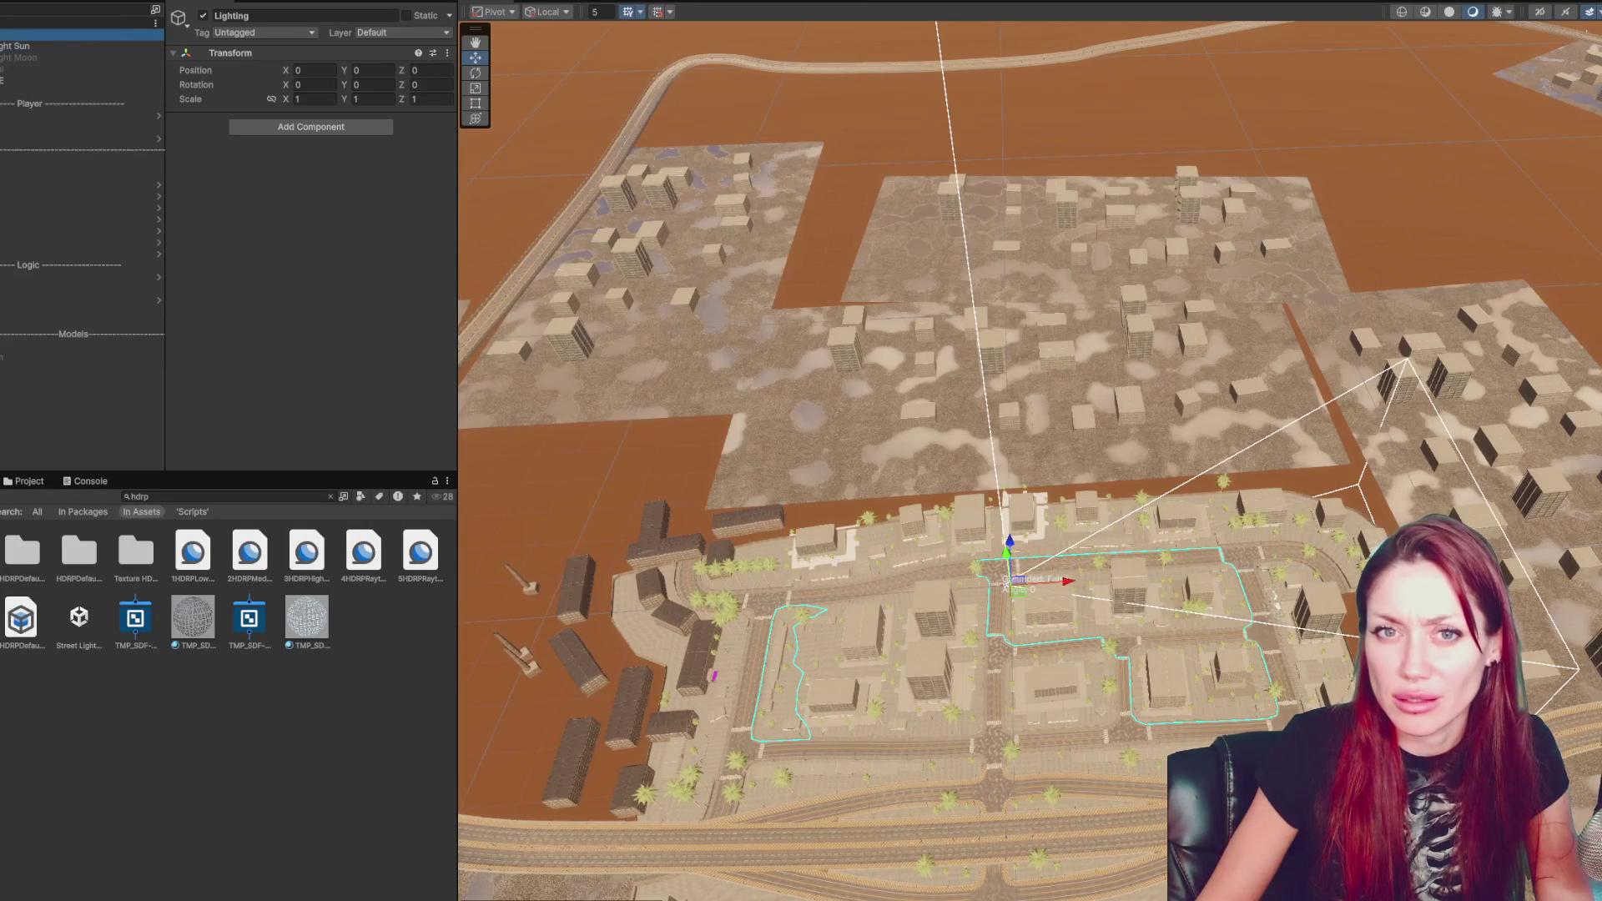
pyautogui.click(33, 80)
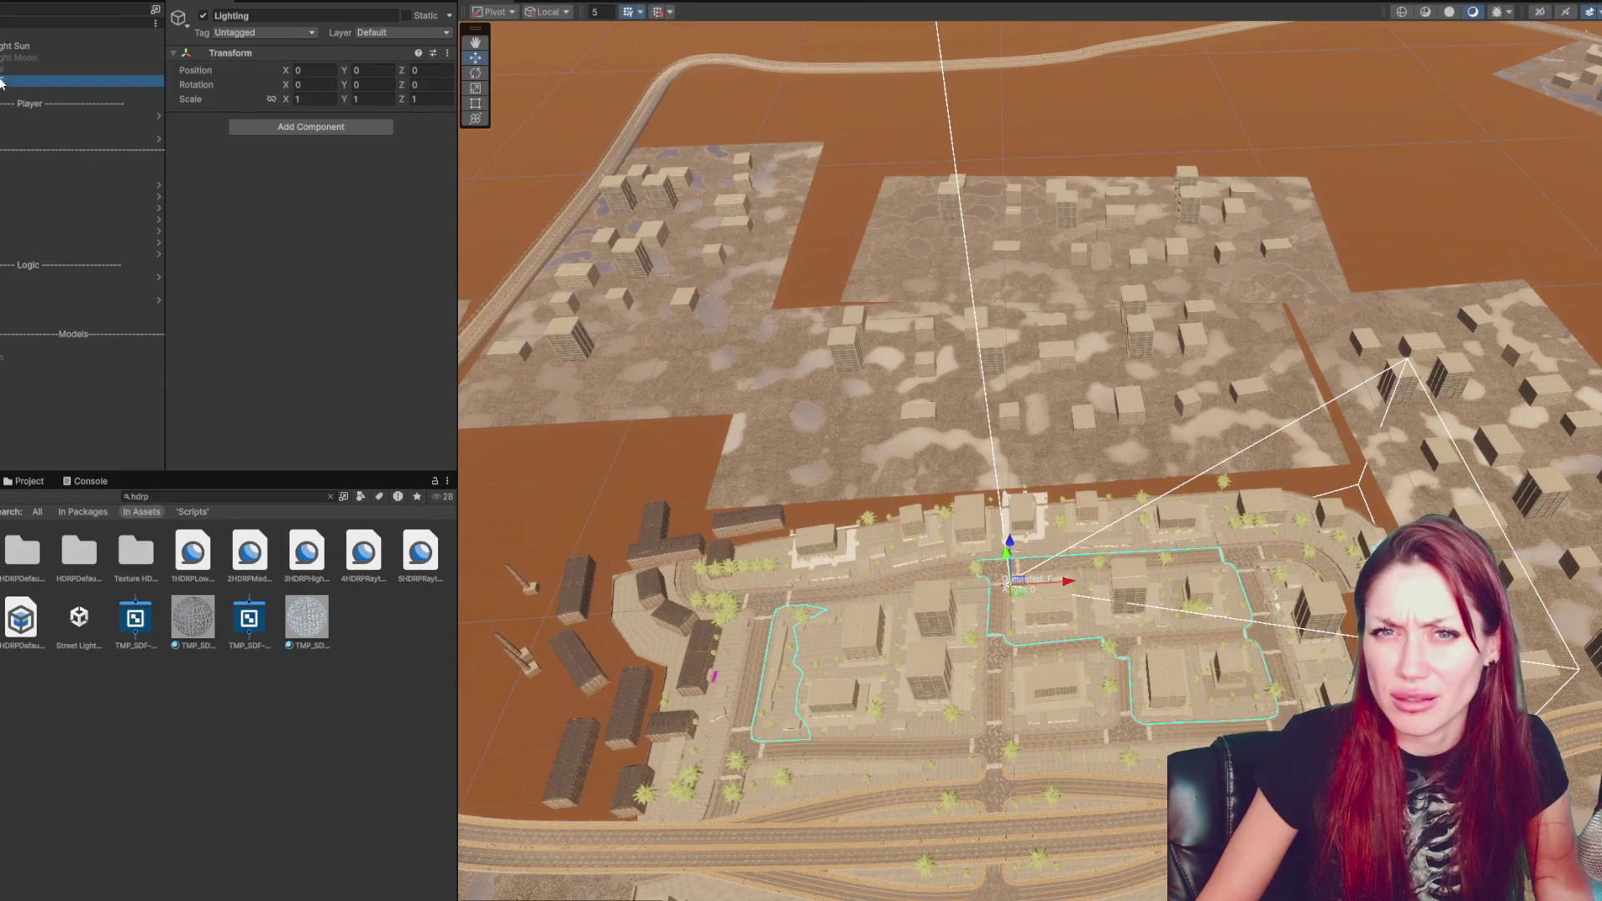
# - Deactivate the NEW VOLUME during play, stop playing, and select the Map object
pyautogui.click(203, 15)
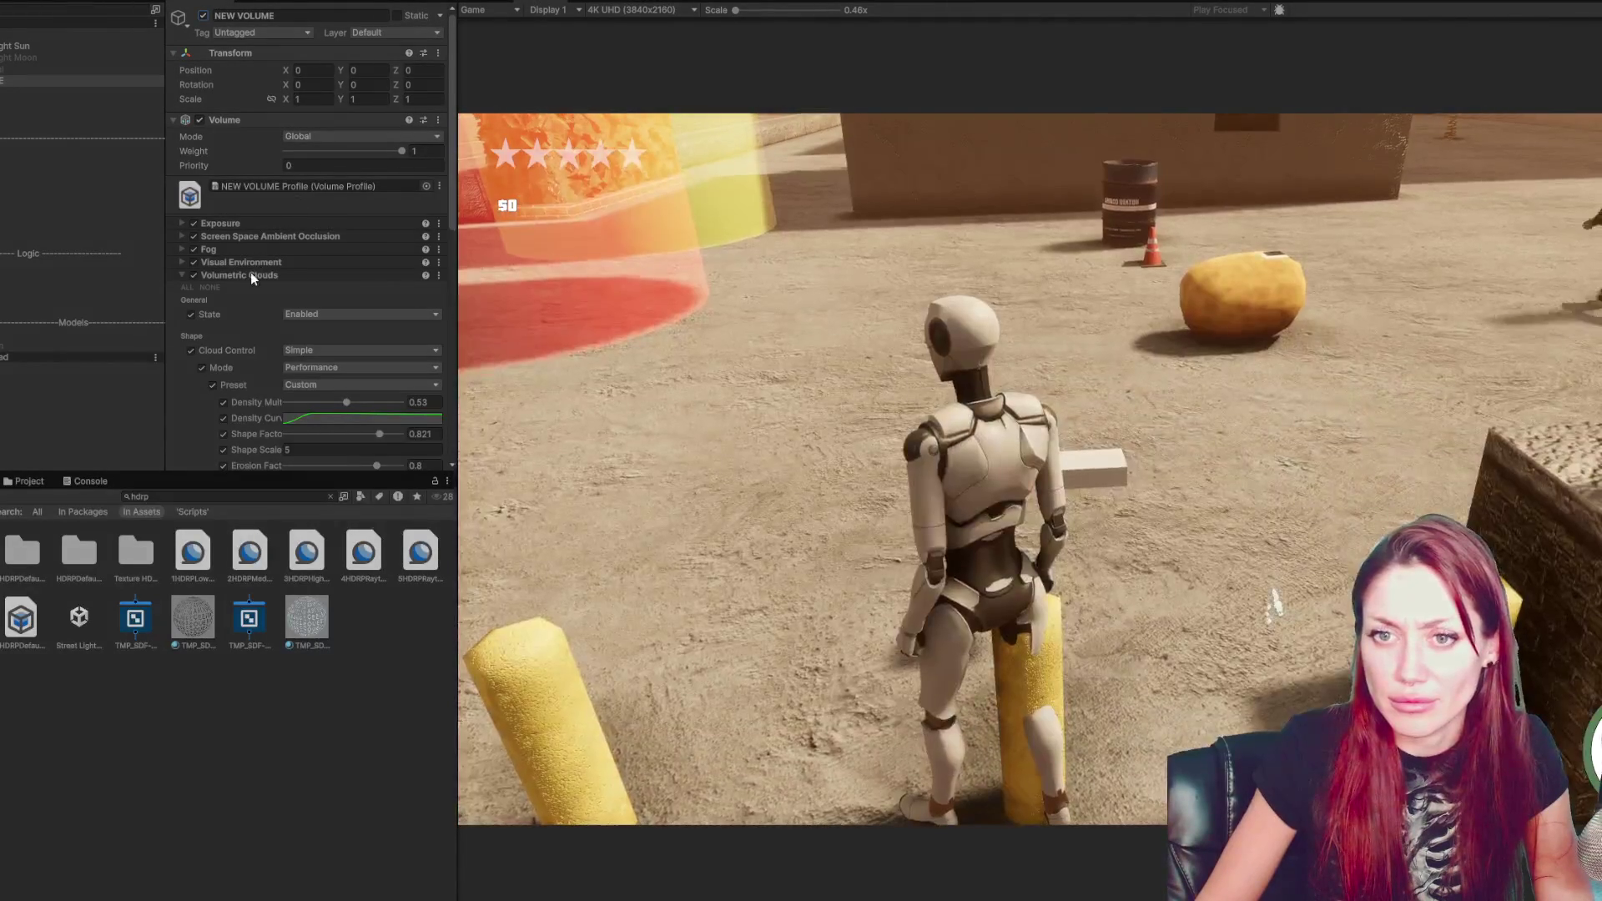
pyautogui.click(251, 275)
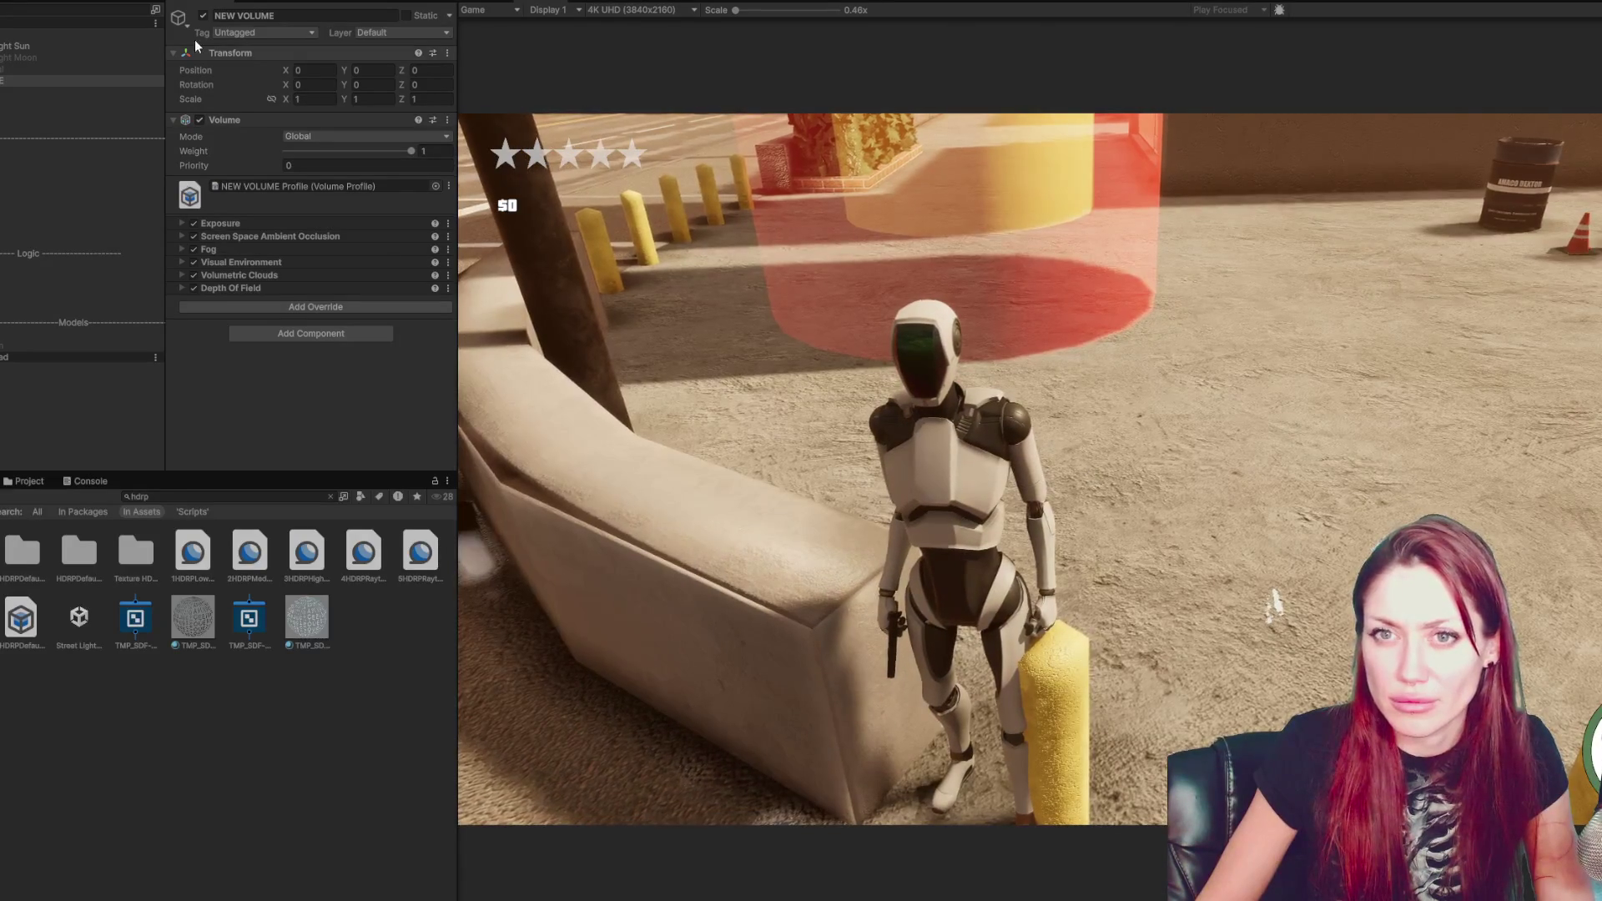
pyautogui.click(202, 15)
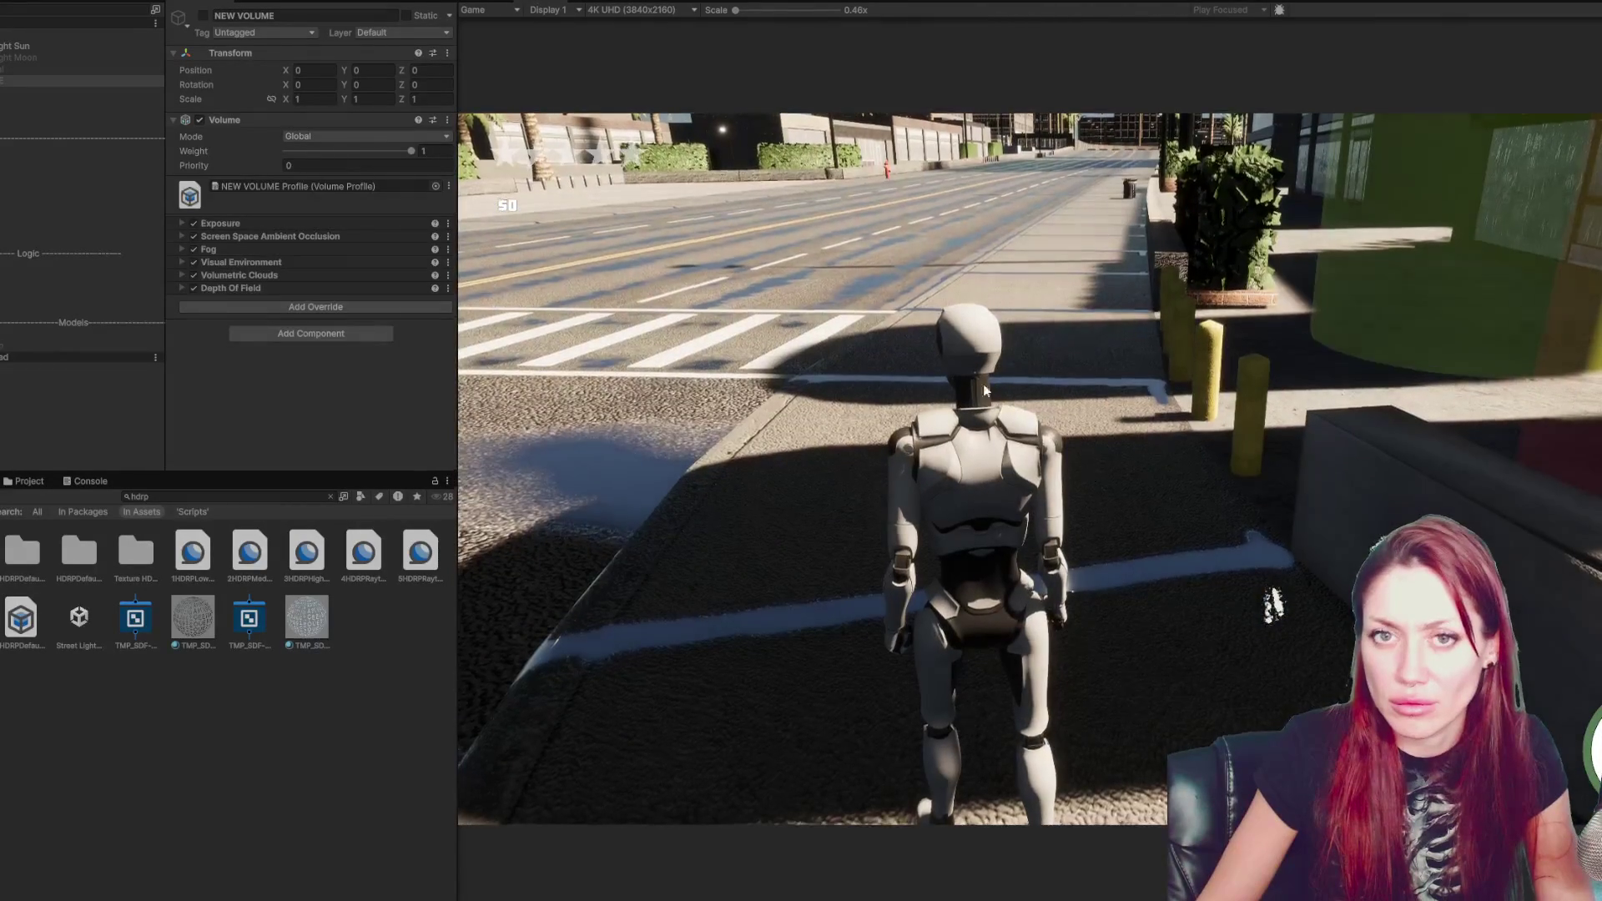
pyautogui.hotkey('ctrl', 'p')
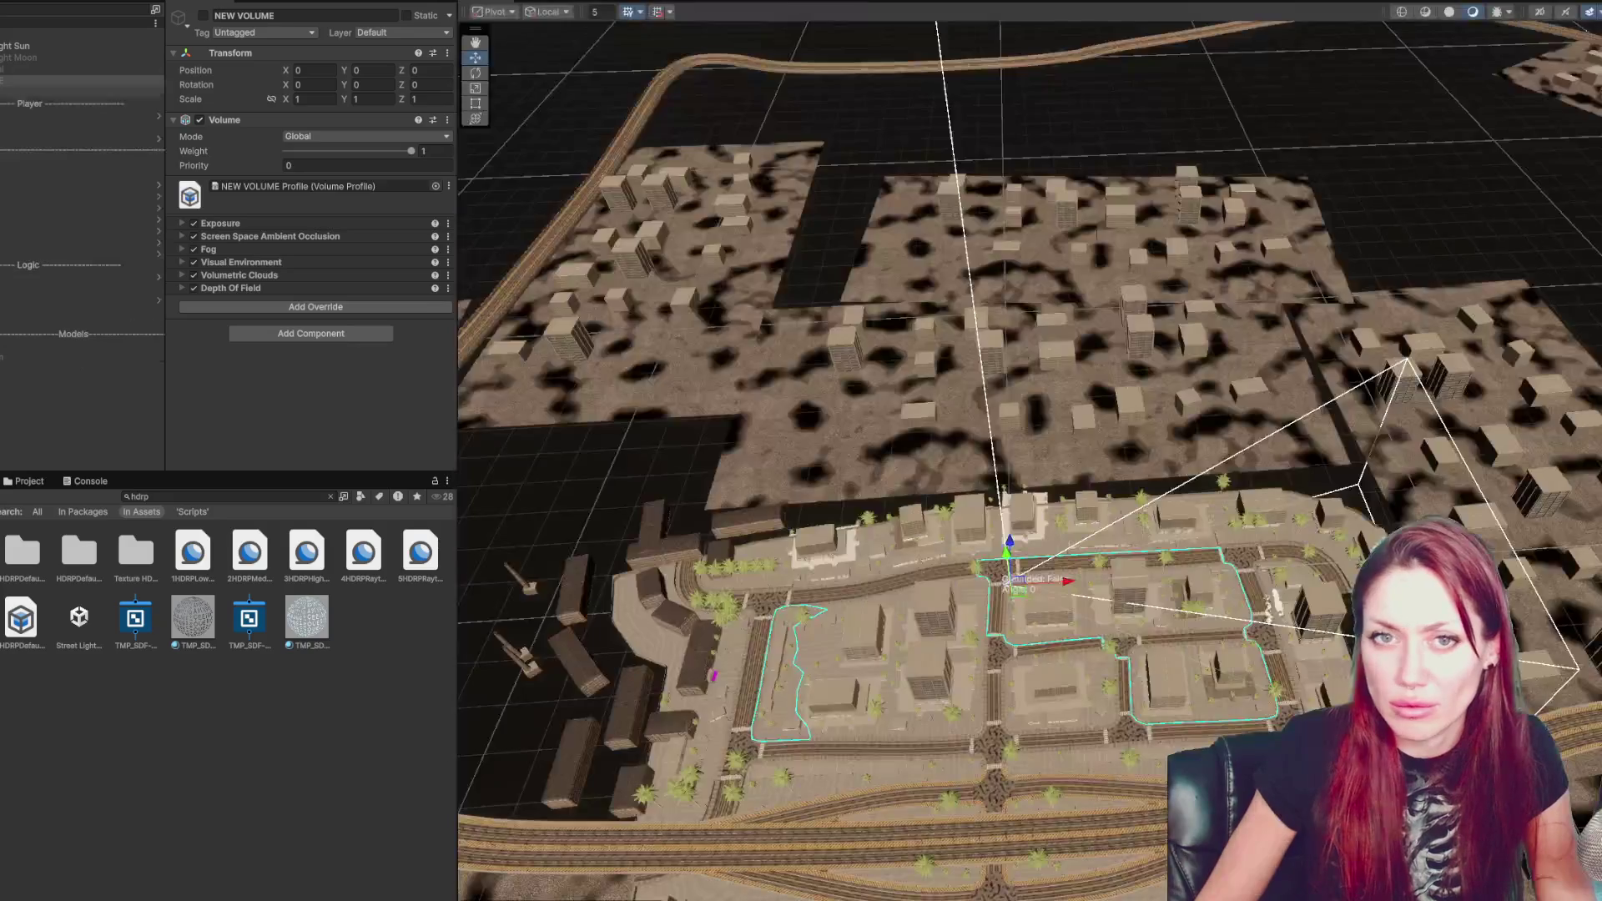
pyautogui.click(75, 92)
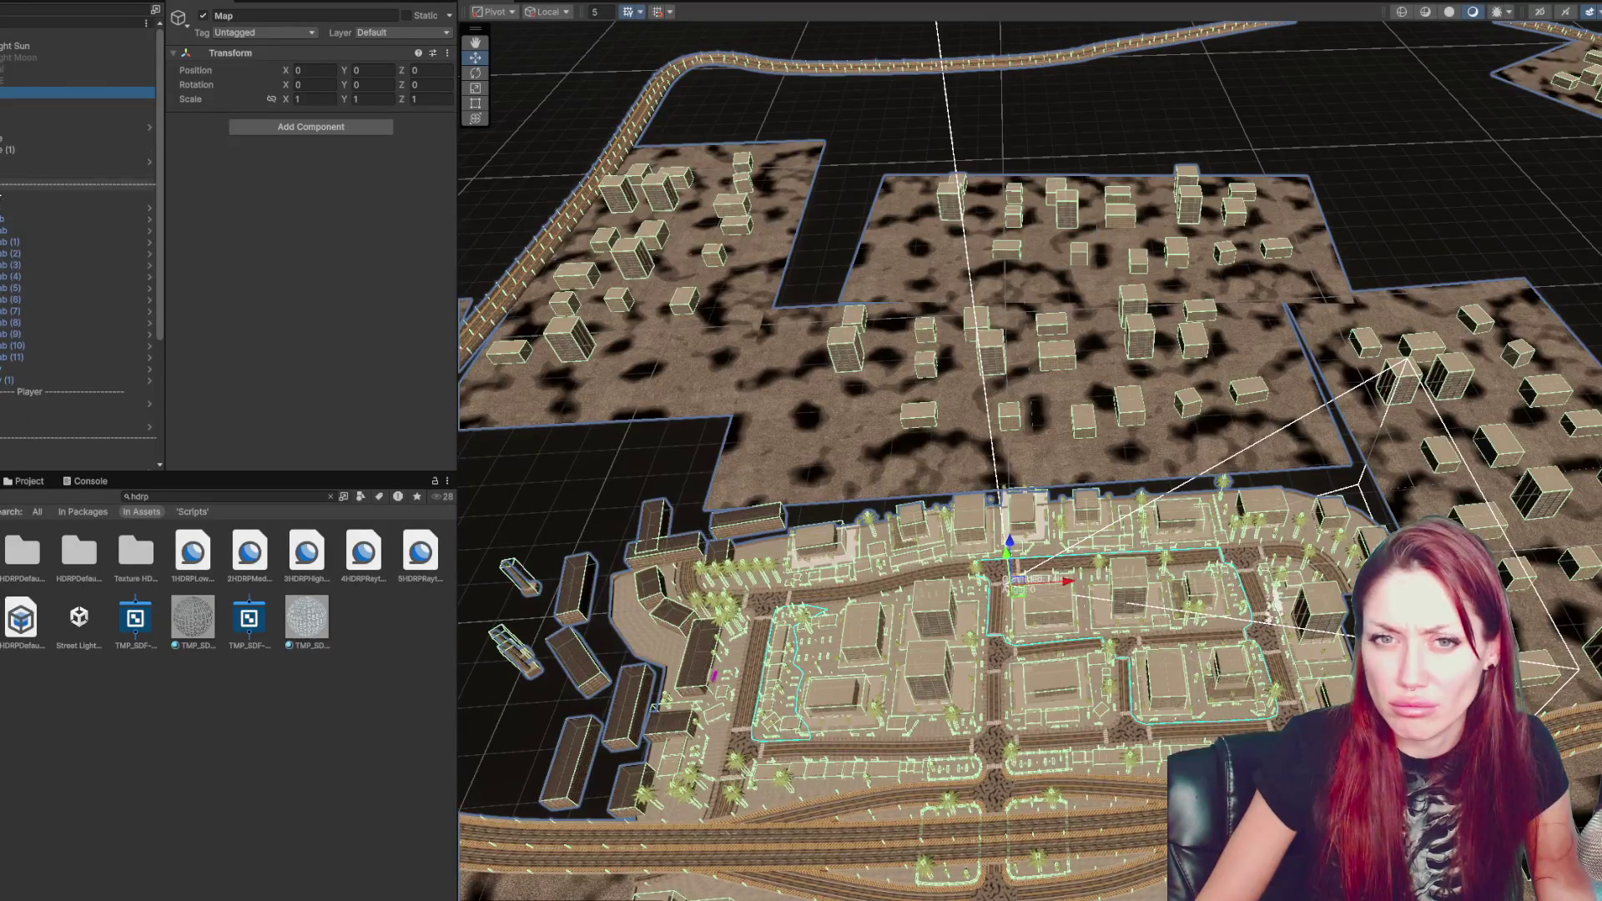
# - Expand City > Main and select _demo_main1 and _demo_main2
pyautogui.click(76, 161)
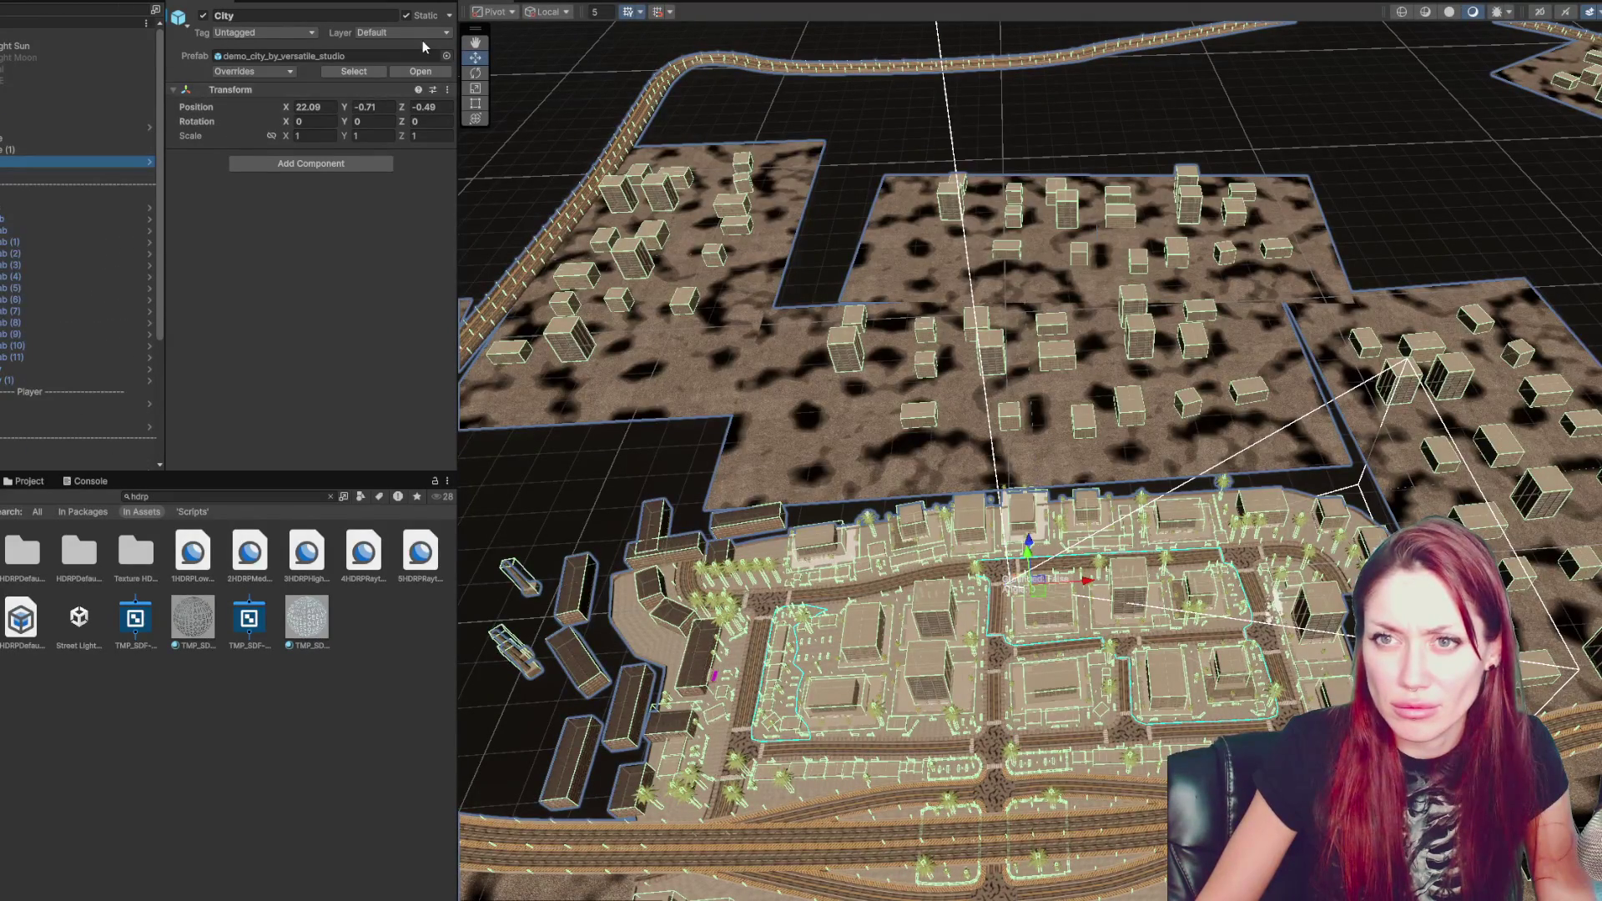
pyautogui.press('Right')
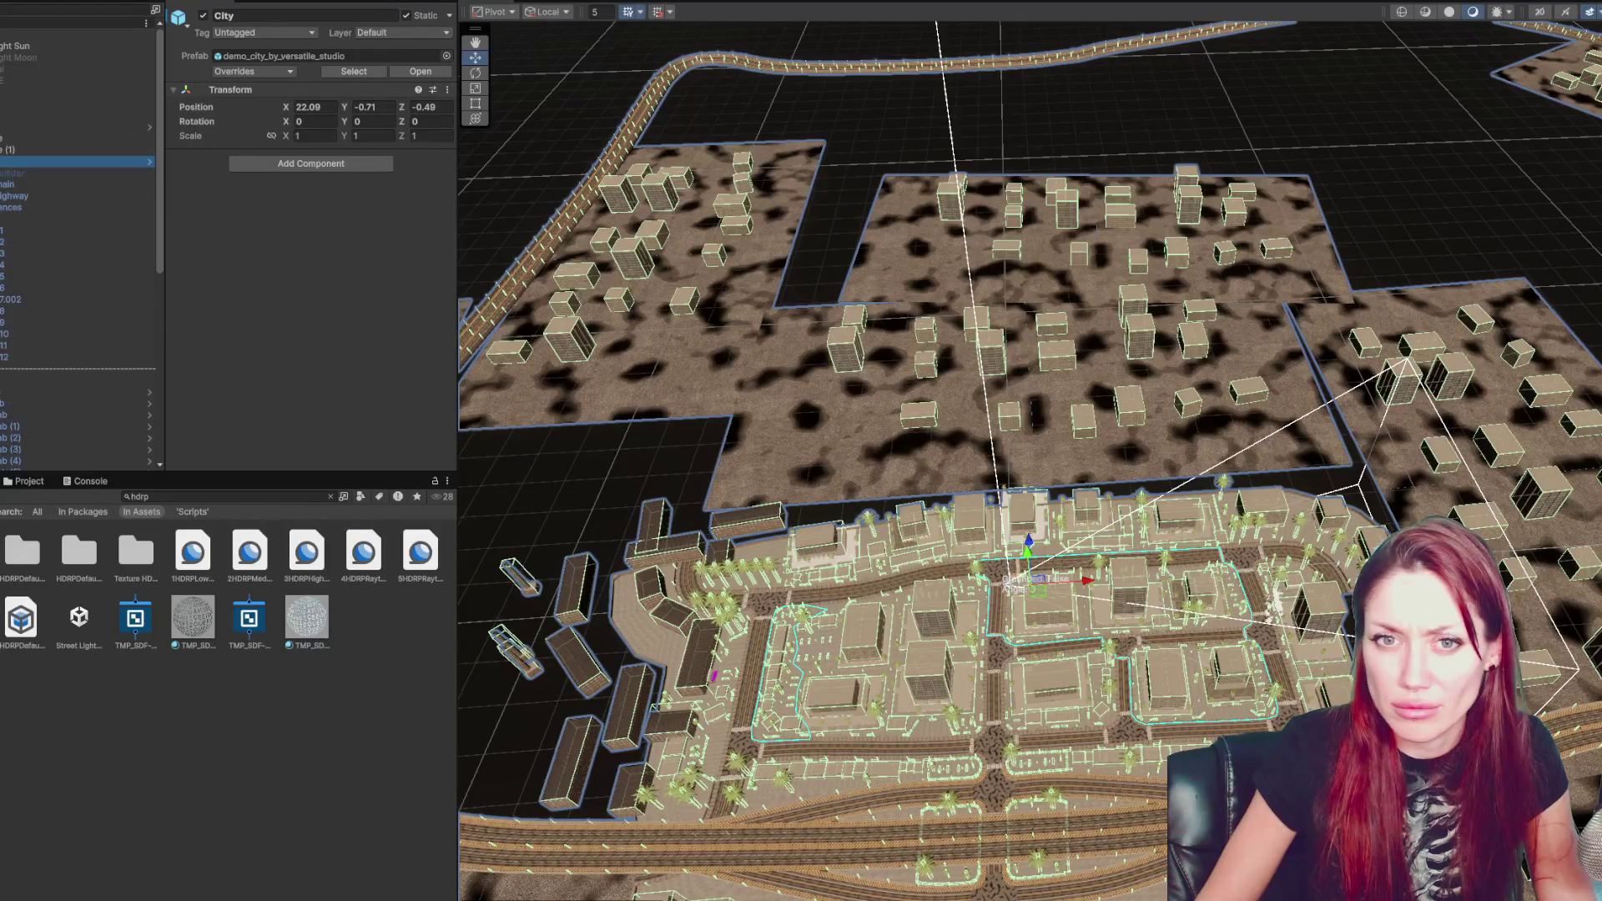
pyautogui.click(34, 184)
pyautogui.press('Right')
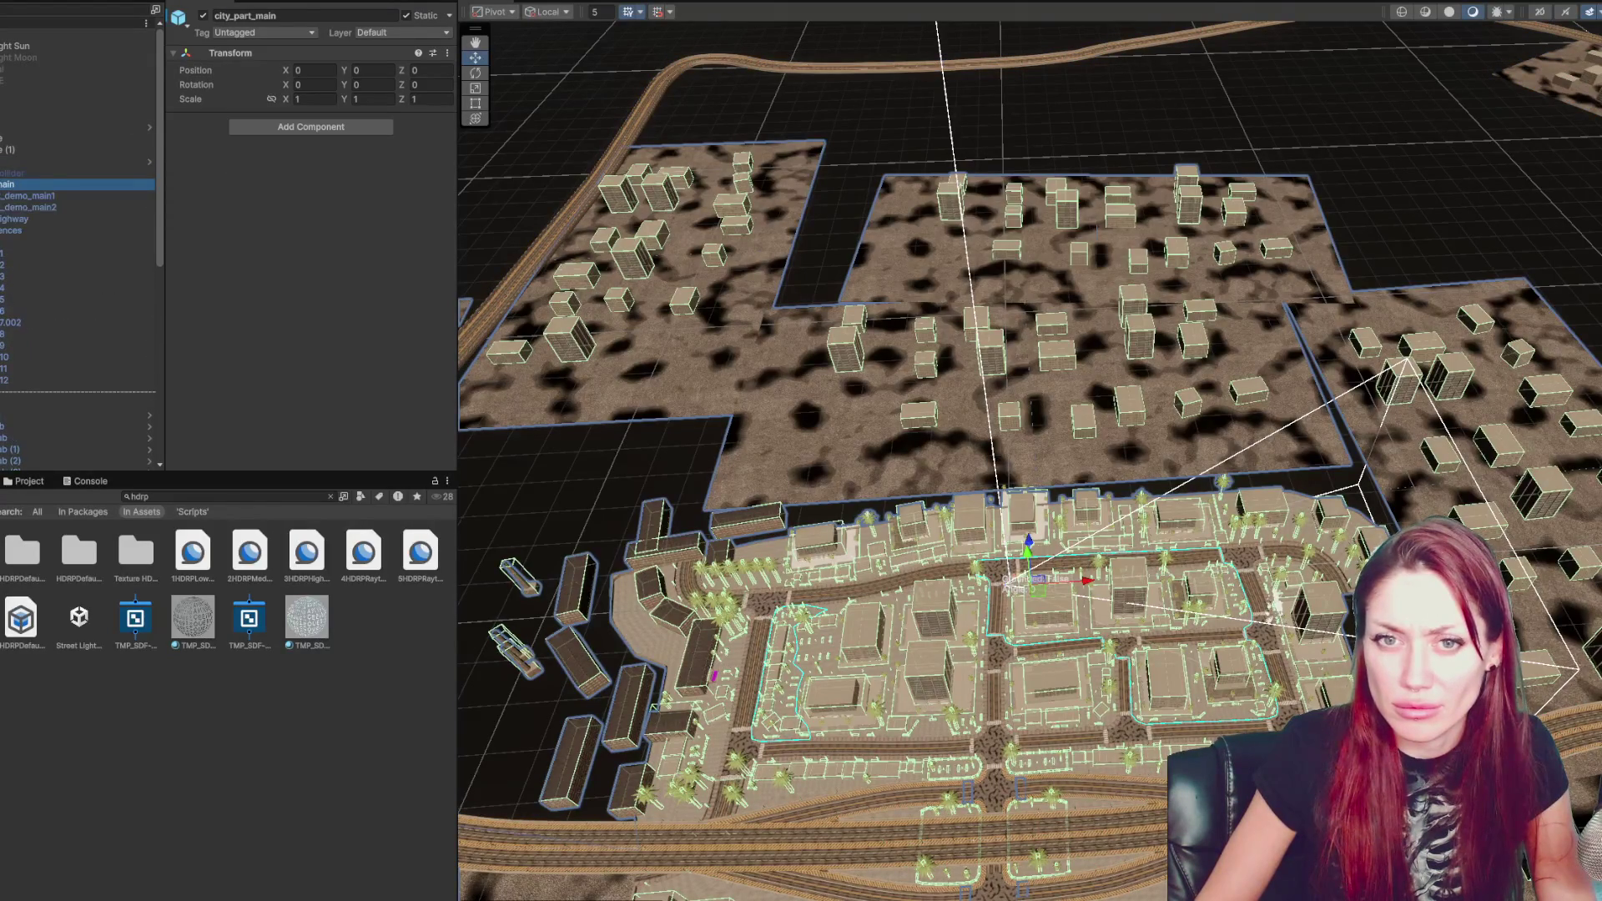
pyautogui.click(51, 199)
pyautogui.keyDown('ctrl'); pyautogui.click(52, 207); pyautogui.keyUp('ctrl')
# - Move the two road objects to the Default layer and end the play test
pyautogui.click(396, 32)
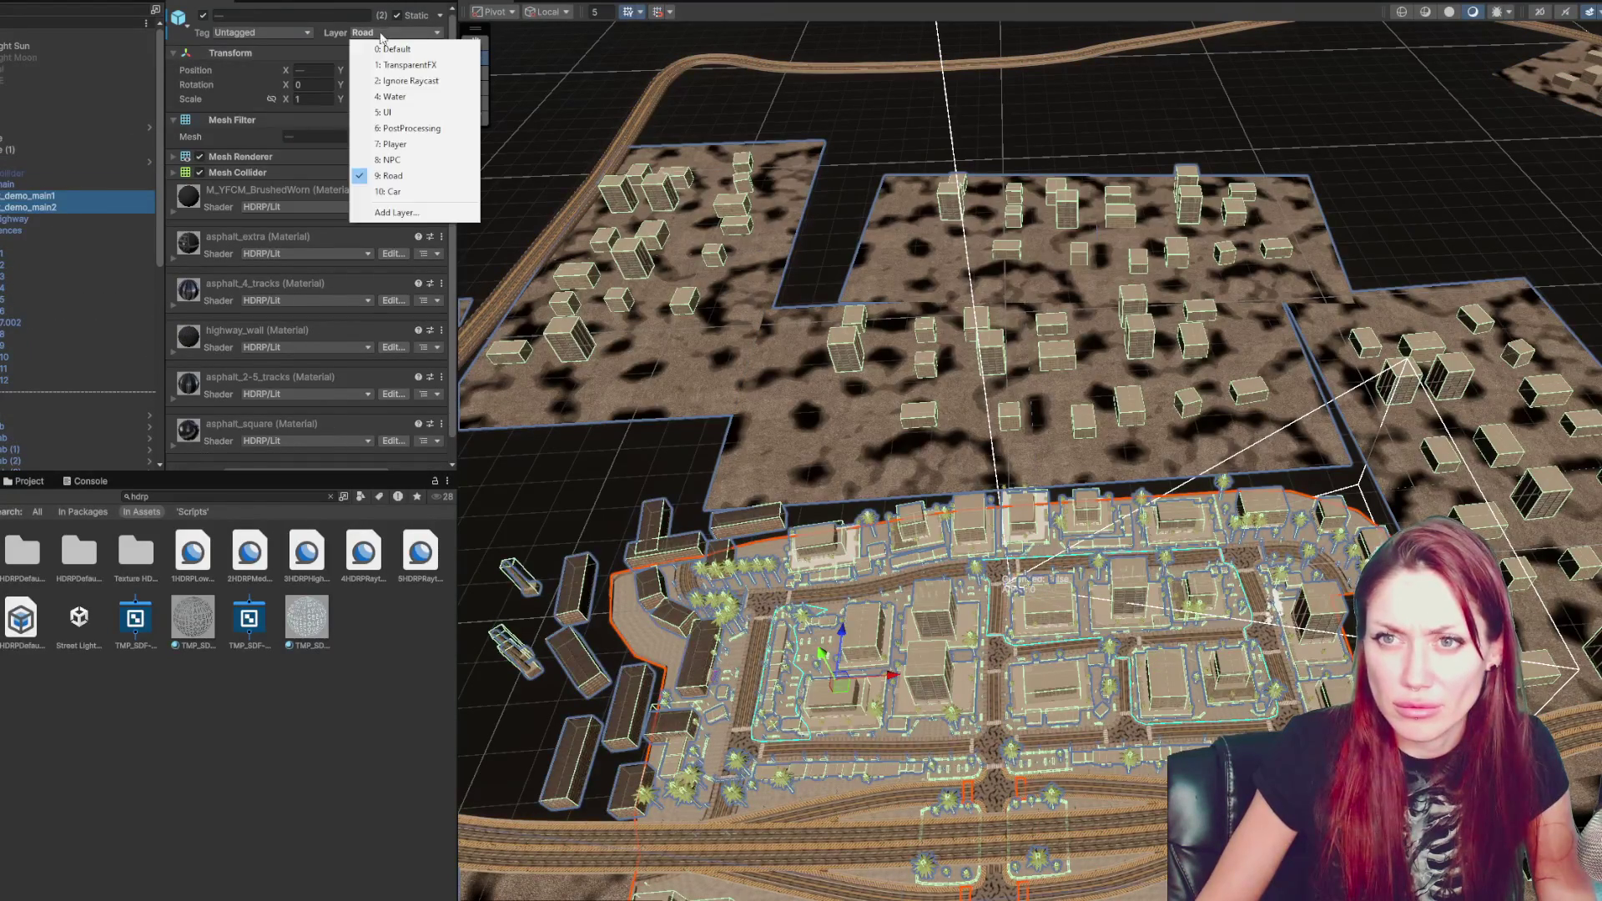
pyautogui.click(392, 49)
pyautogui.click(837, 468)
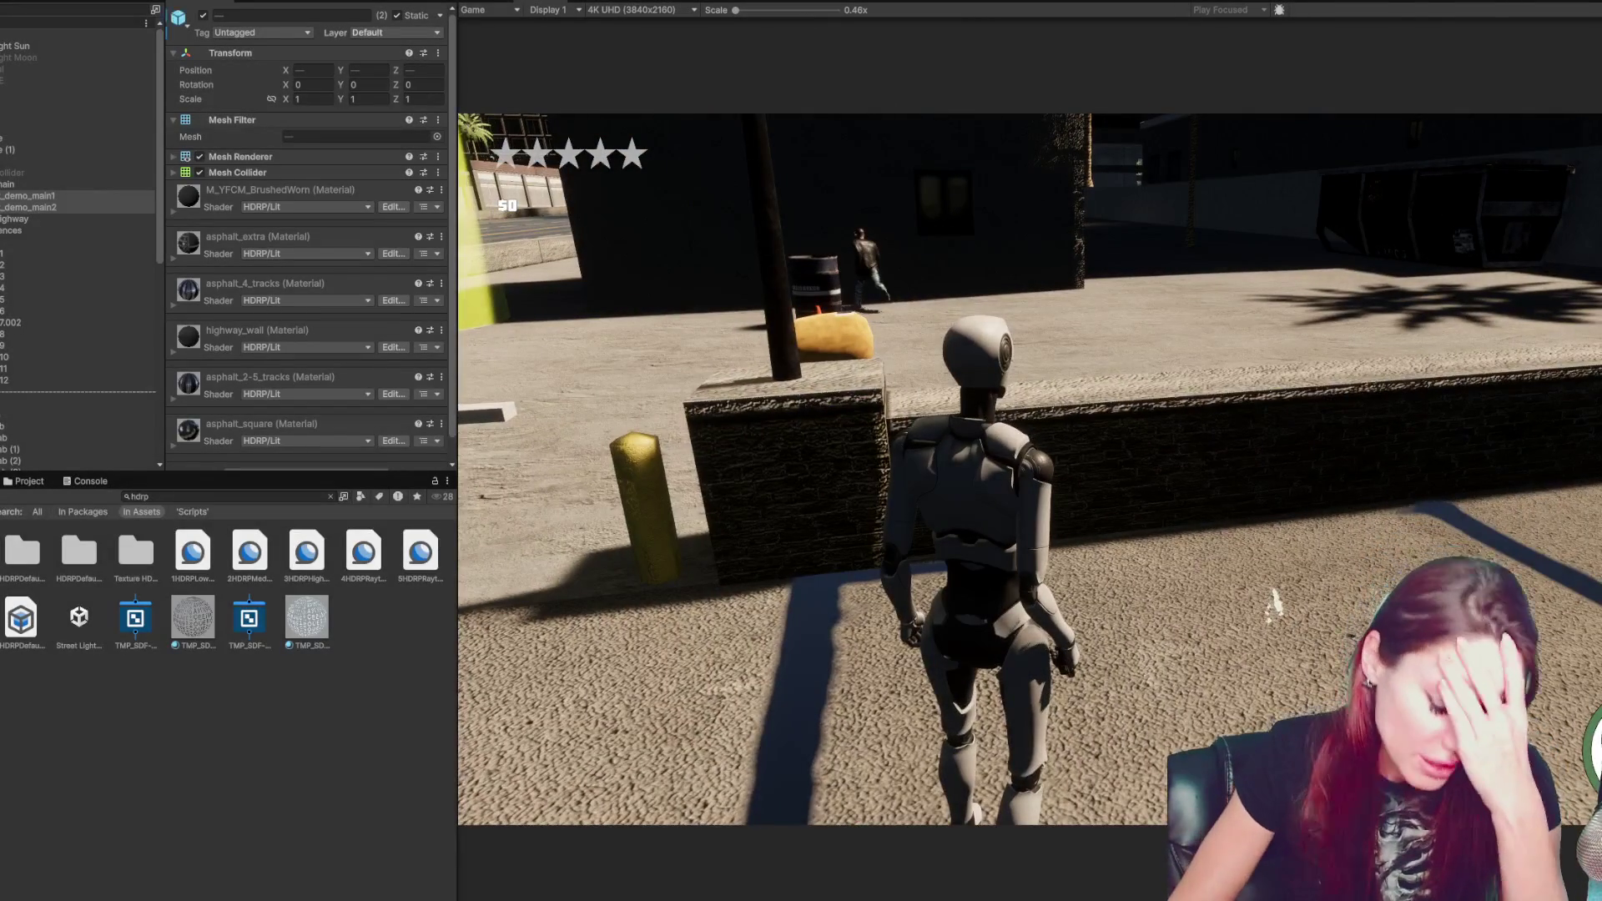
pyautogui.hotkey('ctrl', 'p')
pyautogui.rightClick(25, 195)
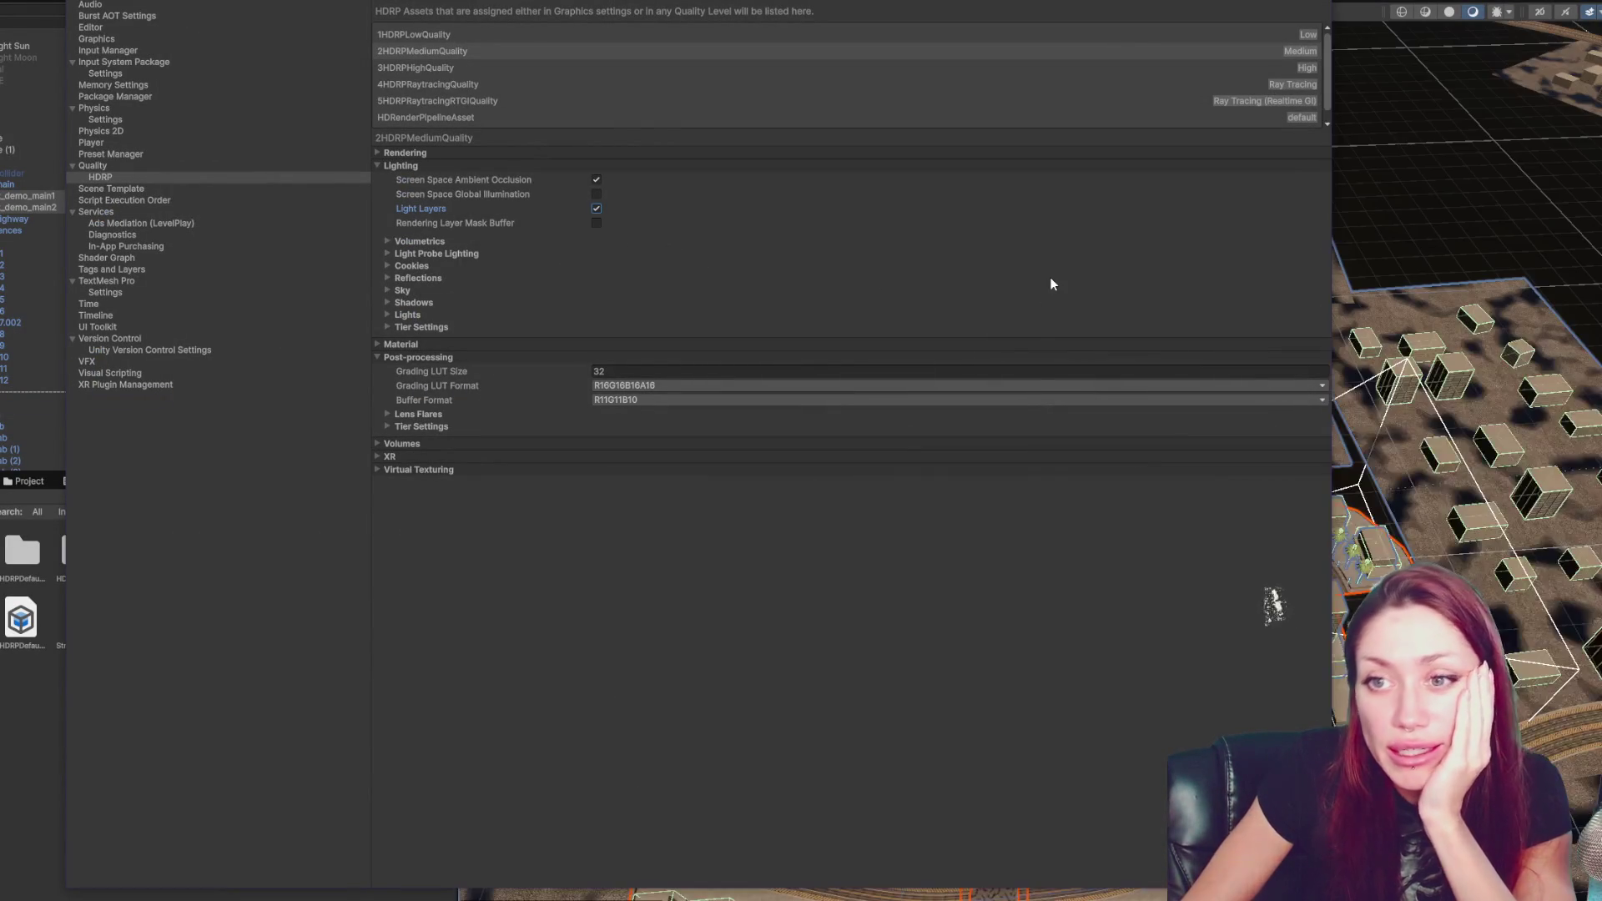
# - Tick Screen Space Global Illumination and review the probe, reflection, cookie, sky, shadow and light foldouts
pyautogui.click(595, 194)
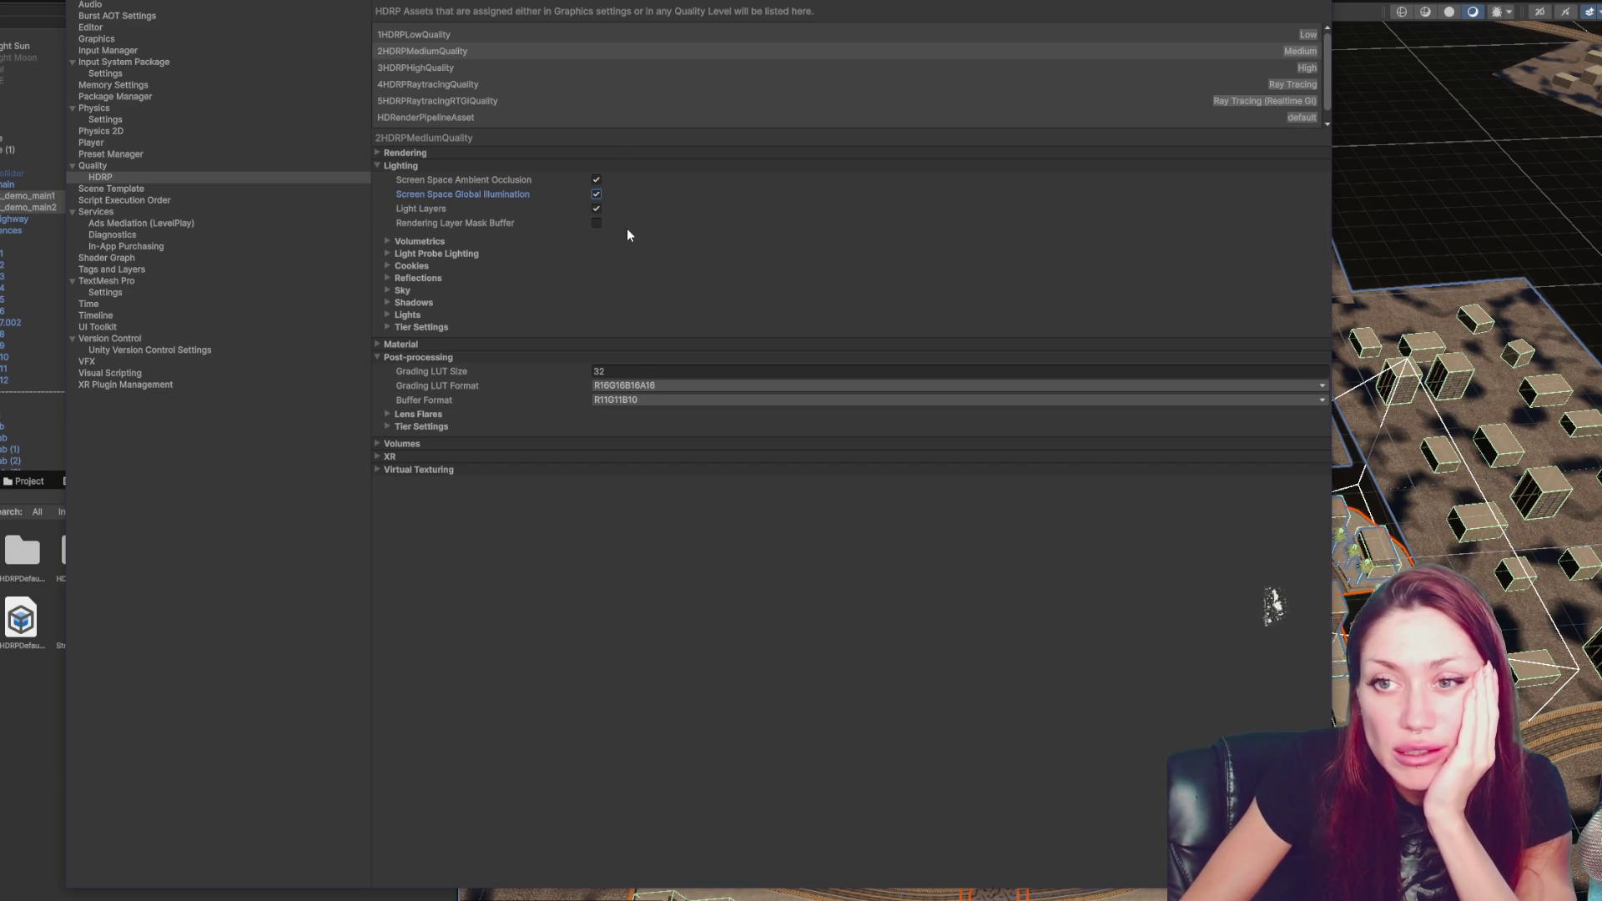
pyautogui.click(417, 254)
pyautogui.click(415, 252)
pyautogui.click(413, 273)
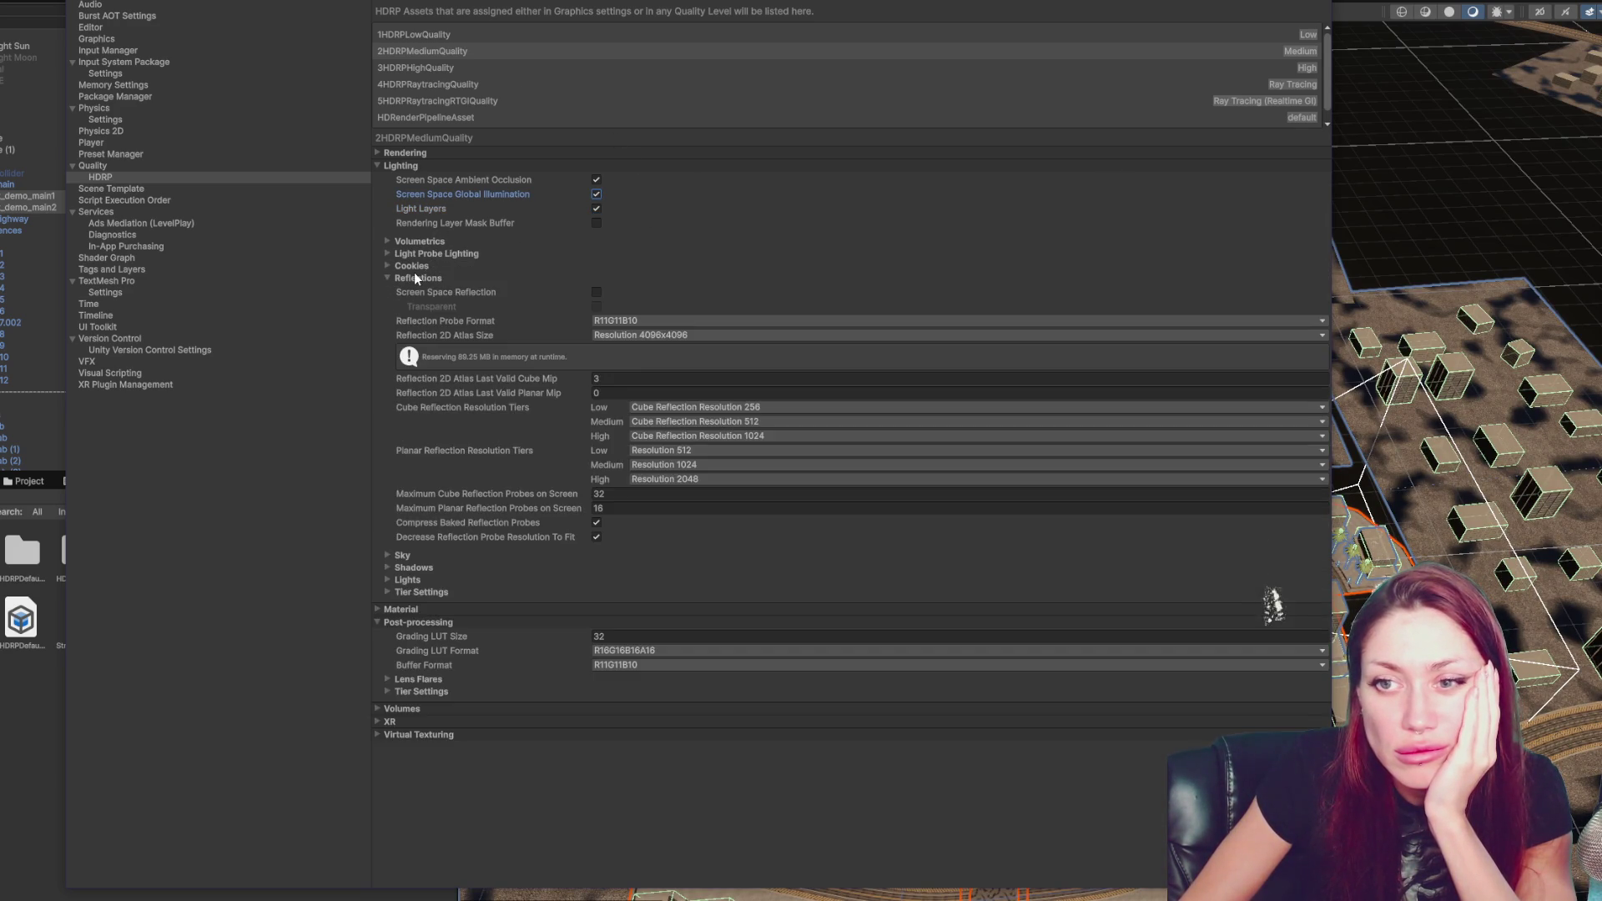
pyautogui.click(414, 273)
pyautogui.click(422, 267)
pyautogui.click(423, 267)
pyautogui.click(414, 289)
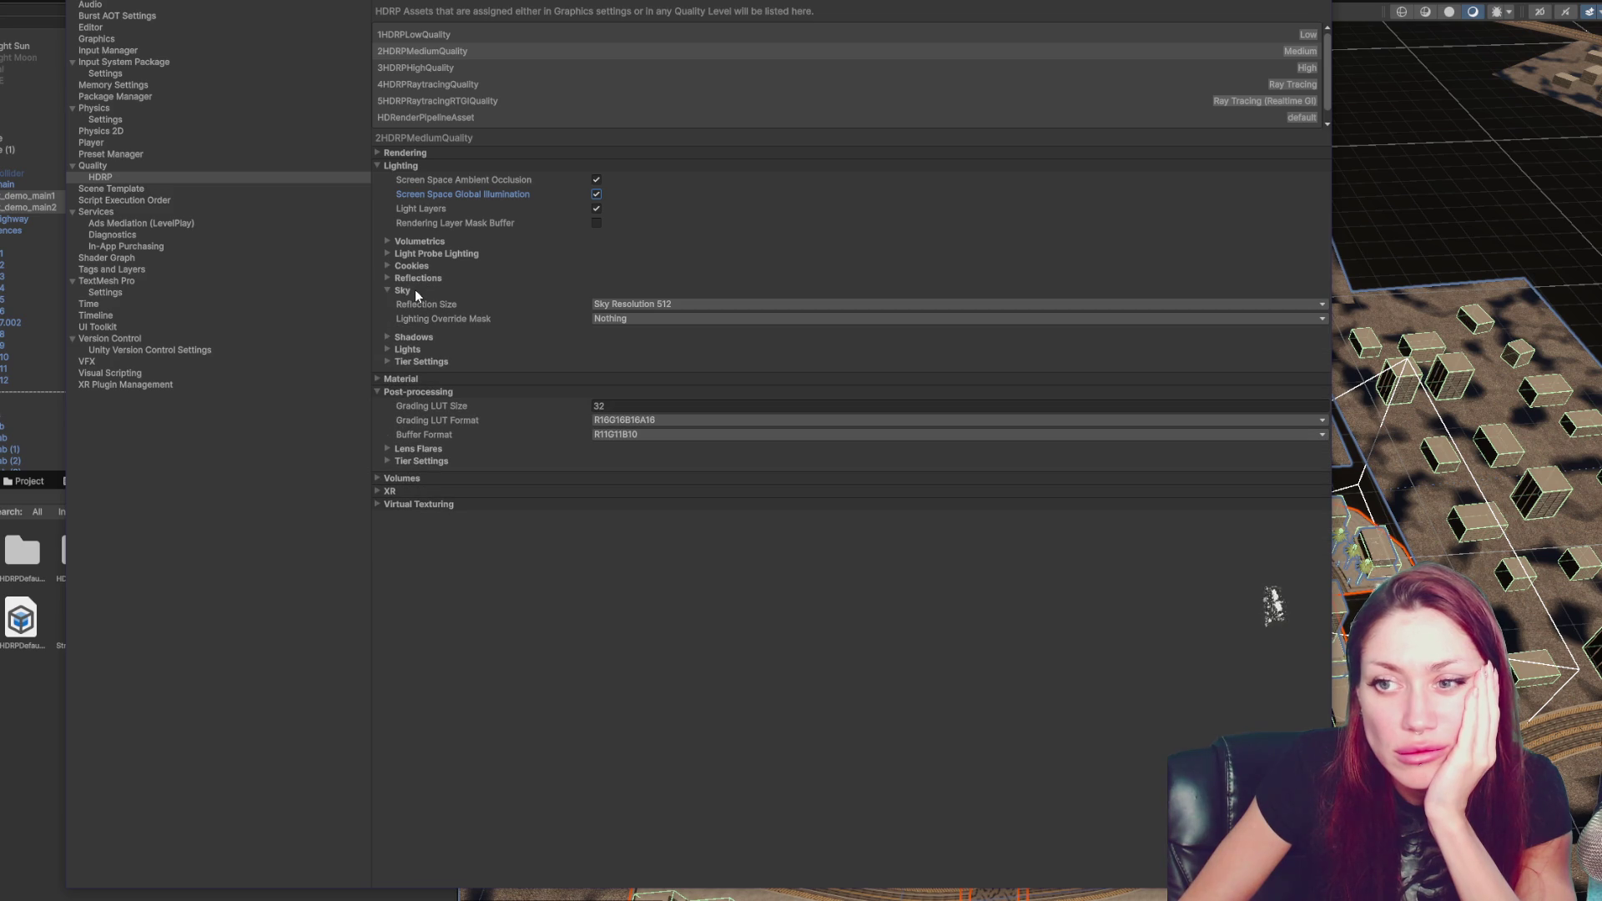
pyautogui.click(414, 289)
pyautogui.click(414, 301)
pyautogui.click(414, 300)
pyautogui.click(413, 315)
pyautogui.click(412, 315)
# - Inspect the lighting Tier Settings for SSAO and Screen Space Reflection, plus Material quality
pyautogui.click(412, 325)
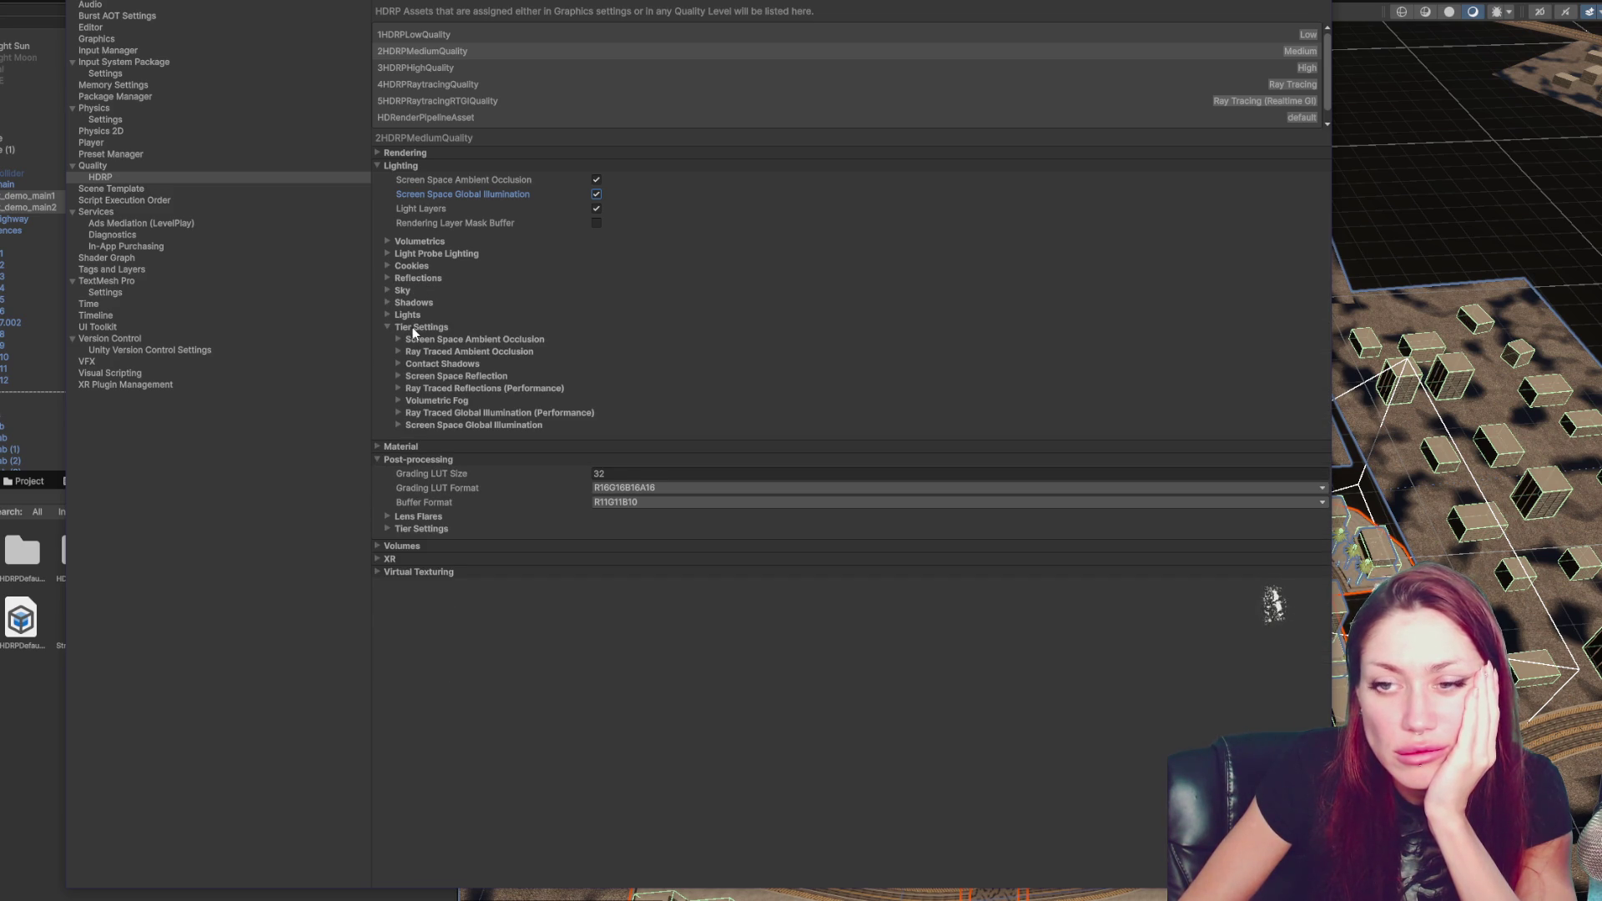
pyautogui.click(419, 340)
pyautogui.click(420, 341)
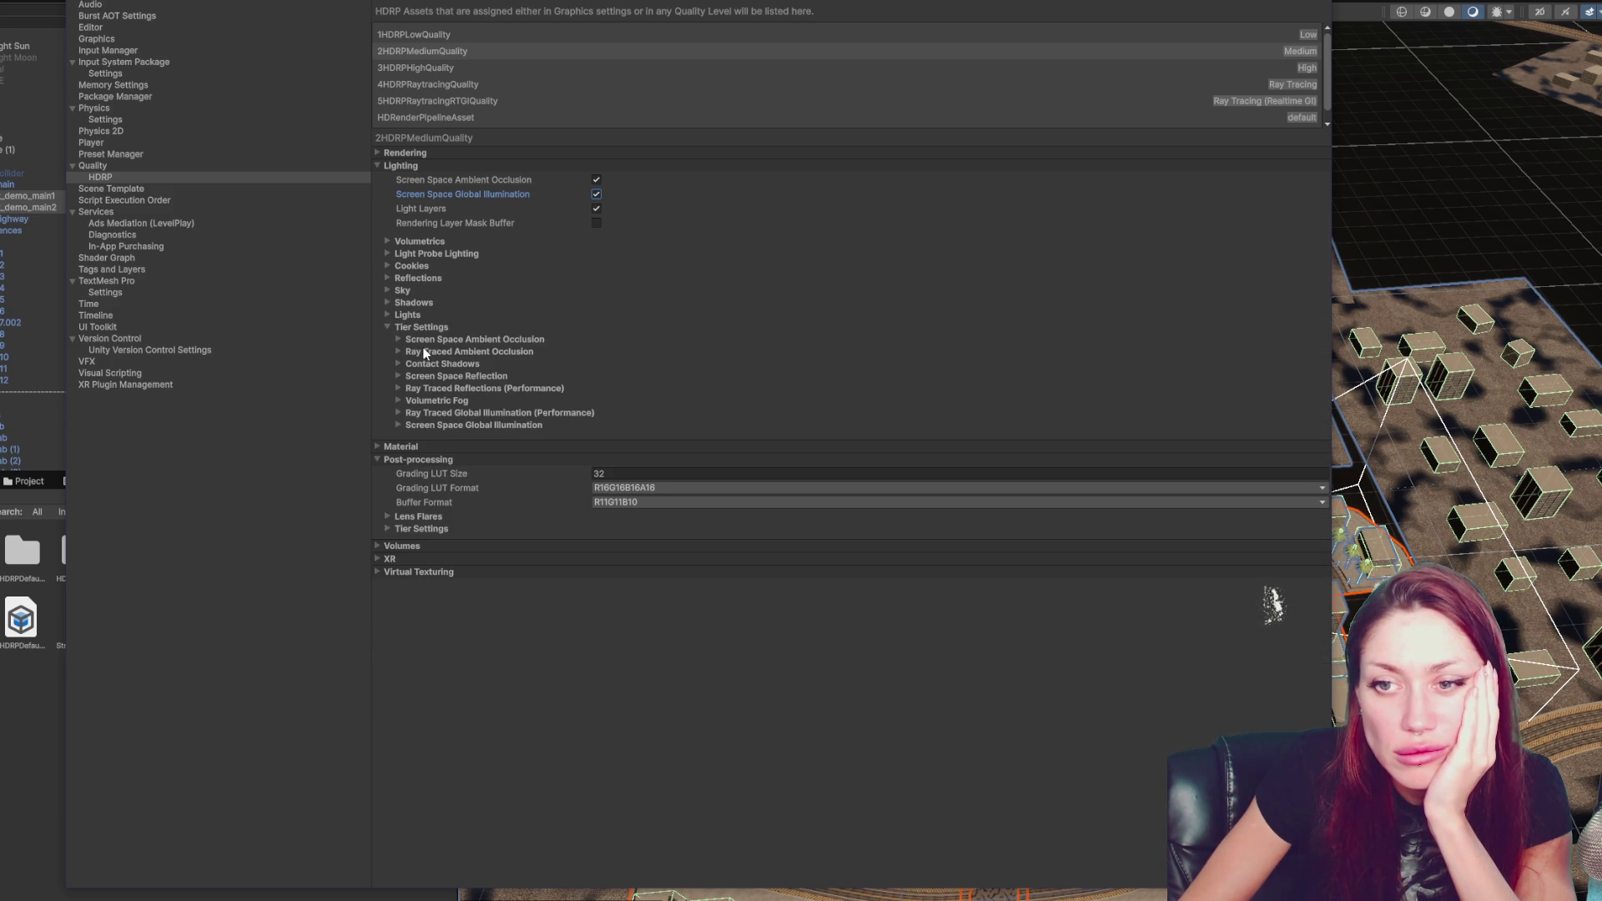
pyautogui.click(426, 377)
pyautogui.click(426, 377)
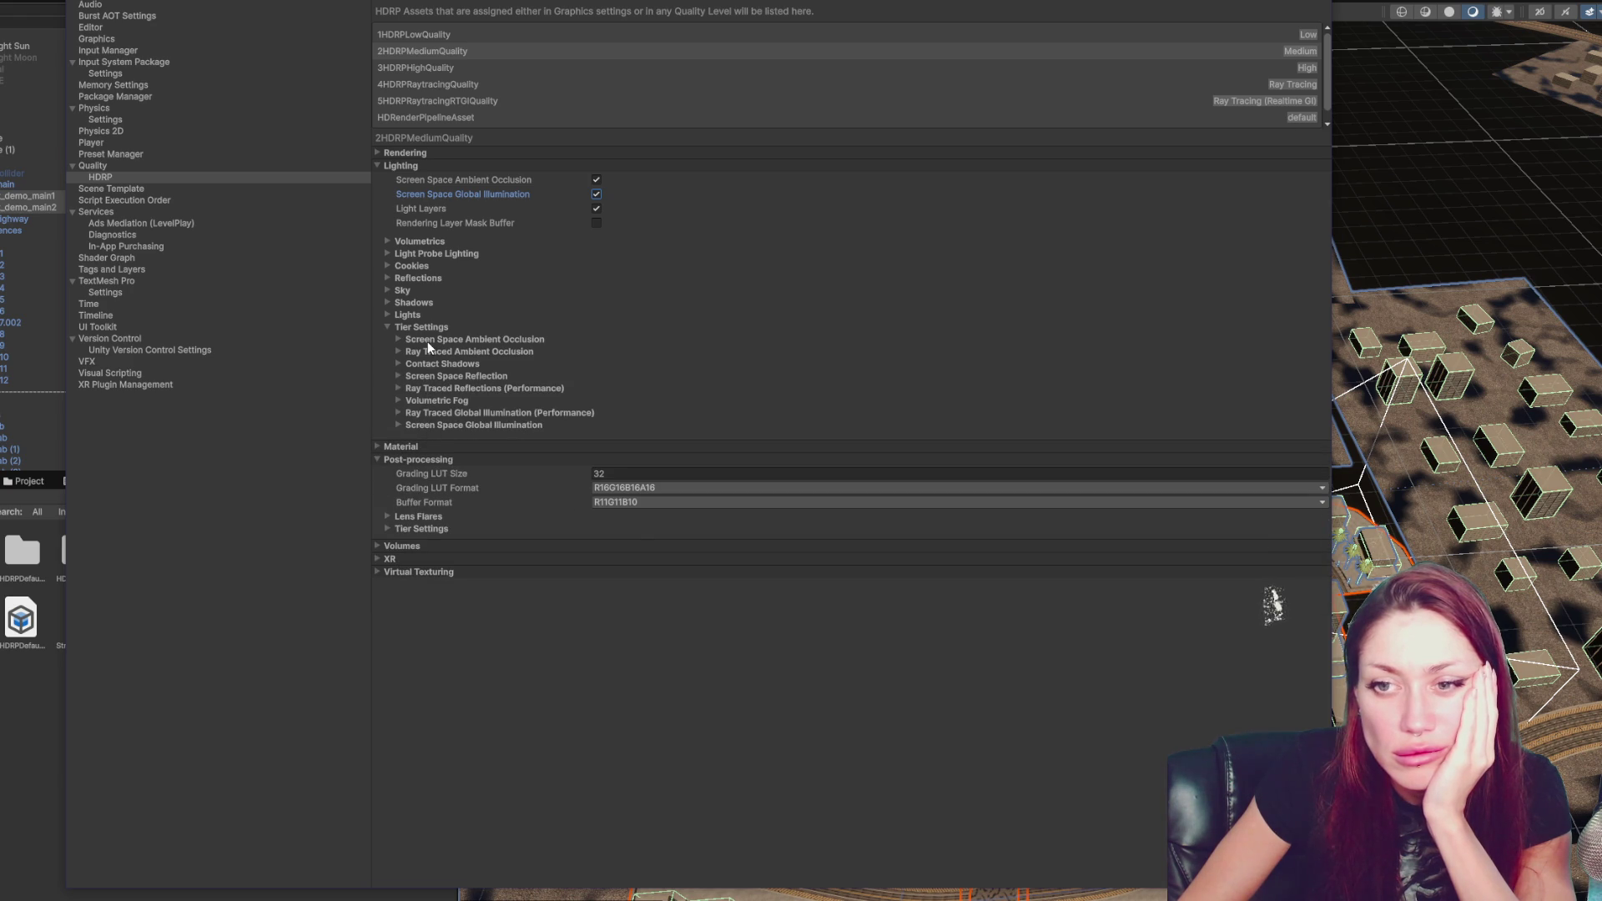
pyautogui.click(427, 447)
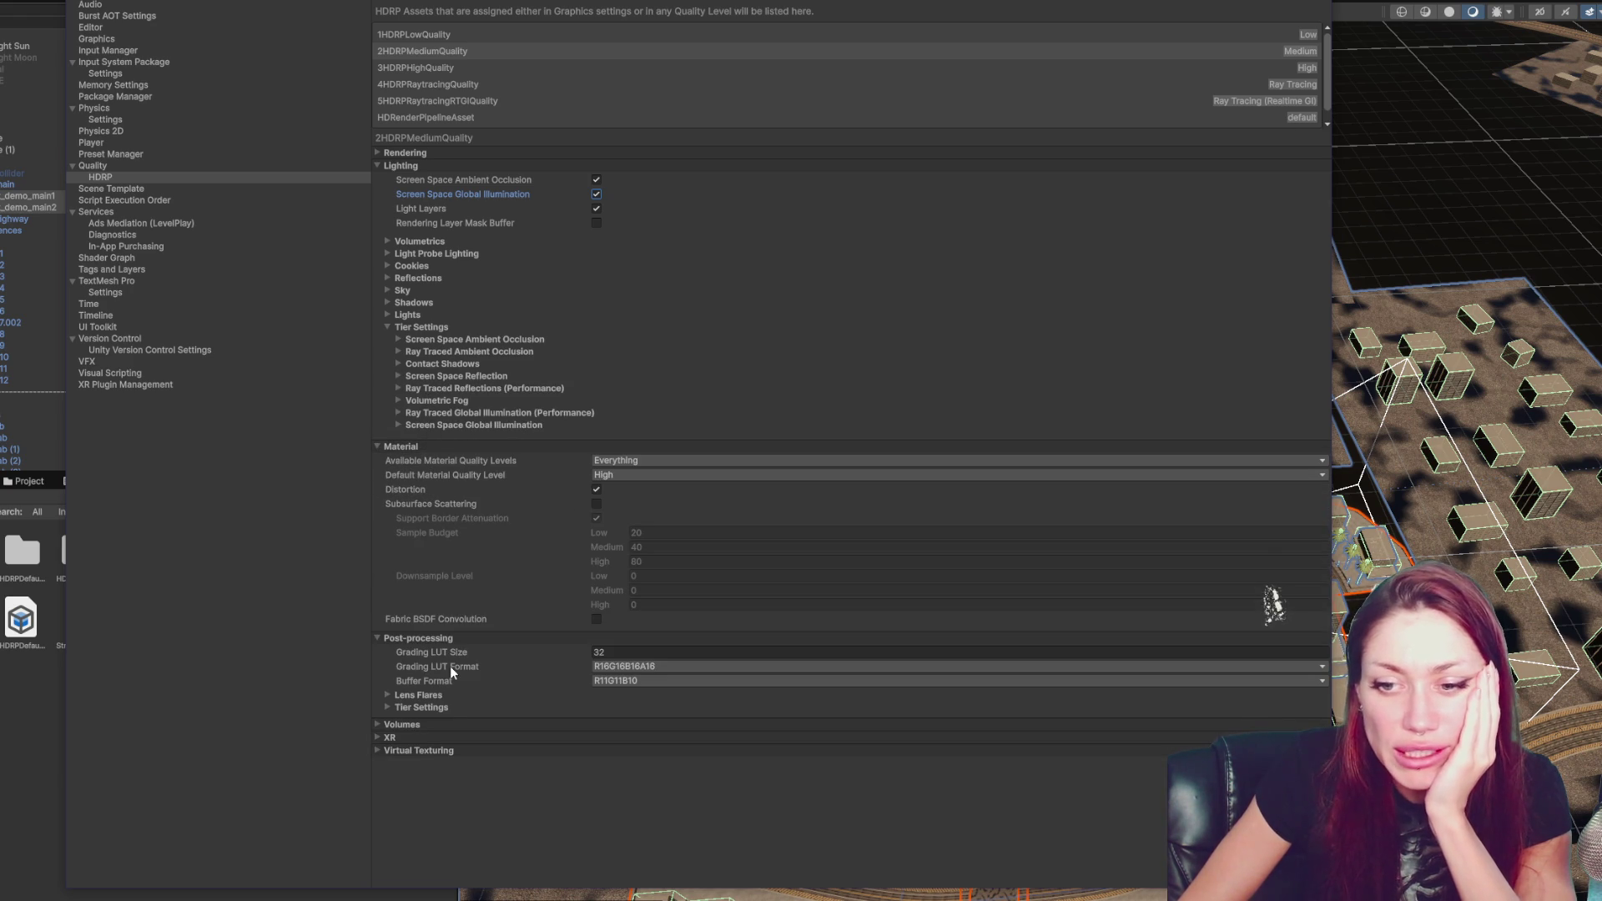
pyautogui.click(232, 169)
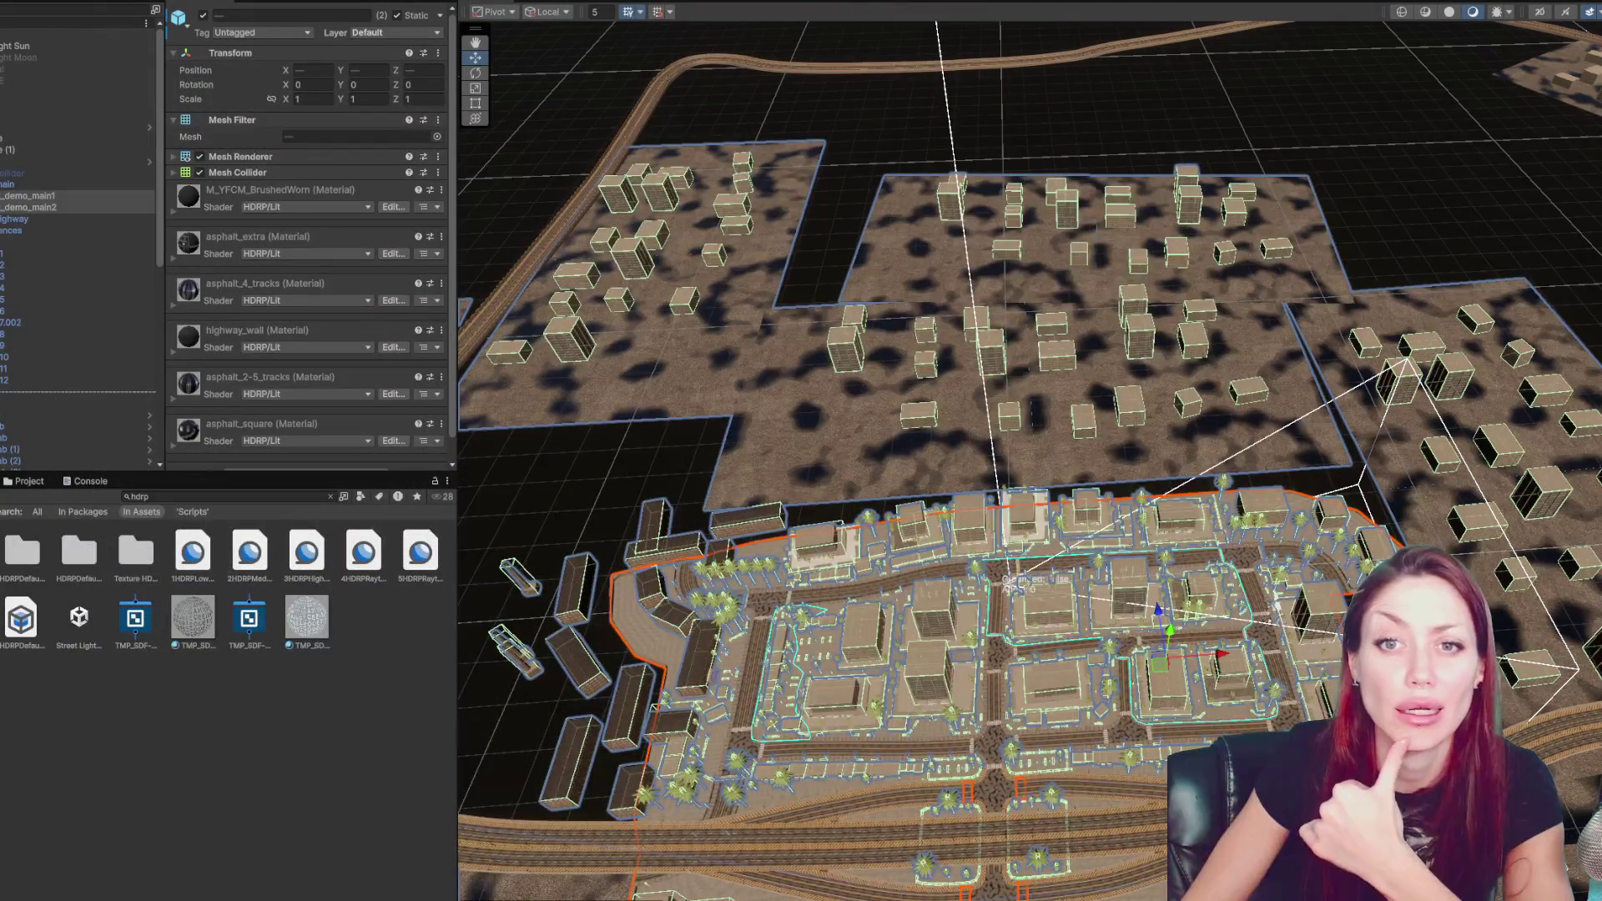
# - Put the demo road objects back on the Road layer and confirm the change
pyautogui.click(408, 33)
pyautogui.click(392, 181)
pyautogui.click(844, 457)
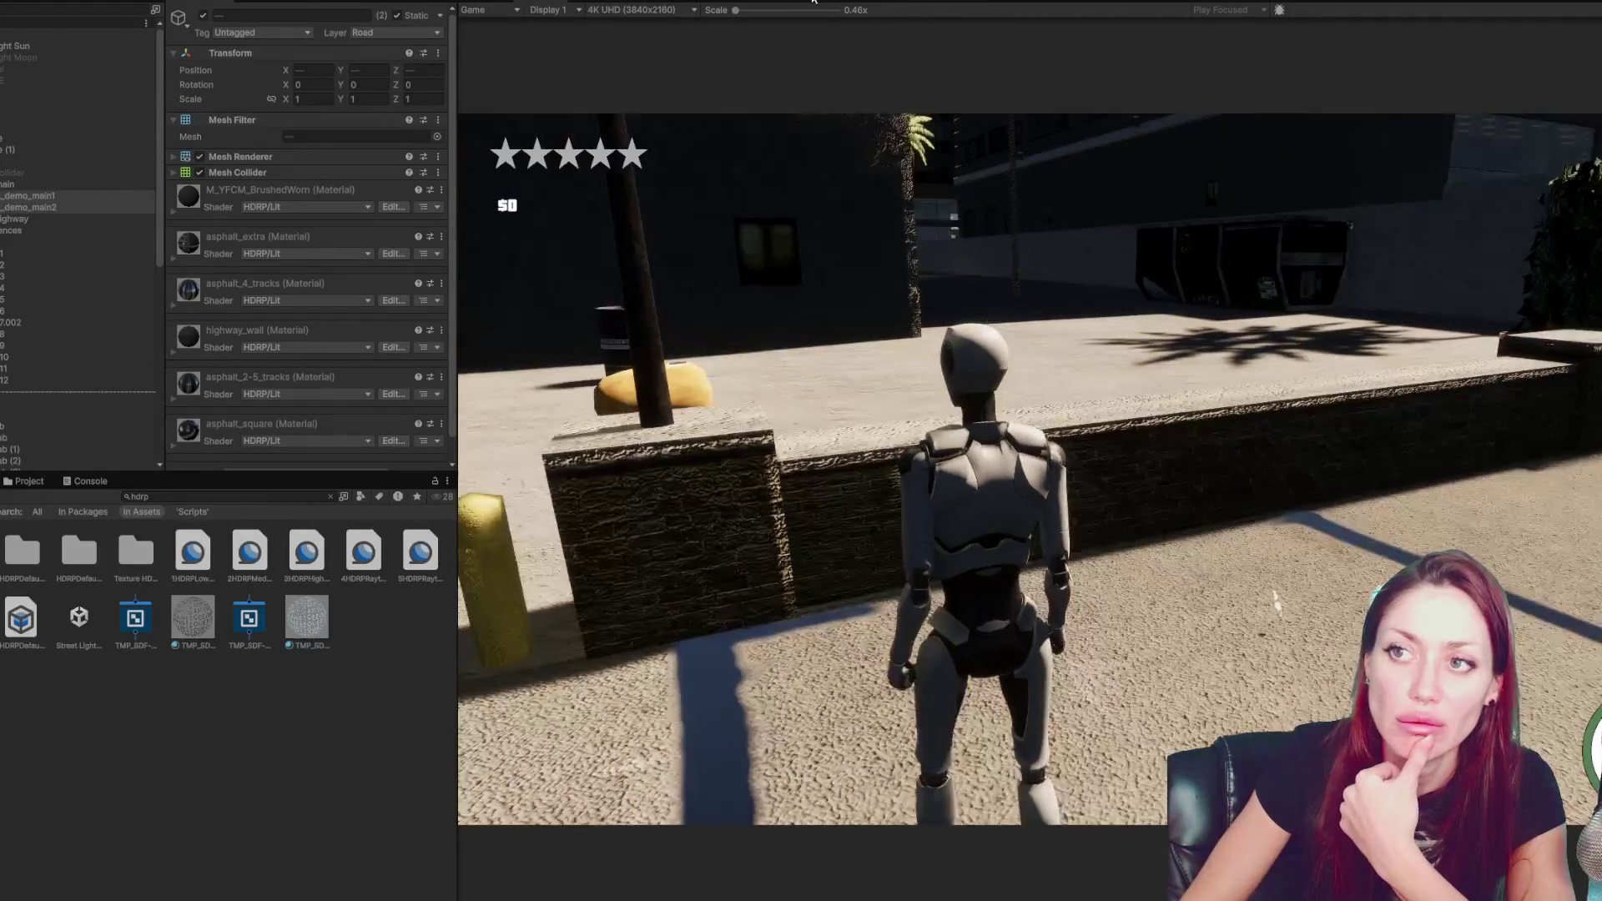
# - Stop the play test and collapse the expanded scene Hierarchy groups
pyautogui.hotkey('ctrl', 'p')
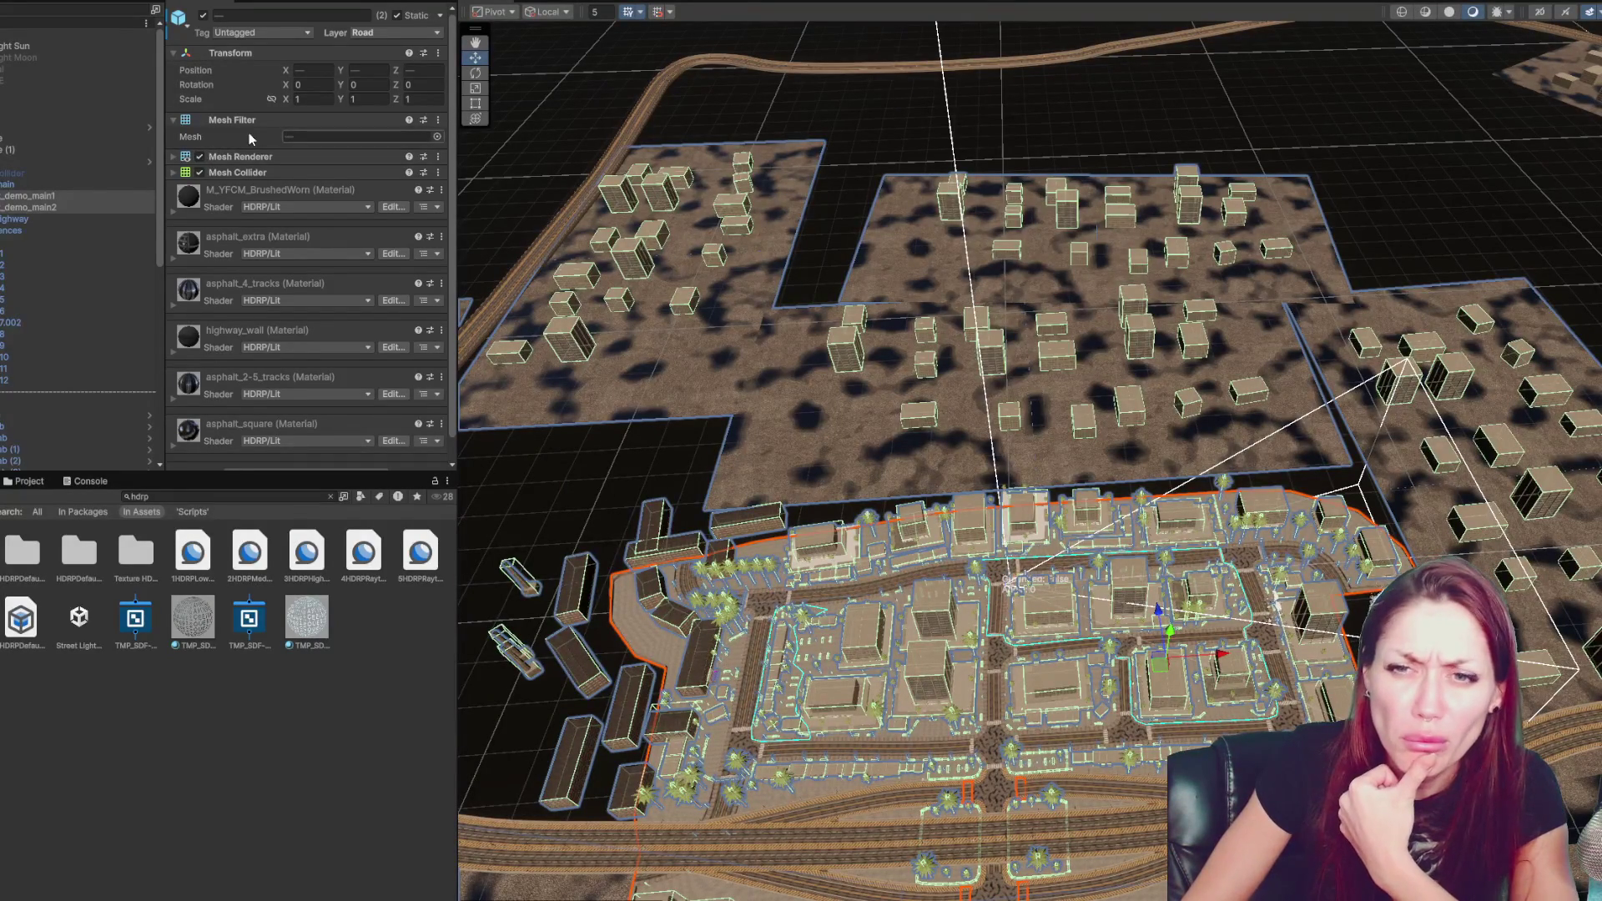
pyautogui.hotkey('ctrl', 'z')
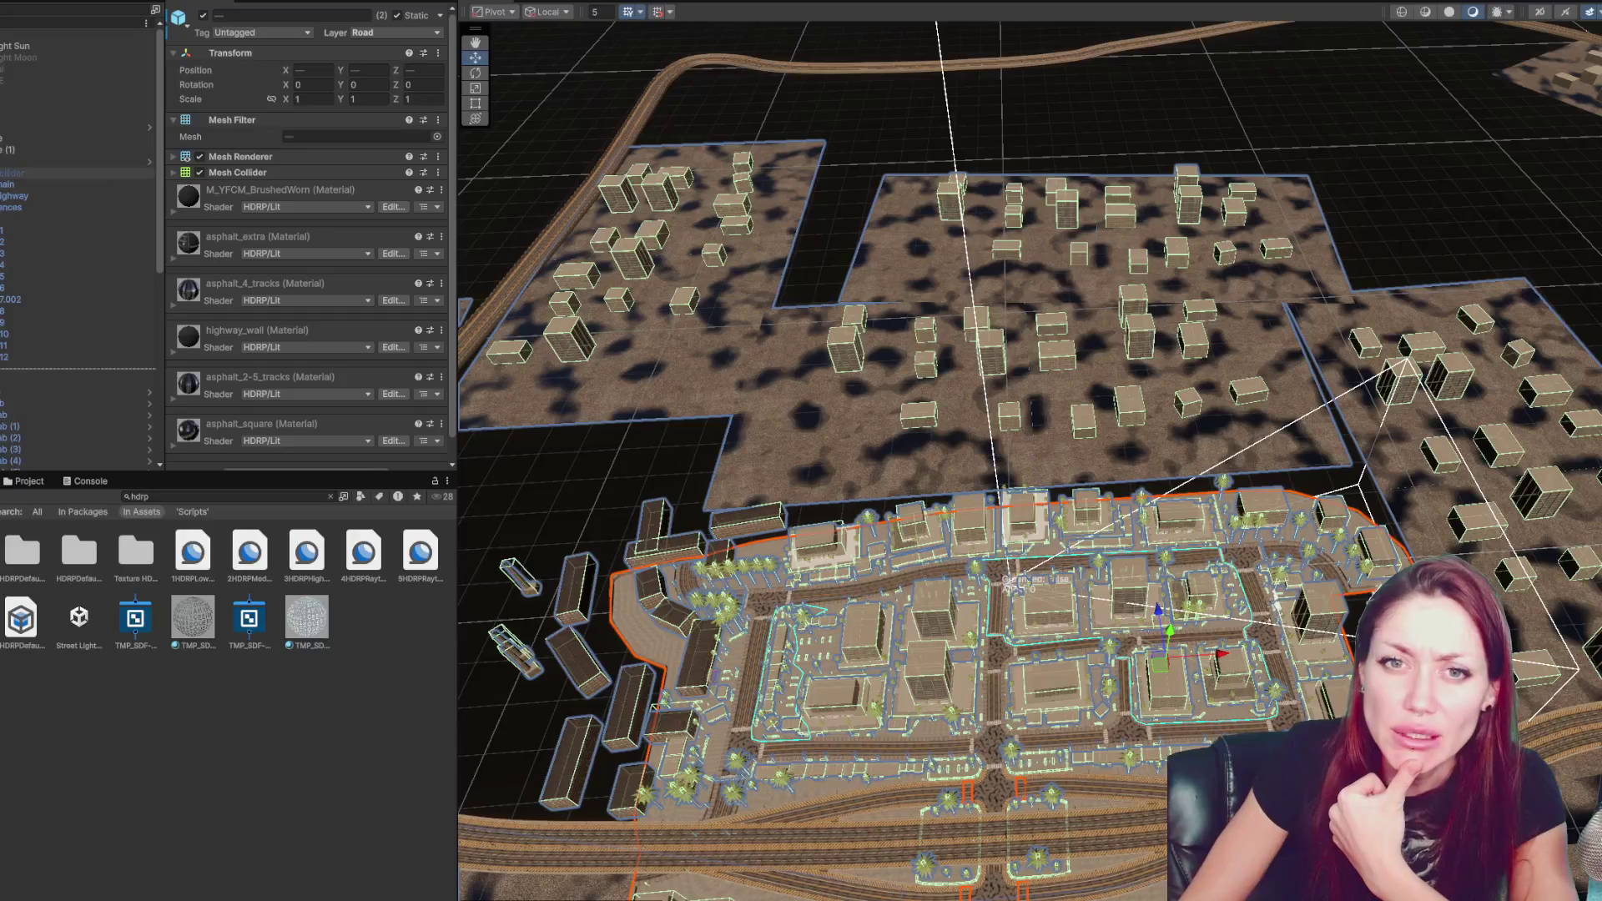
pyautogui.hotkey('ctrl', 'z')
pyautogui.hotkey('ctrl', 'z')
pyautogui.hotkey('ctrl', 'z')
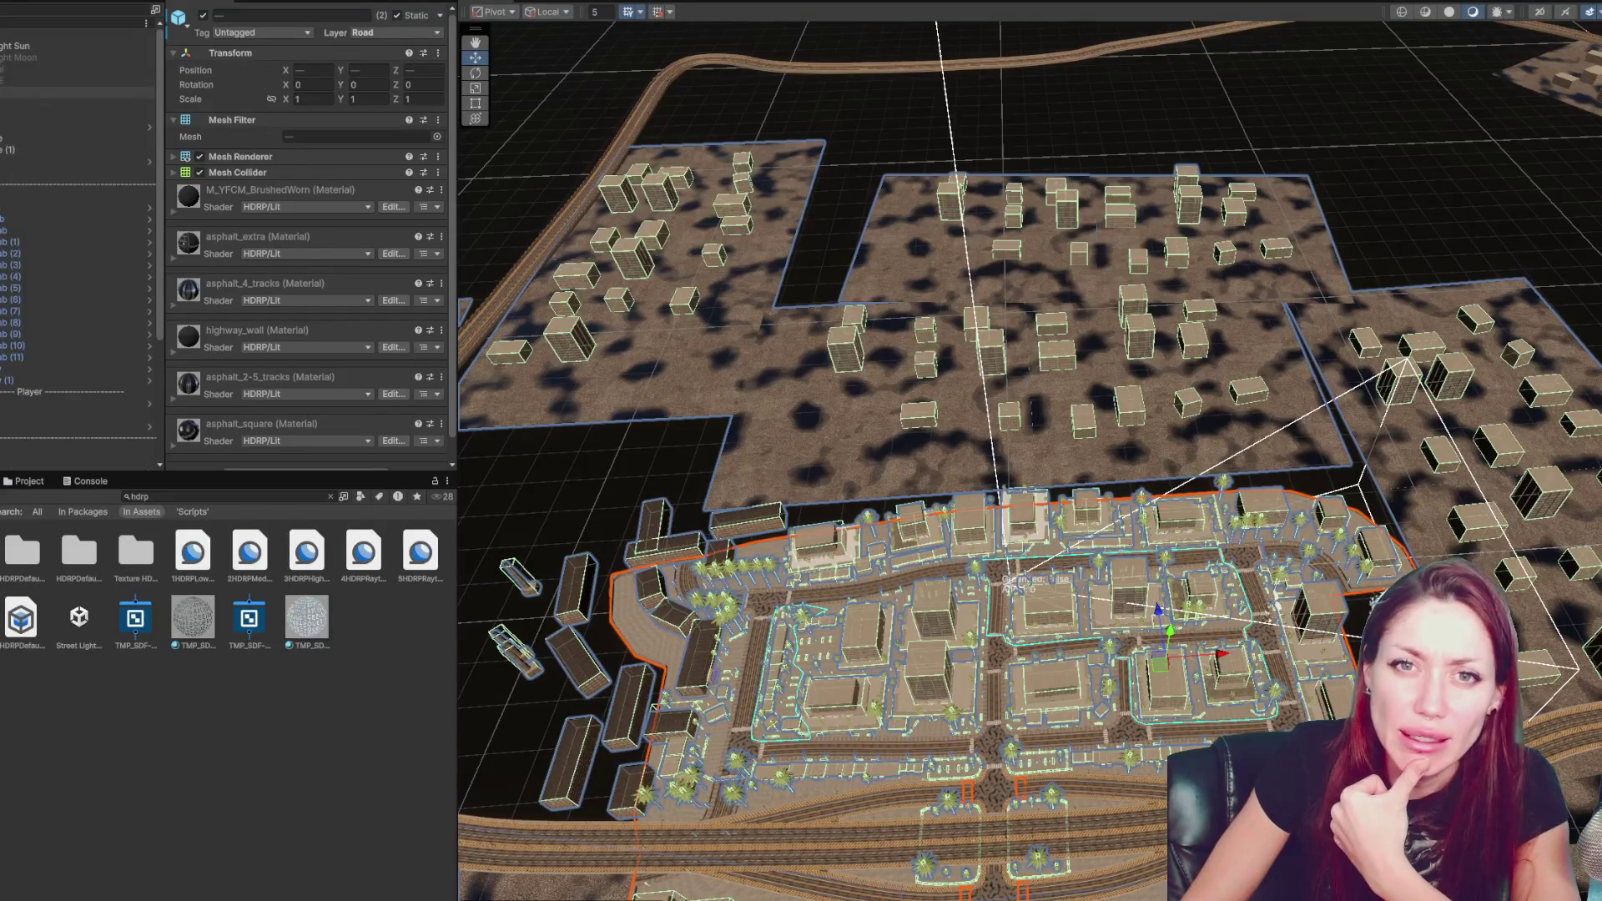
pyautogui.hotkey('ctrl', 'z')
pyautogui.hotkey('ctrl', 'z')
pyautogui.hotkey('ctrl', 'z')
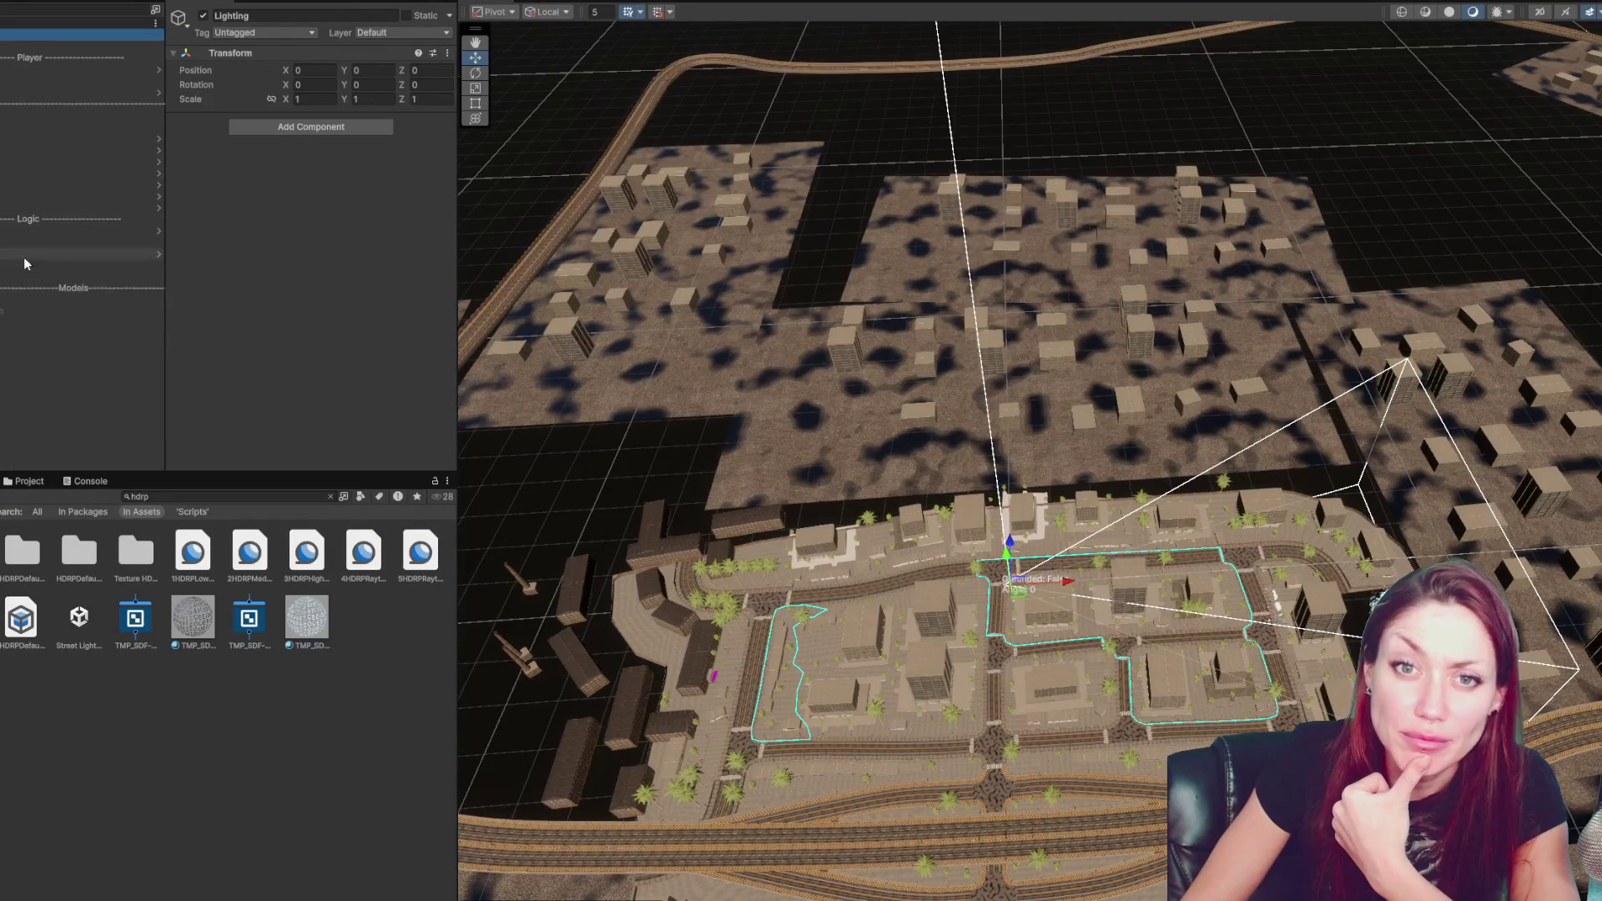
pyautogui.click(72, 309)
pyautogui.click(117, 265)
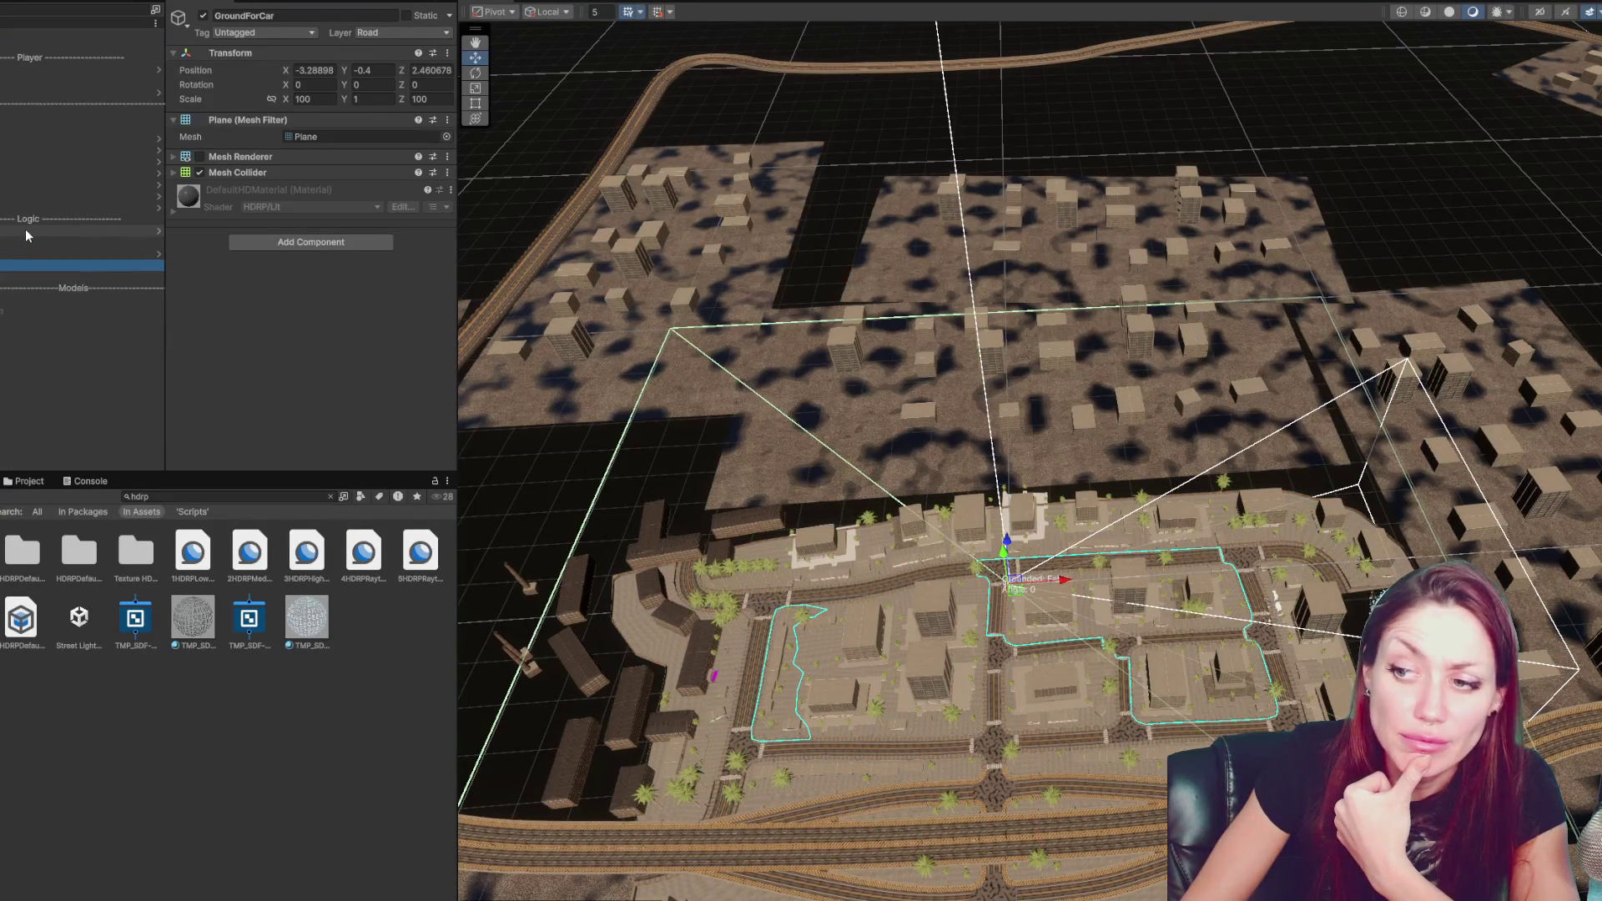
pyautogui.click(135, 417)
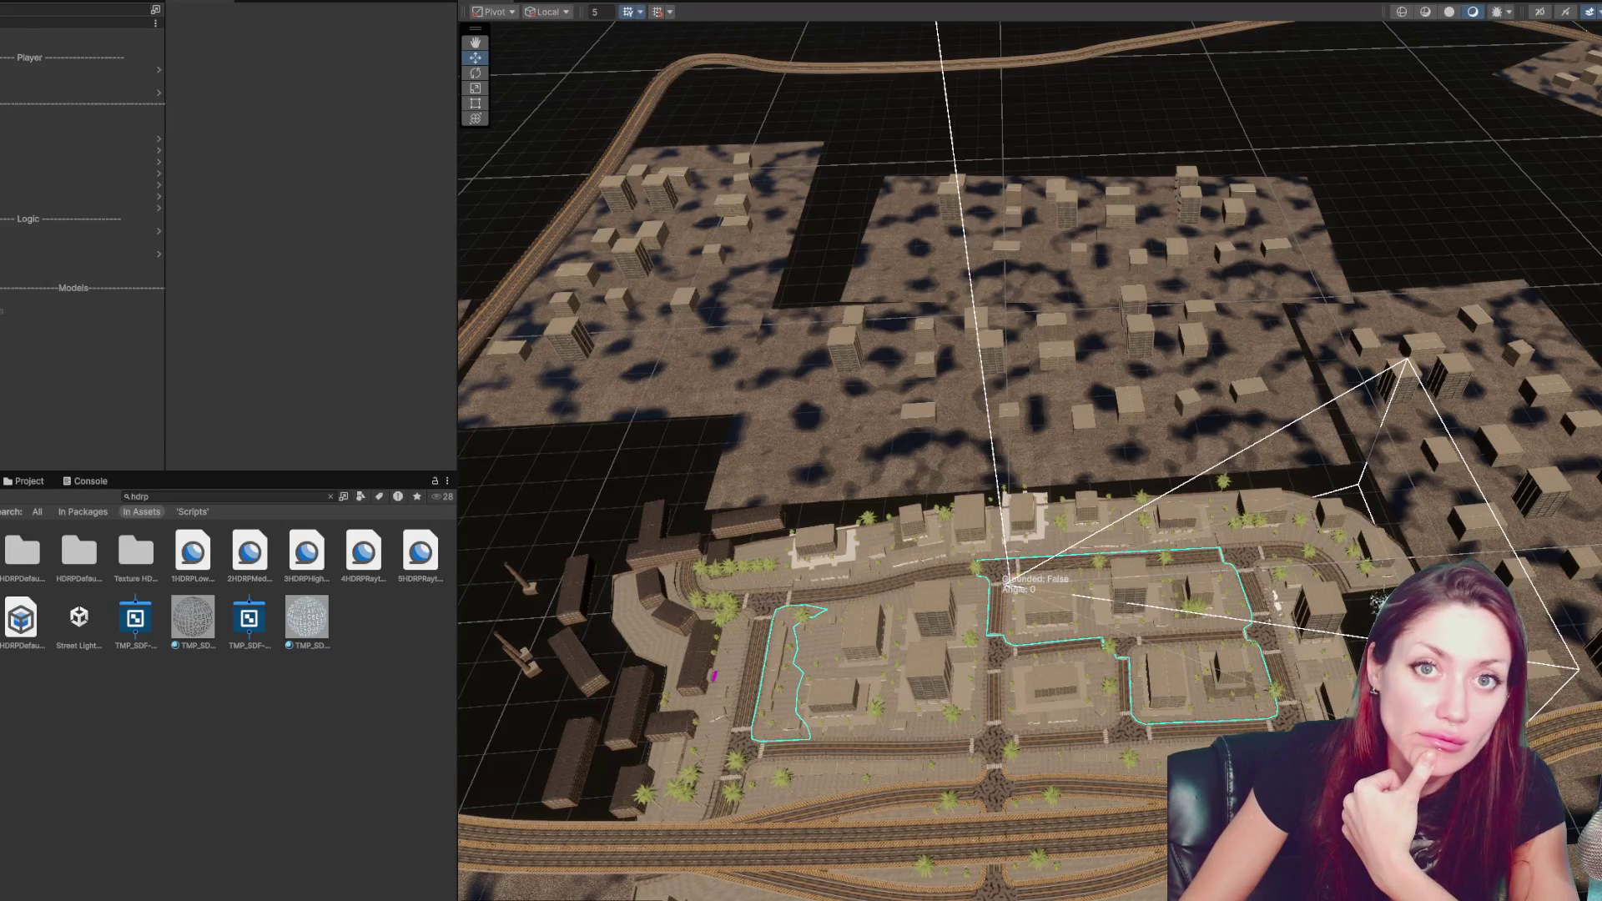
pyautogui.rightClick(136, 417)
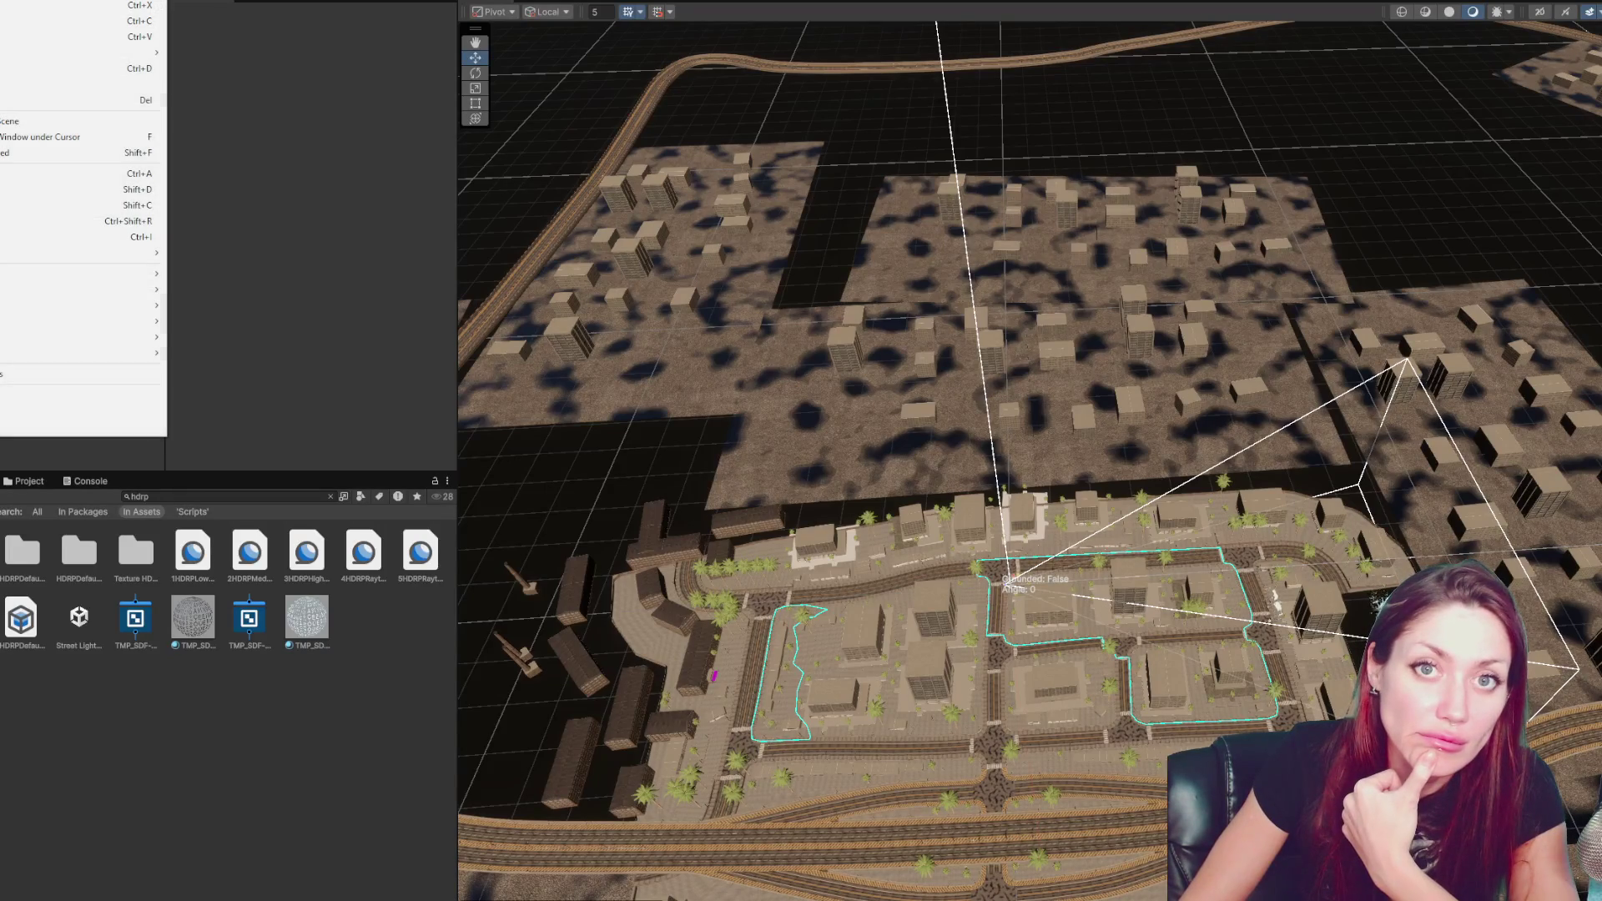
pyautogui.click(43, 400)
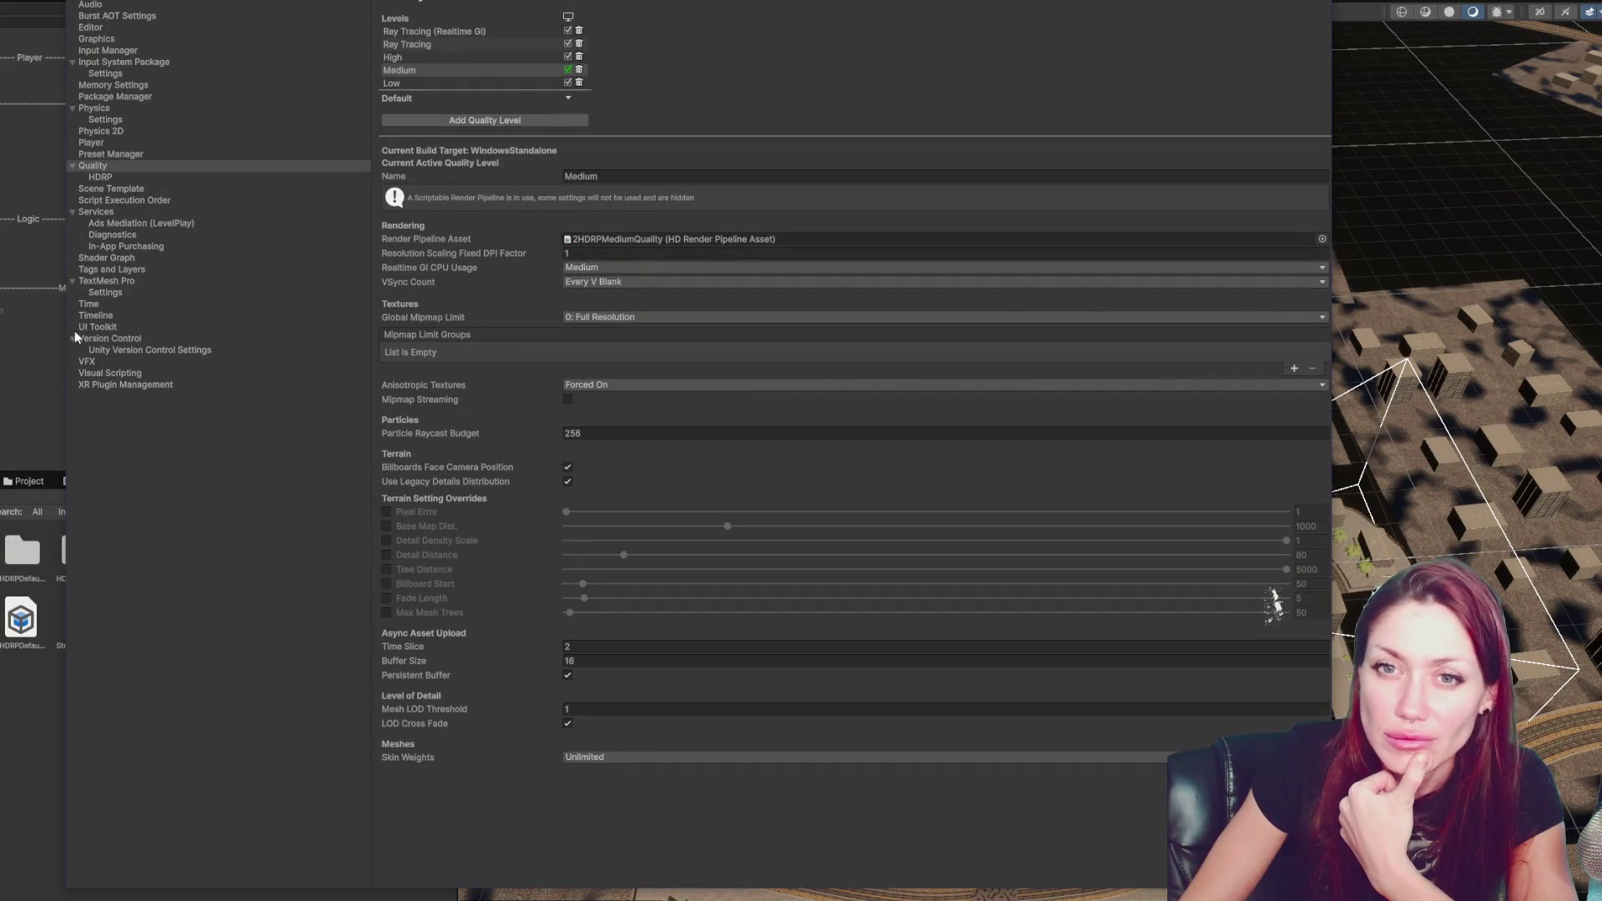
pyautogui.click(170, 184)
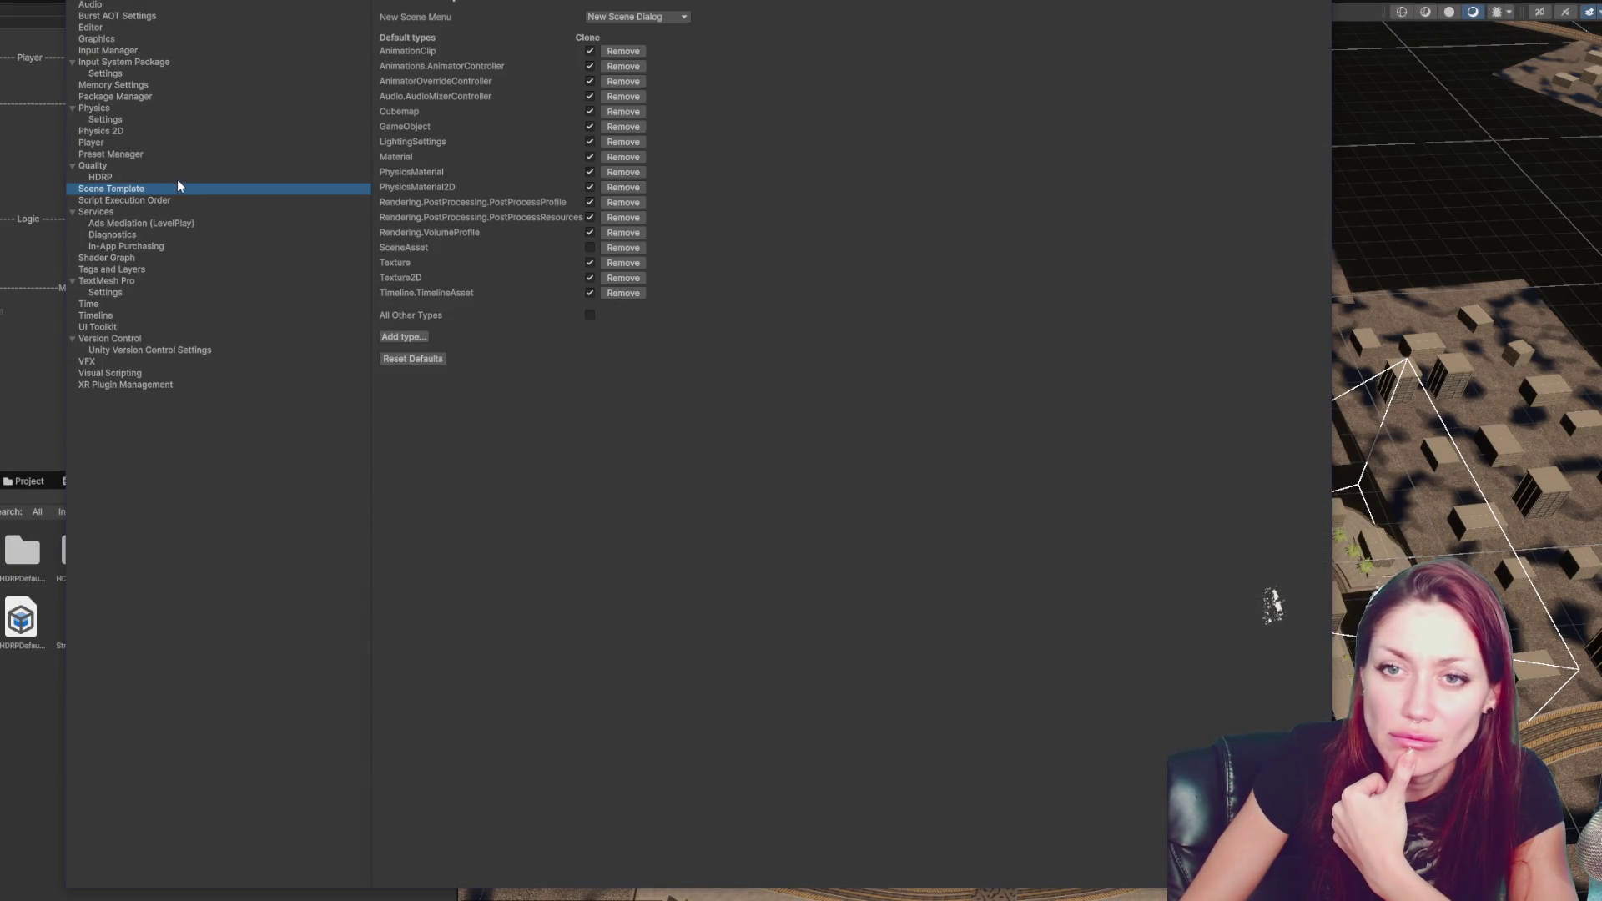
pyautogui.click(182, 178)
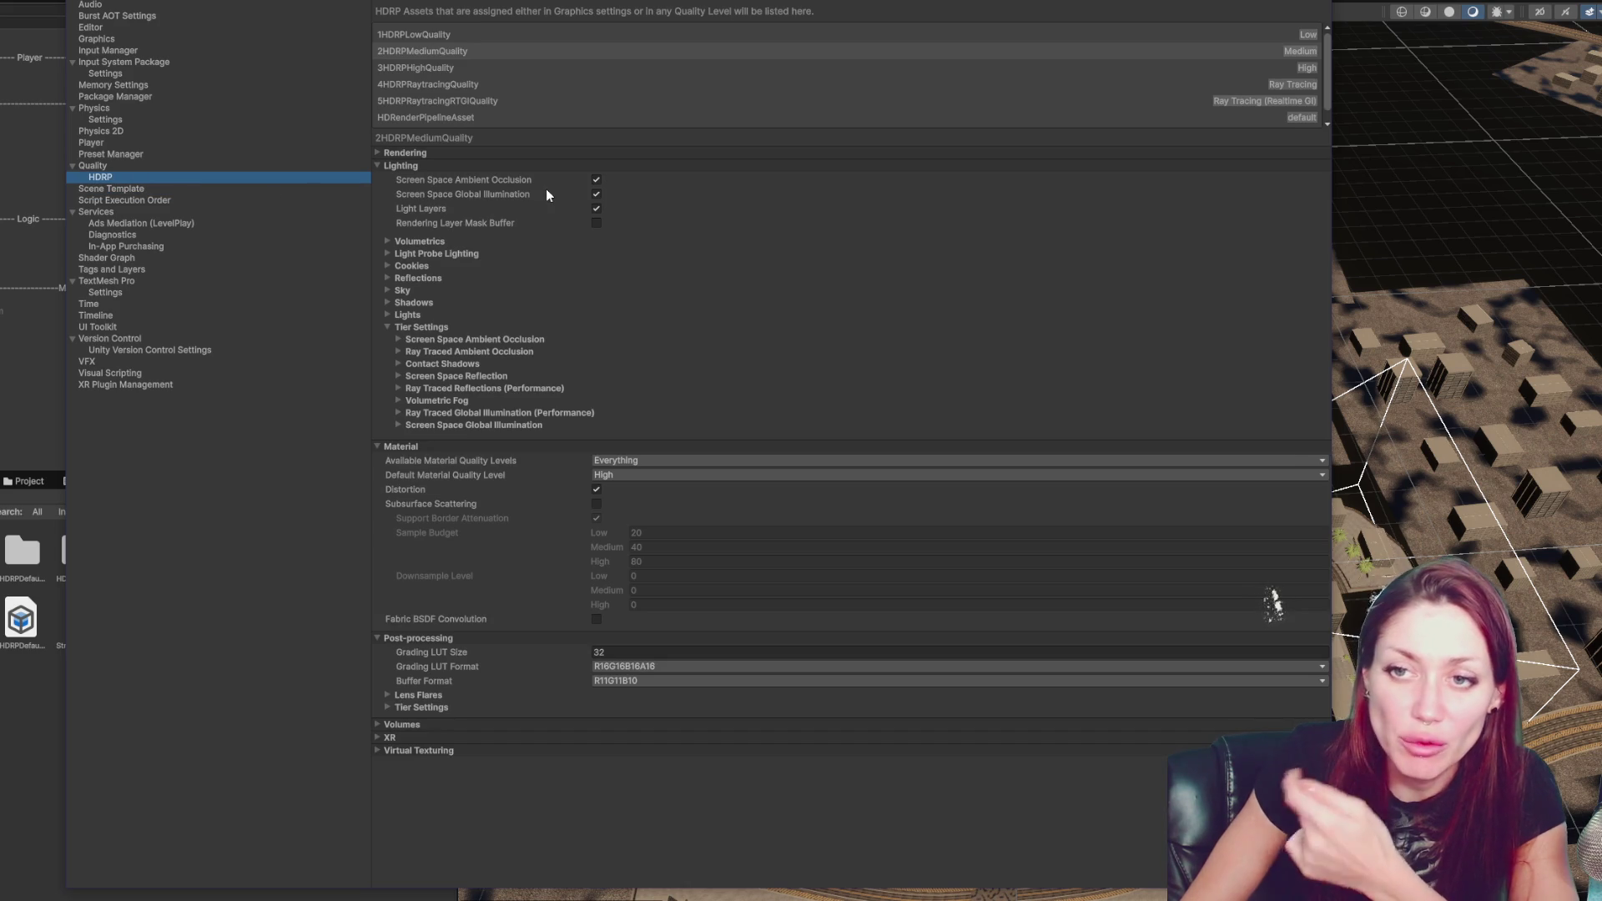
pyautogui.click(596, 194)
pyautogui.click(596, 208)
pyautogui.click(1352, 601)
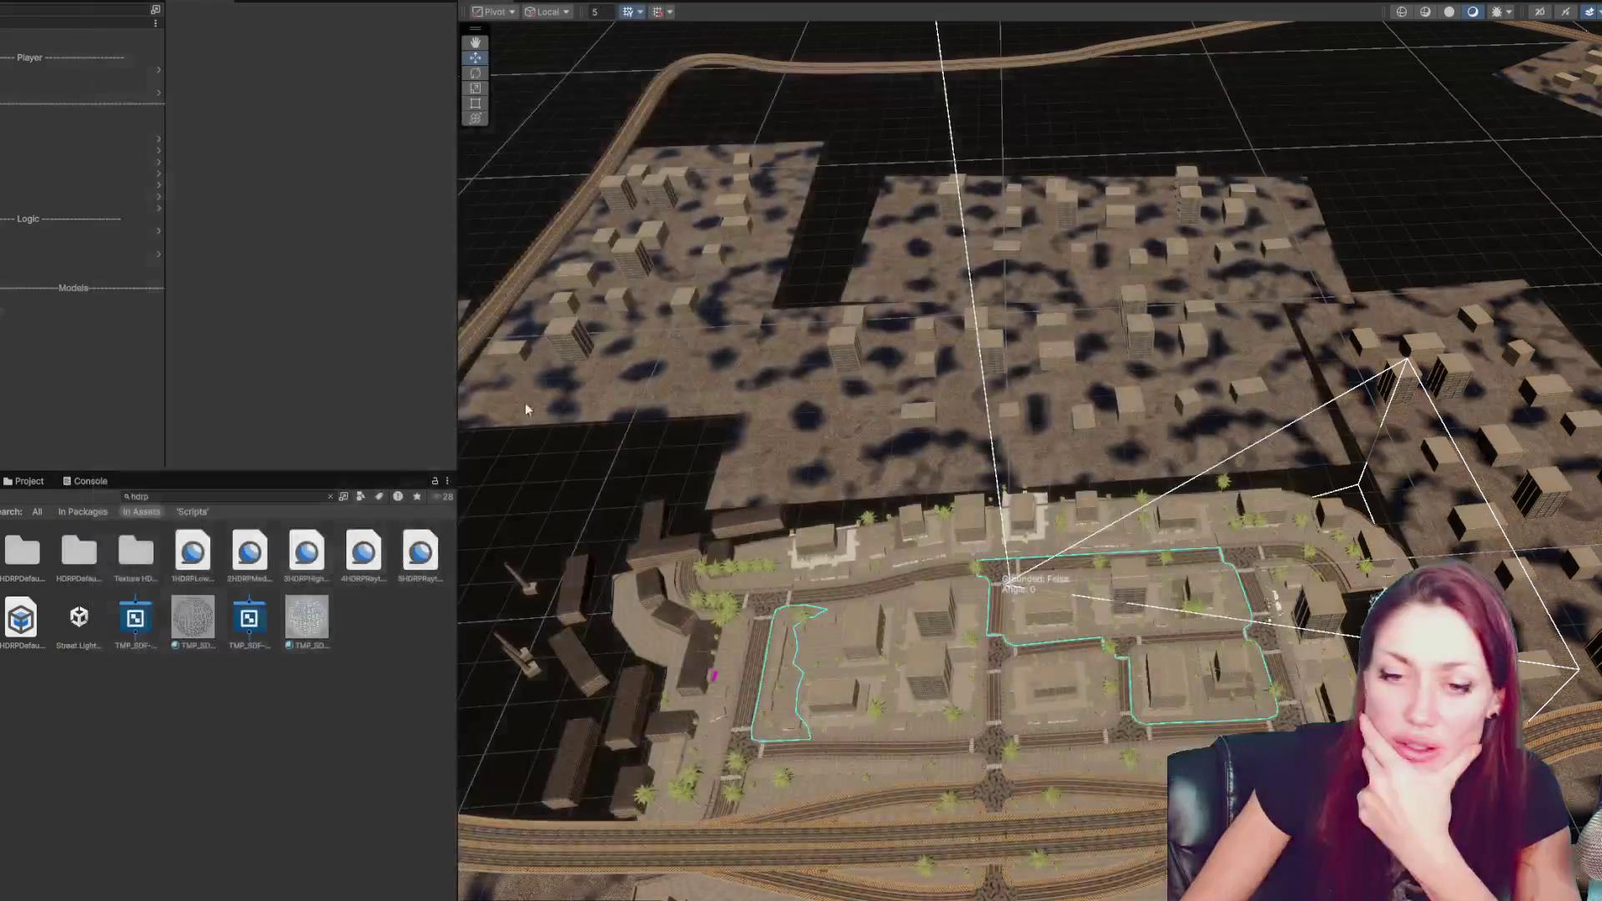
# - Enable the Motion Blur Tier override in the HDRP Default Settings profile and run the game
pyautogui.click(40, 621)
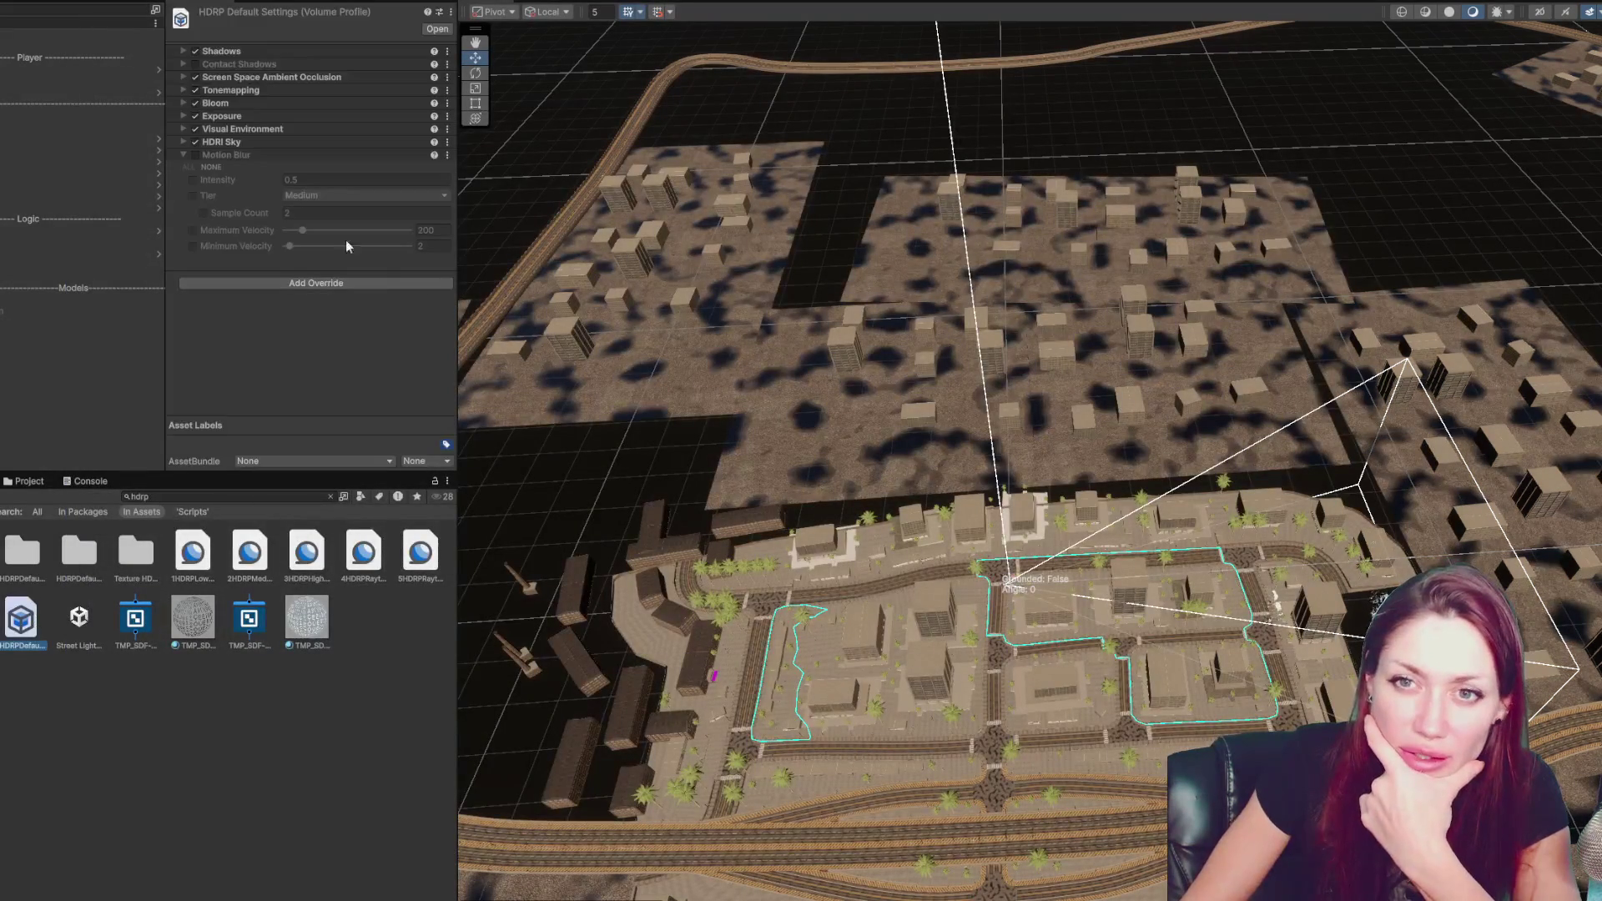
pyautogui.click(192, 196)
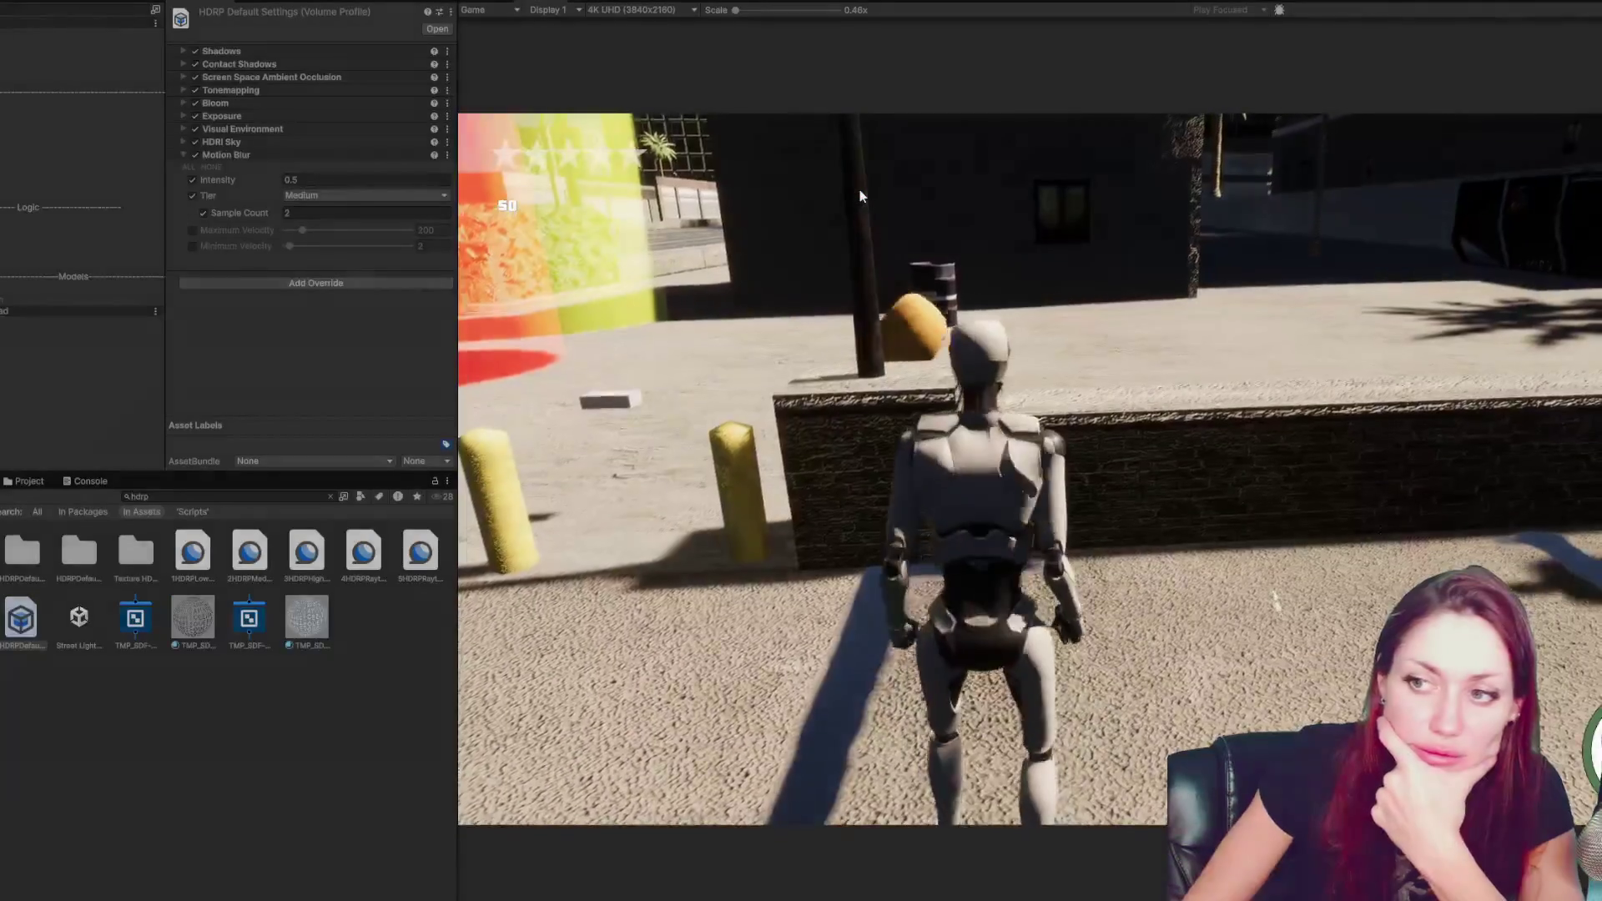
pyautogui.click(860, 196)
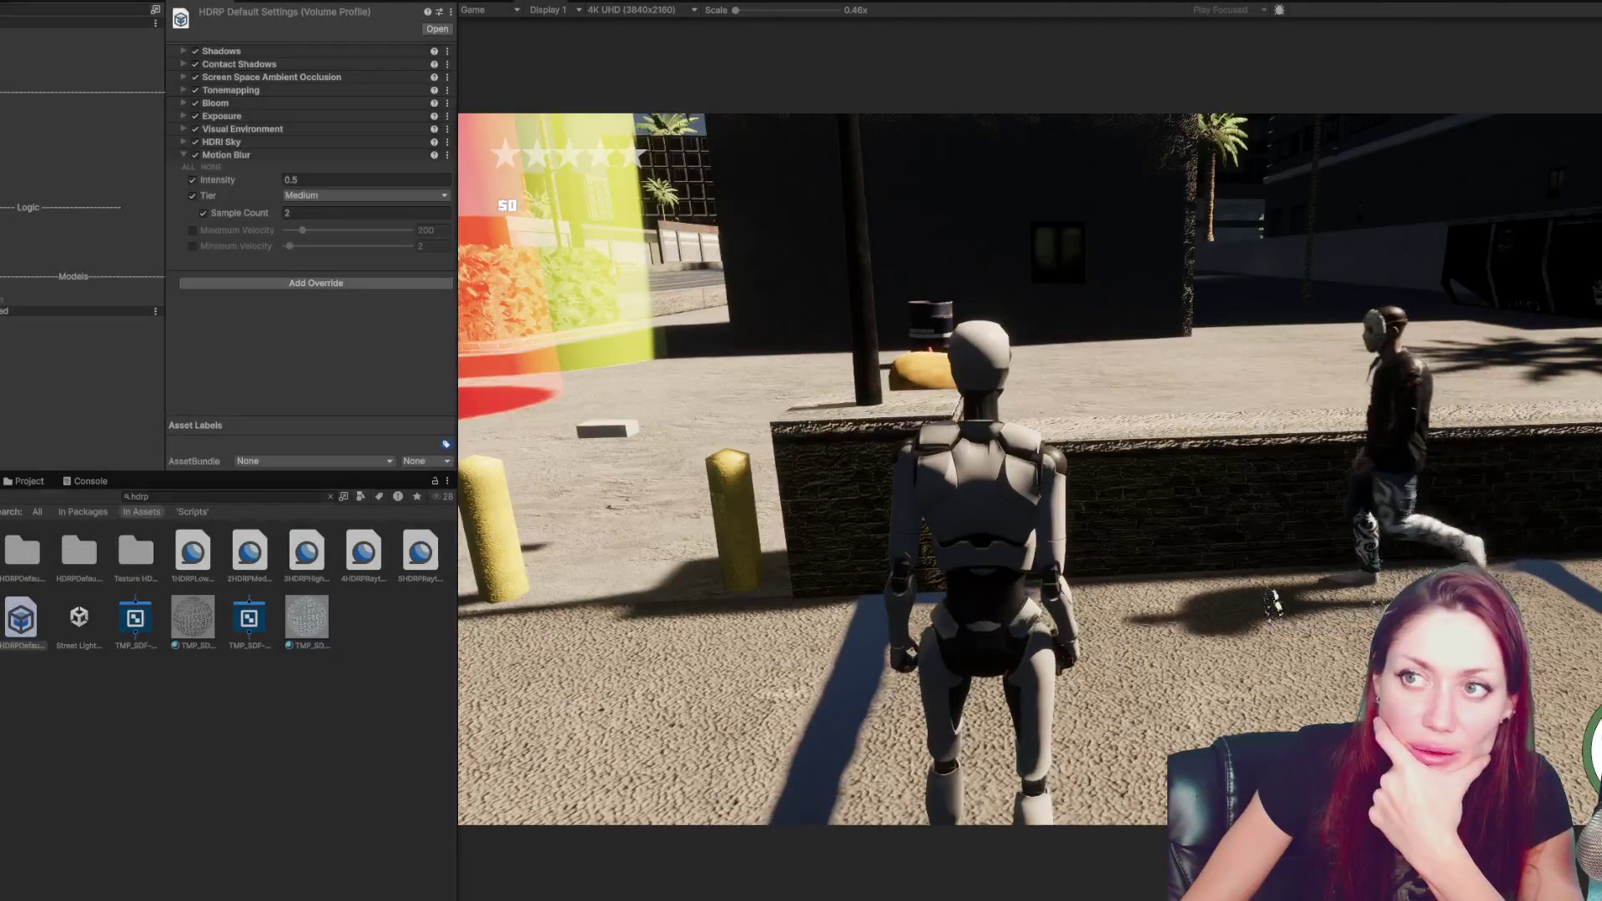
# - Exit Play mode with Ctrl+P
pyautogui.hotkey('ctrl', 'p')
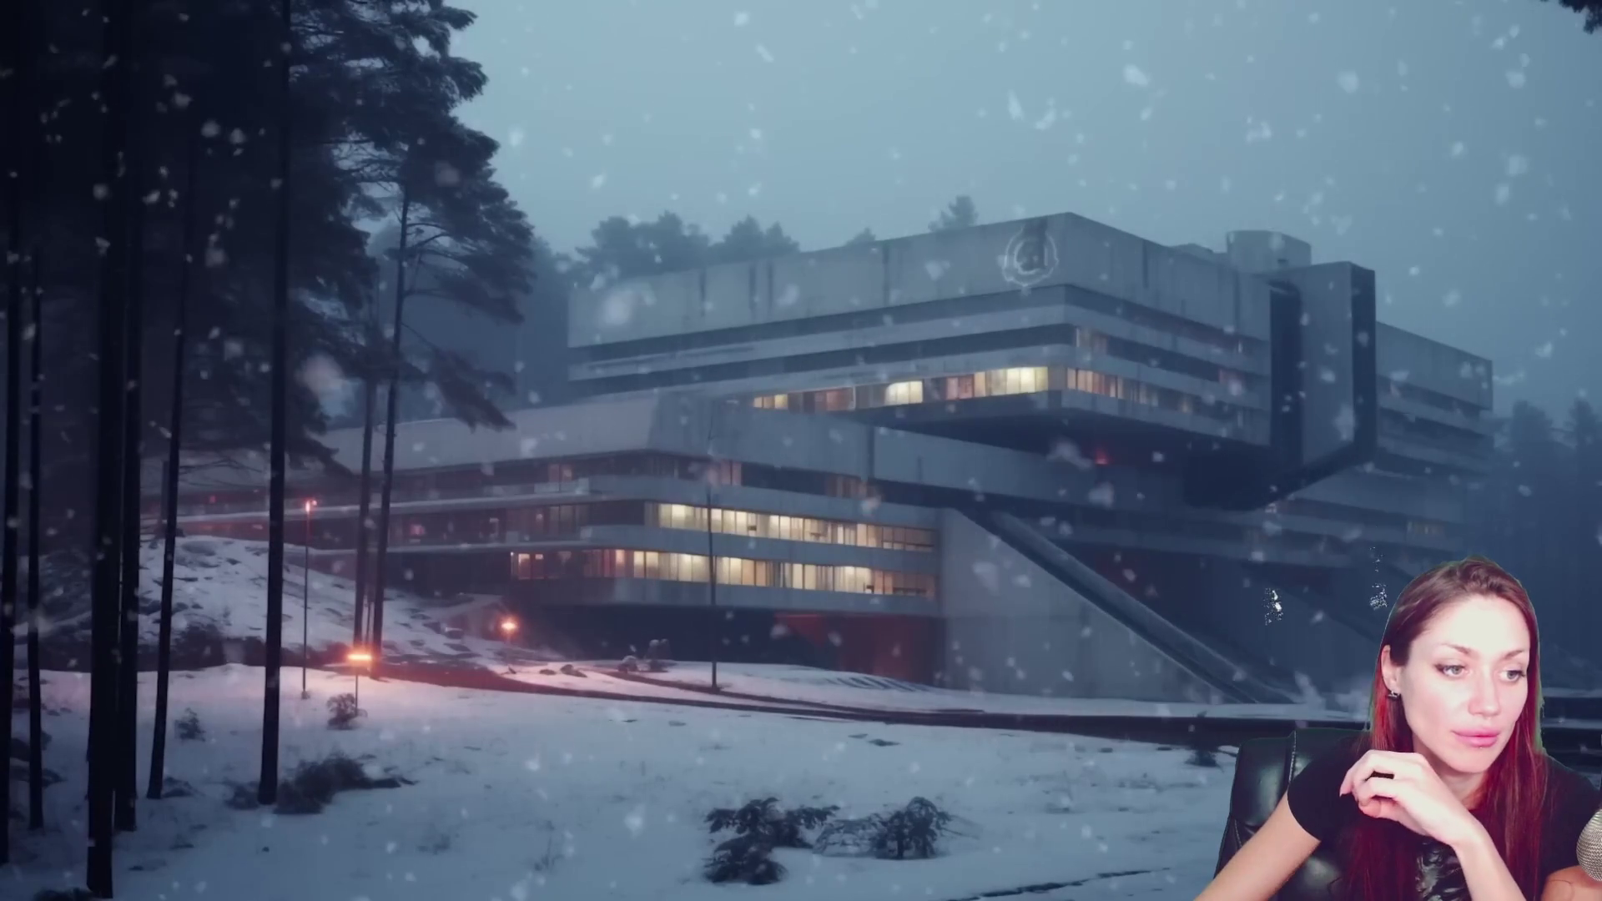
# - Move the STRAIN2025 loading splash window to the right while scripts compile
pyautogui.moveTo(818, 242); pyautogui.dragTo(1179, 246)
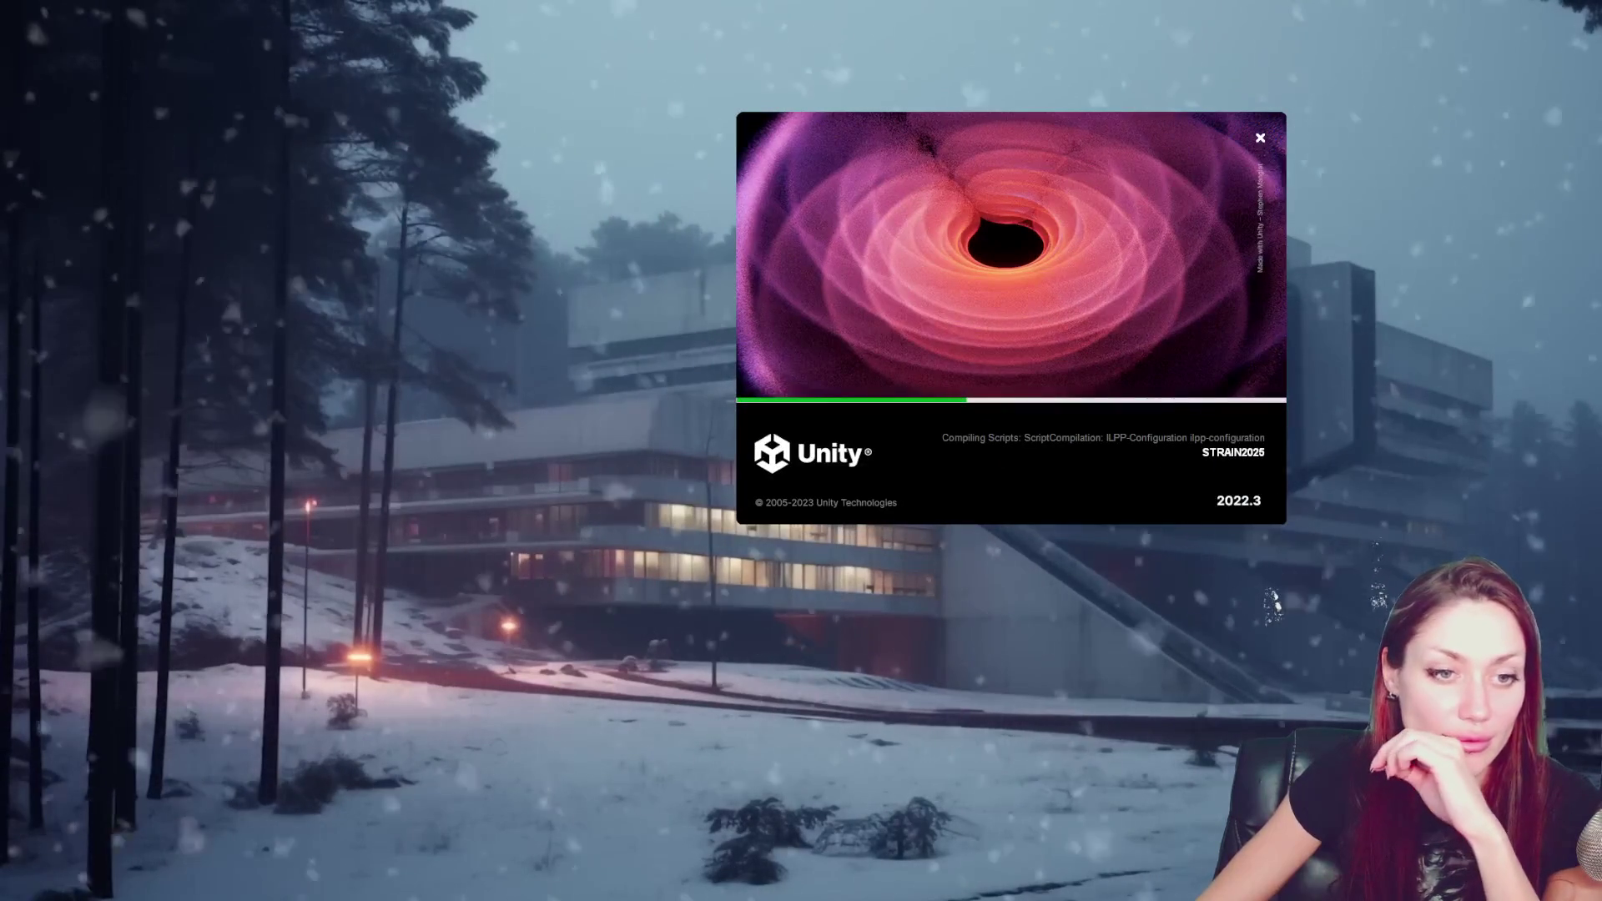
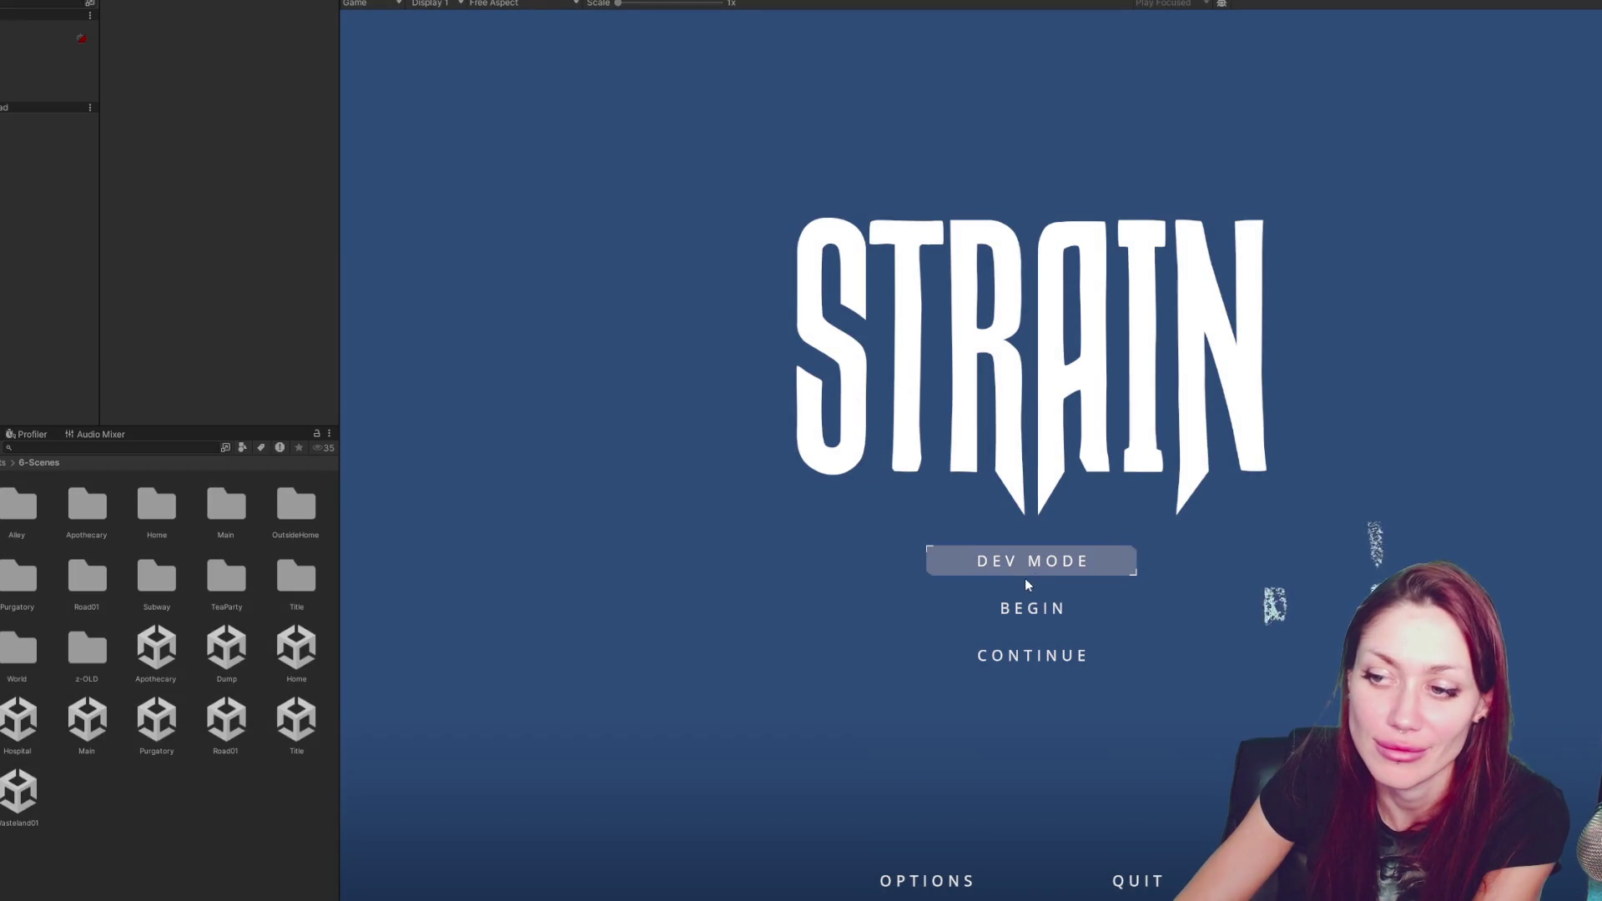
# - Launch the game in DEV MODE from the title menu and let it load
pyautogui.click(1054, 573)
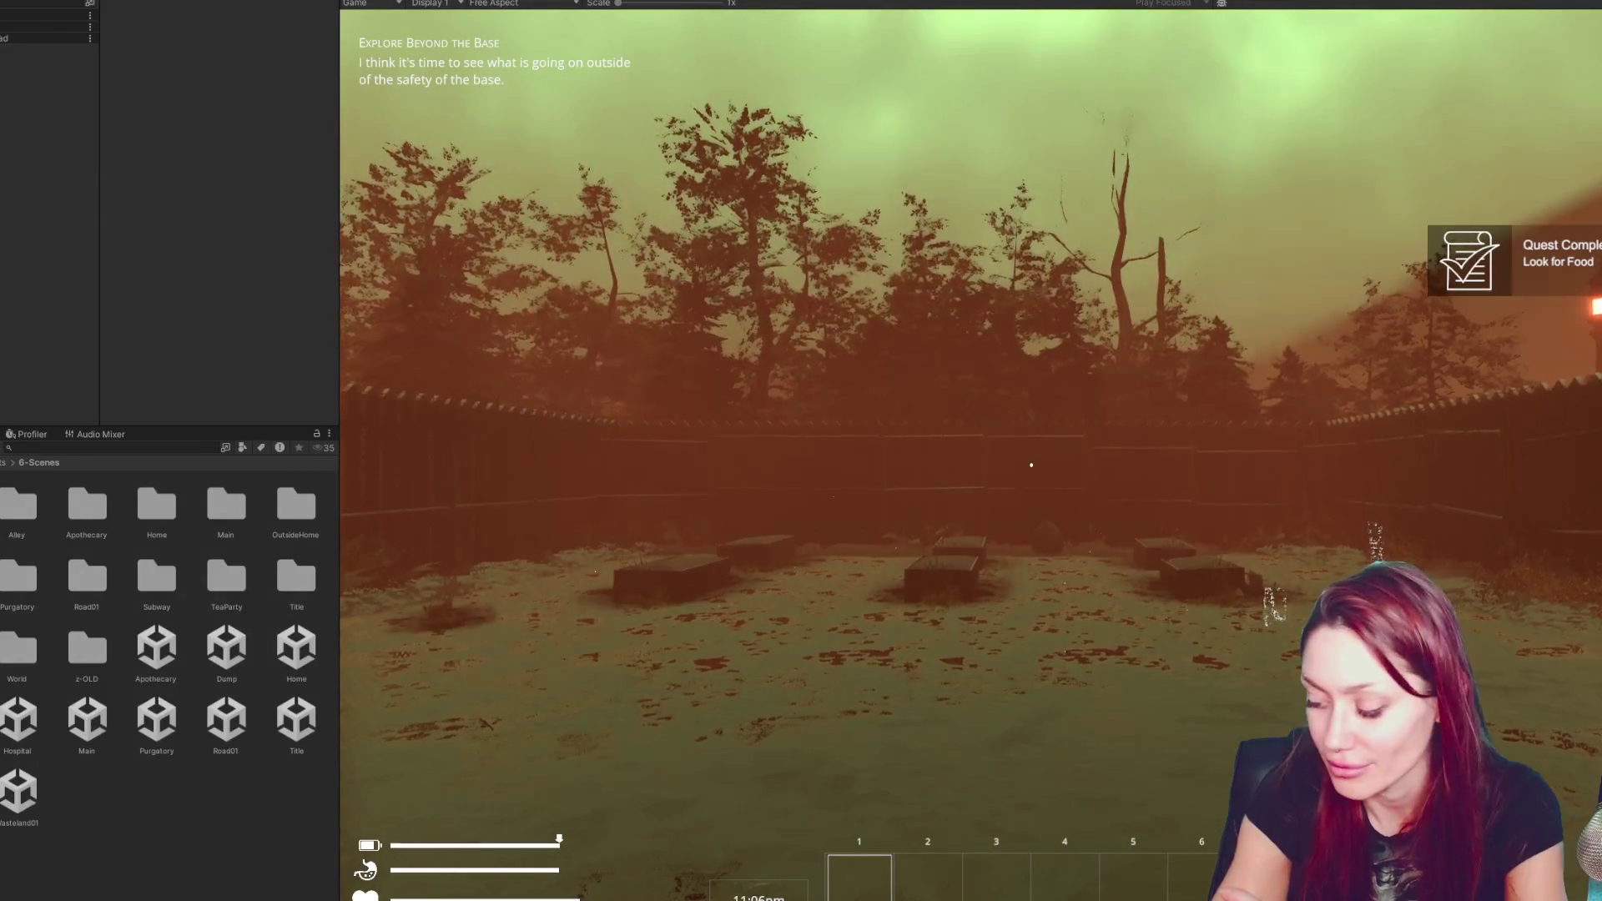
# - Walk the player along the fence out into the open yard
pyautogui.click(395, 494)
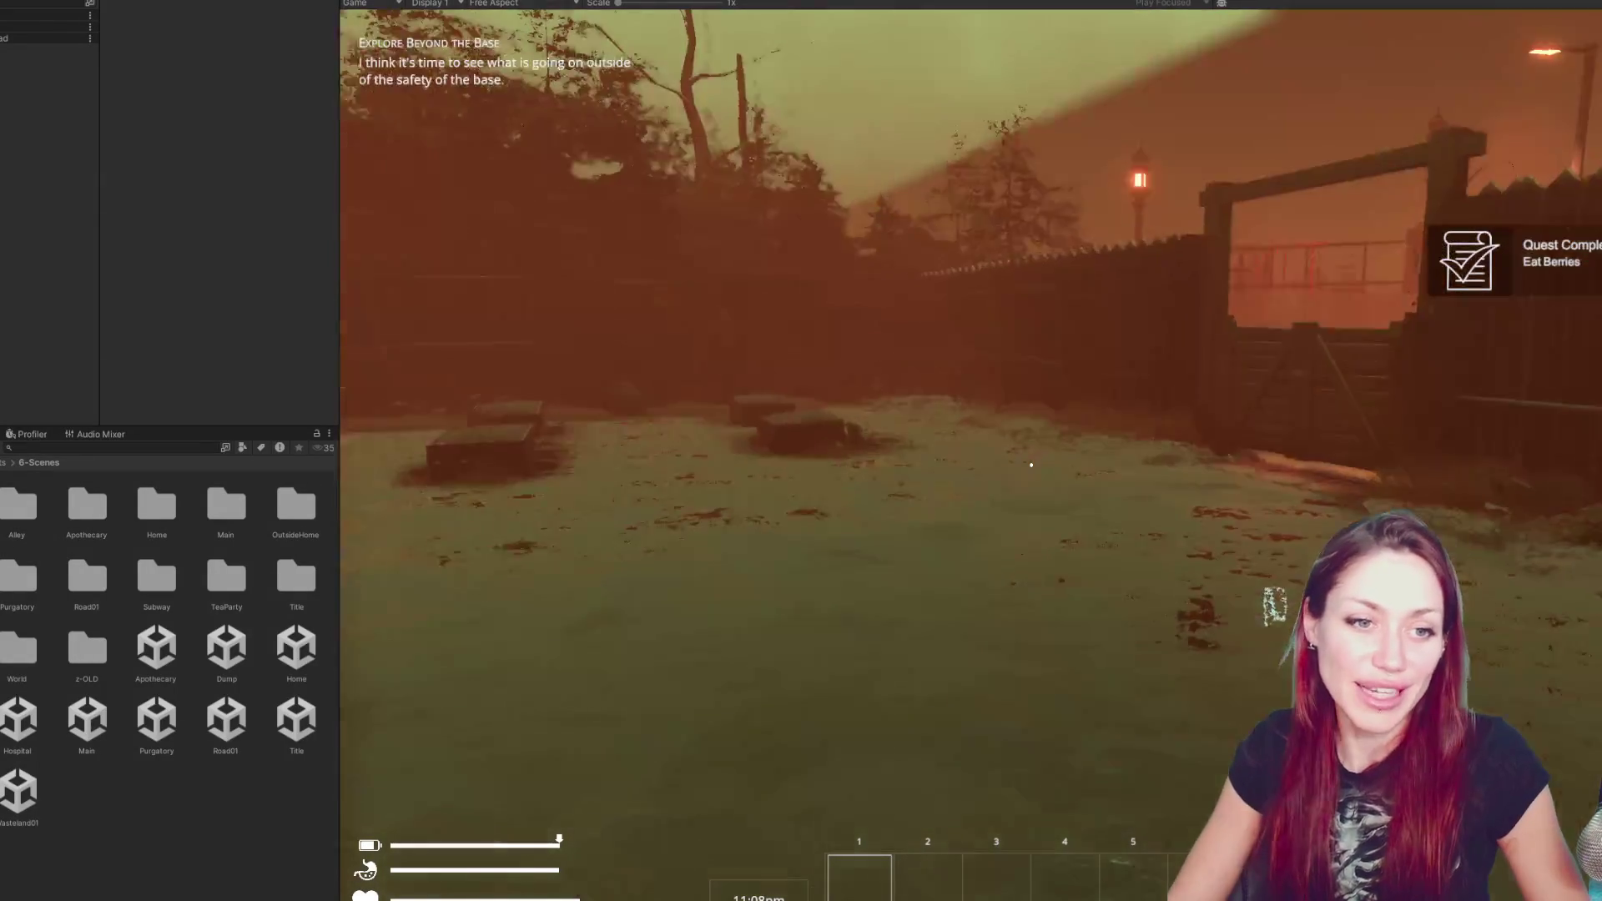
pyautogui.press('w')
pyautogui.press('w')
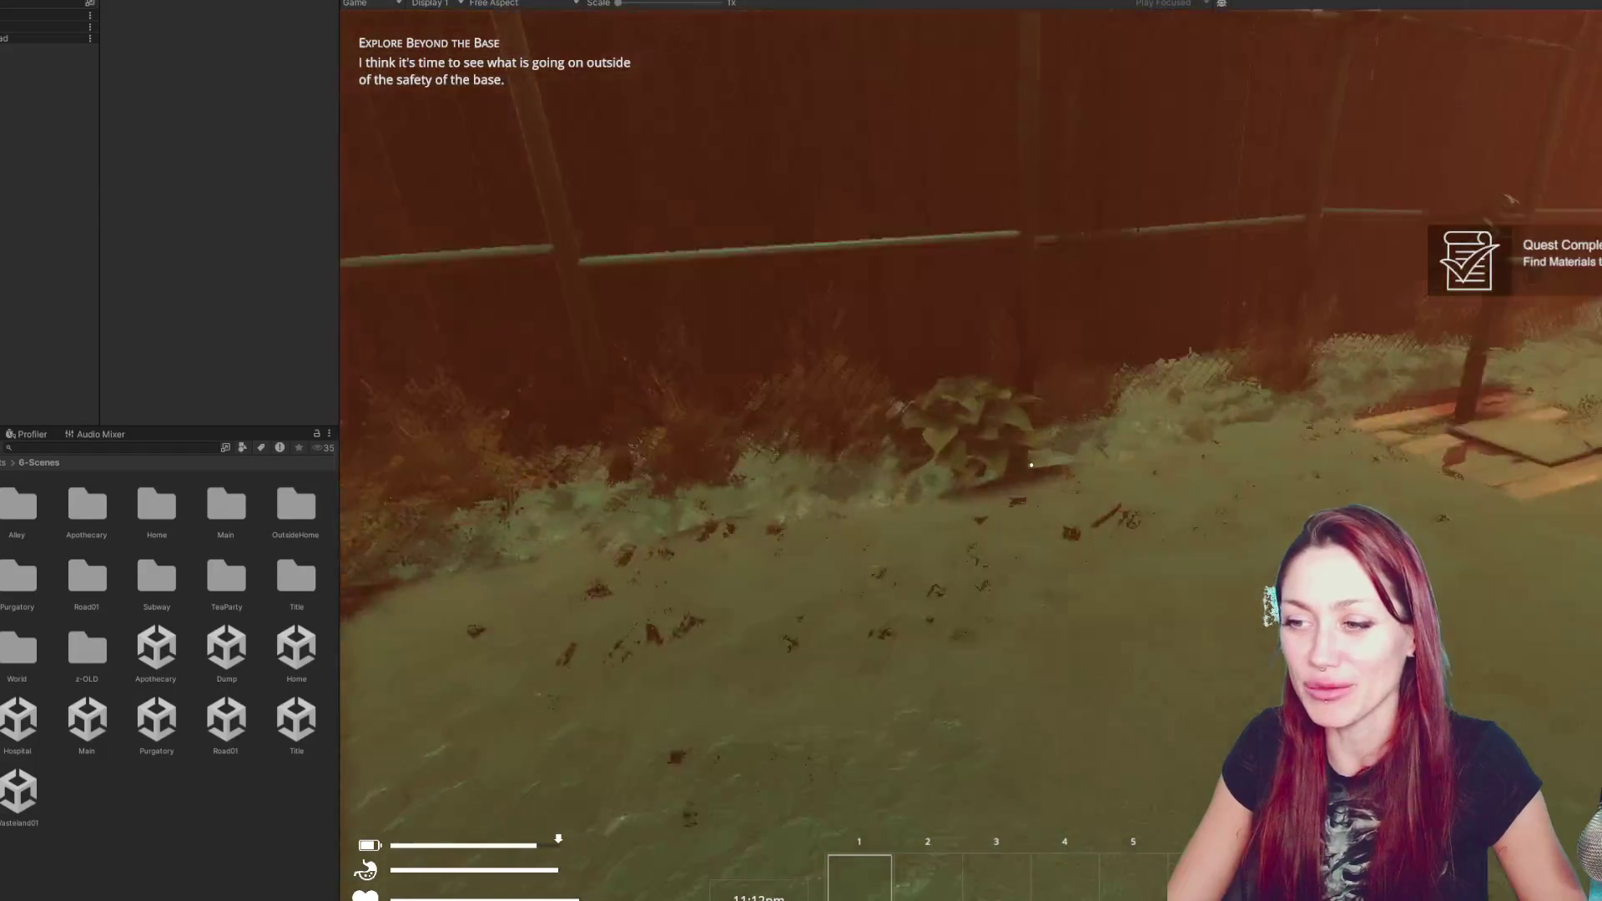
pyautogui.press('shift')
pyautogui.press('w')
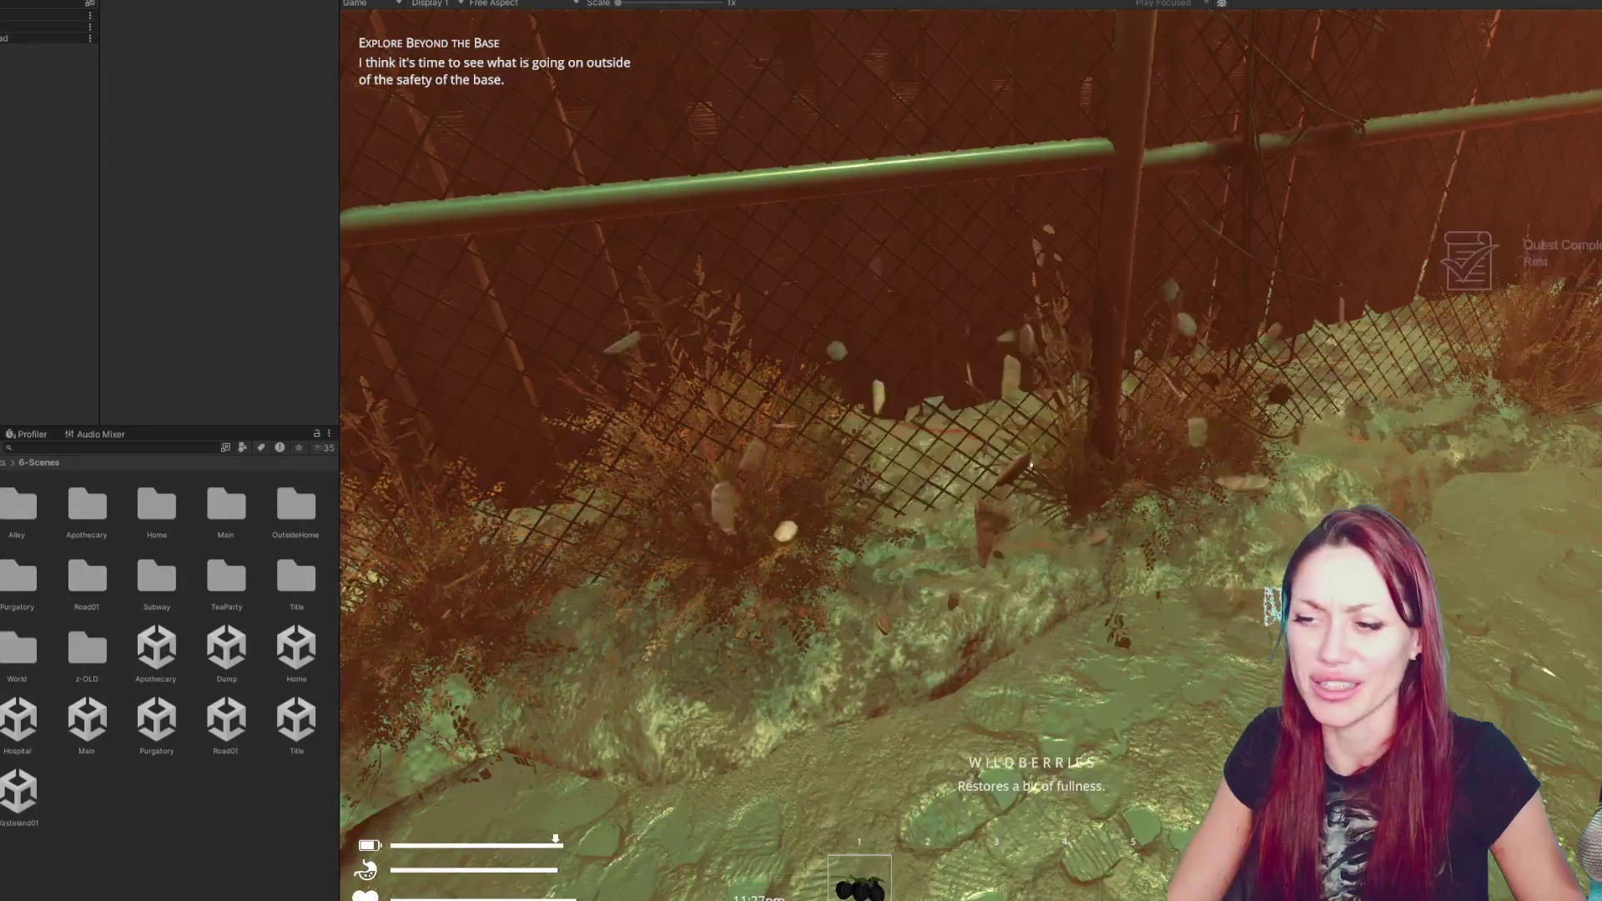
pyautogui.press('w')
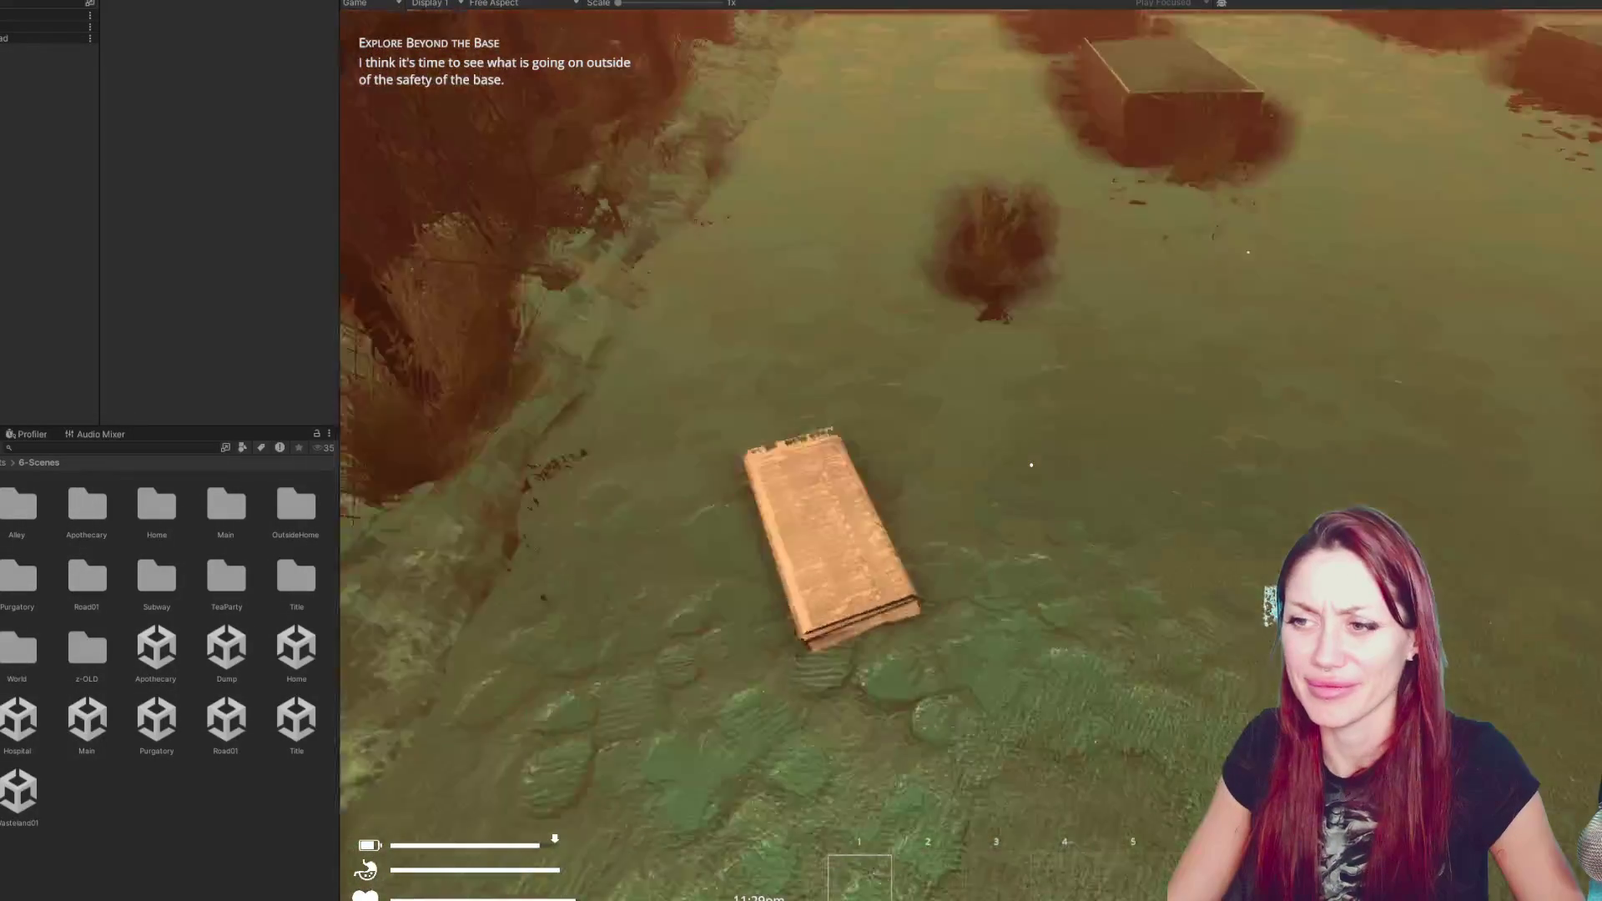
# - Build a Newspaper Bed and place it on the yard ground
pyautogui.press('b')
pyautogui.click(668, 234)
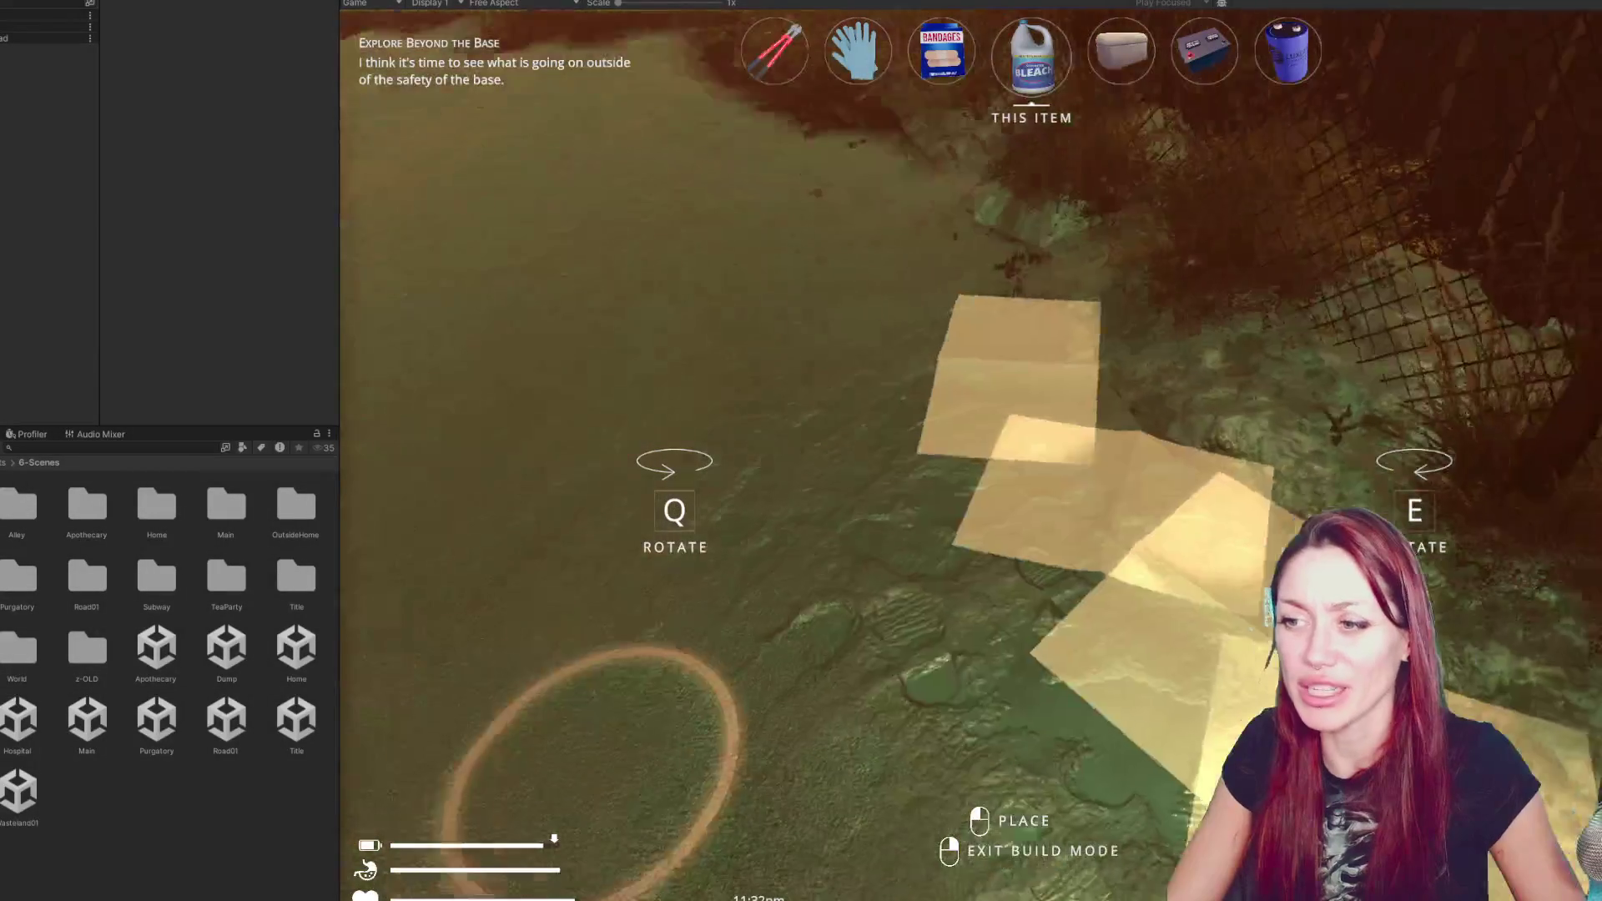
pyautogui.press('Escape')
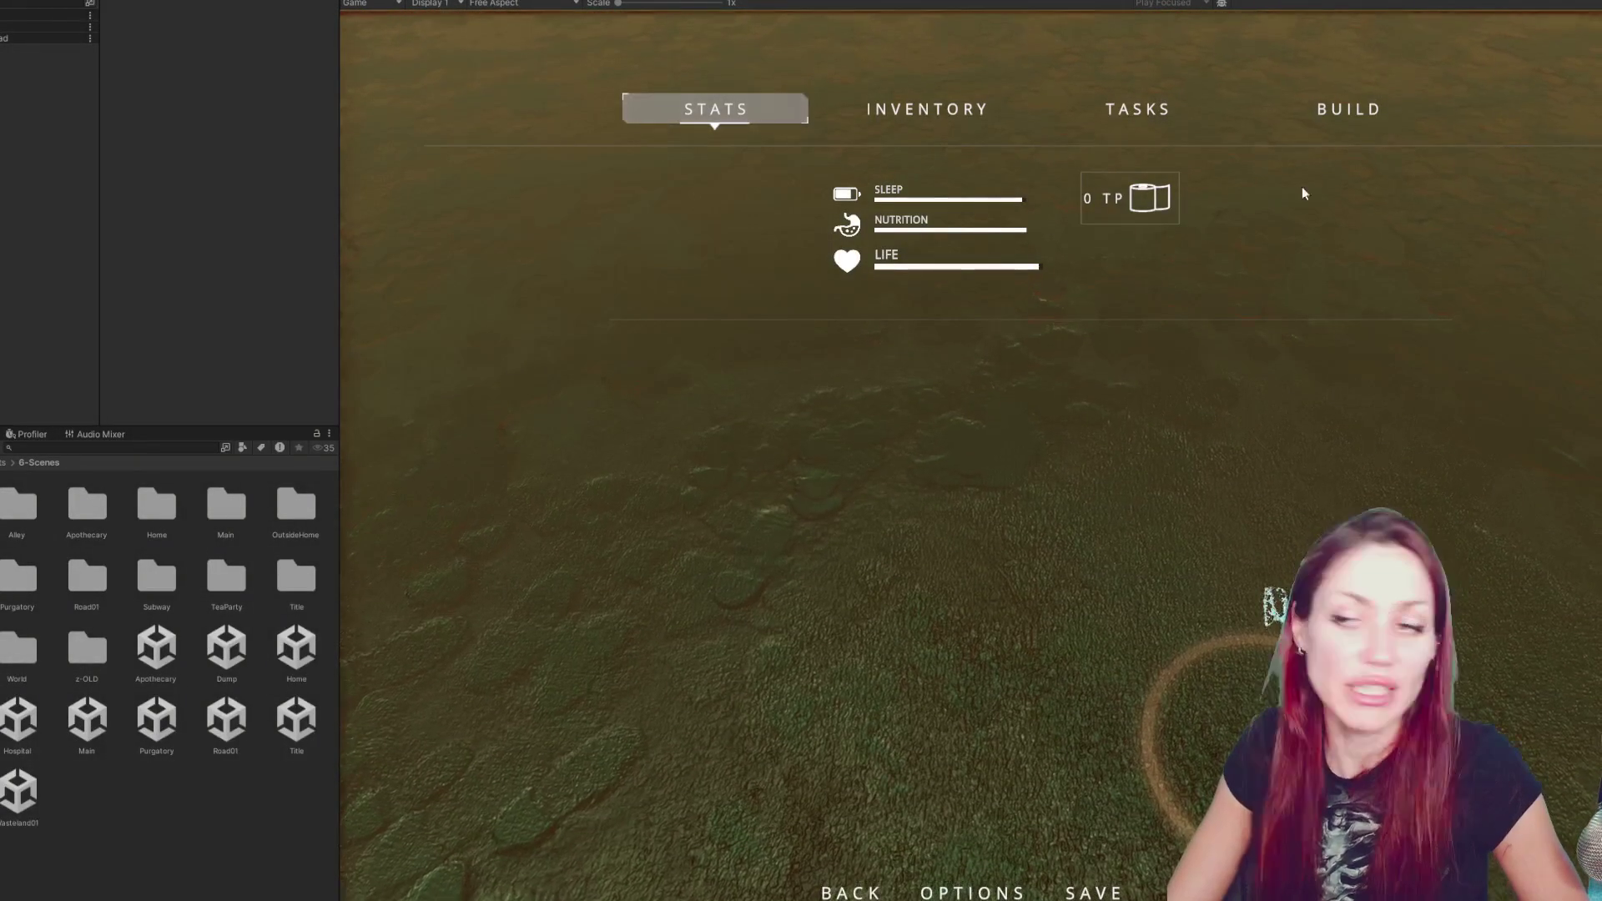
pyautogui.press('Escape')
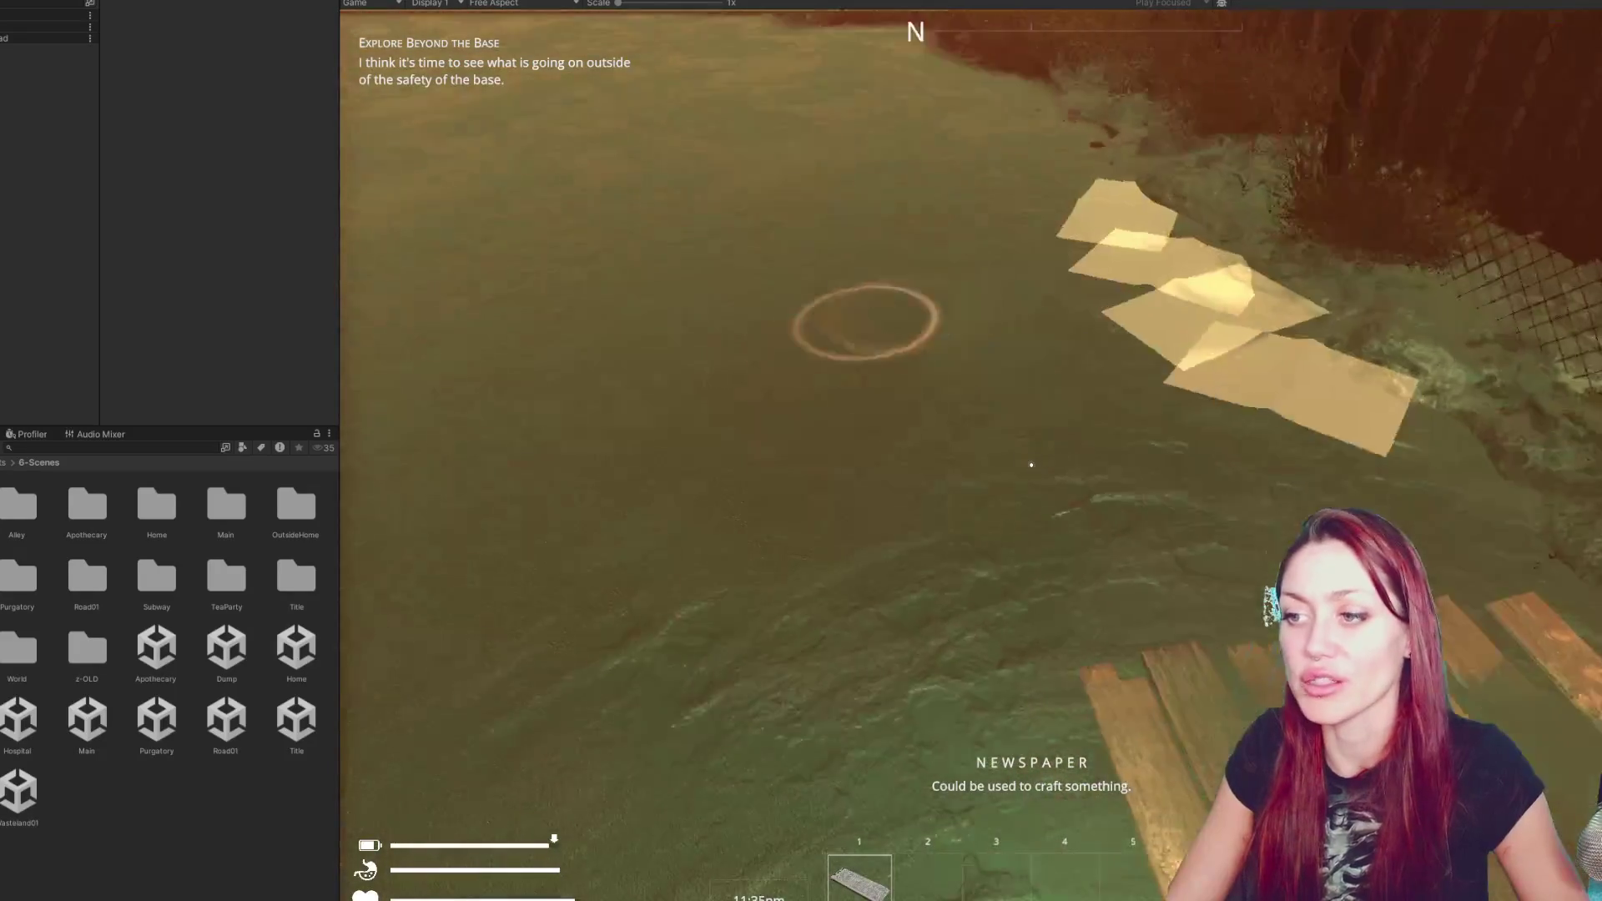
pyautogui.click(1031, 465)
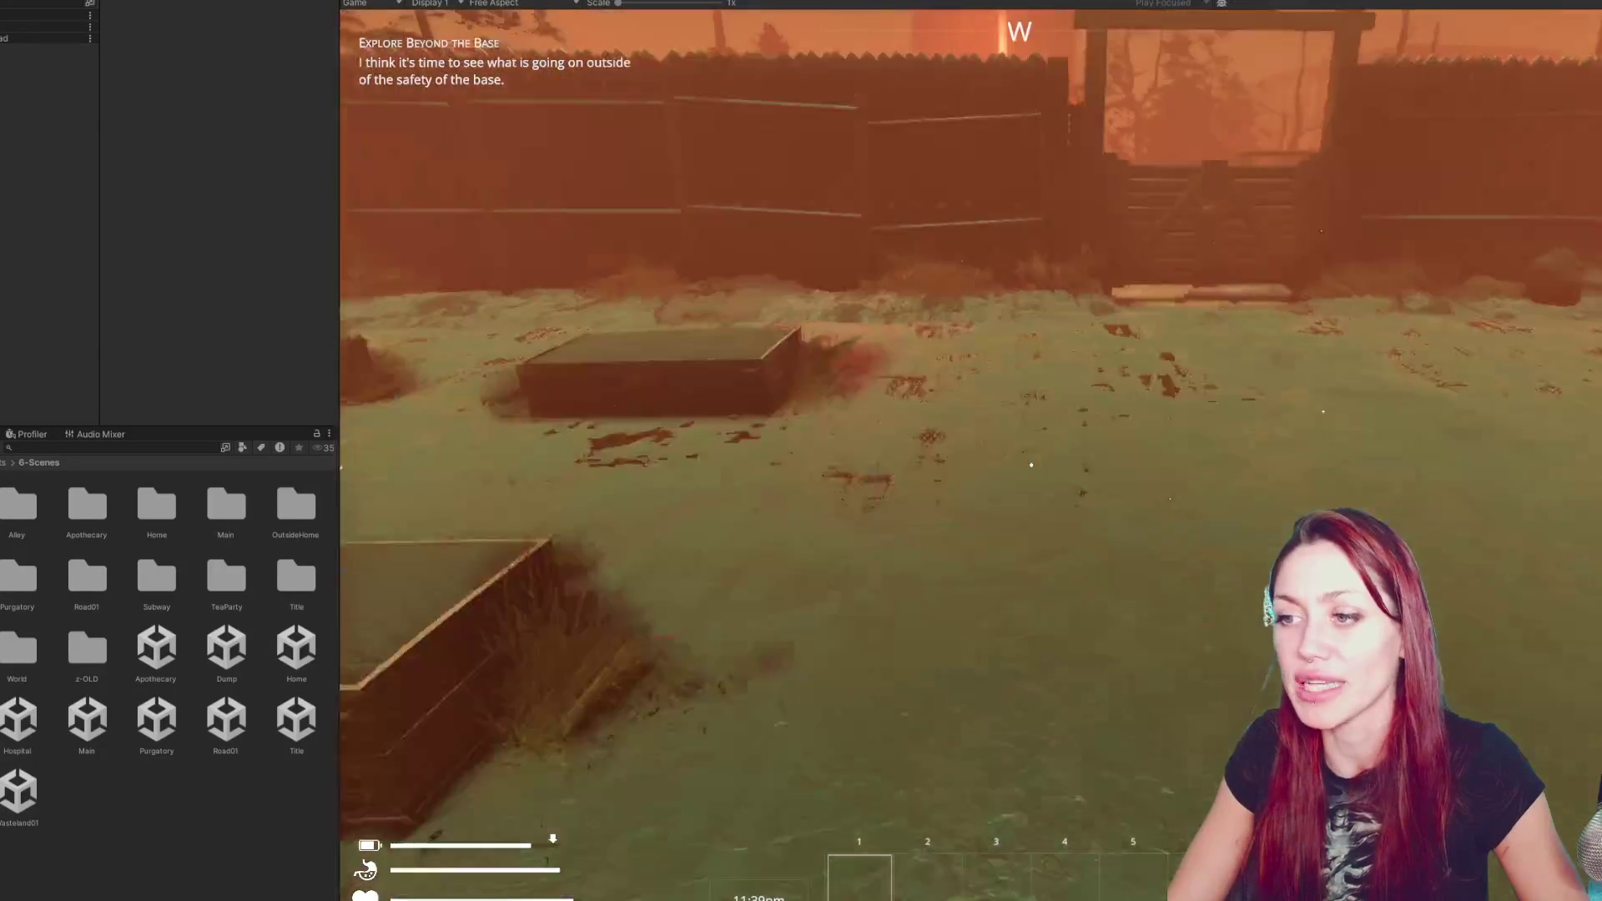
# - Go through the wooden gate into the EXIT alley and open the stats screen
pyautogui.press('w')
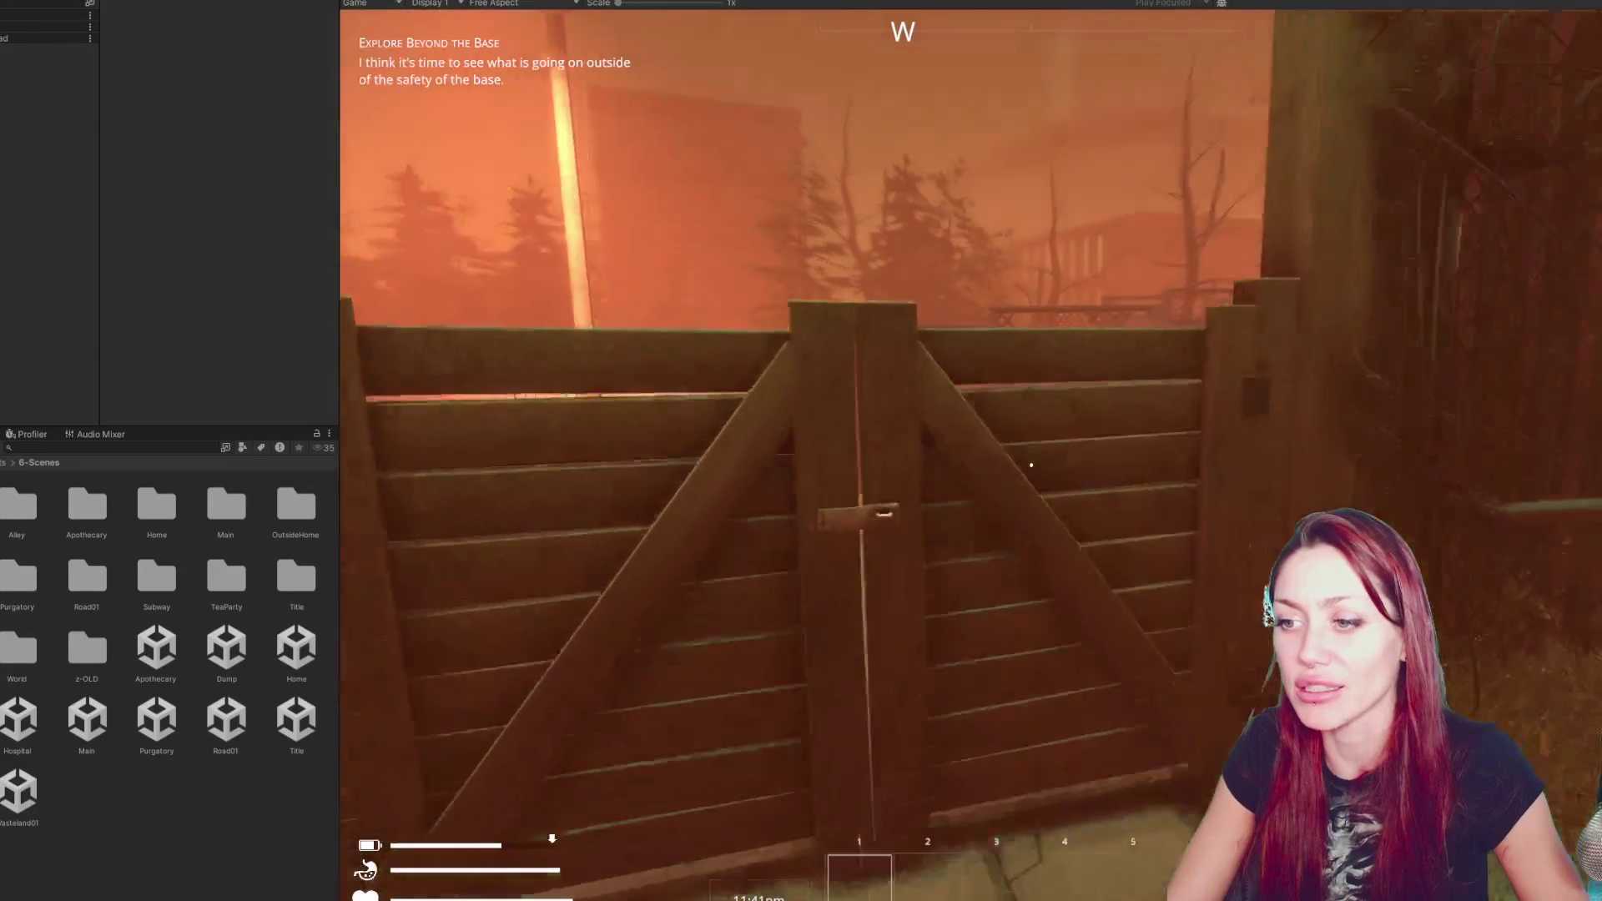
pyautogui.click(1032, 465)
pyautogui.press('w')
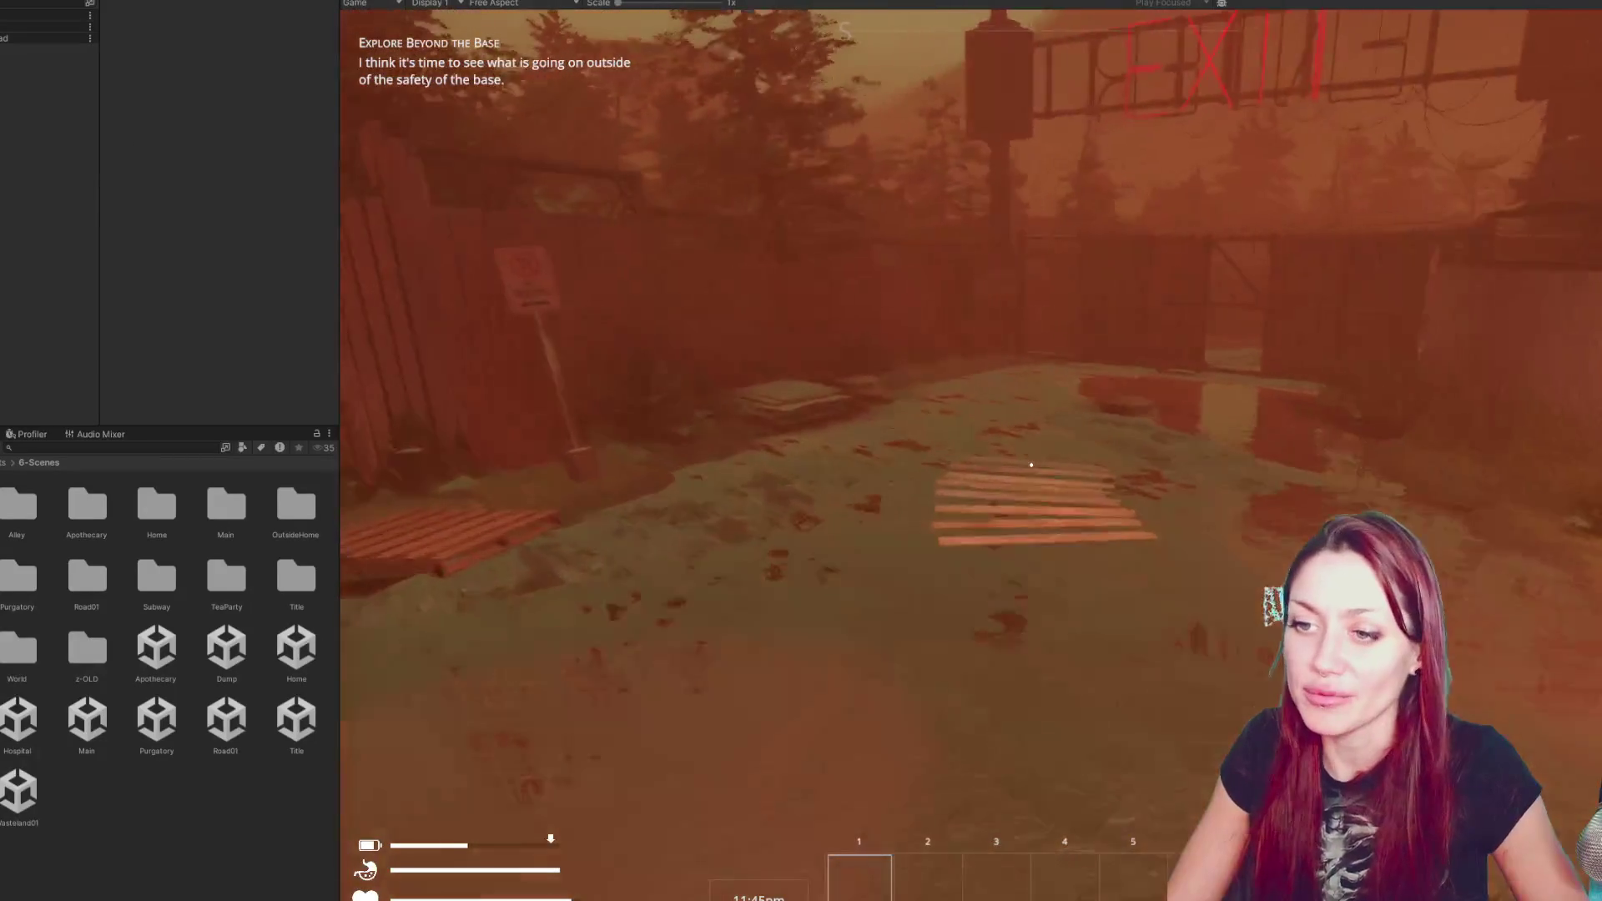
pyautogui.press('Tab')
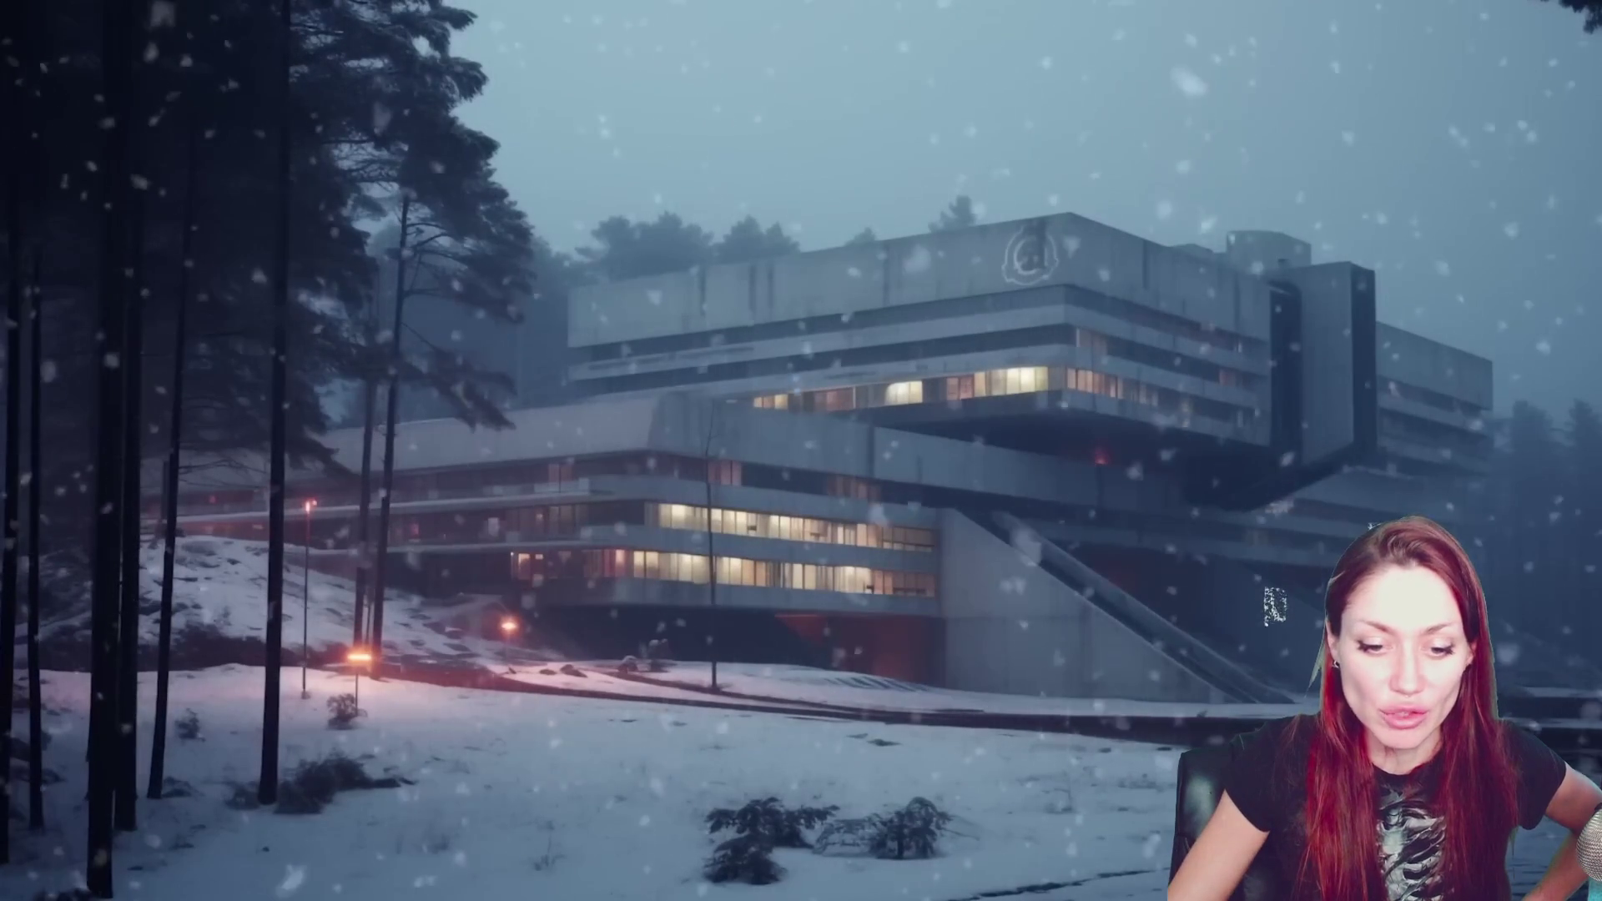
# - Leave the running game with the Windows key to get back to the editor
pyautogui.press('super')
pyautogui.press('super')
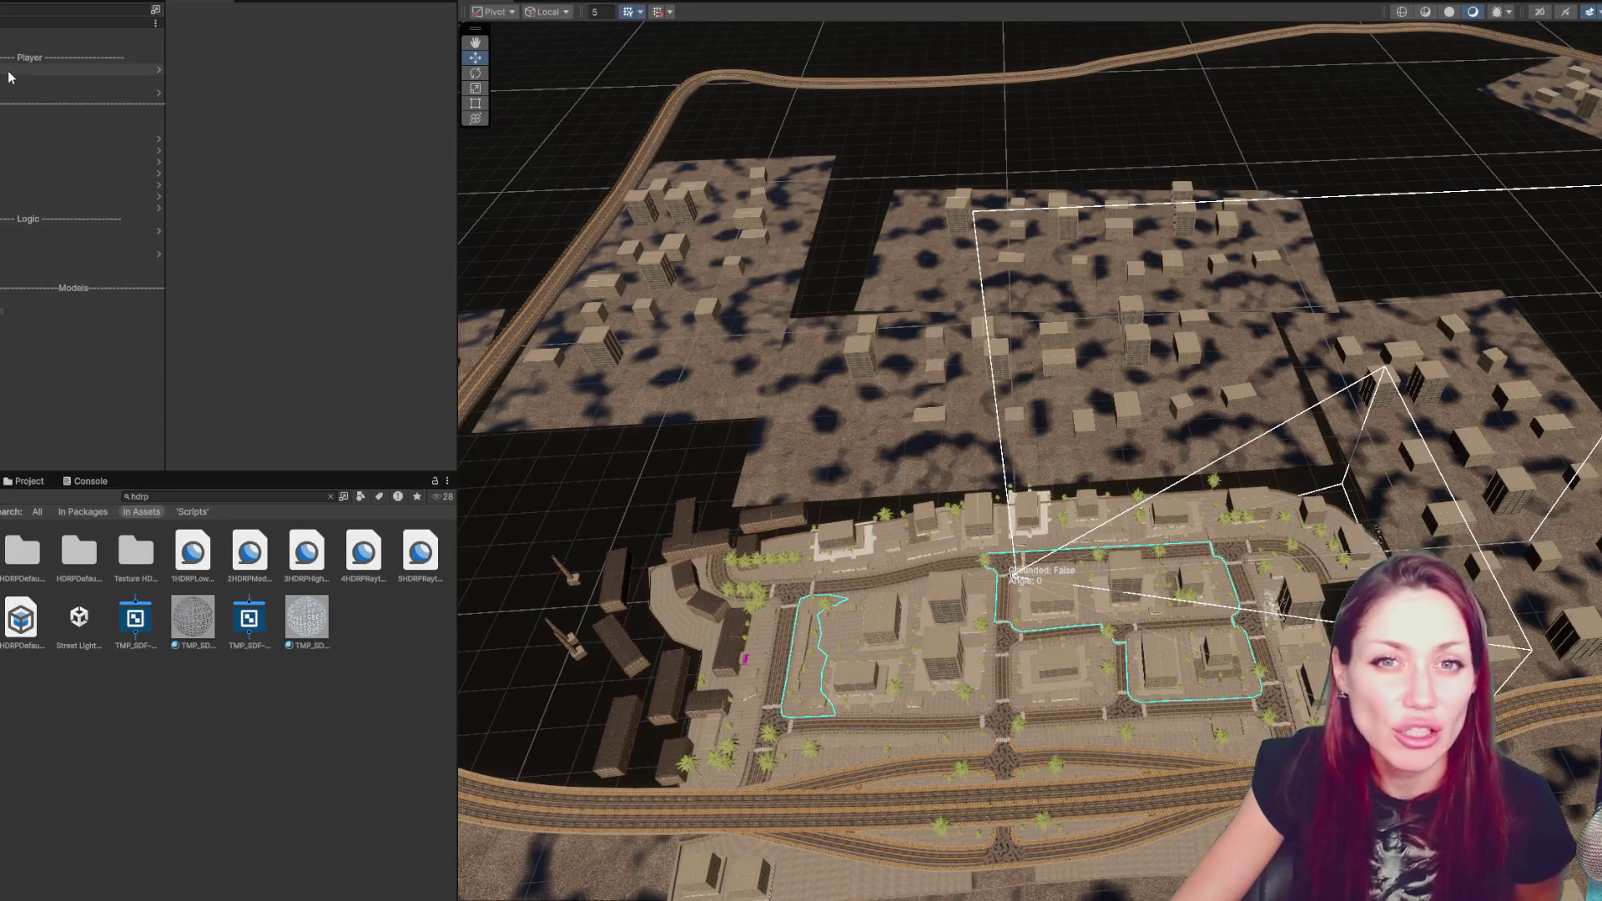
pyautogui.scroll(5, 79, 234)
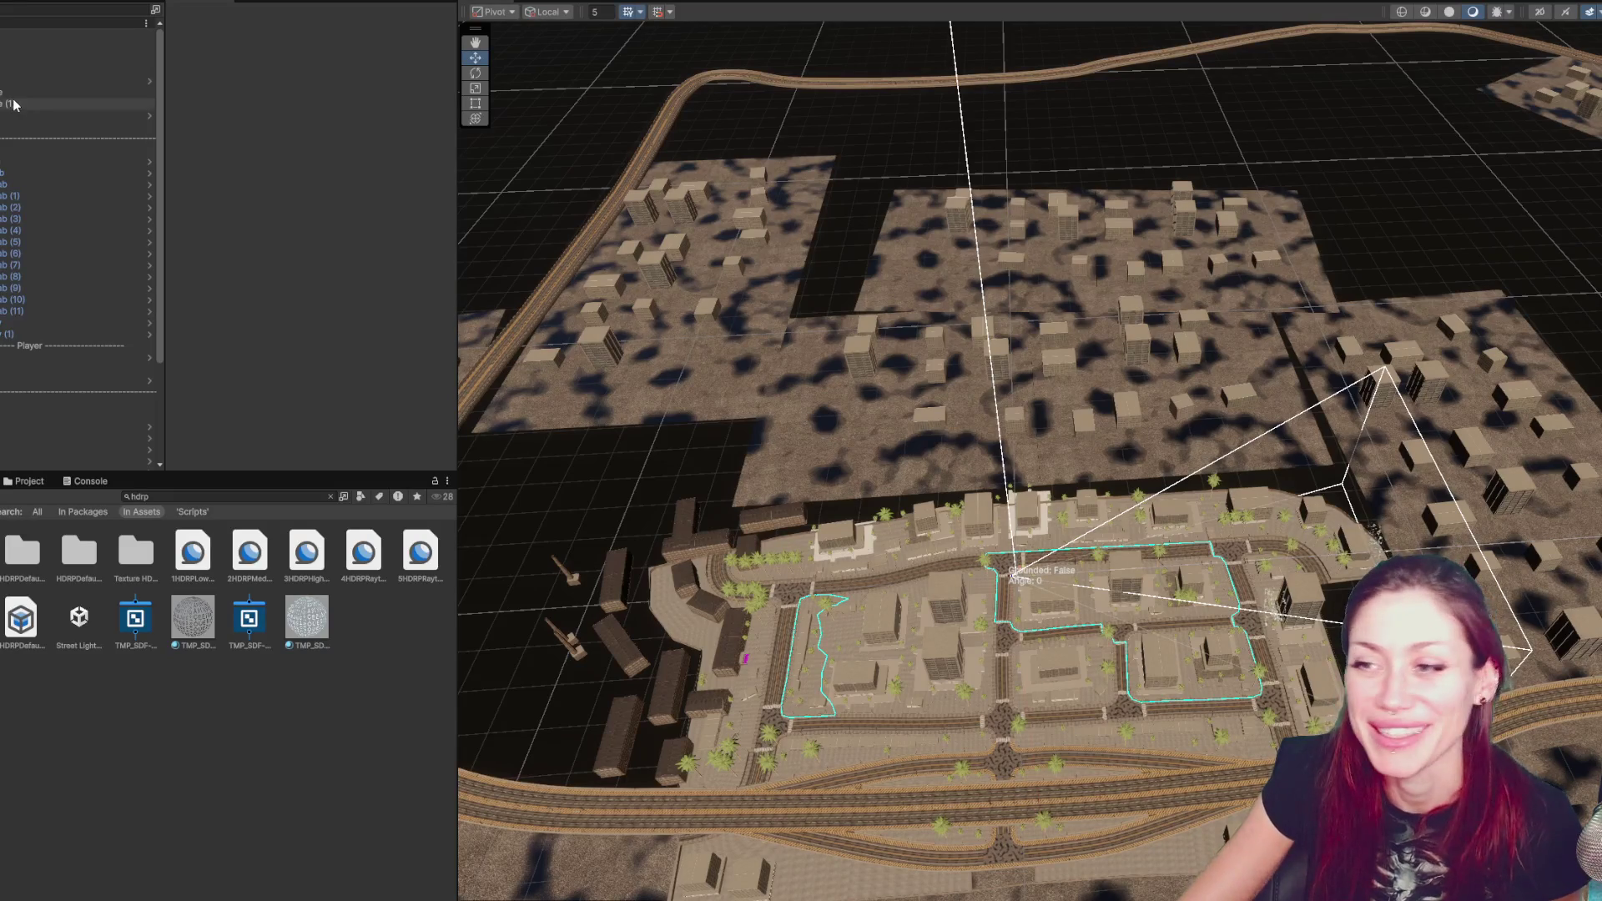
pyautogui.scroll(2, 776, 357)
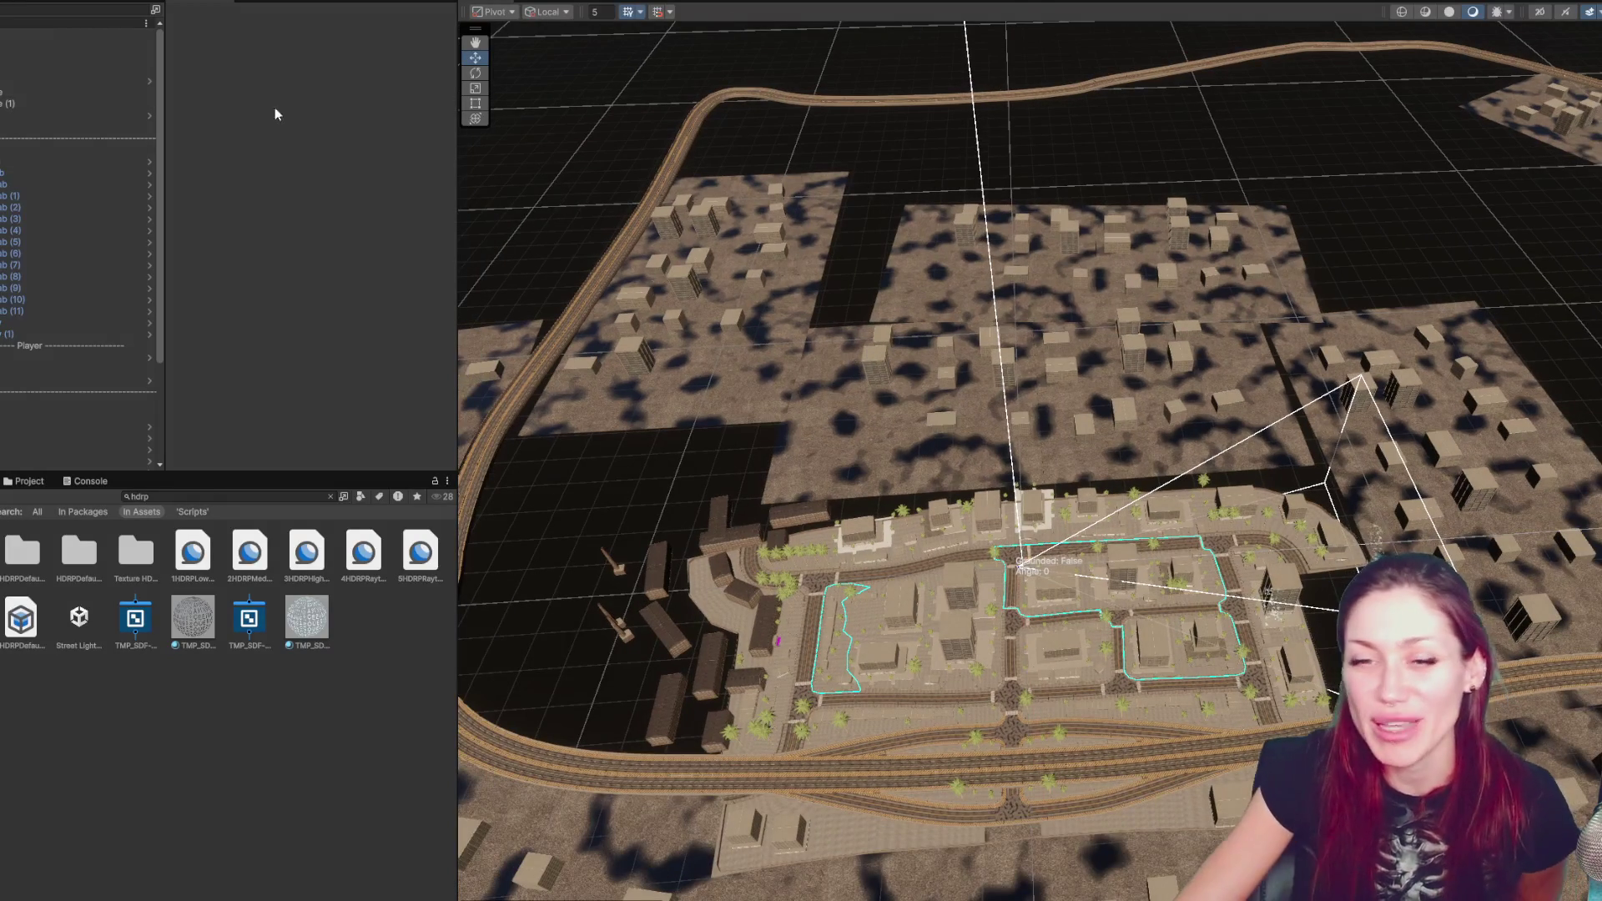
pyautogui.scroll(-3, 100, 230)
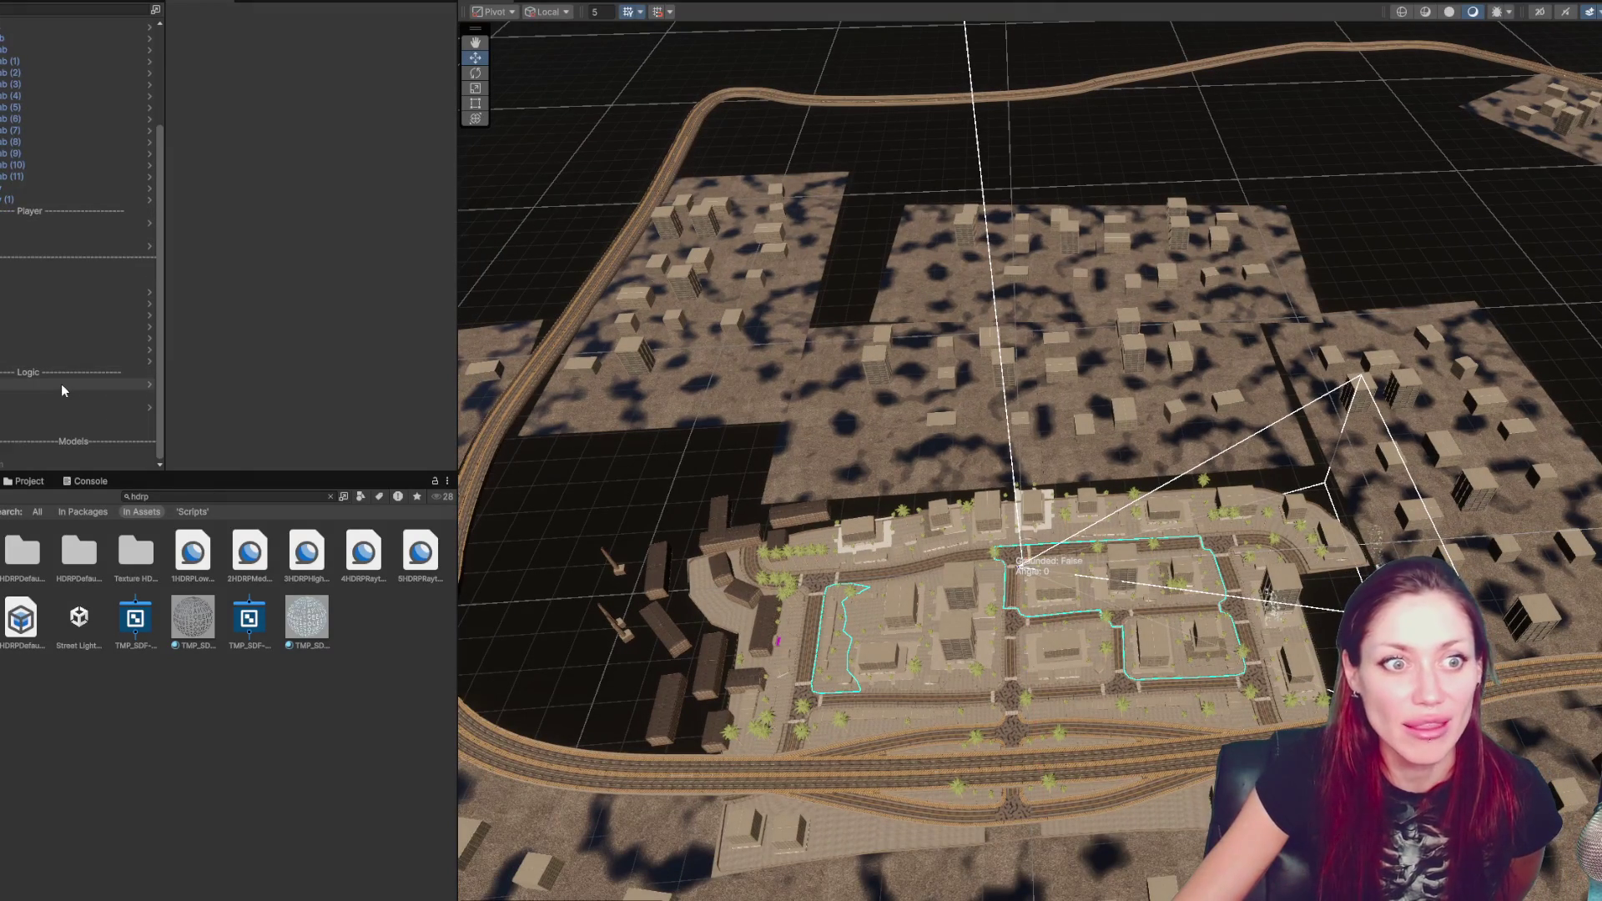
# - Browse the Hierarchy objects, including EventSystem and bench01_new
pyautogui.click(84, 238)
pyautogui.scroll(3, 46, 192)
pyautogui.click(33, 103)
pyautogui.click(55, 58)
pyautogui.click(56, 184)
pyautogui.click(57, 322)
pyautogui.scroll(-3, 57, 224)
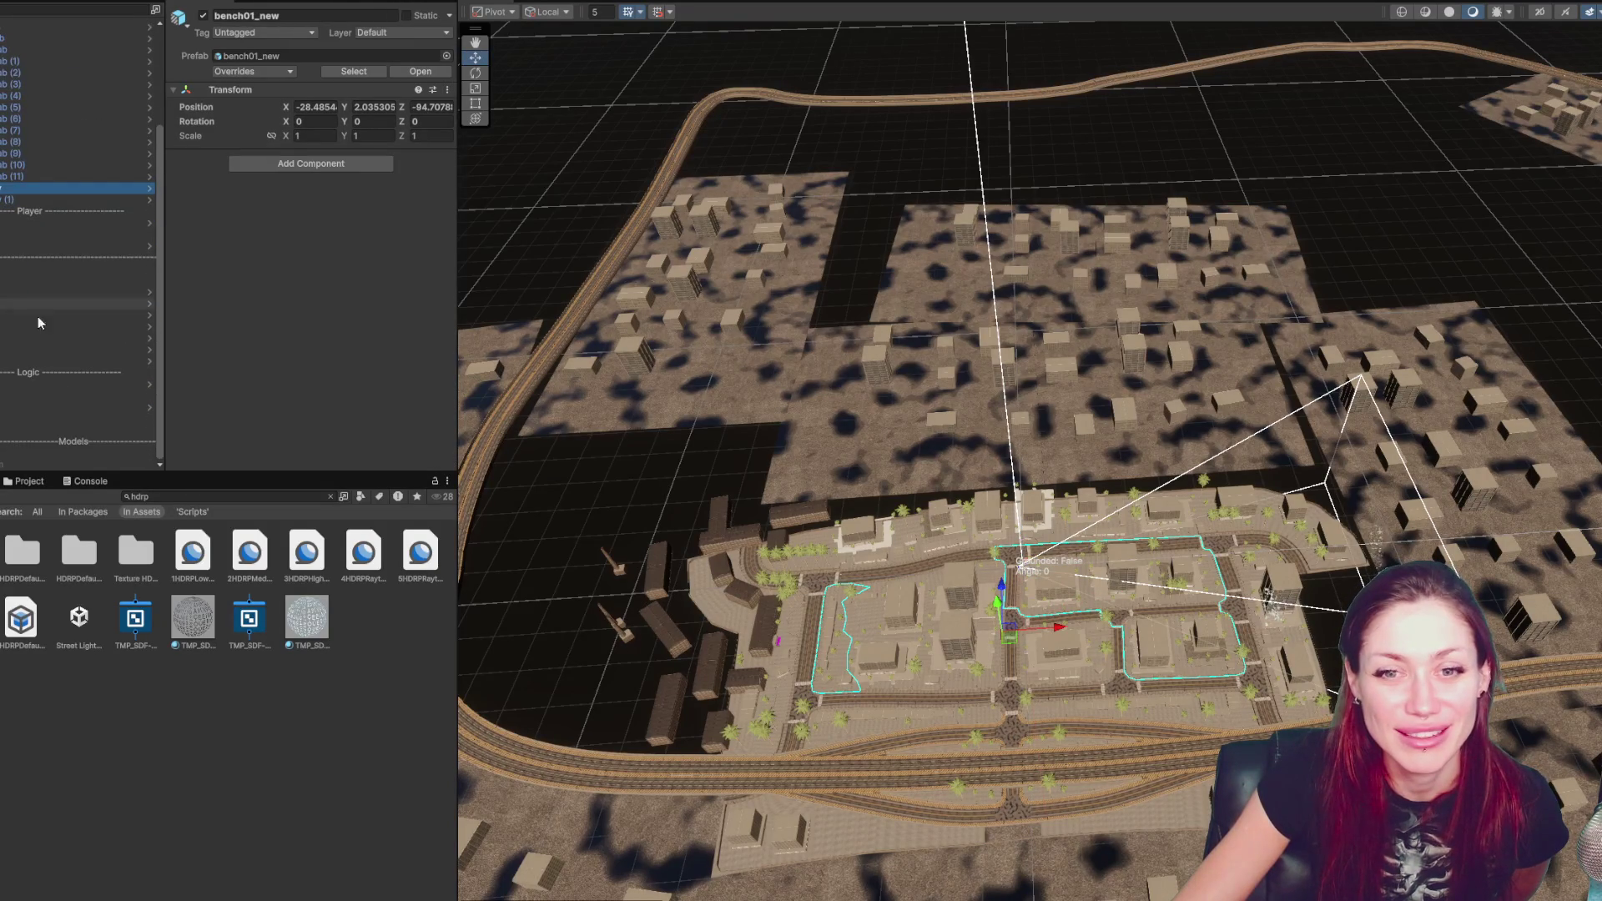
# - Inspect the Mission Trigger, stop play mode, and select the City prefab
pyautogui.click(33, 383)
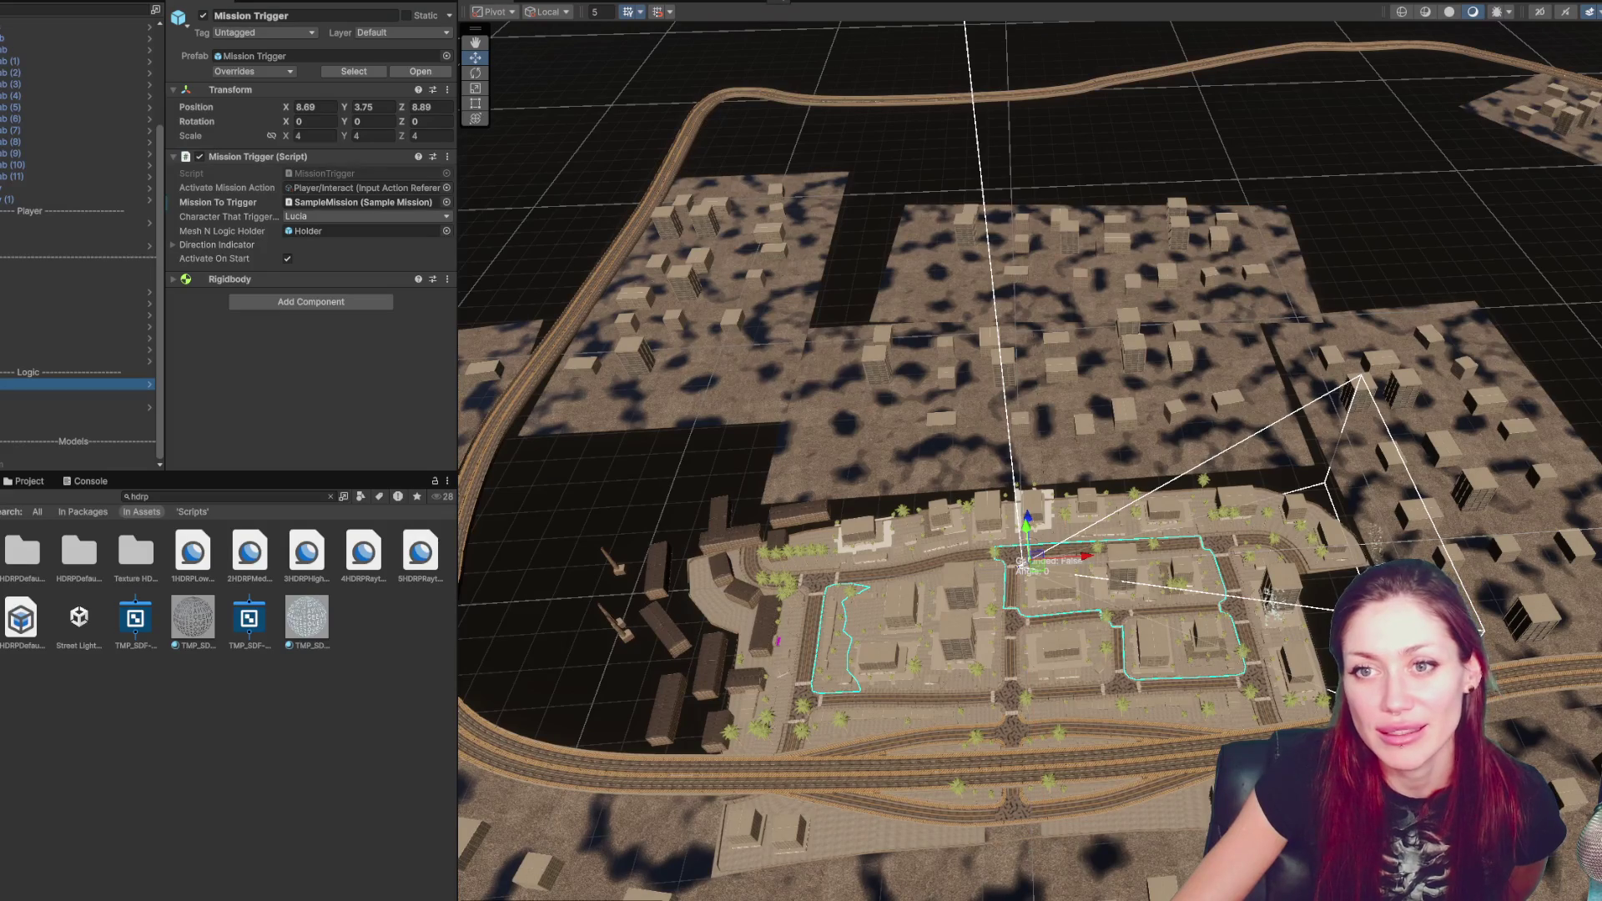
pyautogui.scroll(5, 80, 251)
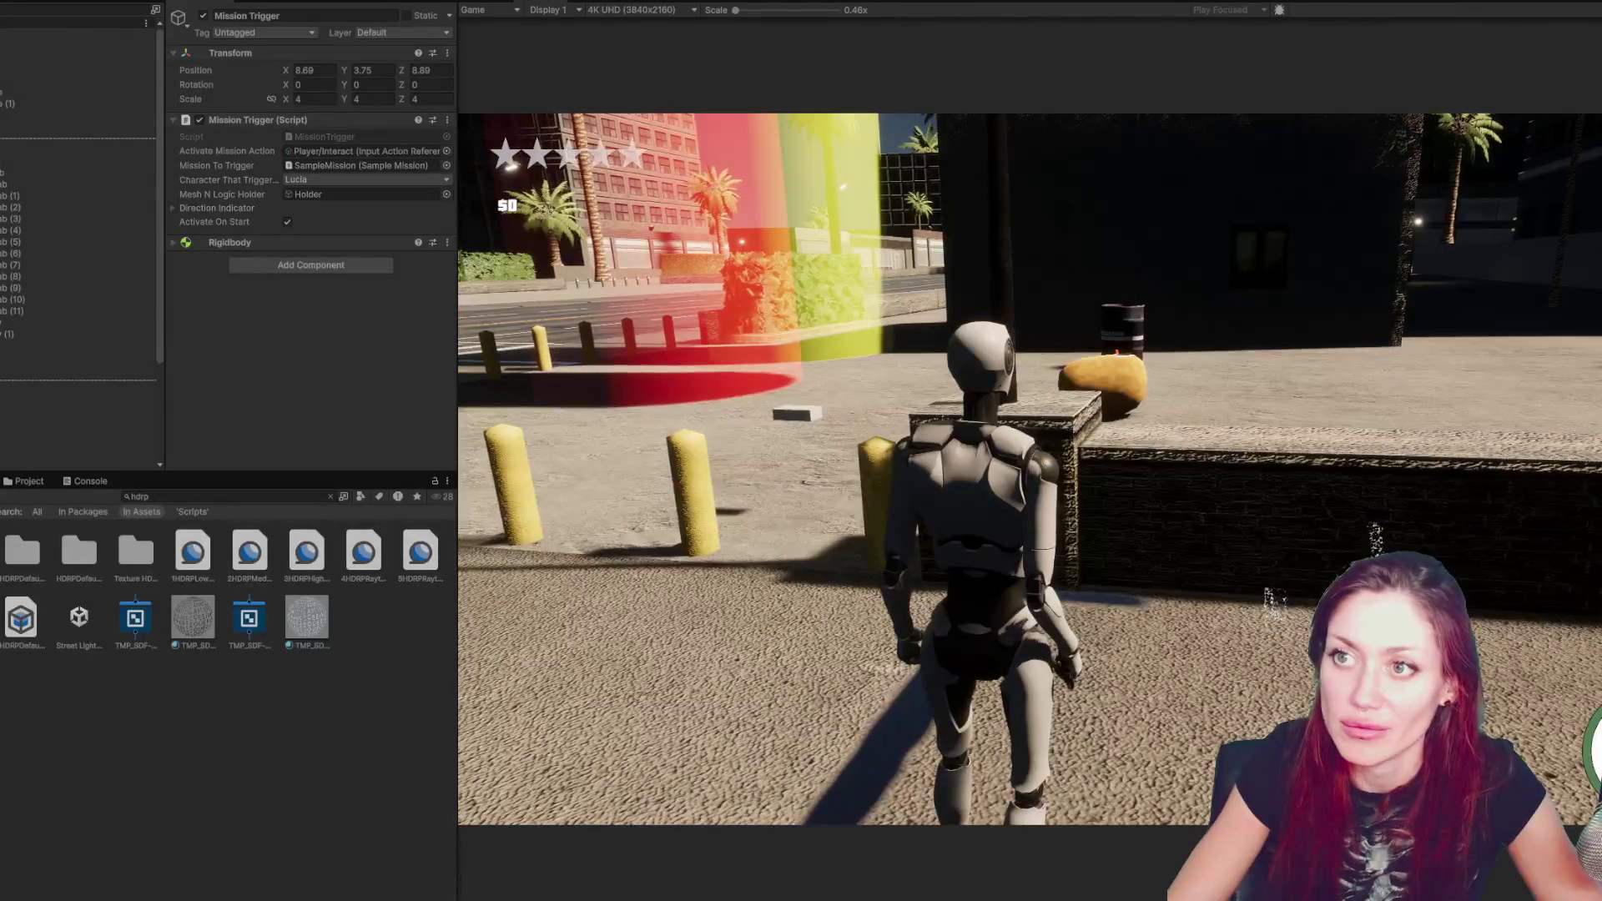
pyautogui.hotkey('ctrl', 'p')
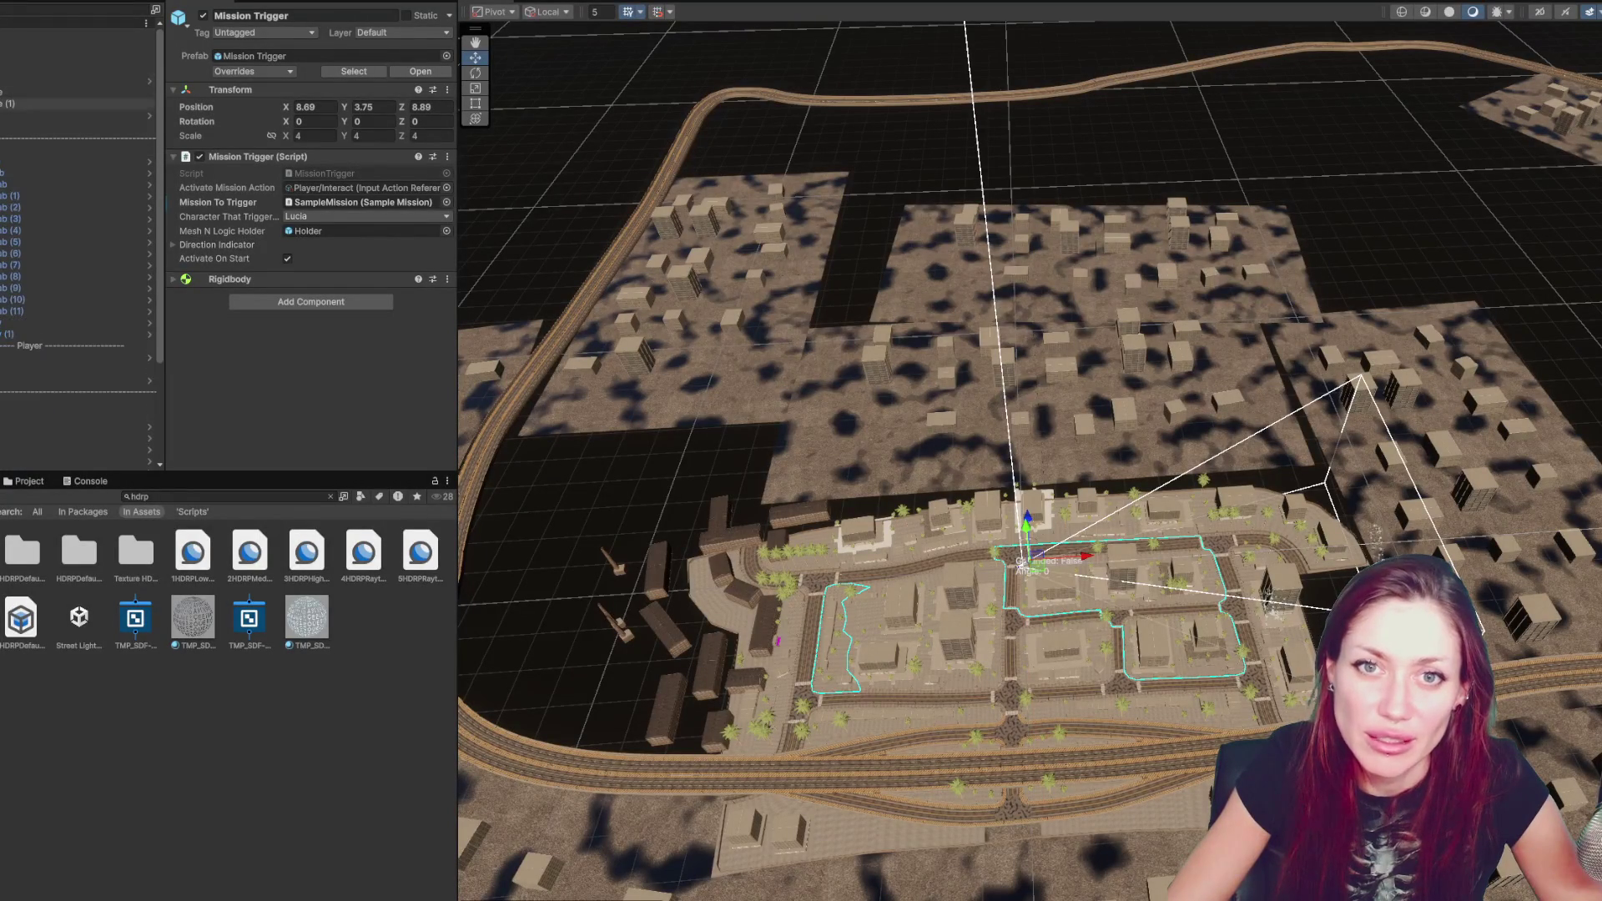
pyautogui.click(925, 570)
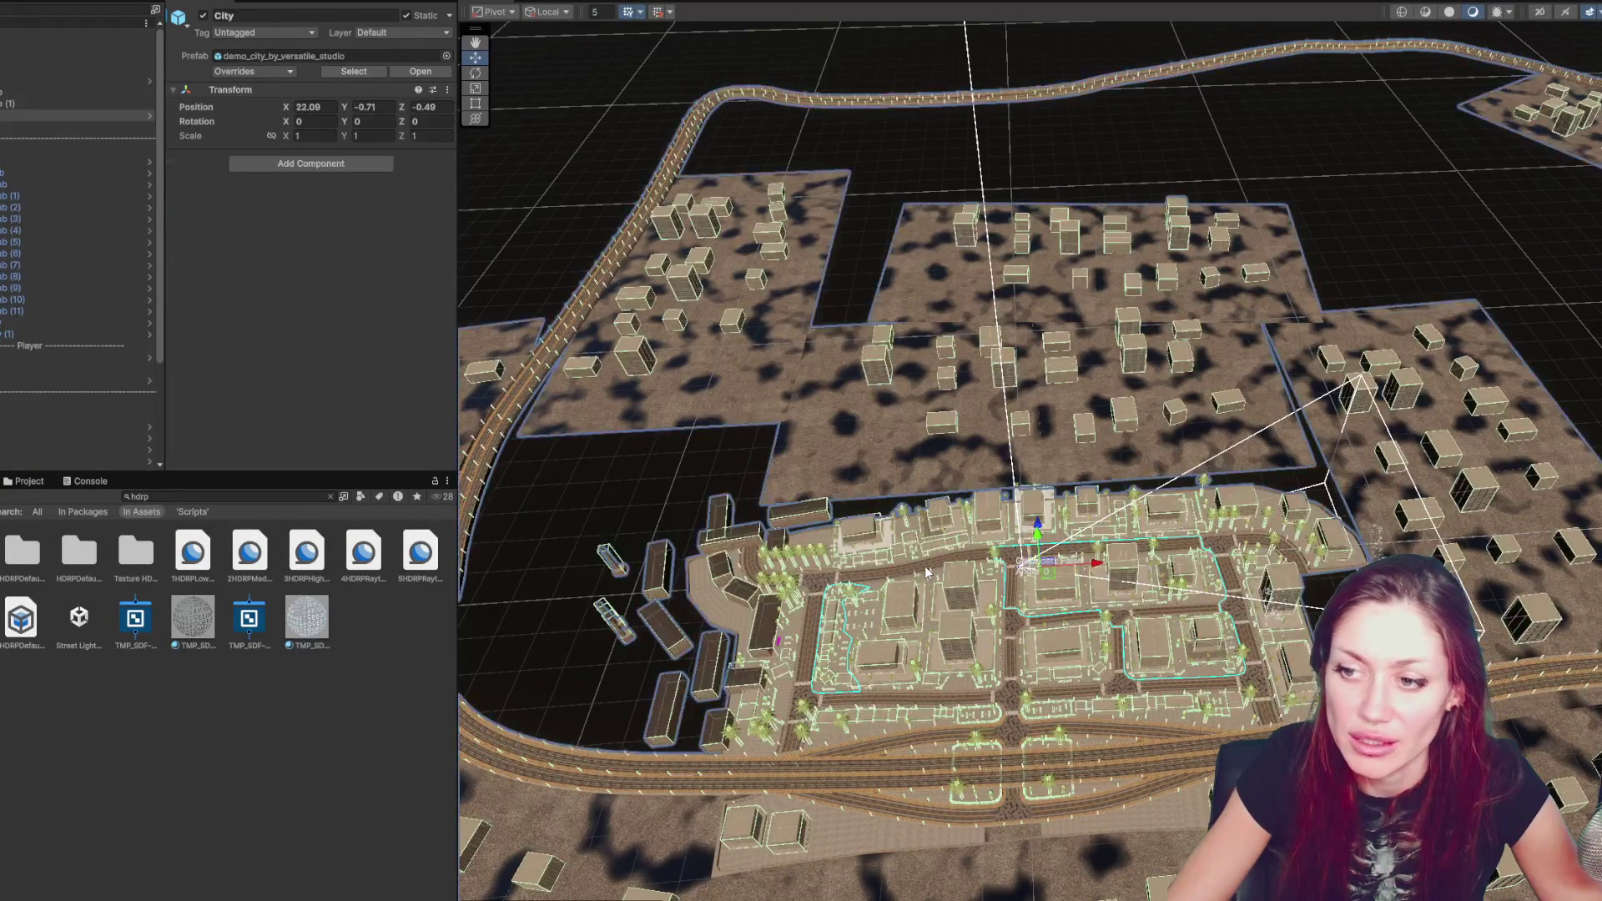
# - Put both main city sections on the Default layer, this object only
pyautogui.click(16, 115)
pyautogui.press('Right')
pyautogui.click(12, 138)
pyautogui.press('Right')
pyautogui.click(32, 164)
pyautogui.keyDown('shift'); pyautogui.click(29, 149); pyautogui.keyUp('shift')
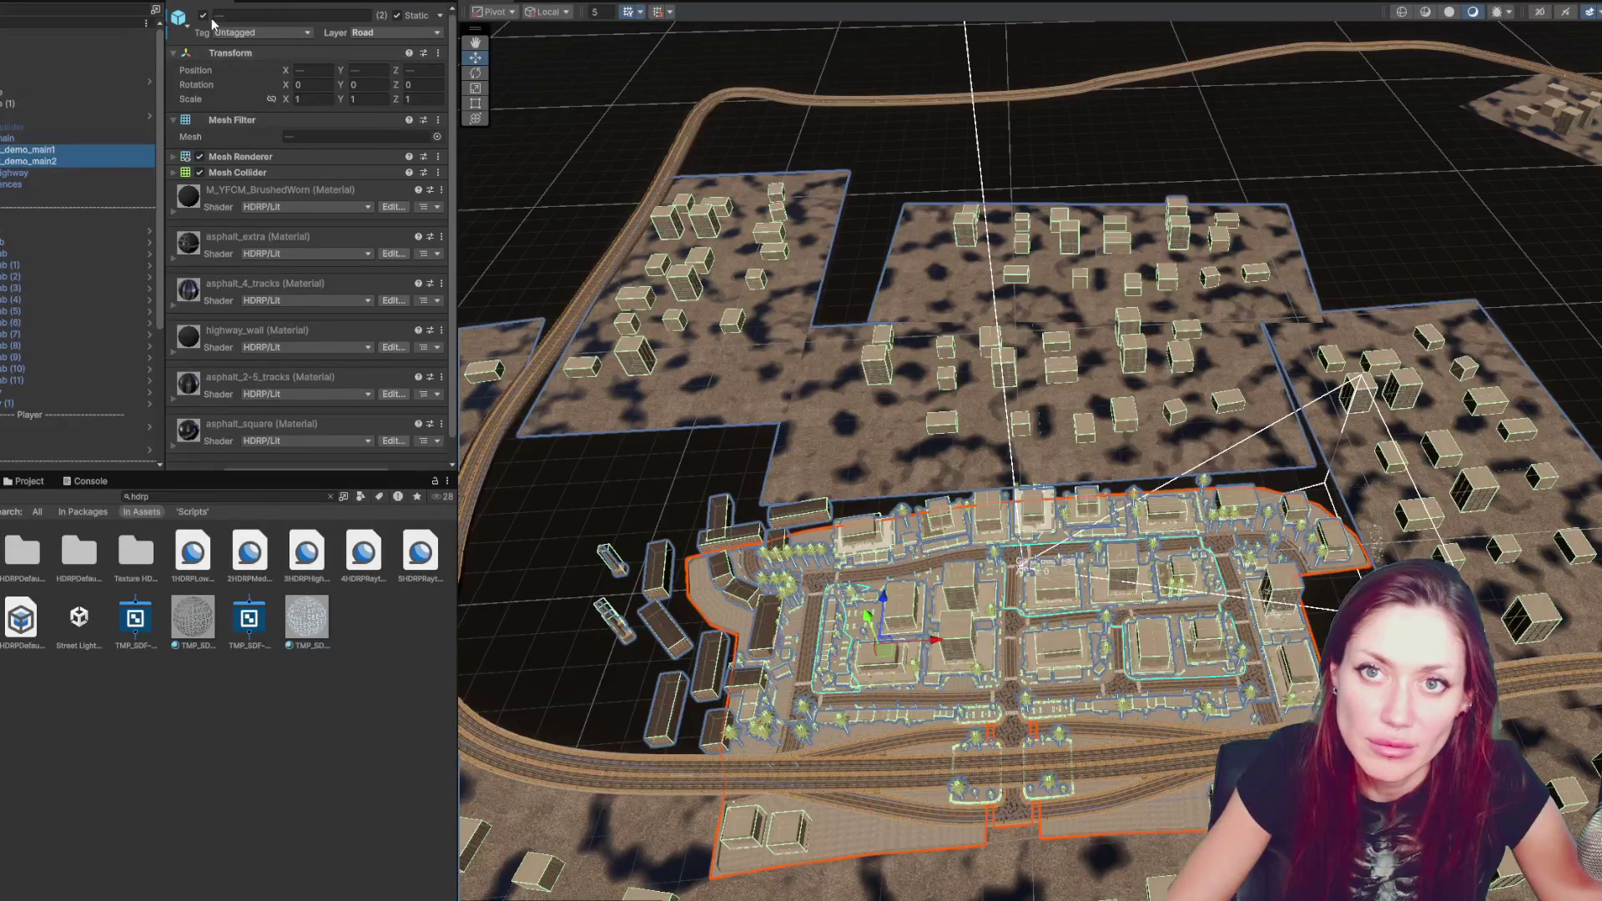
pyautogui.click(401, 32)
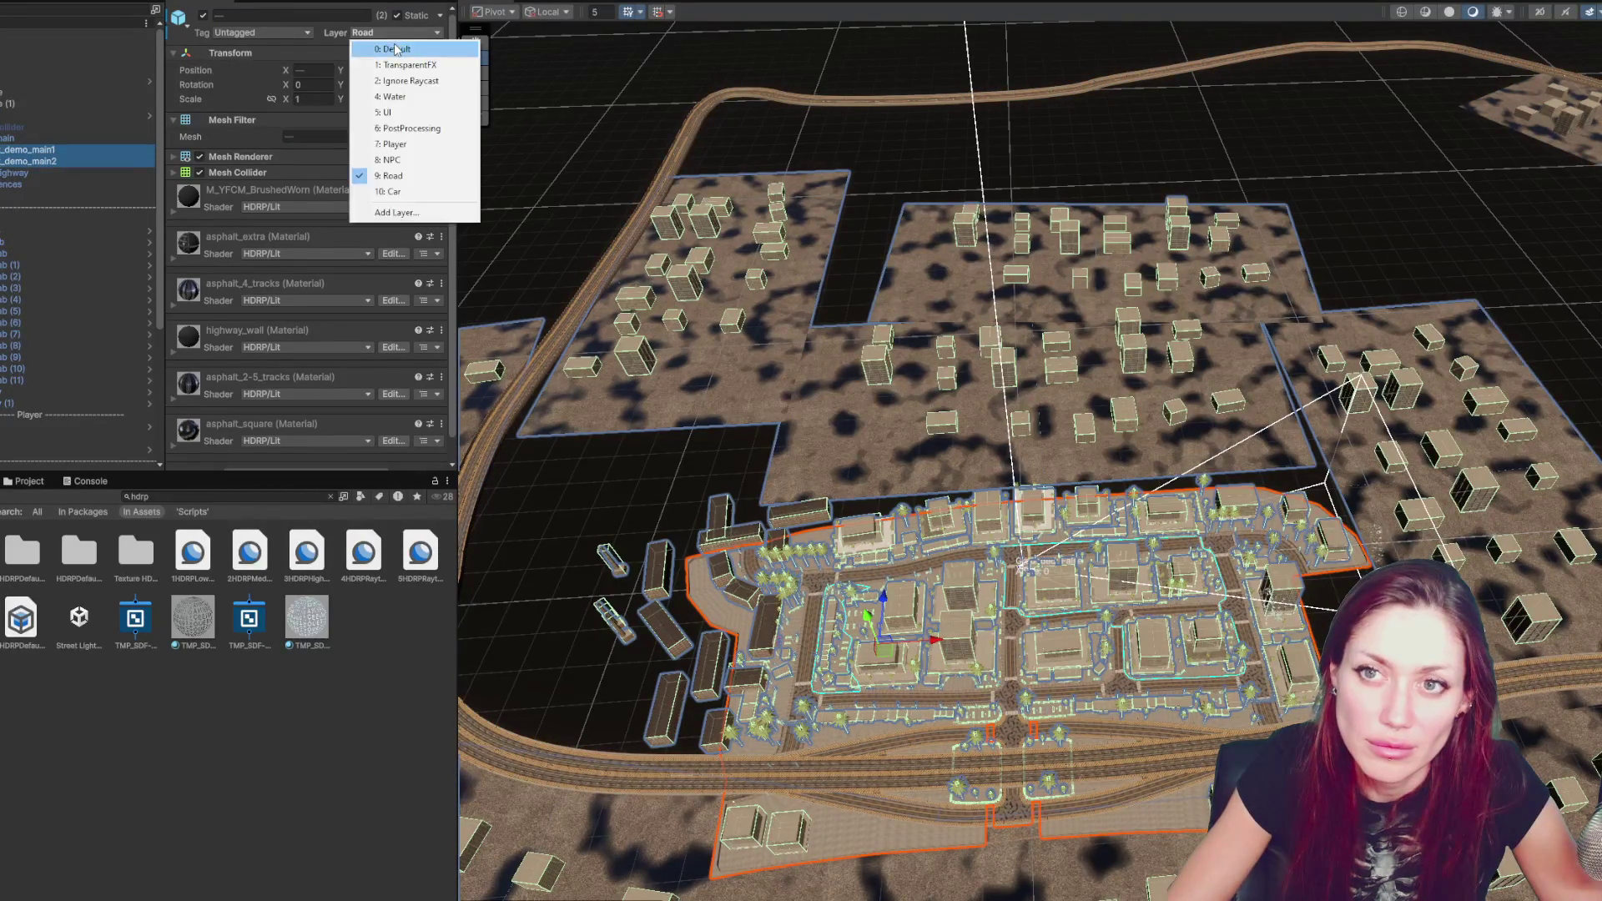
pyautogui.click(408, 48)
pyautogui.click(826, 466)
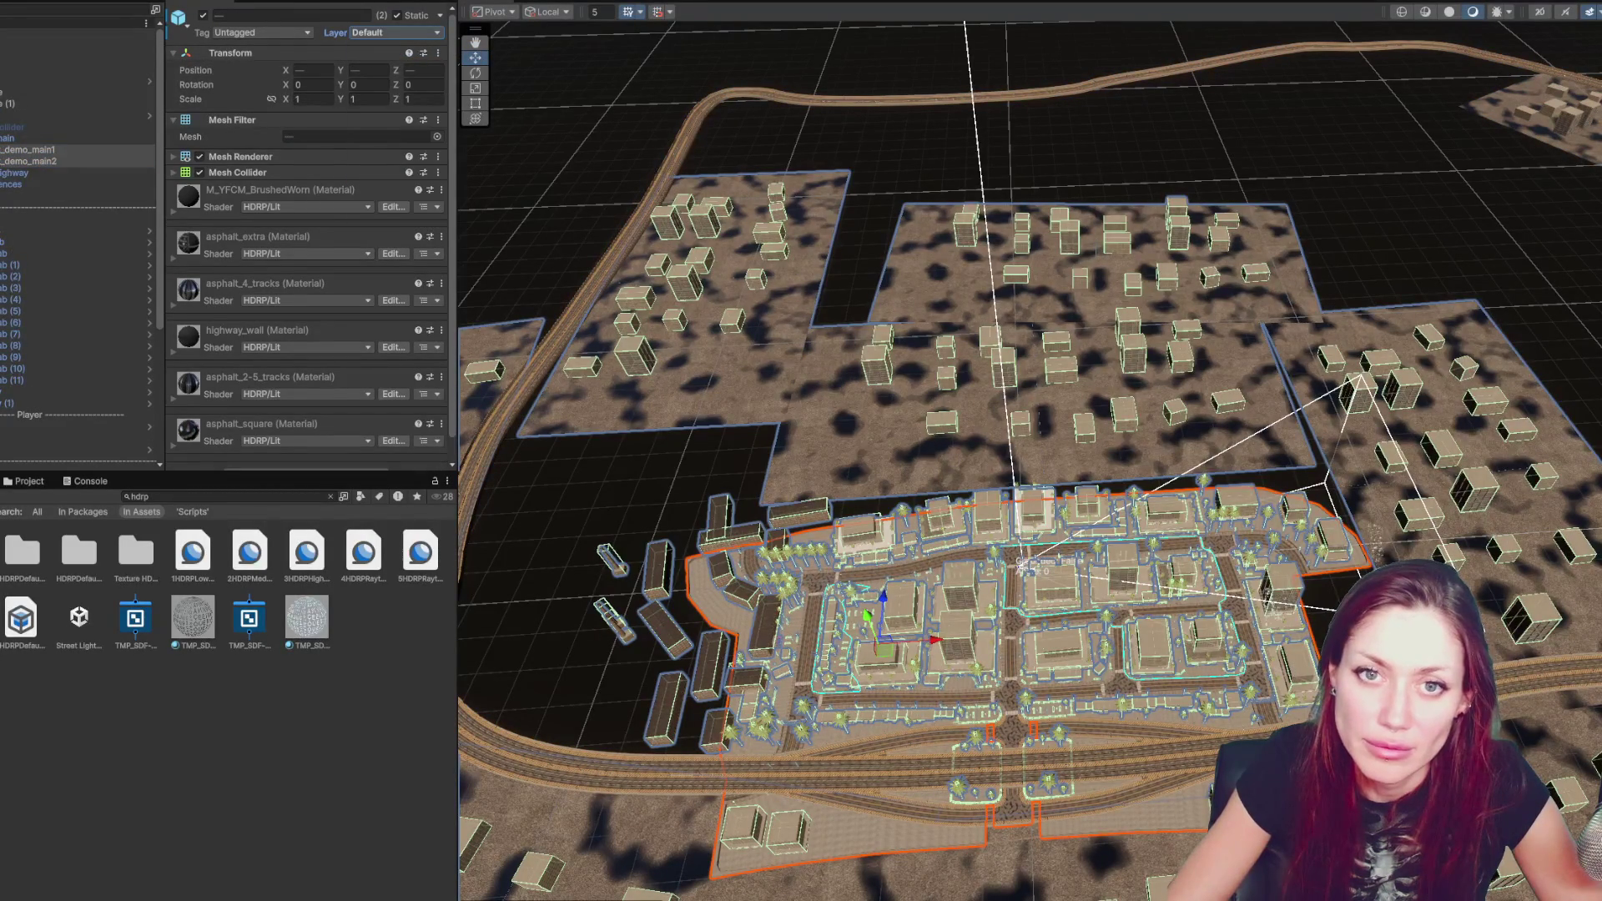
# - Look through the sections' BUILDINGS and TREES groups, then collapse the city hierarchy
pyautogui.click(2, 161)
pyautogui.click(10, 172)
pyautogui.click(2, 195)
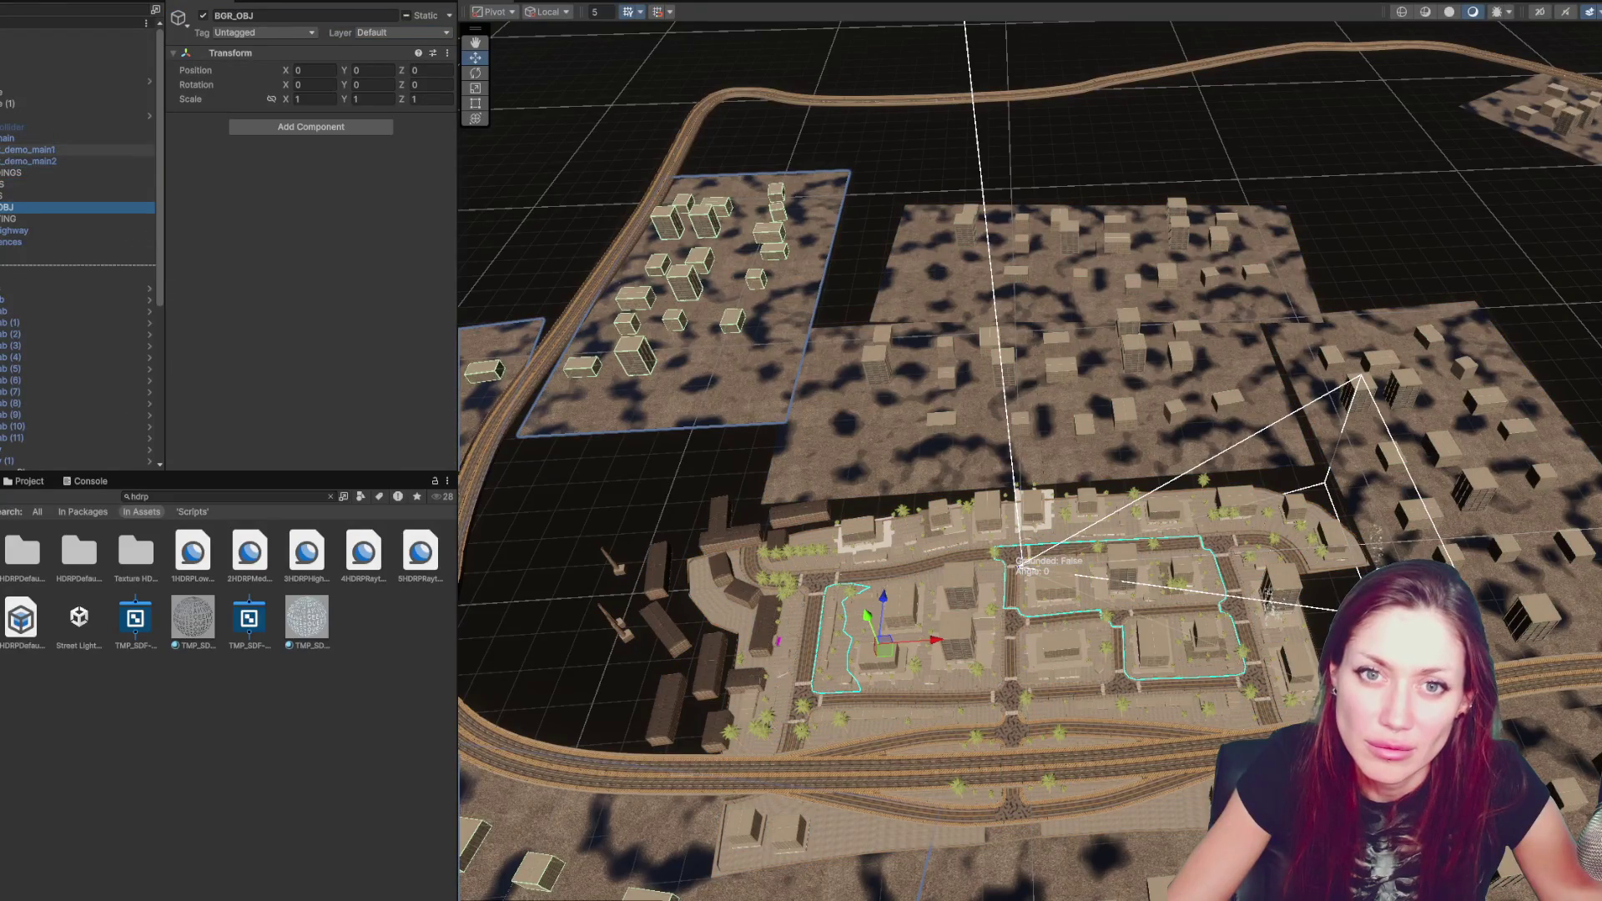
pyautogui.click(2, 149)
pyautogui.click(16, 185)
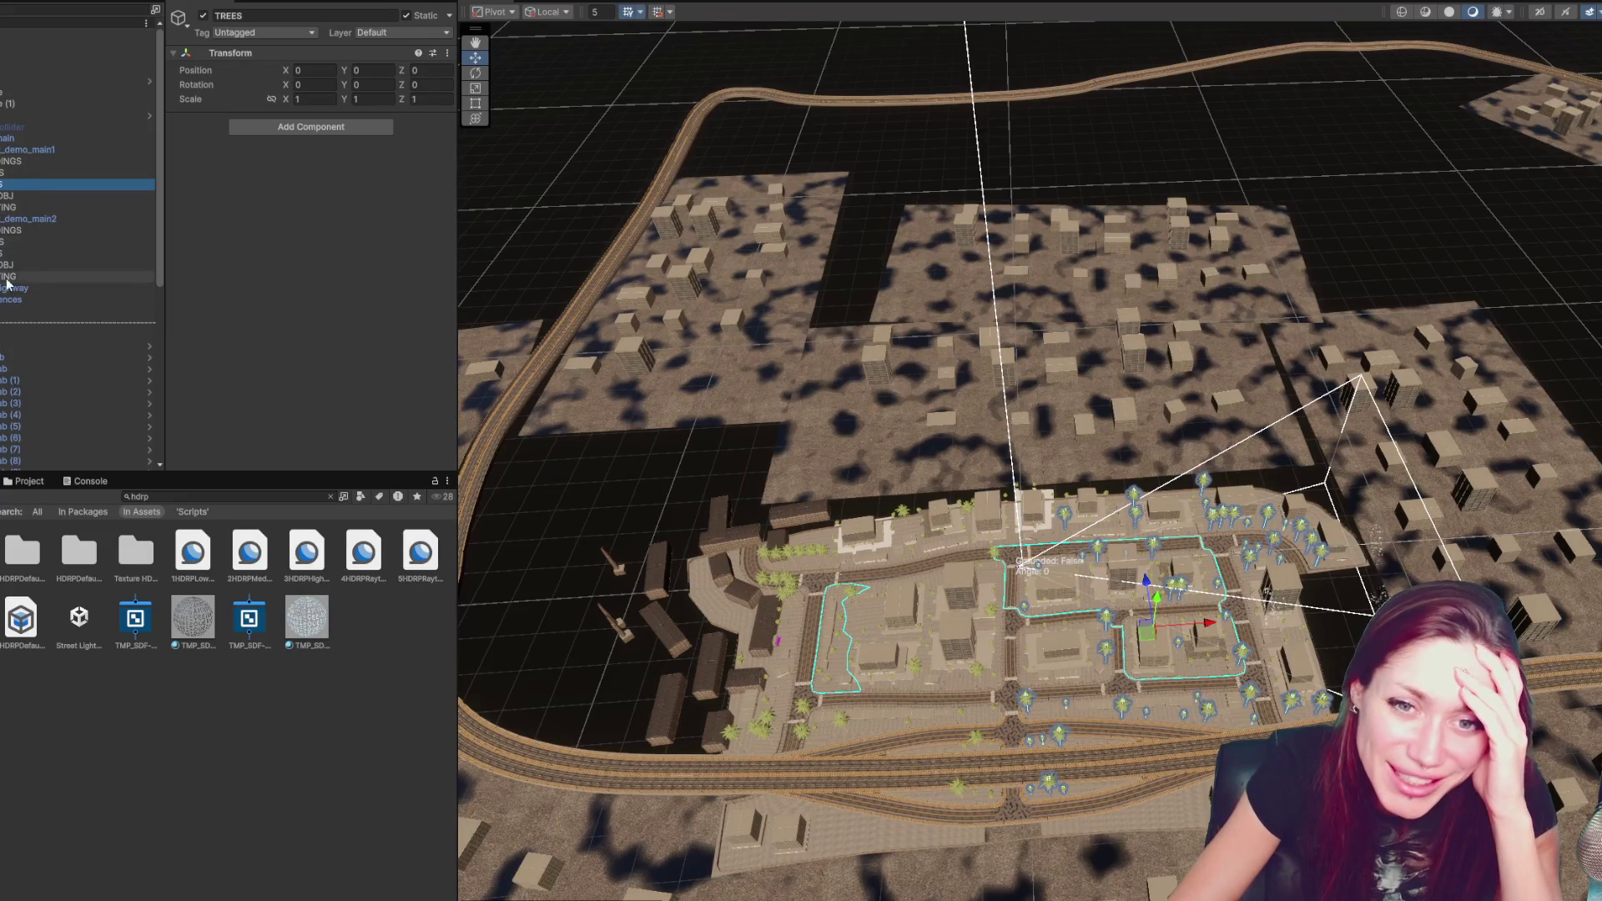
pyautogui.click(5, 115)
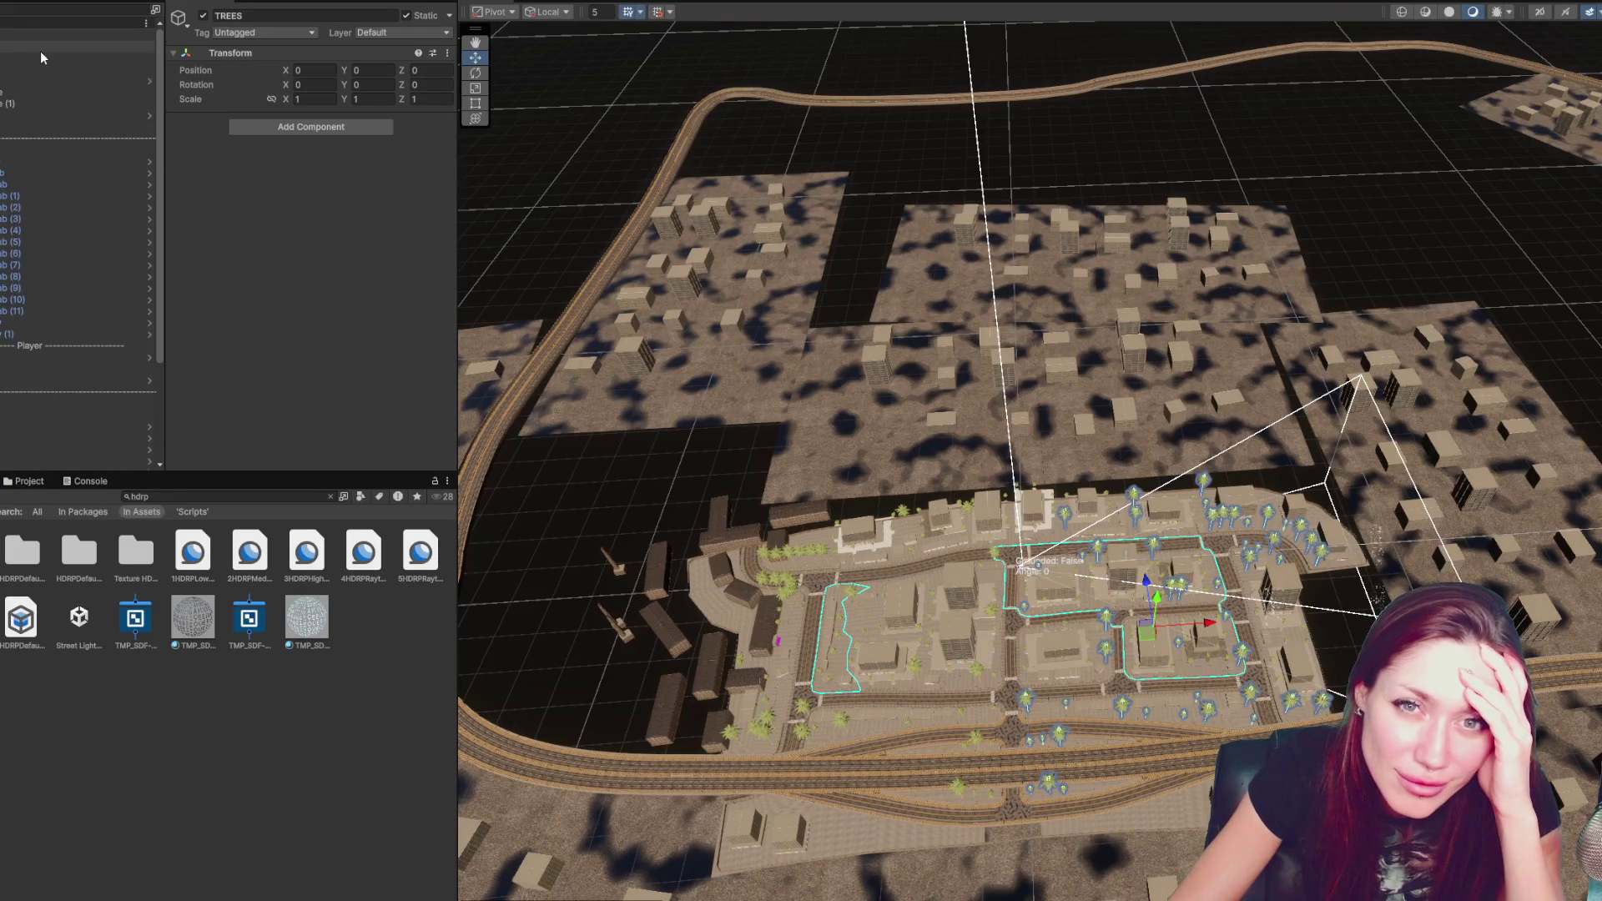
# - Review the Lighting group's DayNightSystem settings and open the HDRP default volume profile
pyautogui.click(60, 34)
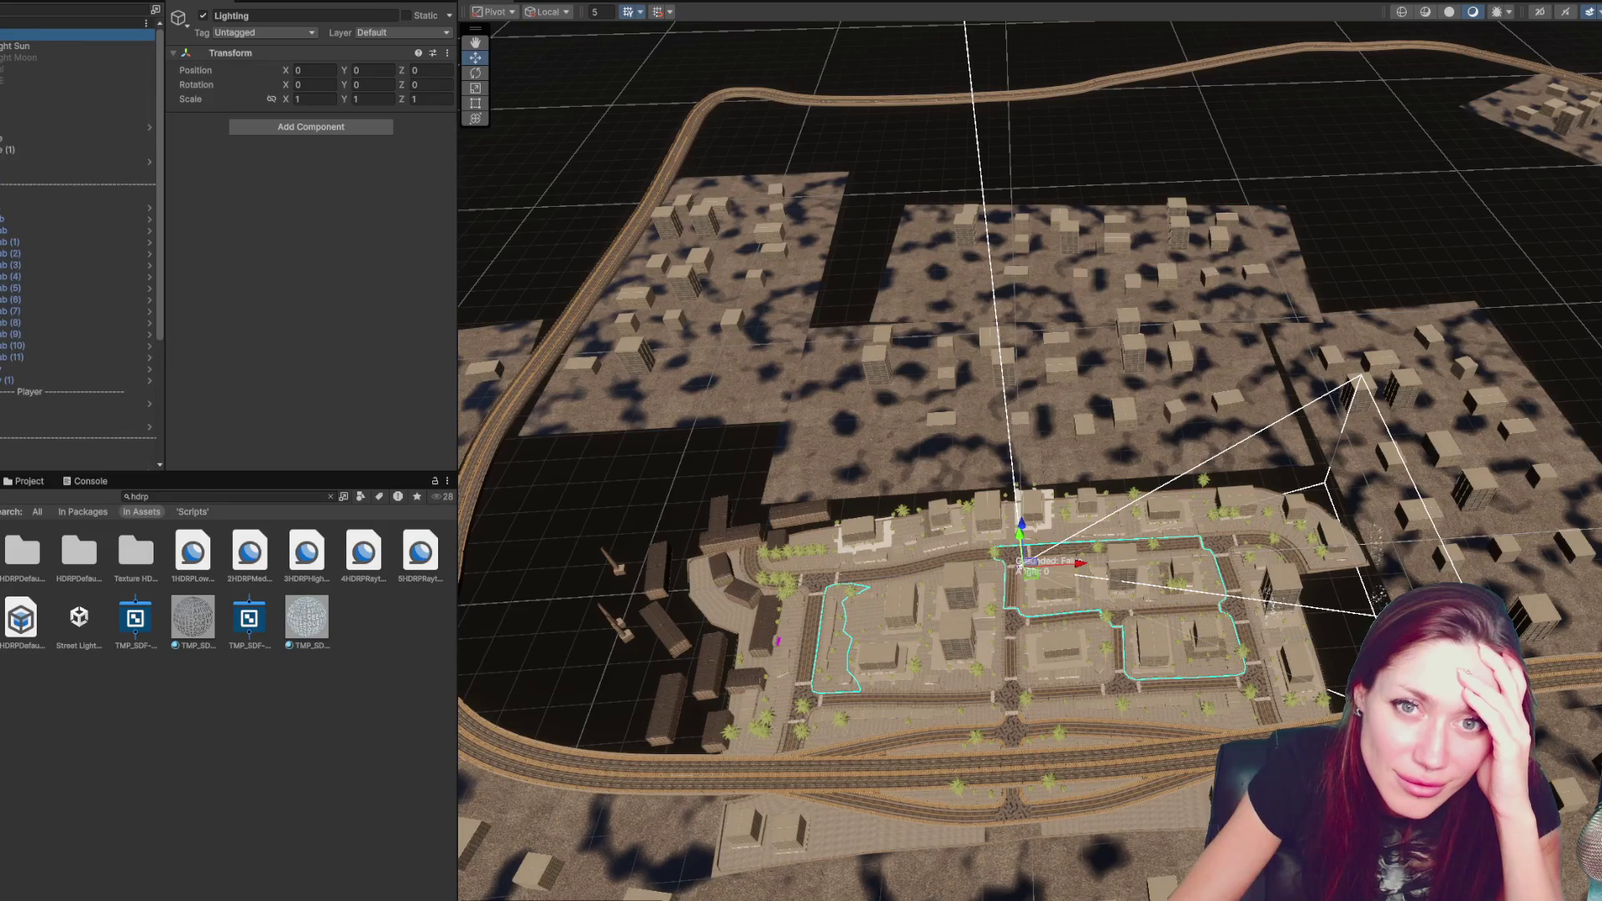
pyautogui.scroll(-5, 110, 453)
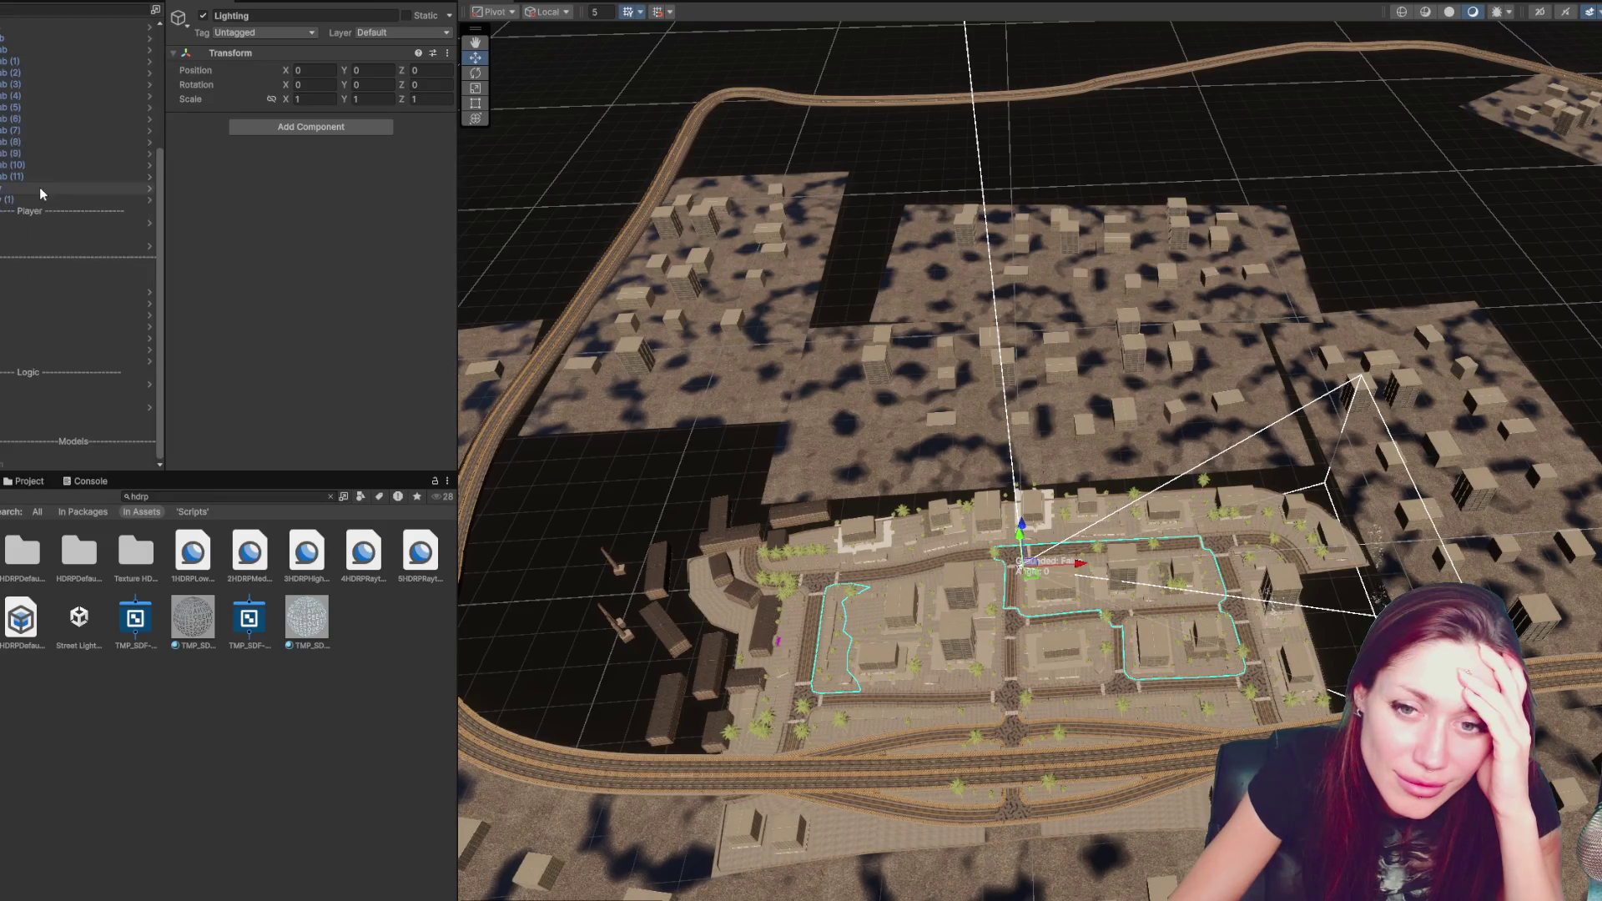
pyautogui.click(103, 462)
pyautogui.scroll(5, 29, 294)
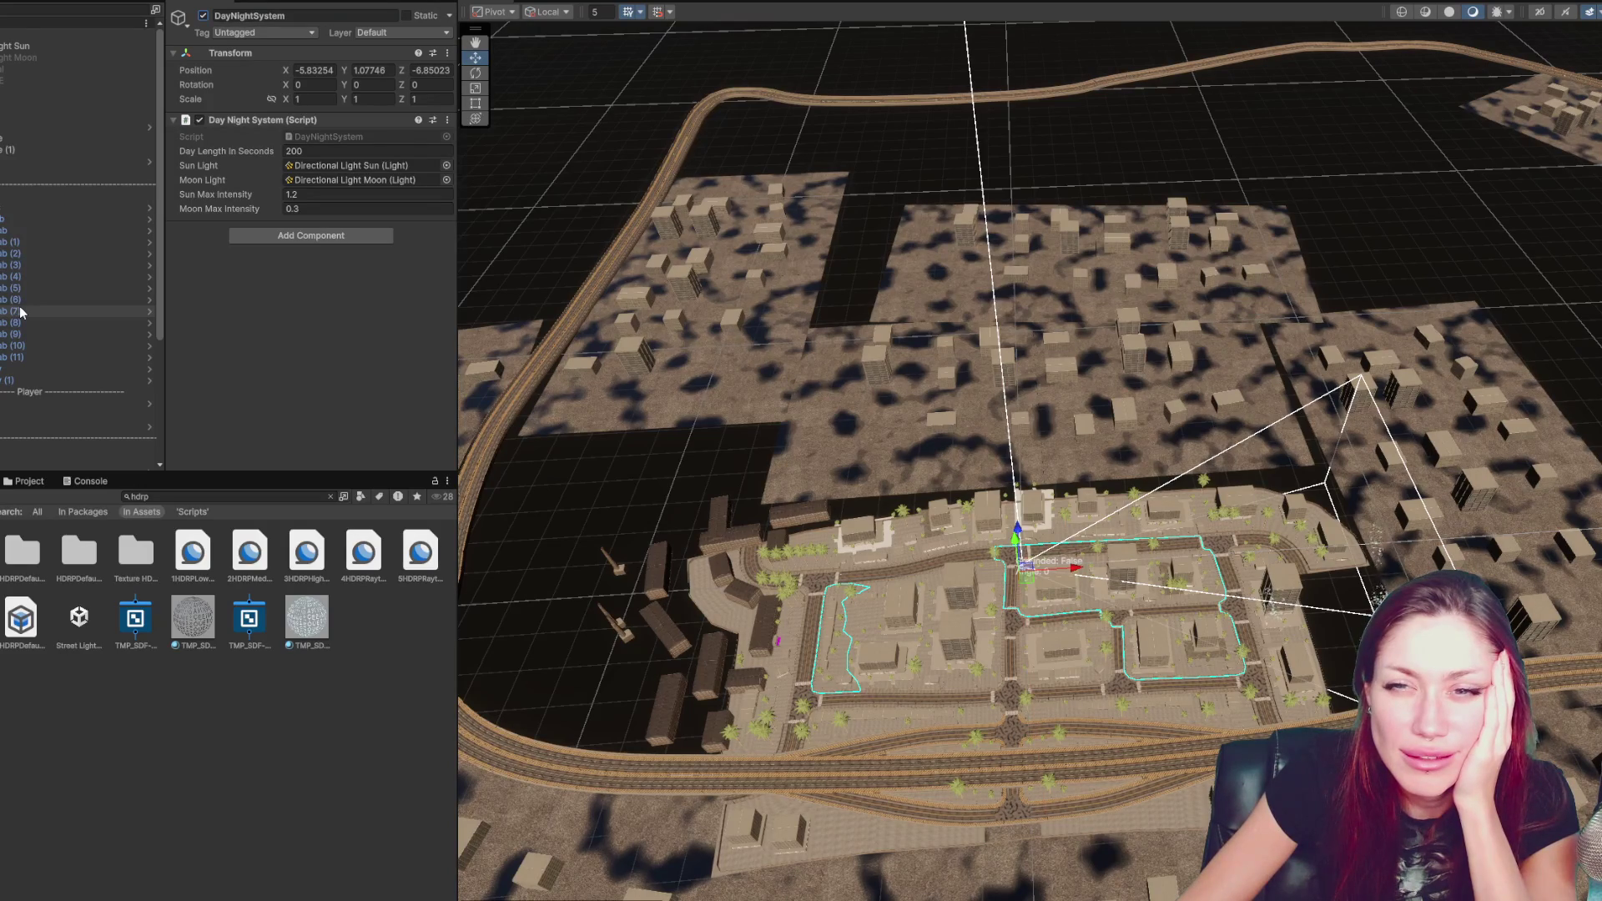
pyautogui.click(36, 625)
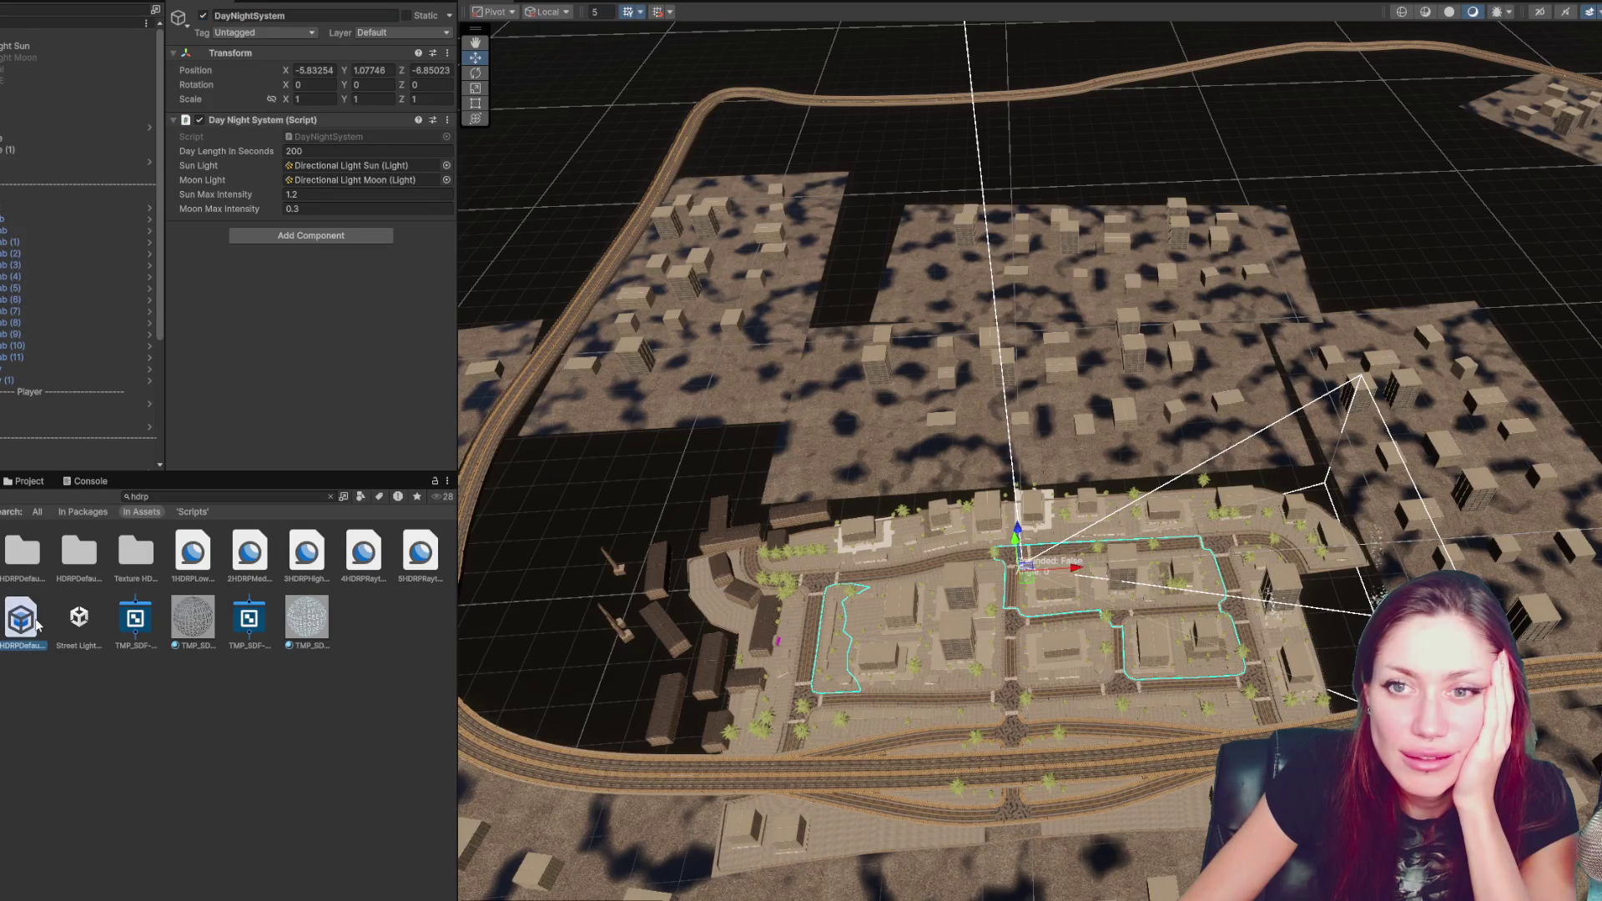
# - Turn off the Motion Blur override and review HDRI Sky and Visual Environment sky types
pyautogui.click(194, 157)
pyautogui.click(200, 157)
pyautogui.click(227, 143)
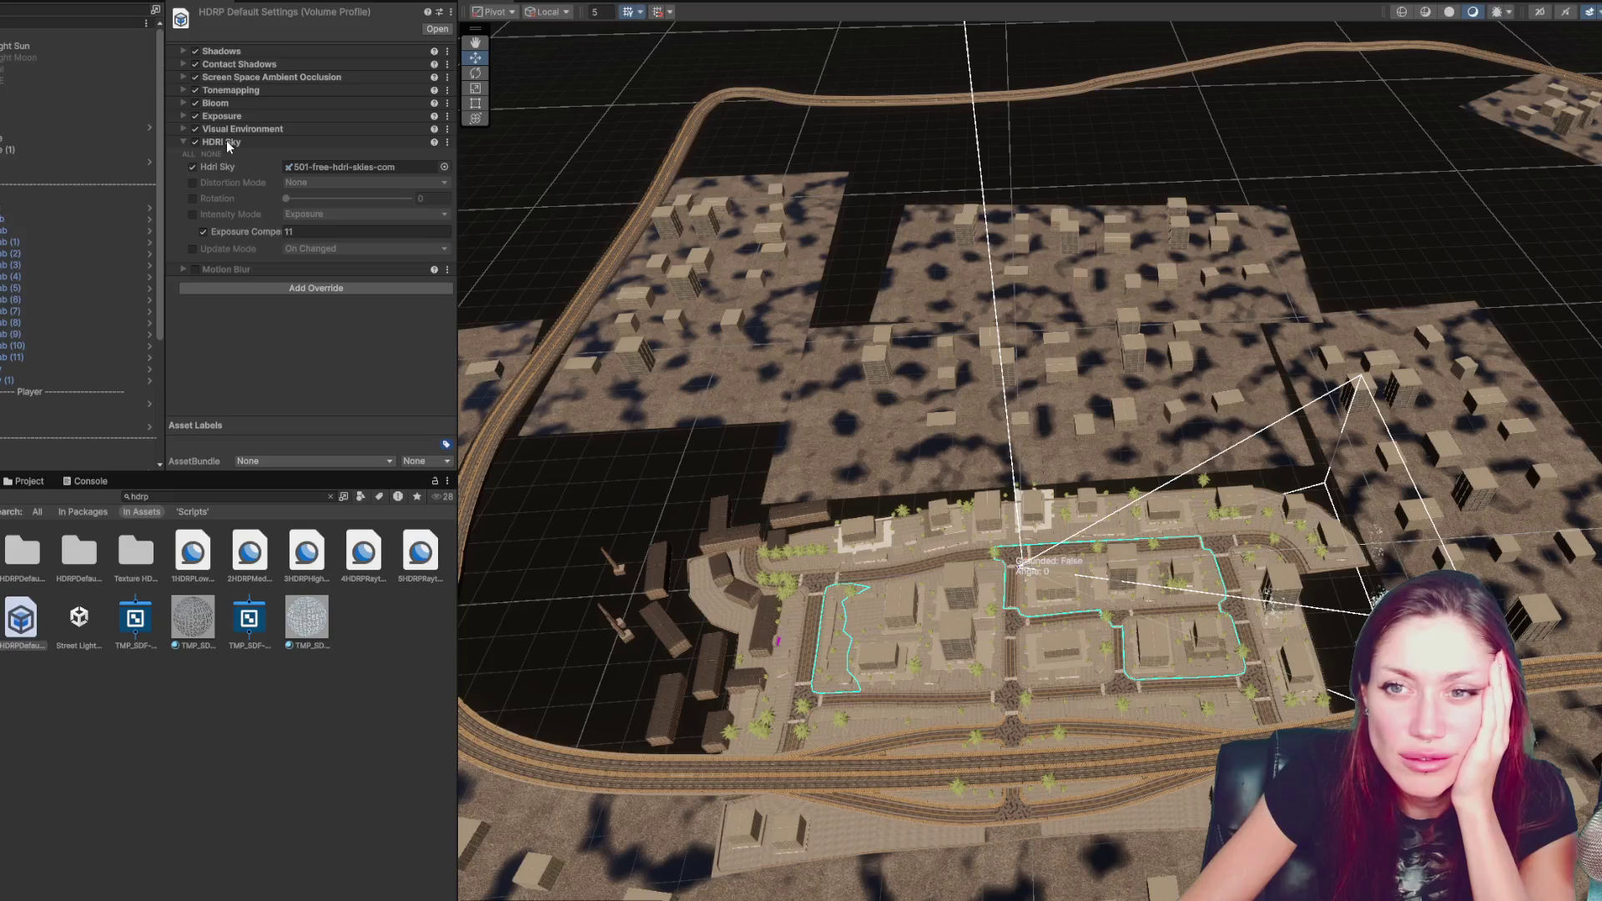
pyautogui.click(227, 141)
pyautogui.click(234, 128)
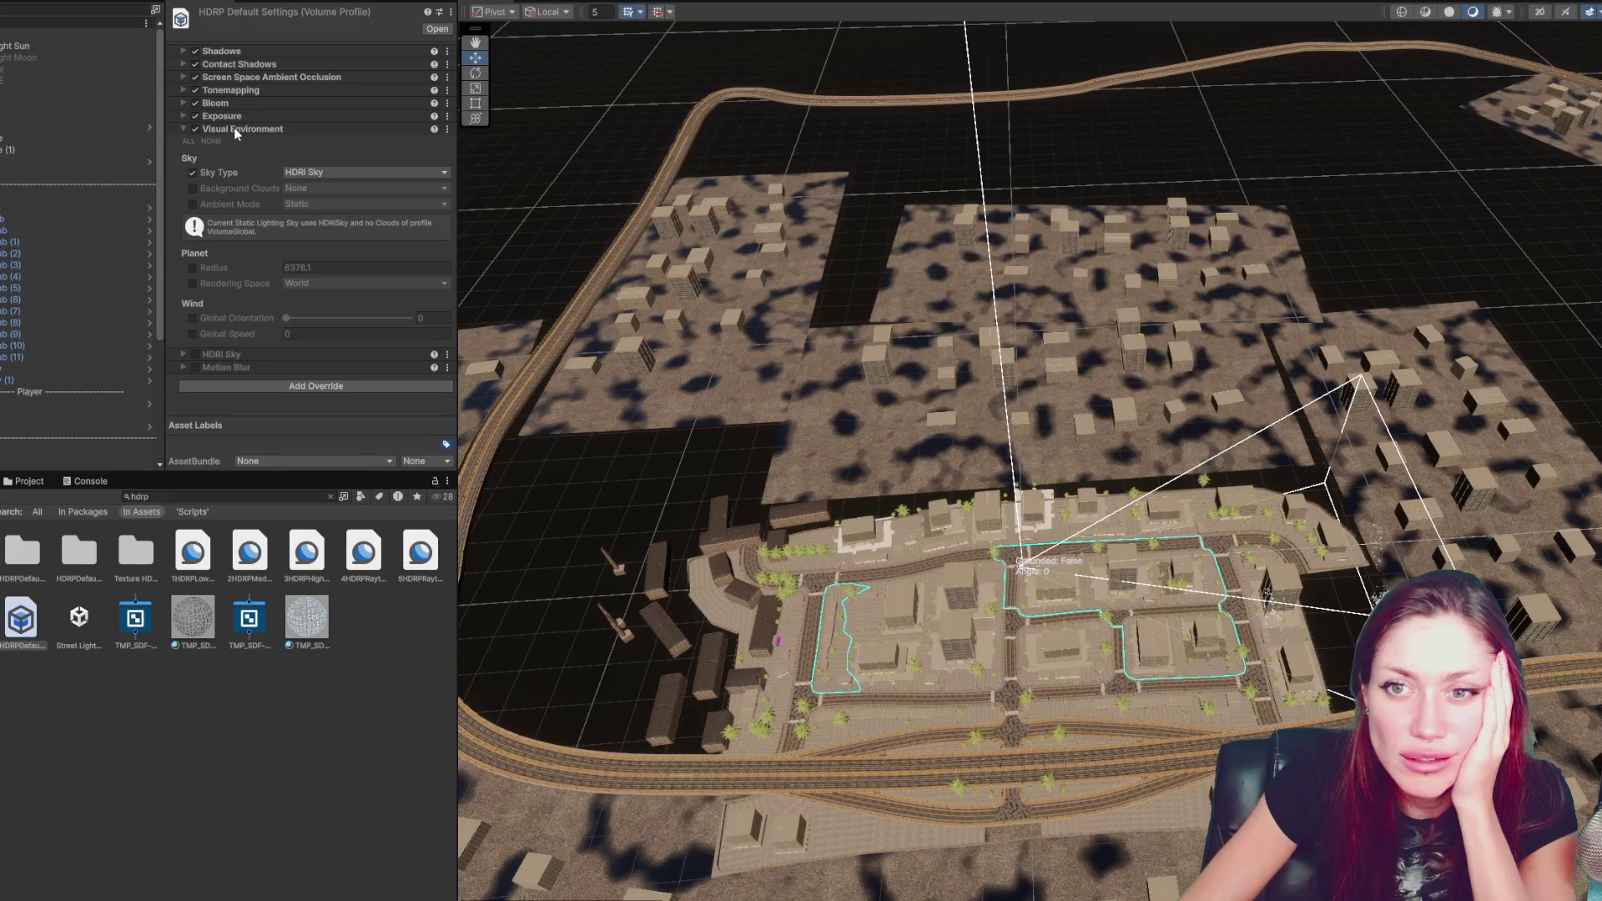
pyautogui.click(217, 130)
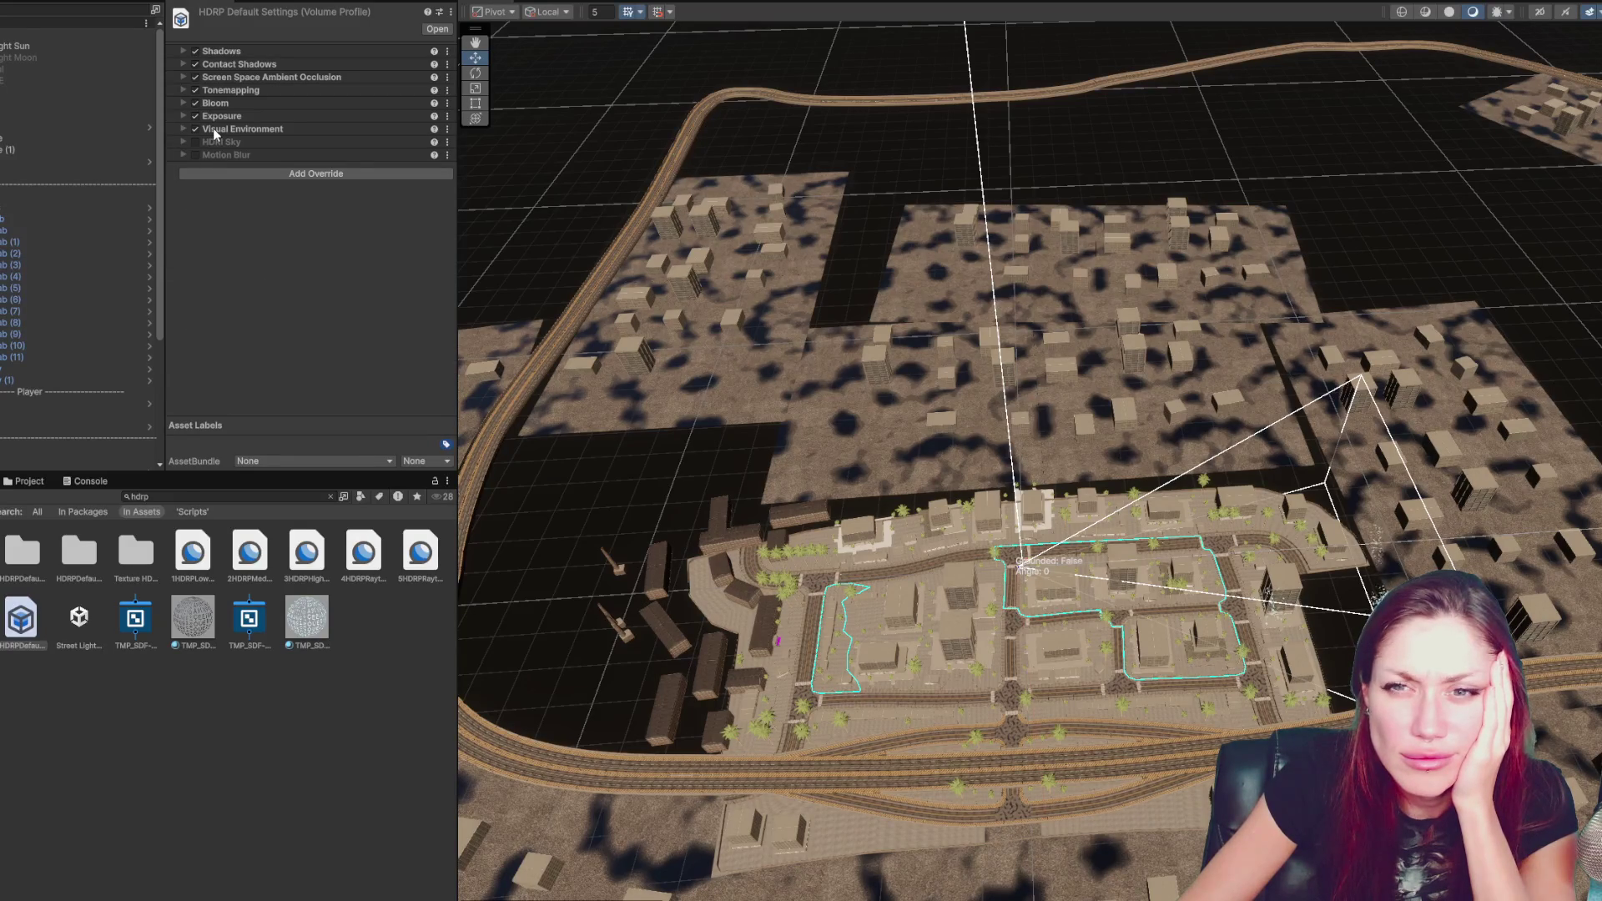
pyautogui.click(215, 132)
pyautogui.click(306, 173)
pyautogui.click(282, 155)
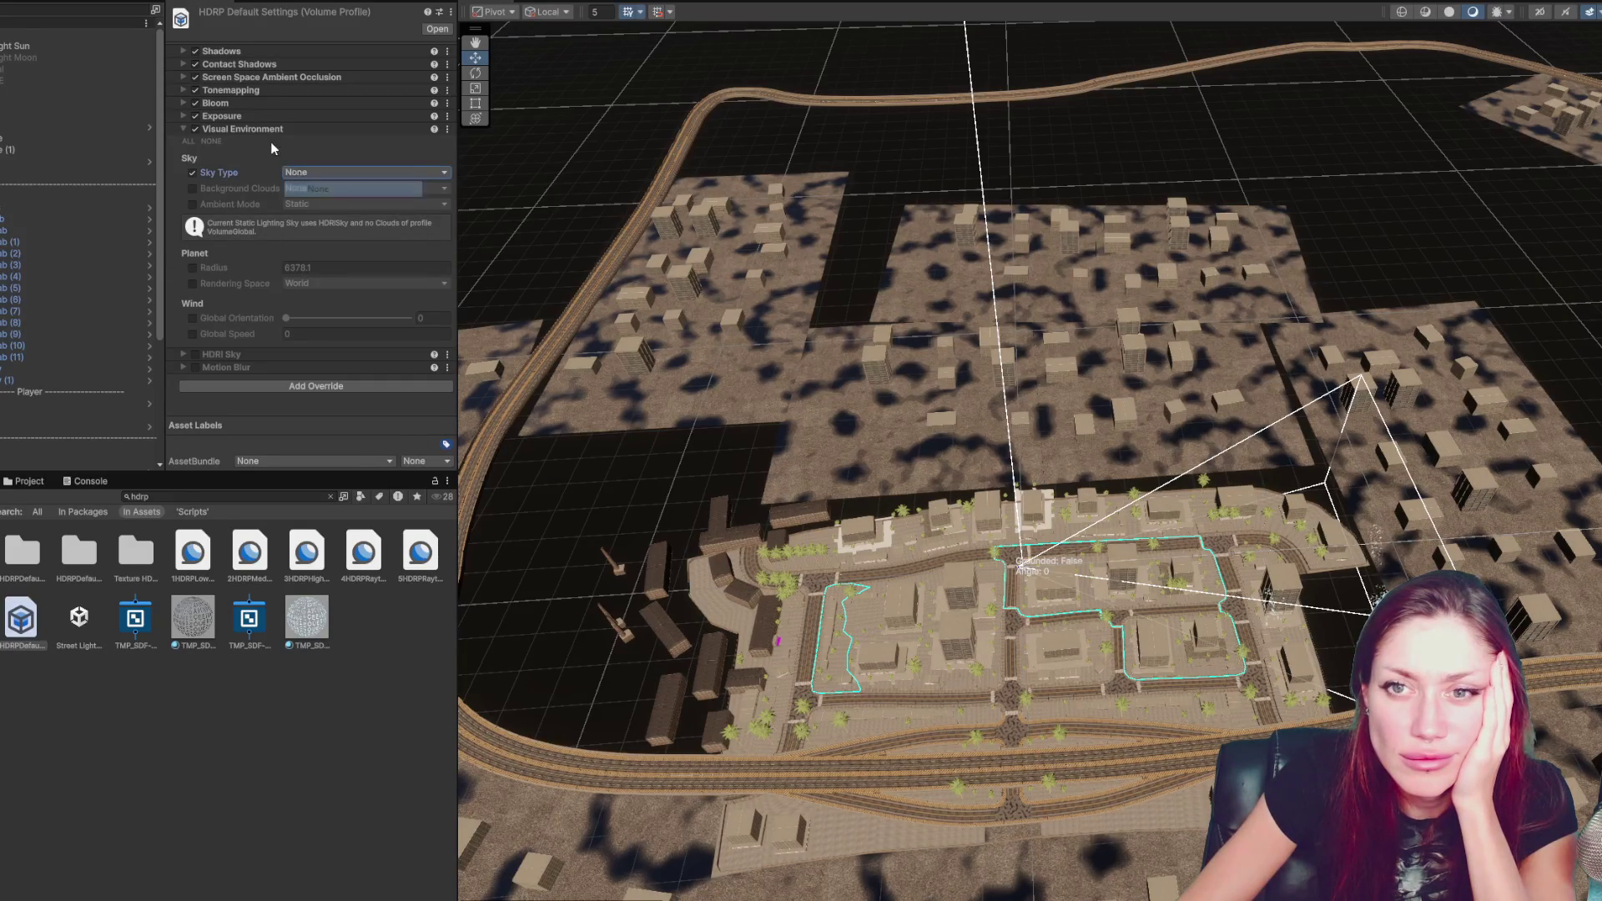
pyautogui.click(239, 128)
# - Expand the Exposure override and keep its mode on Fixed
pyautogui.click(221, 117)
pyautogui.click(220, 117)
pyautogui.click(220, 117)
pyautogui.click(219, 118)
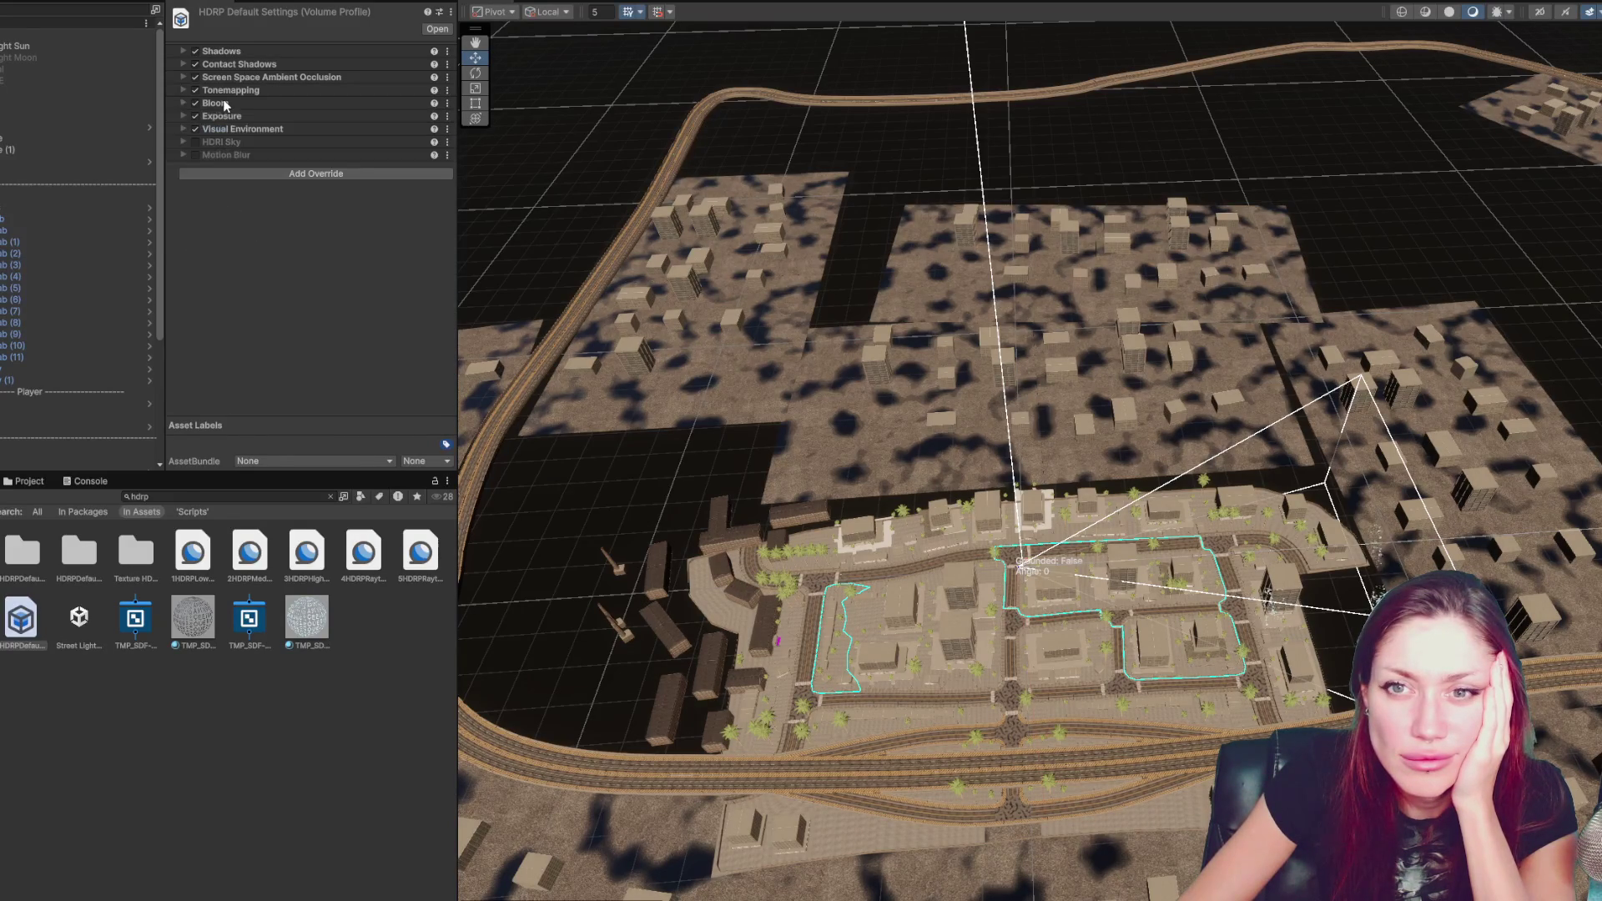
pyautogui.click(219, 118)
pyautogui.click(300, 140)
pyautogui.click(334, 157)
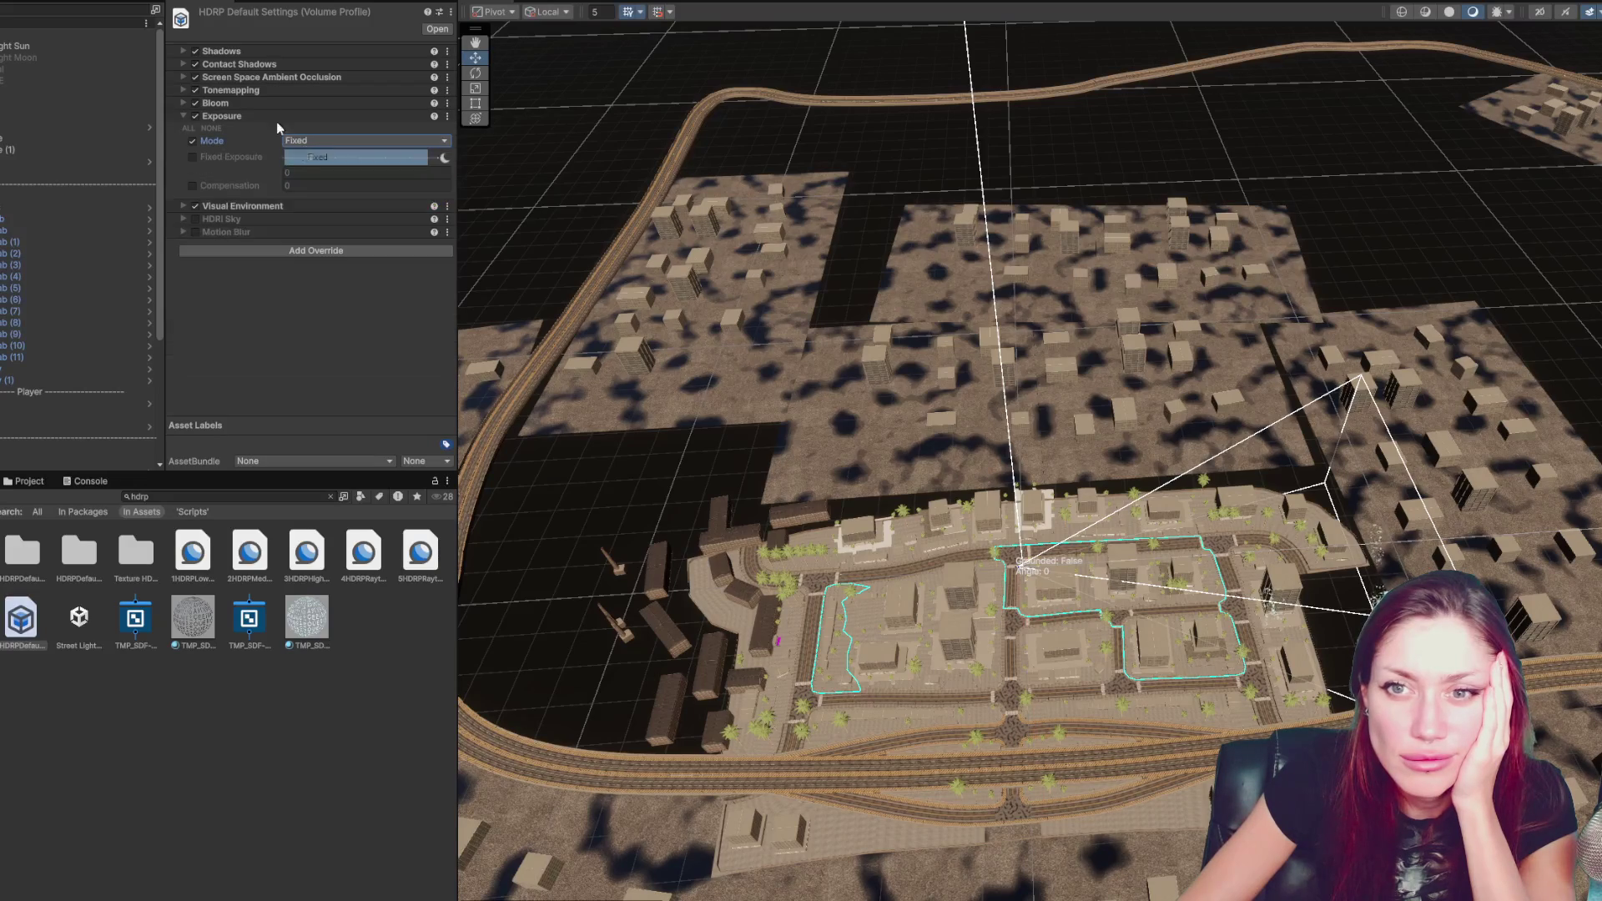
pyautogui.click(222, 116)
# - Check Bloom and Tonemapping, then enable the Fixed Exposure override at 10.8087
pyautogui.click(229, 101)
pyautogui.click(229, 100)
pyautogui.click(228, 87)
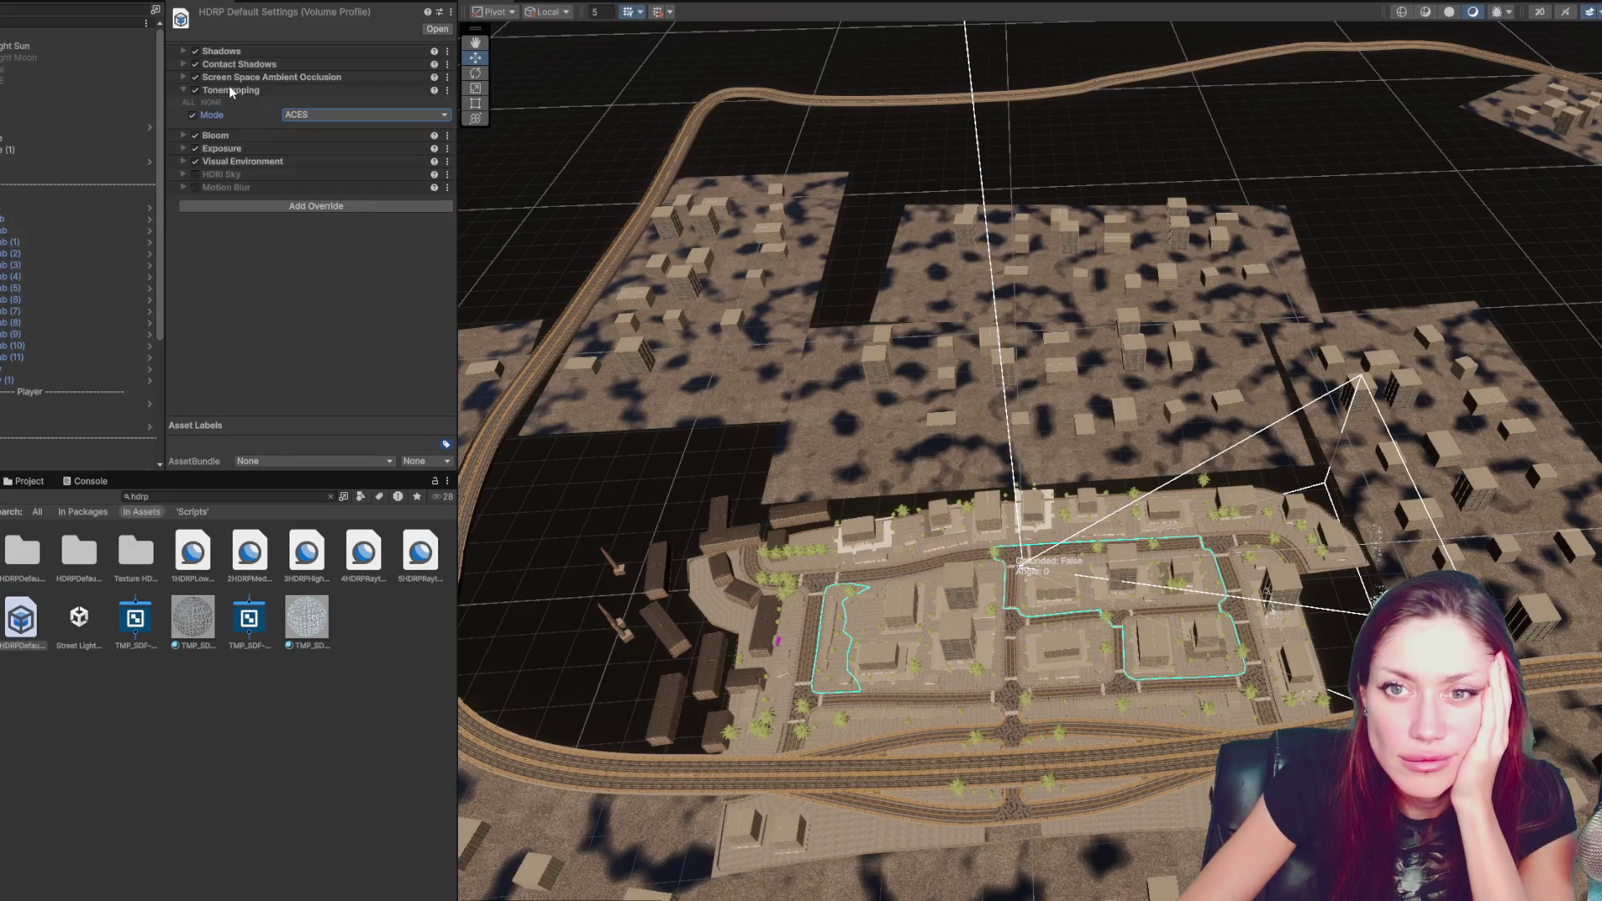
pyautogui.click(227, 85)
pyautogui.click(221, 116)
pyautogui.click(192, 157)
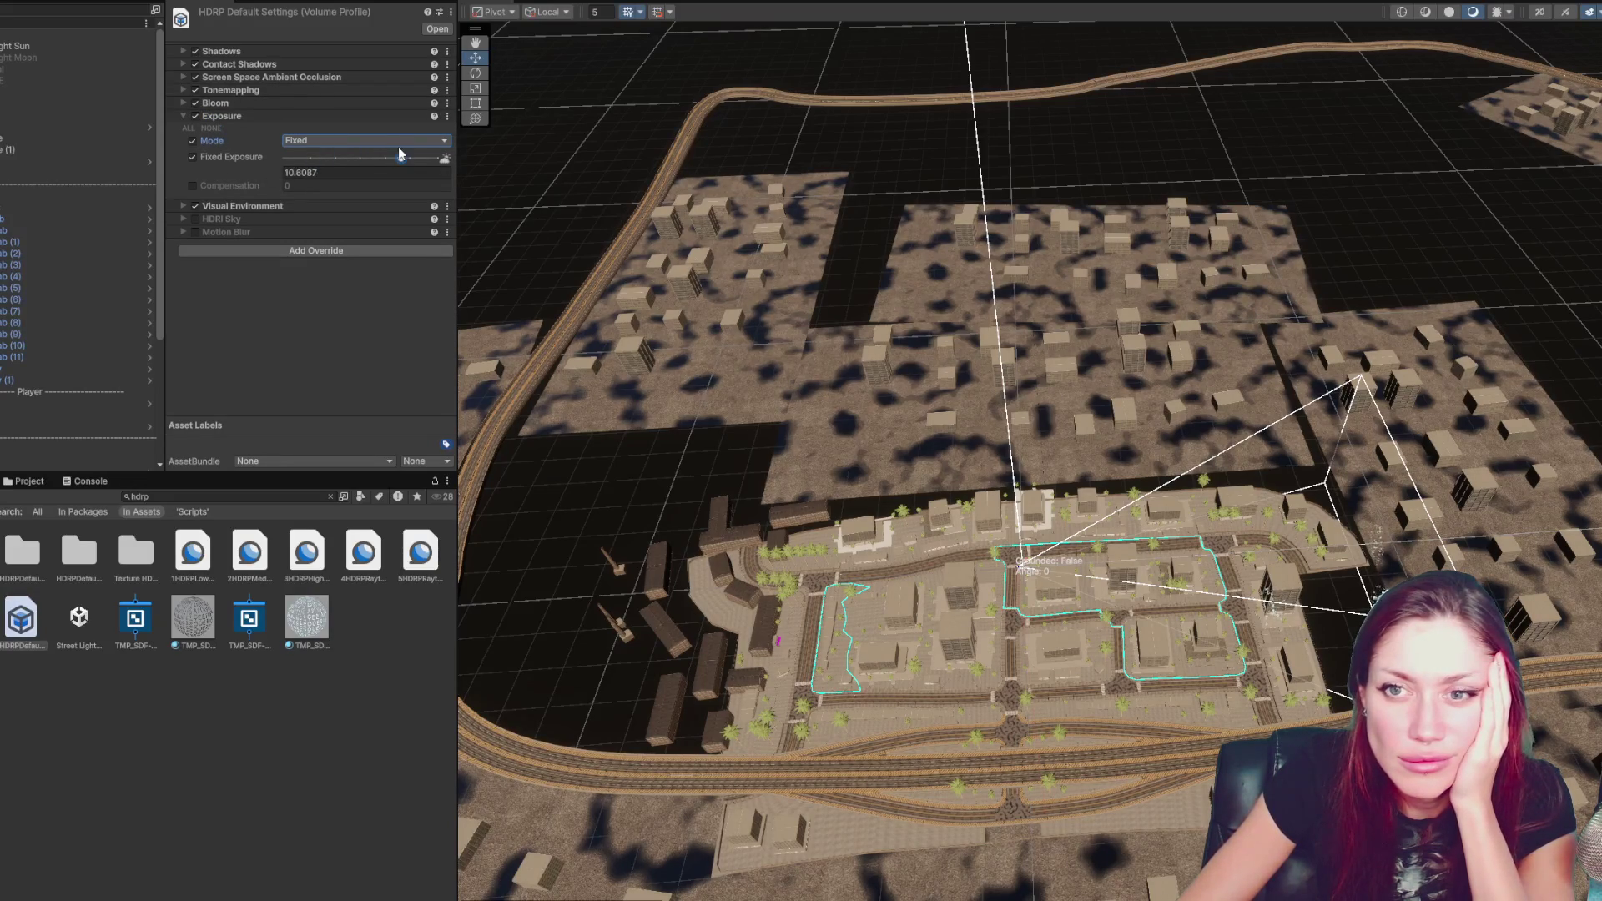
pyautogui.click(327, 118)
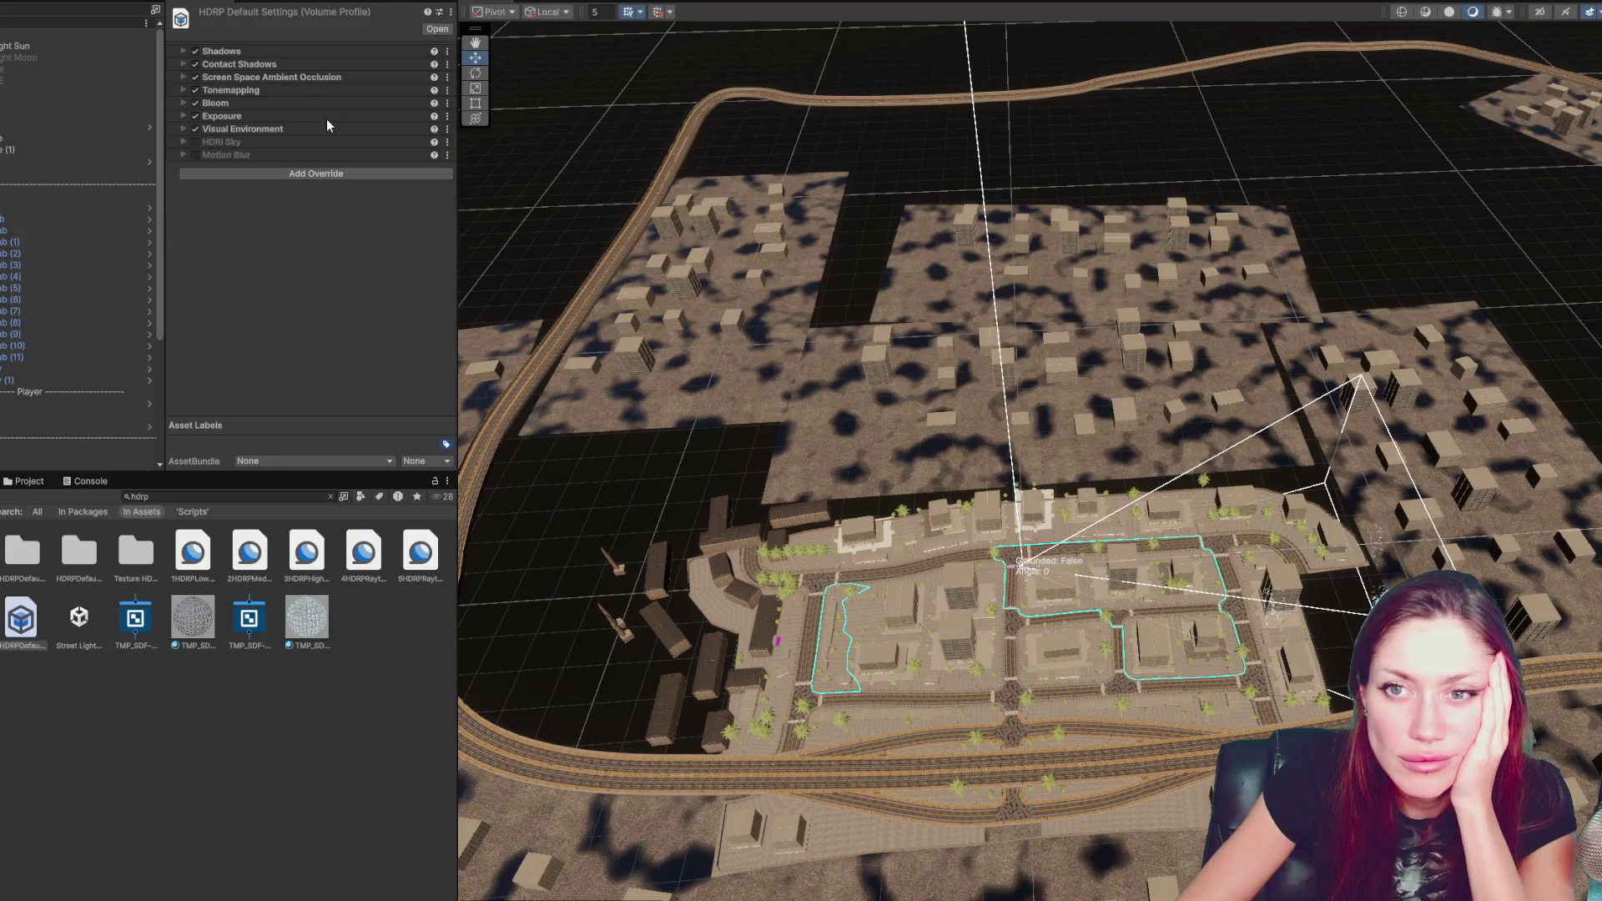
# - Look at the Shadows override, then select Directional Light Sun
pyautogui.click(220, 52)
pyautogui.click(218, 52)
pyautogui.click(219, 51)
pyautogui.click(219, 52)
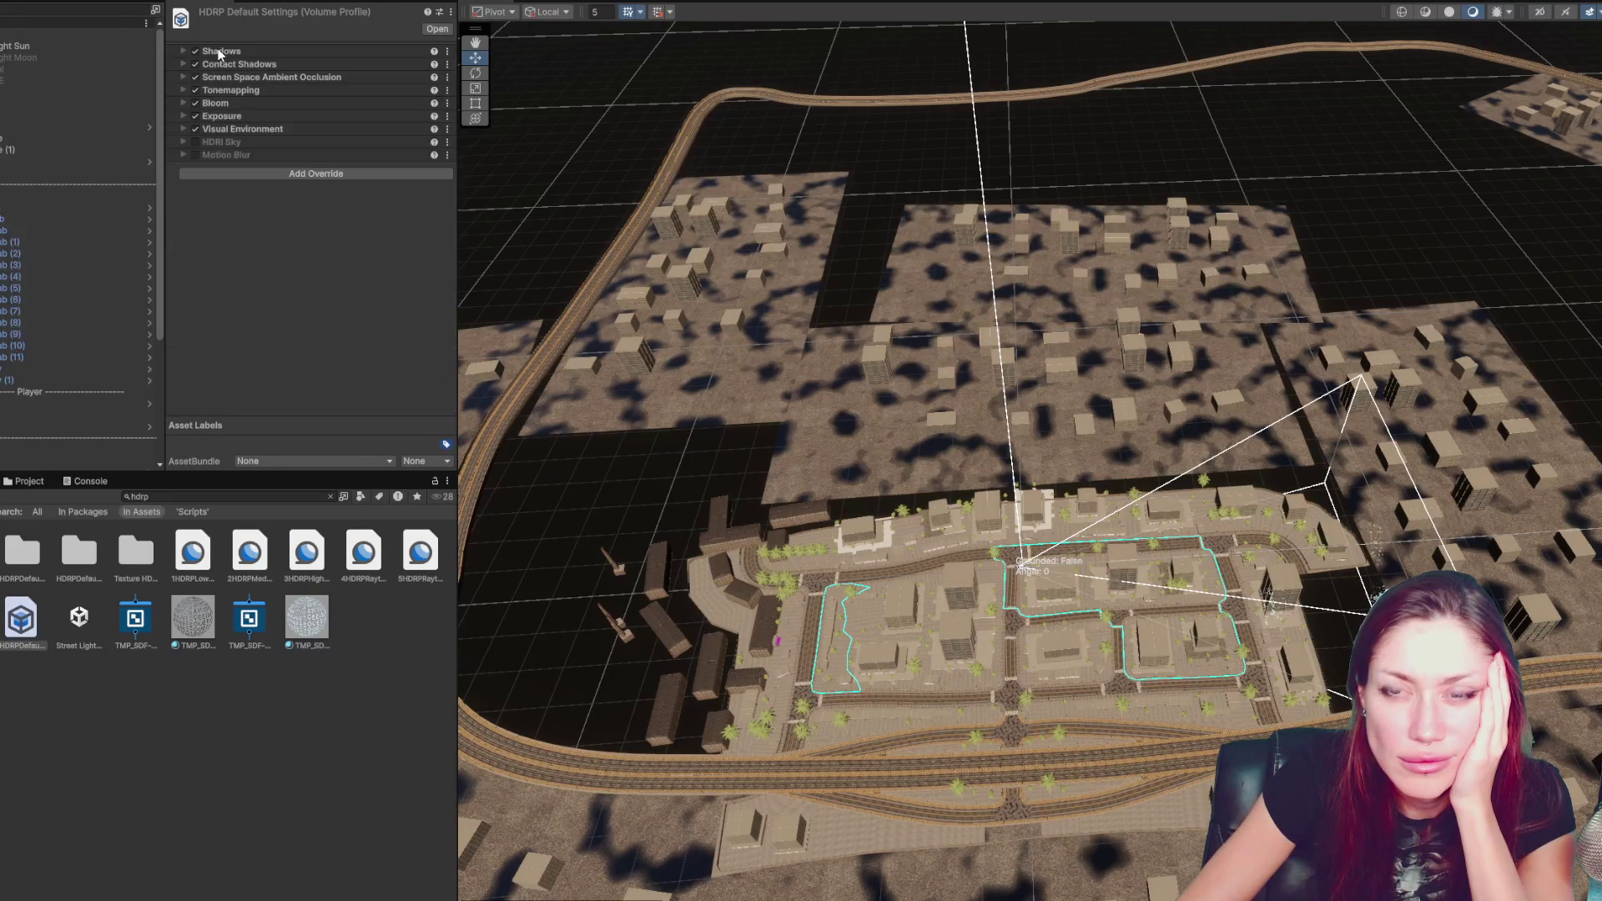
pyautogui.click(27, 50)
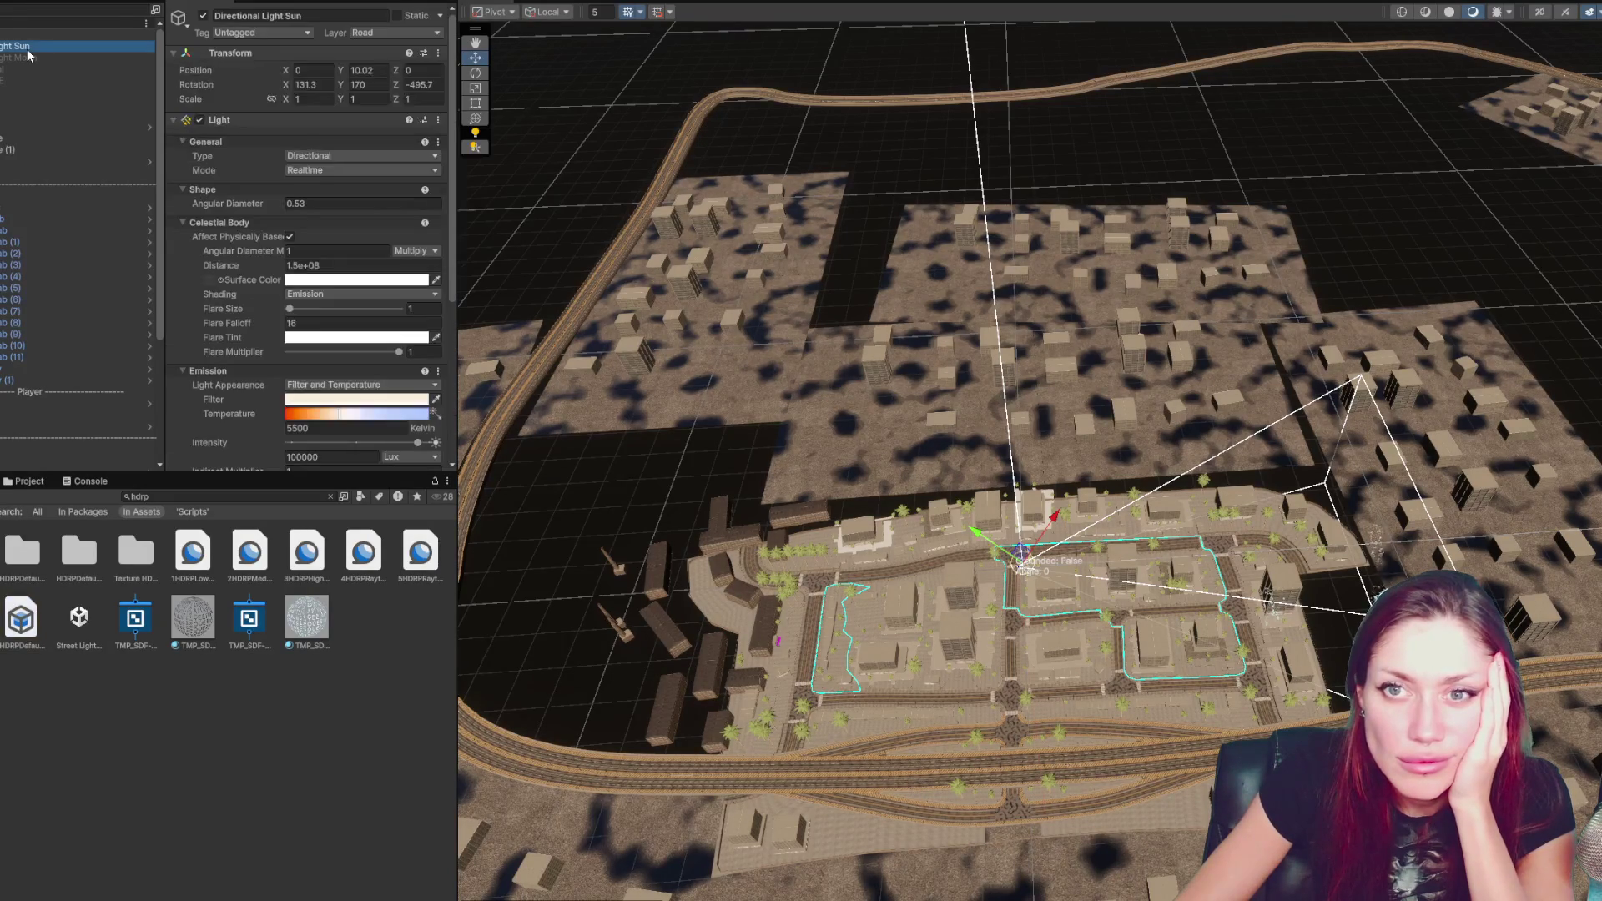
# - Set Directional Light Sun's shadow map resolution to Low (256)
pyautogui.scroll(-5, 253, 235)
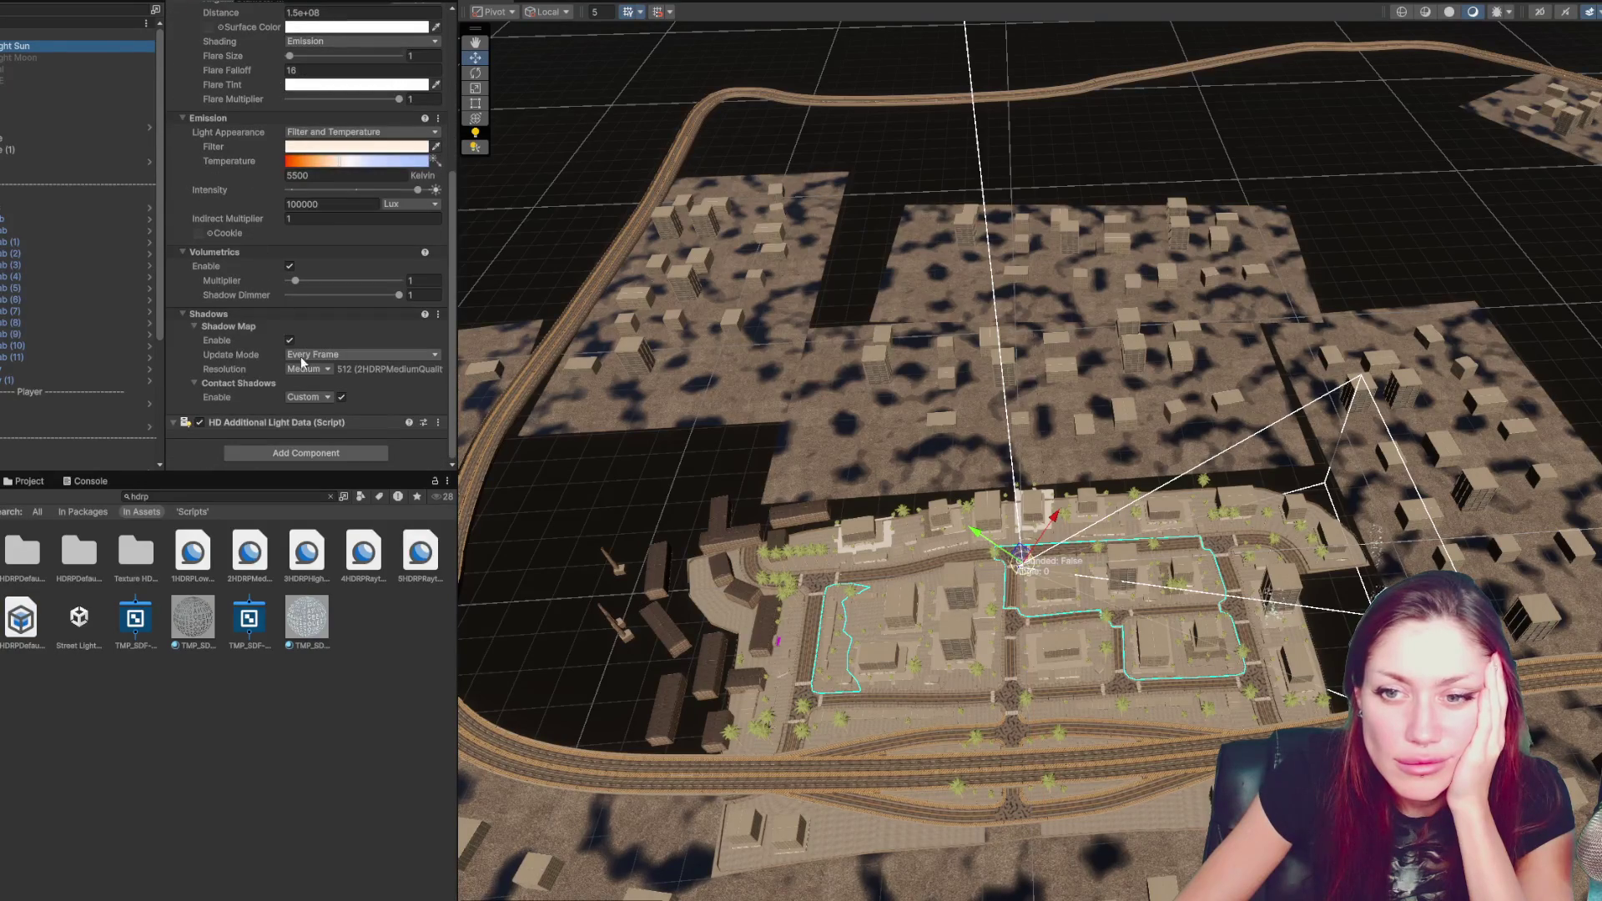
pyautogui.click(310, 398)
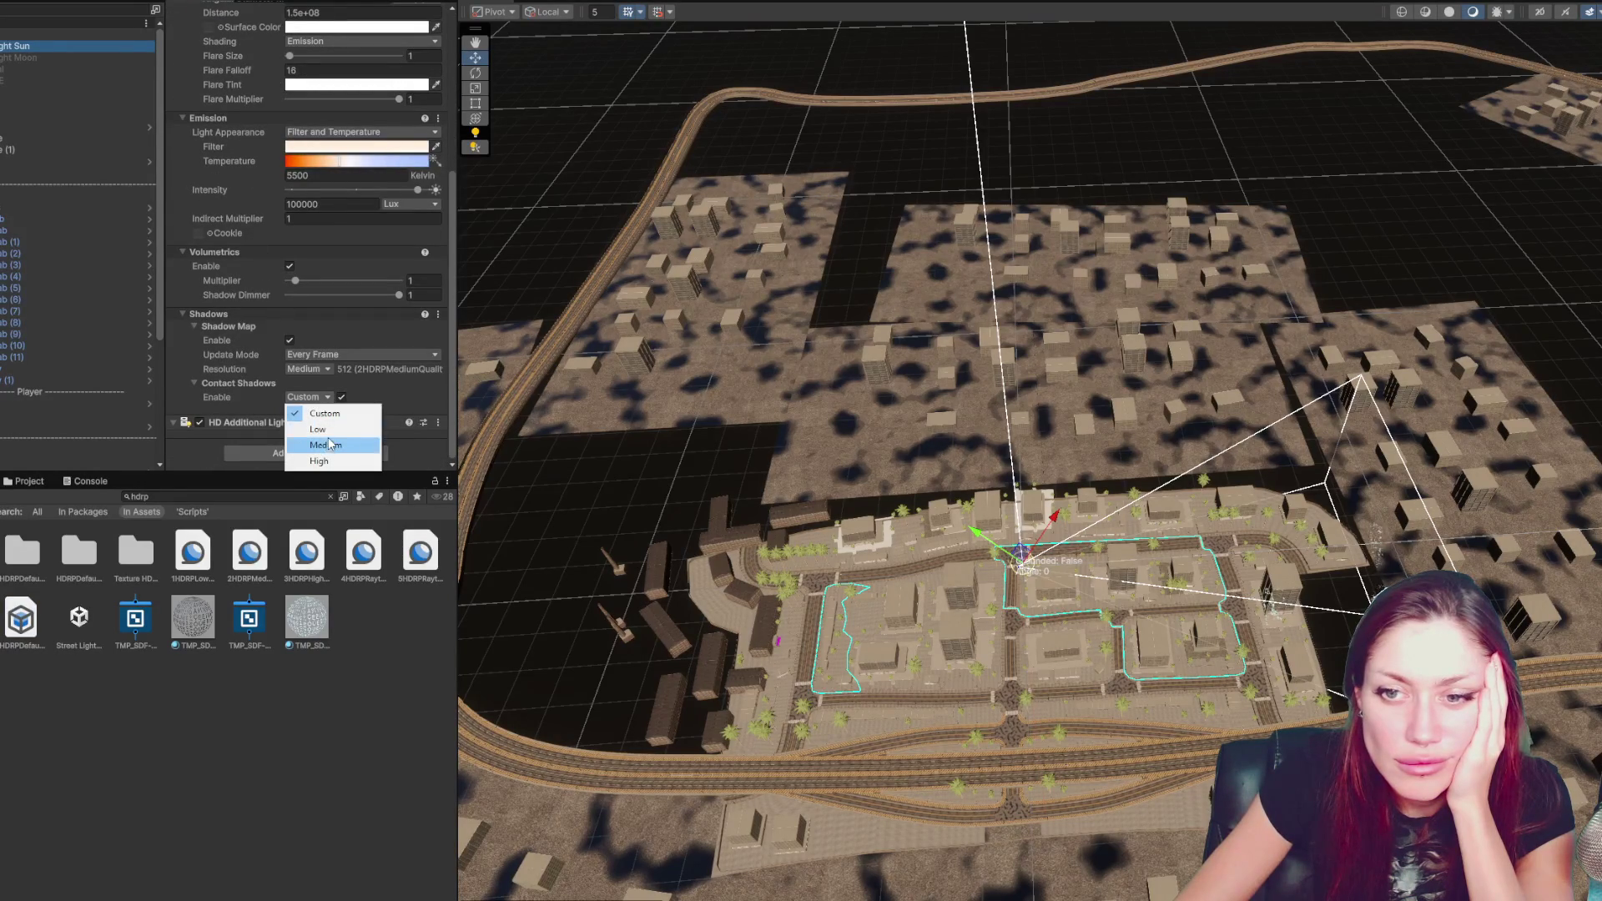
pyautogui.click(318, 428)
pyautogui.click(308, 369)
pyautogui.click(305, 397)
pyautogui.scroll(5, 207, 322)
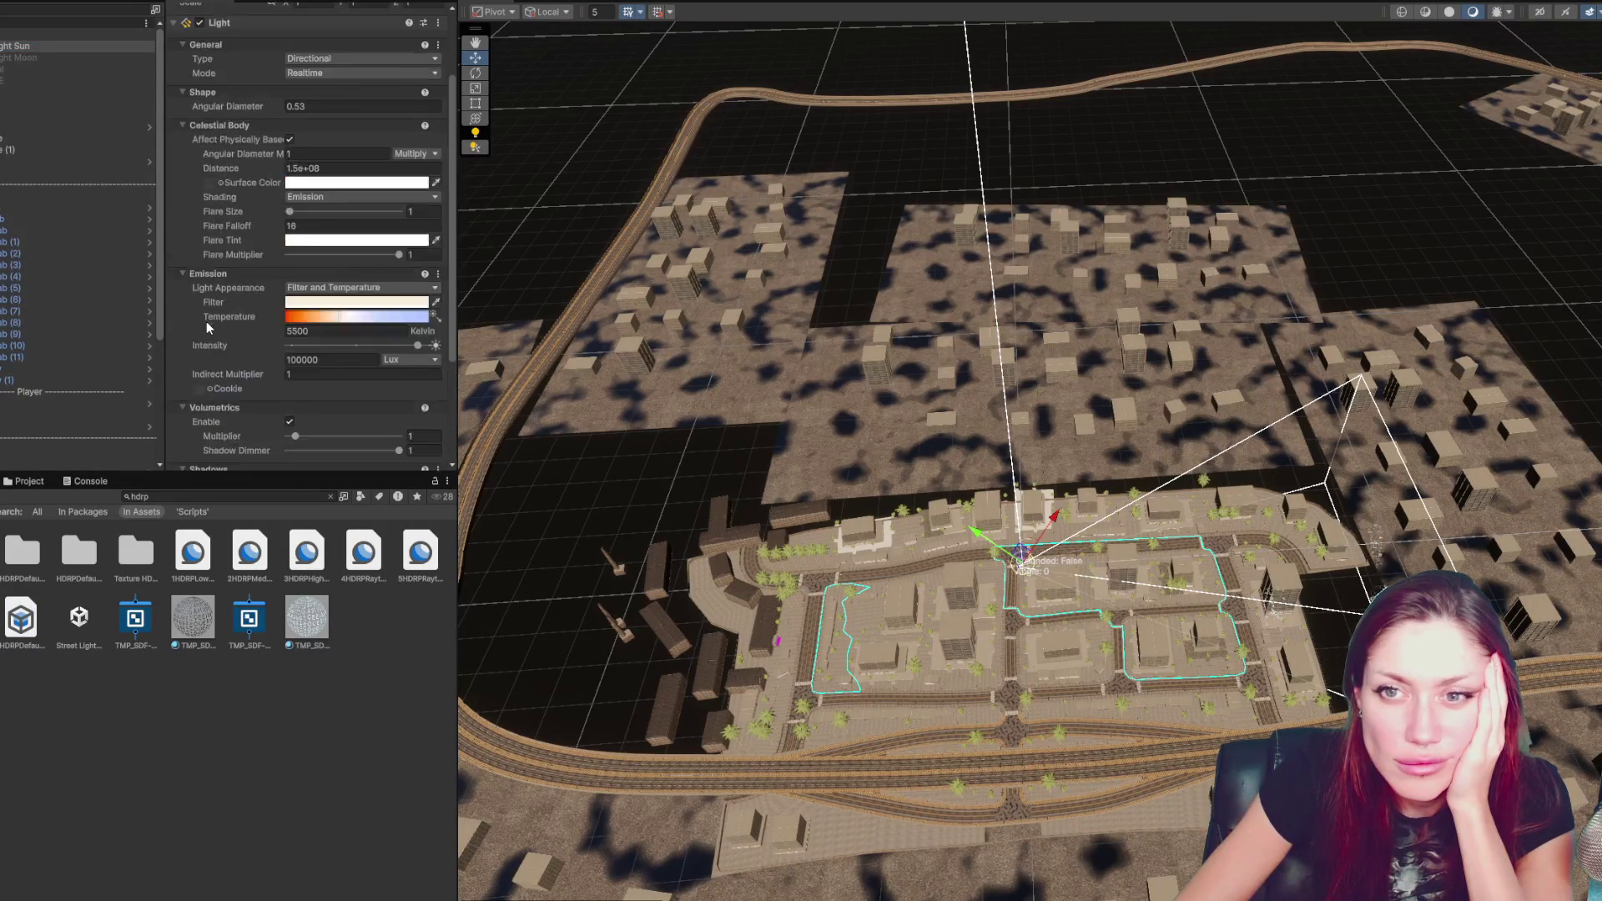
# - Select the Parts group and then the DayNightSystem object
pyautogui.scroll(-5, 50, 83)
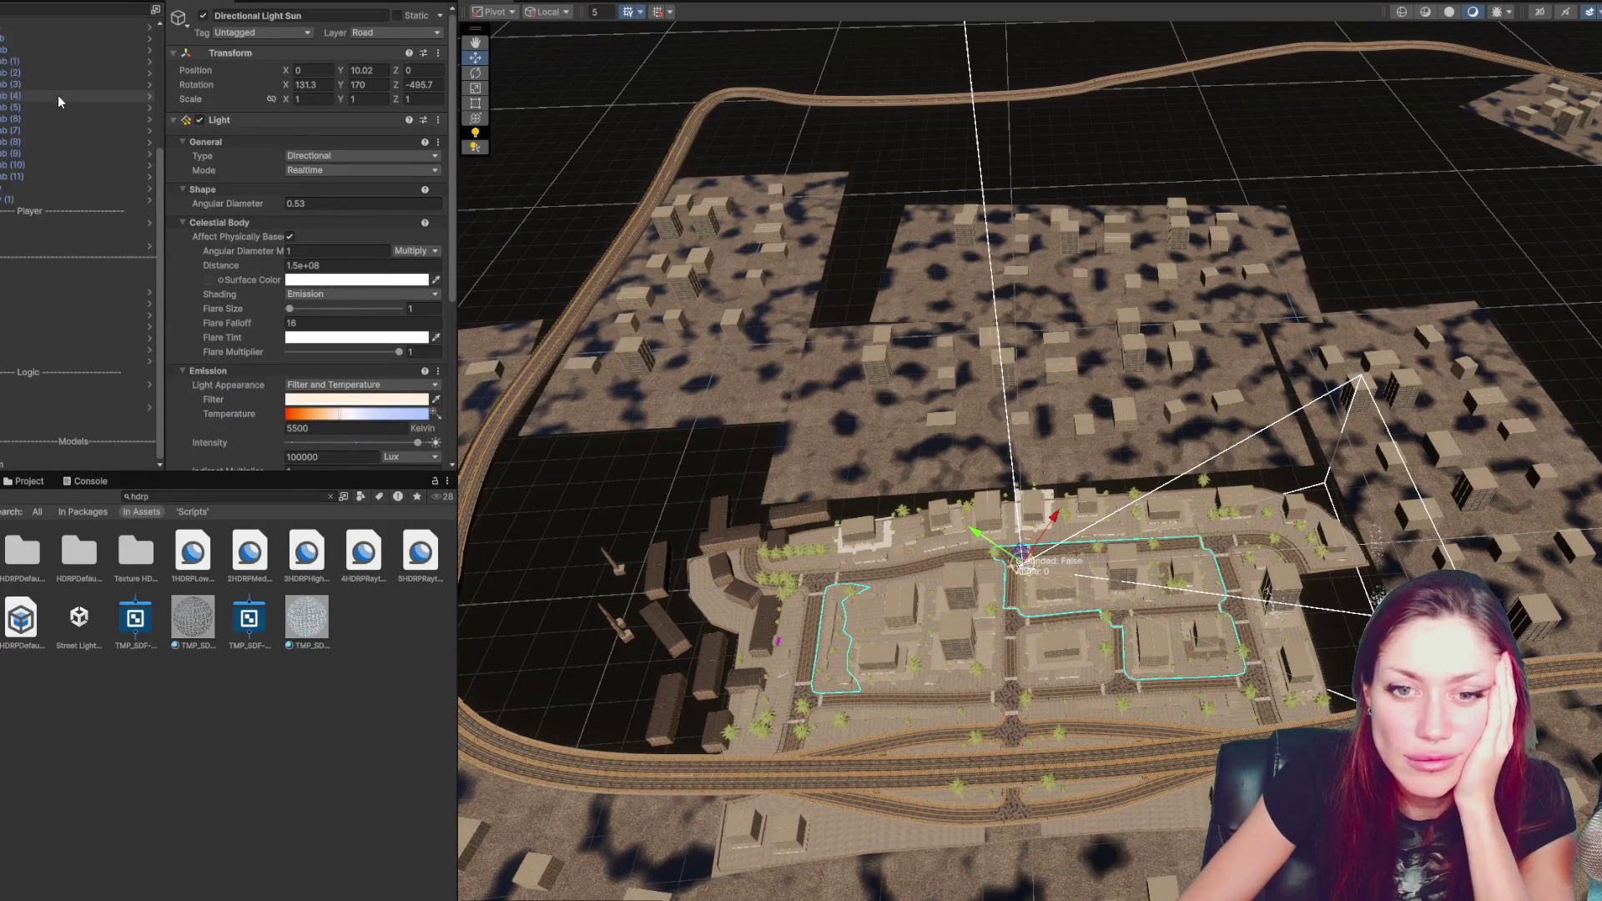
pyautogui.click(42, 435)
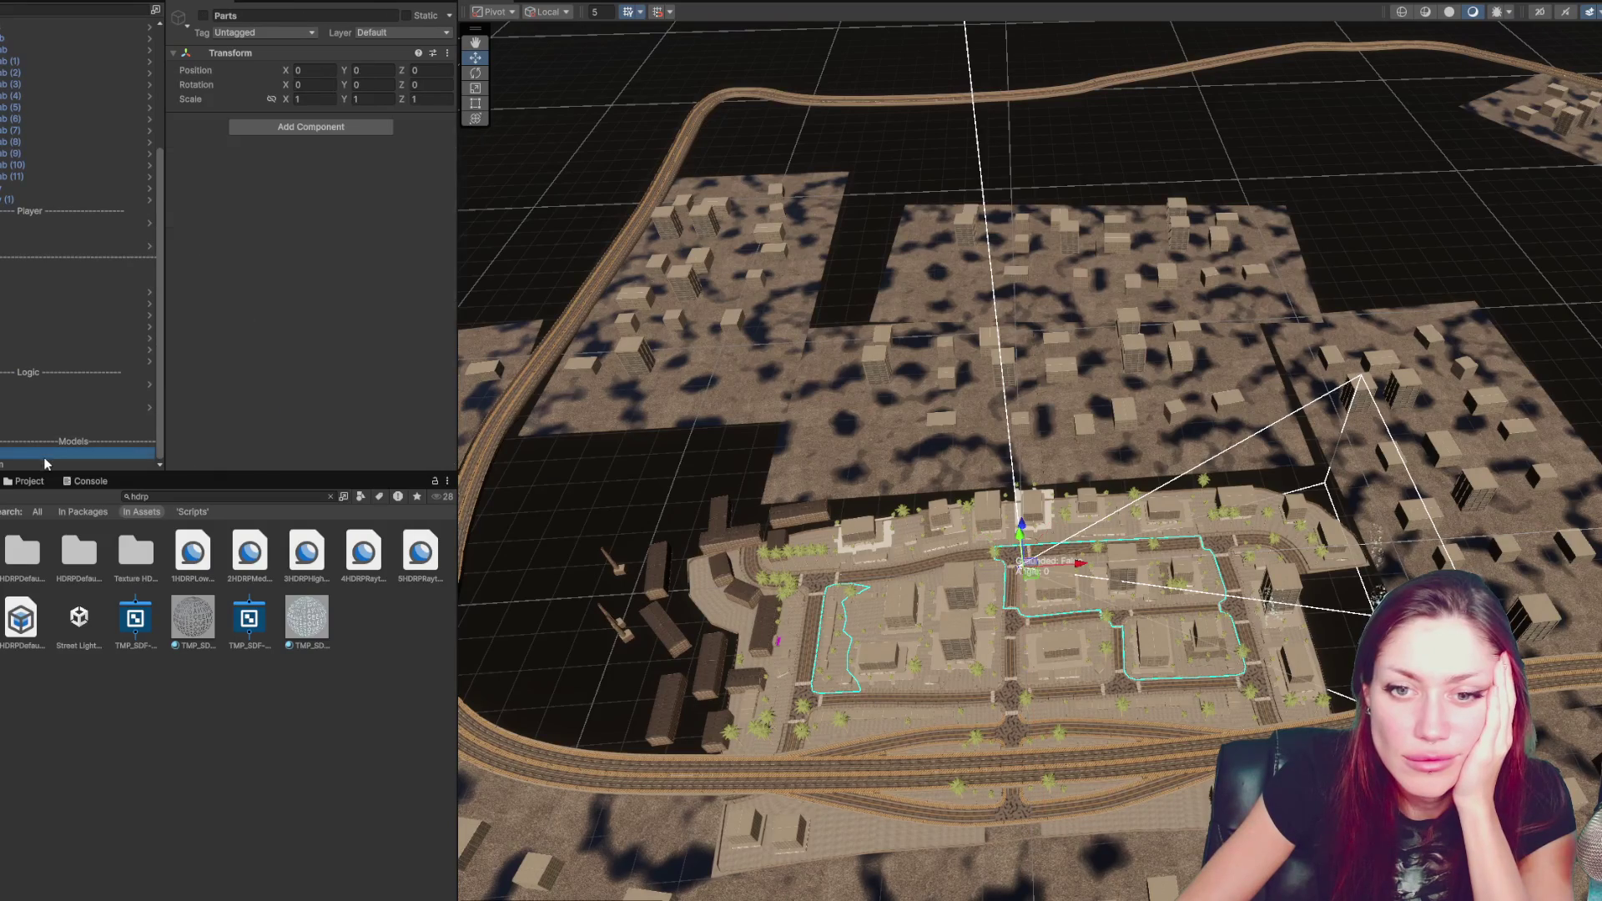
pyautogui.click(41, 458)
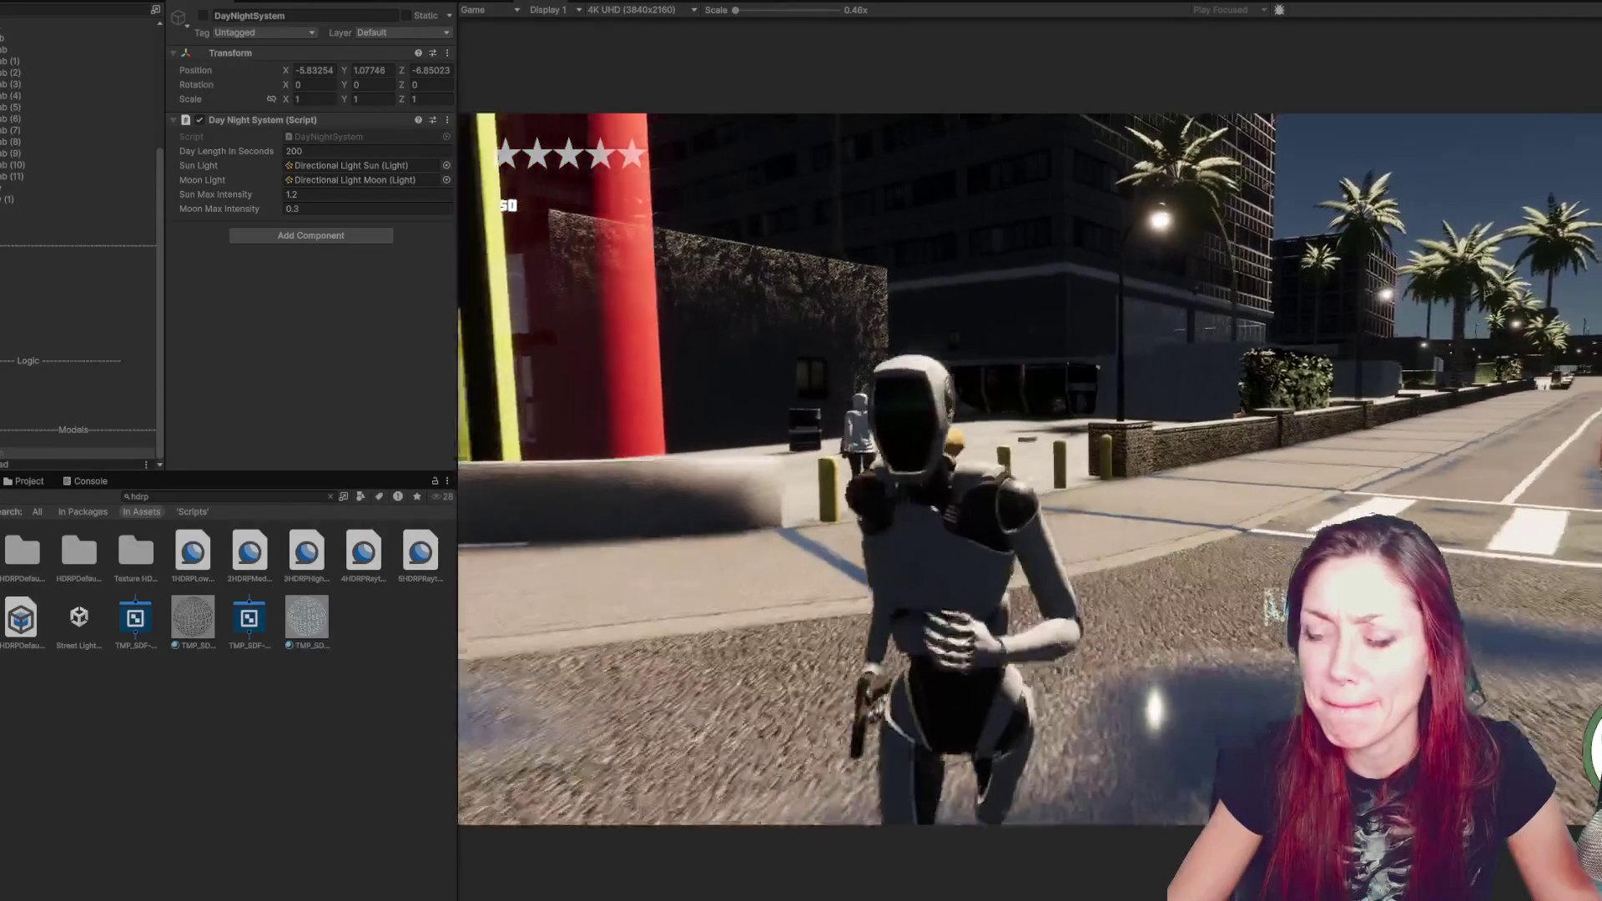
pyautogui.press('Escape')
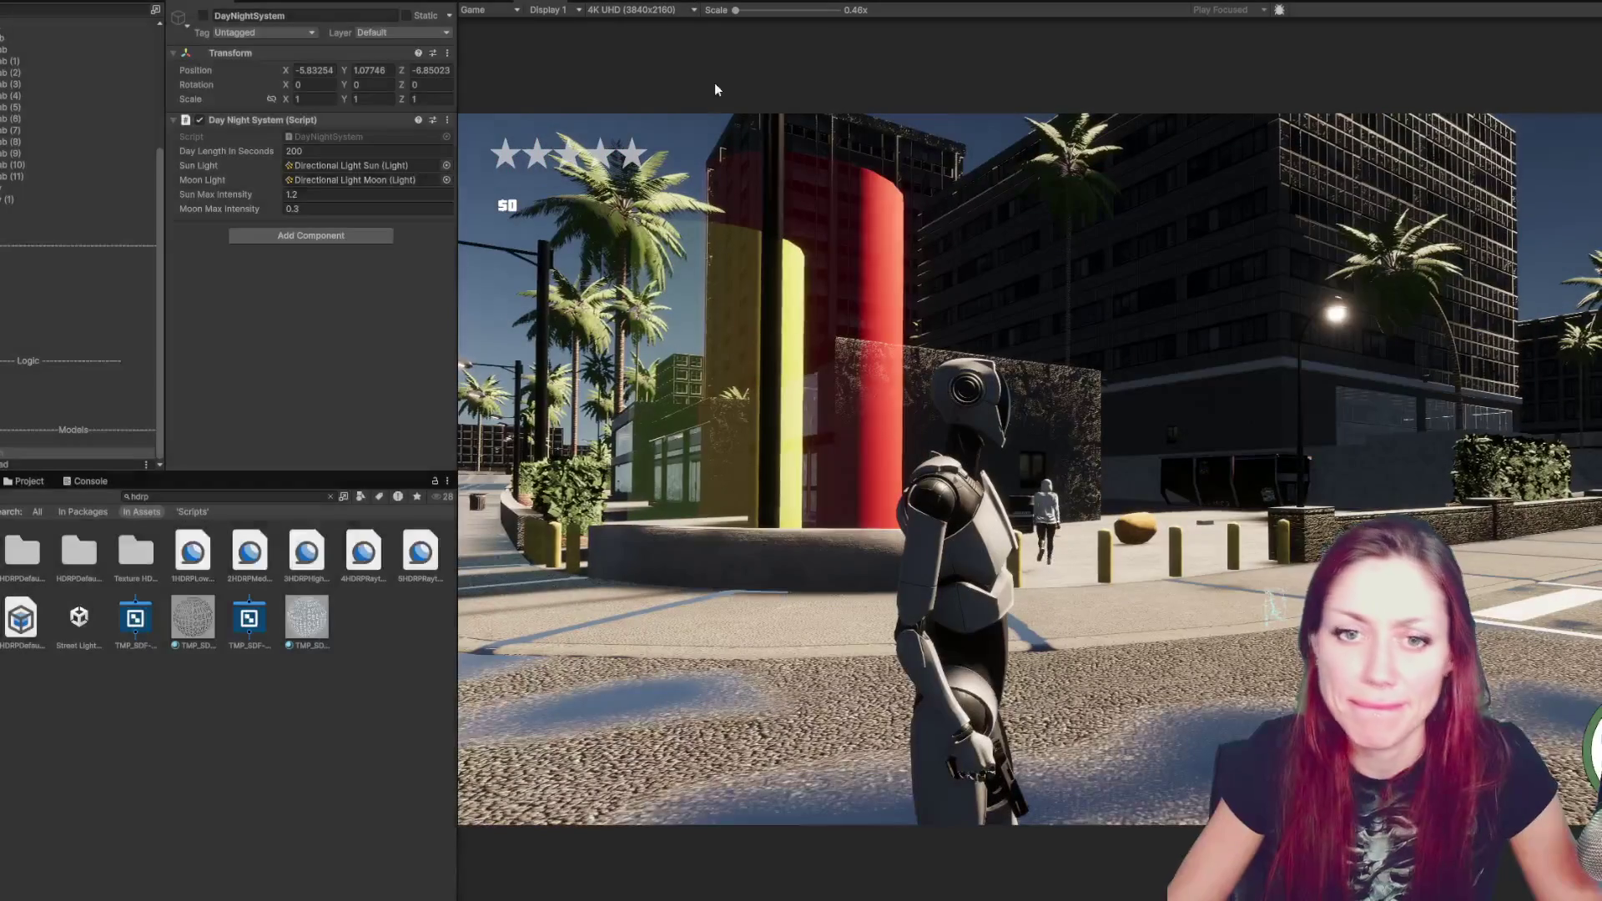
pyautogui.hotkey('ctrl', 'p')
pyautogui.click(48, 440)
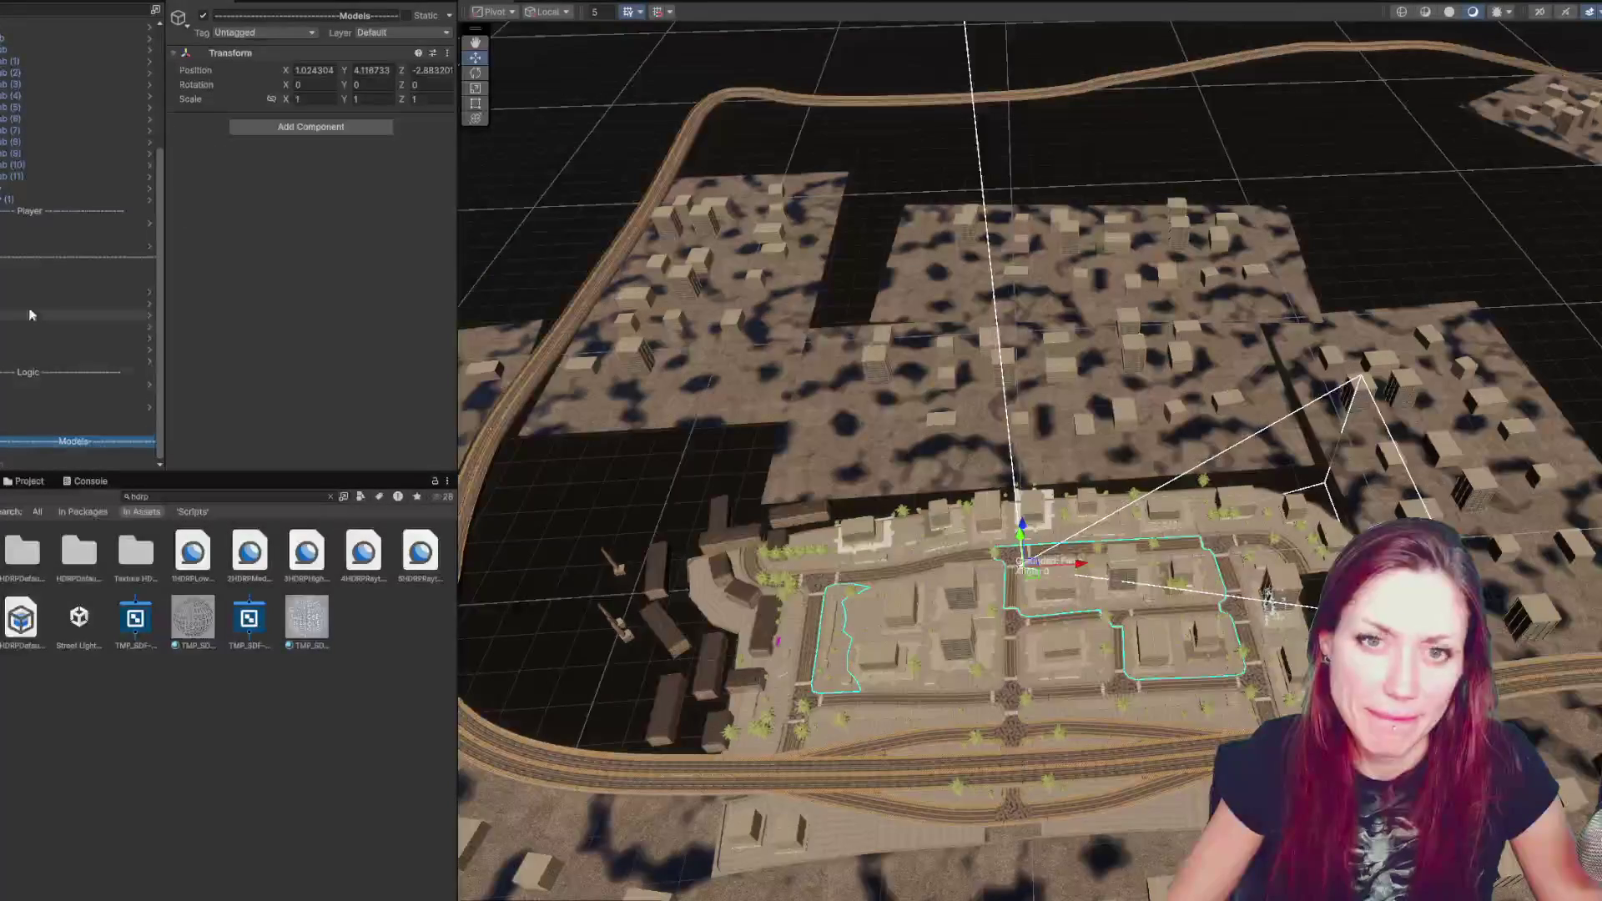
# - Activate the NEW VOLUME object to give the city warm orange lighting
pyautogui.click(7, 116)
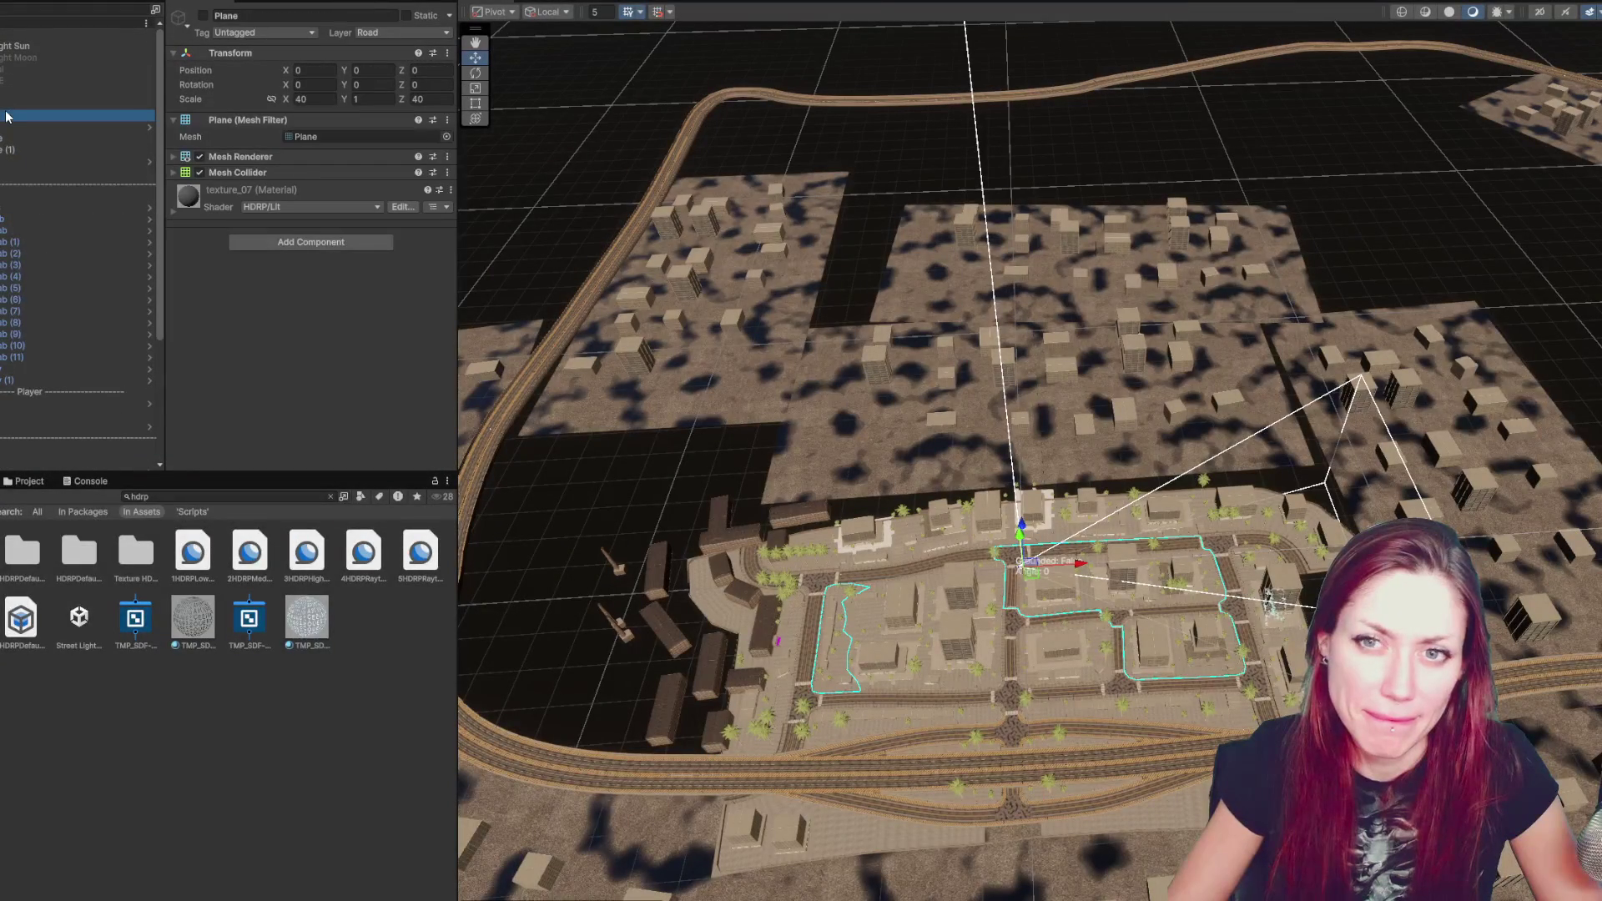
pyautogui.click(26, 107)
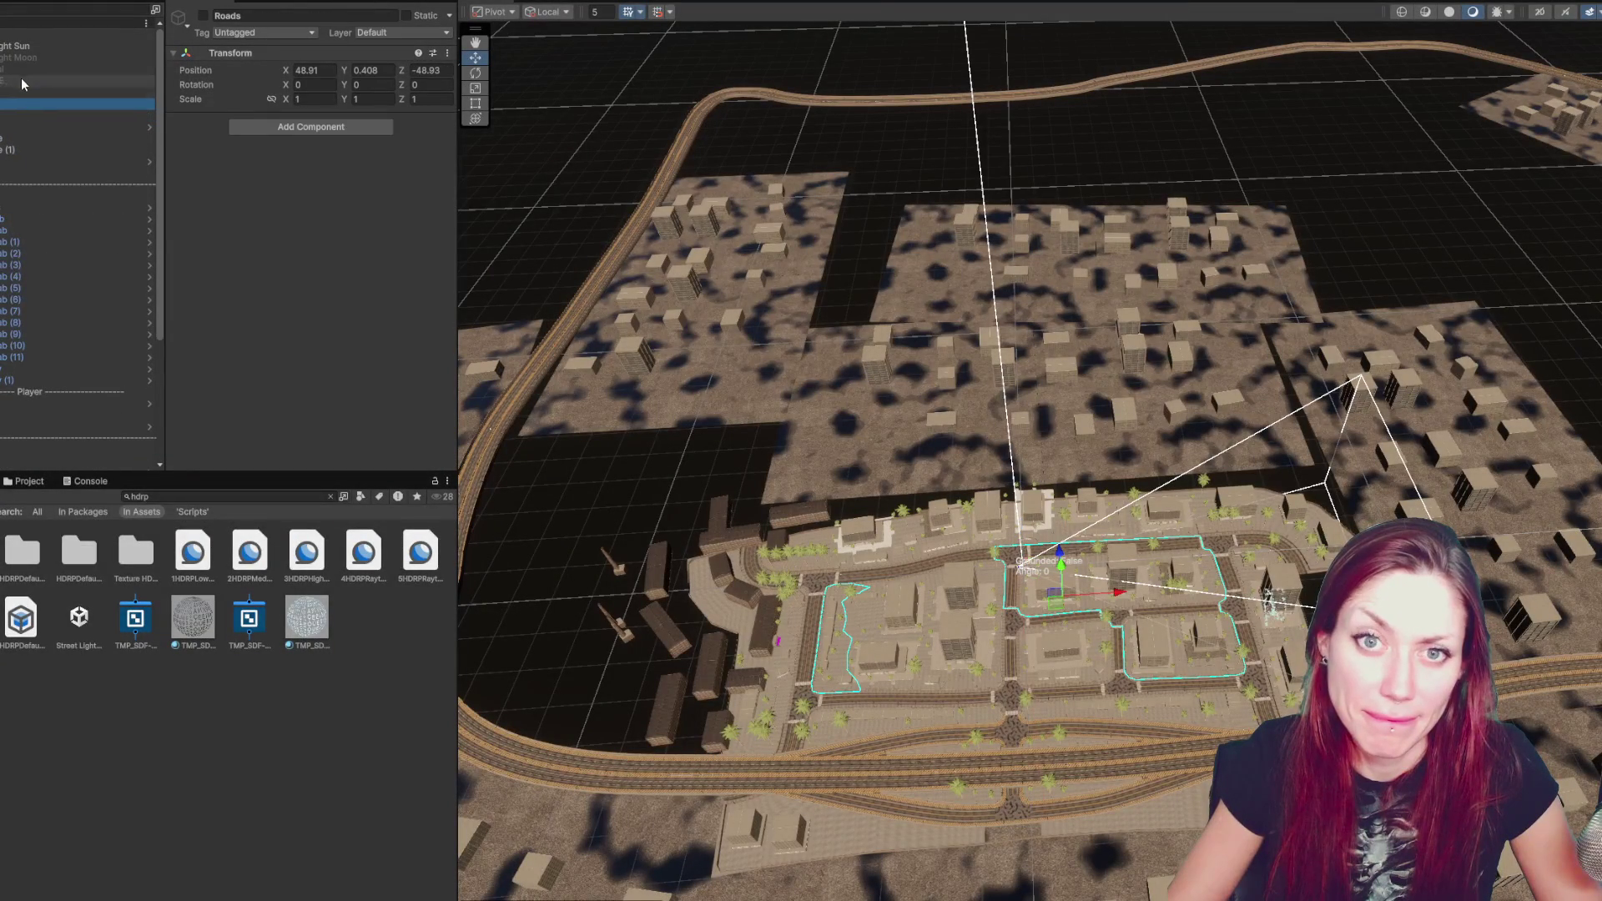
pyautogui.click(25, 81)
pyautogui.click(72, 56)
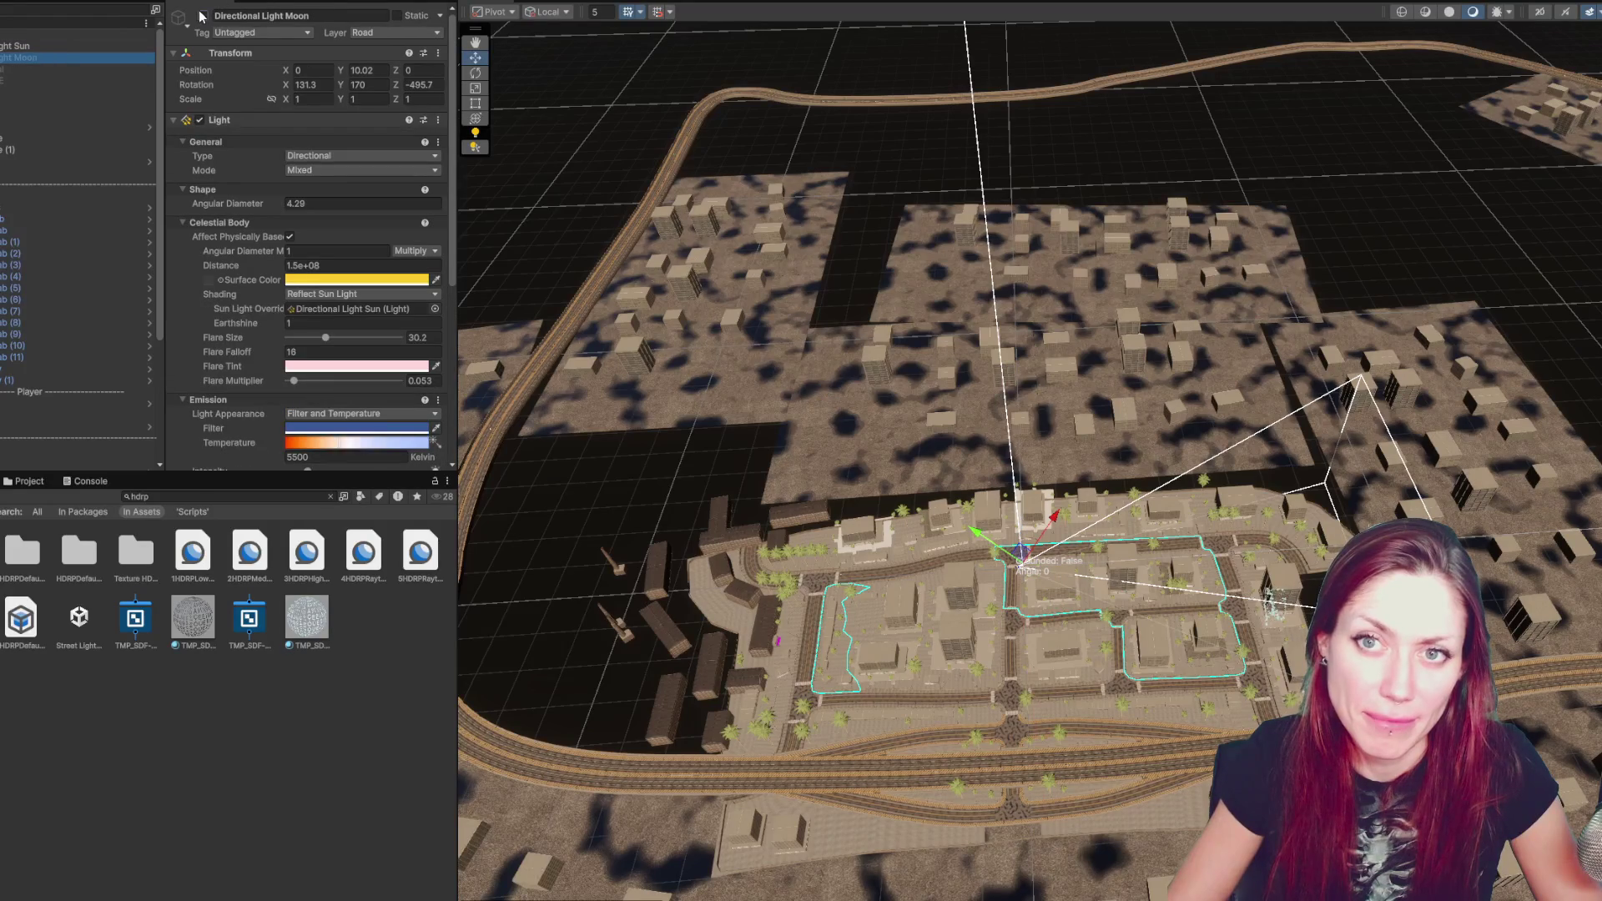
pyautogui.click(73, 81)
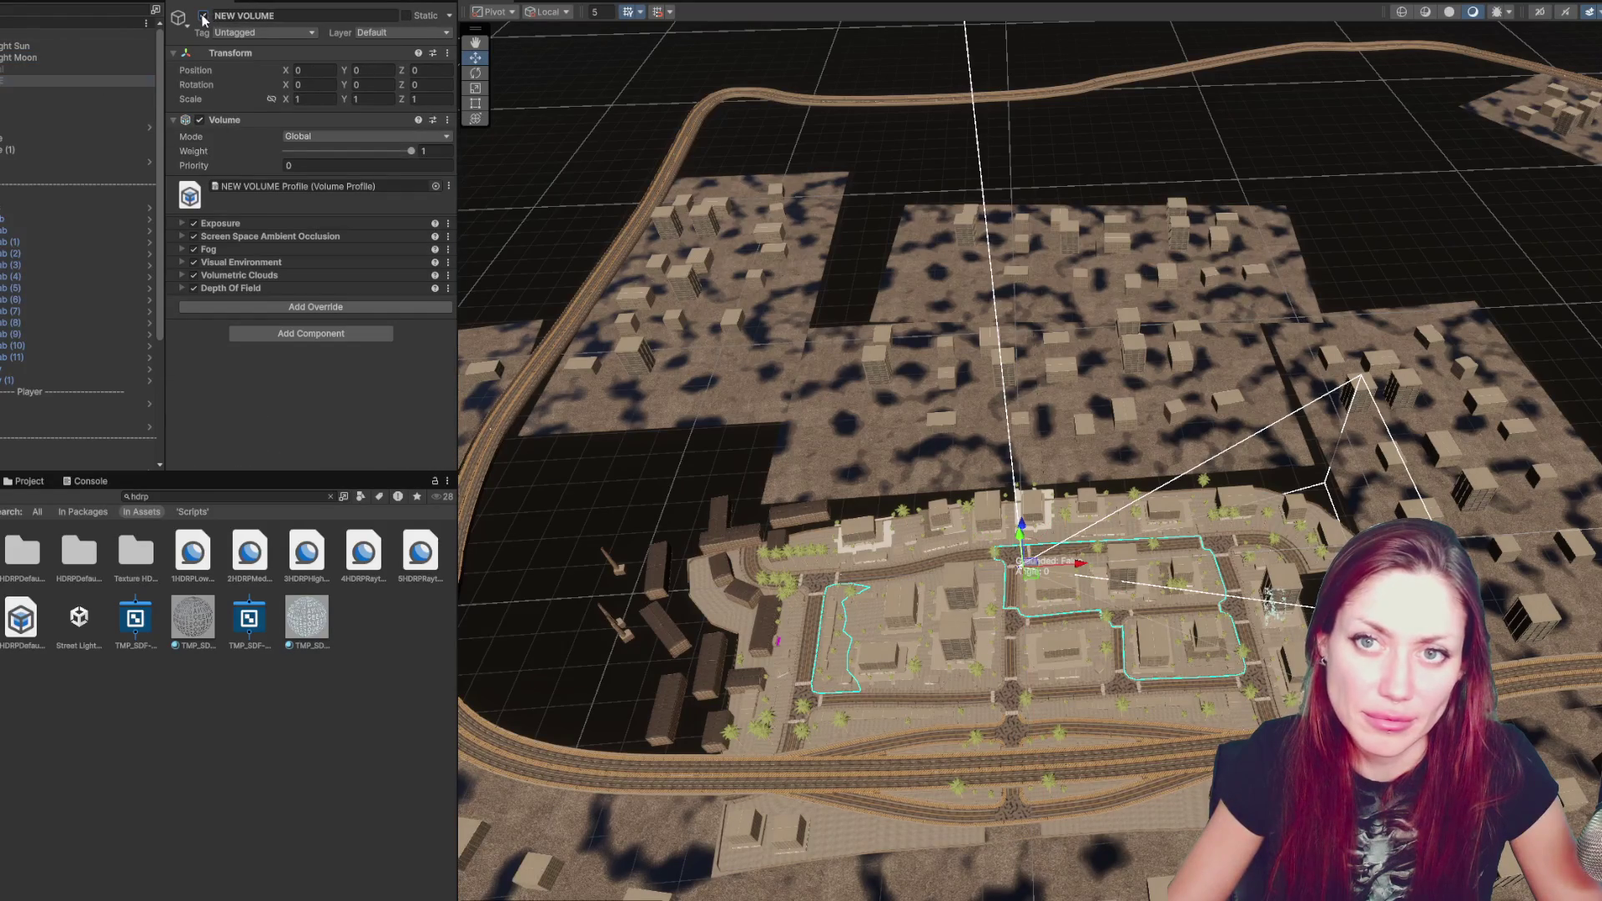
pyautogui.click(98, 60)
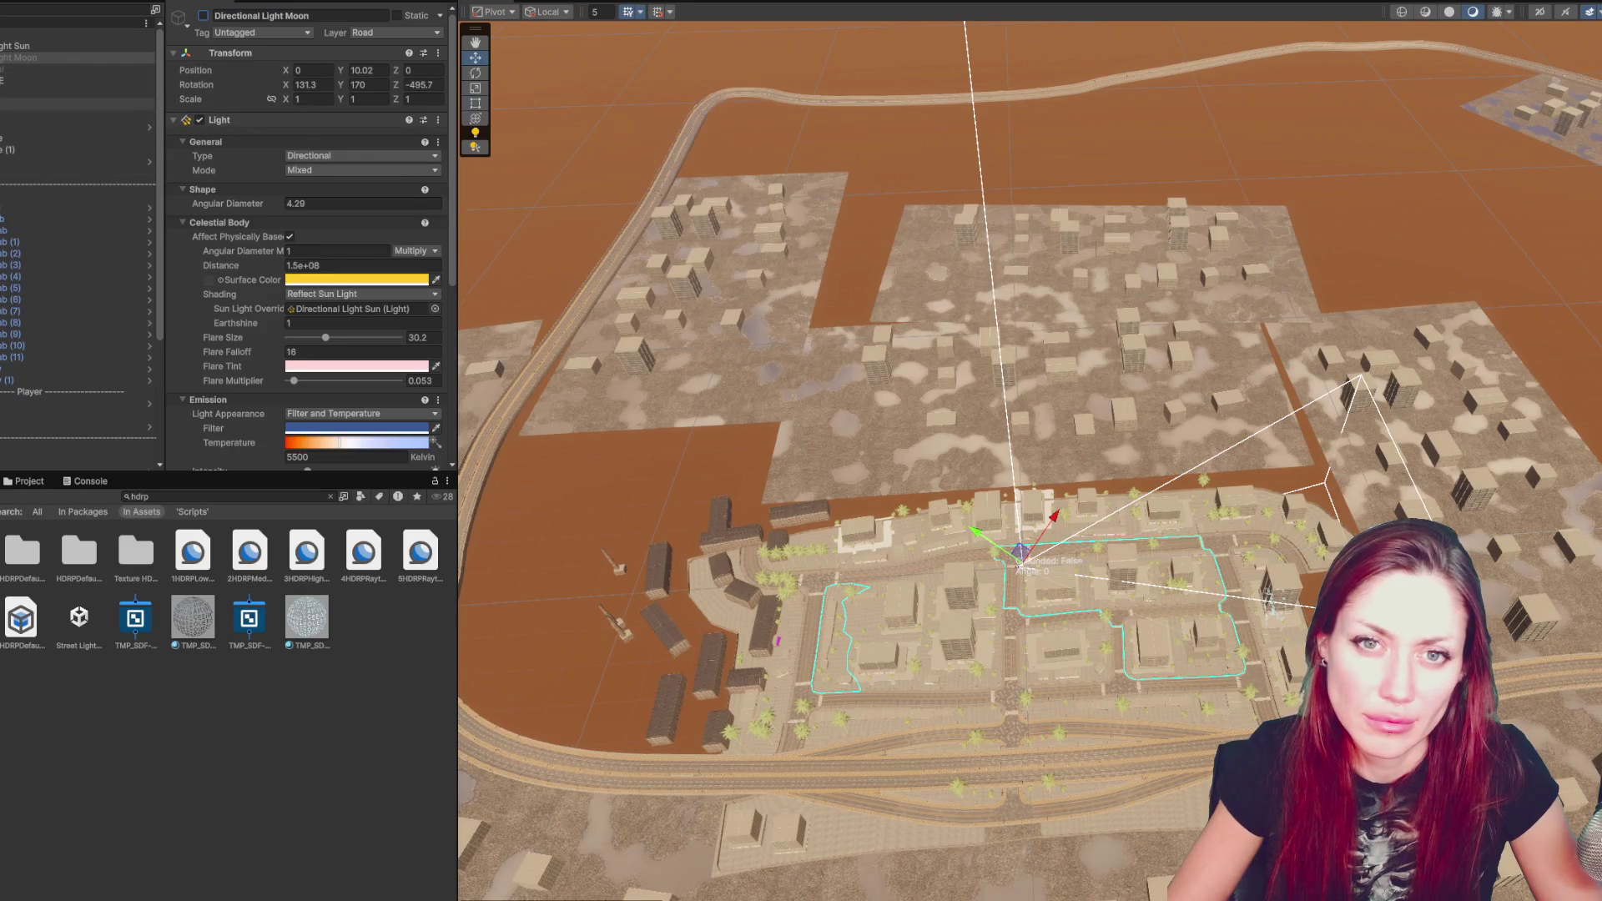
# - Toggle city_part_collider on and back off, then select SpawnLocation (3)
pyautogui.click(9, 103)
pyautogui.click(9, 104)
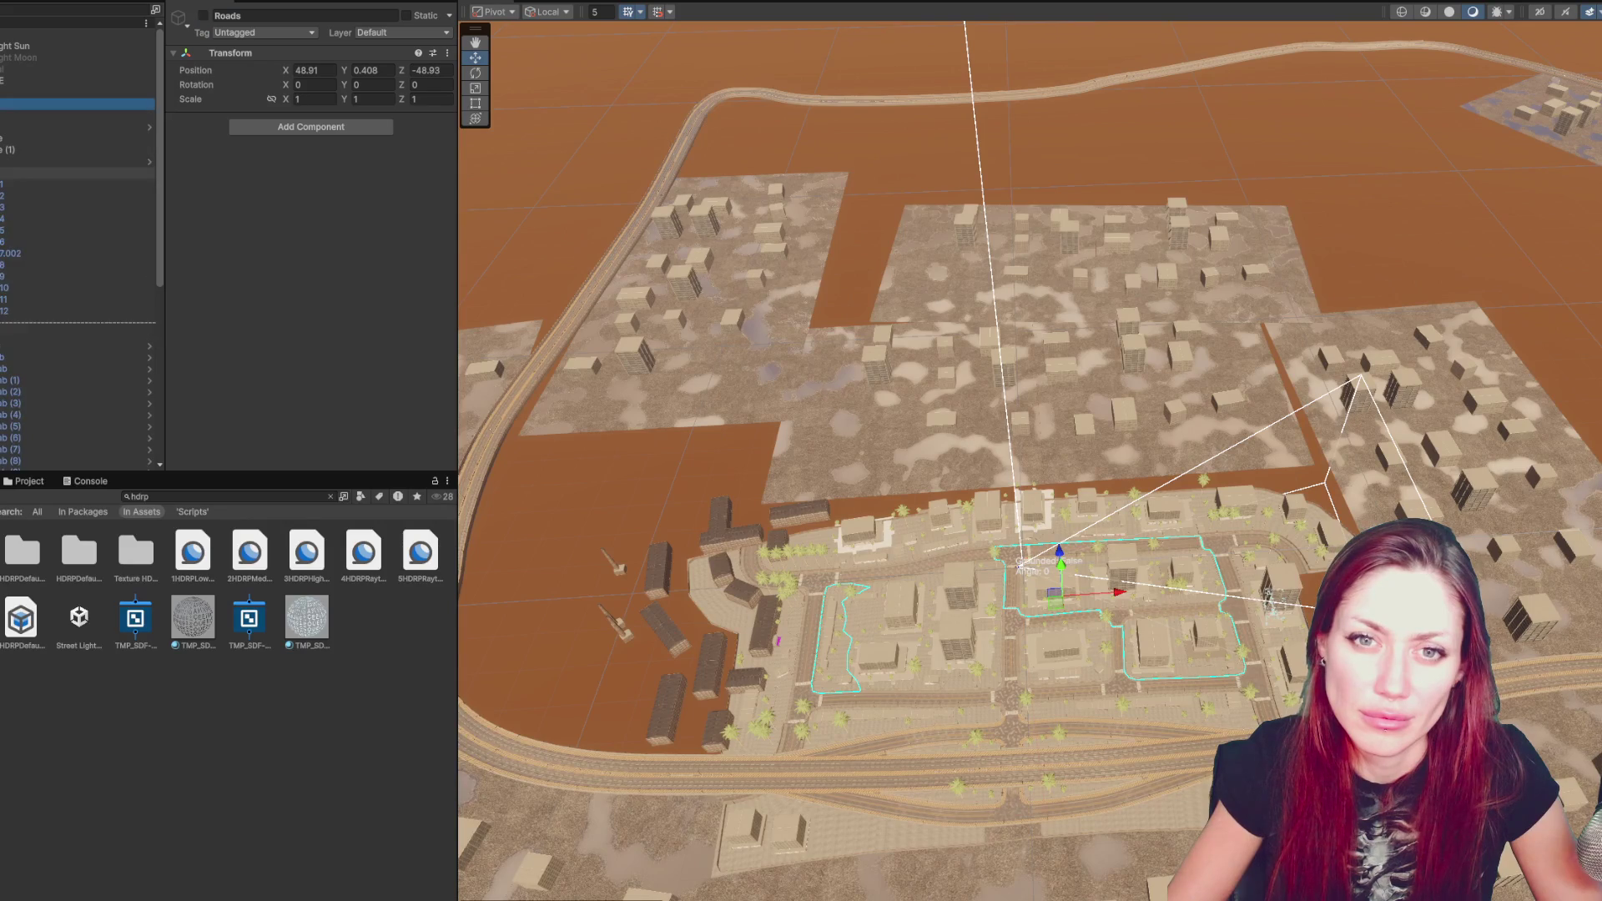
pyautogui.click(5, 161)
pyautogui.click(16, 173)
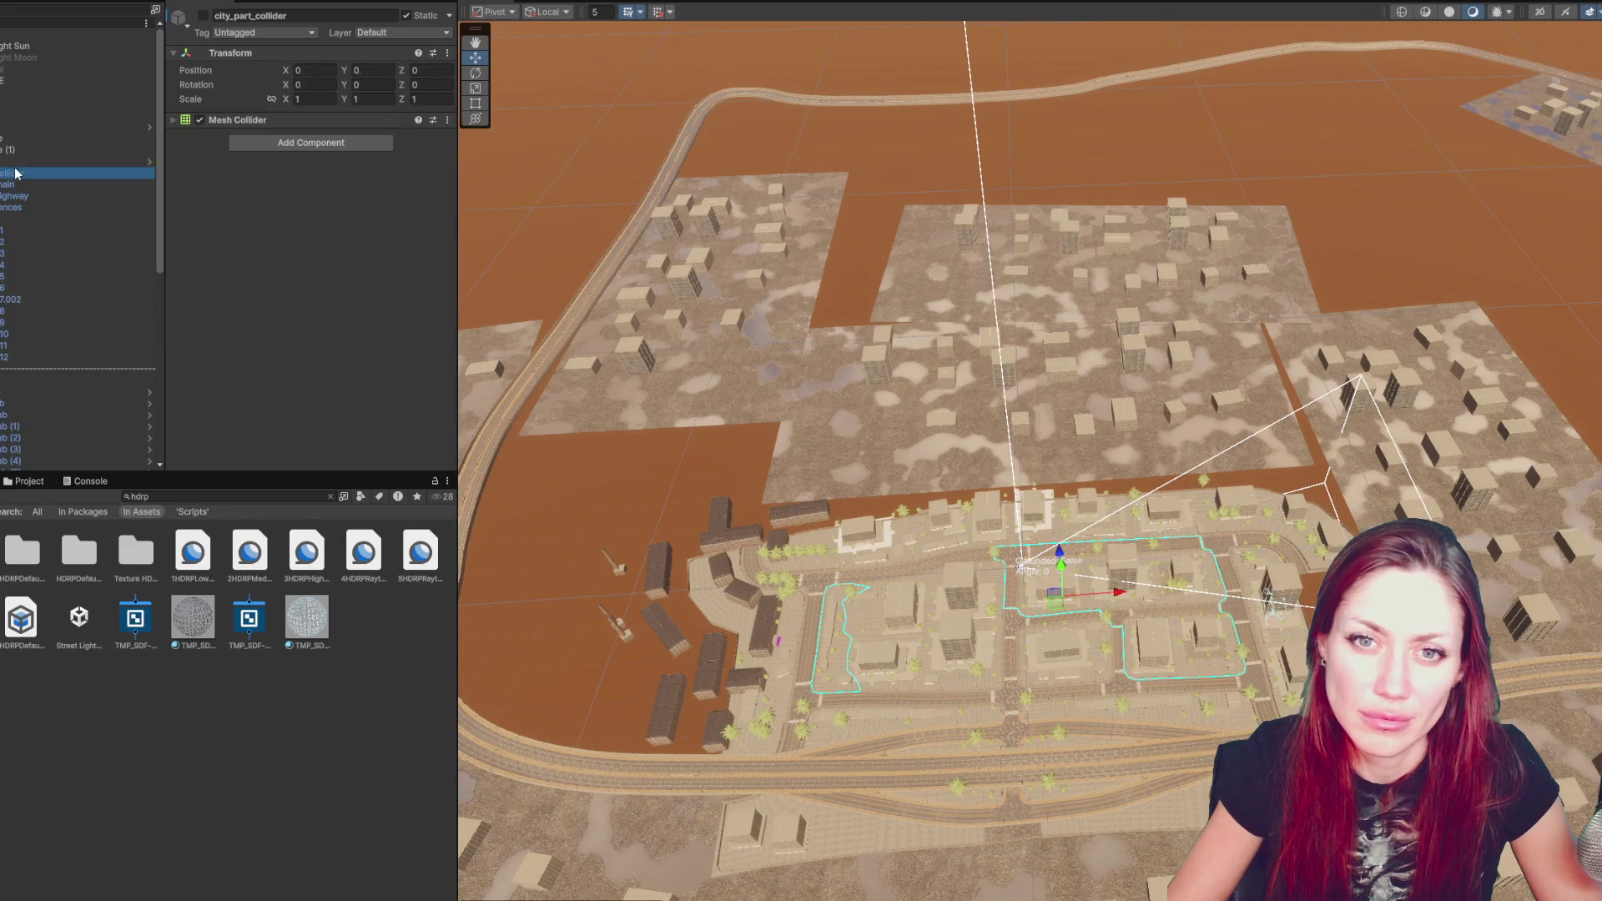
pyautogui.click(204, 16)
pyautogui.click(204, 16)
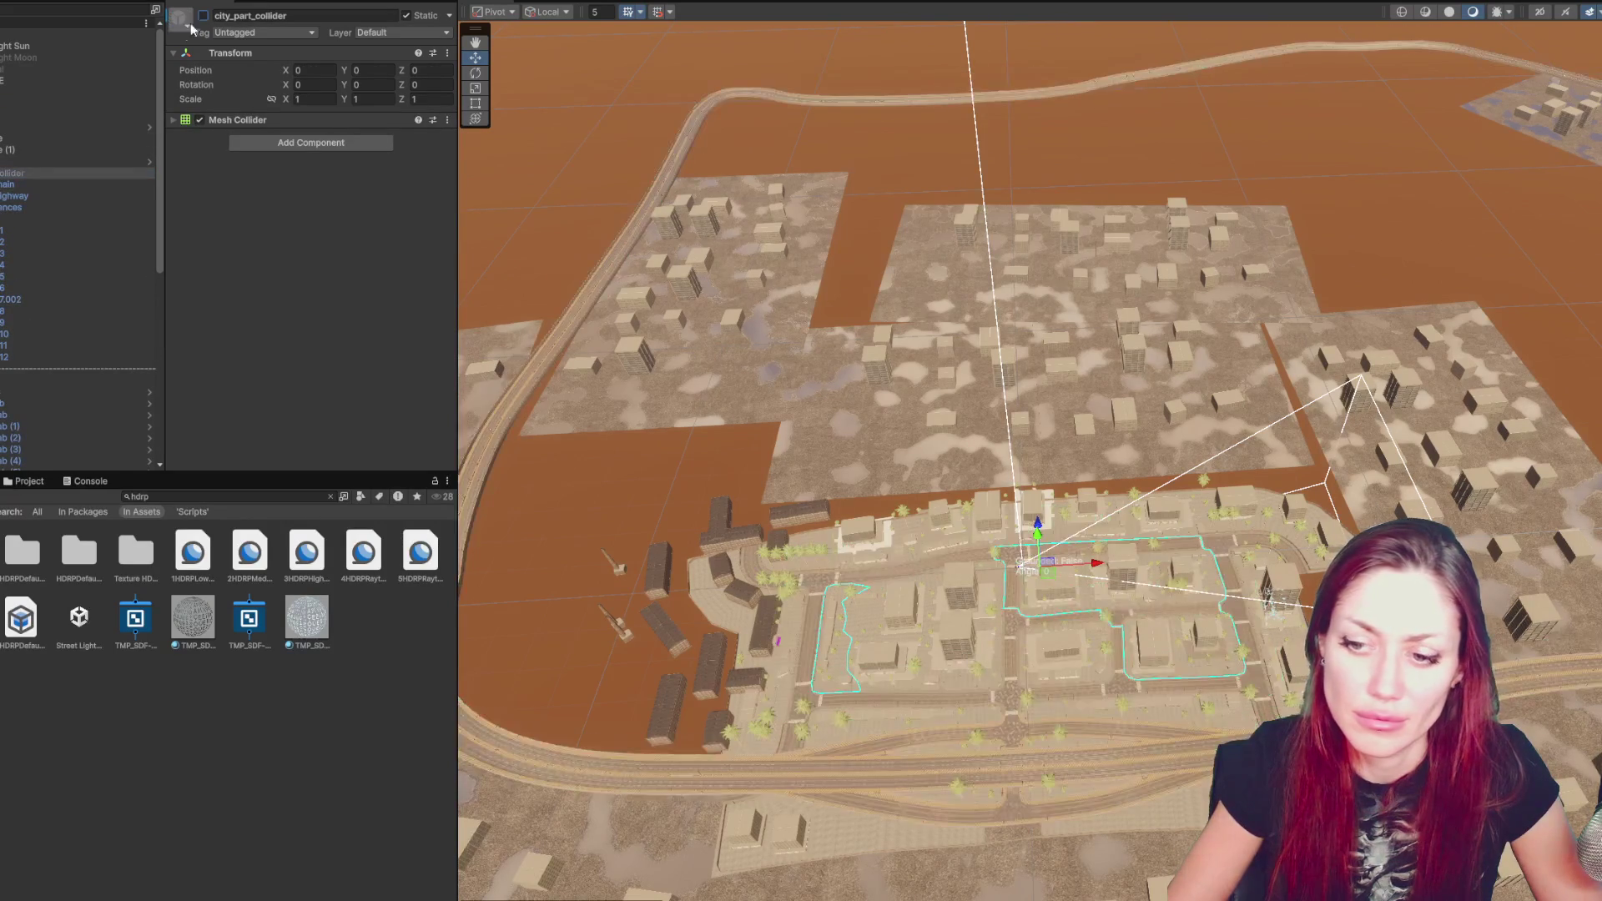
pyautogui.click(960, 555)
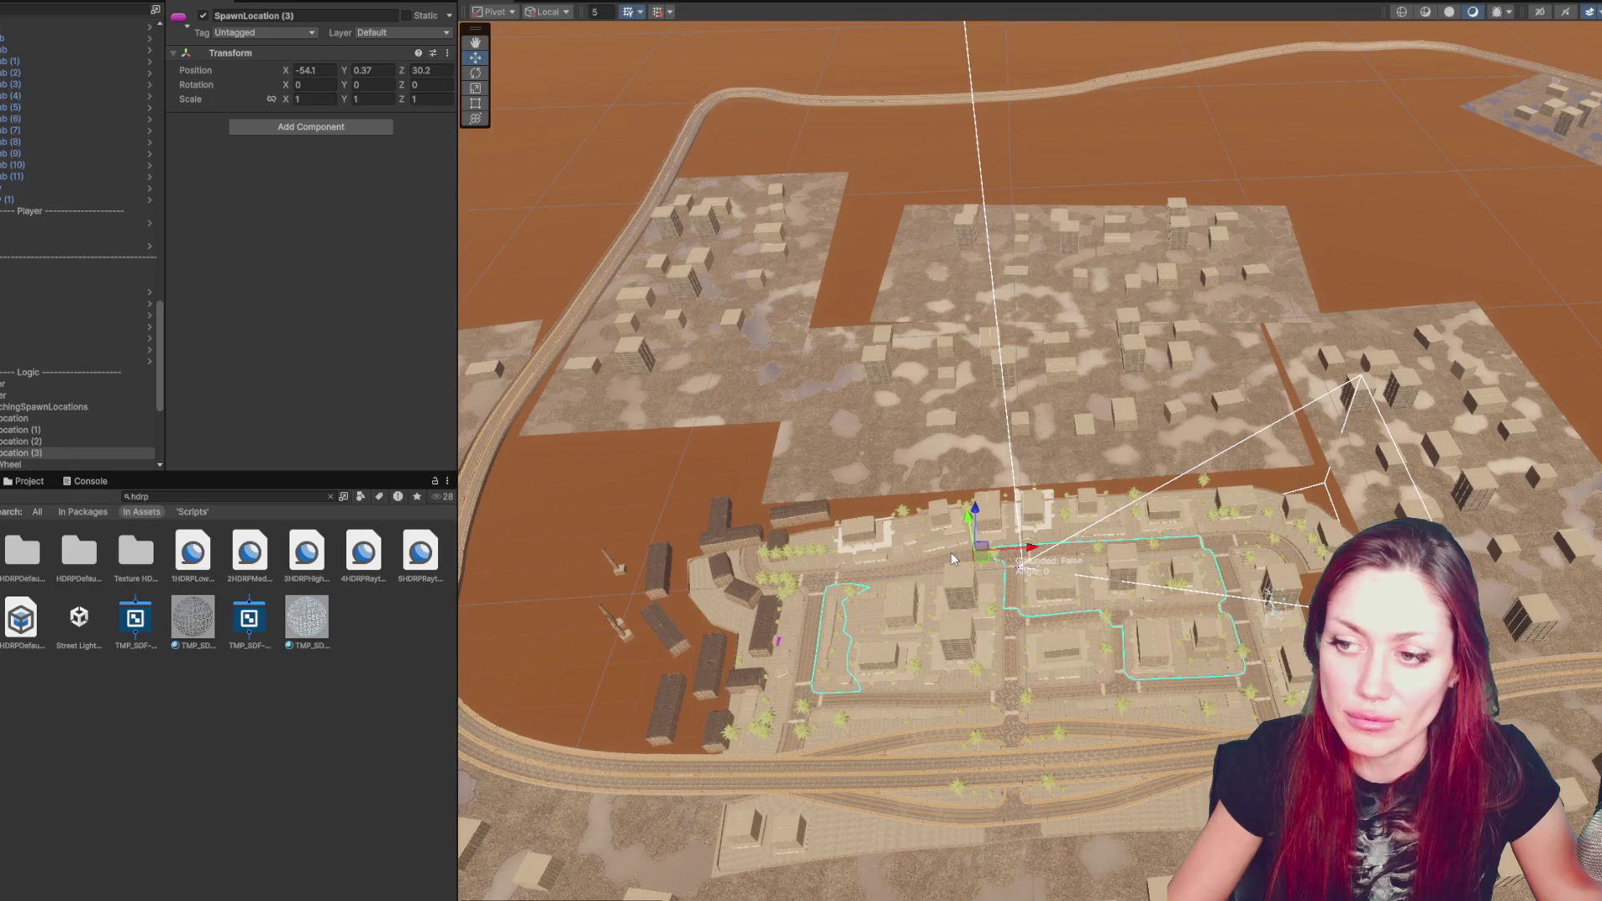
# - Step through the SpawnLocation objects and select PlayerSwitcher
pyautogui.scroll(-2, 35, 319)
pyautogui.click(77, 373)
pyautogui.click(81, 354)
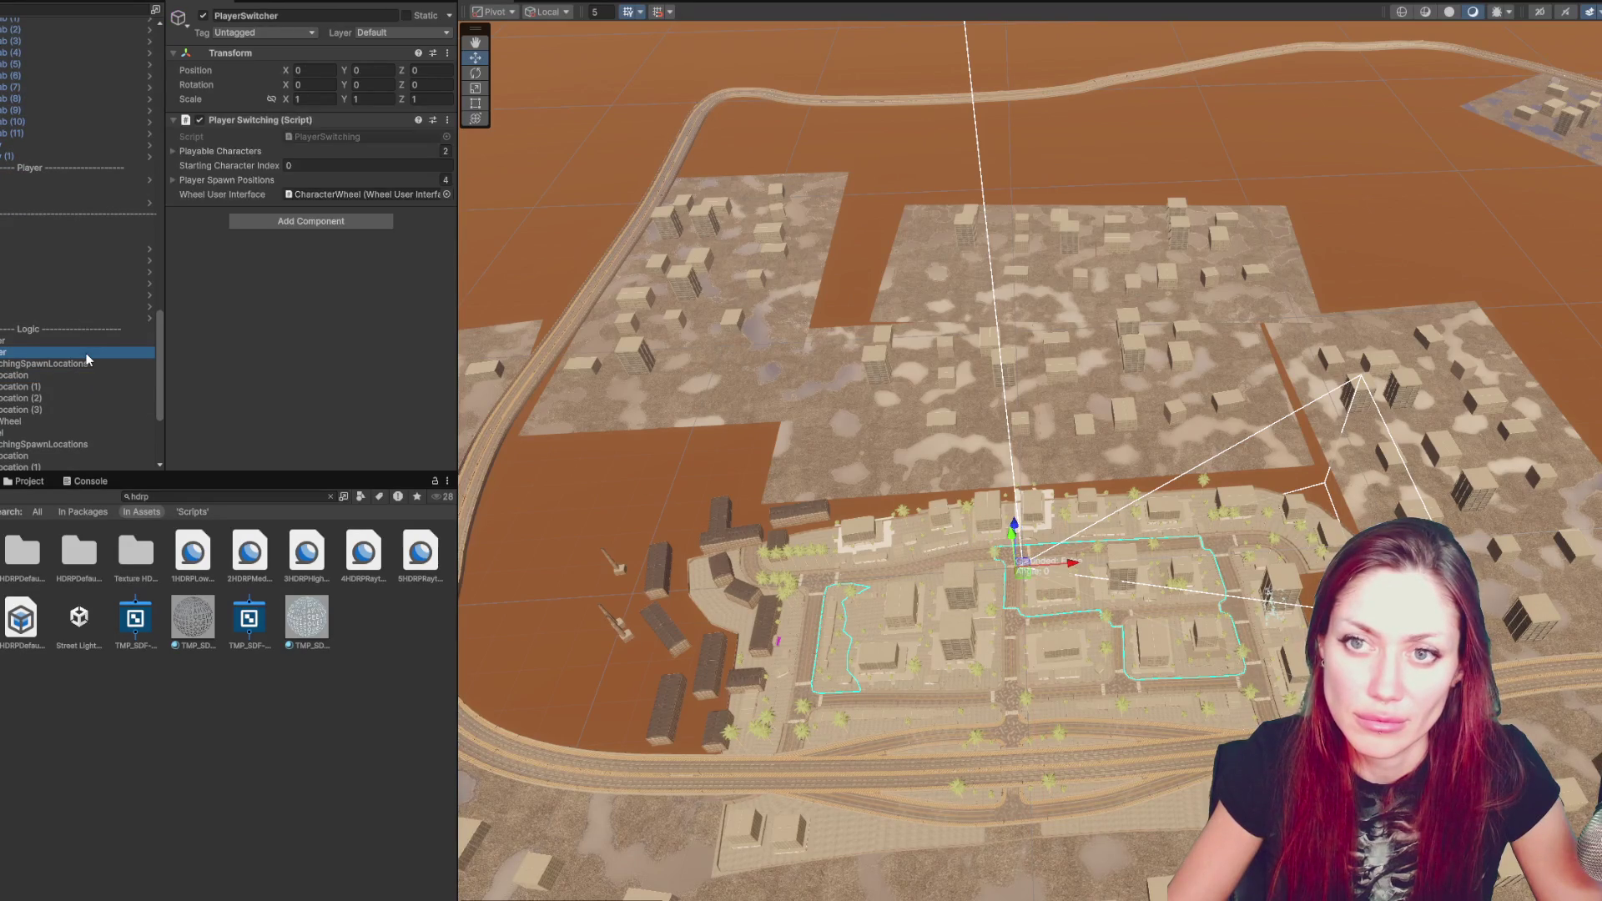
pyautogui.click(84, 408)
pyautogui.click(83, 421)
pyautogui.click(92, 398)
pyautogui.scroll(-5, 100, 367)
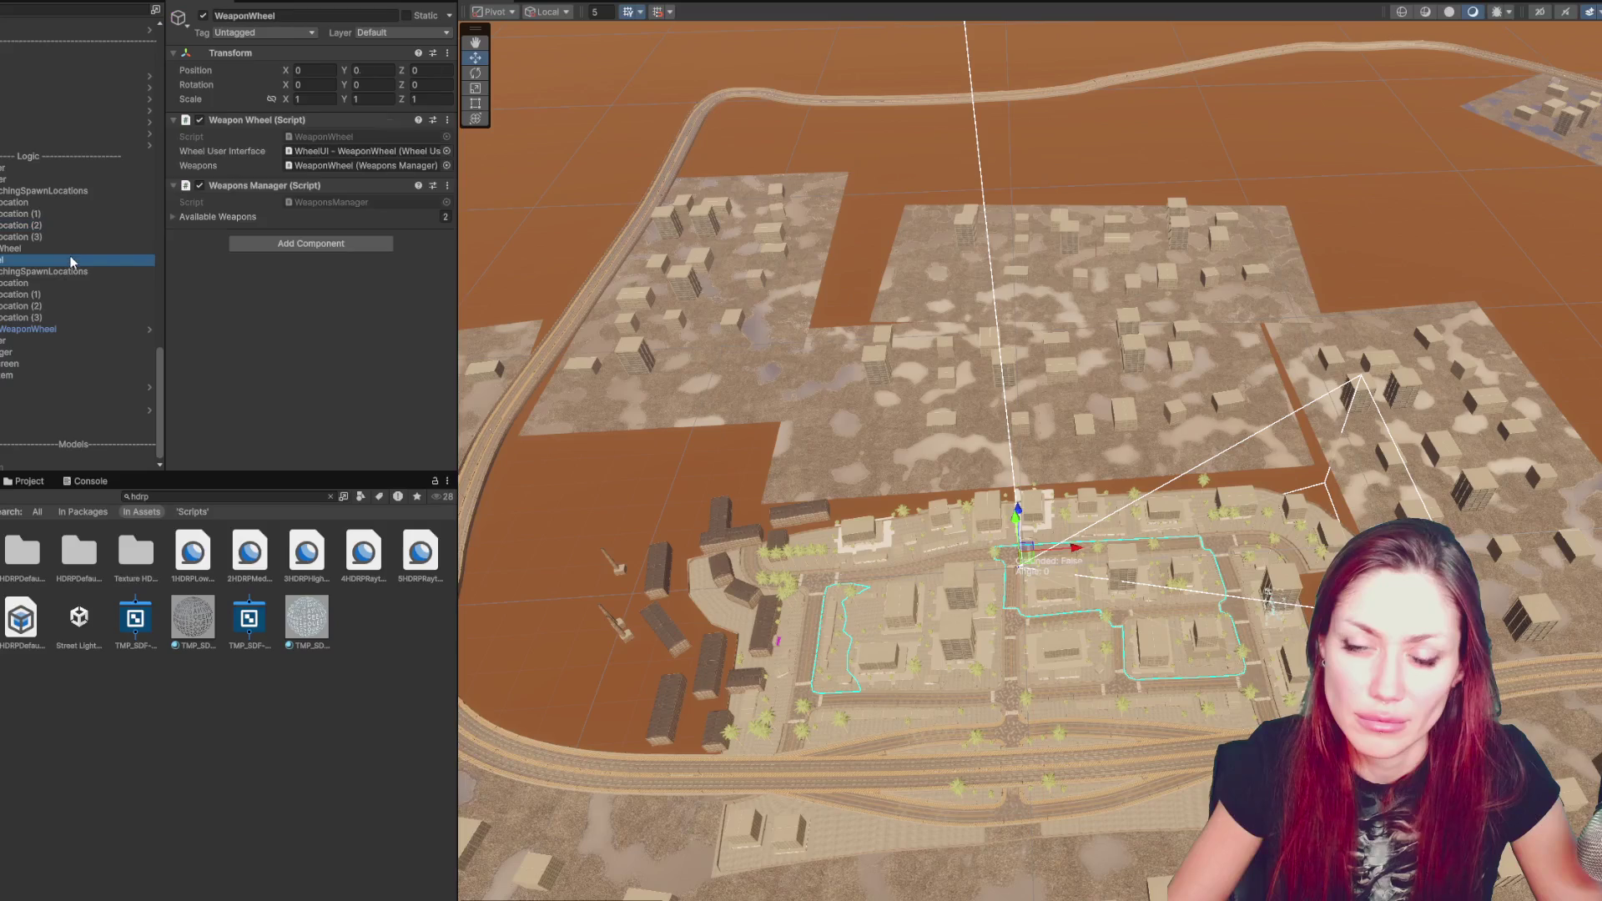
pyautogui.click(92, 214)
pyautogui.click(90, 226)
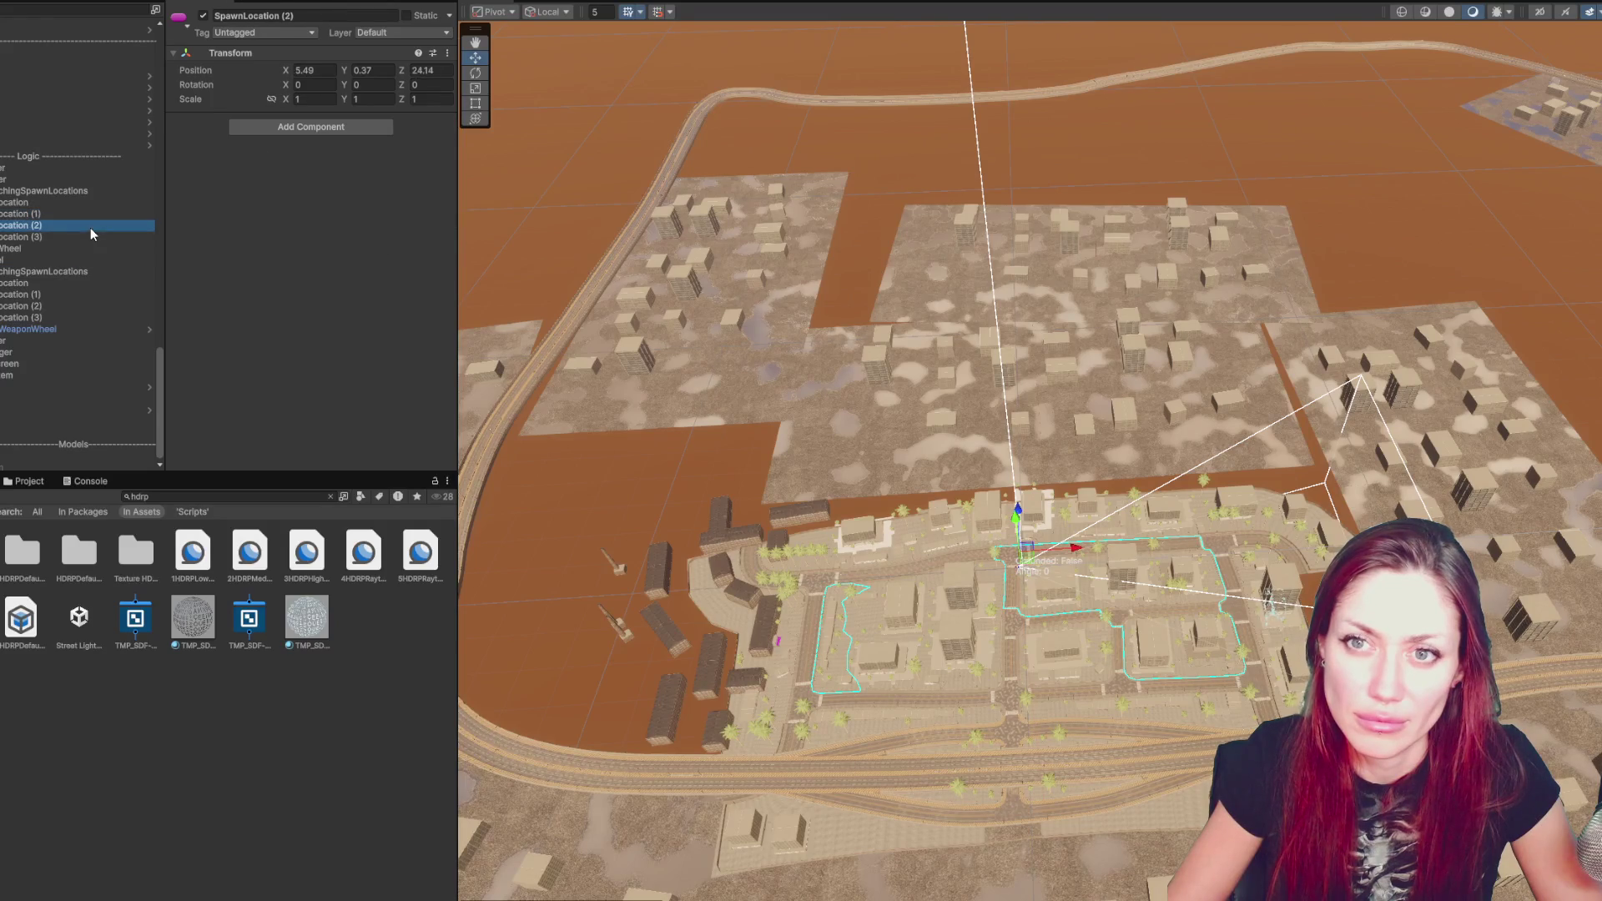
pyautogui.click(88, 179)
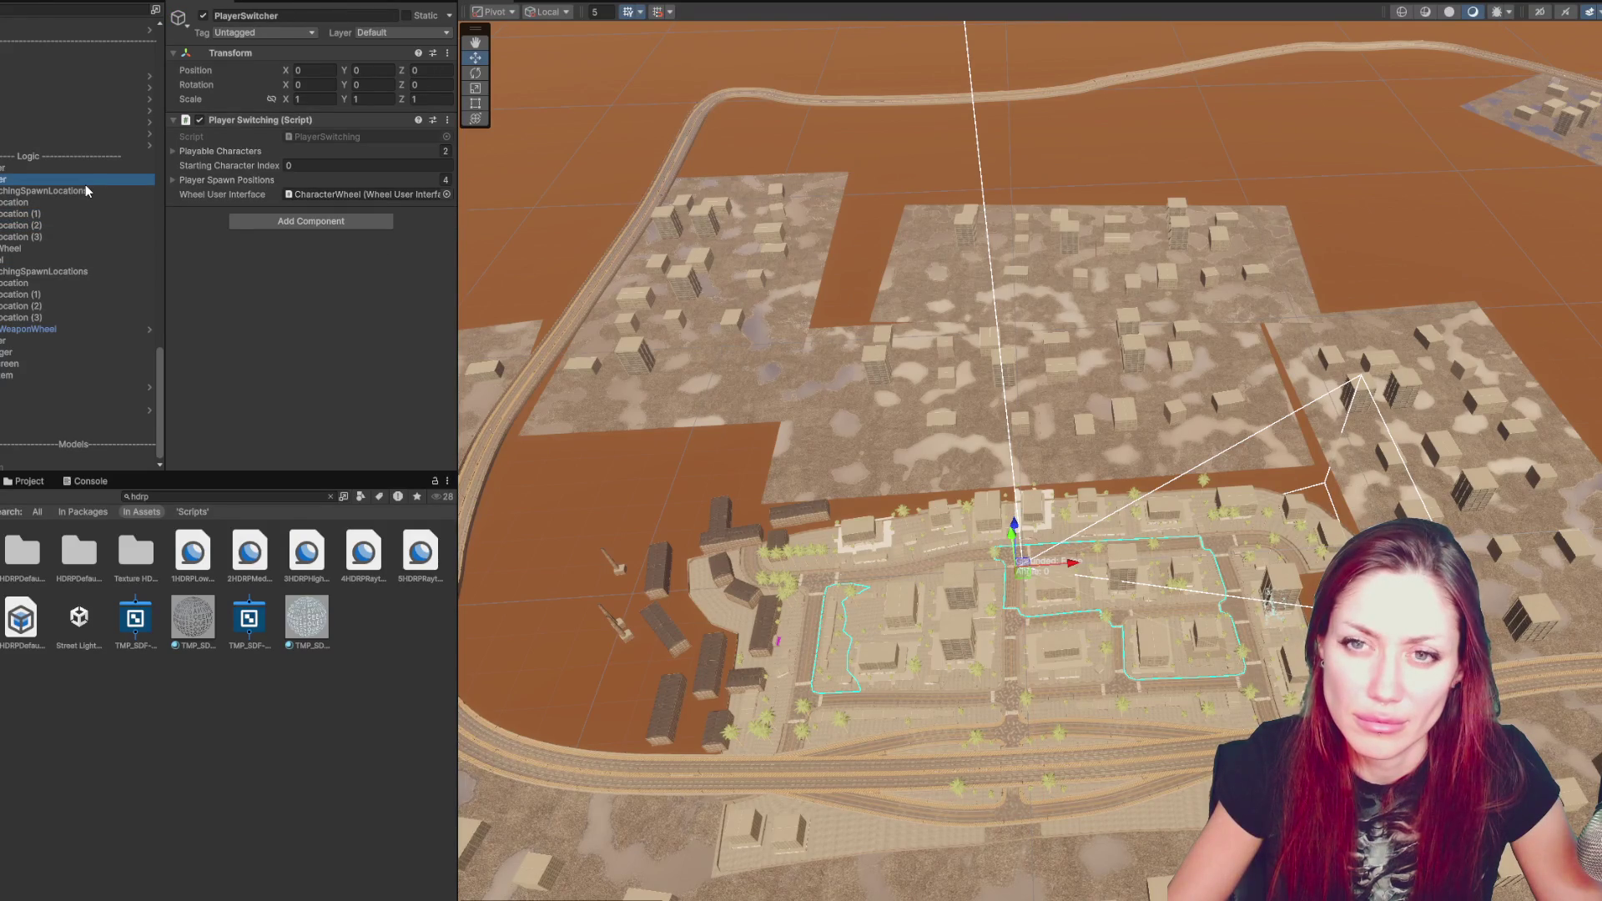
# - Review PlayerSwitcher's spawn positions and the Lucia and The guy character entries
pyautogui.click(215, 151)
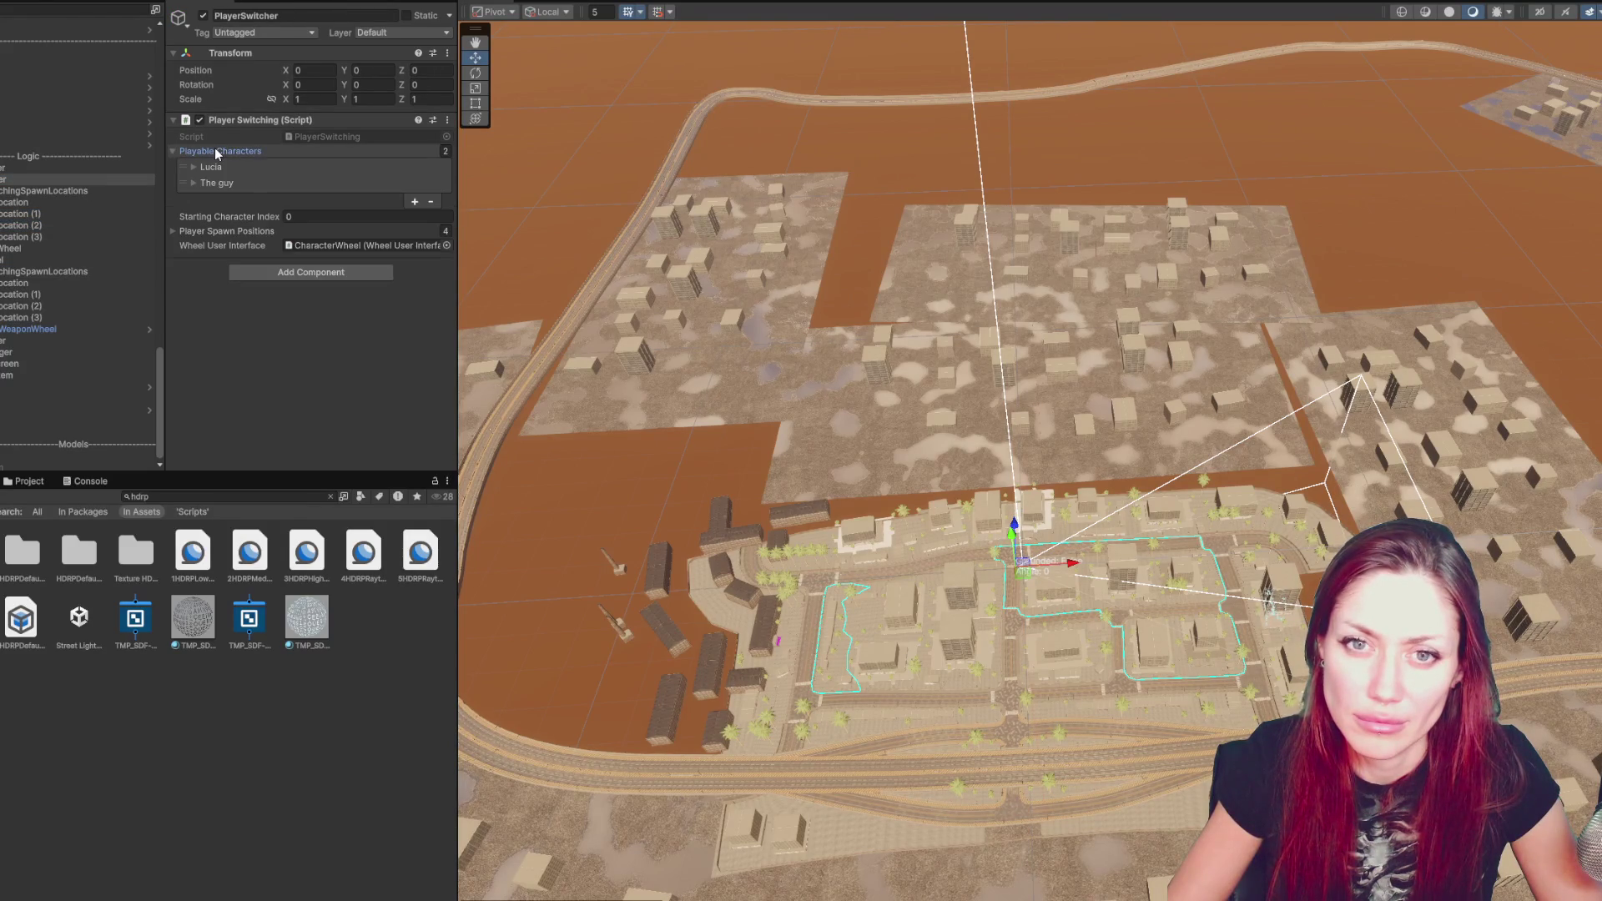
pyautogui.click(215, 152)
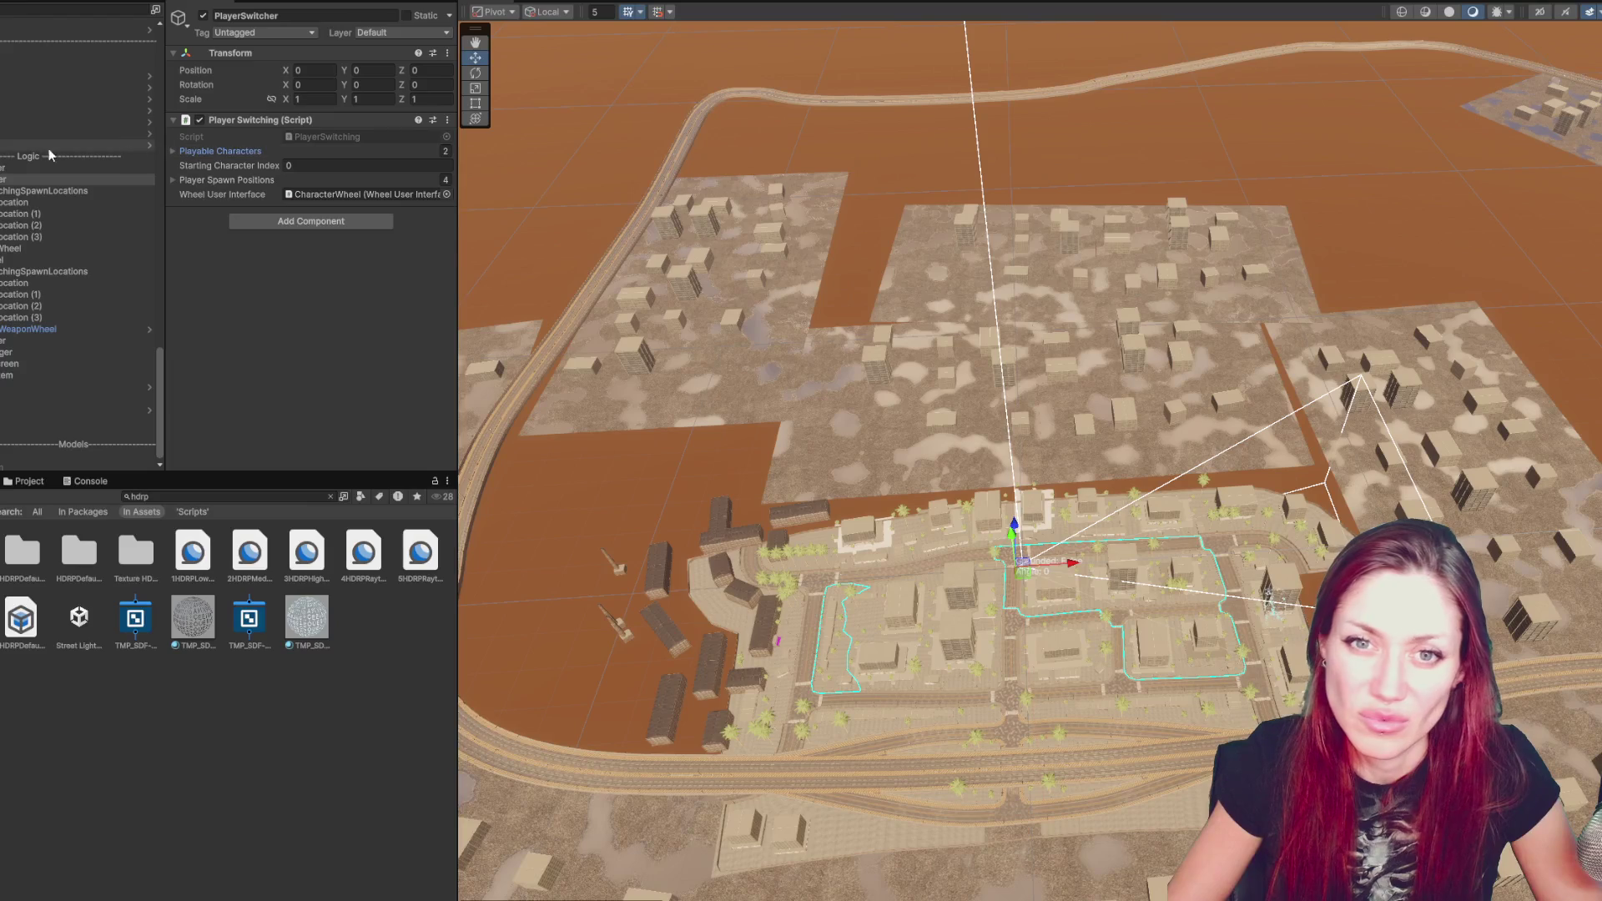
pyautogui.click(211, 181)
pyautogui.click(218, 151)
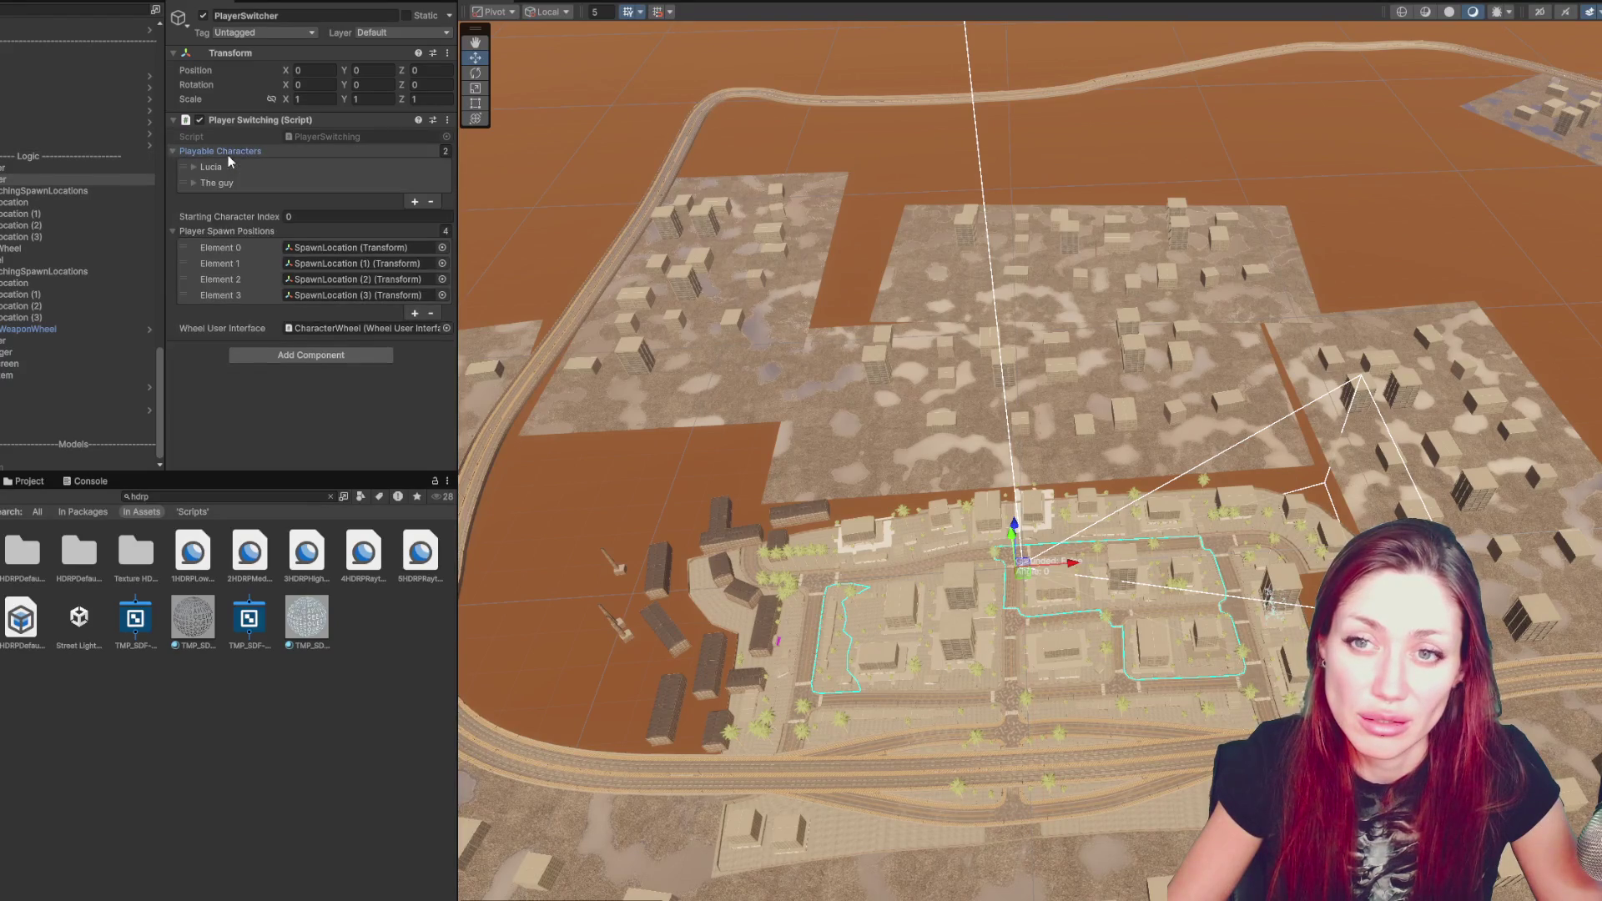
pyautogui.click(209, 167)
pyautogui.click(332, 195)
pyautogui.click(324, 210)
pyautogui.scroll(3, 89, 208)
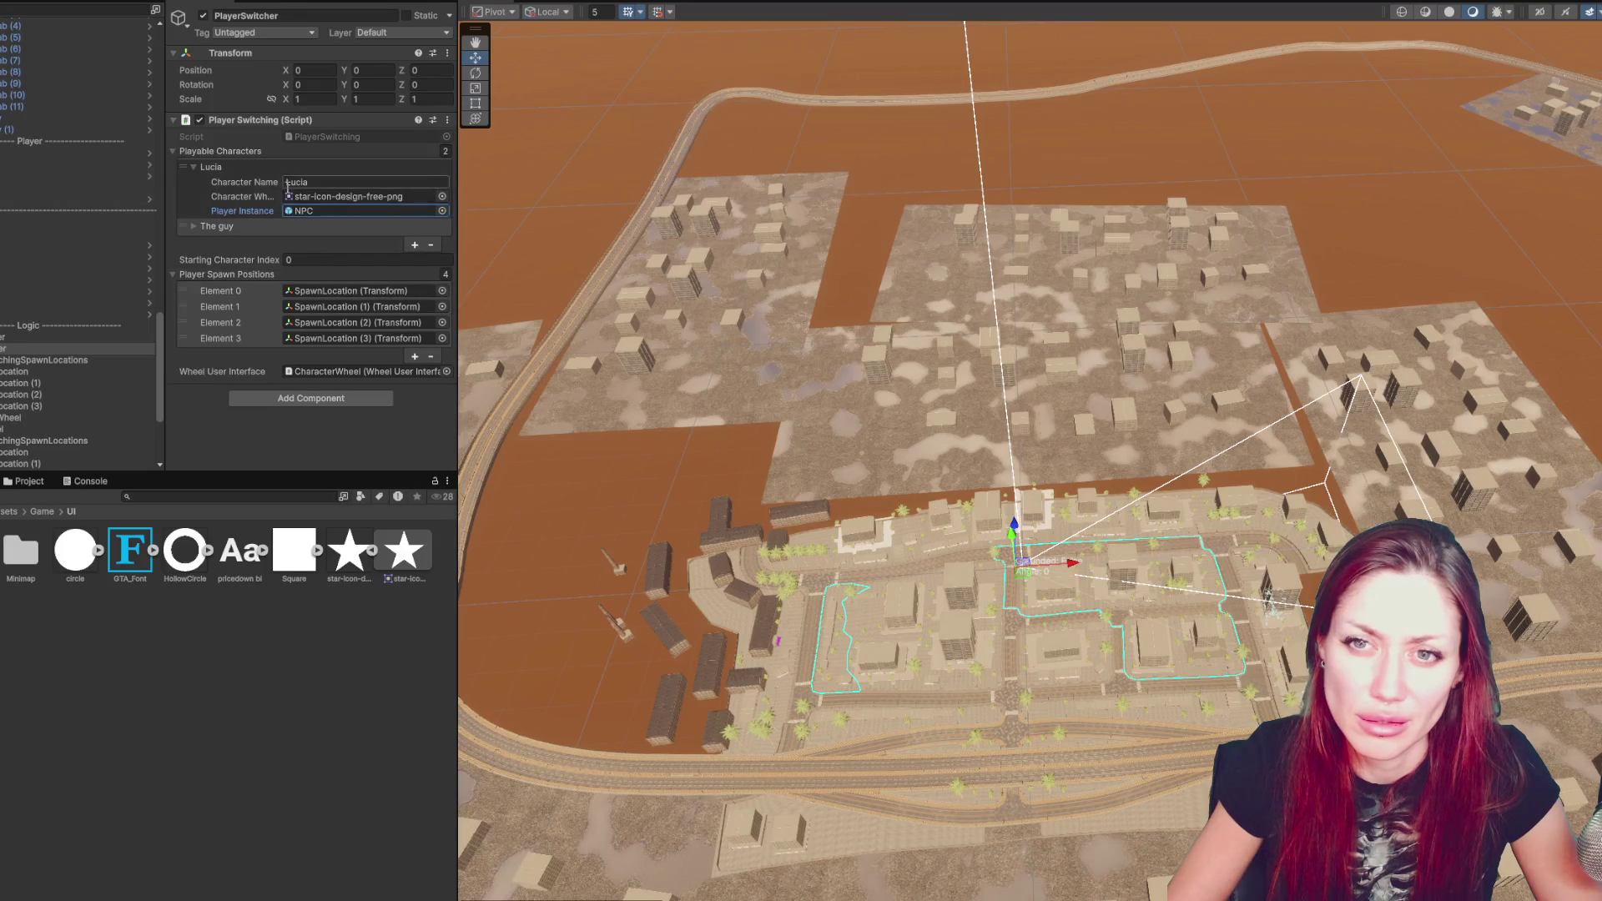
pyautogui.click(251, 225)
pyautogui.click(335, 256)
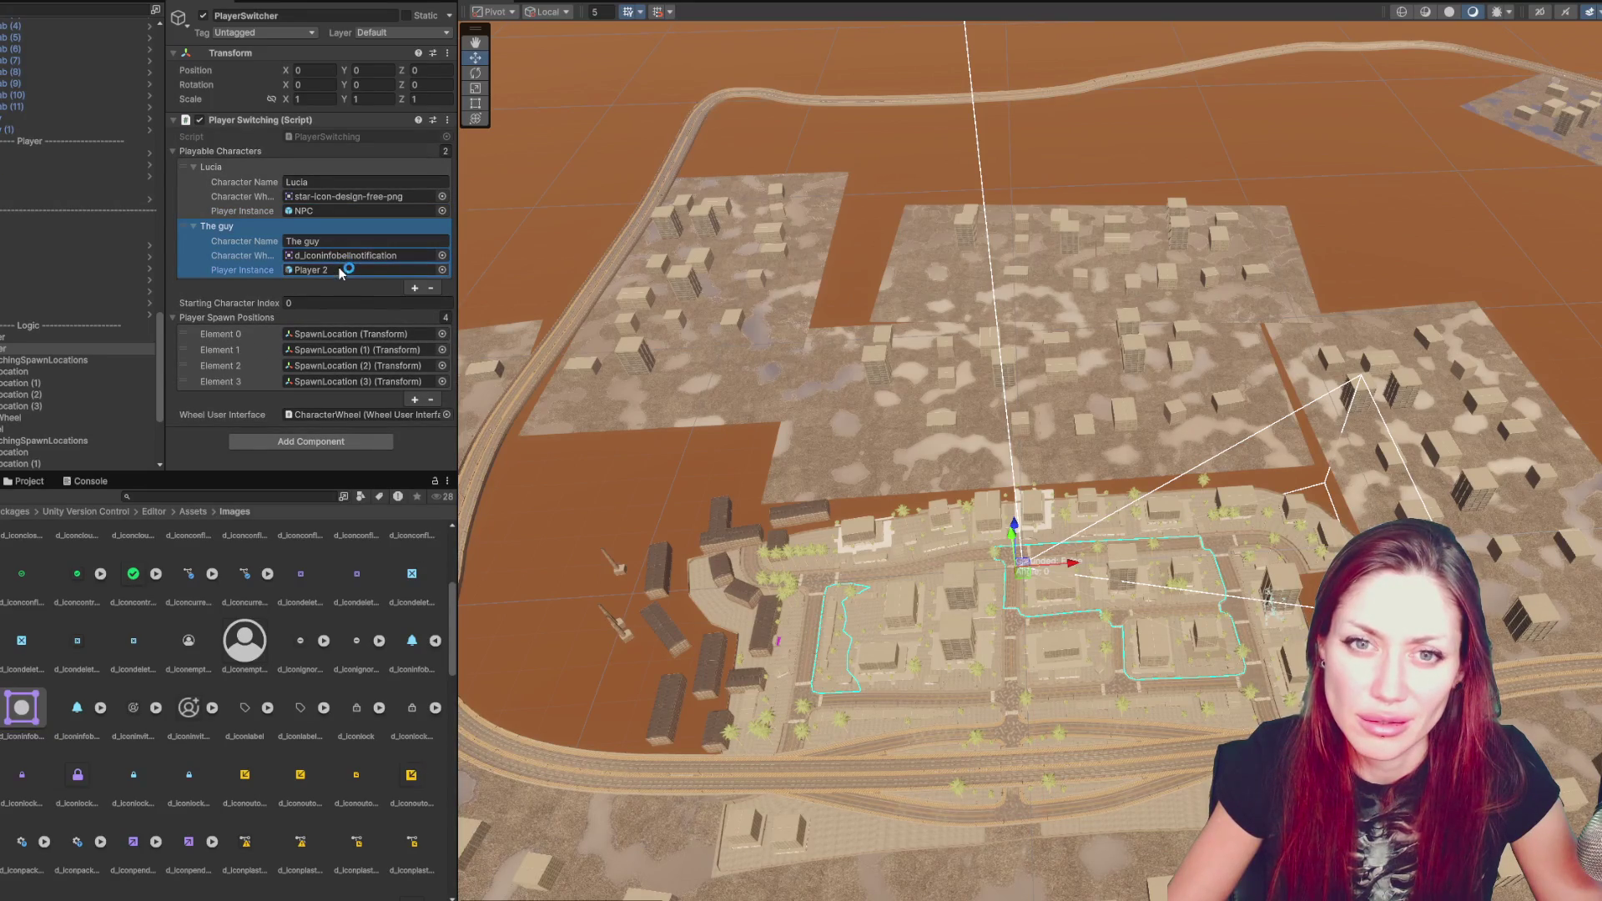
# - Check Player 2 and GameManager, ending on SpawnLocation (1) at -13.76, 0.37, 1.67
pyautogui.click(60, 153)
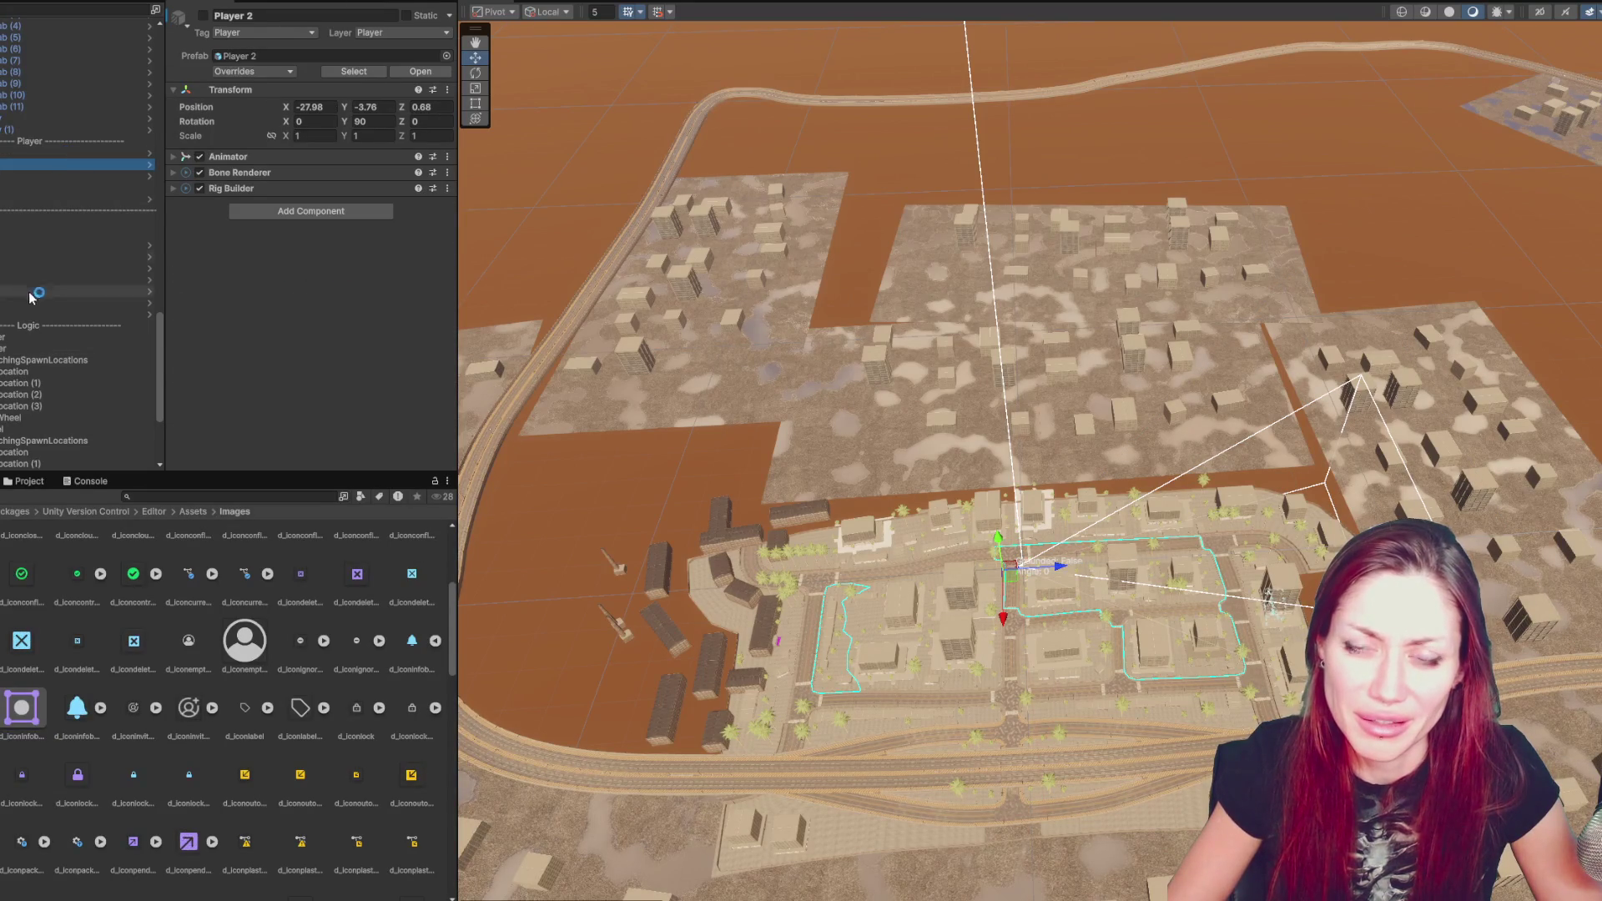
pyautogui.click(22, 339)
pyautogui.scroll(-5, 22, 342)
pyautogui.scroll(-1, 203, 250)
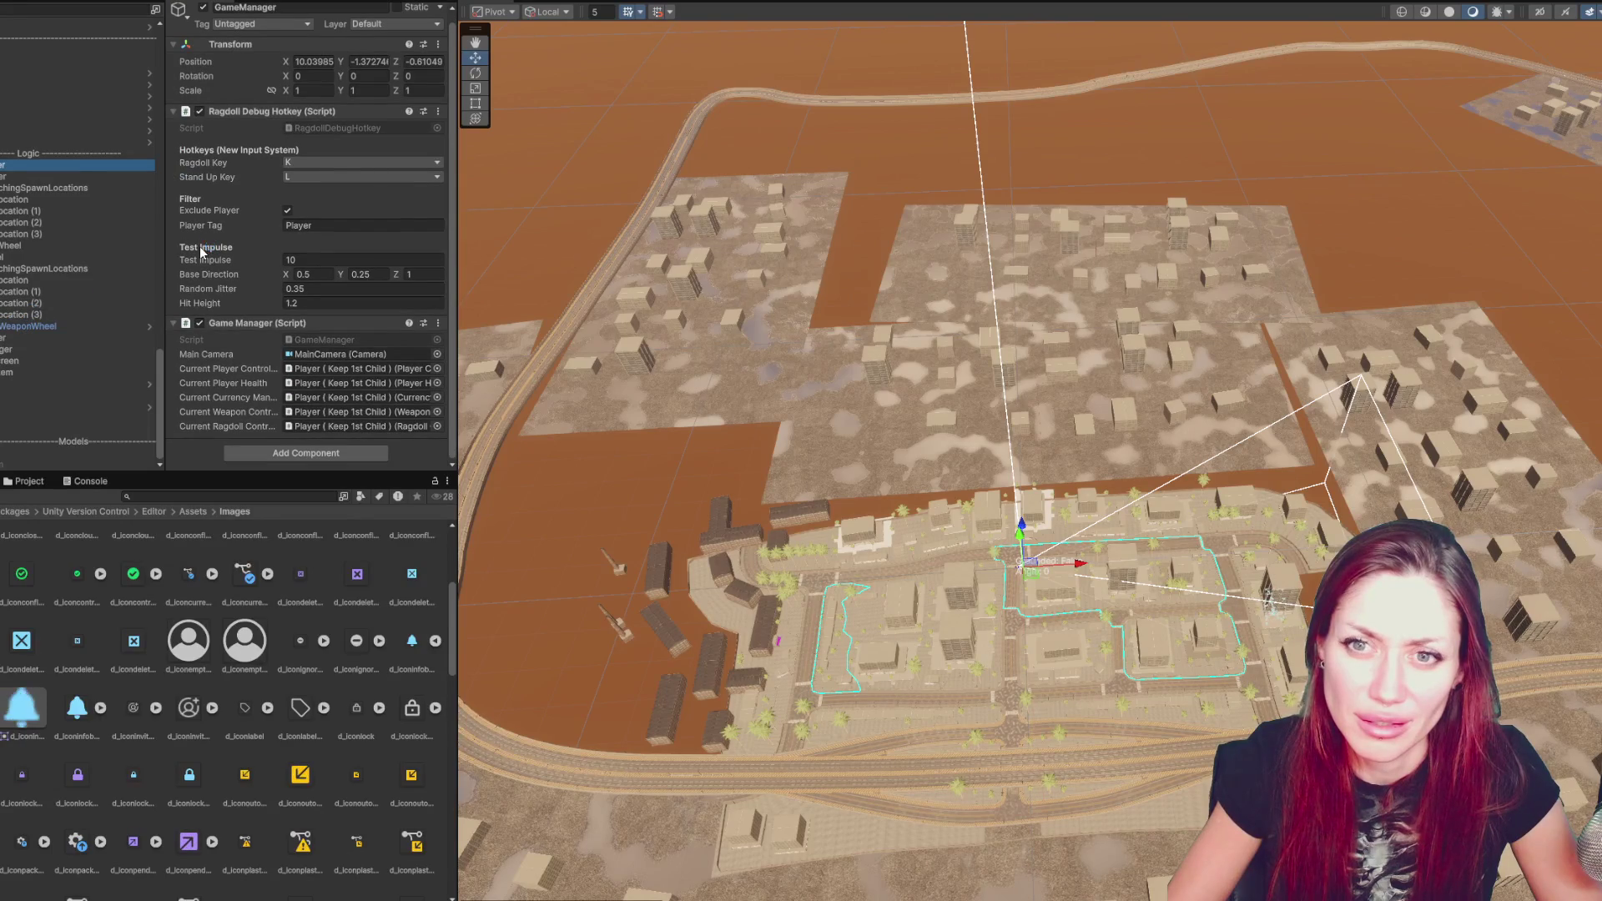
pyautogui.click(33, 211)
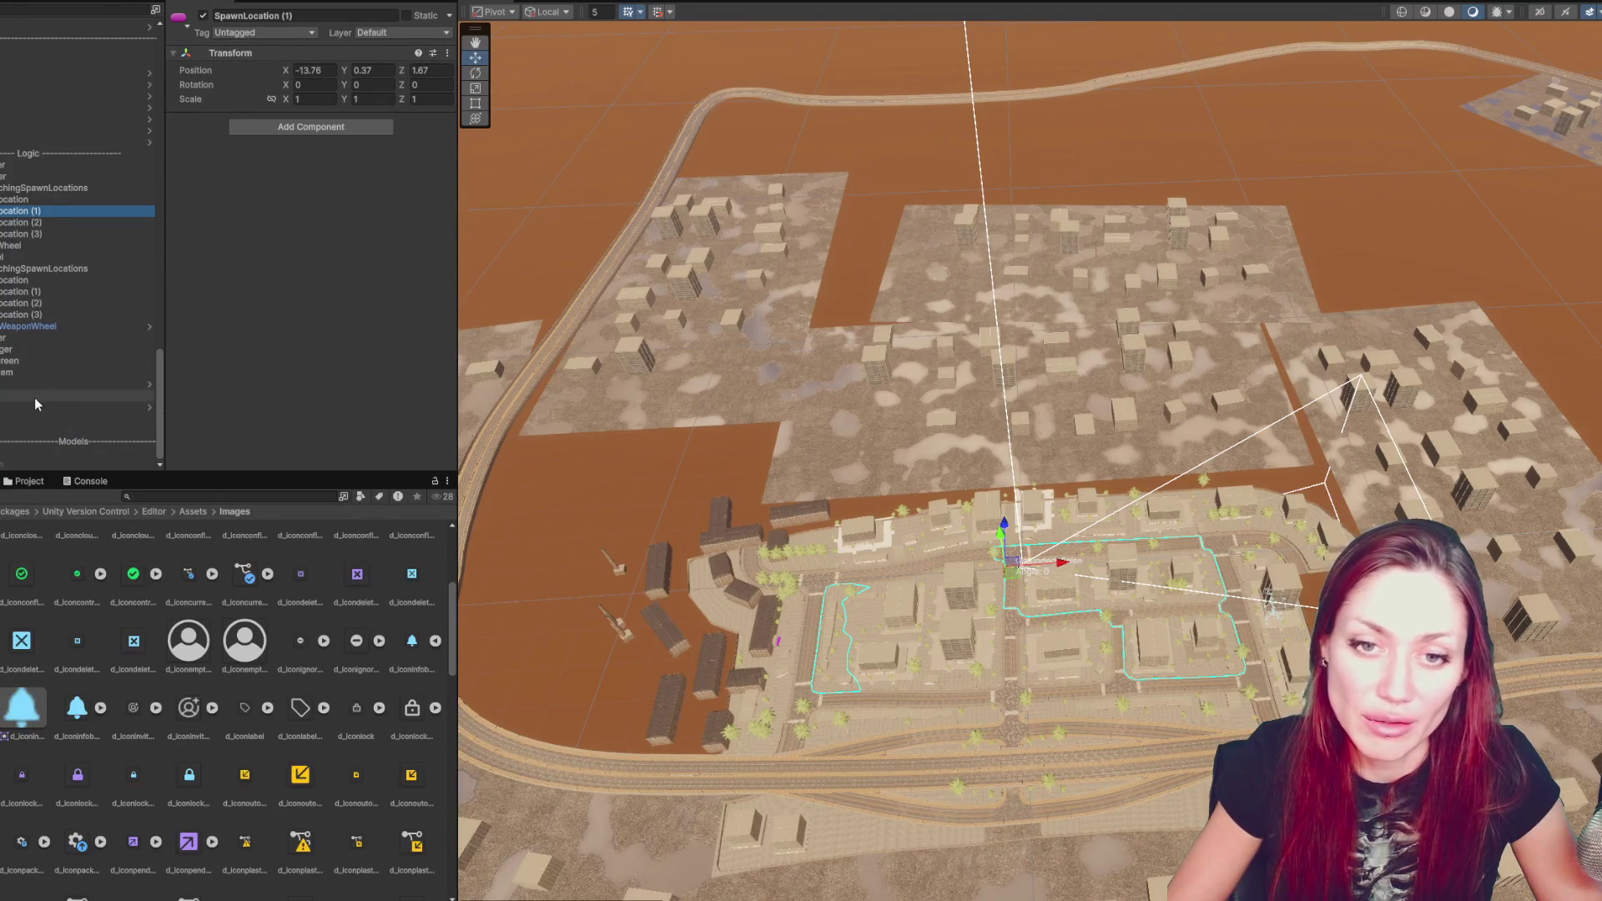
pyautogui.scroll(-15, 8, 334)
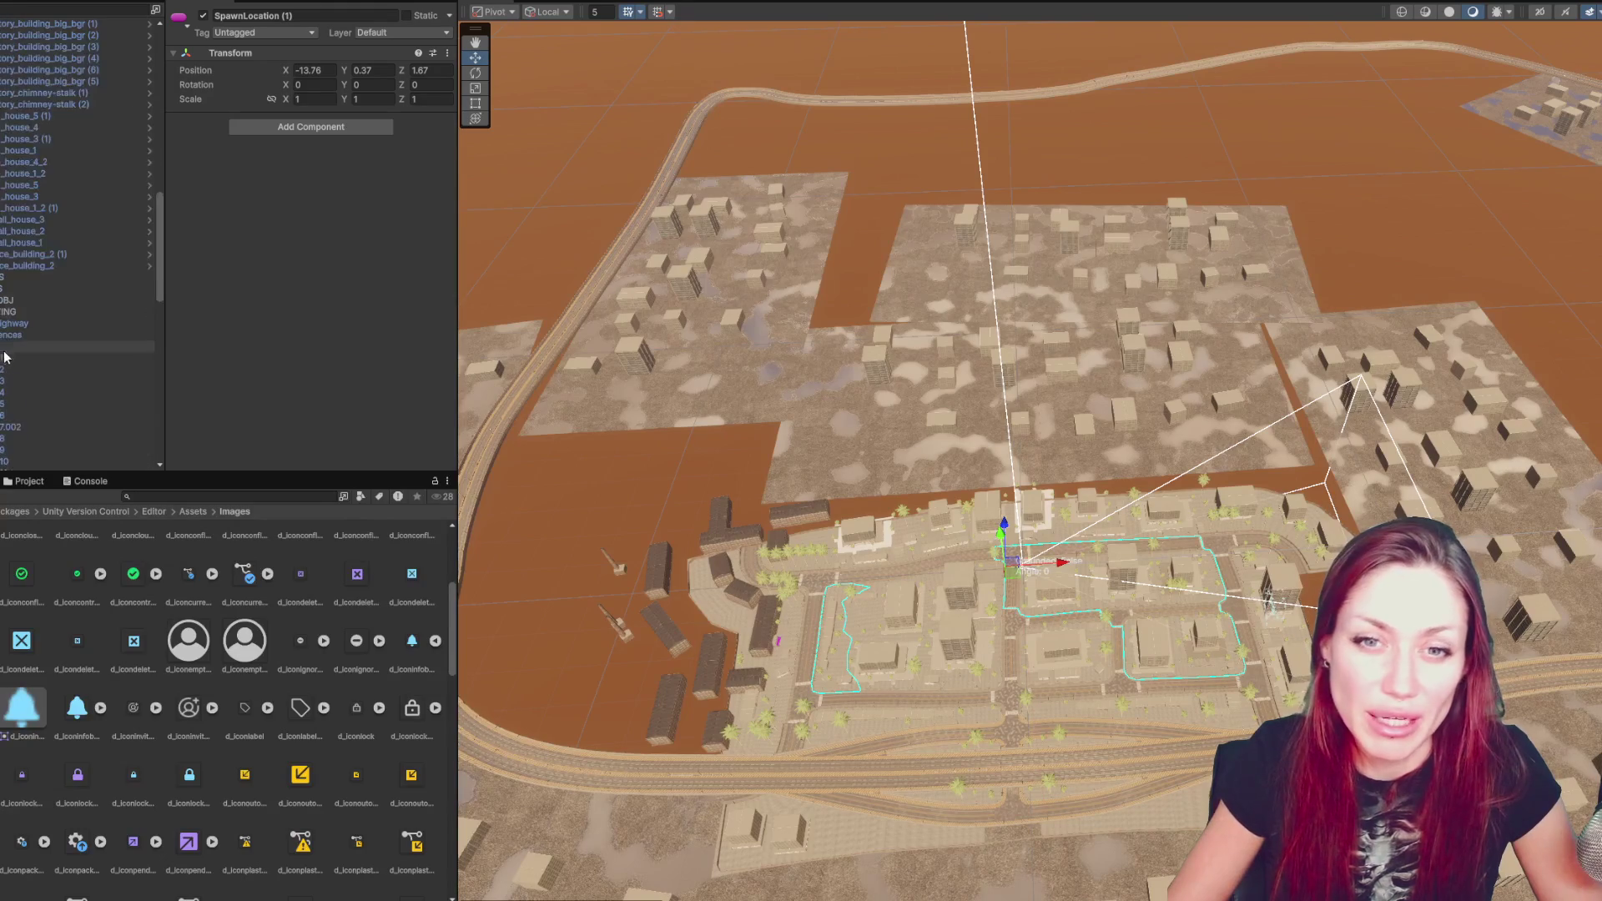
# - Frame SpawnLocation (3) in the Scene view and locate the city meshes in the Hierarchy
pyautogui.scroll(10, 12, 363)
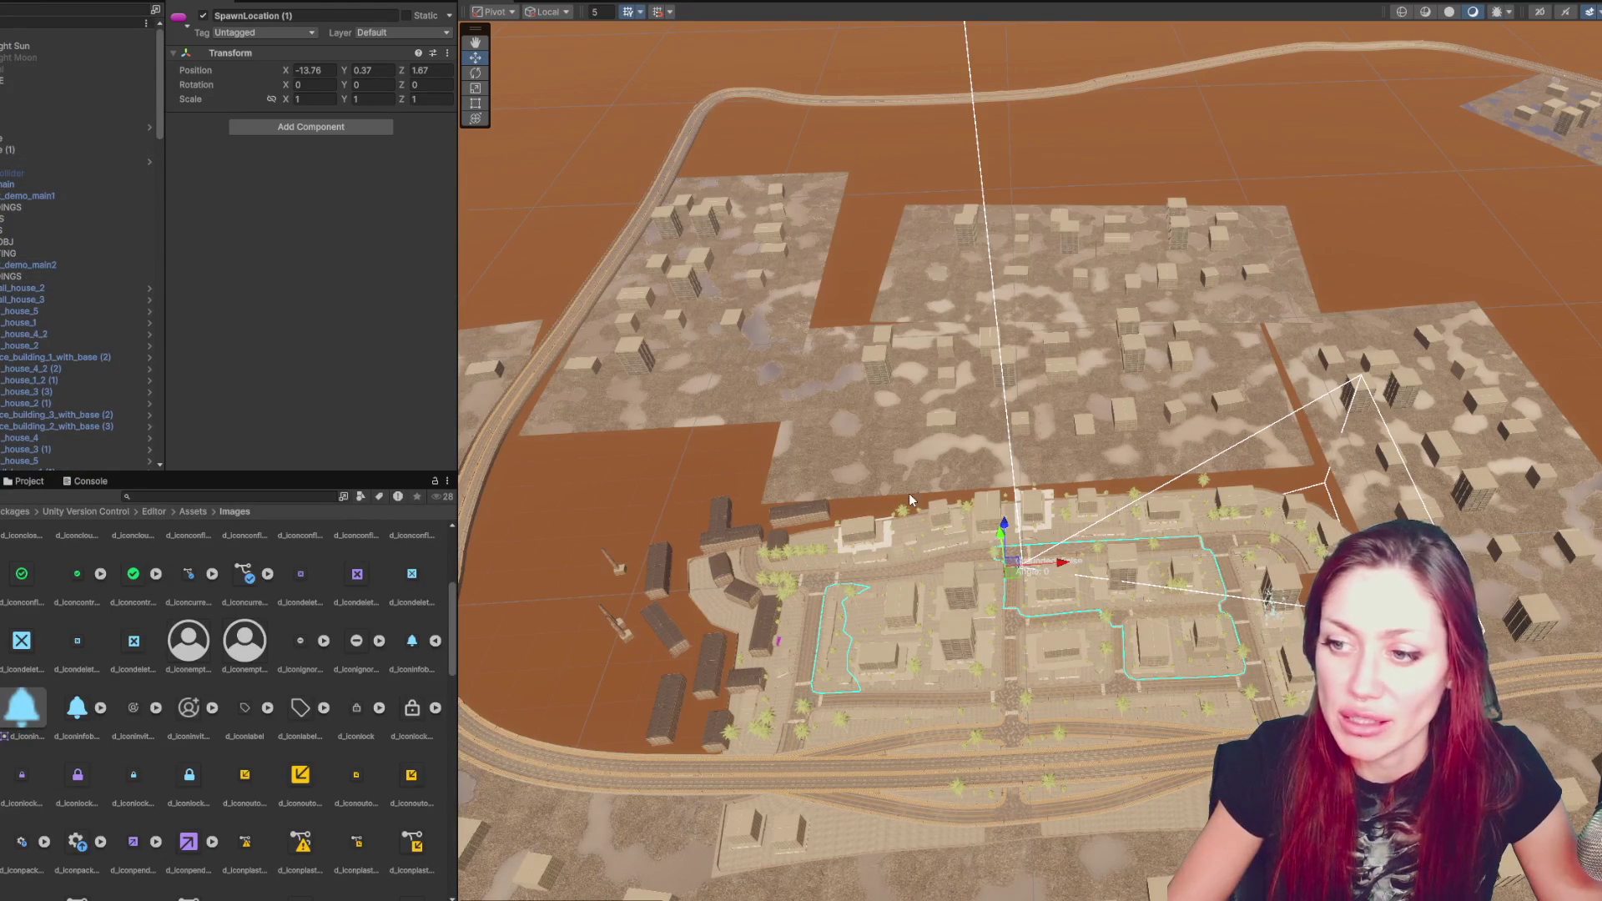
pyautogui.click(948, 553)
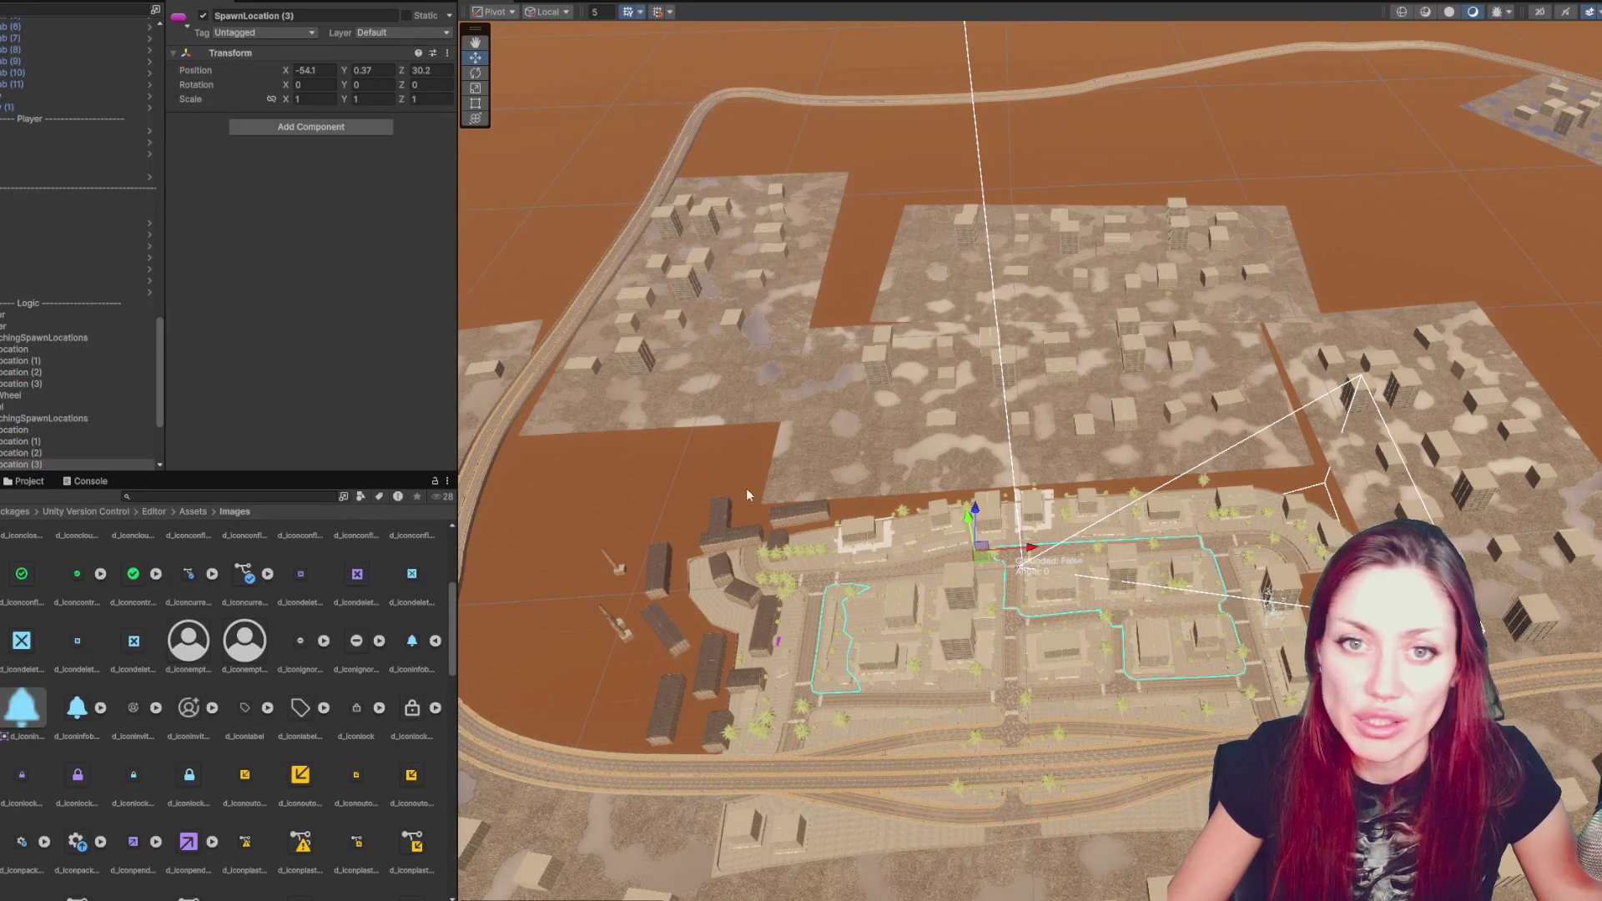
pyautogui.press('f')
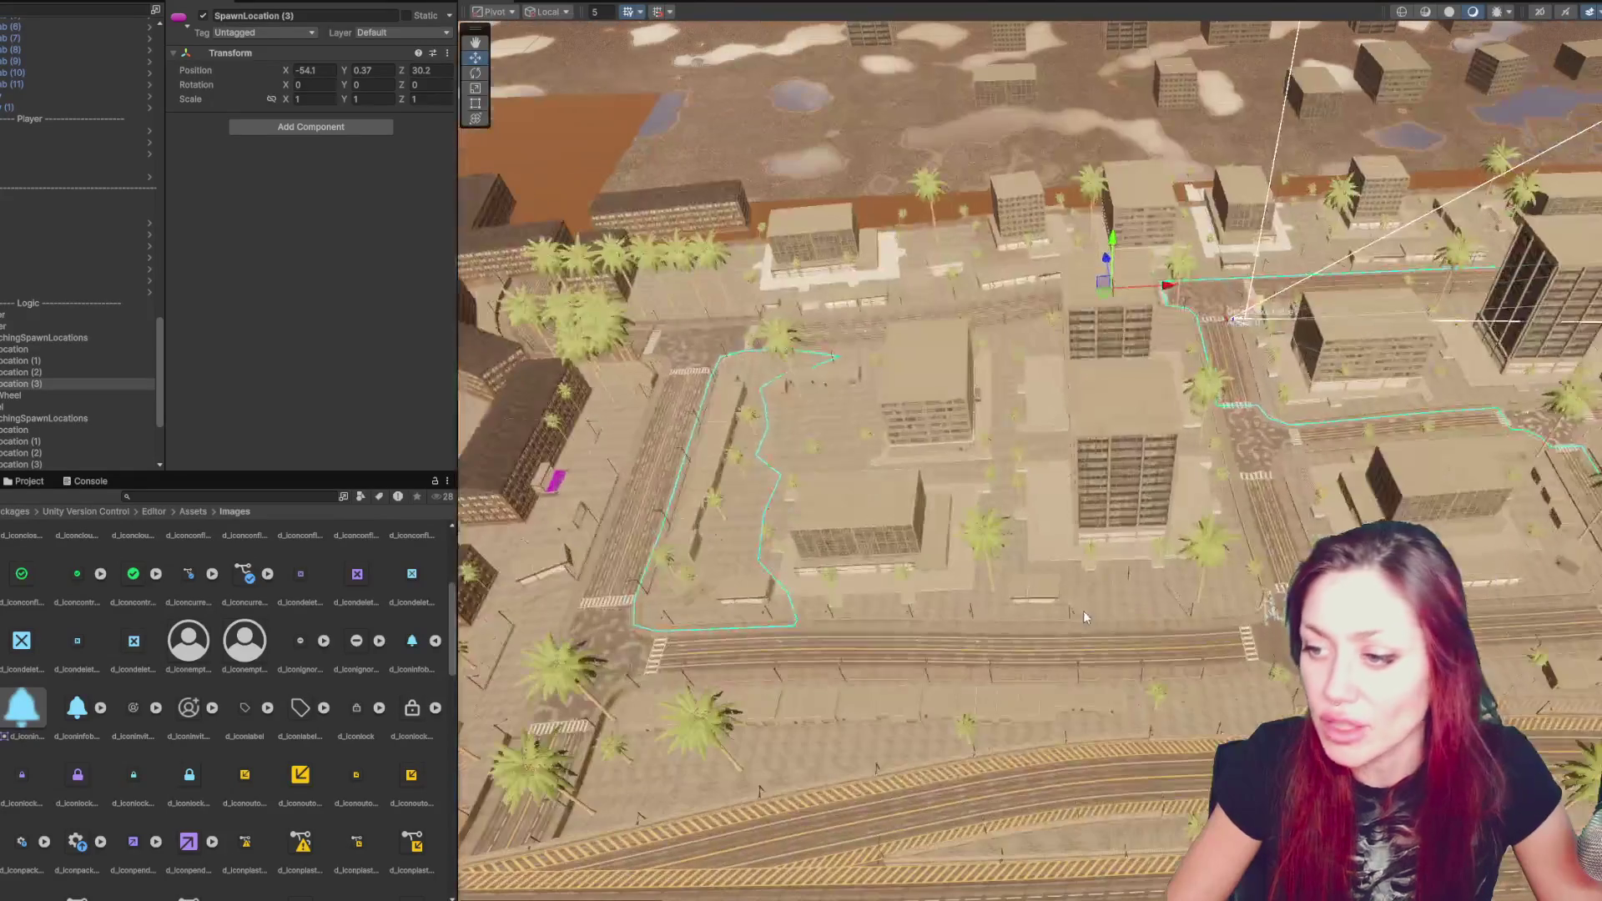
pyautogui.click(1150, 634)
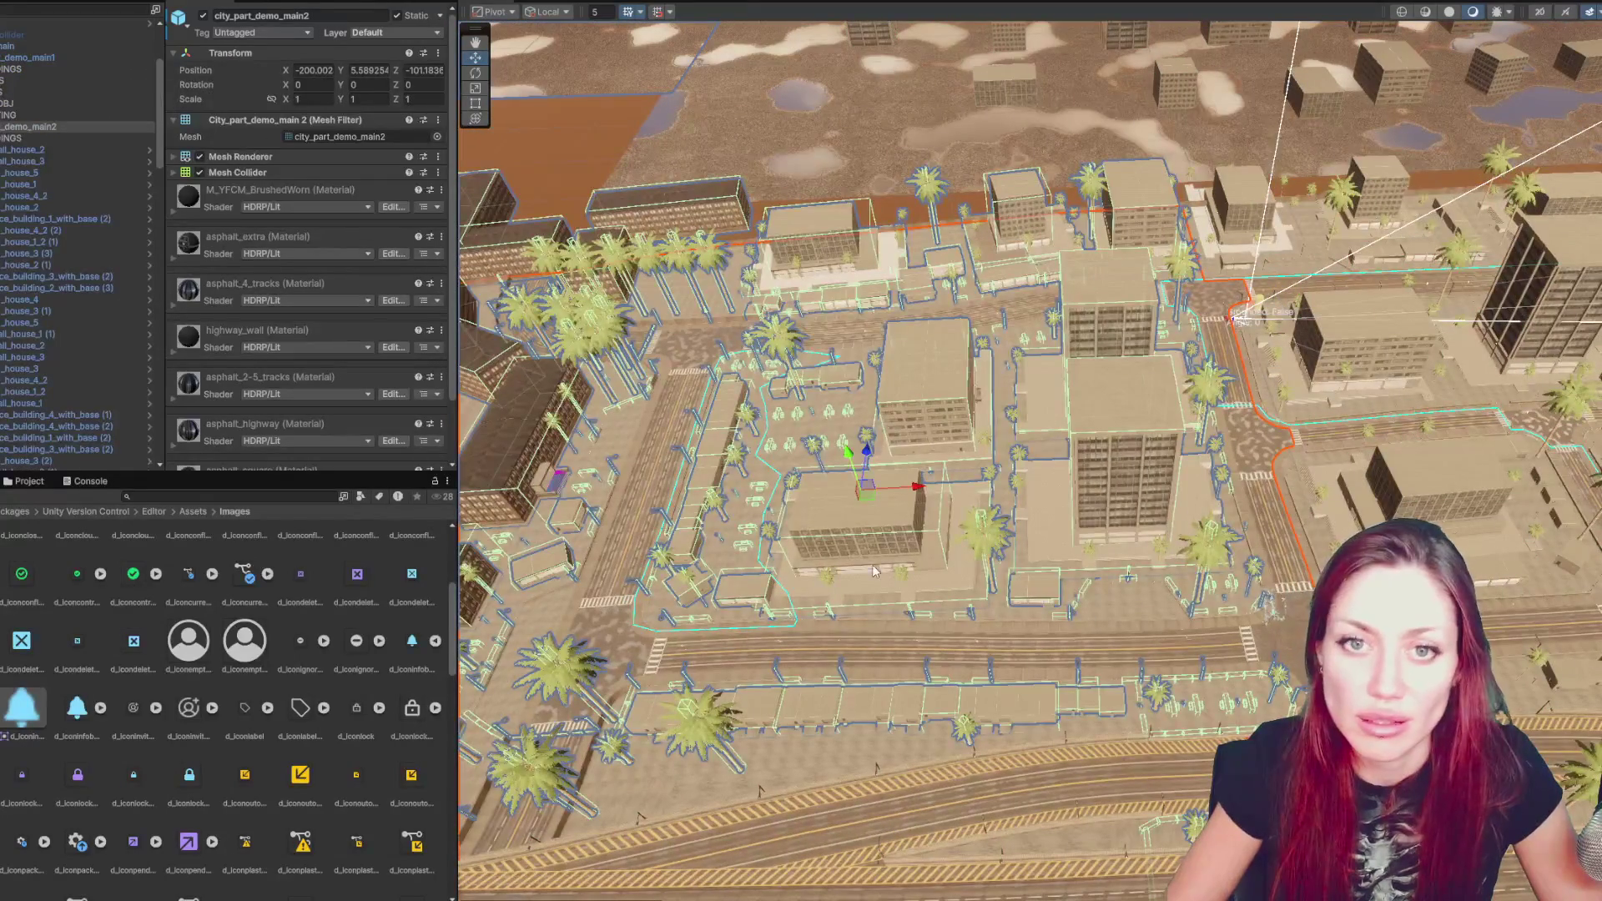
pyautogui.click(1040, 660)
pyautogui.scroll(4, 63, 236)
pyautogui.click(50, 183)
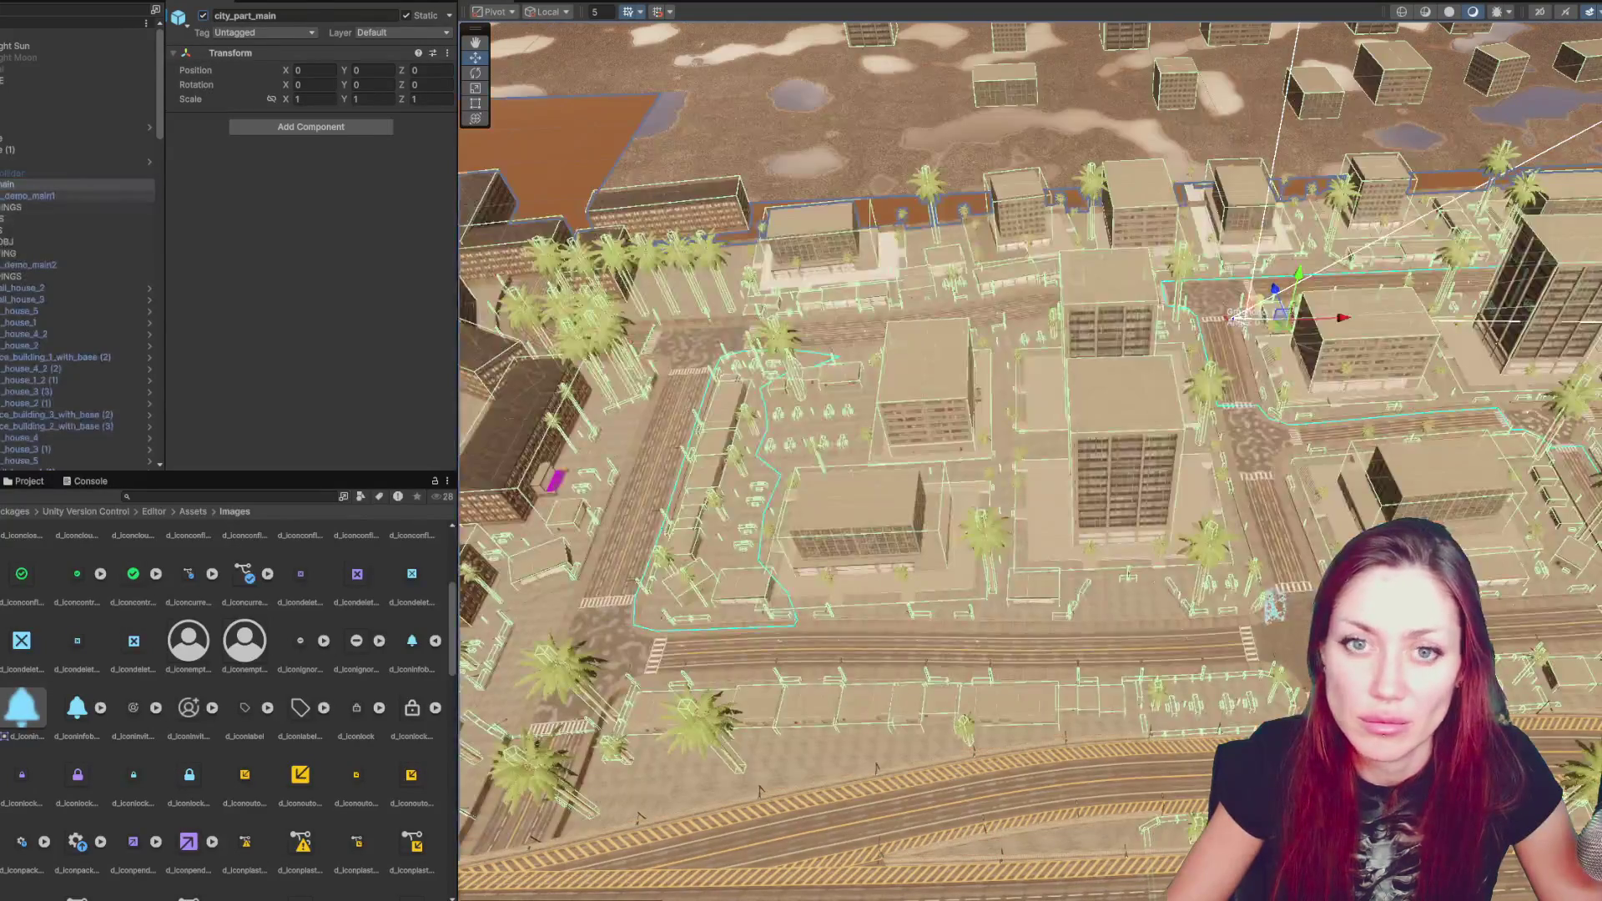
# - Assign city_part_demo_main1 and main2 to the Road layer, this object only
pyautogui.click(29, 195)
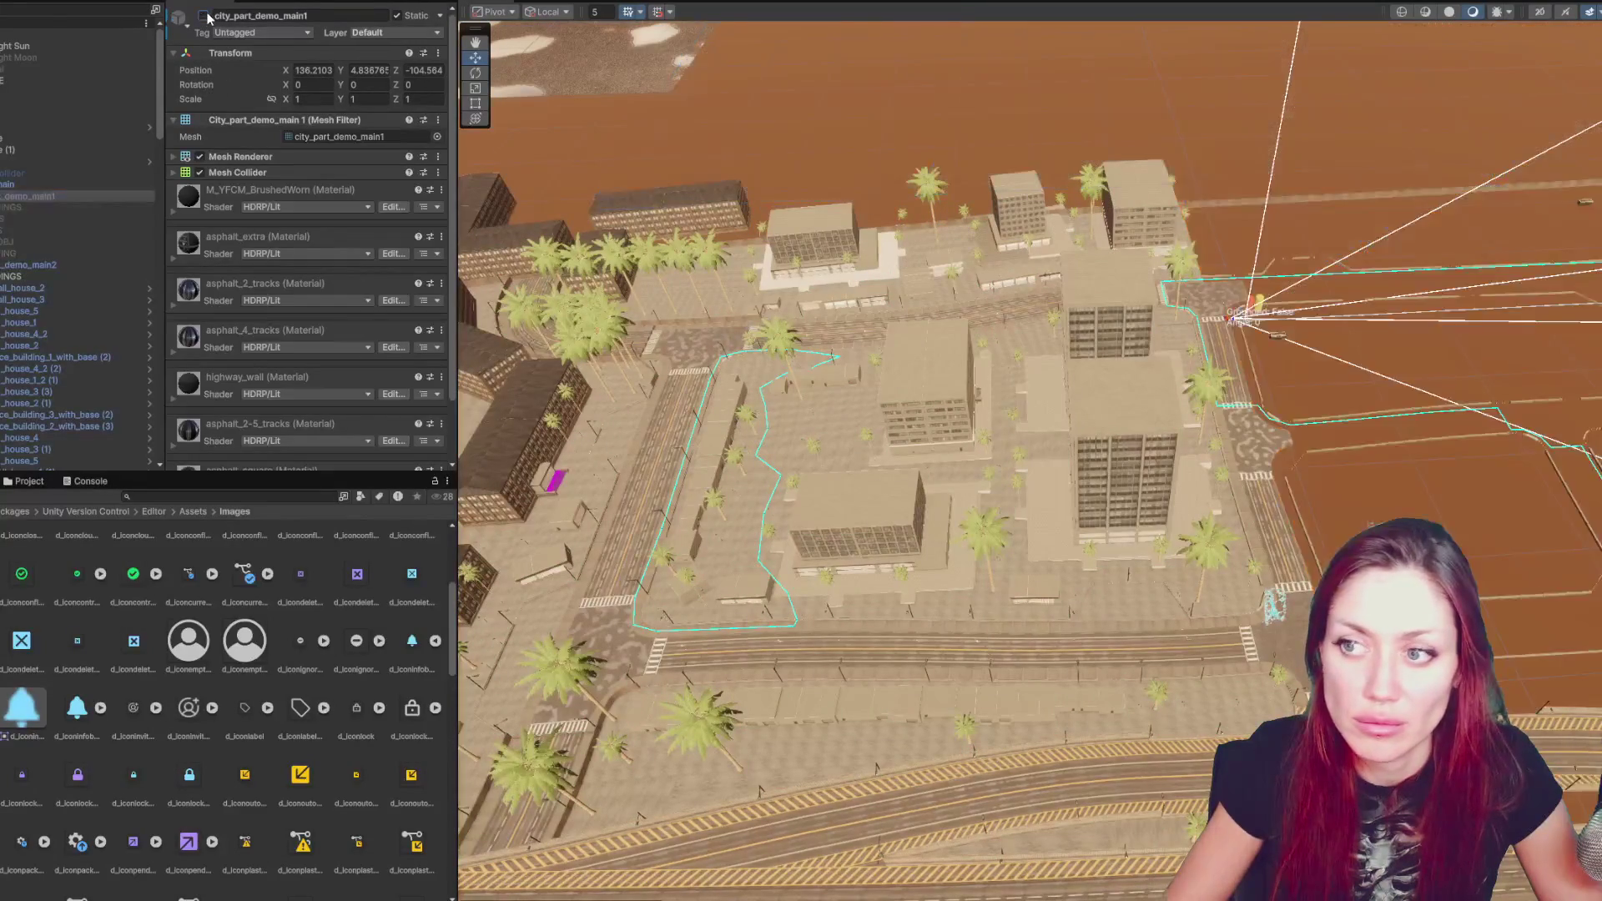
pyautogui.keyDown('ctrl'); pyautogui.click(39, 265); pyautogui.keyUp('ctrl')
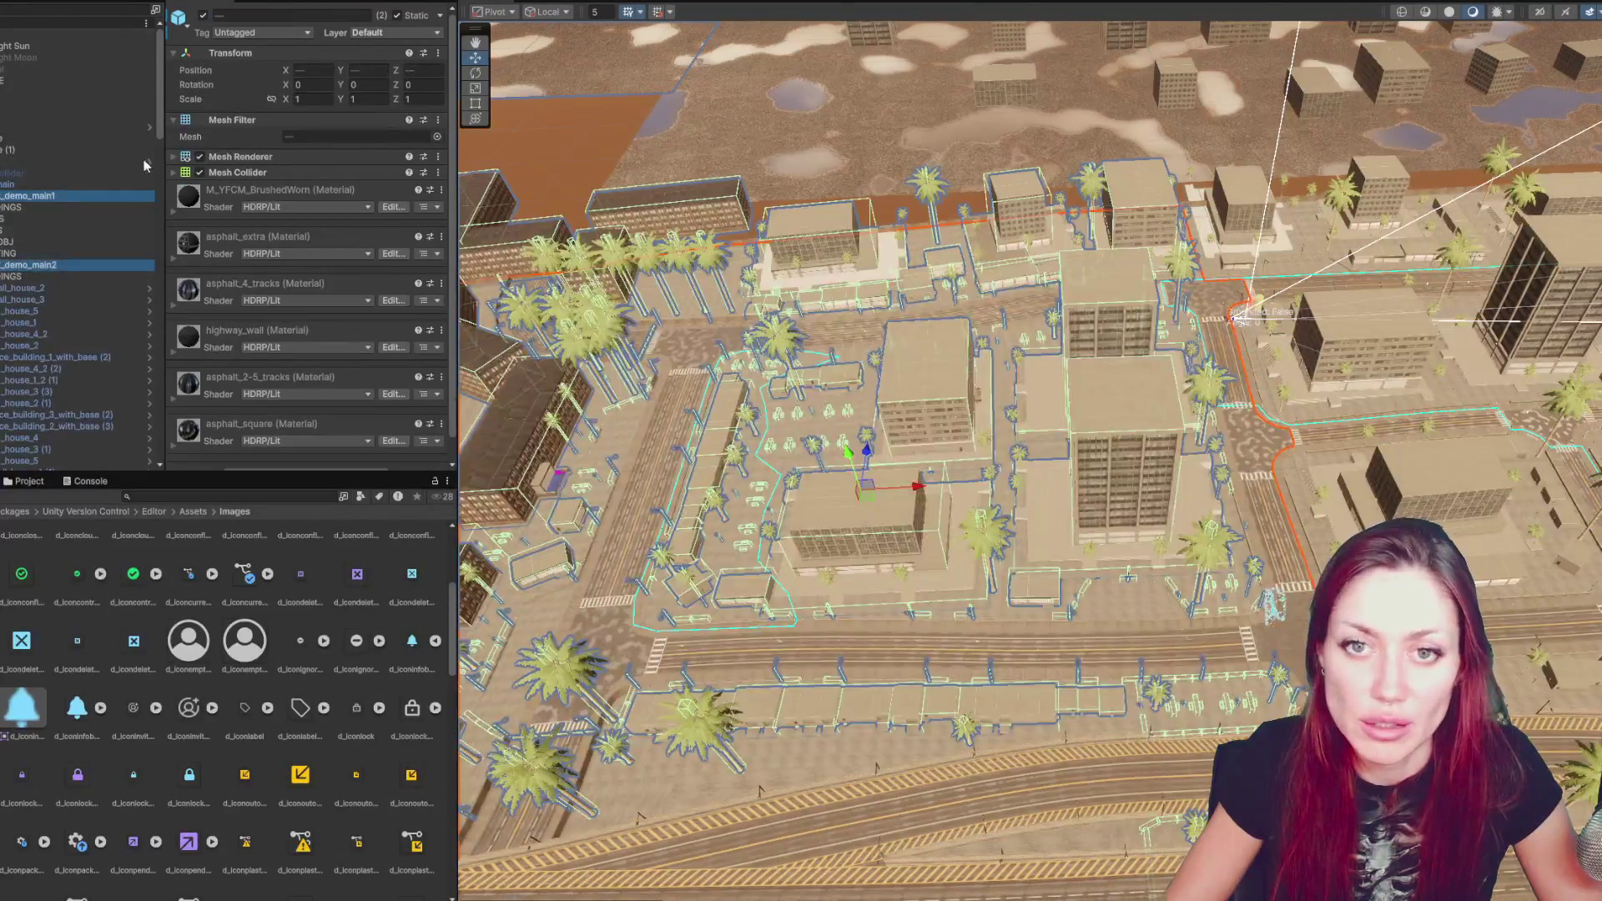
pyautogui.click(392, 31)
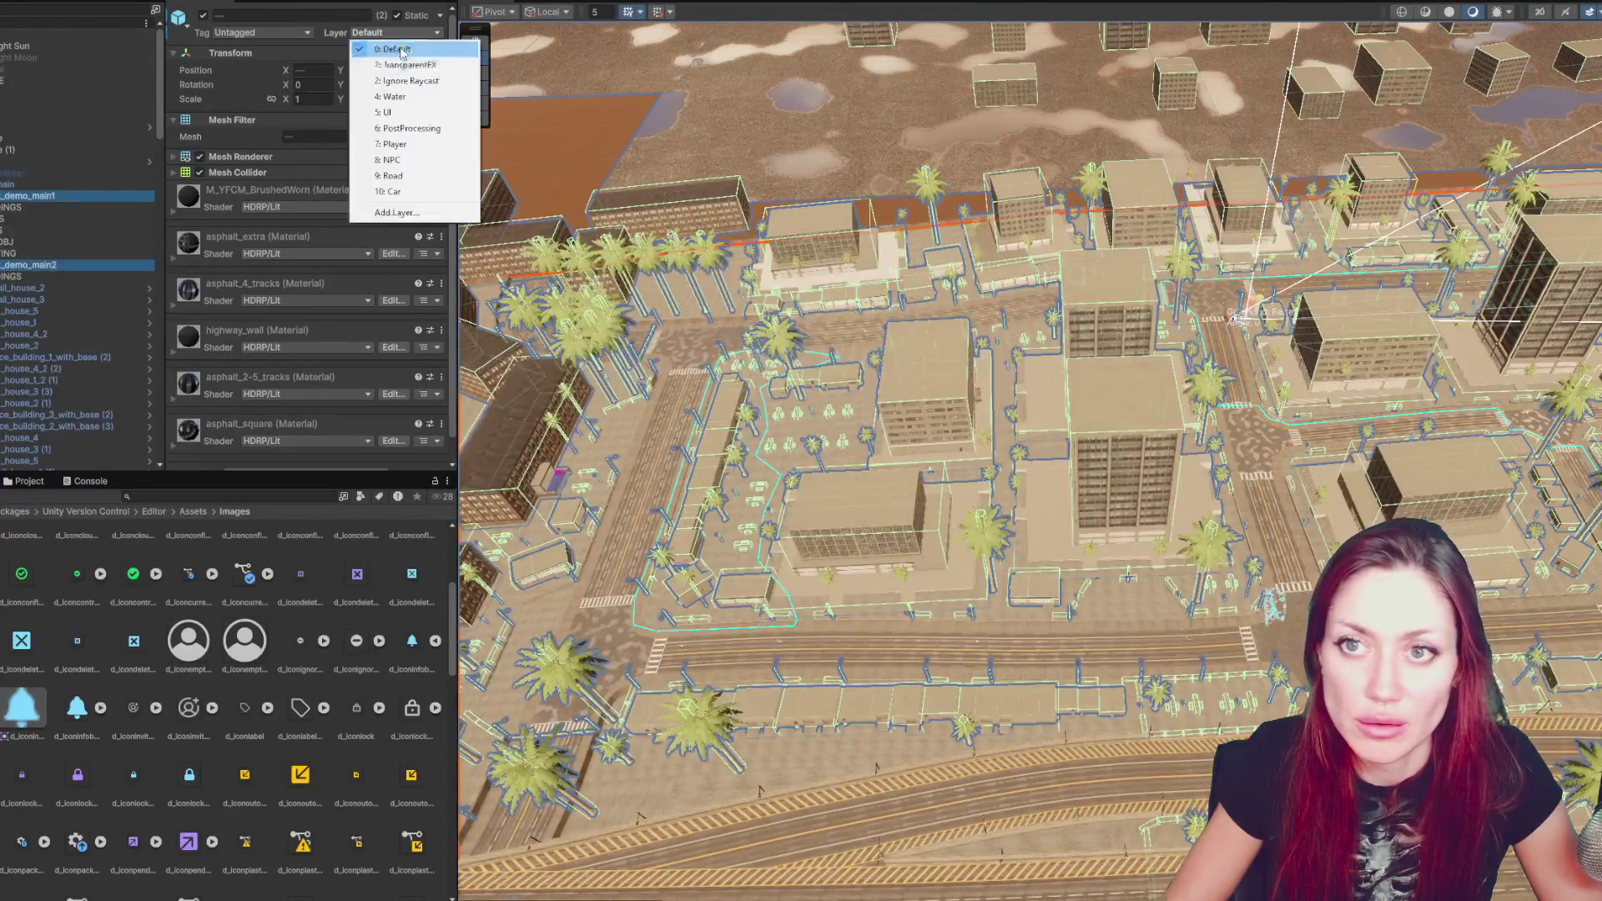
pyautogui.click(388, 177)
pyautogui.click(801, 465)
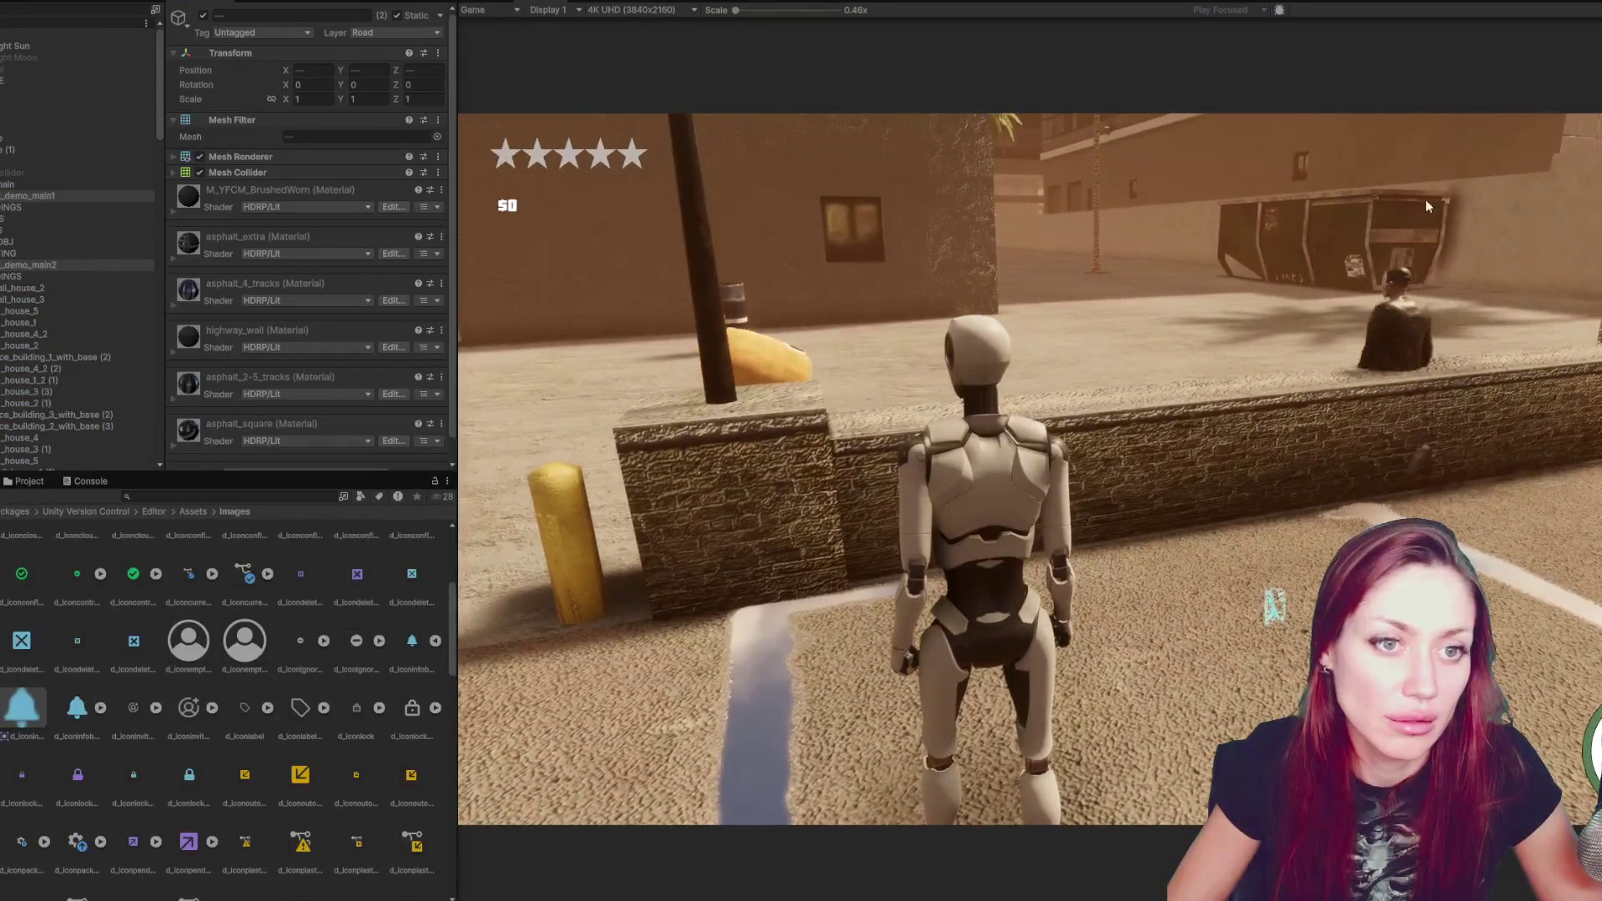
# - Run the character forward along the street in Play mode, then look at the Scene view
pyautogui.click(1536, 208)
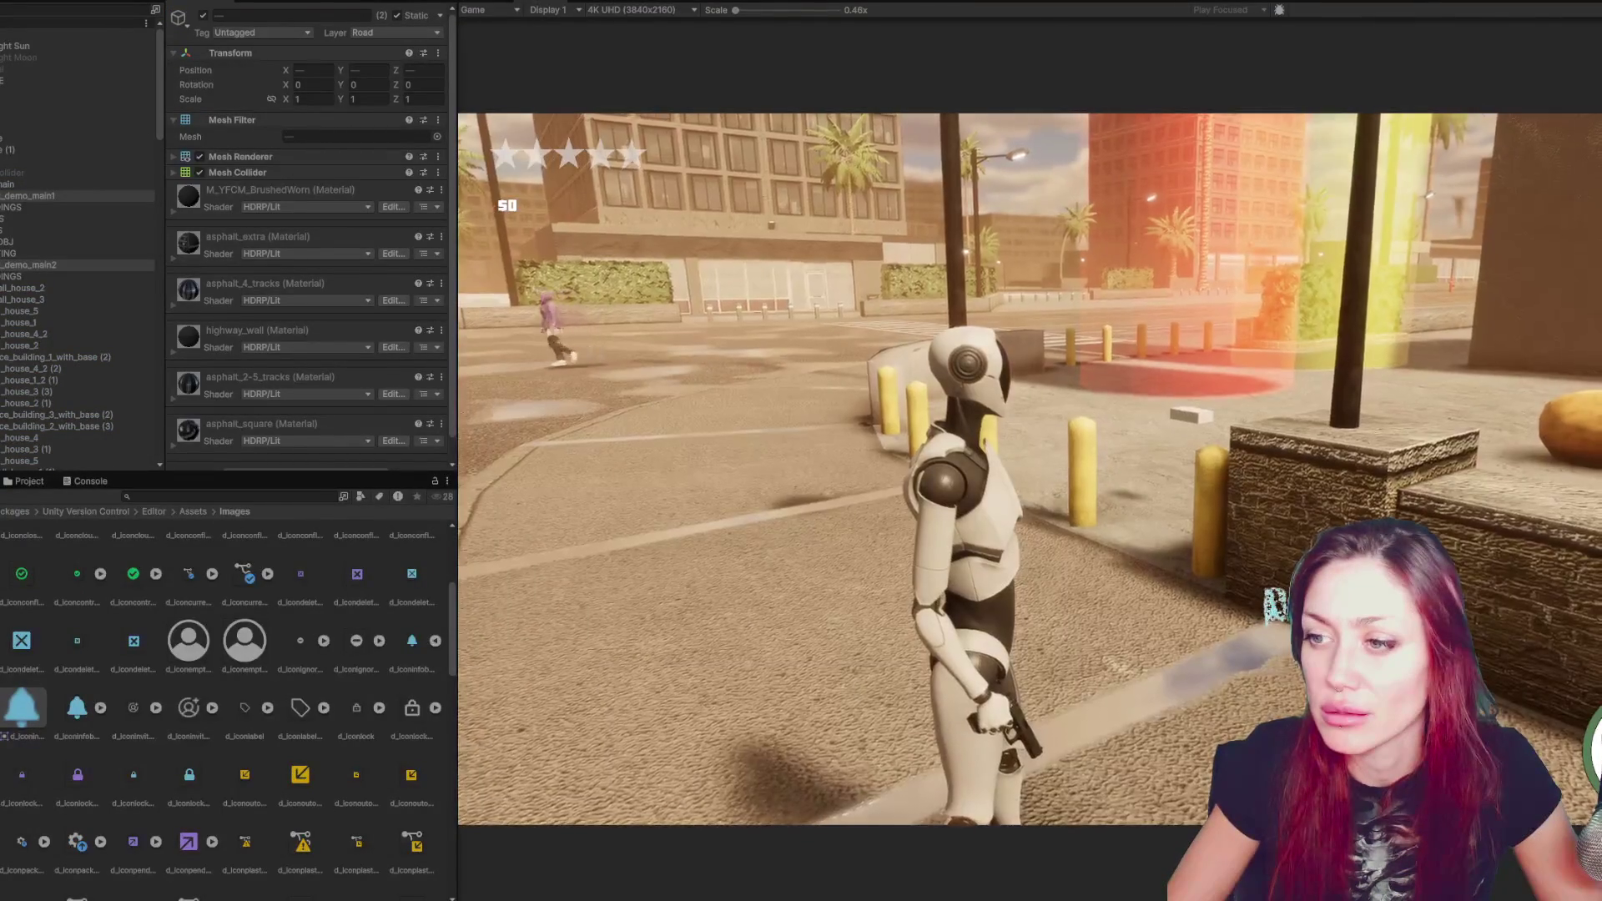
pyautogui.press('w')
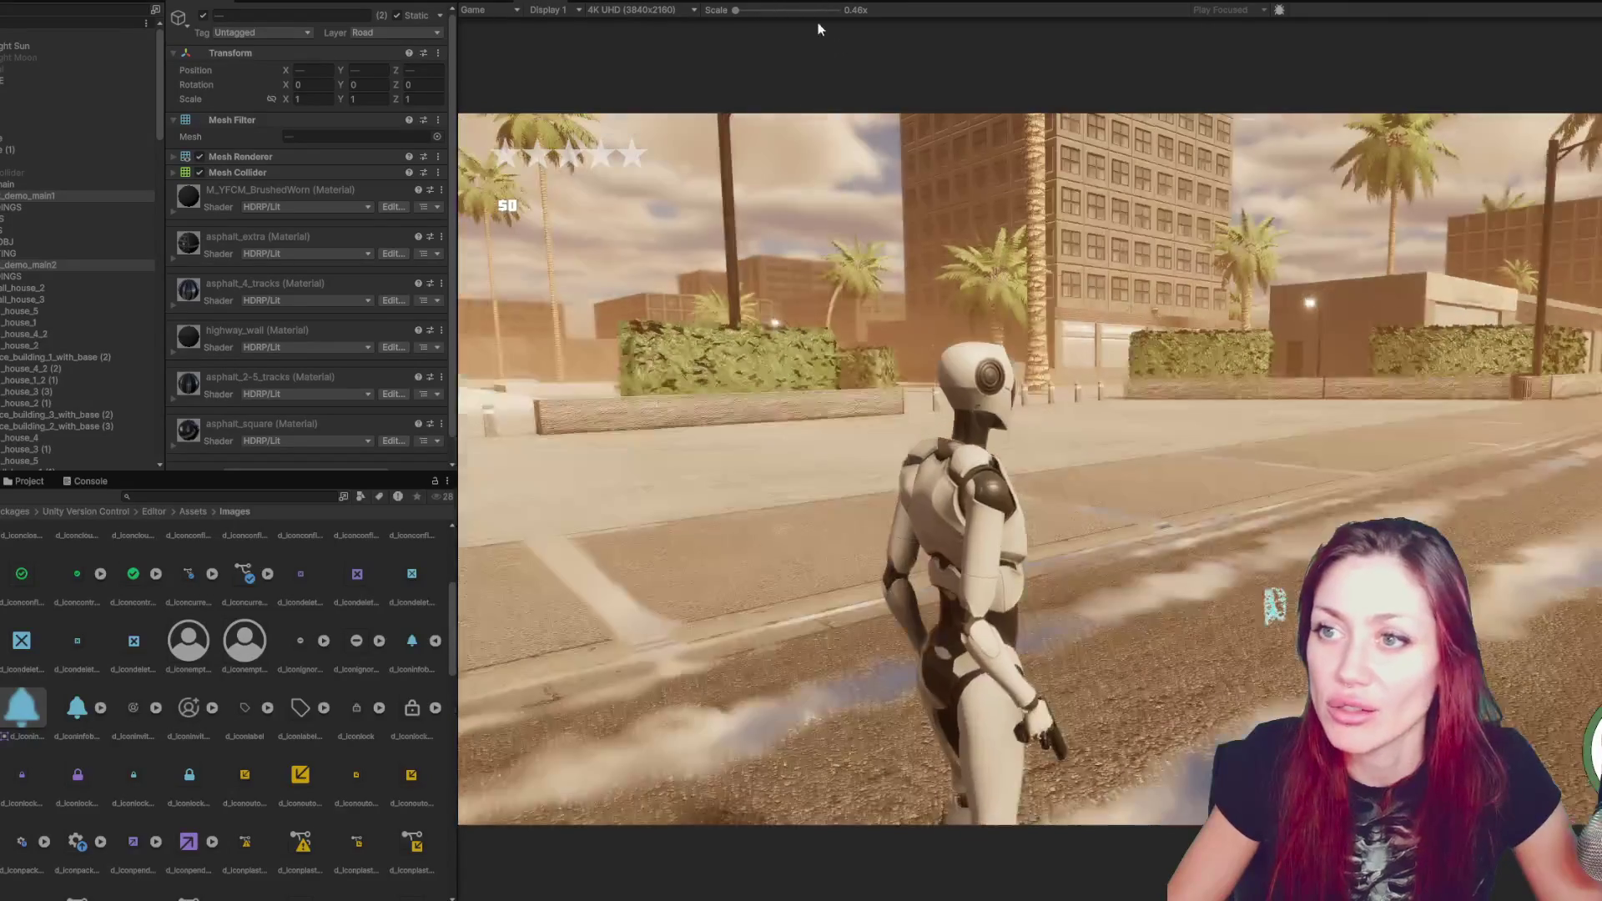
pyautogui.press('Escape')
pyautogui.click(598, 2)
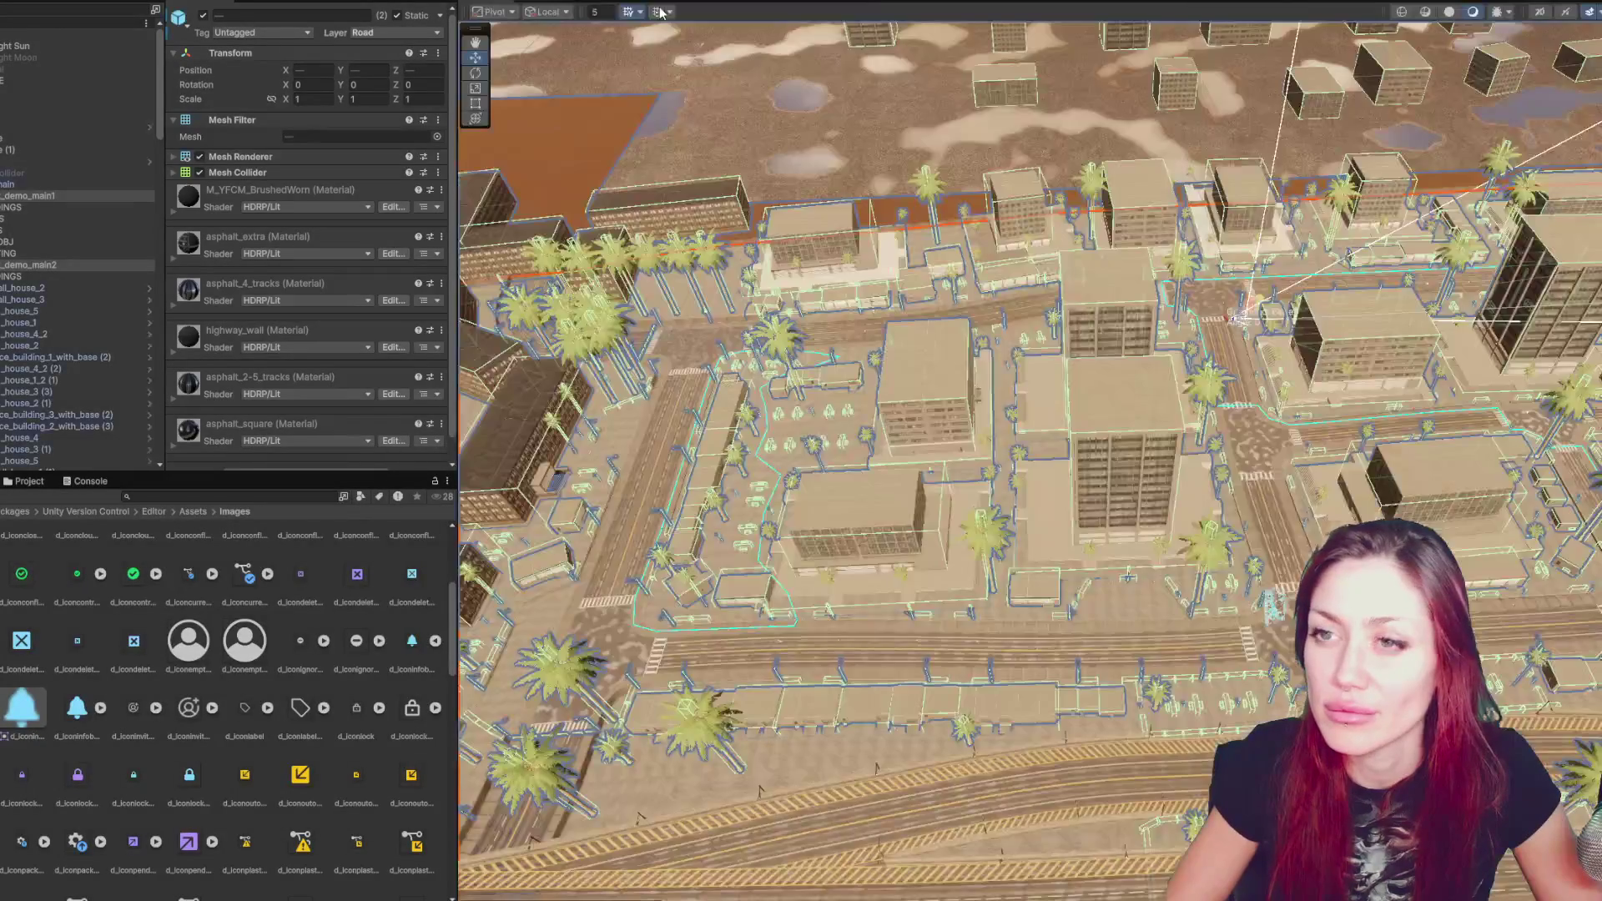
# - Render the Game view at QHD (2560x1440), restart play, and run the character left down the street
pyautogui.click(564, 3)
pyautogui.click(628, 10)
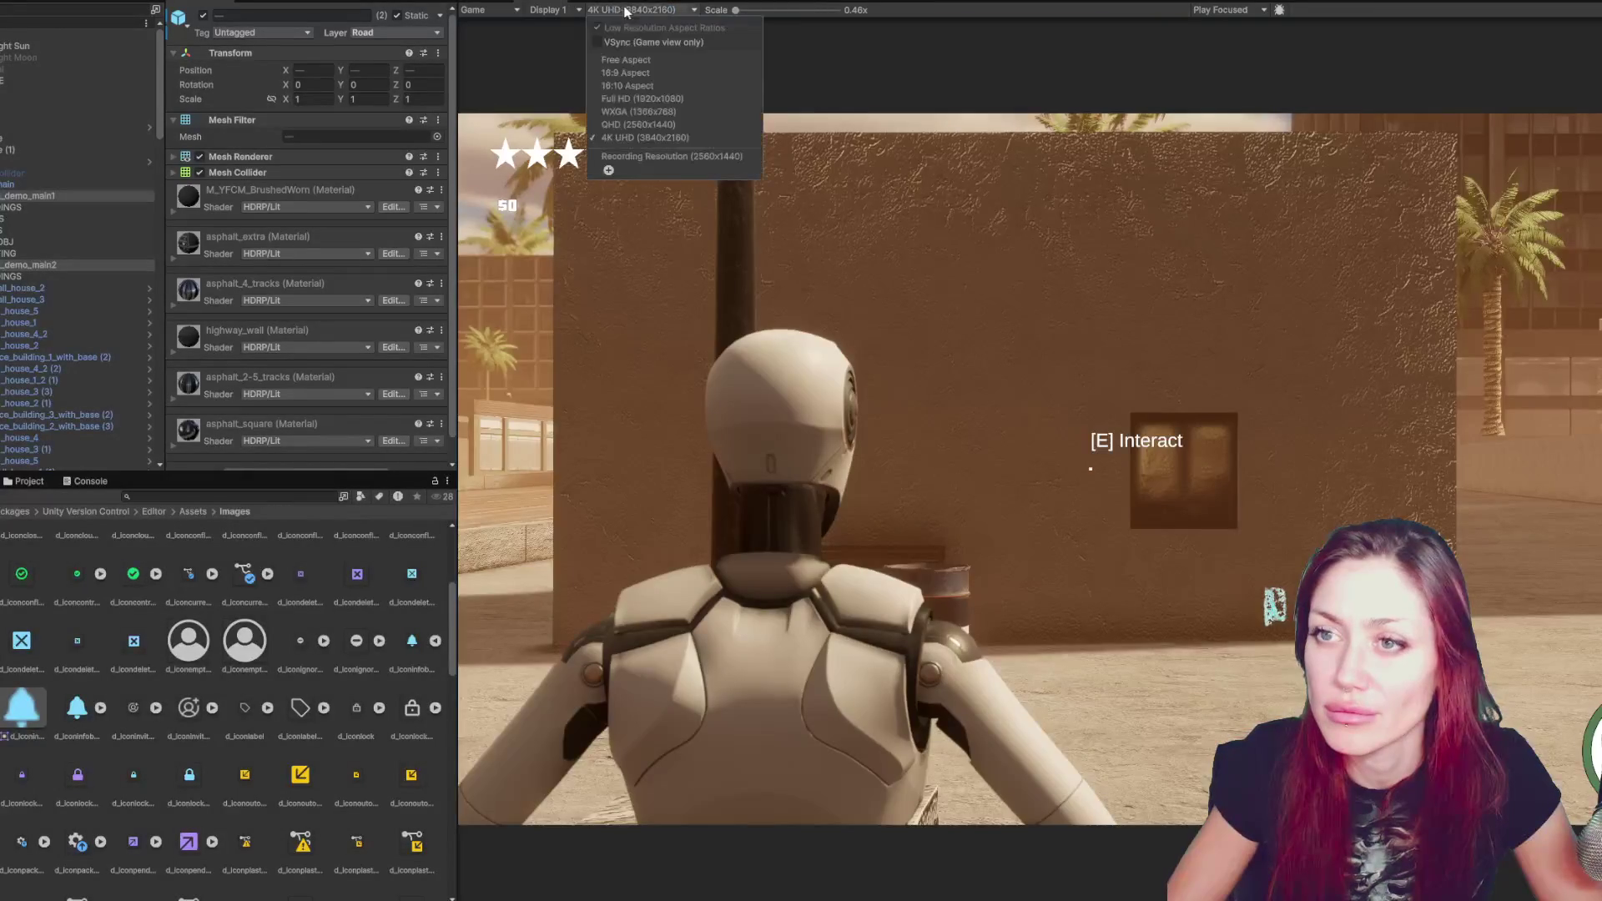
pyautogui.click(715, 126)
pyautogui.hotkey('ctrl', 'p')
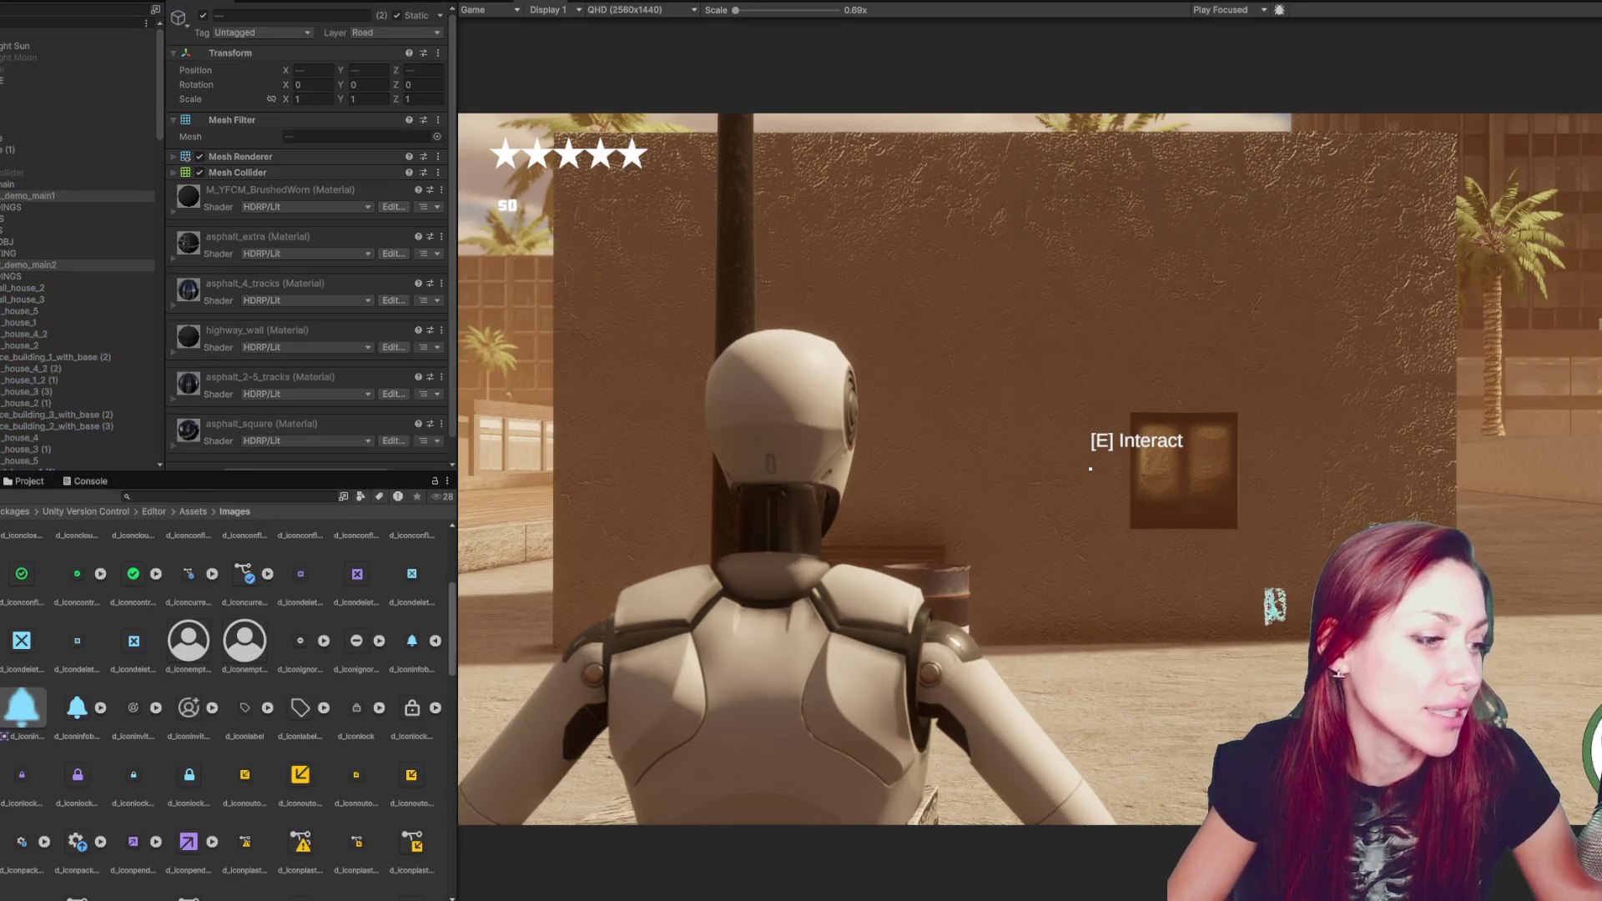
pyautogui.press('s')
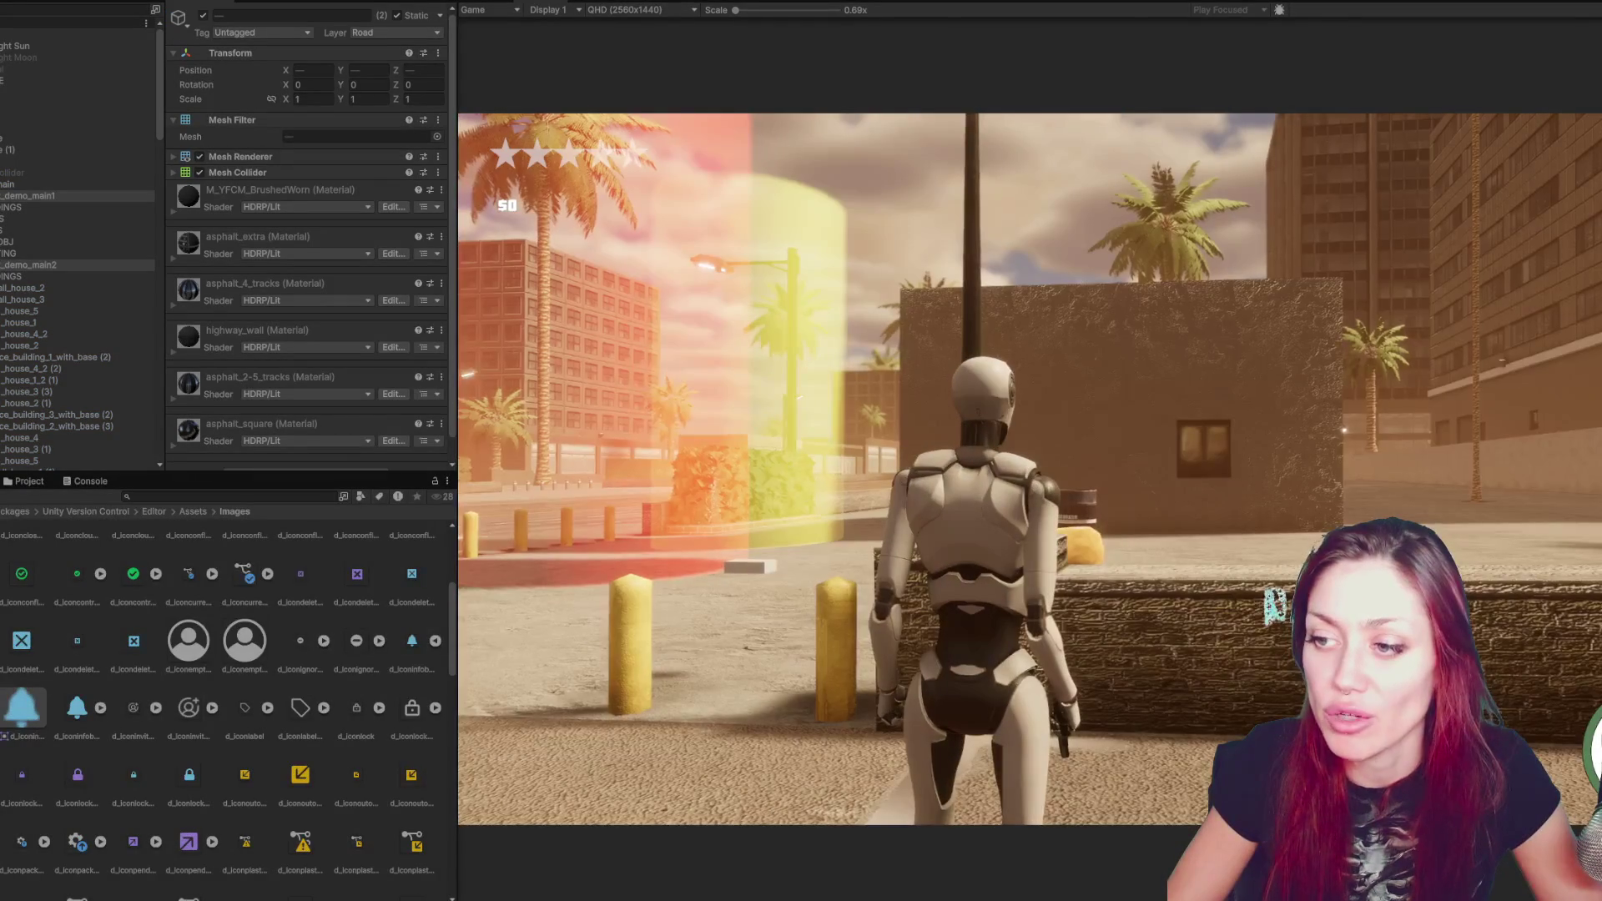
pyautogui.press('a')
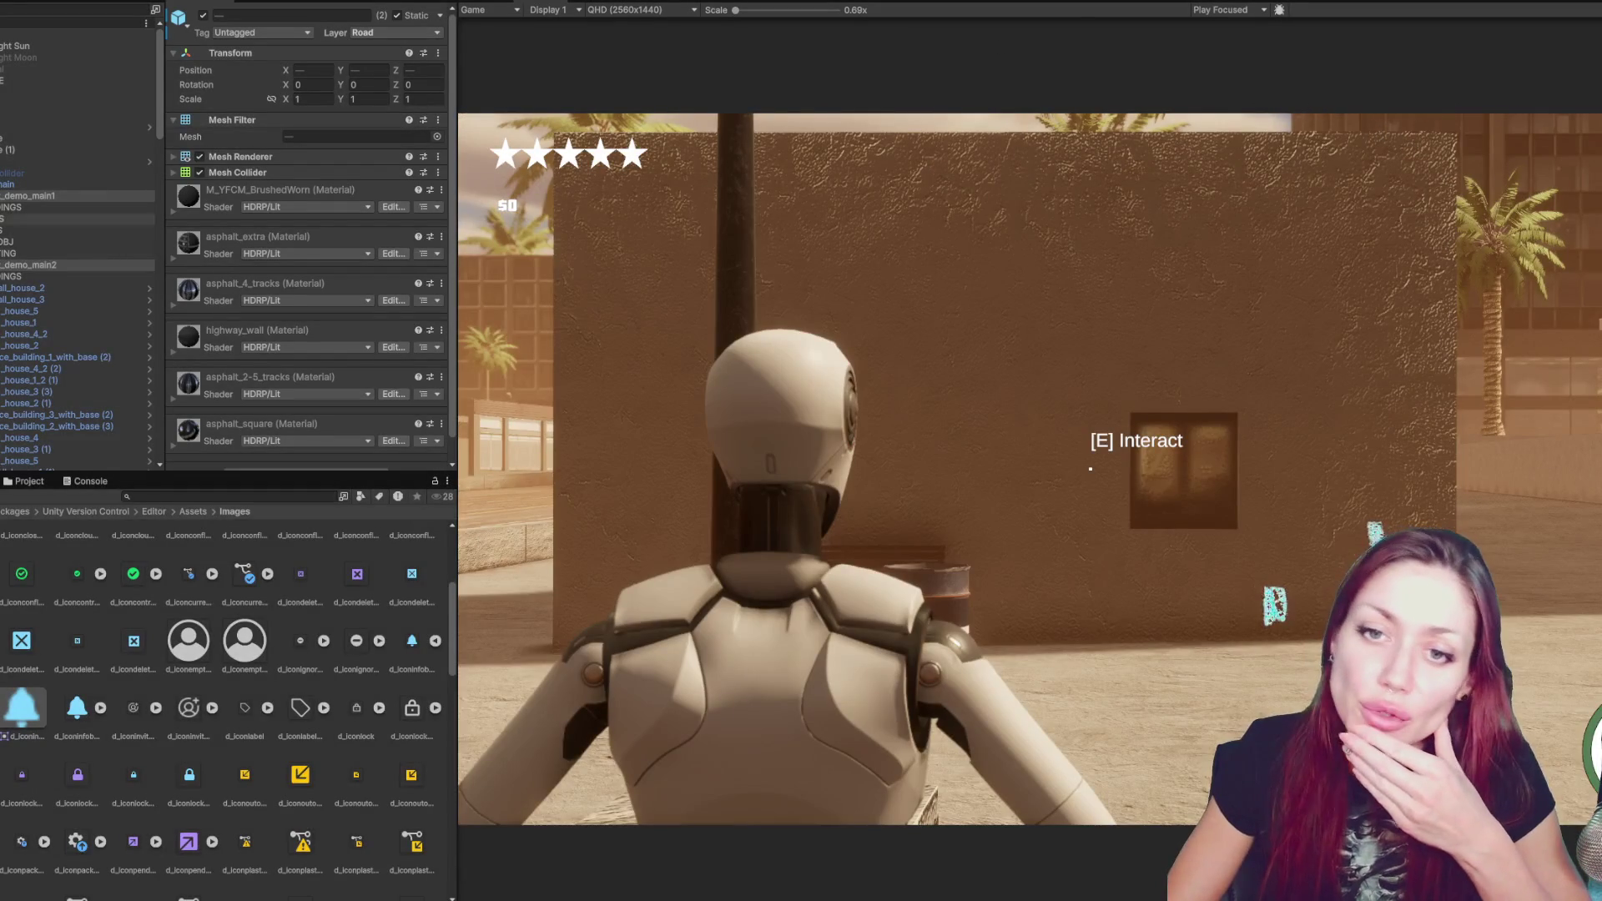
pyautogui.scroll(5, 79, 241)
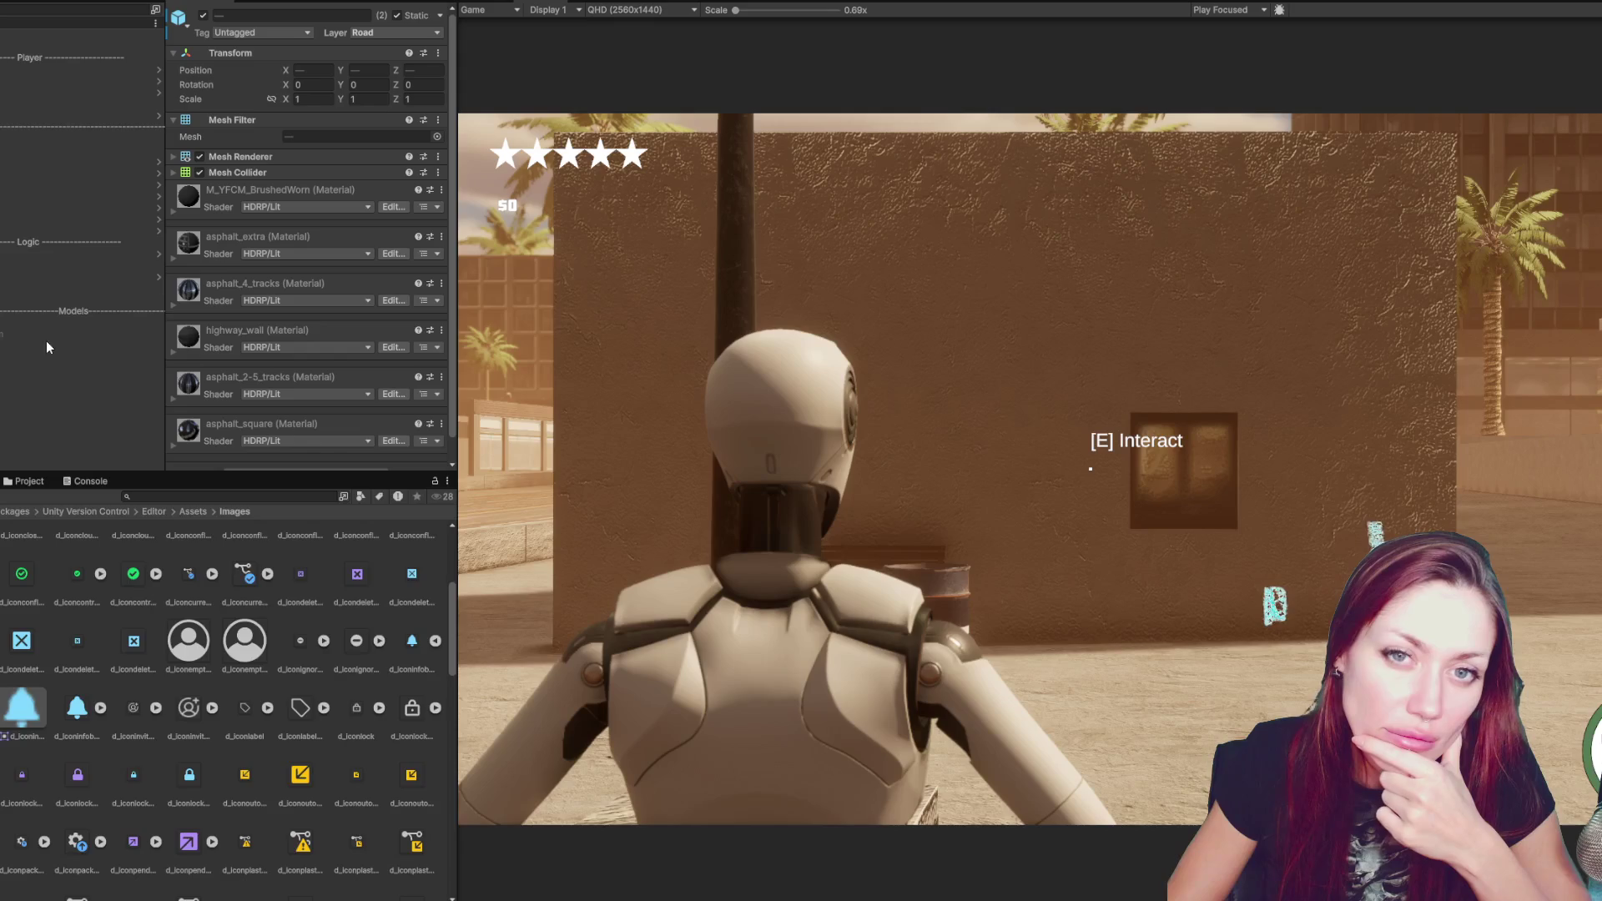
# - Inspect the NPC and Player objects and make the NPC active again
pyautogui.click(50, 69)
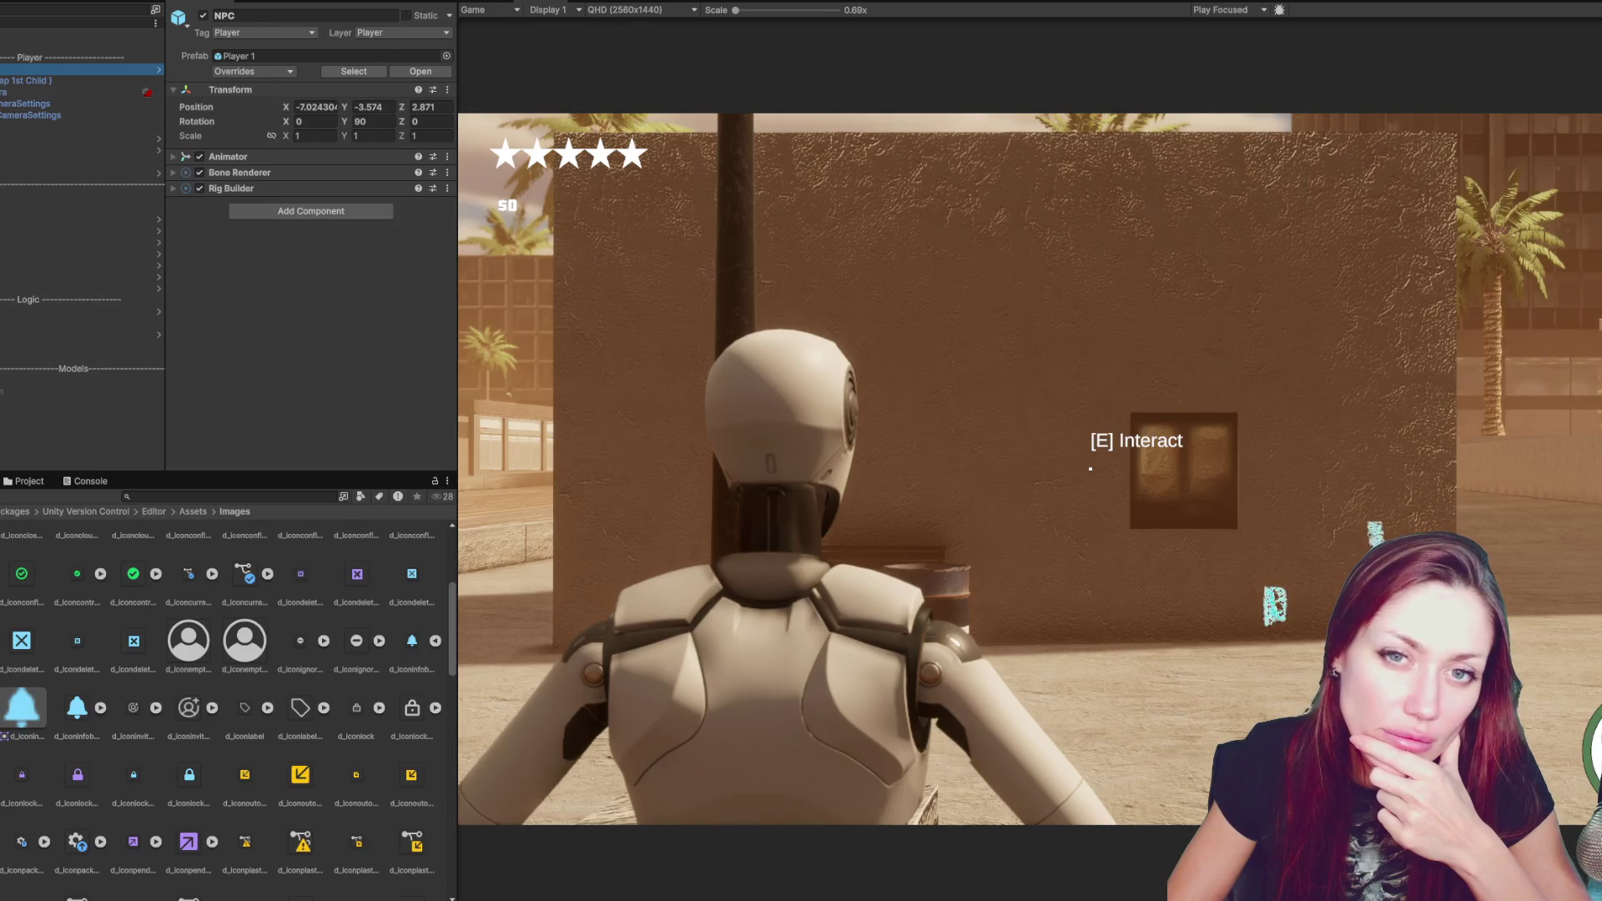
pyautogui.click(19, 81)
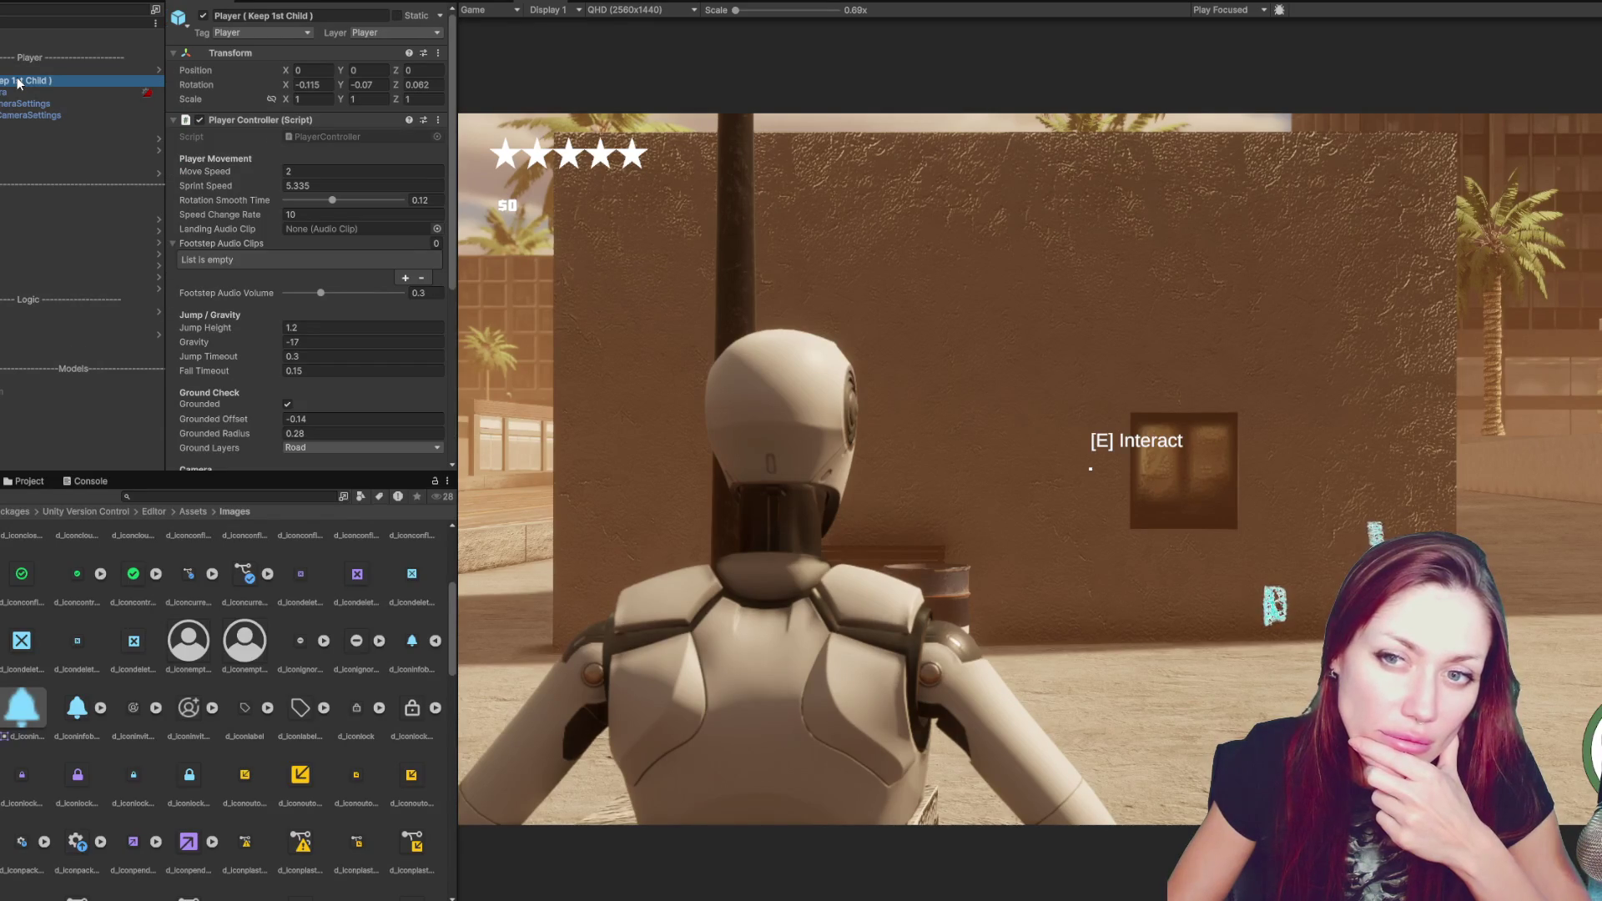
pyautogui.click(25, 70)
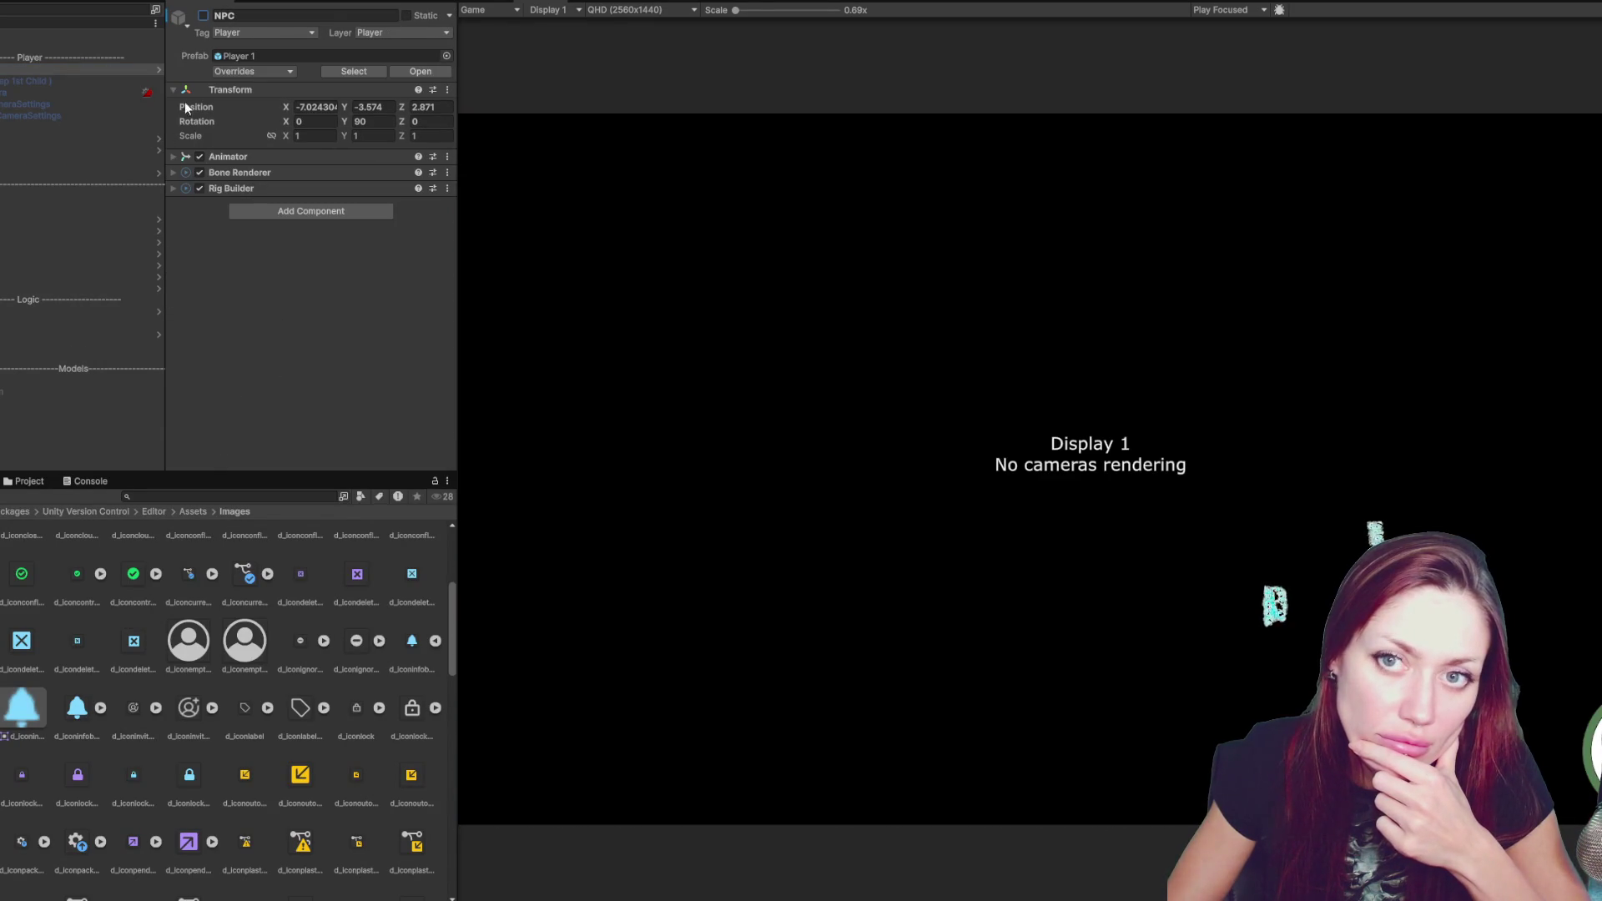
pyautogui.click(203, 15)
pyautogui.click(48, 81)
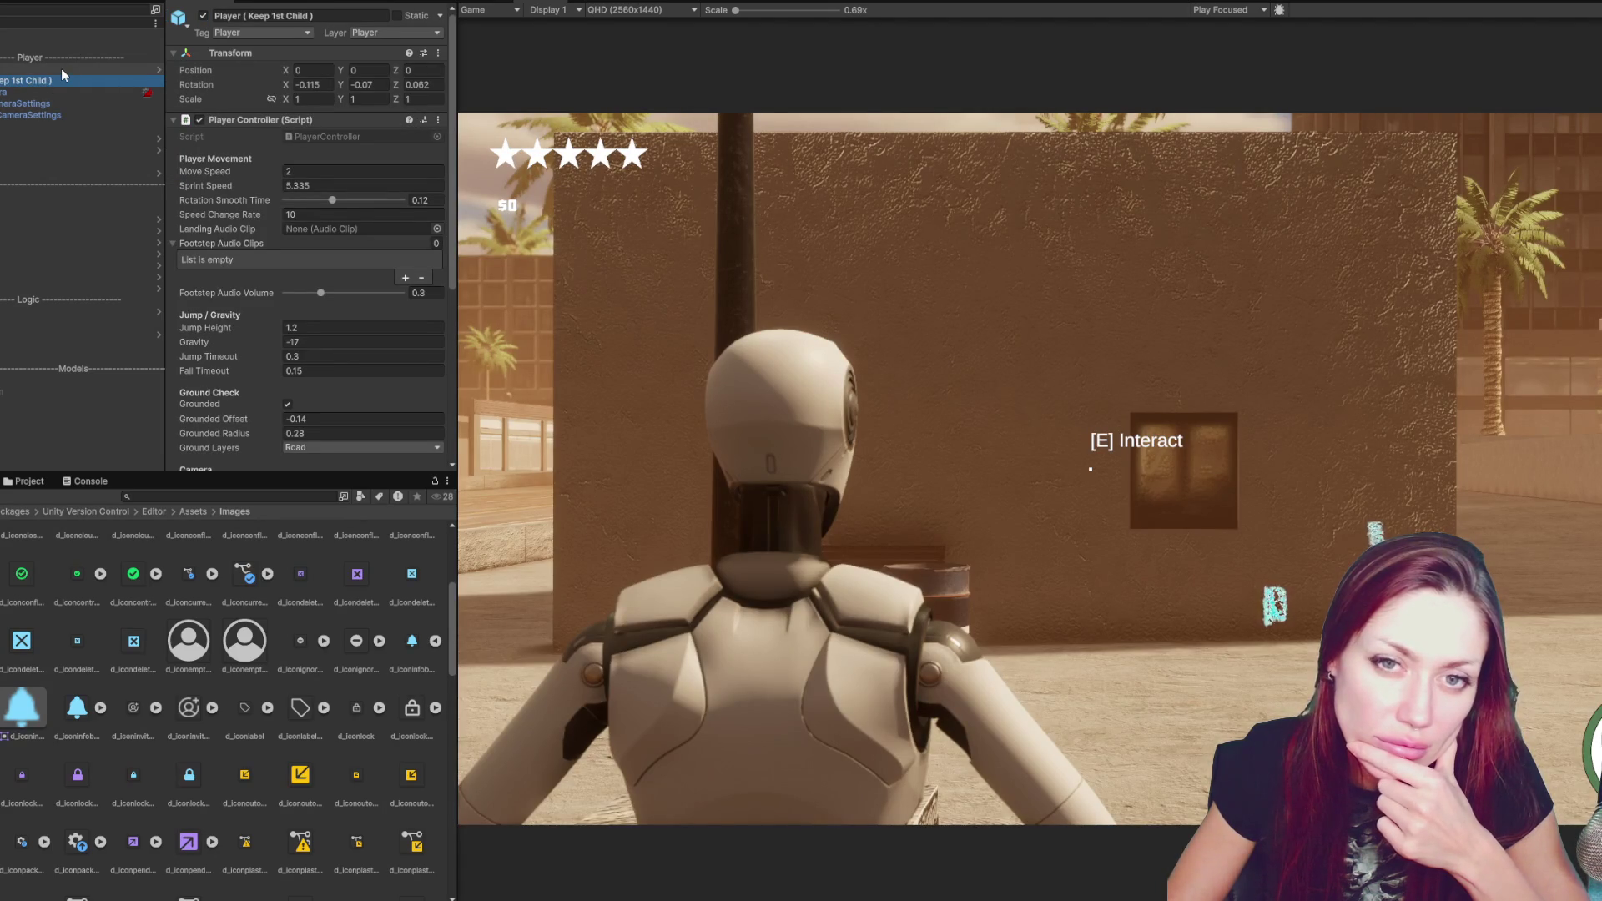
# - Activate Player 2 and deactivate the NPC in the running game, ending on Player 2
pyautogui.click(62, 68)
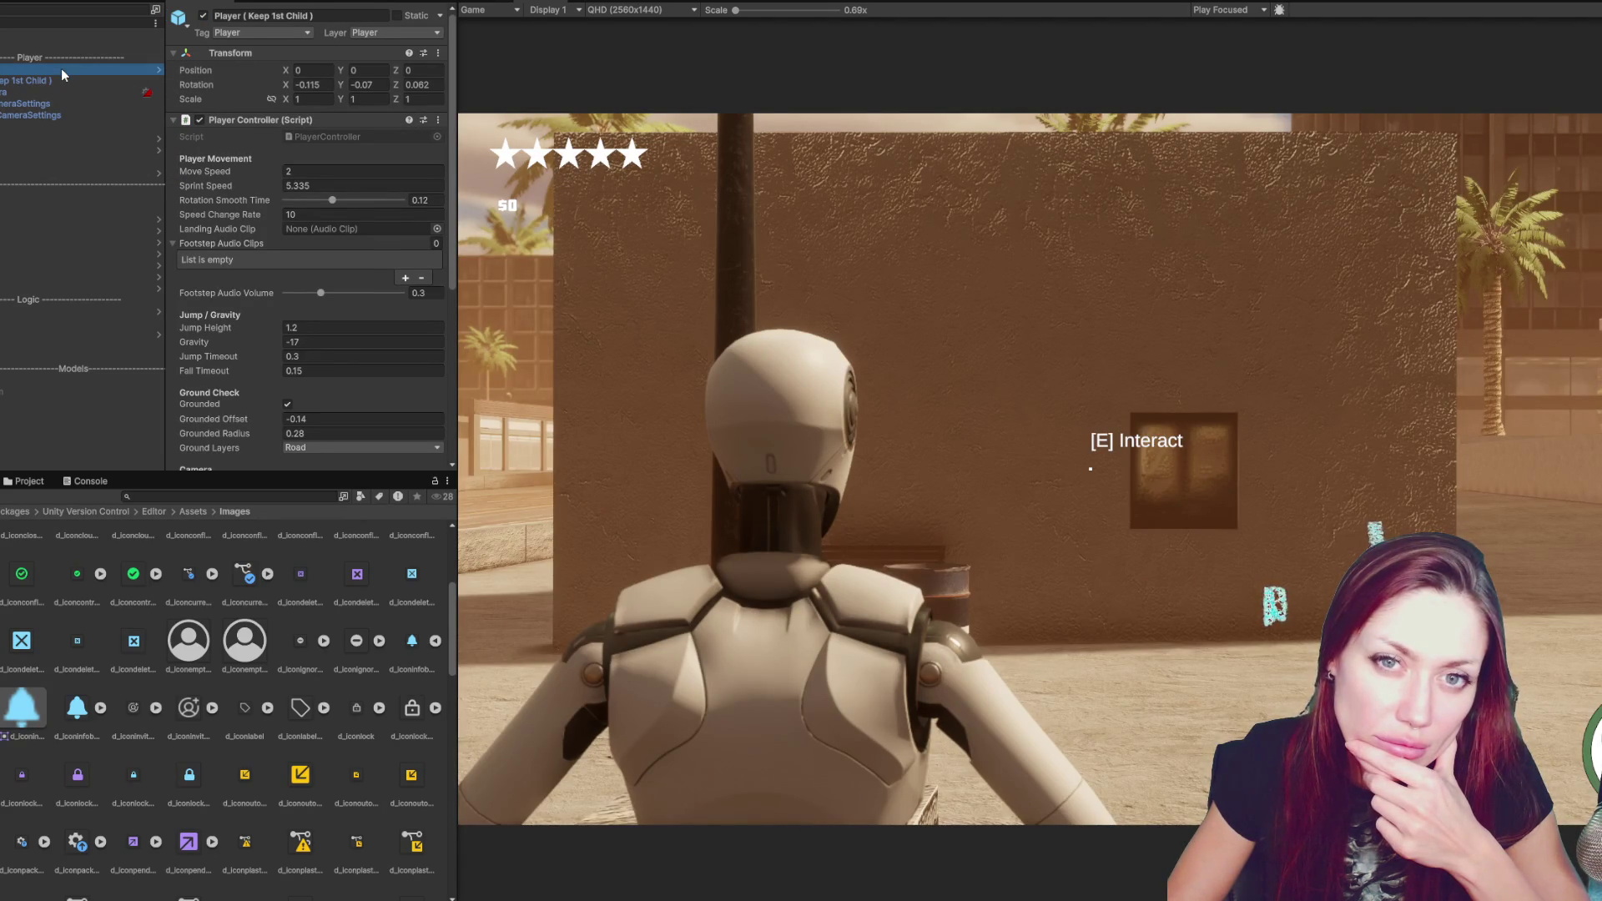
pyautogui.click(204, 16)
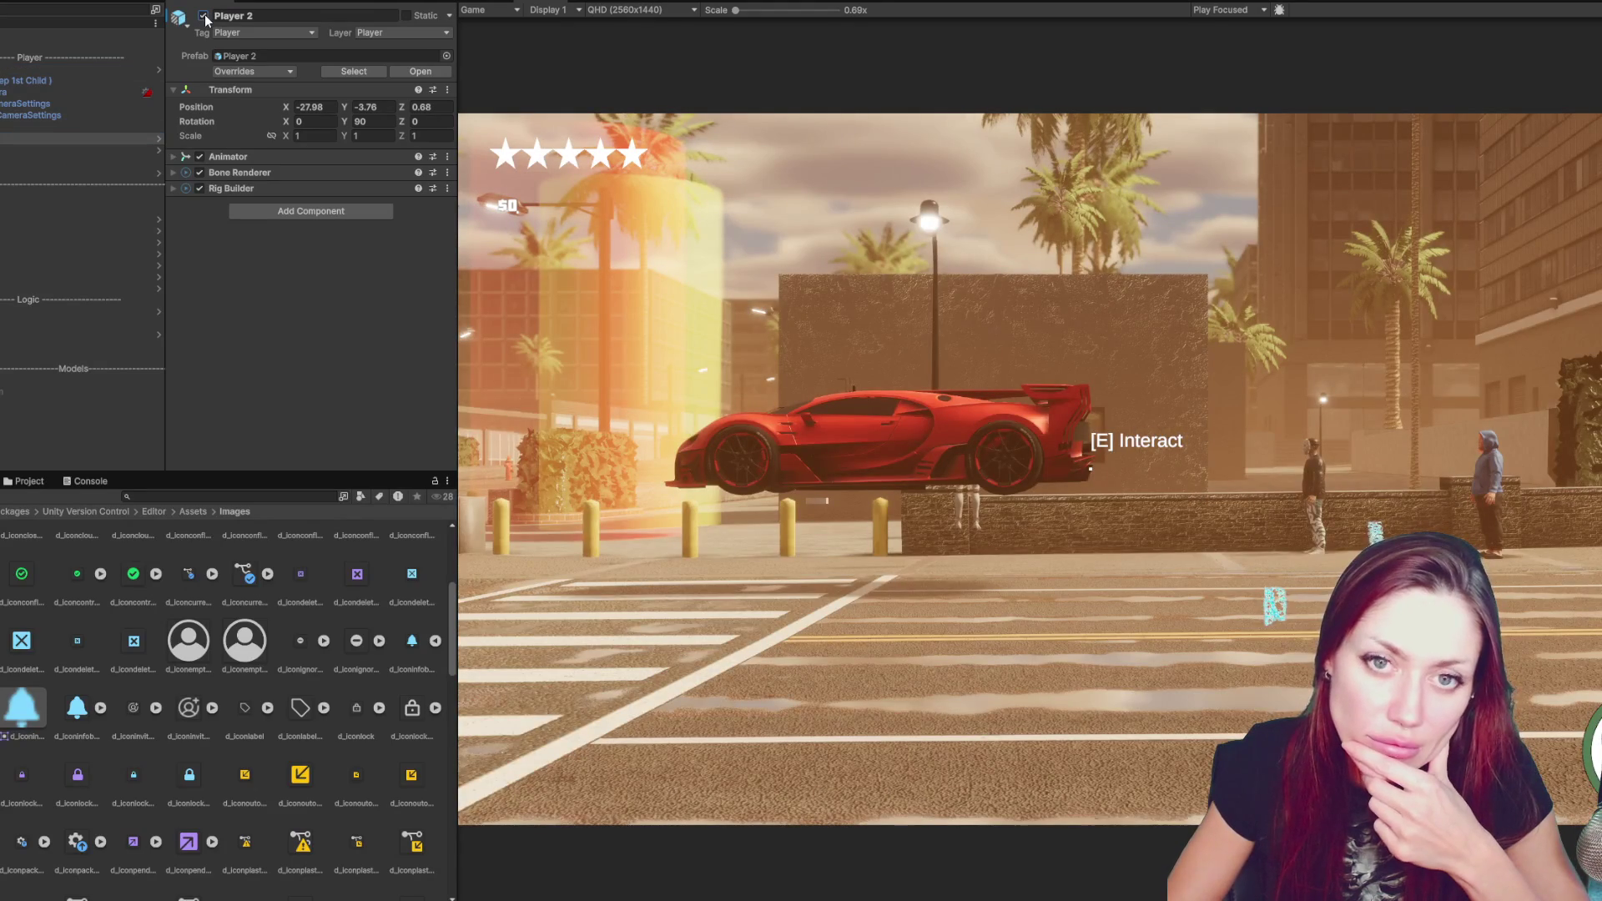
pyautogui.click(123, 70)
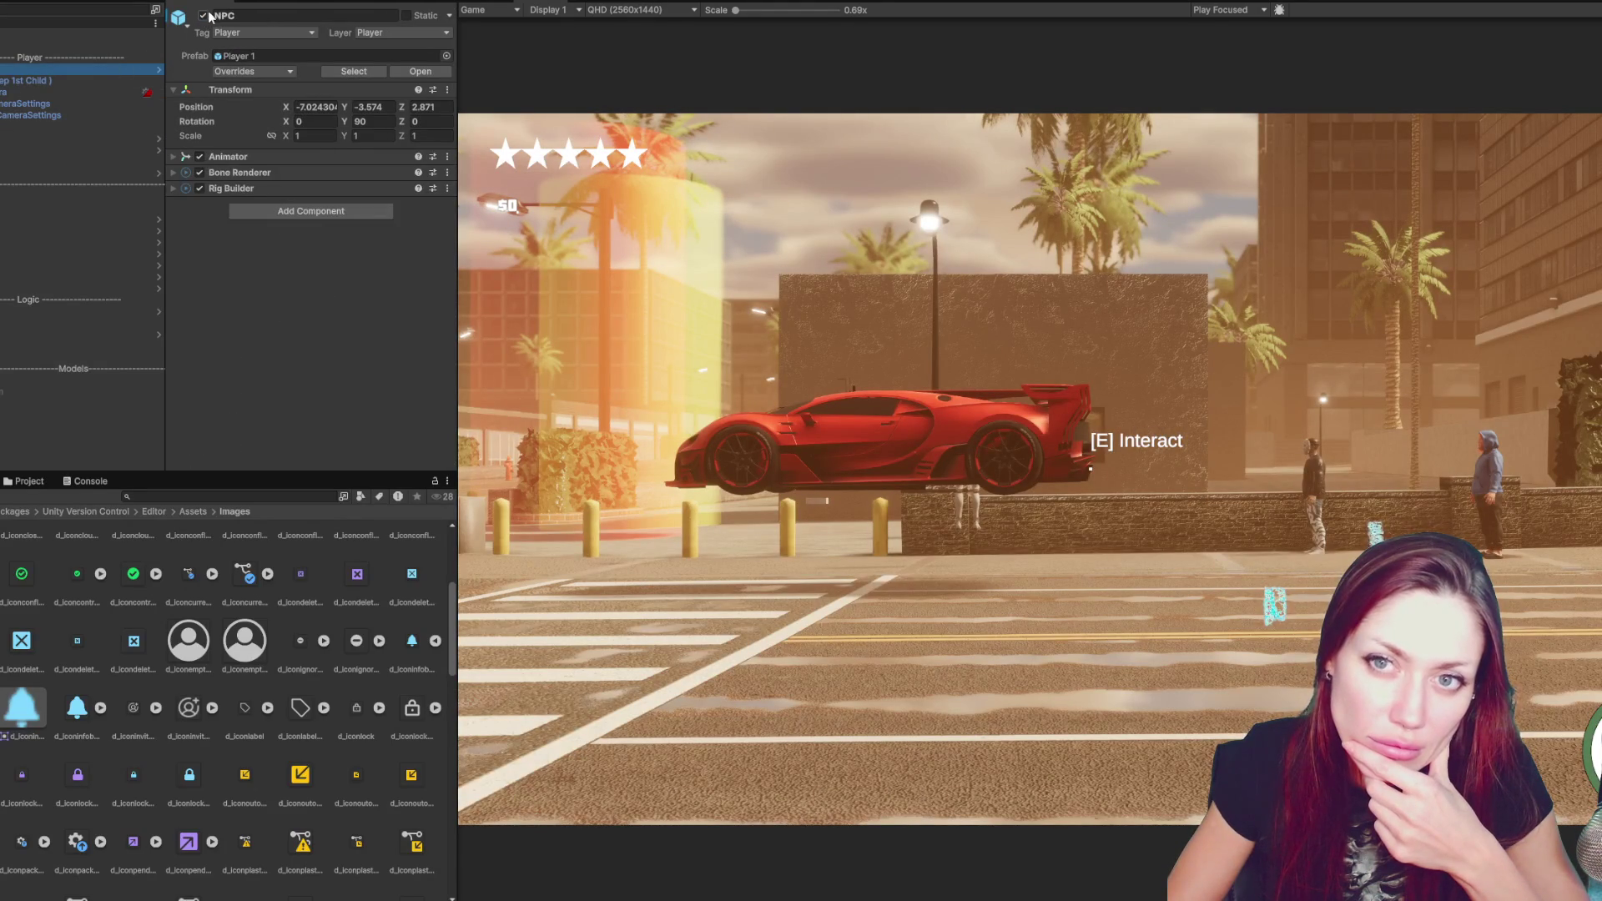
pyautogui.click(205, 16)
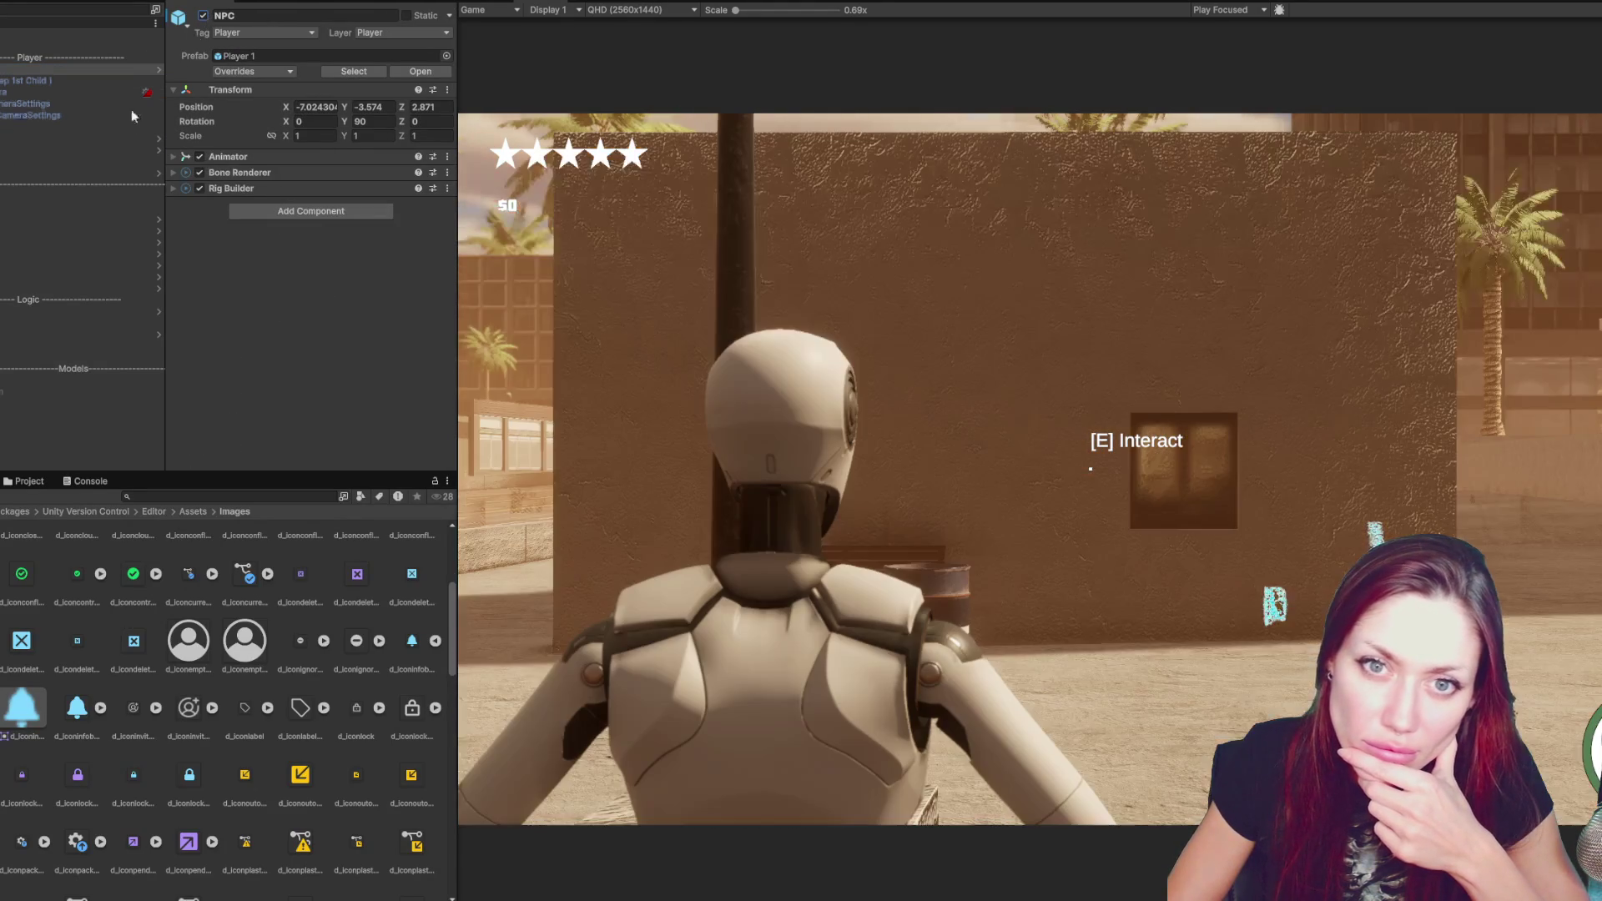
pyautogui.click(83, 138)
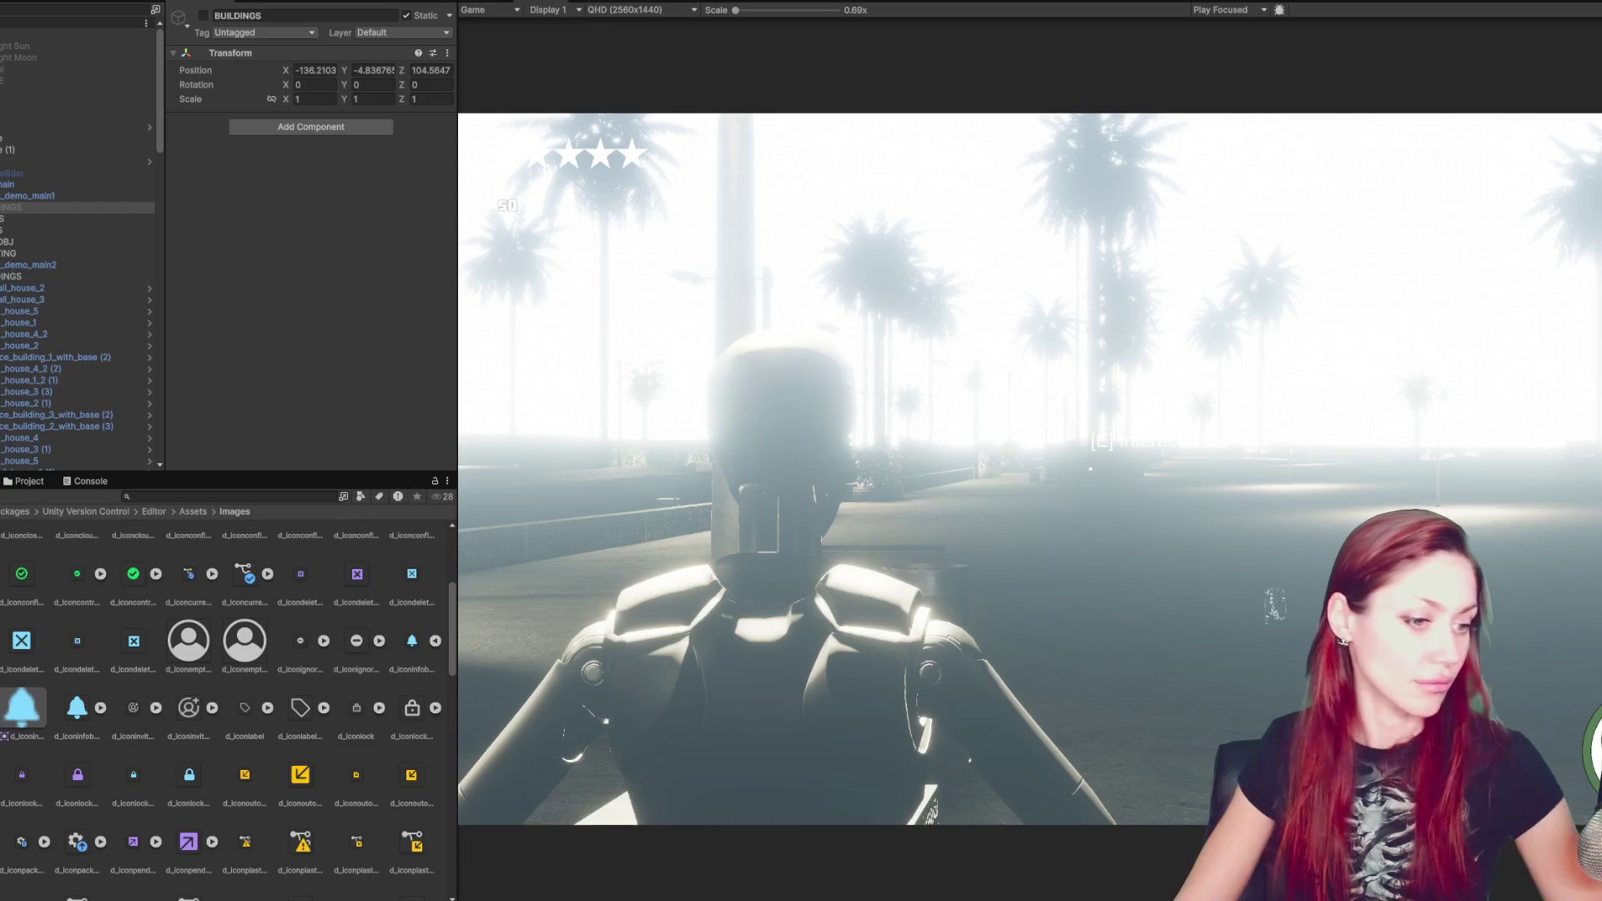
# - Deactivate the BUILDINGS, city_part_highway, city_part_fences and City V2 objects
pyautogui.click(76, 276)
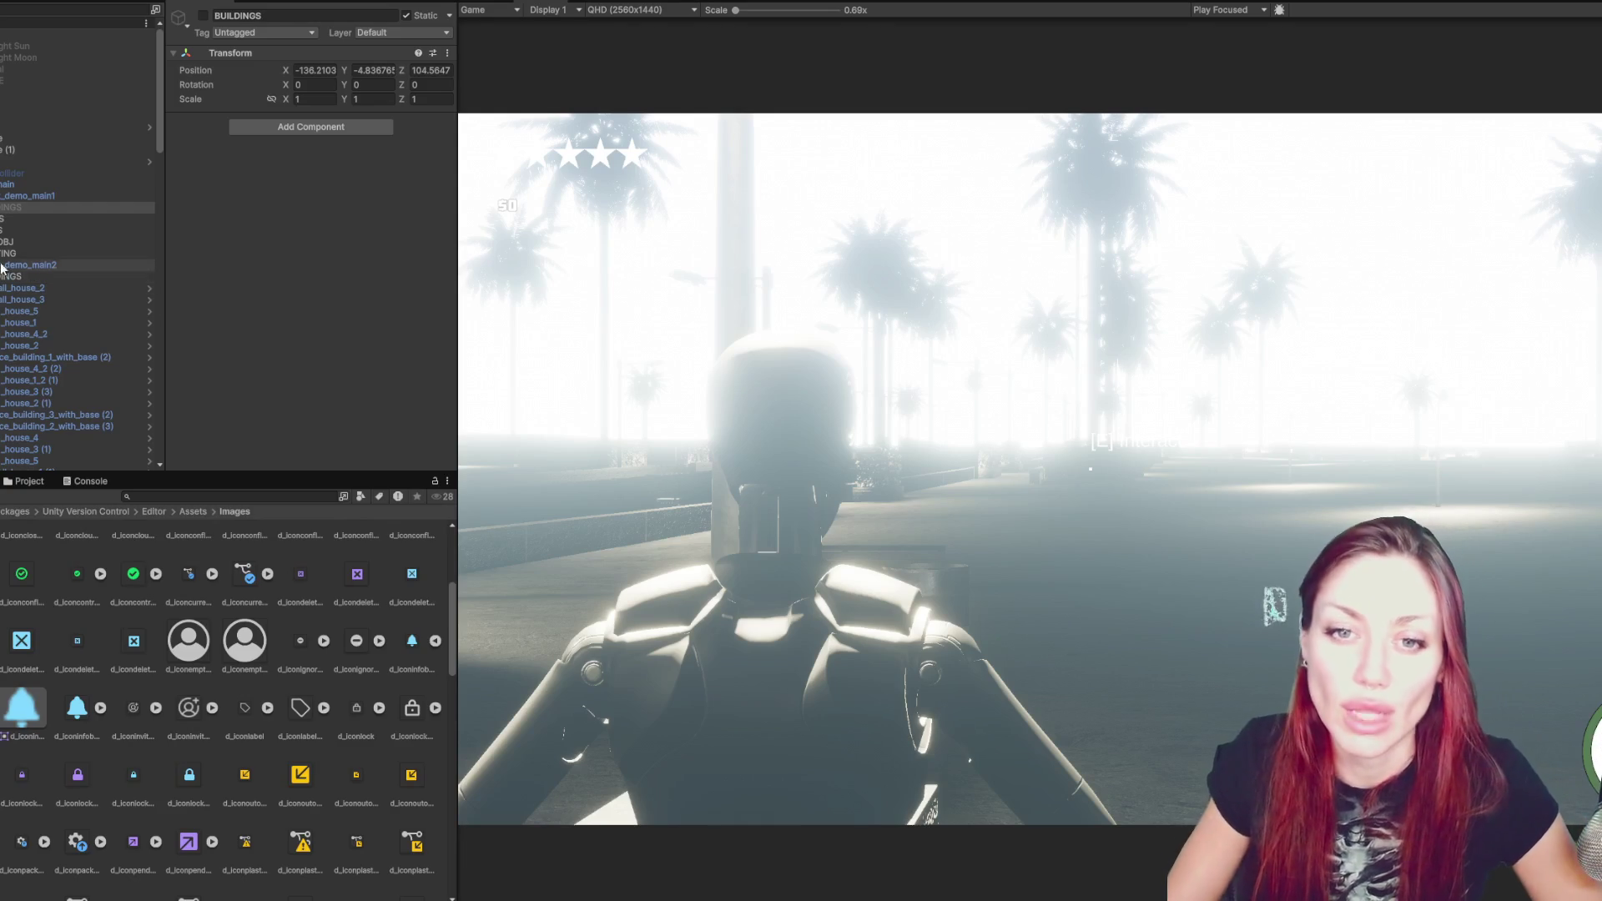
pyautogui.click(203, 16)
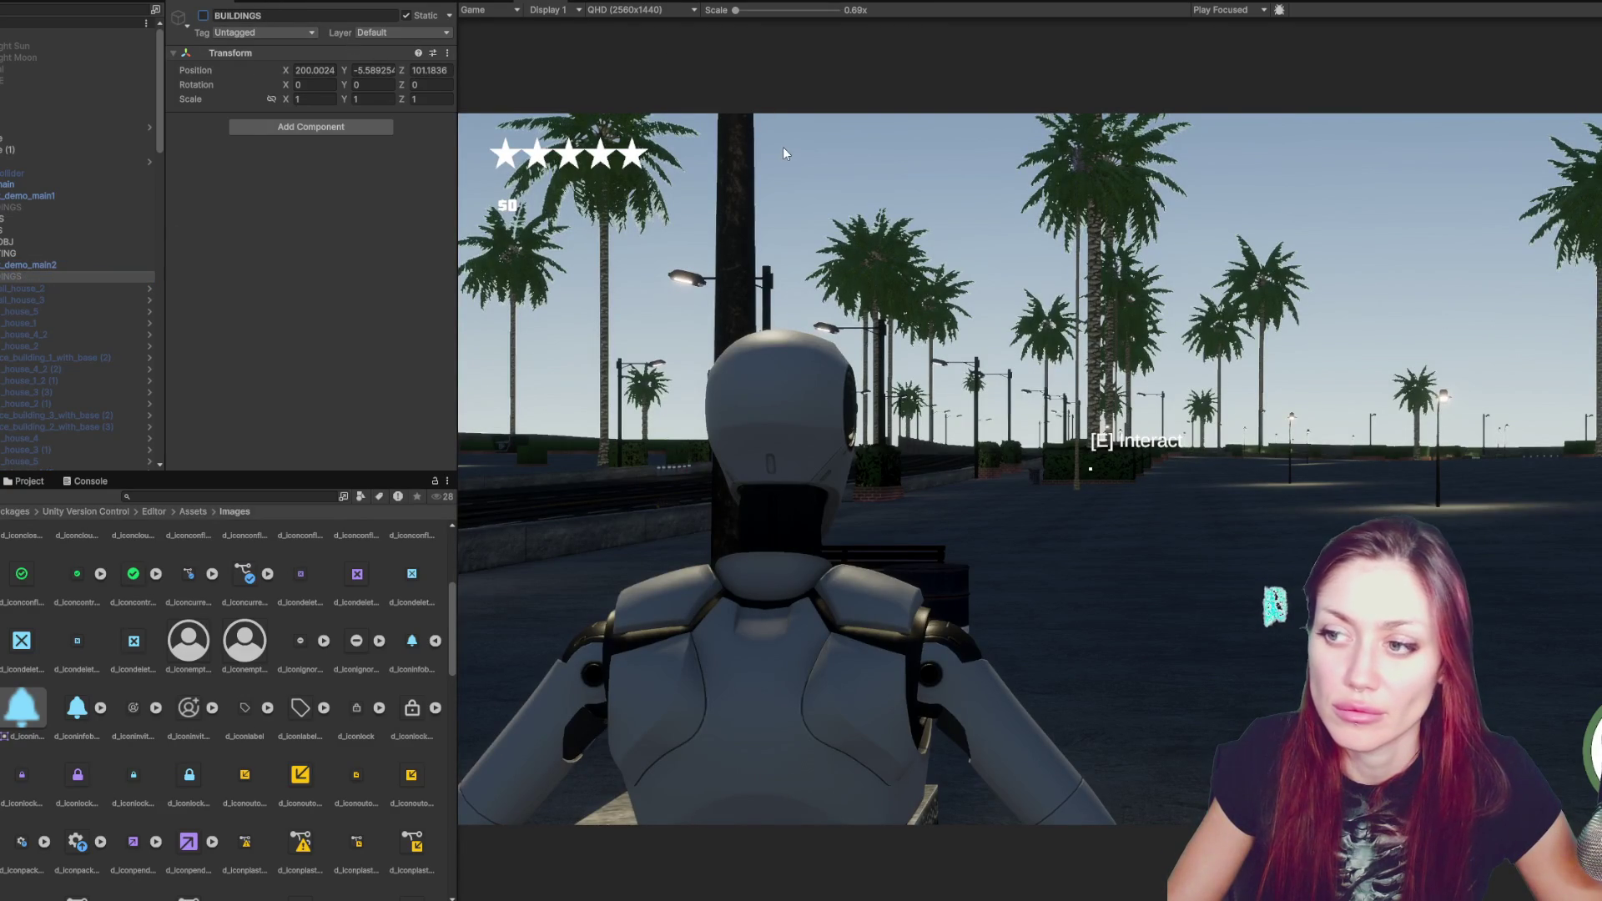
pyautogui.scroll(-2, 77, 250)
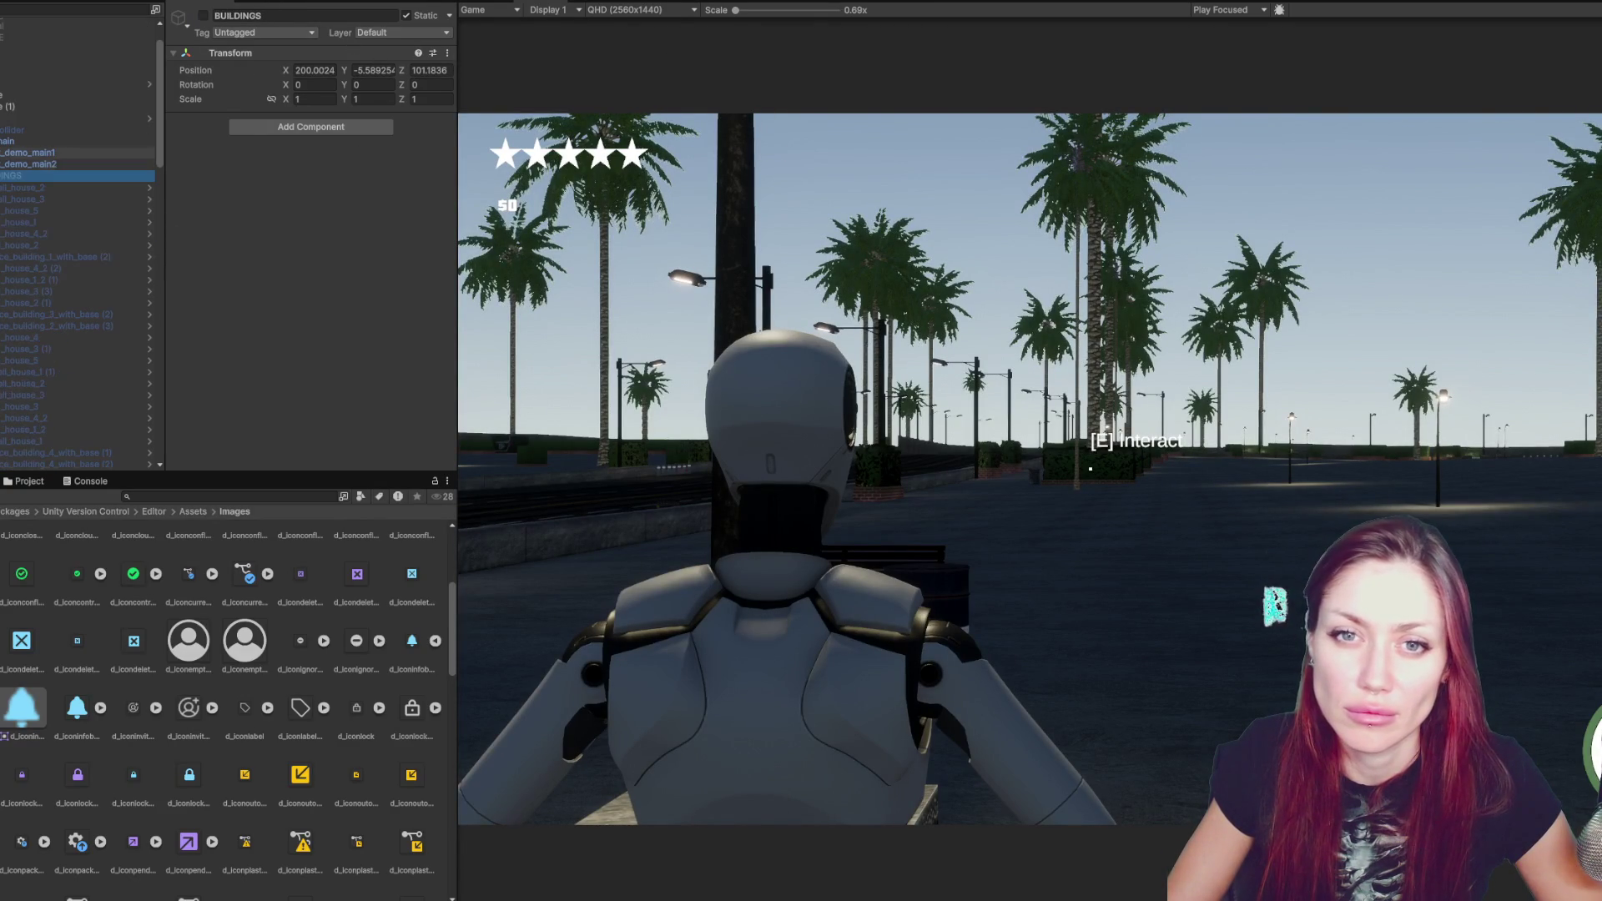
pyautogui.click(17, 175)
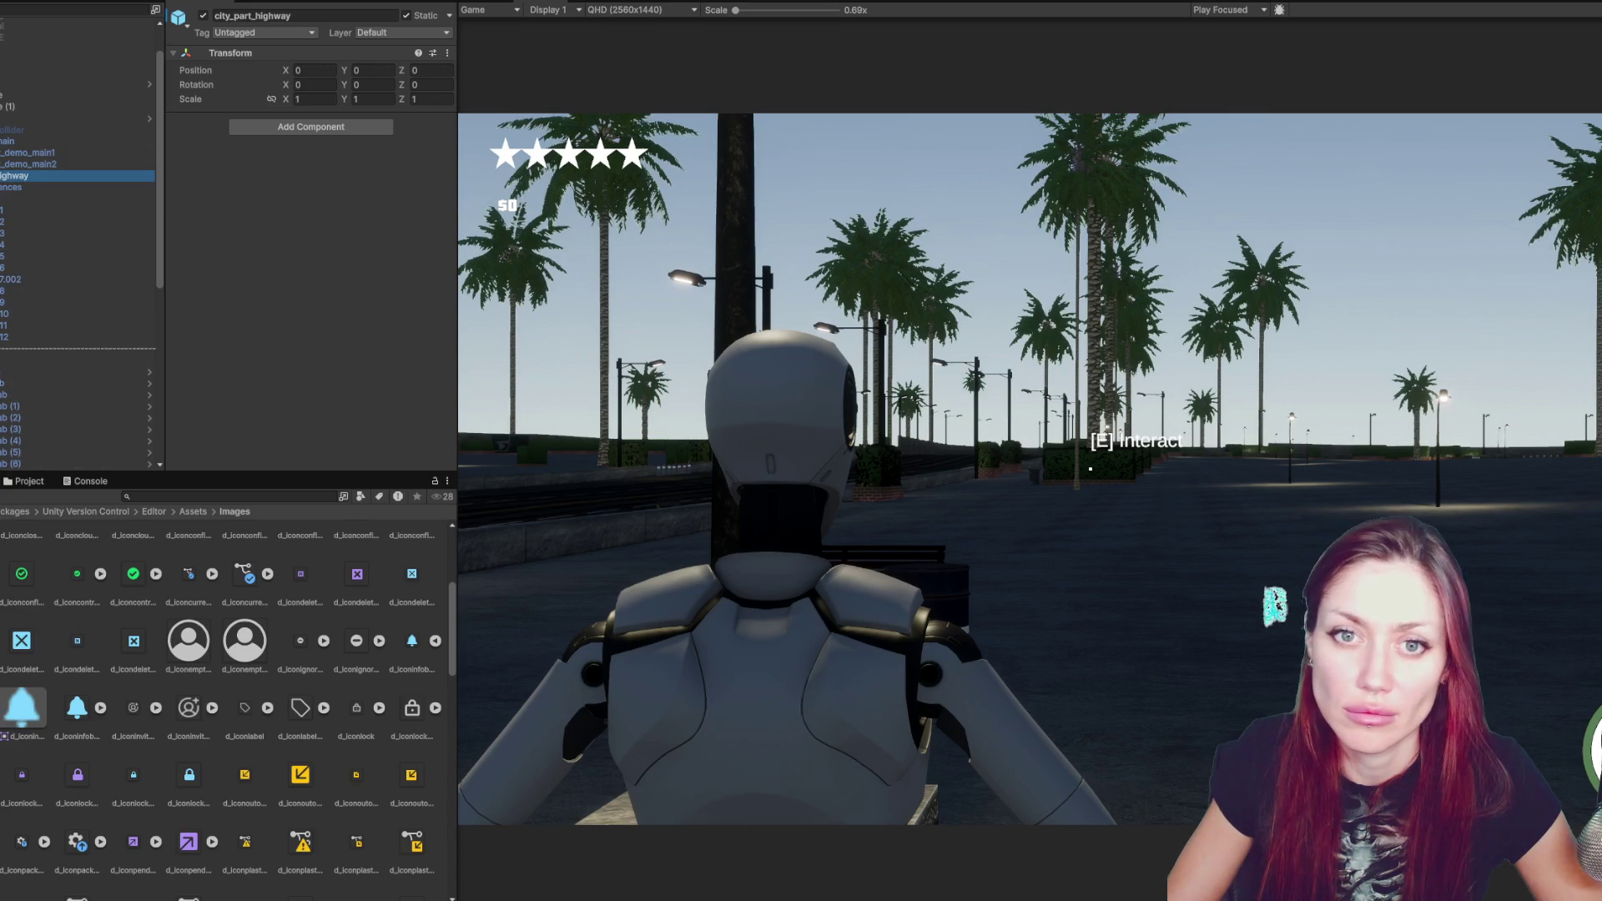
pyautogui.click(204, 16)
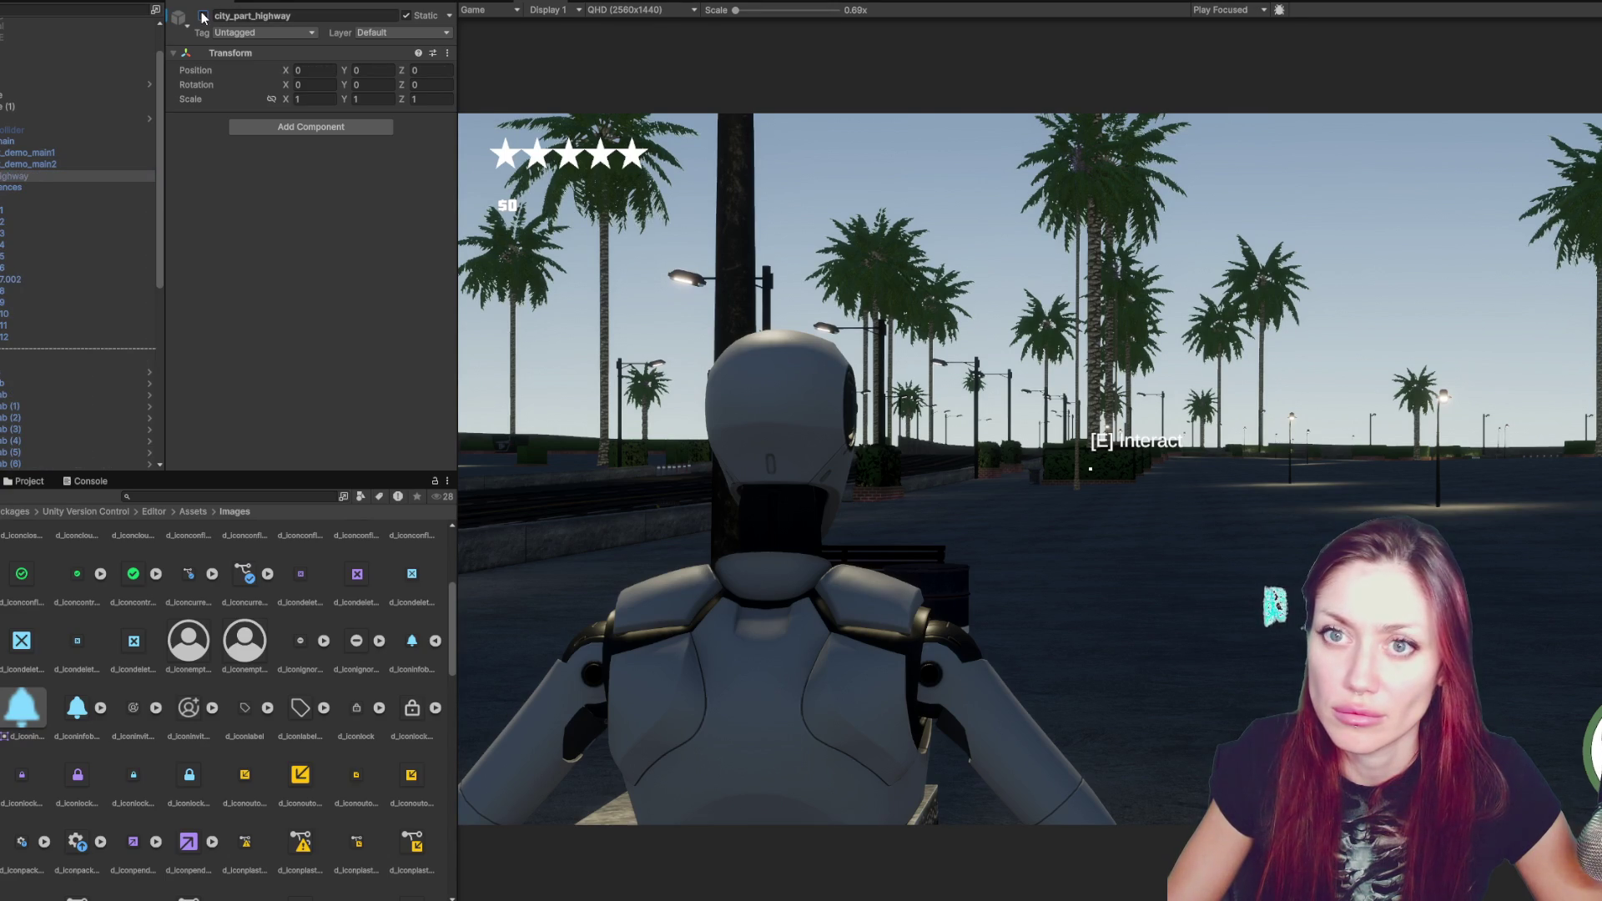
pyautogui.press('Down')
pyautogui.click(205, 18)
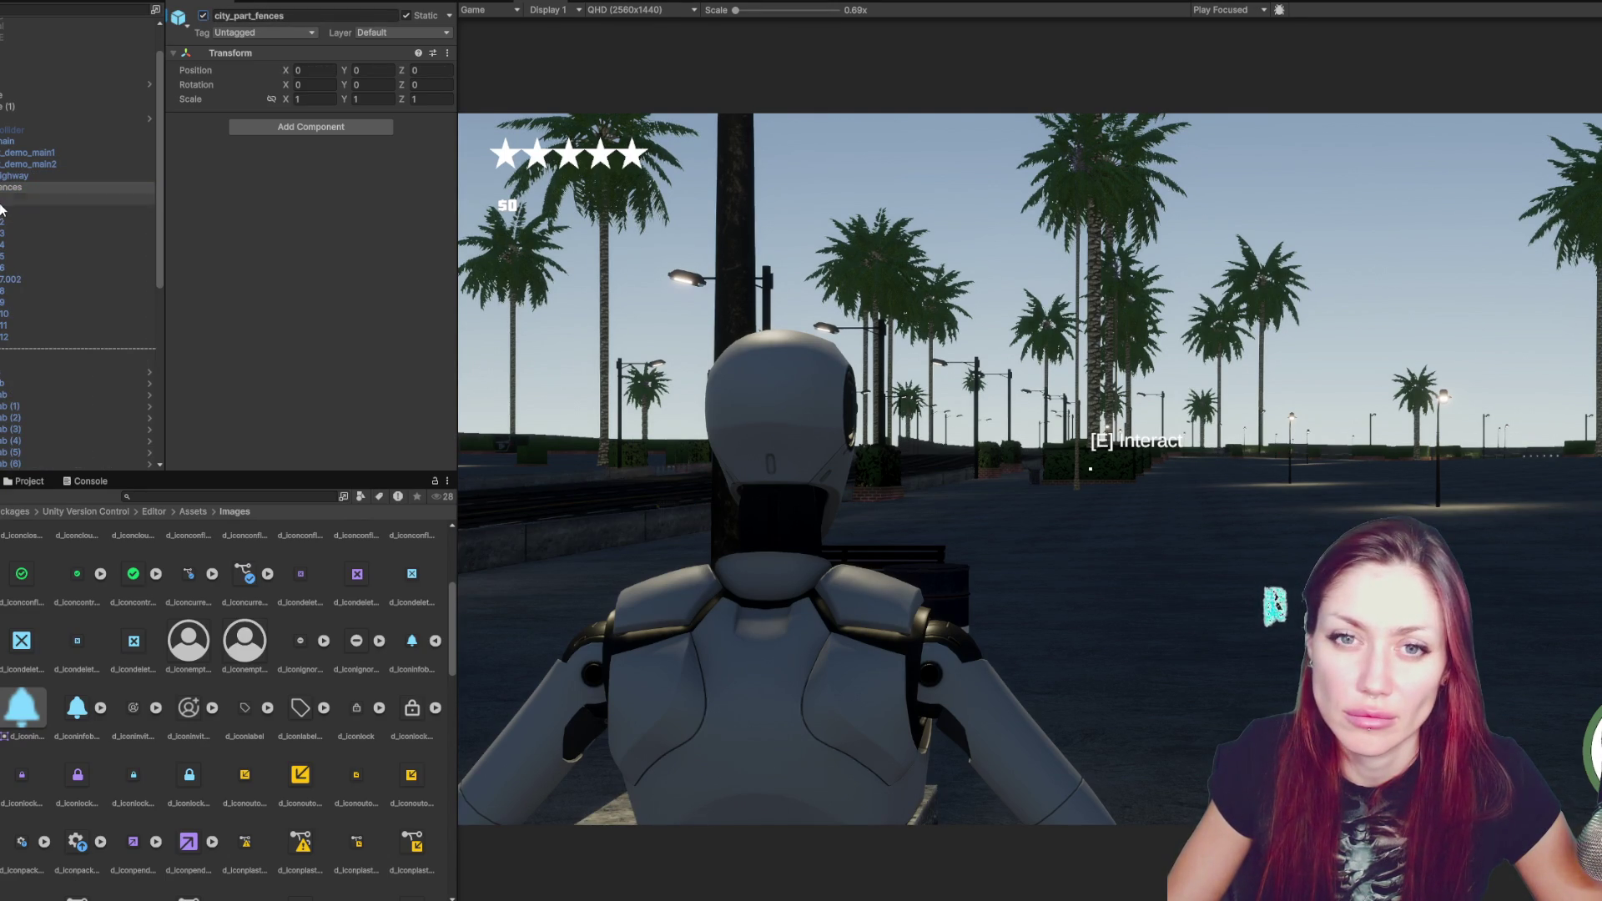
pyautogui.click(116, 198)
pyautogui.click(204, 16)
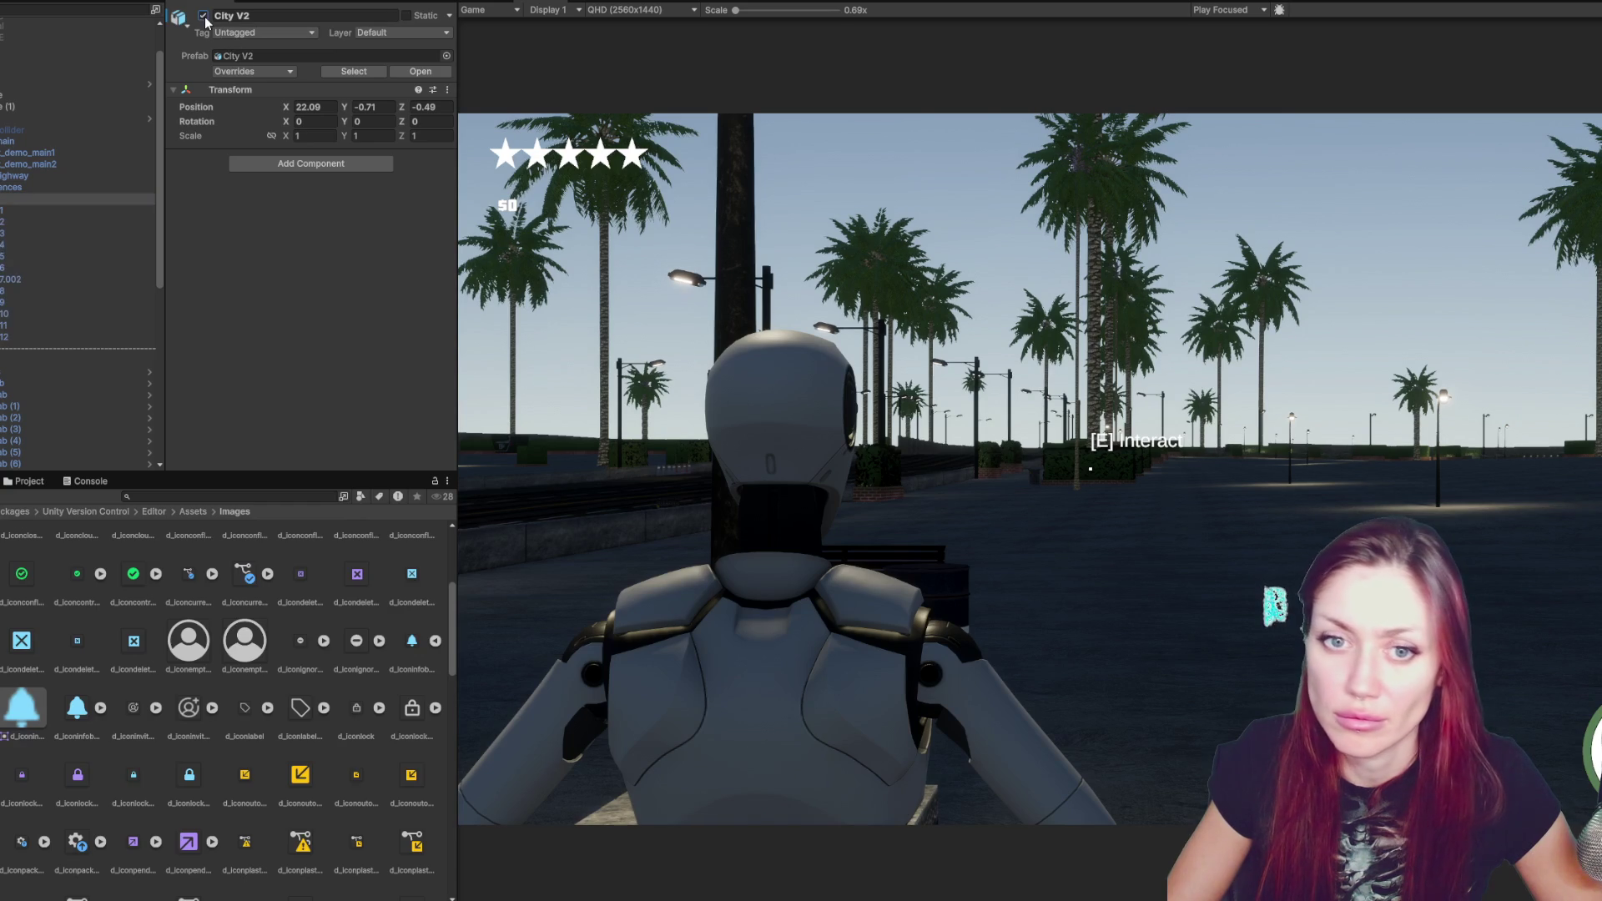
# - Turn off the LIGHTING group of street lamps, then stop Play mode
pyautogui.click(526, 4)
pyautogui.scroll(10, 1284, 348)
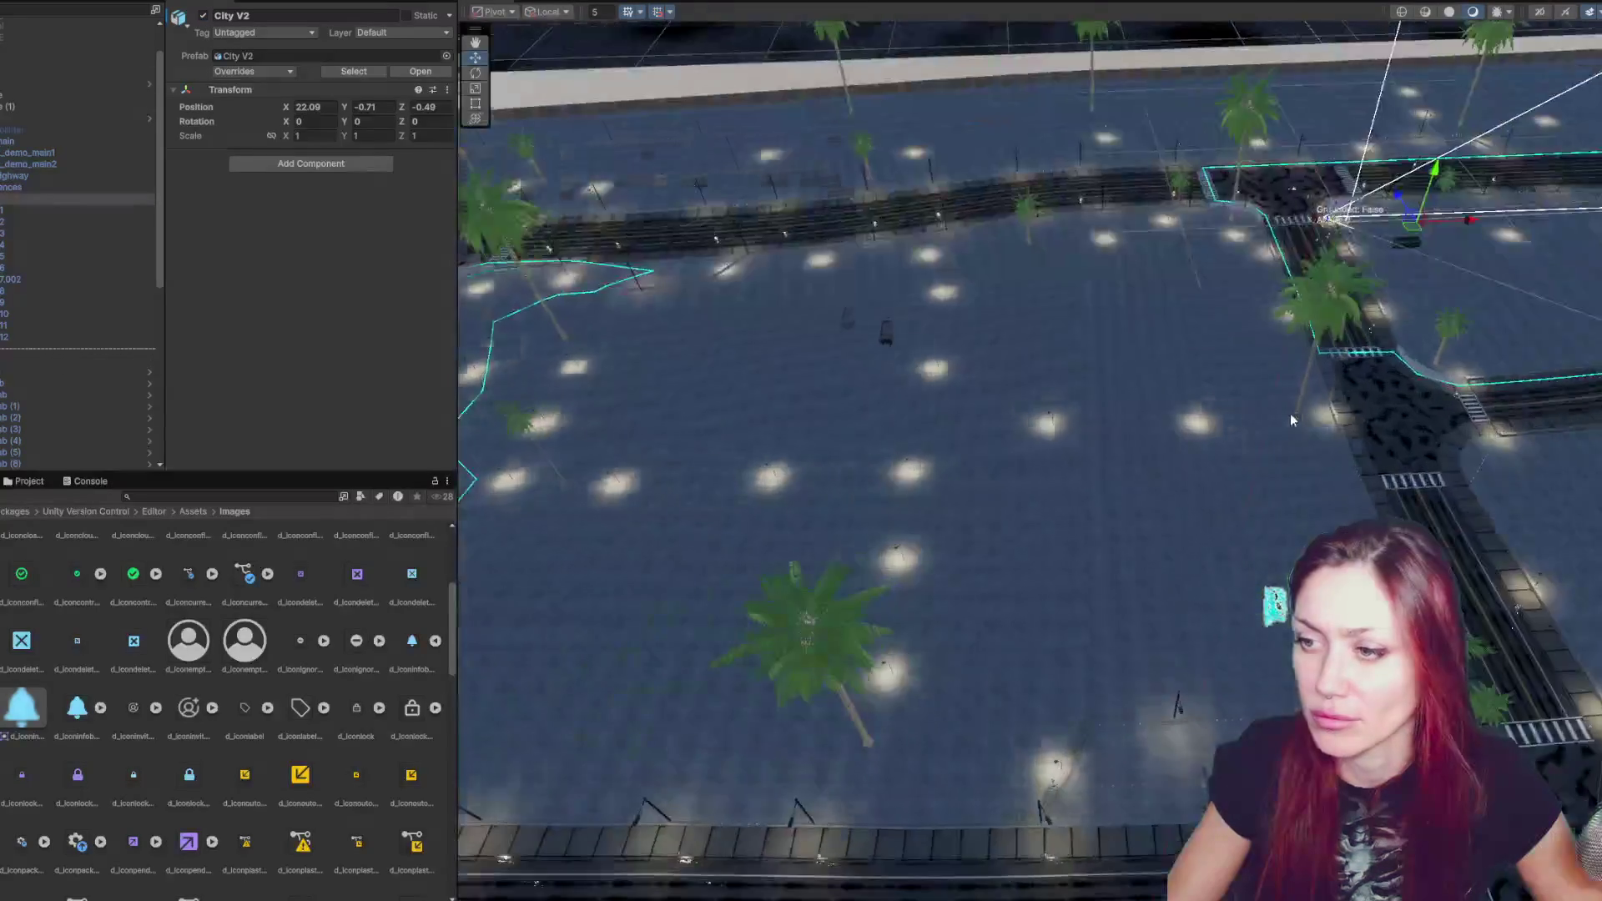
pyautogui.scroll(5, 1168, 242)
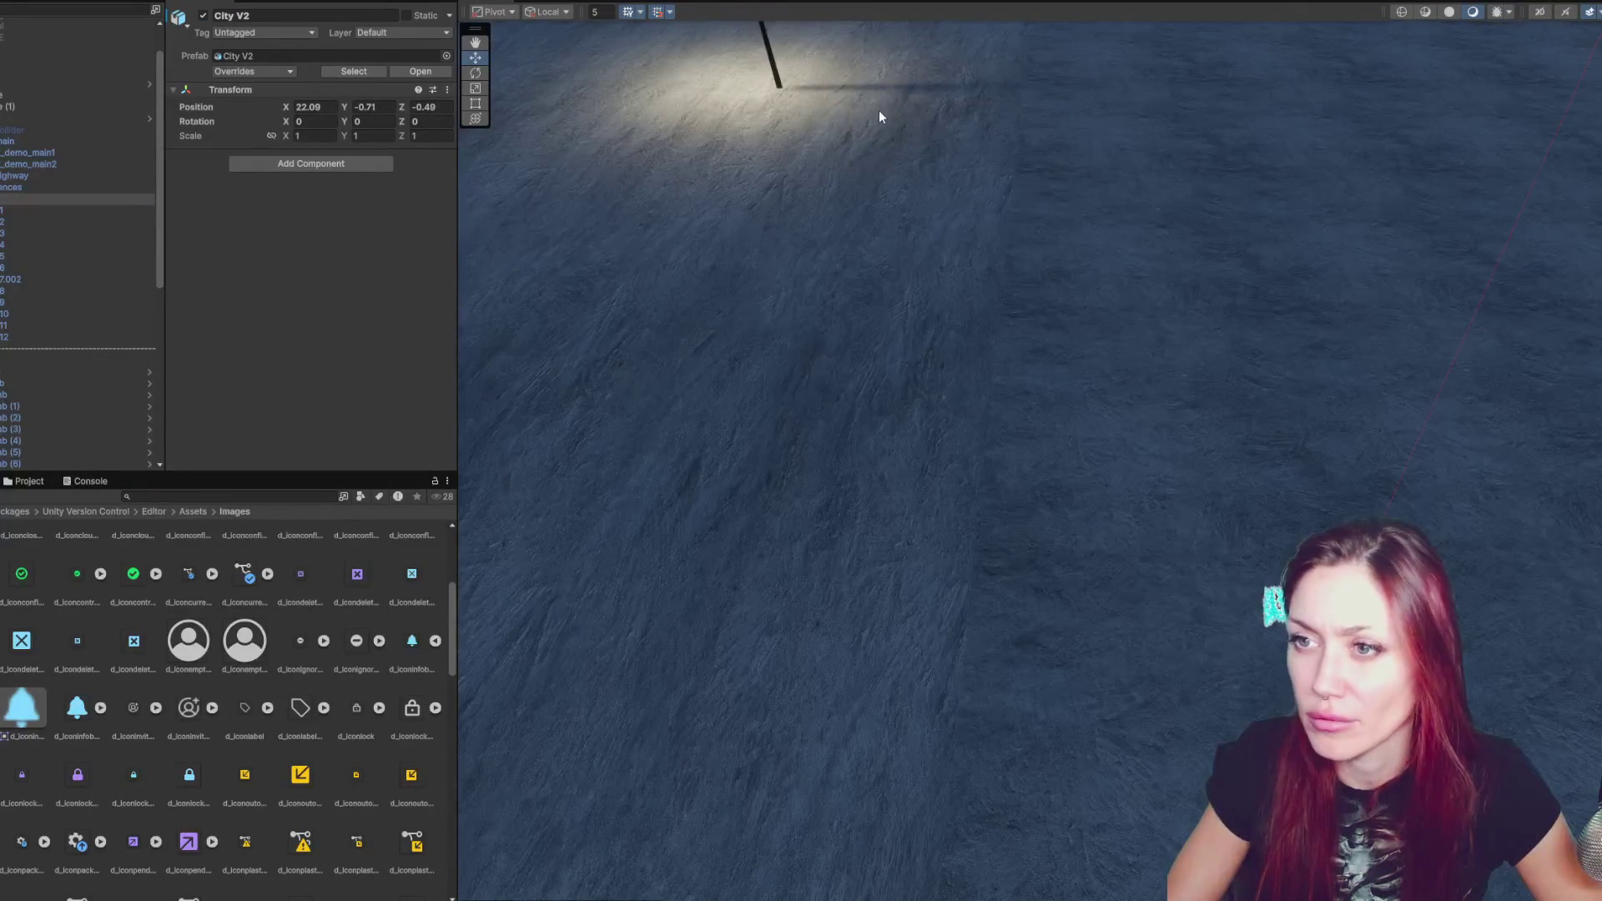
pyautogui.scroll(-3, 903, 321)
pyautogui.click(702, 271)
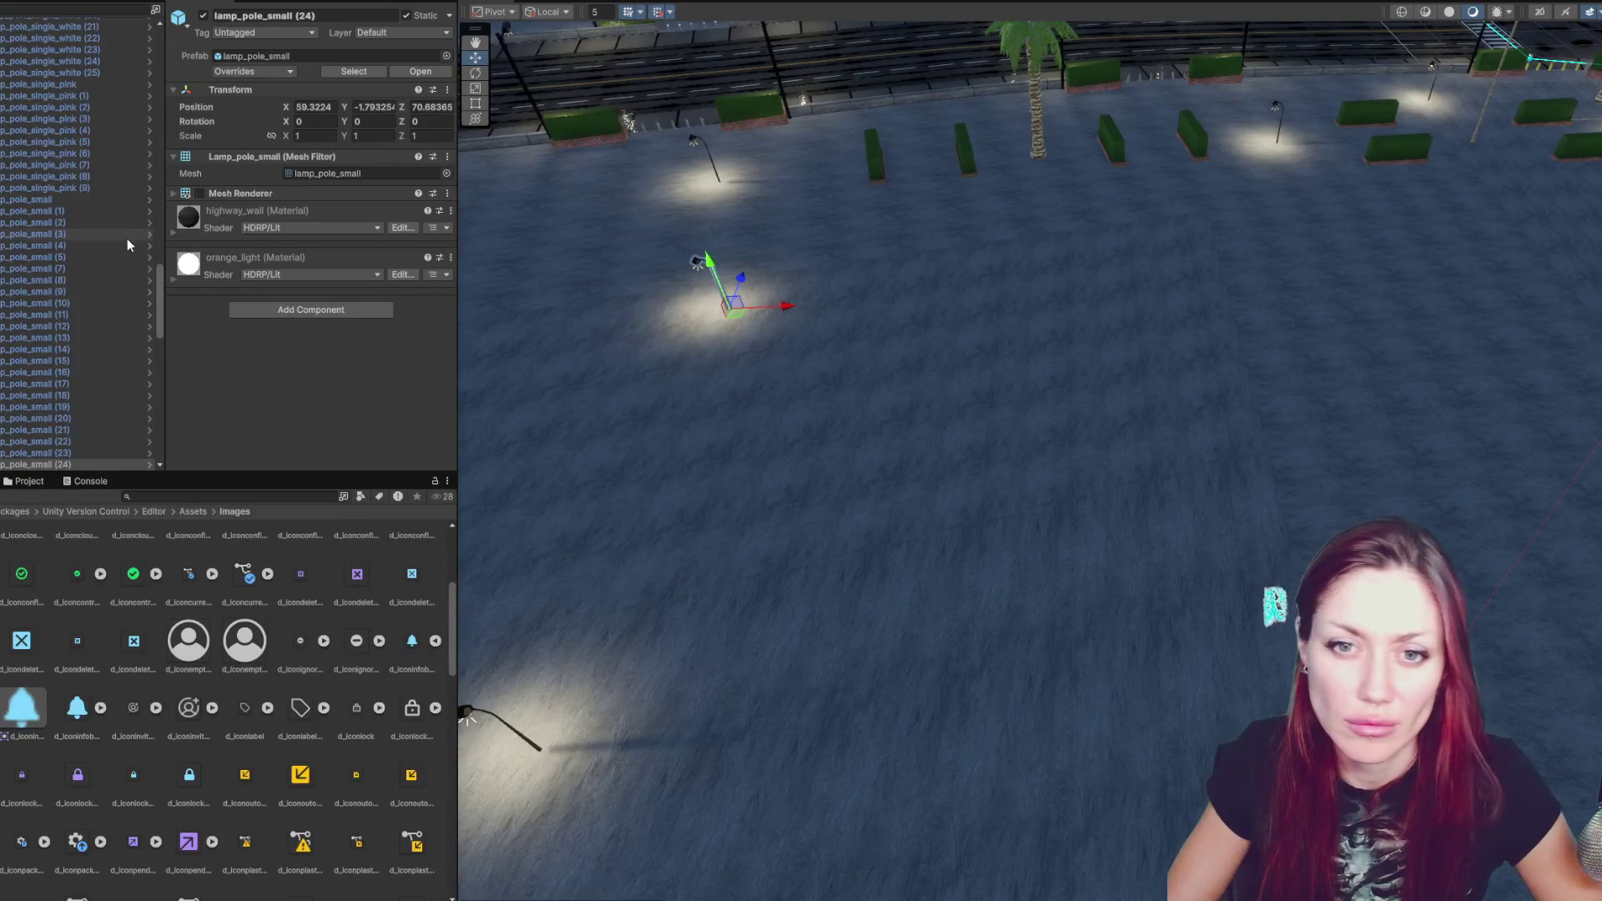
pyautogui.scroll(5, 37, 204)
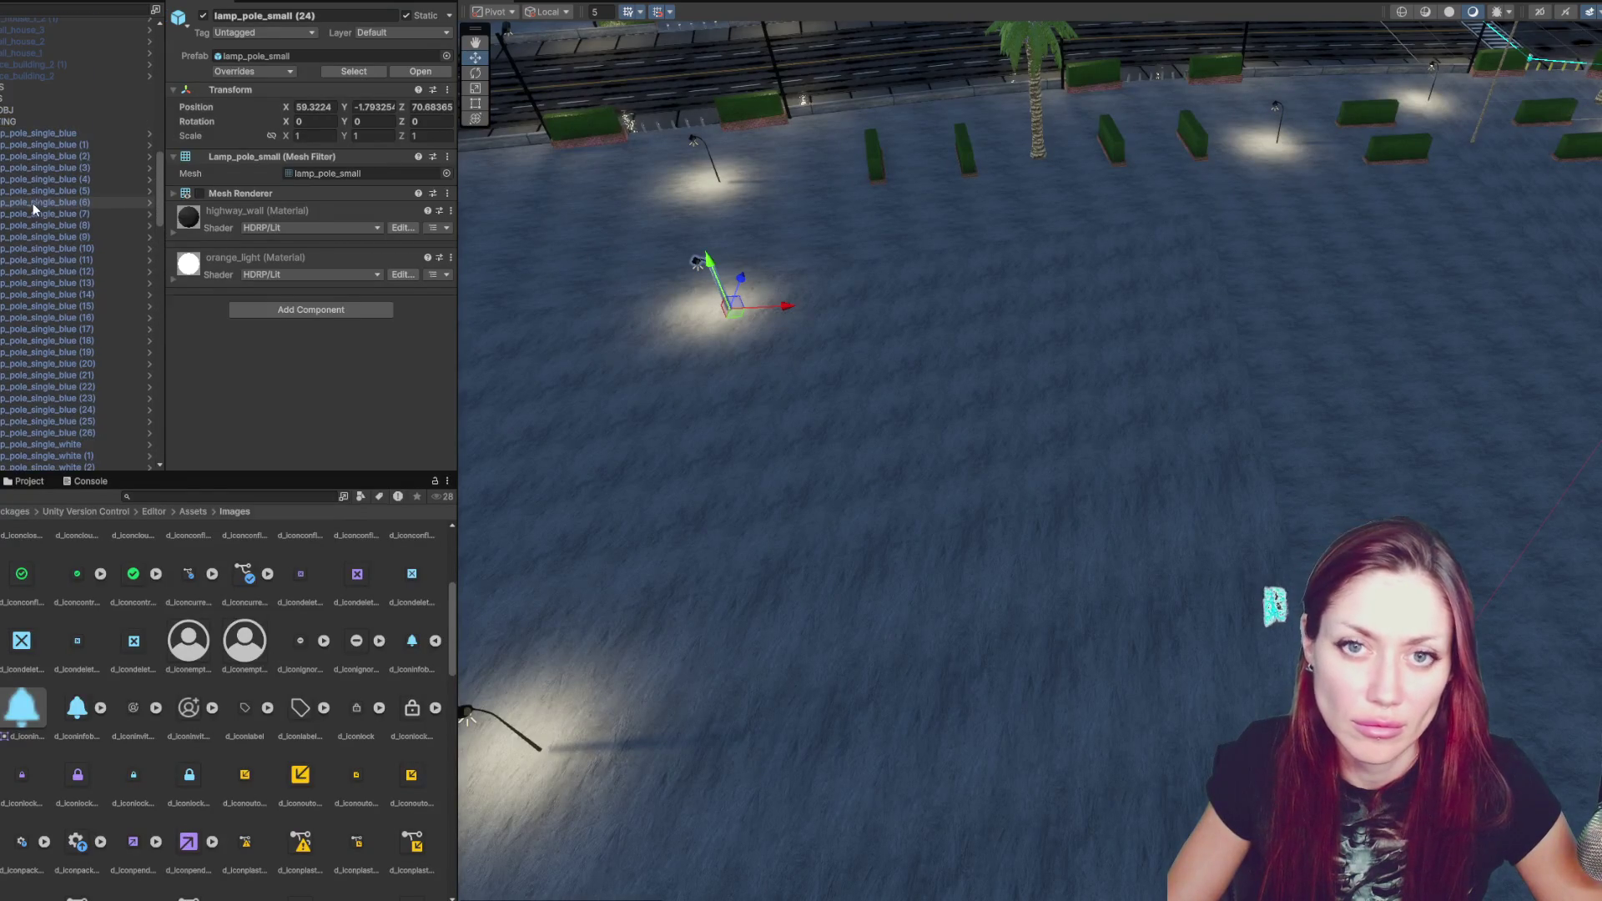
pyautogui.click(26, 121)
pyautogui.click(203, 16)
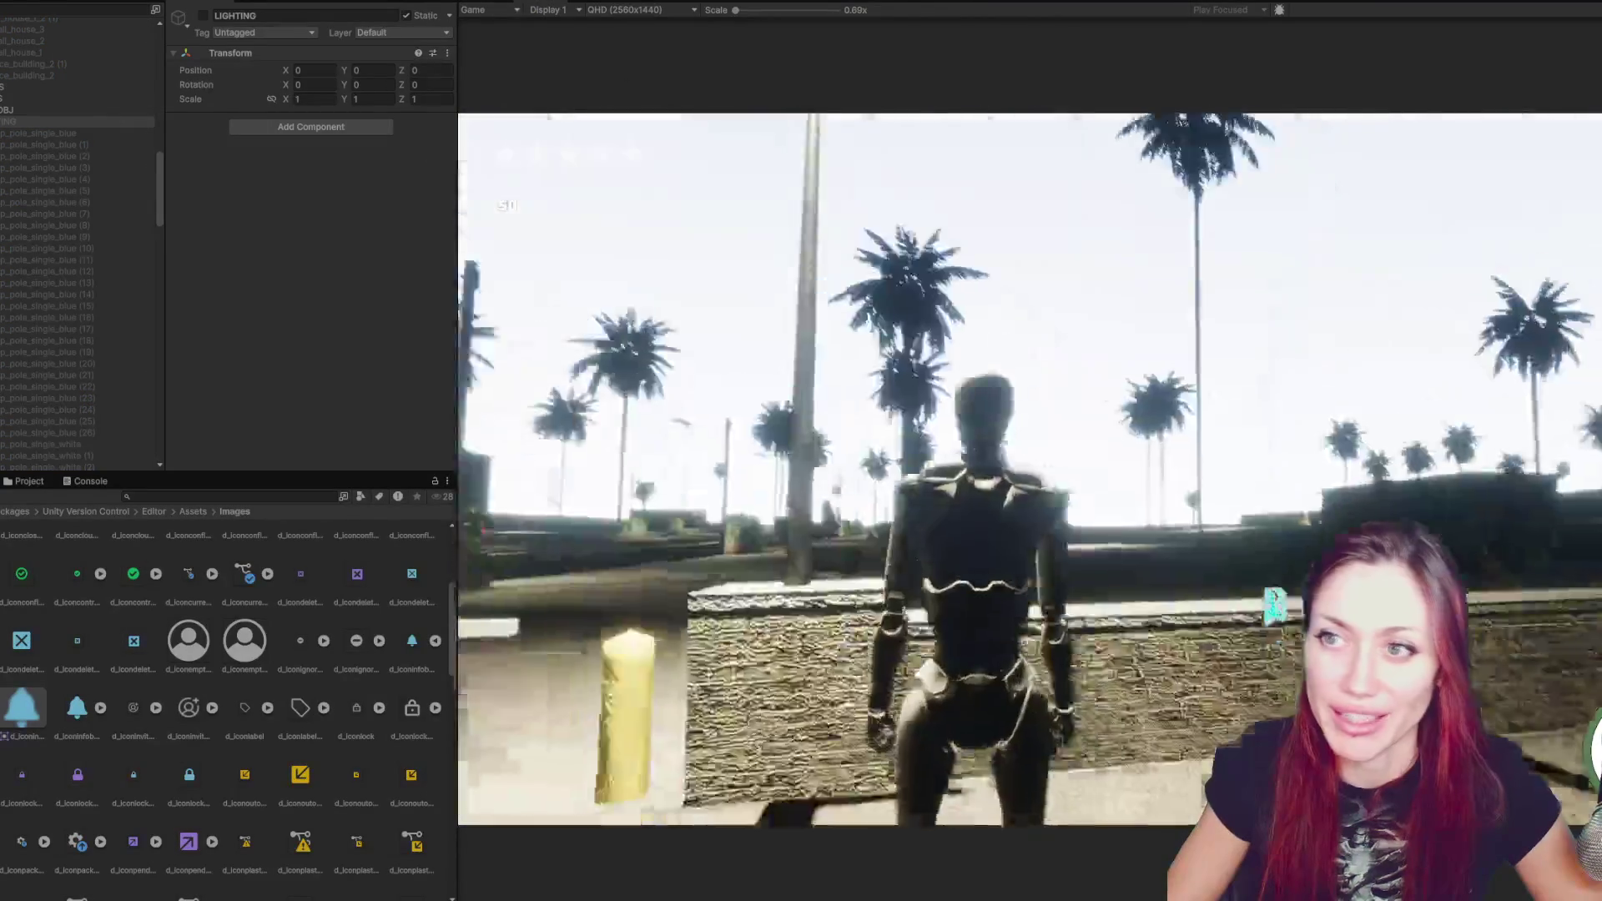
pyautogui.hotkey('ctrl', 'p')
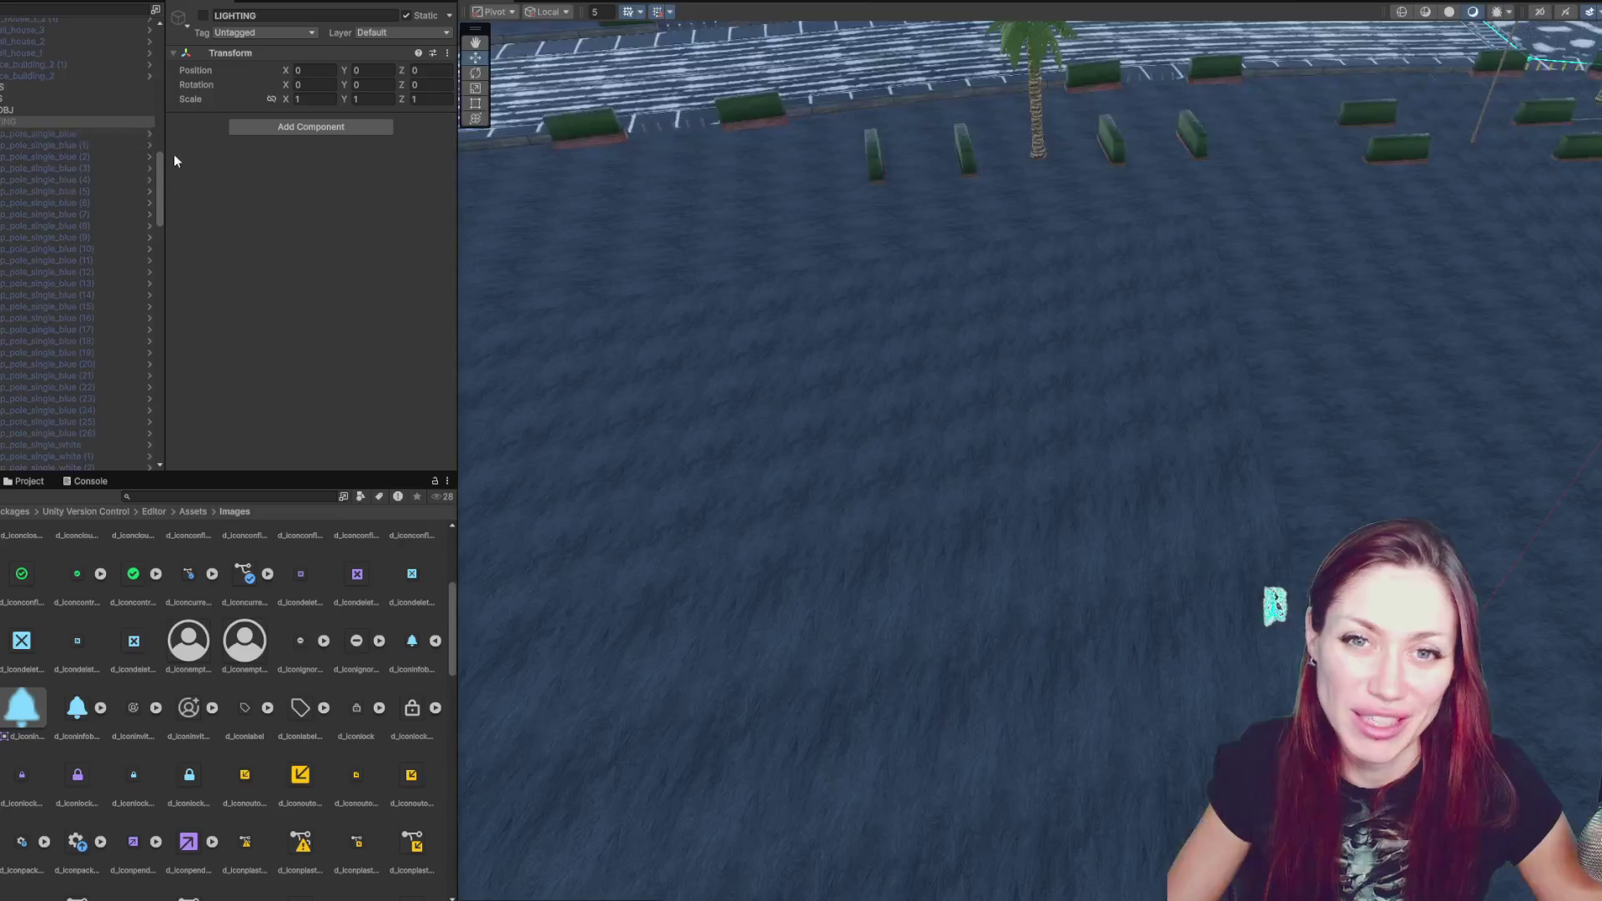
# - Select the Directional Light Sun, Moon and third light, then the DayNightSystem object
pyautogui.scroll(10, 160, 38)
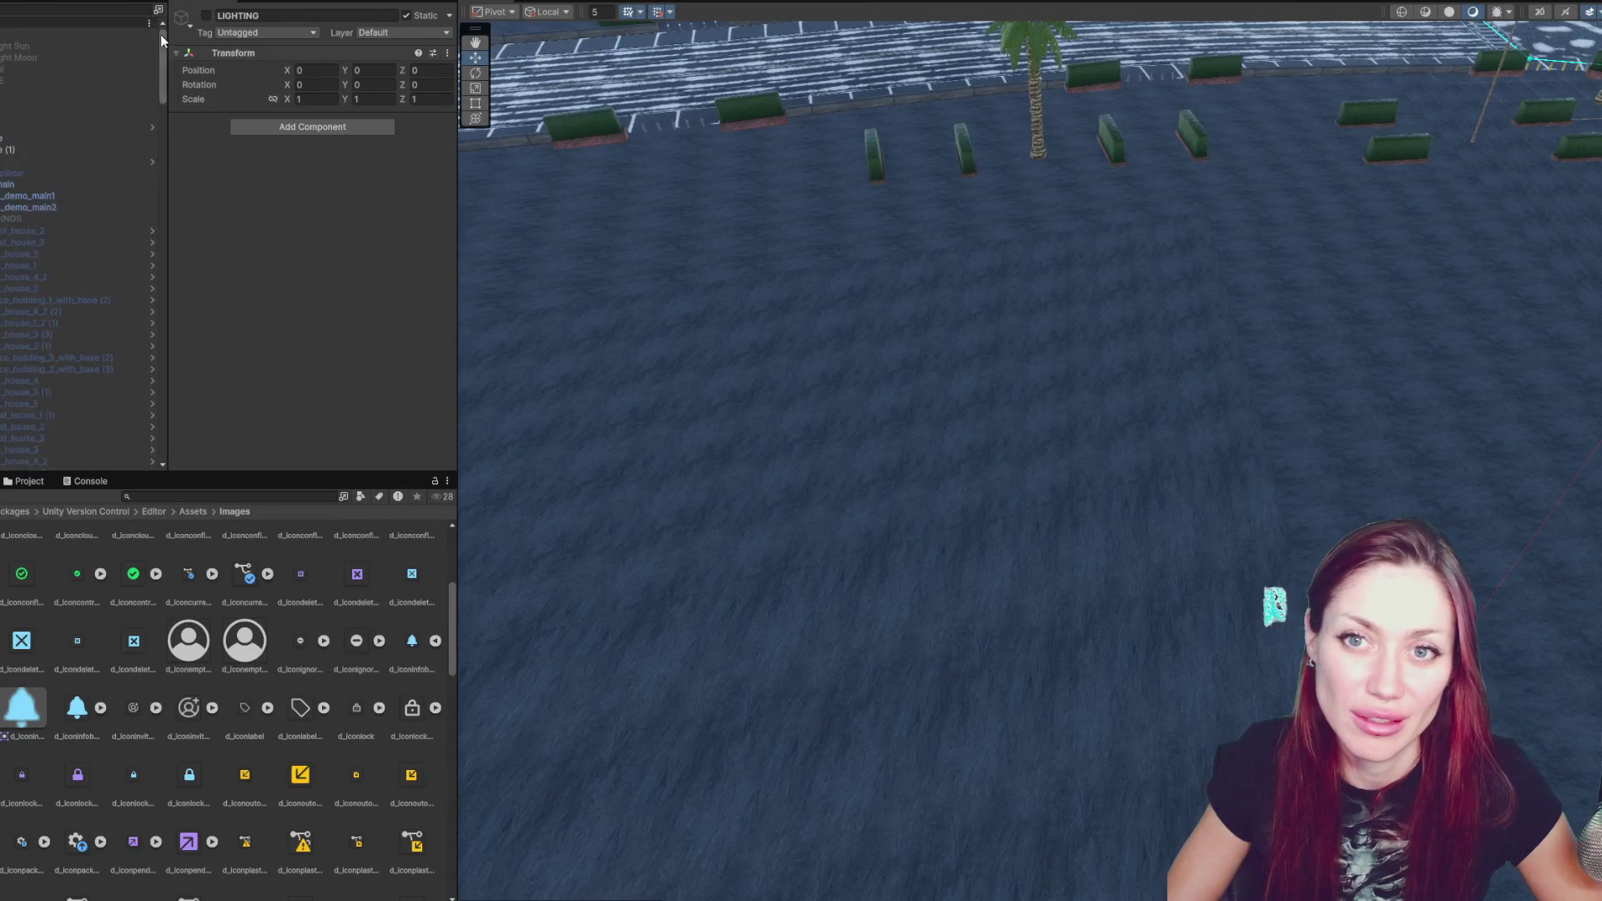
pyautogui.click(21, 46)
pyautogui.keyDown('ctrl'); pyautogui.click(23, 59); pyautogui.keyUp('ctrl')
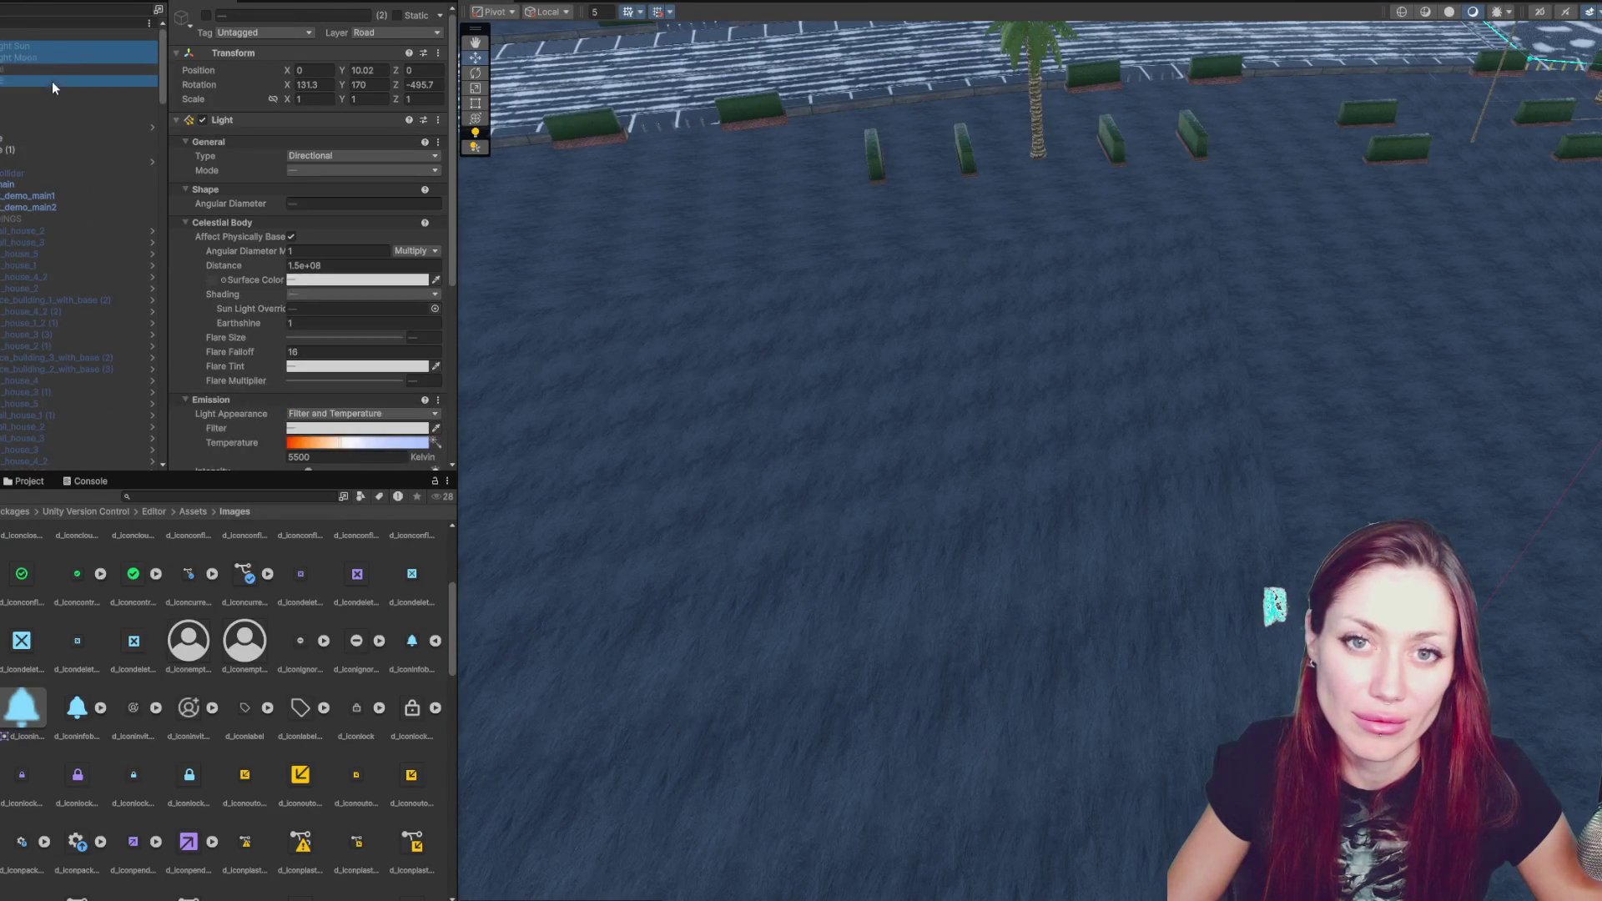
pyautogui.keyDown('ctrl'); pyautogui.click(52, 80); pyautogui.keyUp('ctrl')
pyautogui.hotkey('alt', 'shift', 'a')
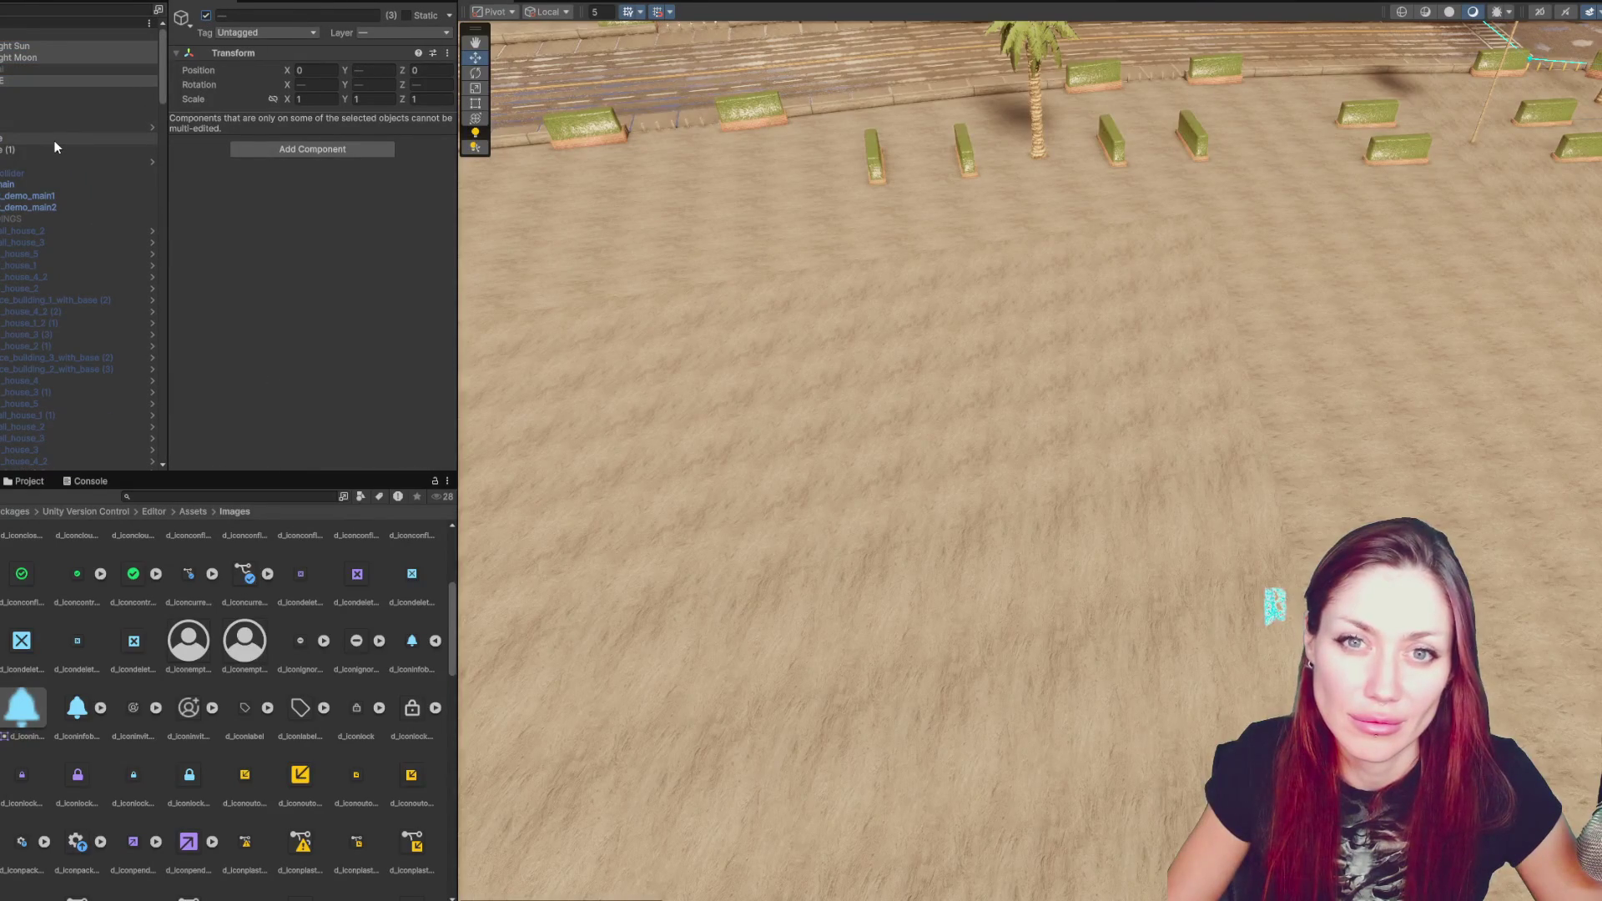
pyautogui.scroll(-15, 54, 148)
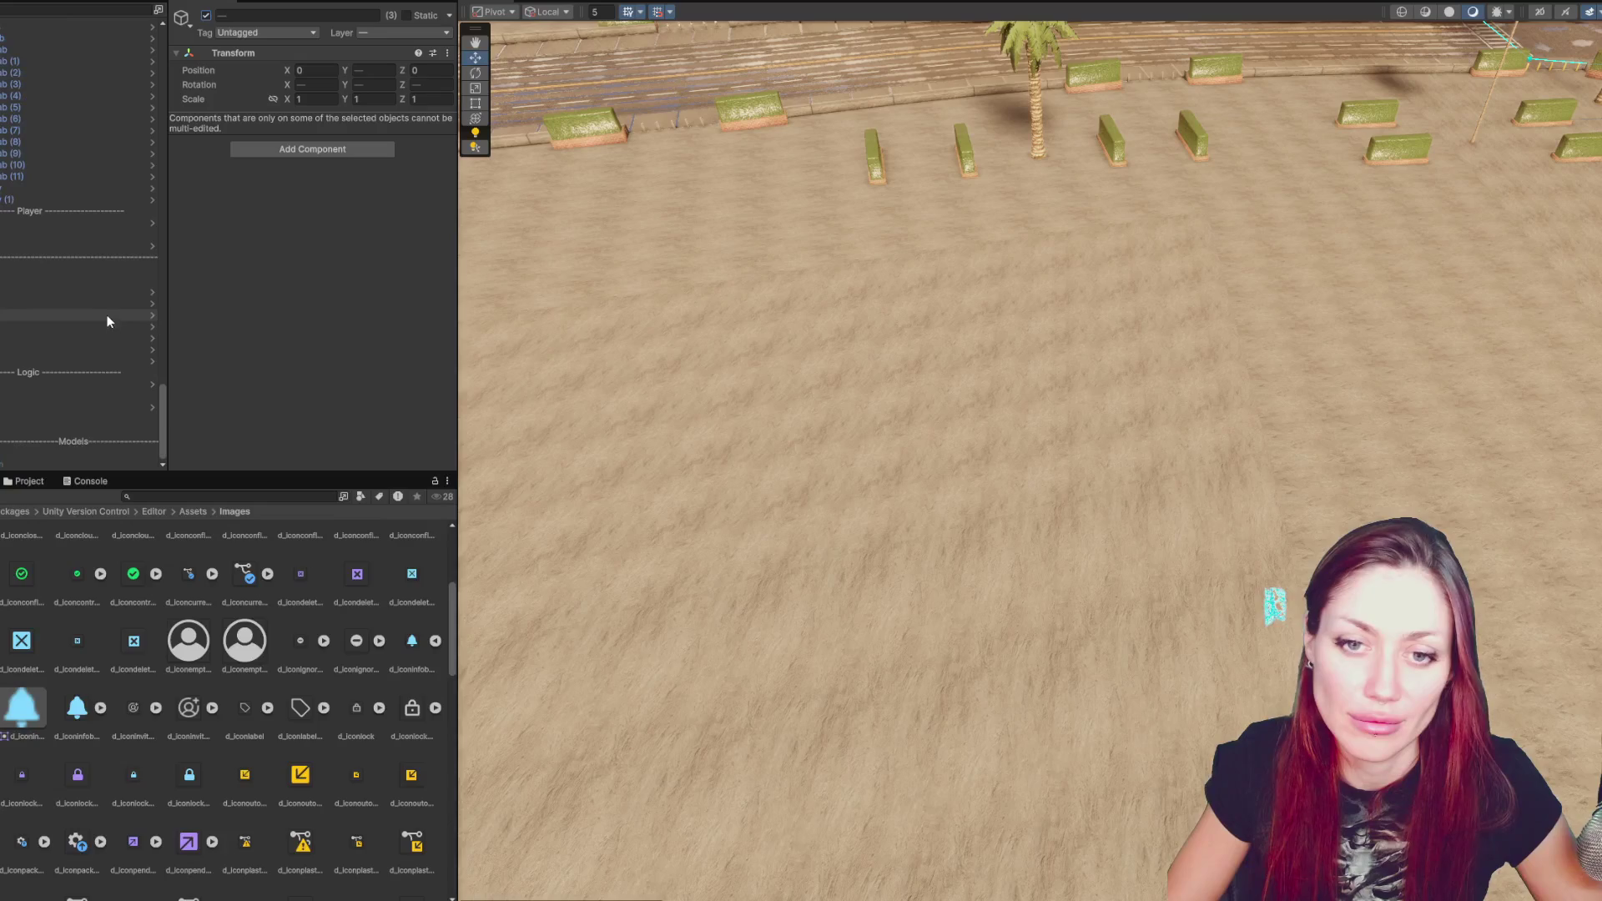
pyautogui.click(103, 463)
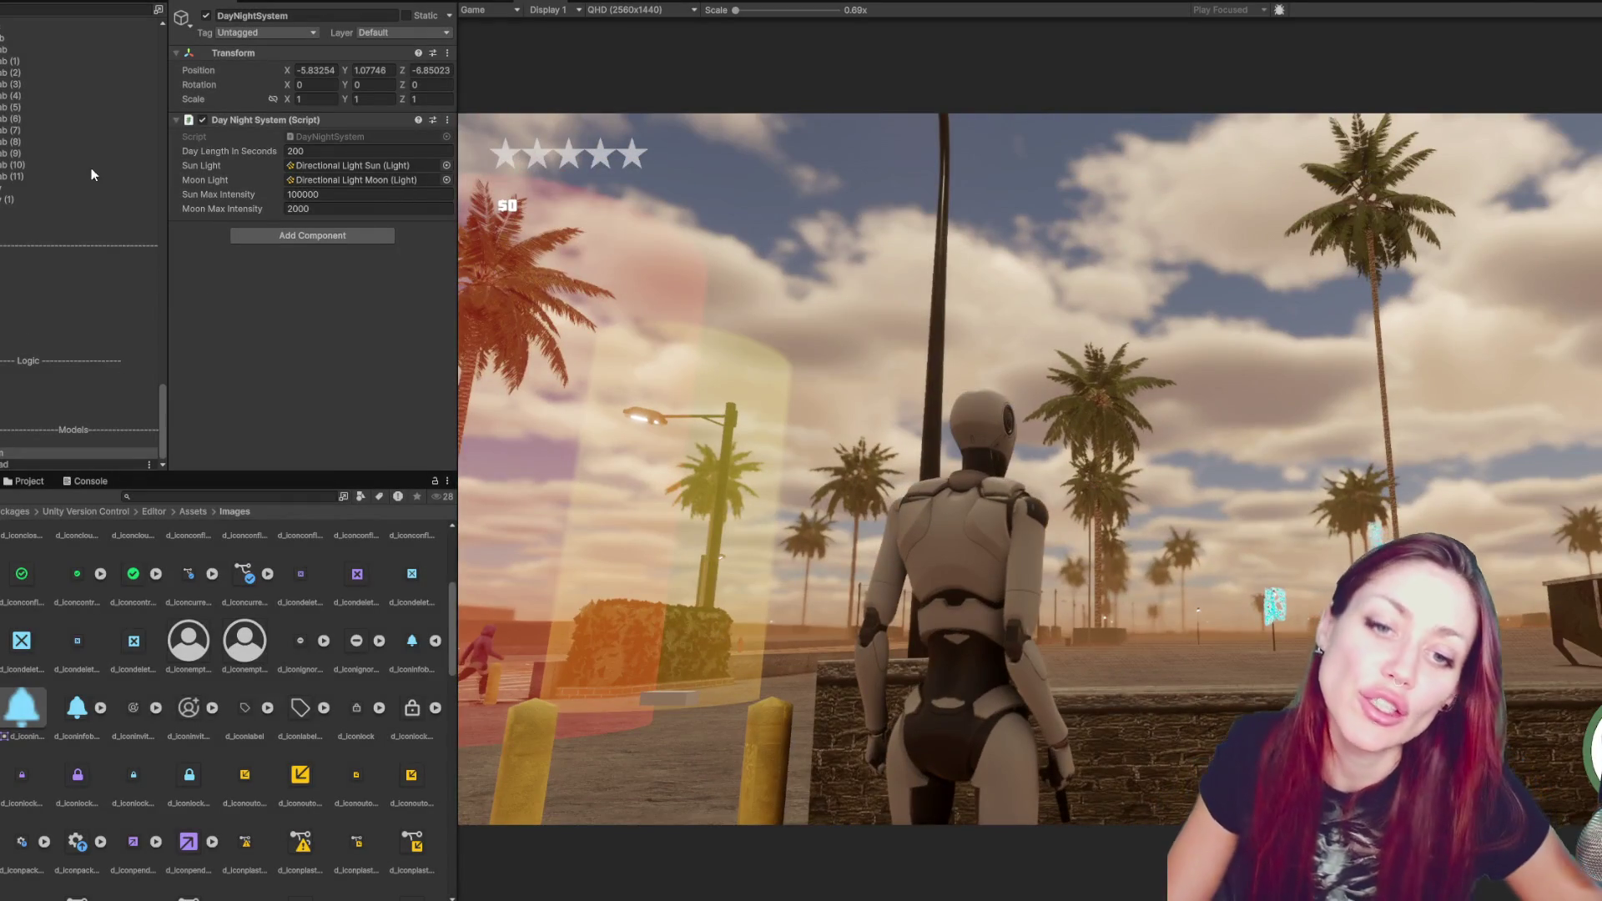
# - Stop Play mode, disable the DayNightSystem, and select the Directional Light Moon
pyautogui.hotkey('ctrl', 'p')
pyautogui.scroll(5, 44, 198)
pyautogui.click(206, 16)
pyautogui.moveTo(163, 322); pyautogui.dragTo(175, 62)
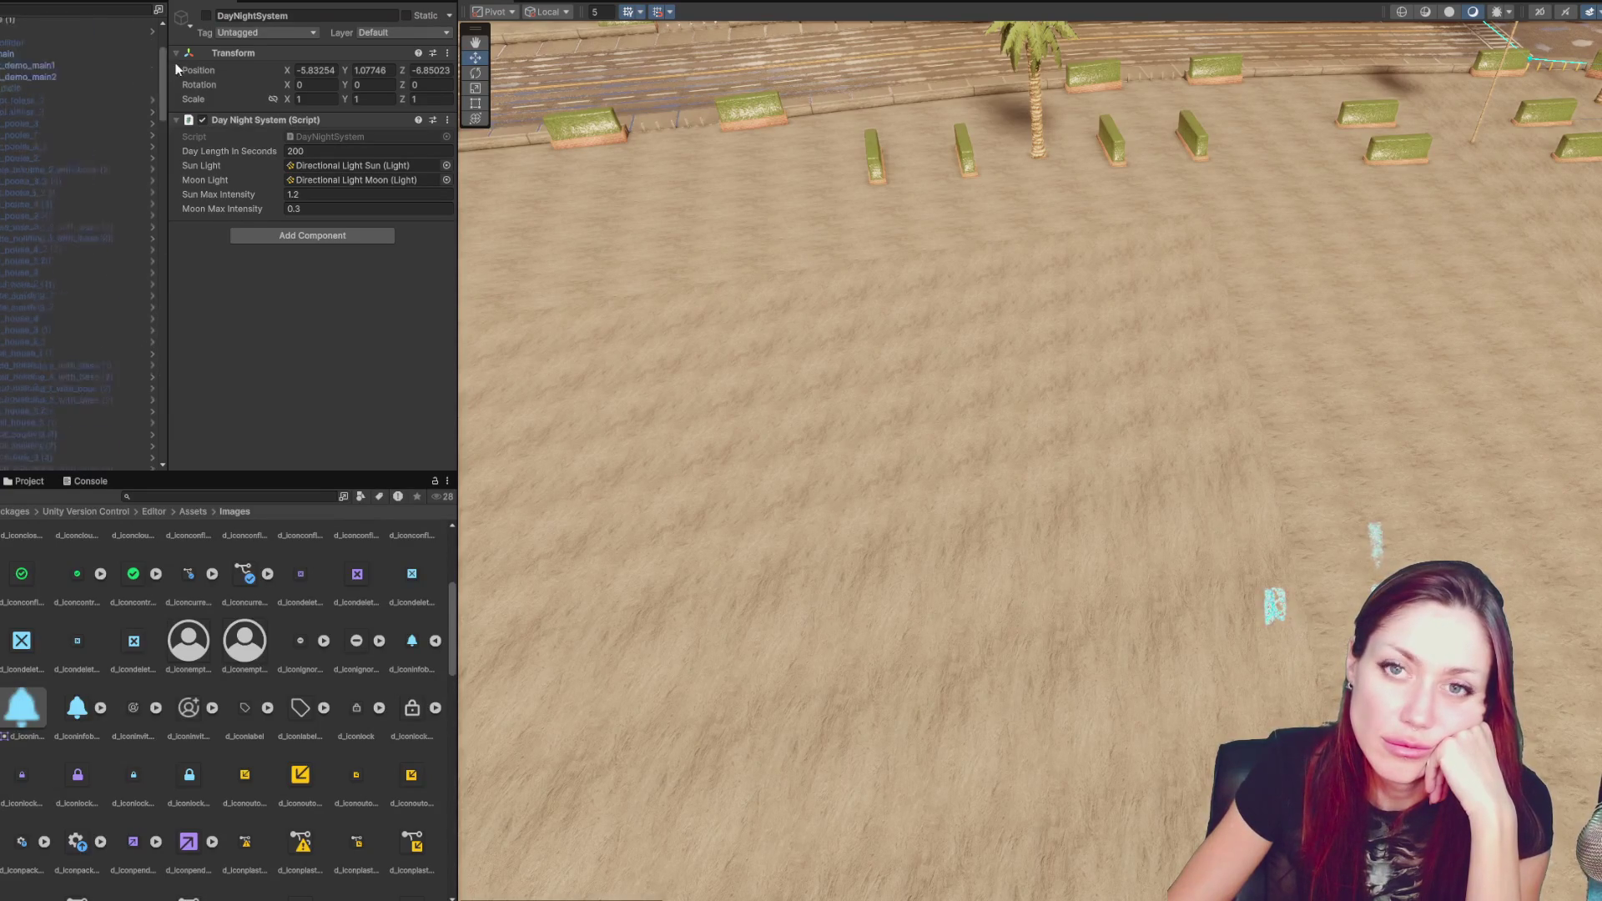
pyautogui.click(72, 58)
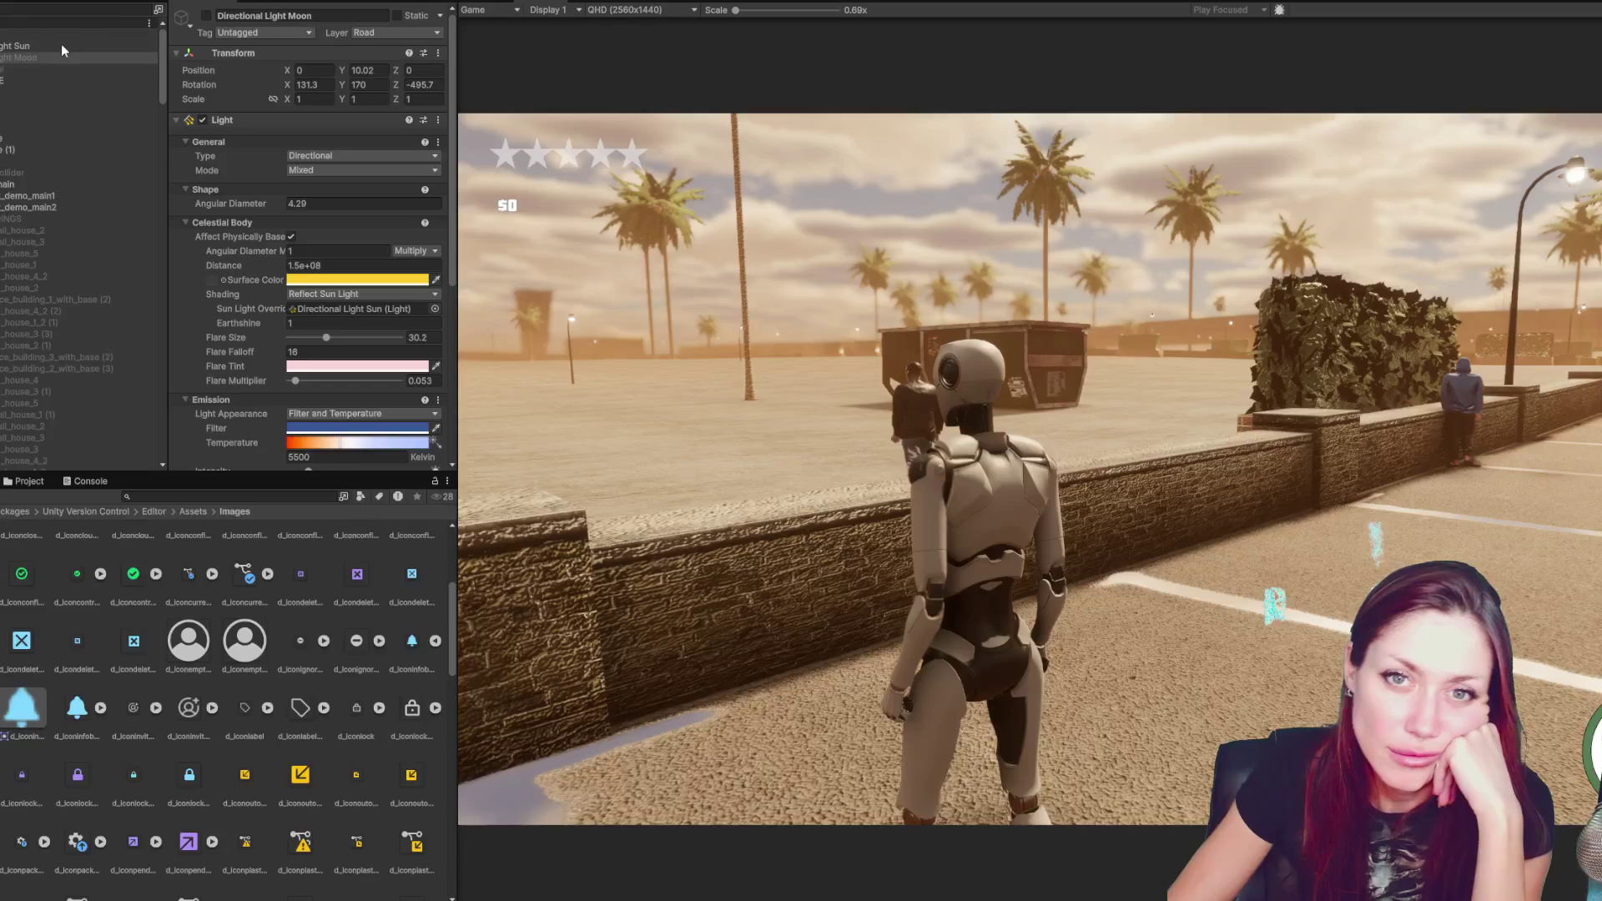
# - Frame the Directional Light Sun, review its settings, and switch it off
pyautogui.doubleClick(62, 44)
pyautogui.scroll(-2, 244, 148)
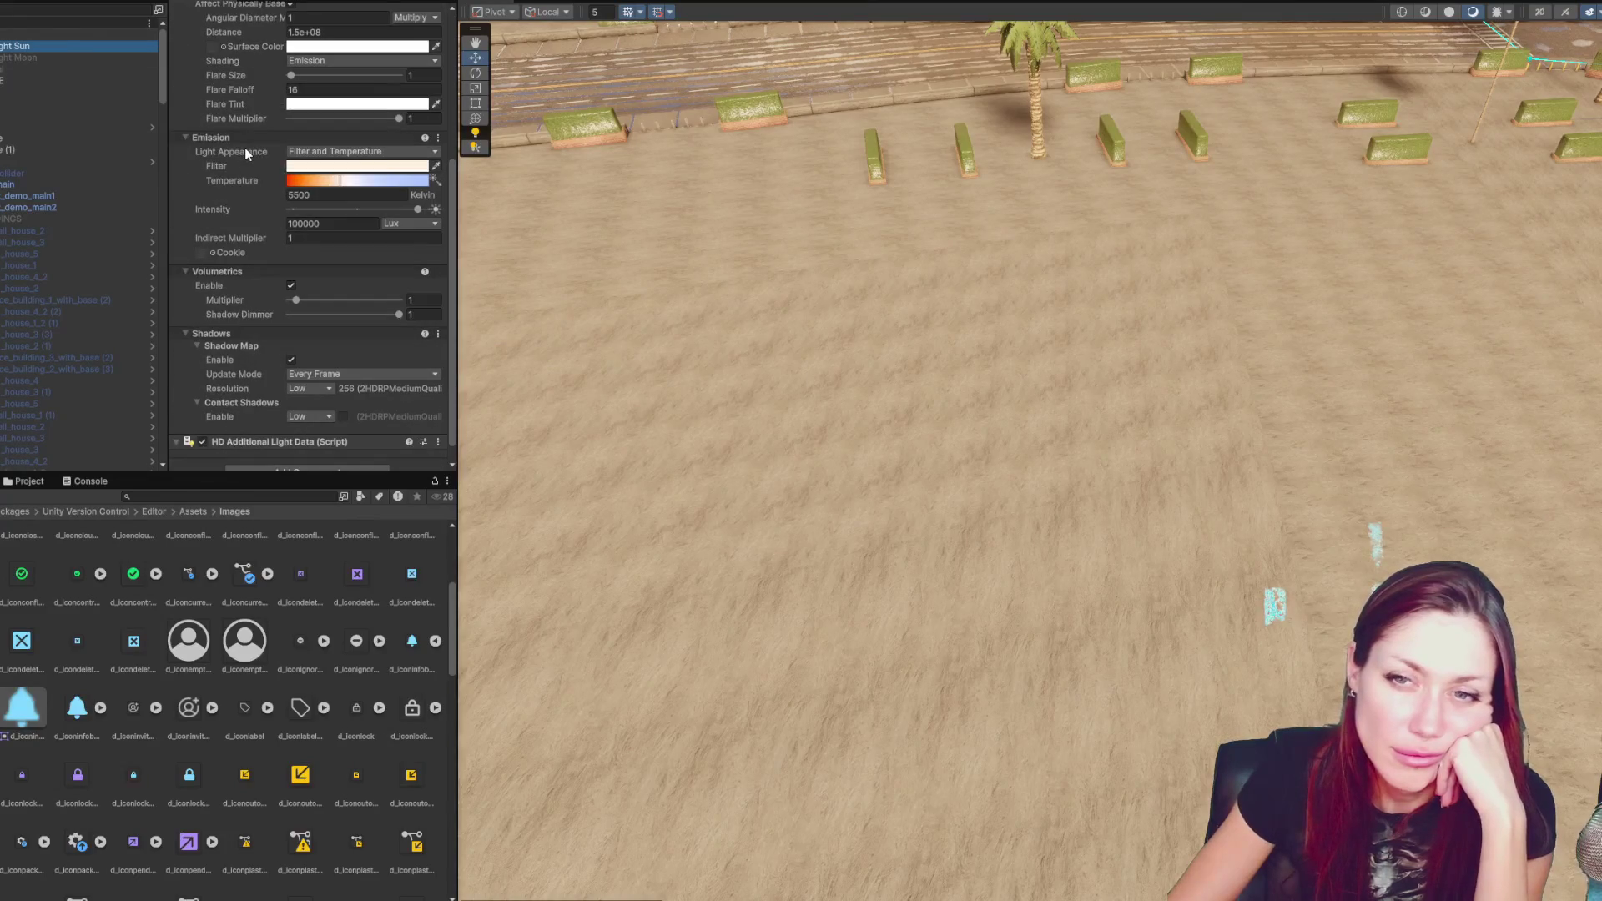
pyautogui.scroll(-1, 265, 400)
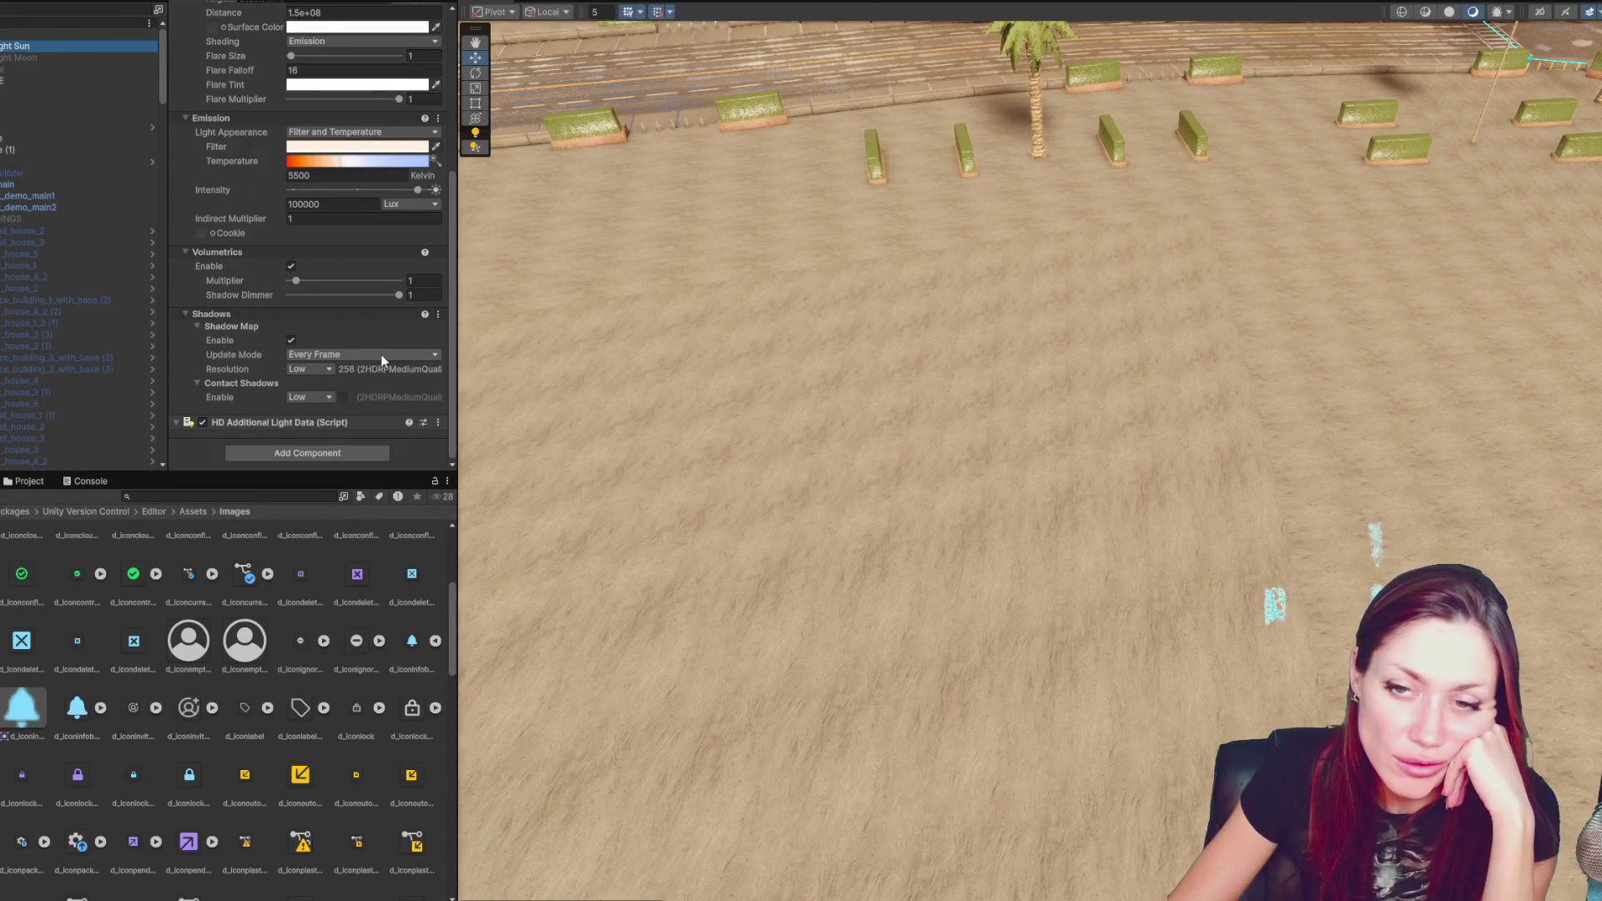
pyautogui.scroll(5, 359, 327)
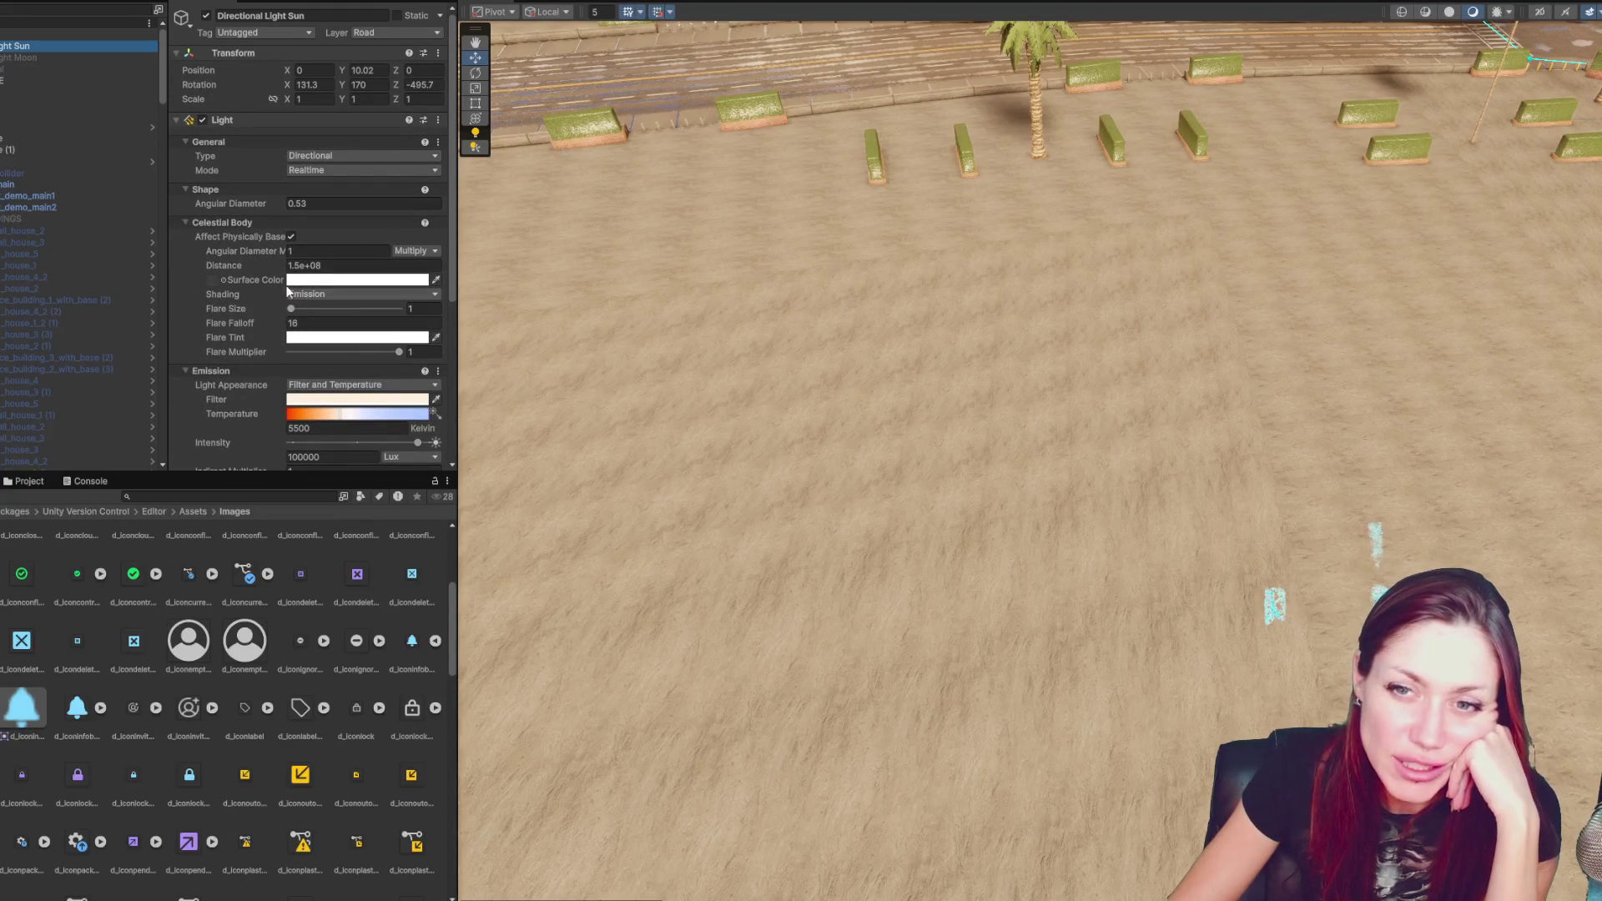
pyautogui.scroll(-5, 394, 250)
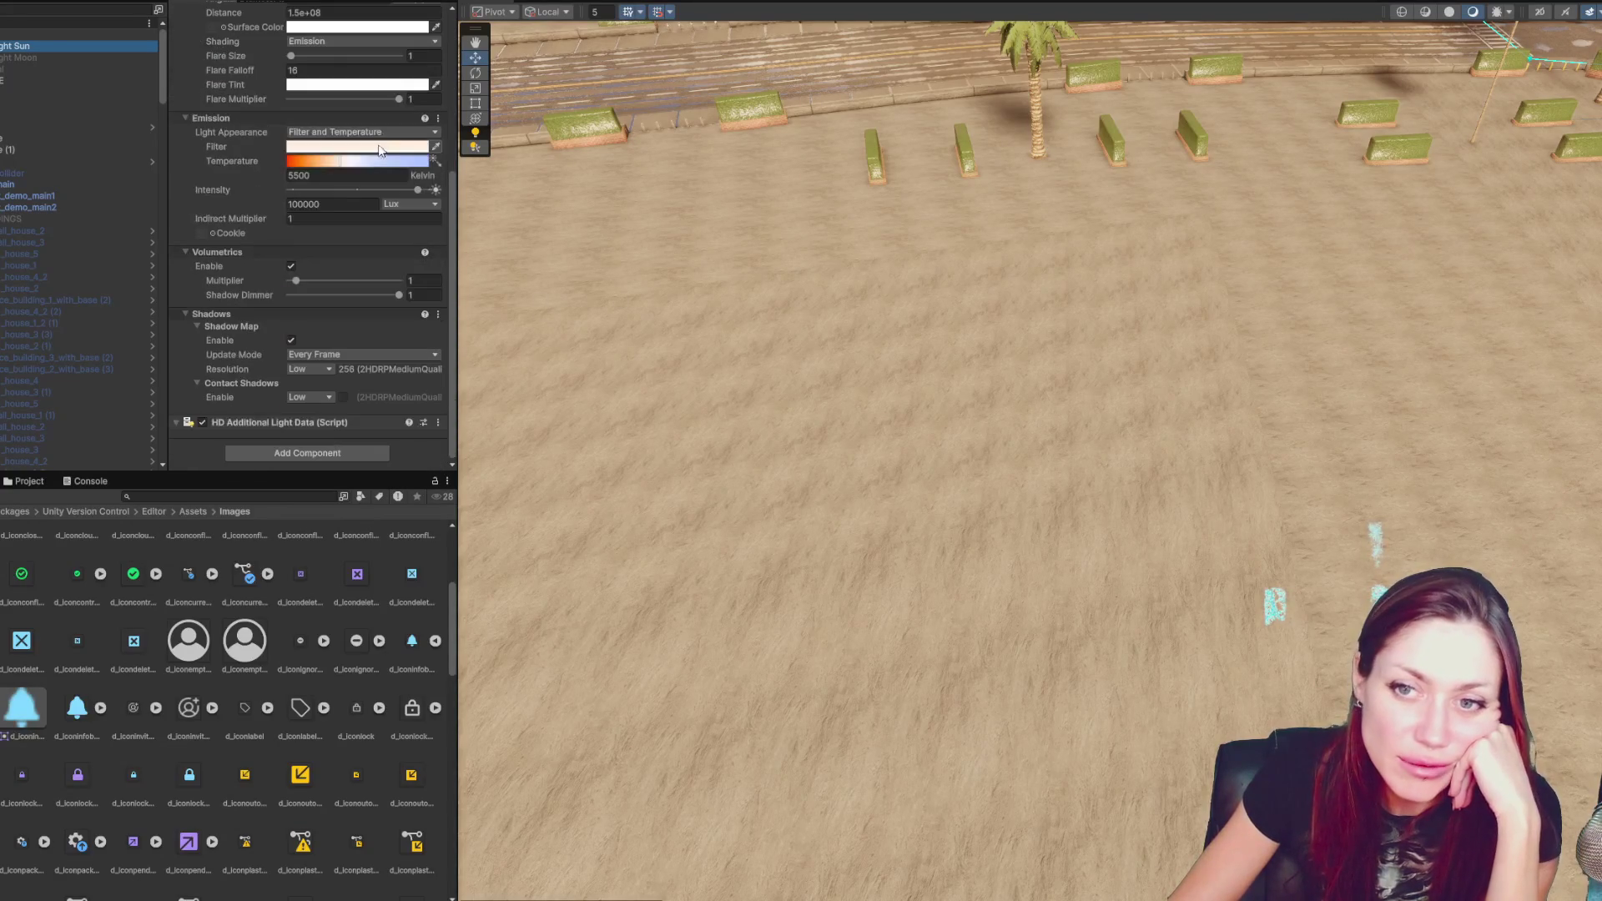
pyautogui.scroll(5, 383, 146)
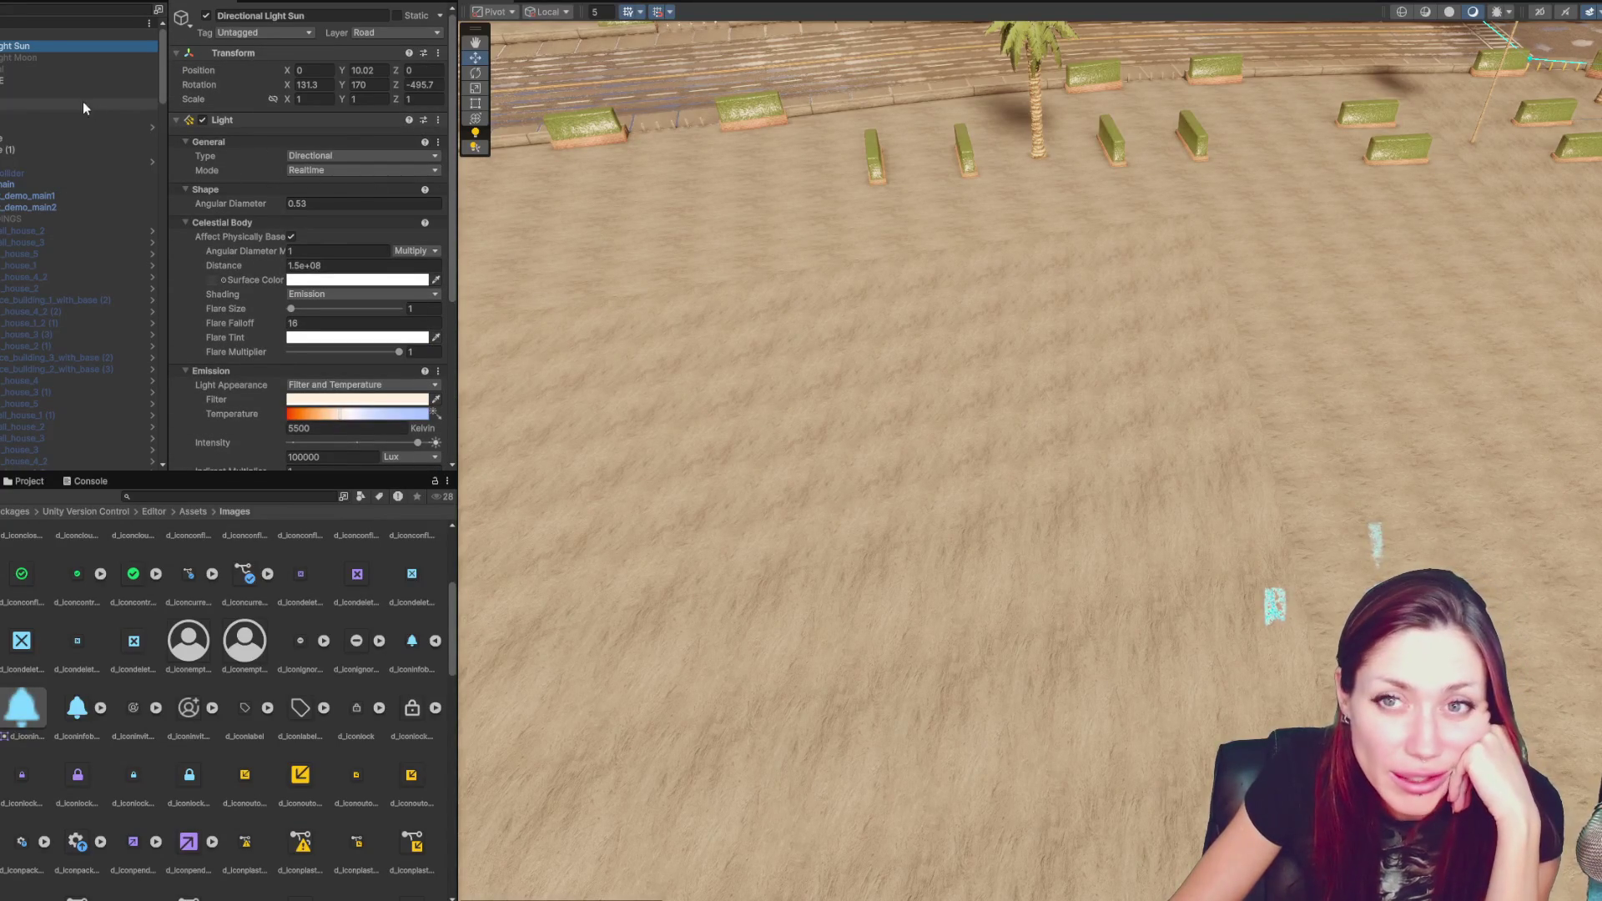
pyautogui.scroll(-10, 50, 100)
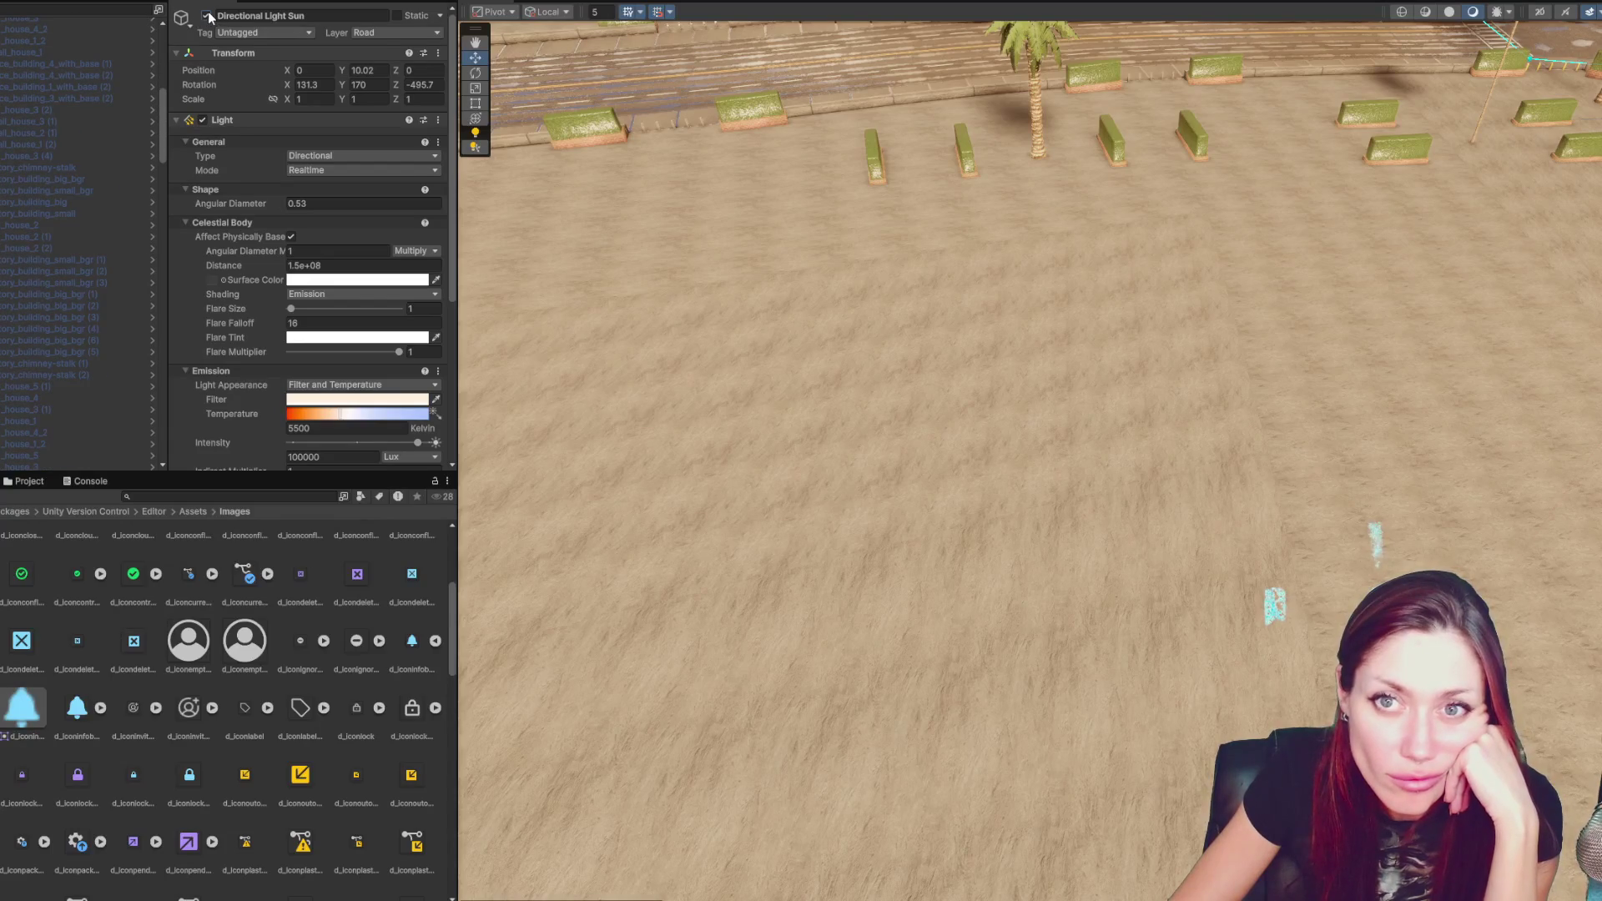
pyautogui.click(206, 15)
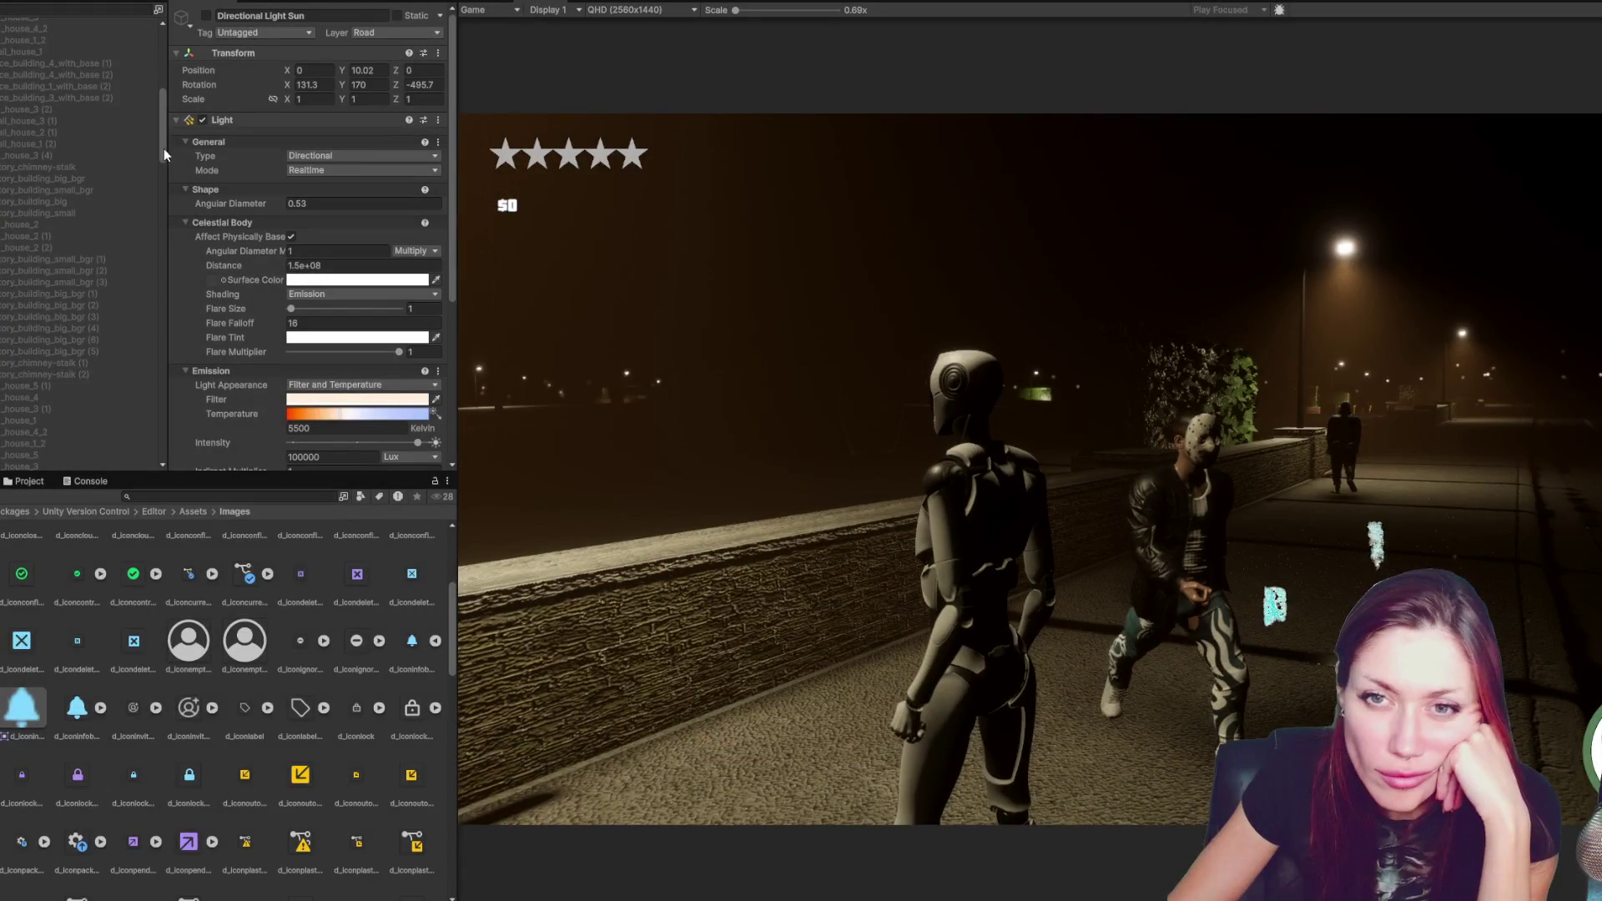
# - Switch off NEW VOLUME's Volume component between Ctrl+P play-mode toggles to compare the look
pyautogui.hotkey('ctrl', 'p')
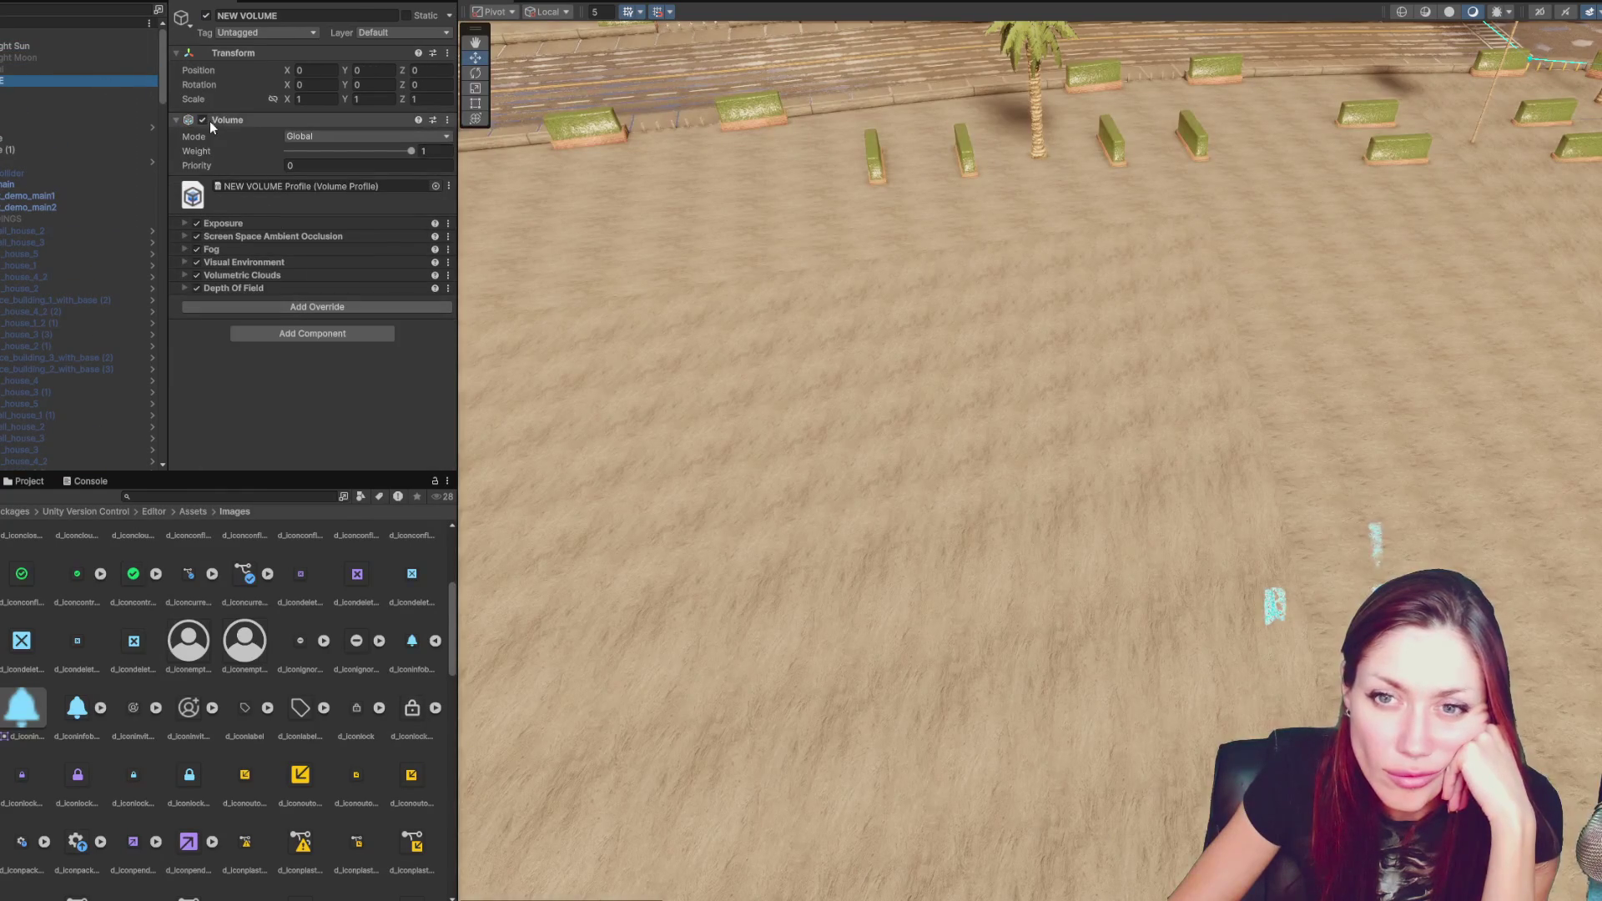
pyautogui.click(203, 121)
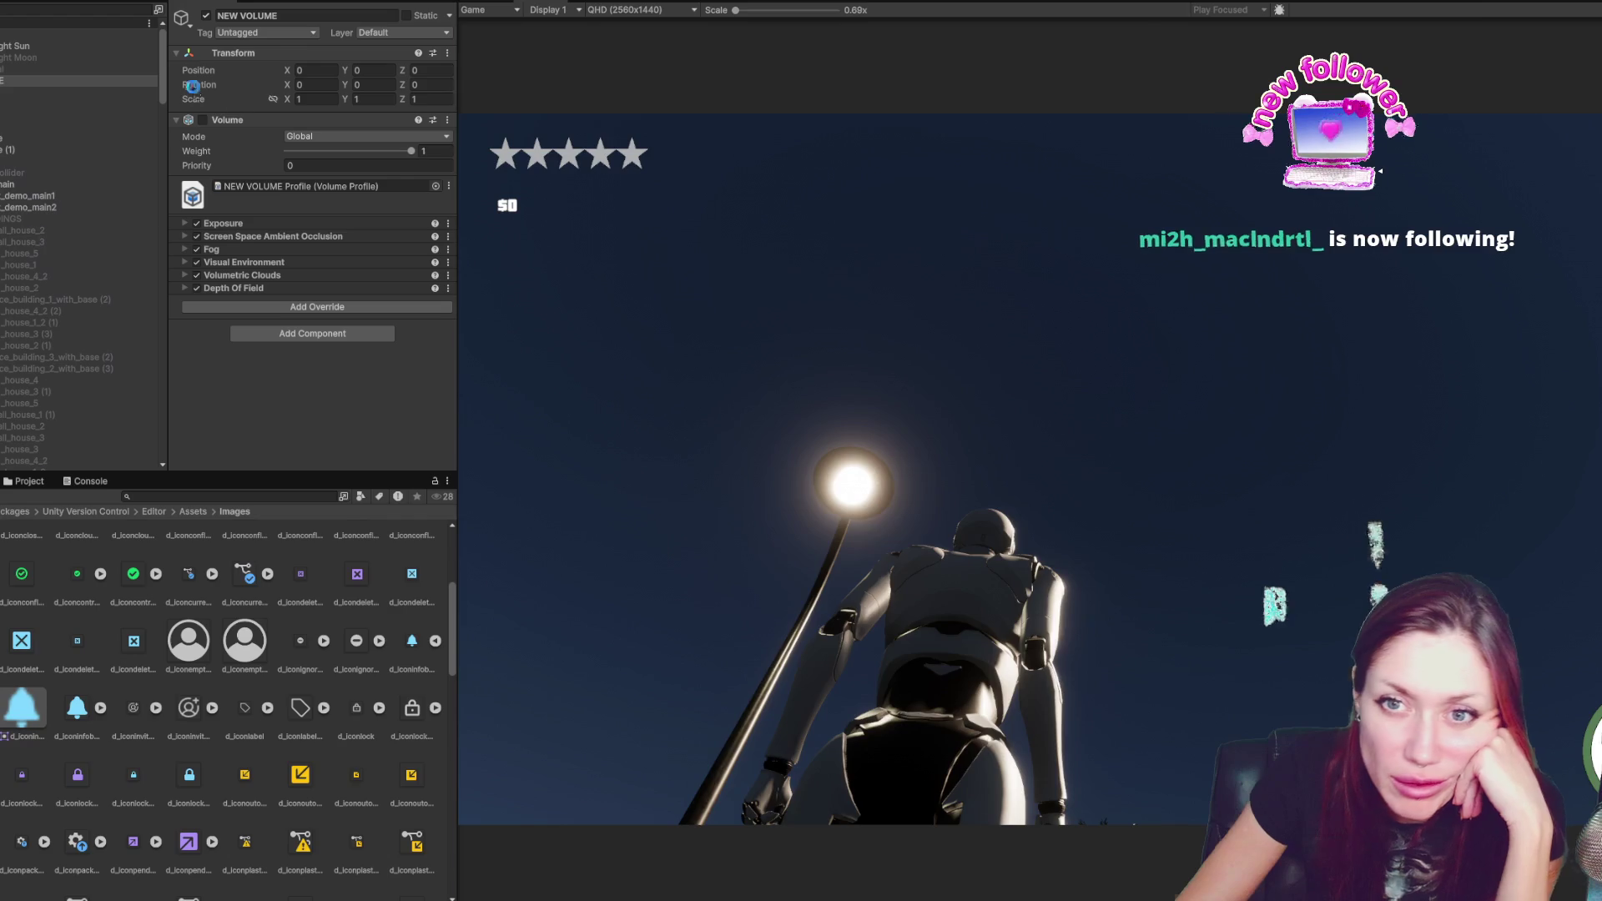
pyautogui.hotkey('ctrl', 'p')
# - Re-enable the Volume component and peek at the Exposure and Volumetric Clouds settings
pyautogui.click(201, 119)
pyautogui.click(307, 224)
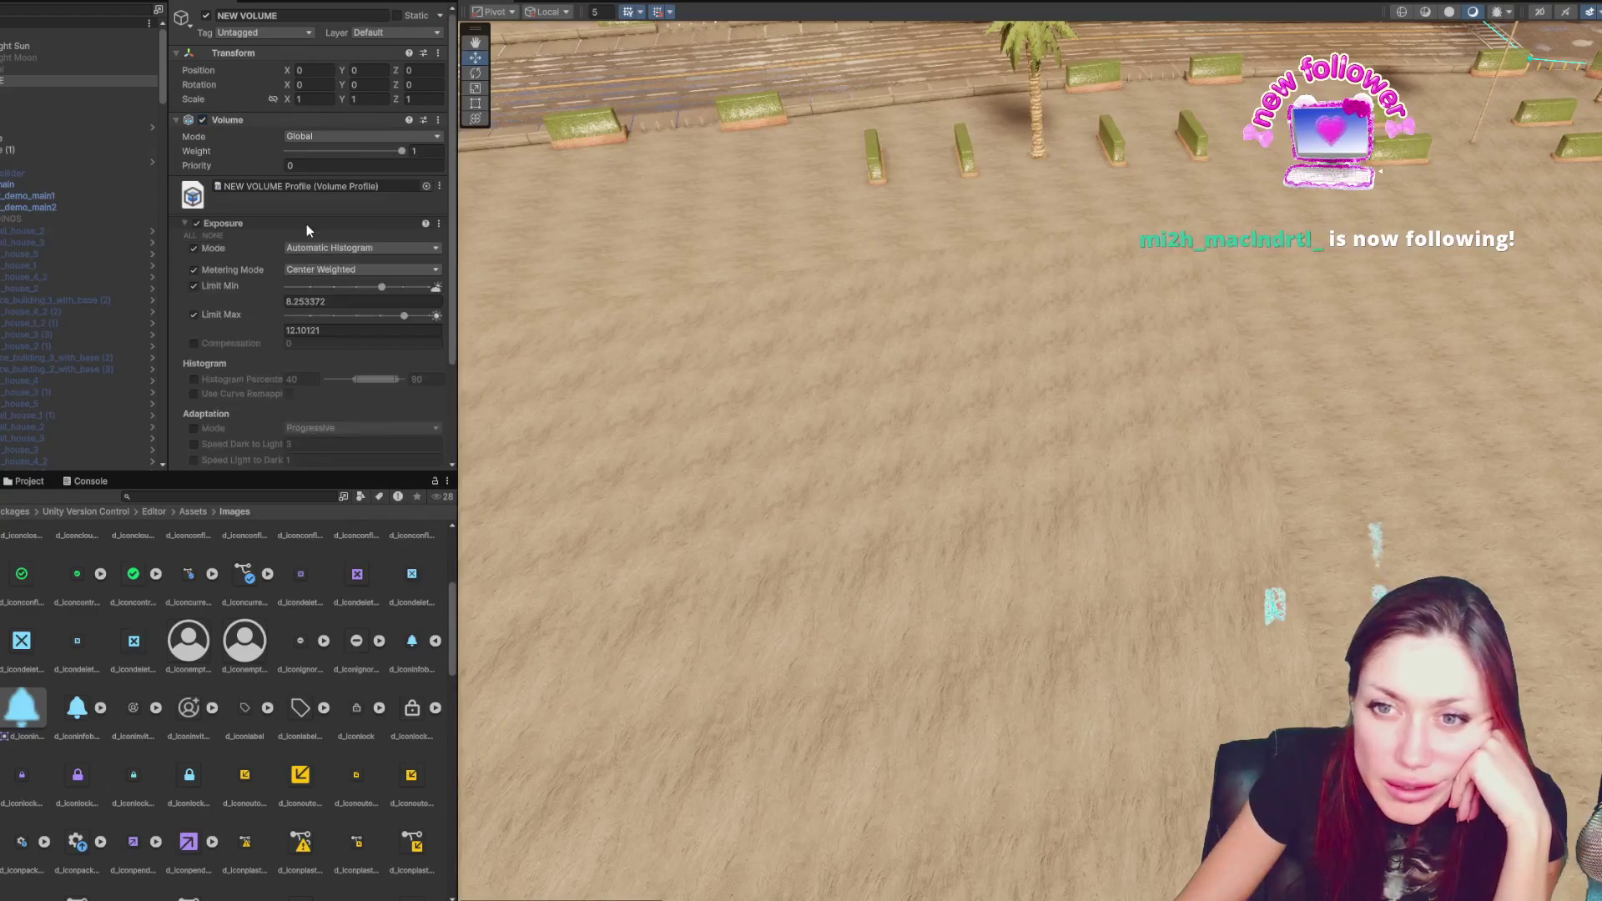
pyautogui.click(308, 224)
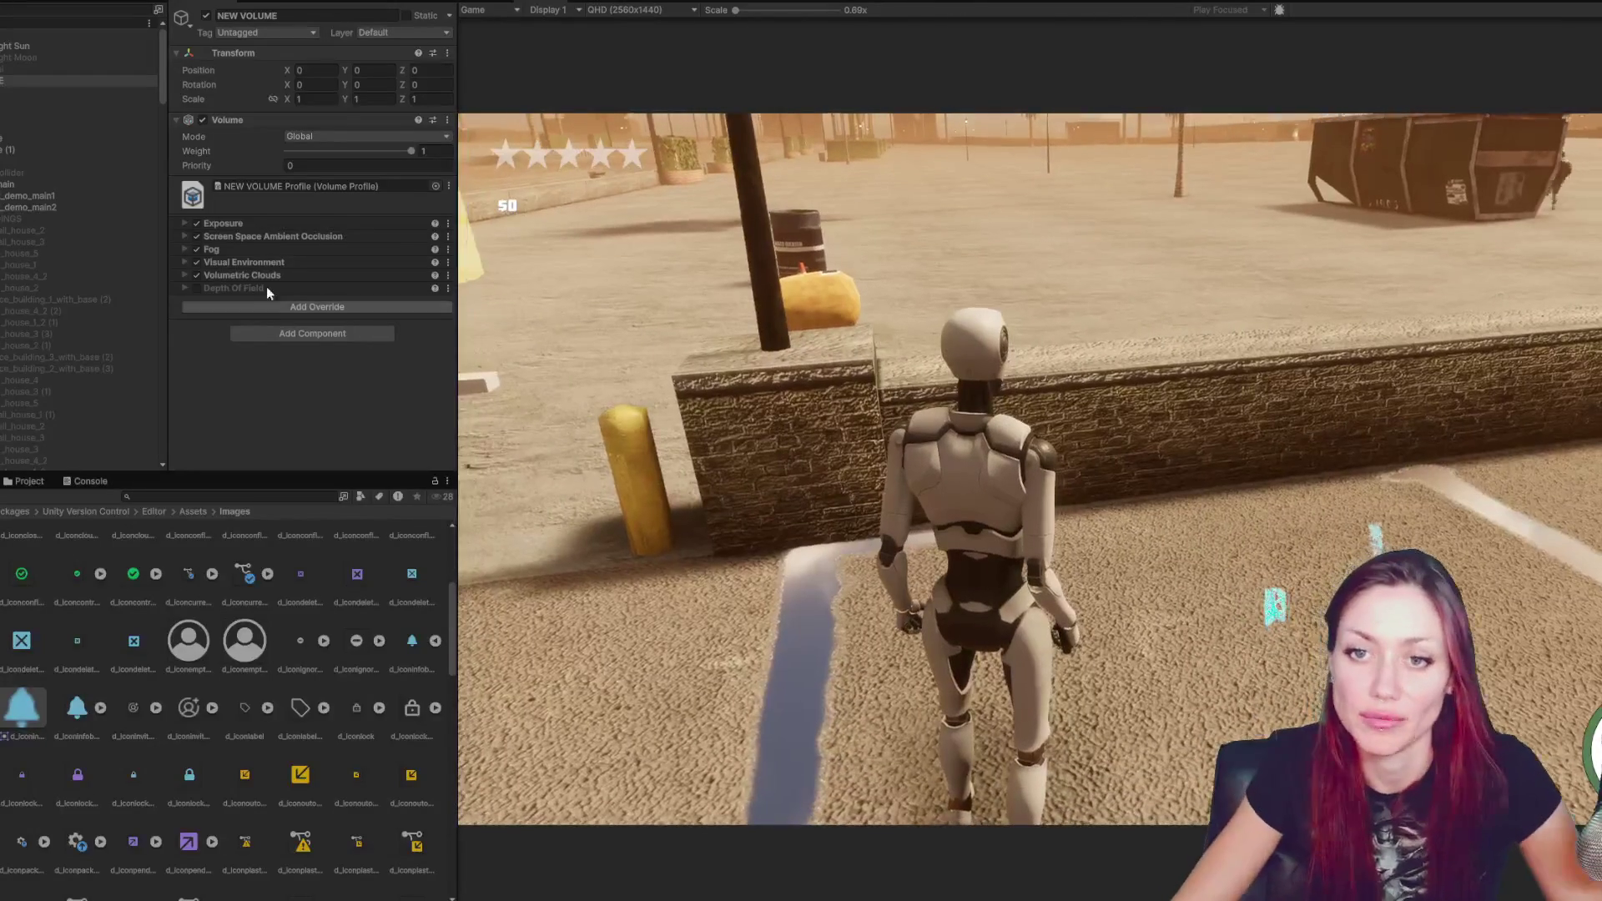
pyautogui.click(203, 274)
pyautogui.click(197, 277)
# - Toggle the Volumetric Clouds and Fog overrides to compare, leaving Visual Environment disabled
pyautogui.click(197, 275)
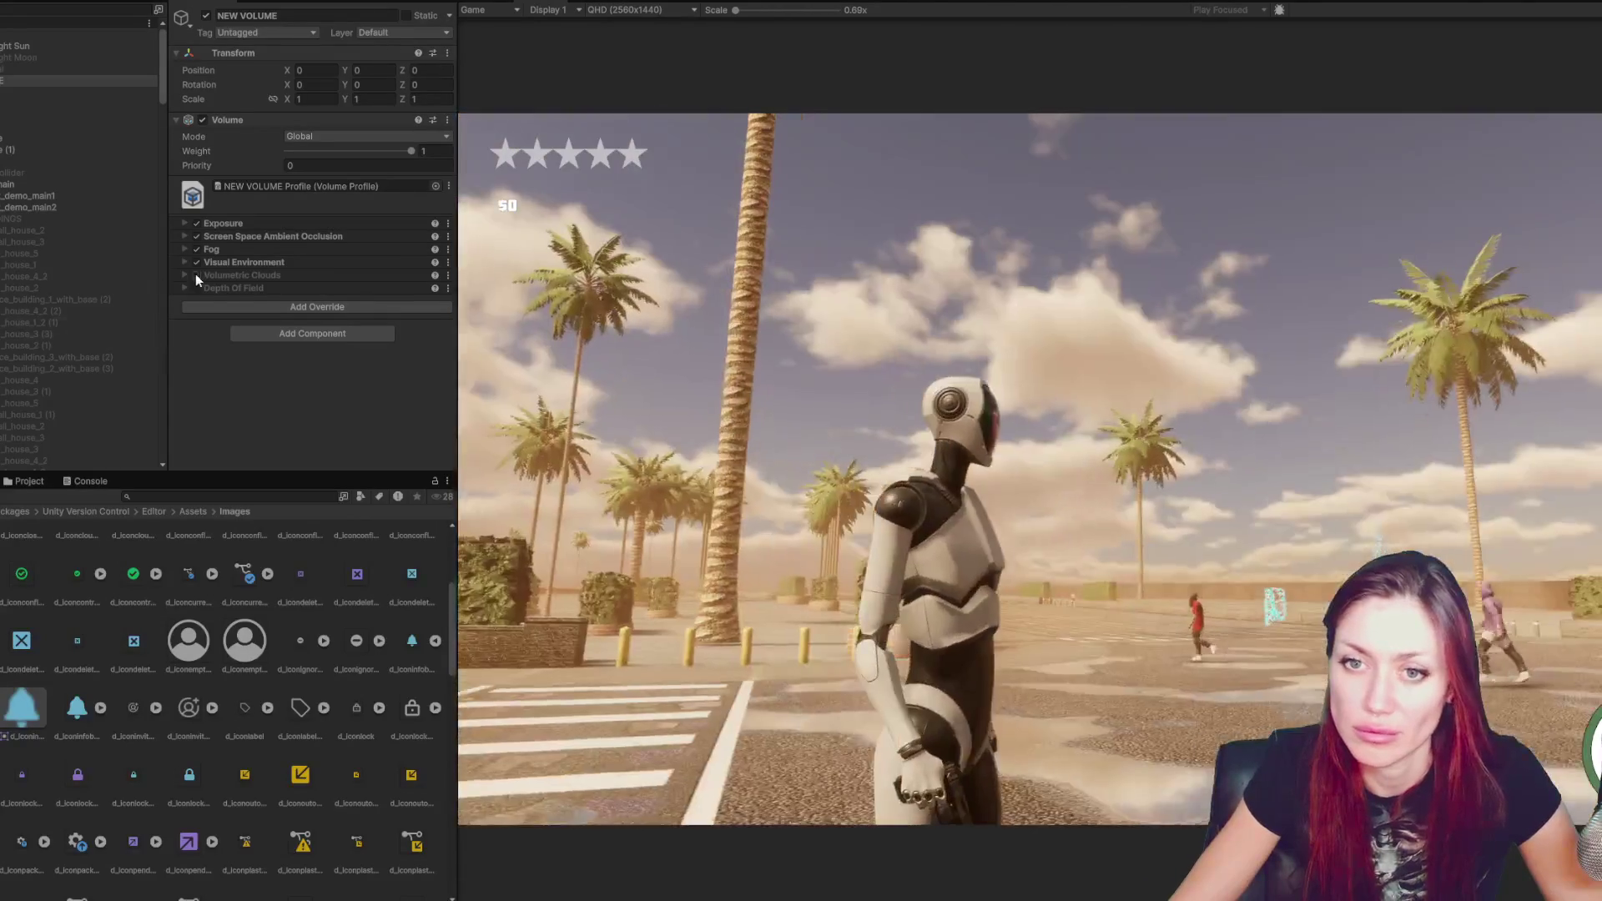
pyautogui.click(198, 273)
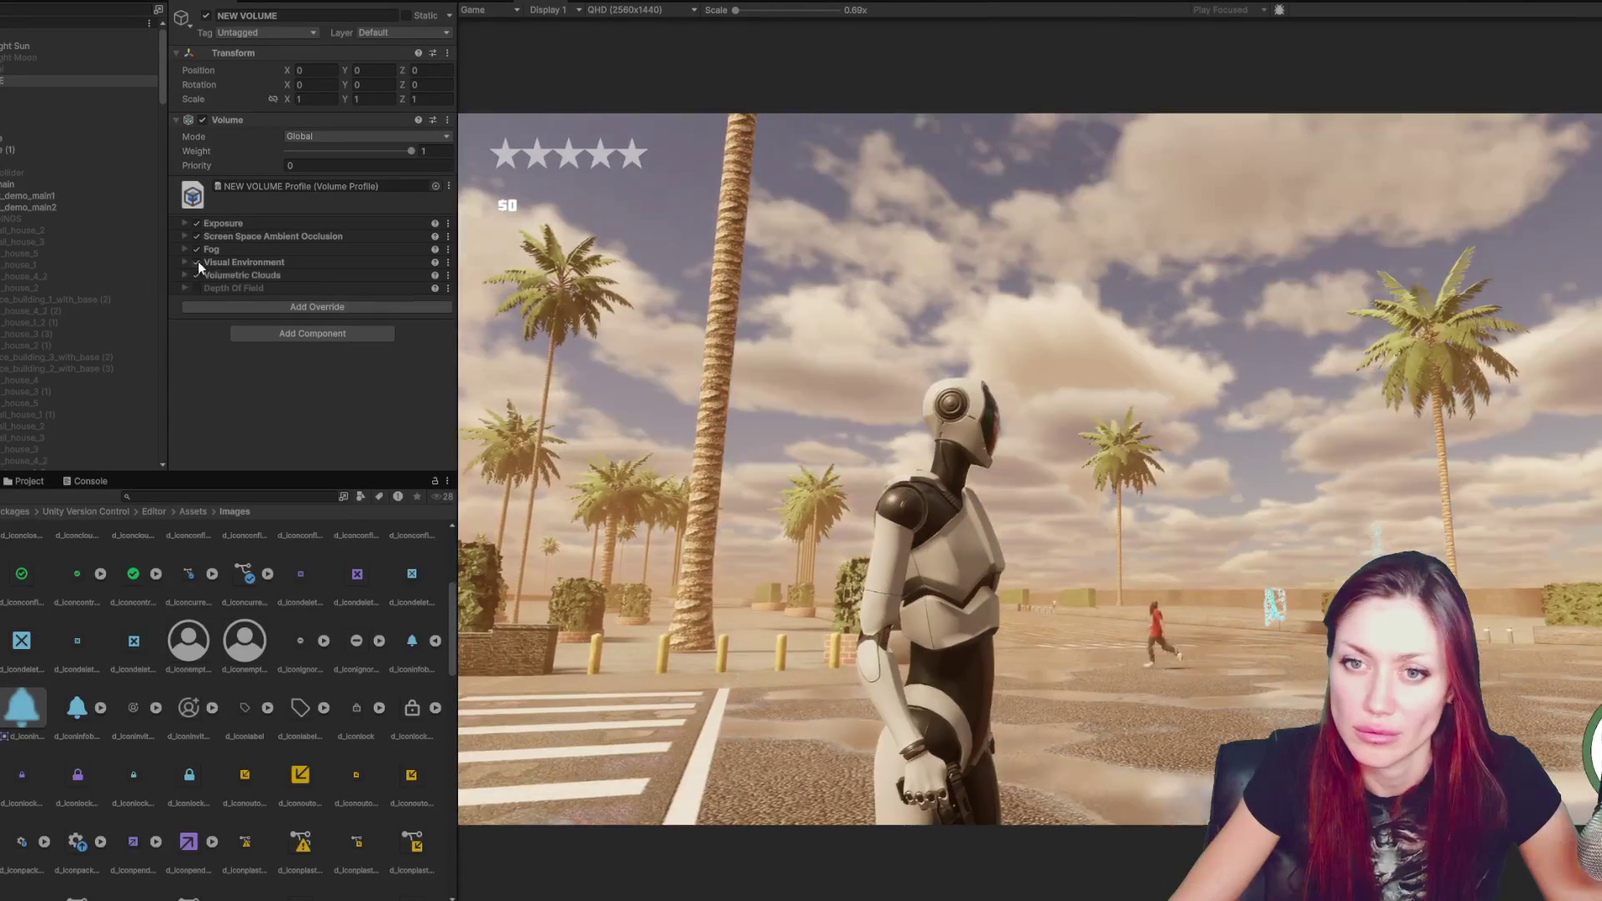
pyautogui.click(197, 262)
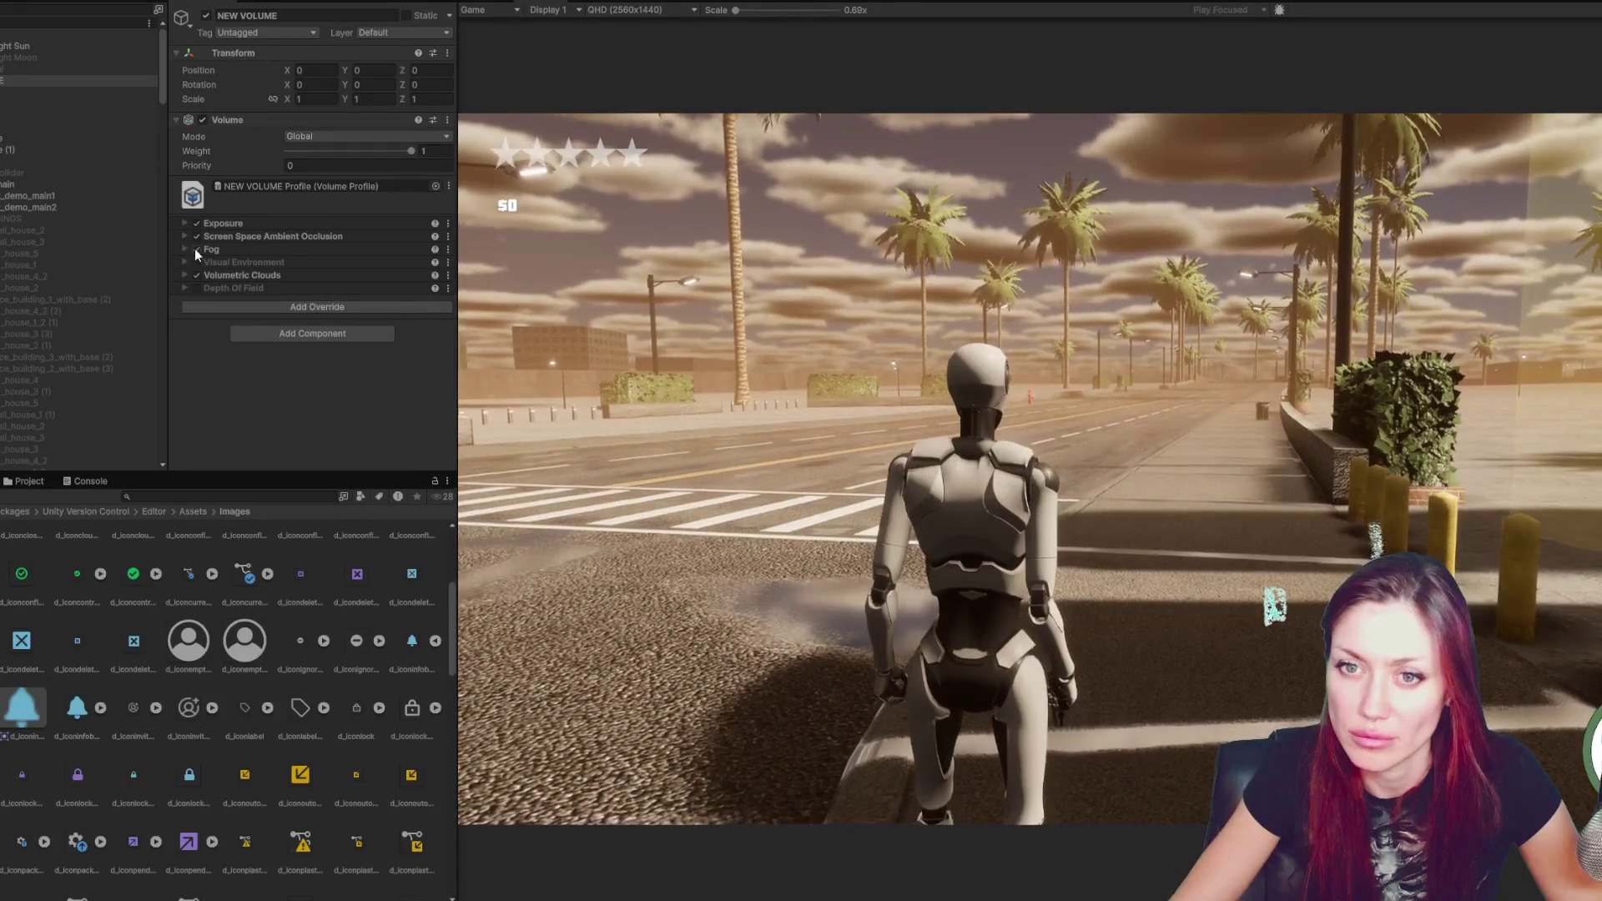
pyautogui.click(196, 249)
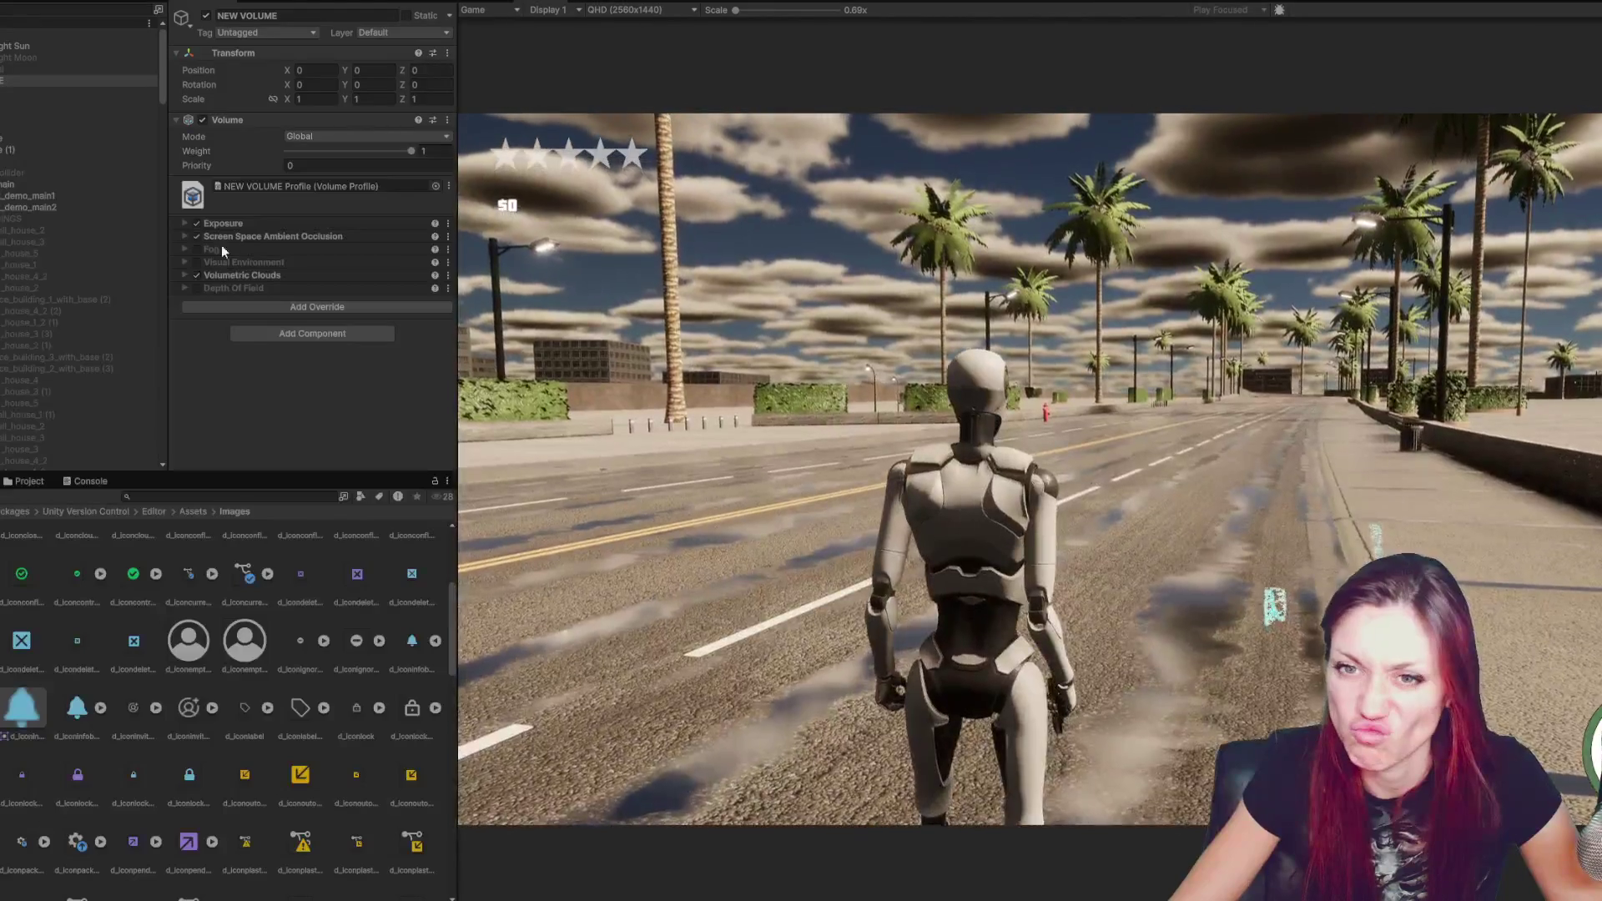
pyautogui.click(222, 249)
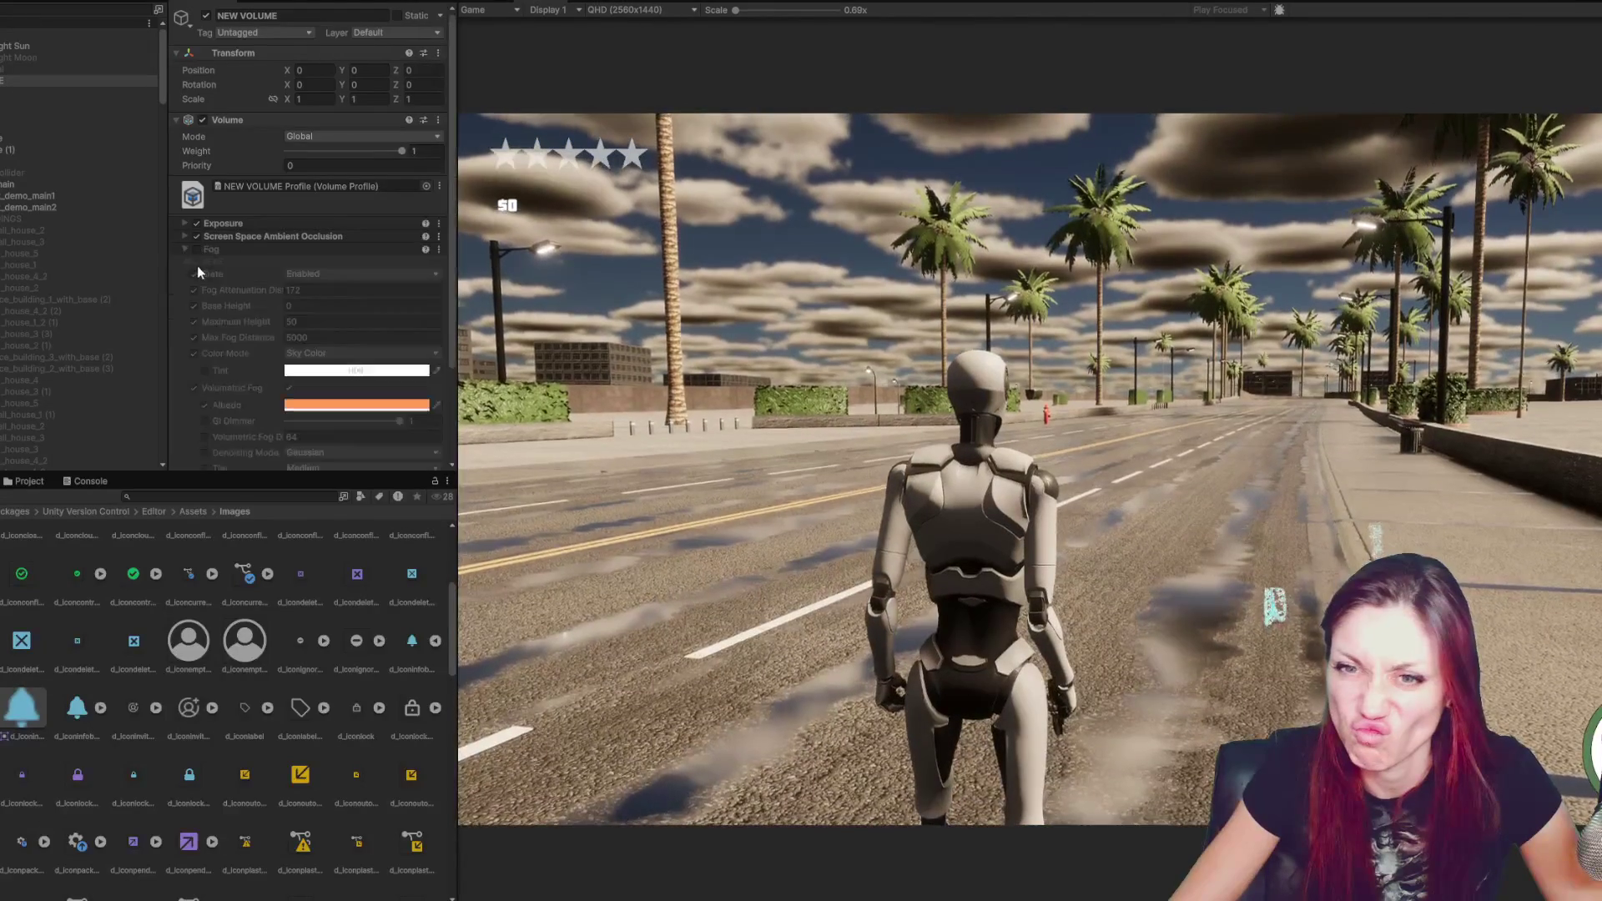
# - Re-enable the Visual Environment and Depth Of Field overrides and expand Depth Of Field
pyautogui.click(197, 247)
pyautogui.scroll(-3, 346, 294)
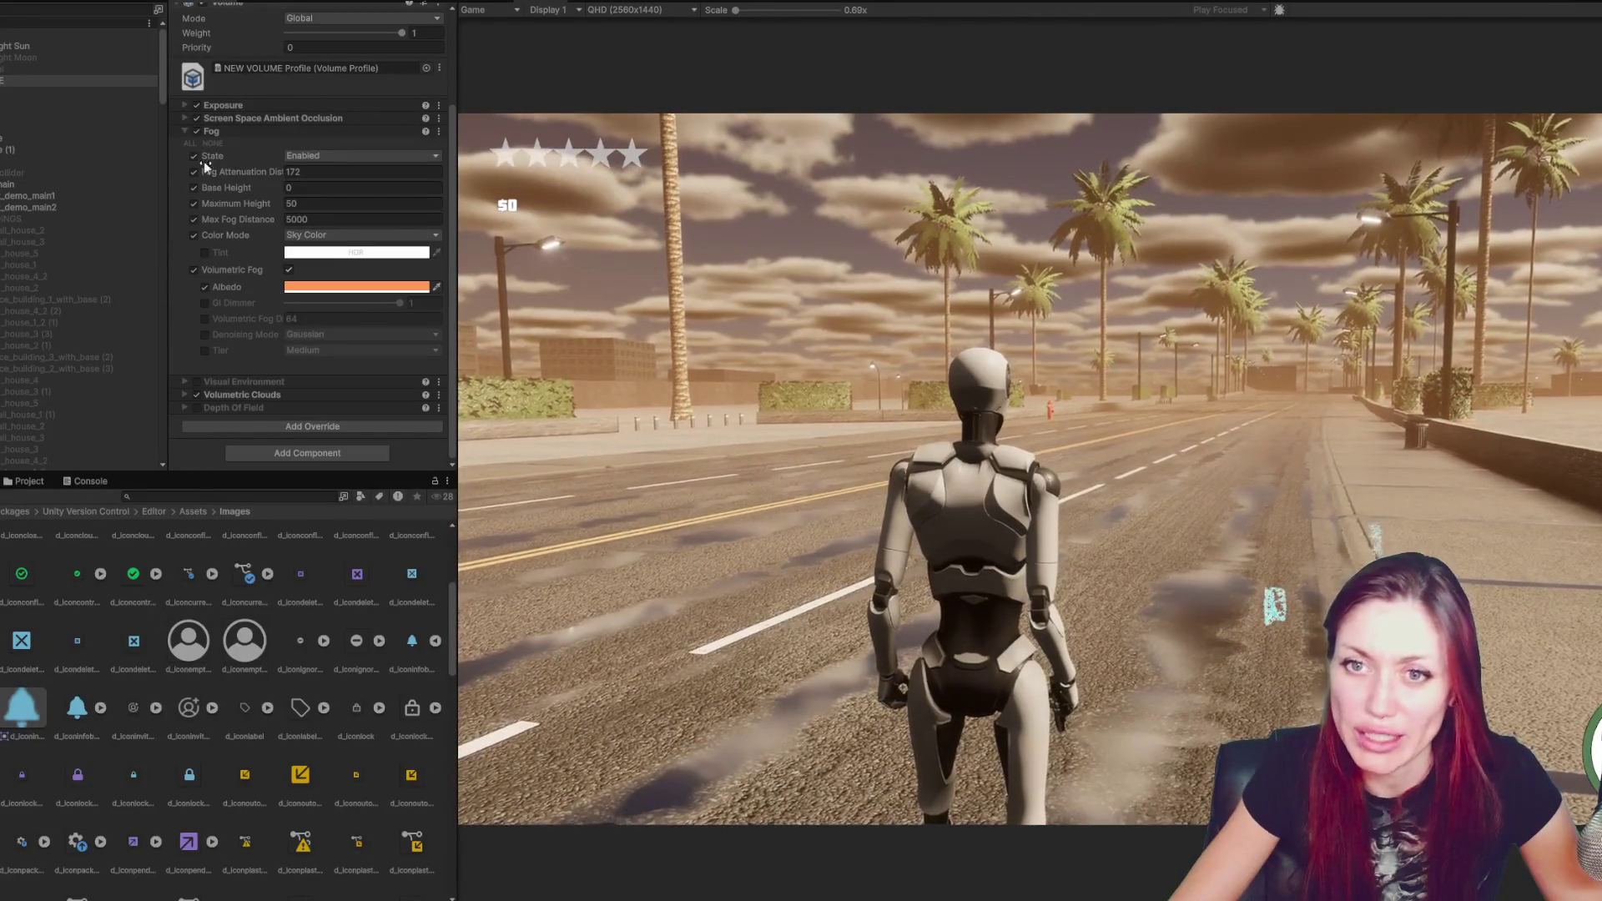
pyautogui.click(197, 381)
pyautogui.click(197, 407)
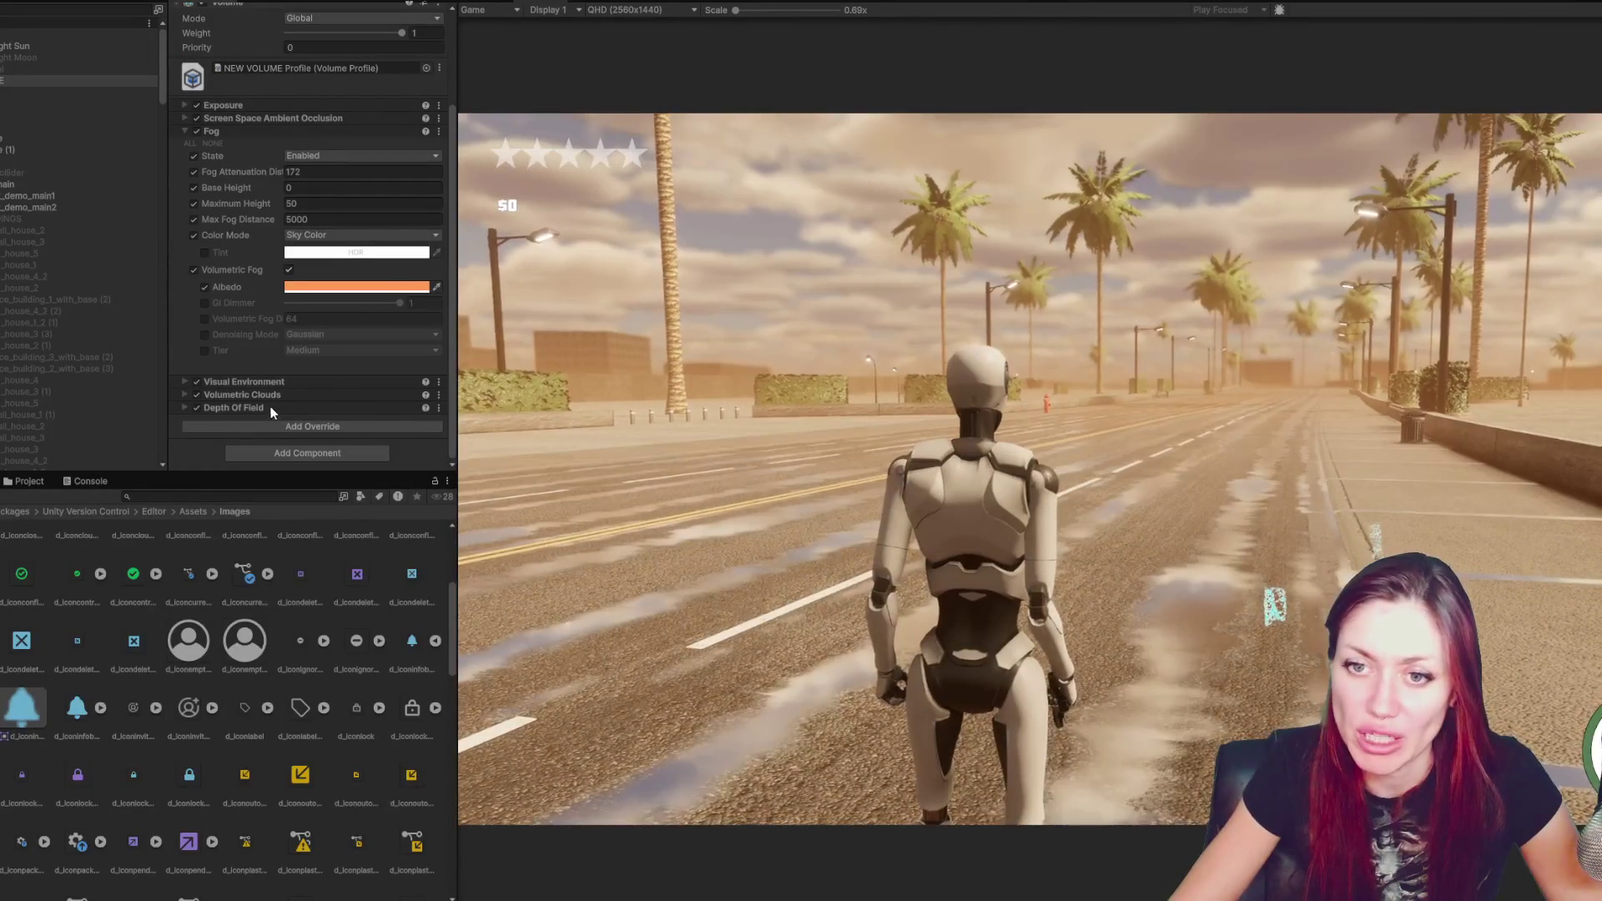
pyautogui.click(250, 407)
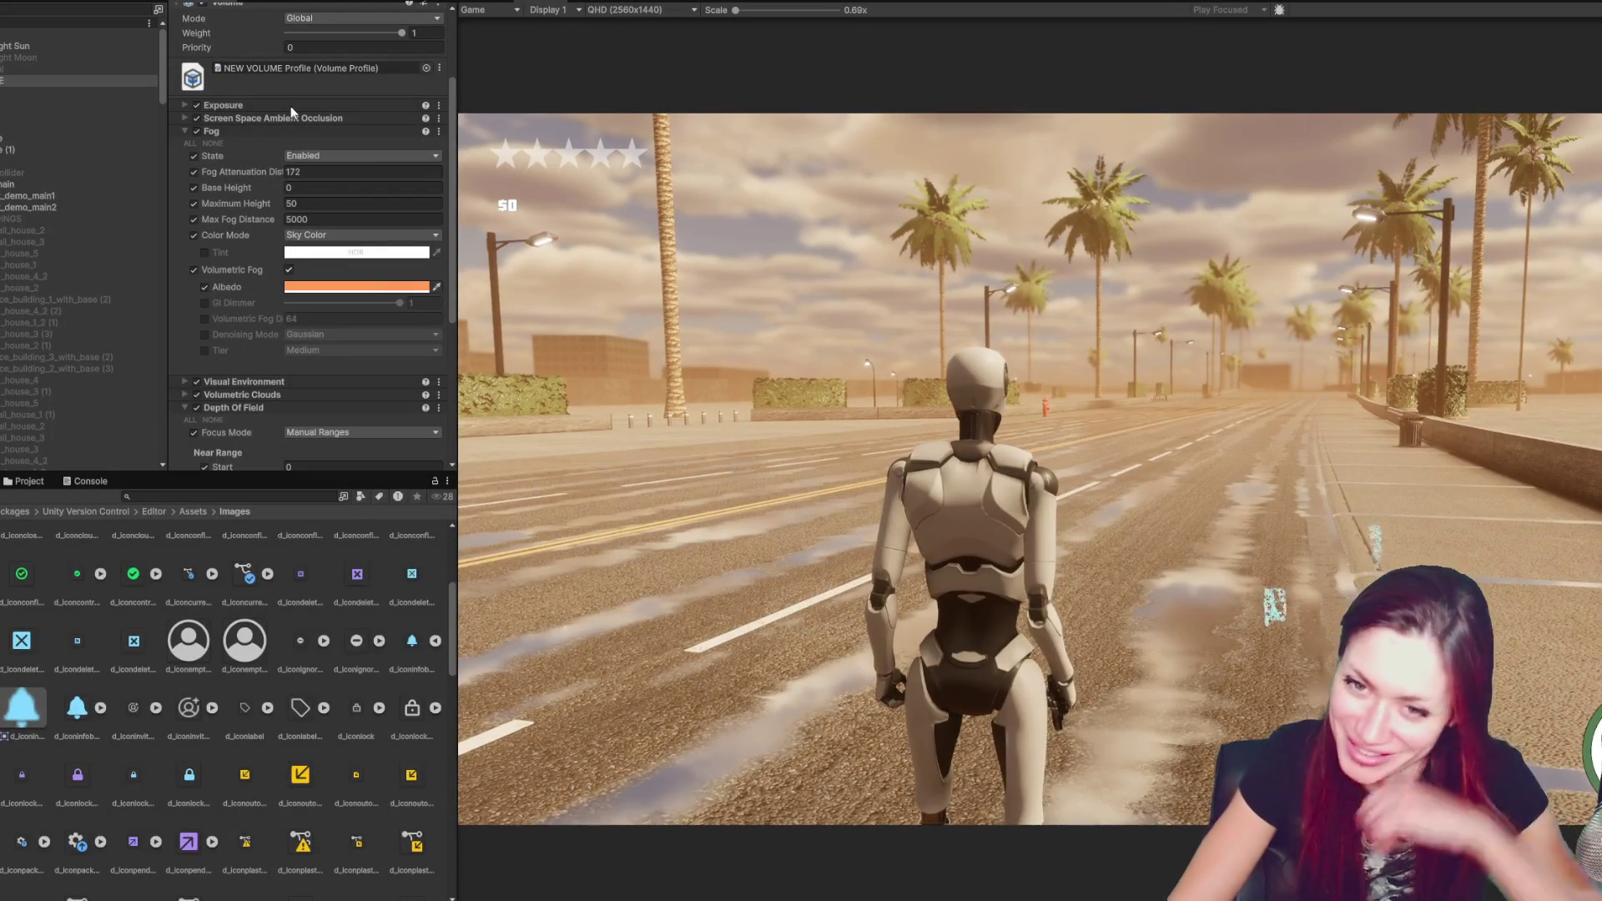
pyautogui.hotkey('ctrl', '1')
# - Enable the Far Blur overrides, lower Sample Count from 5 to 4, and set Tier to Low
pyautogui.scroll(-5, 275, 341)
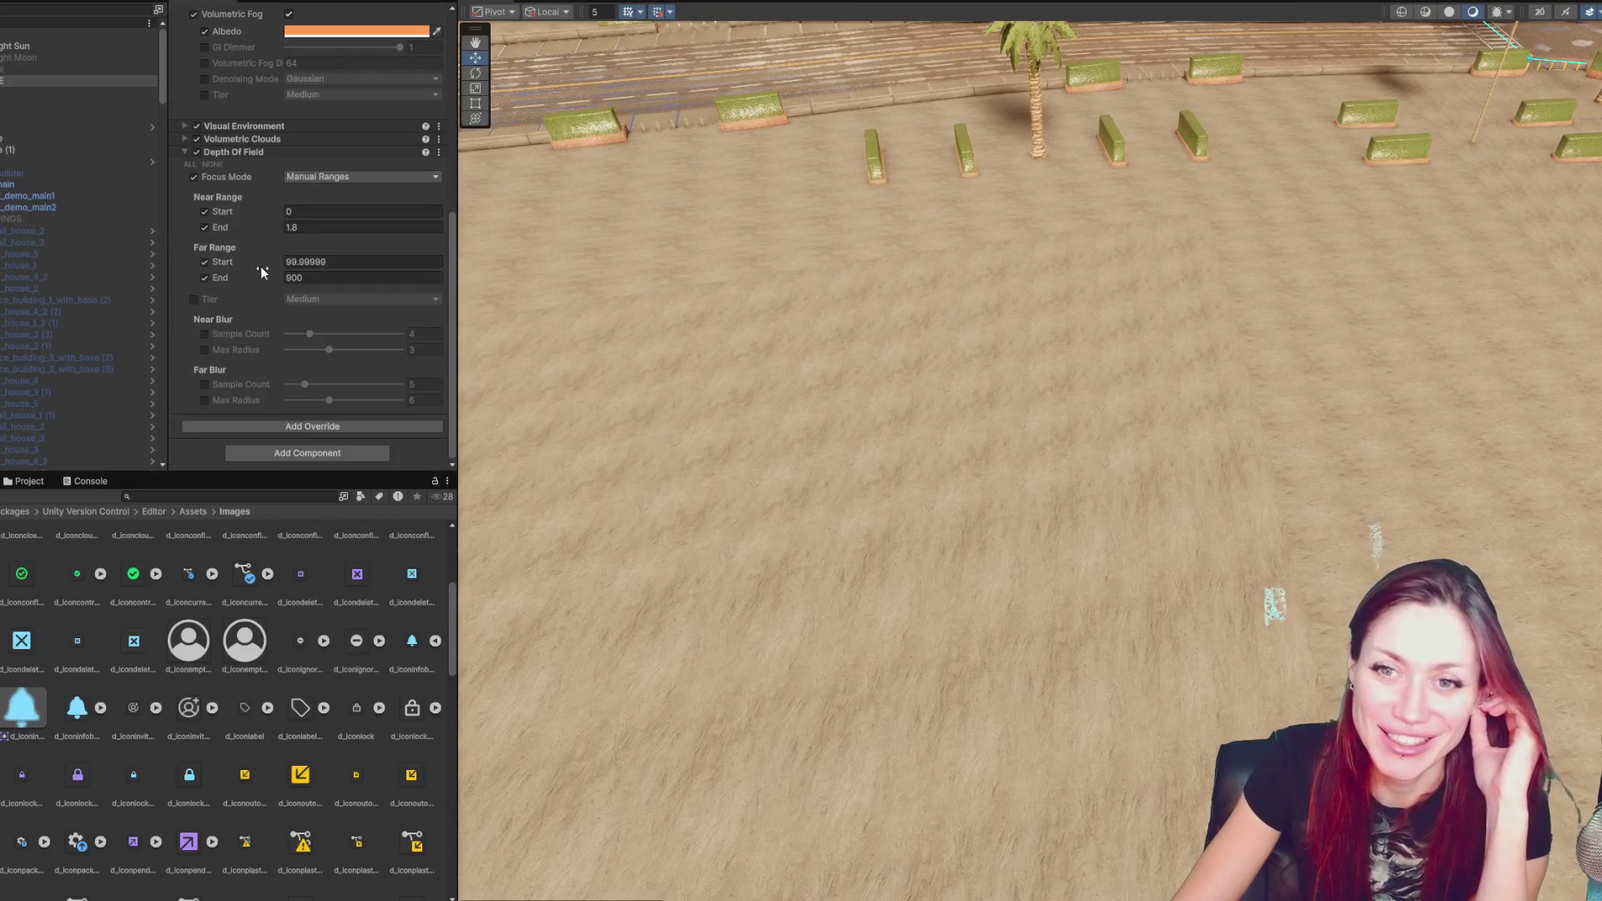
pyautogui.click(204, 384)
pyautogui.click(203, 398)
pyautogui.moveTo(305, 384); pyautogui.dragTo(297, 385)
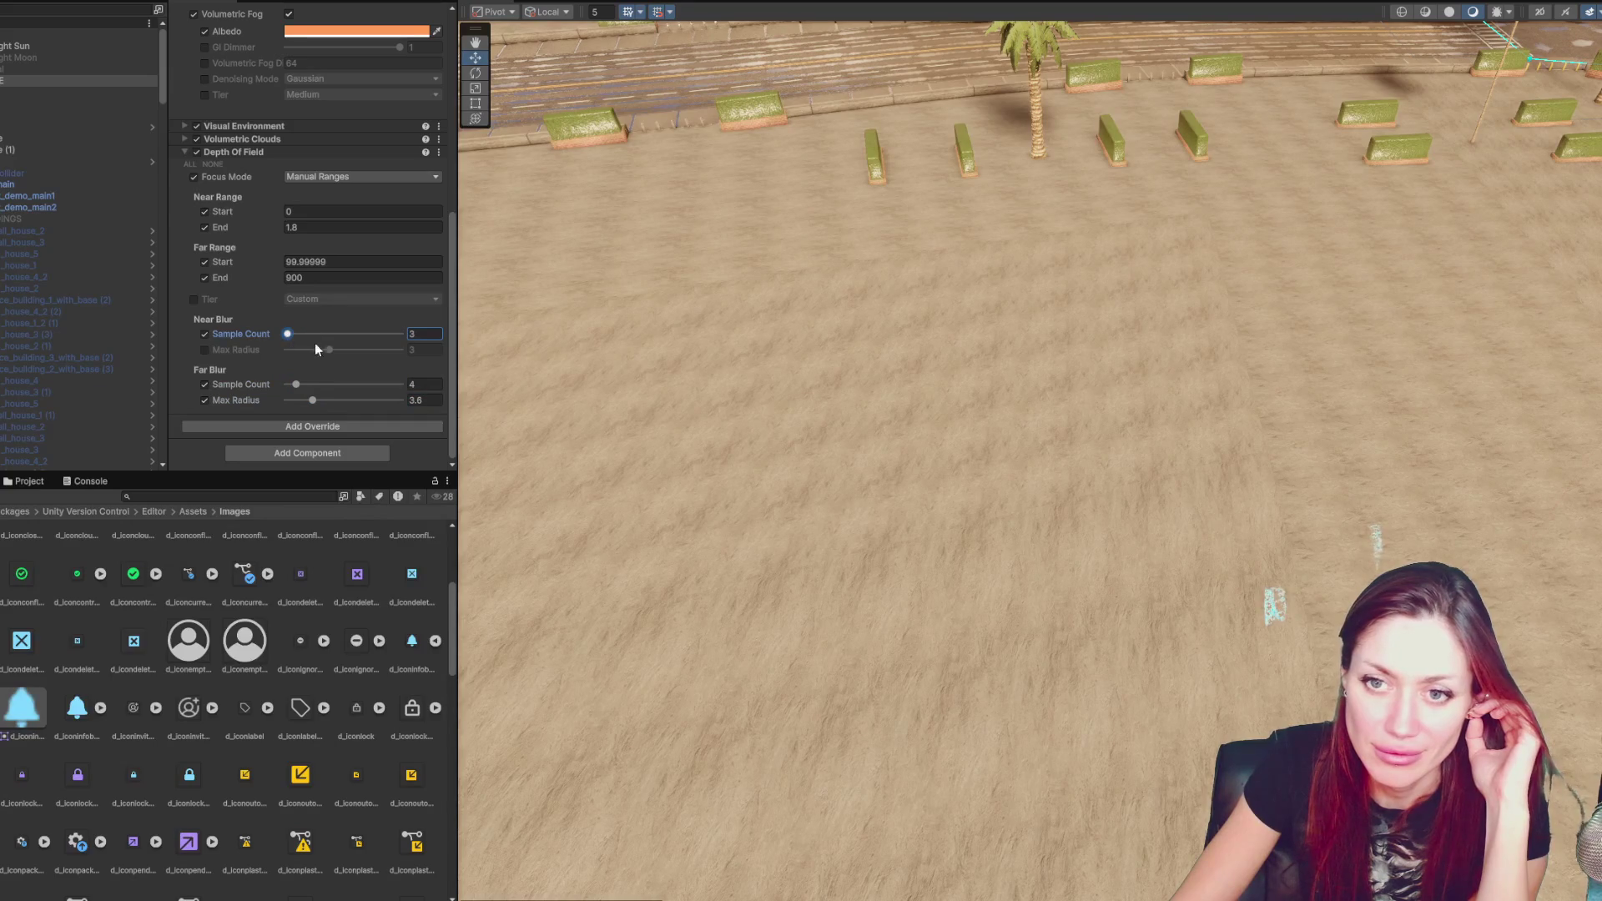
pyautogui.click(194, 299)
pyautogui.click(408, 299)
pyautogui.click(409, 333)
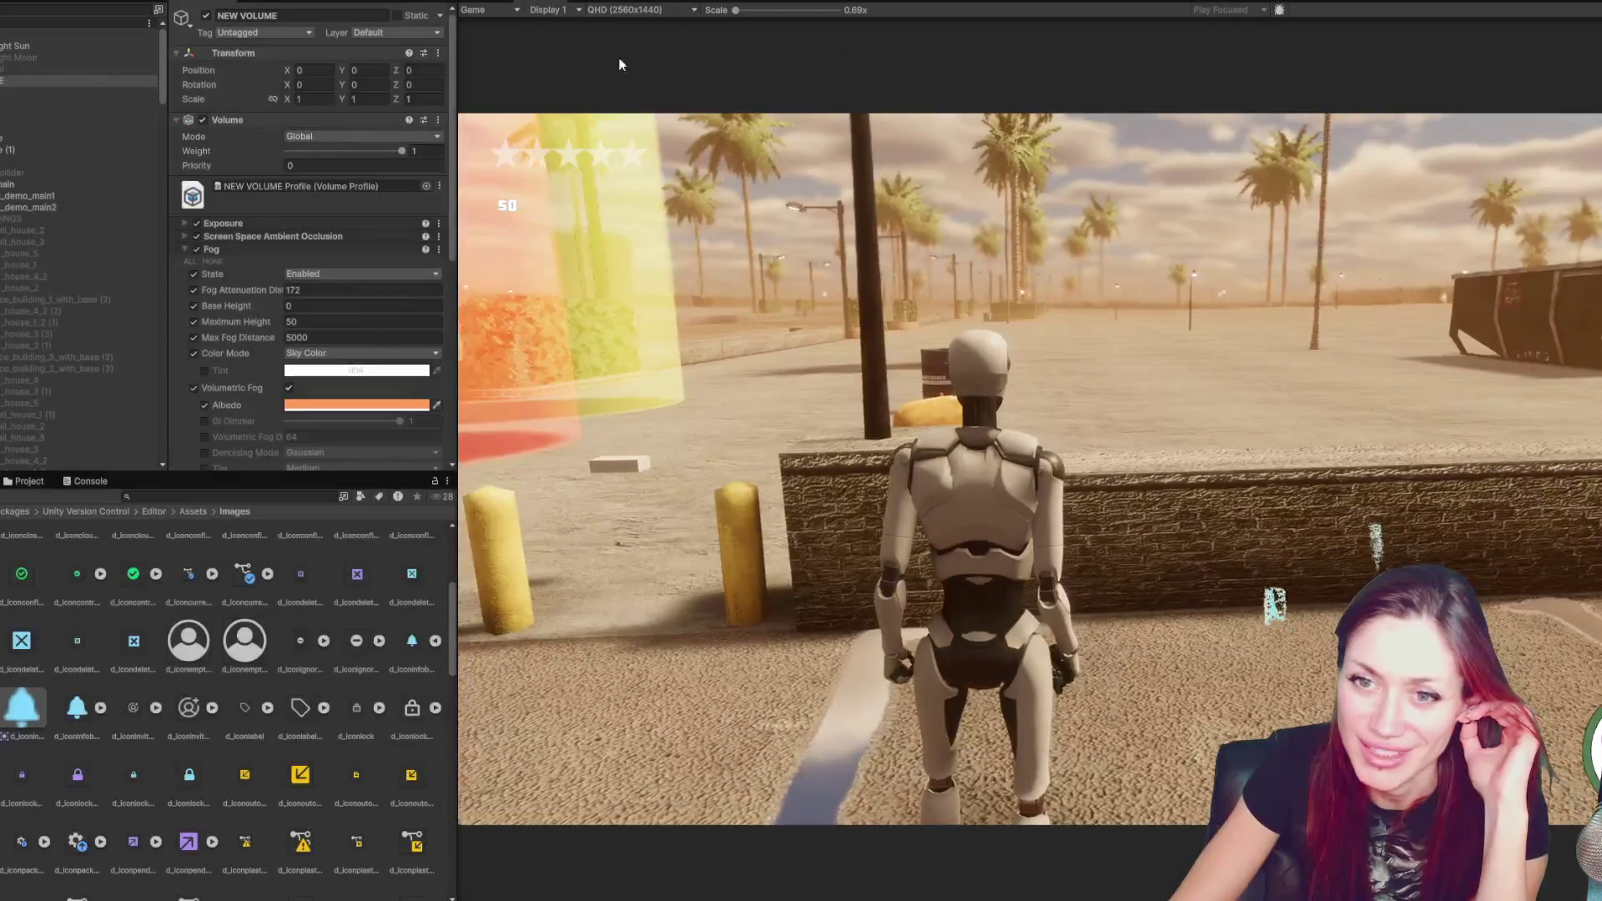
# - Switch Depth Of Field to the Medium tier and disable the Volumetric Clouds override
pyautogui.scroll(-8, 288, 198)
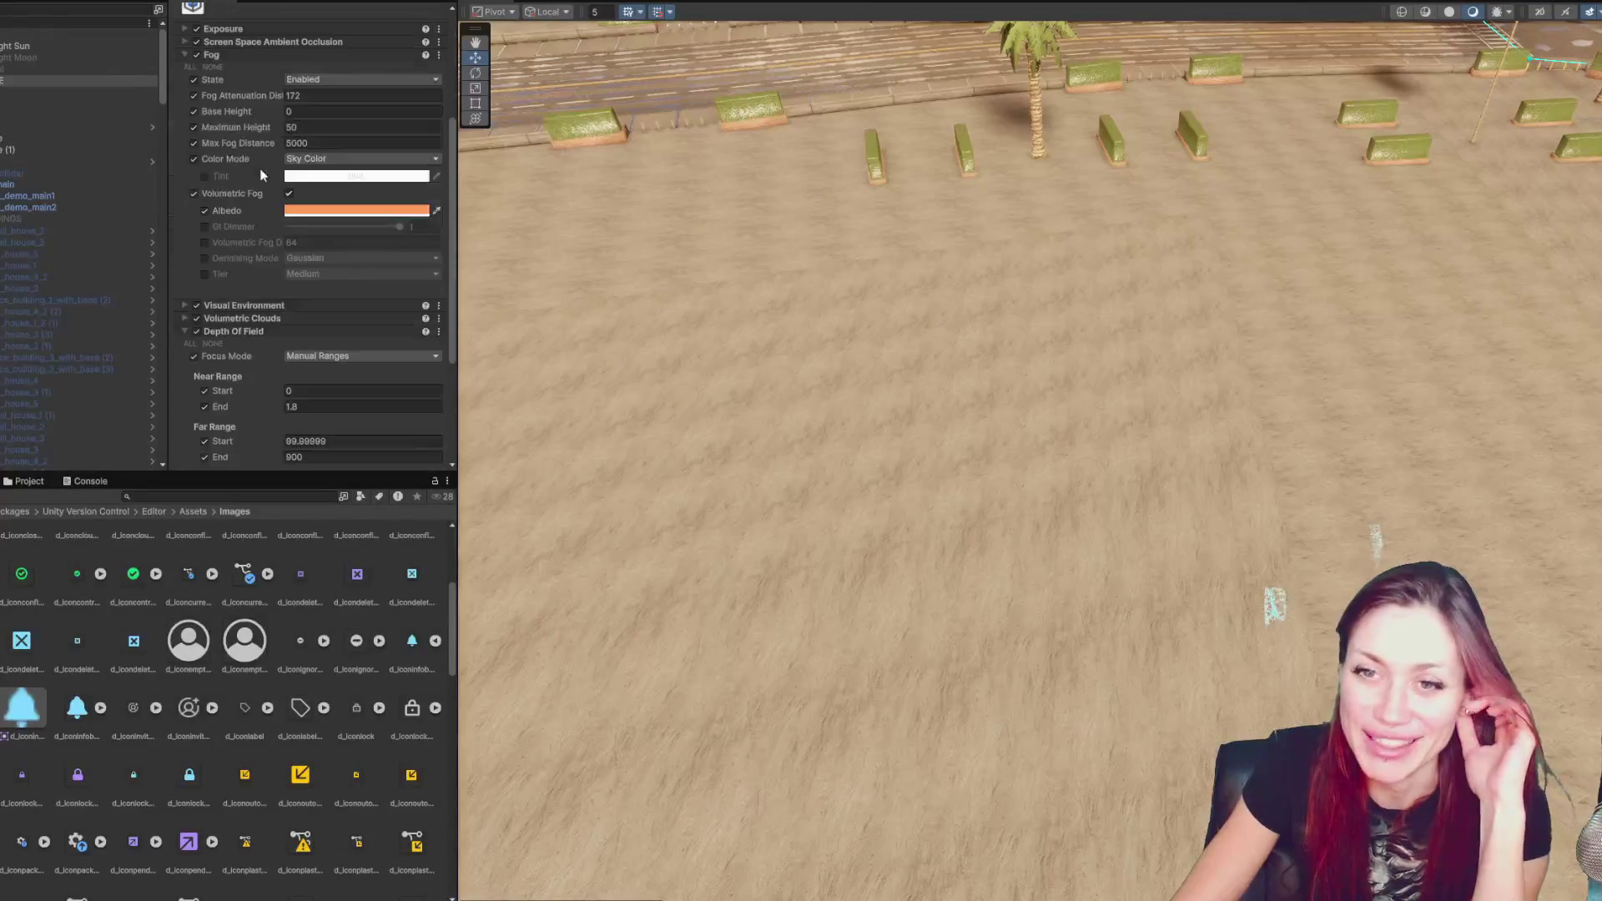
pyautogui.click(316, 298)
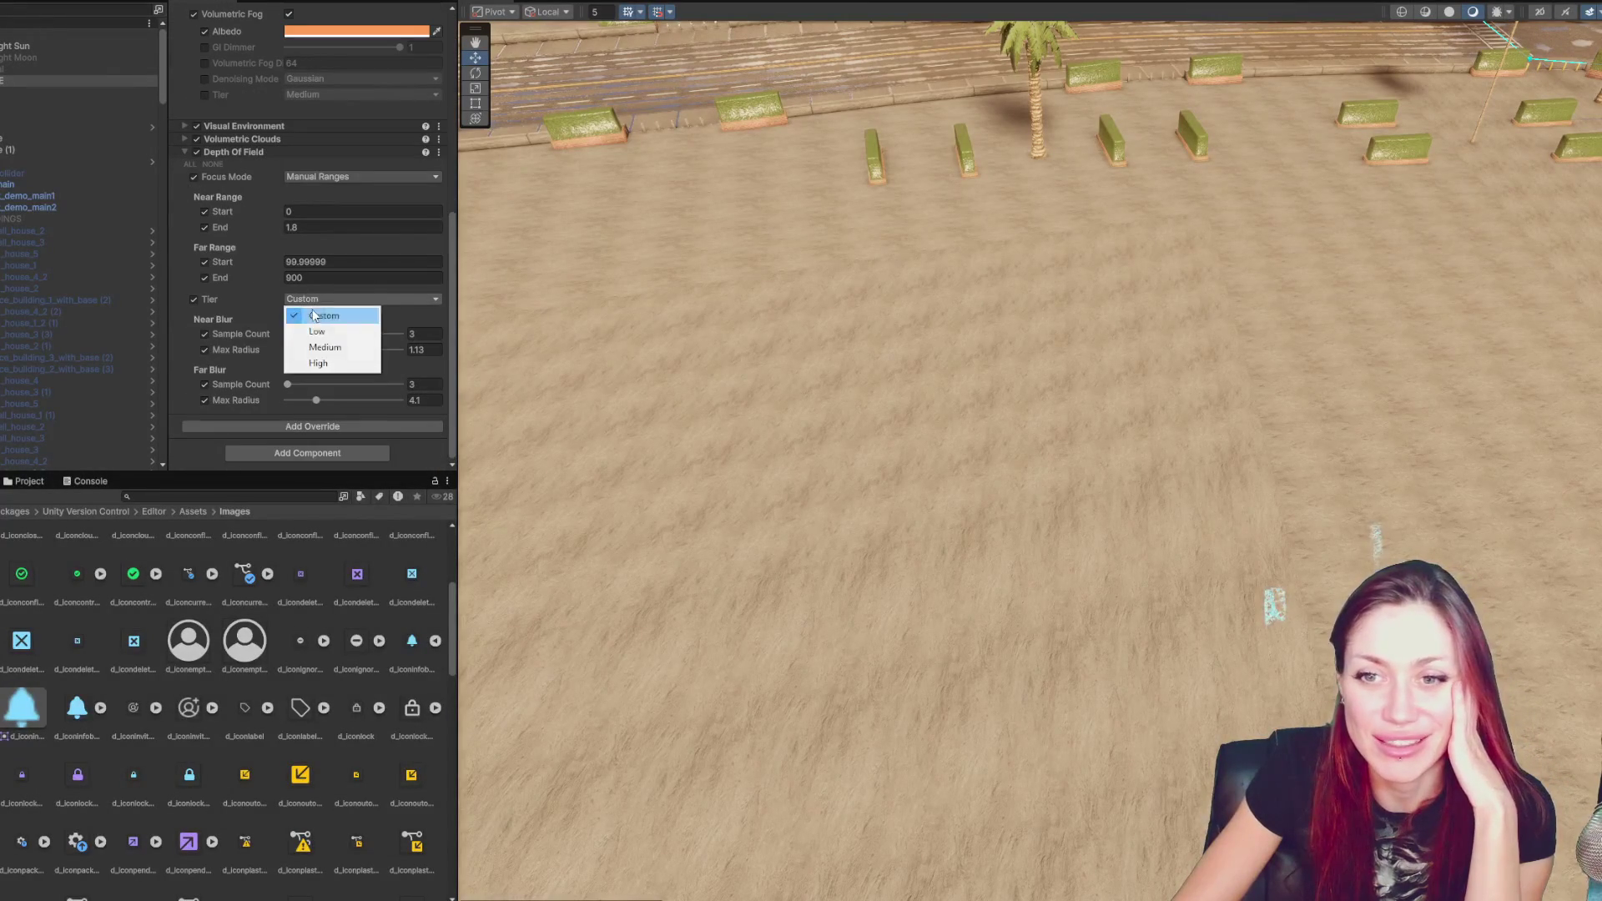
pyautogui.scroll(4, 273, 288)
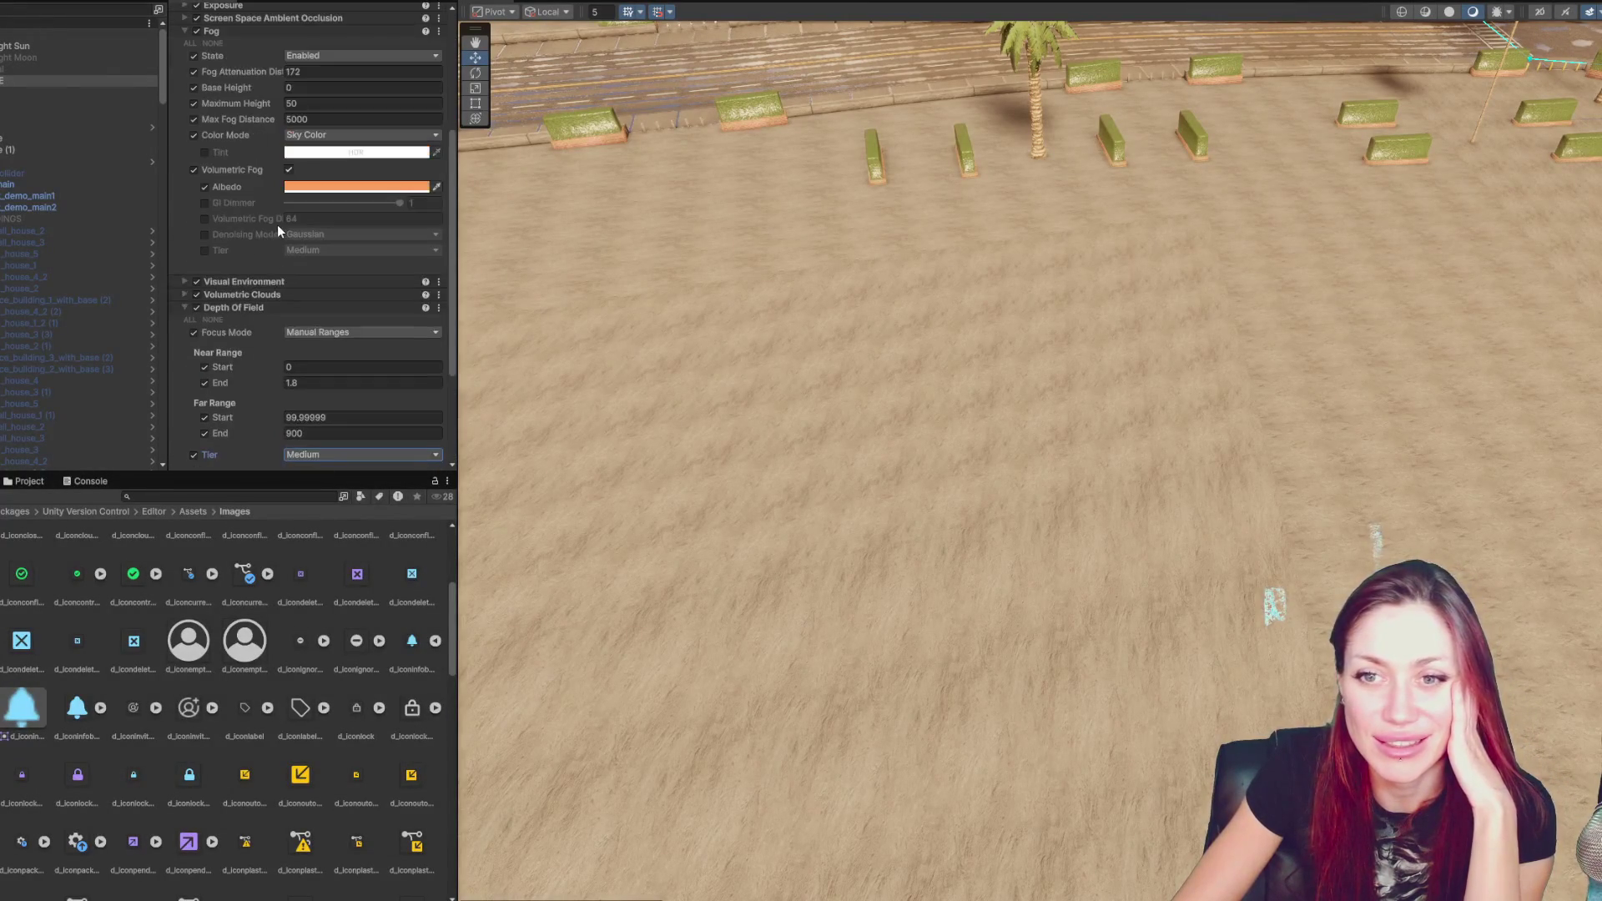
pyautogui.click(235, 308)
pyautogui.click(197, 395)
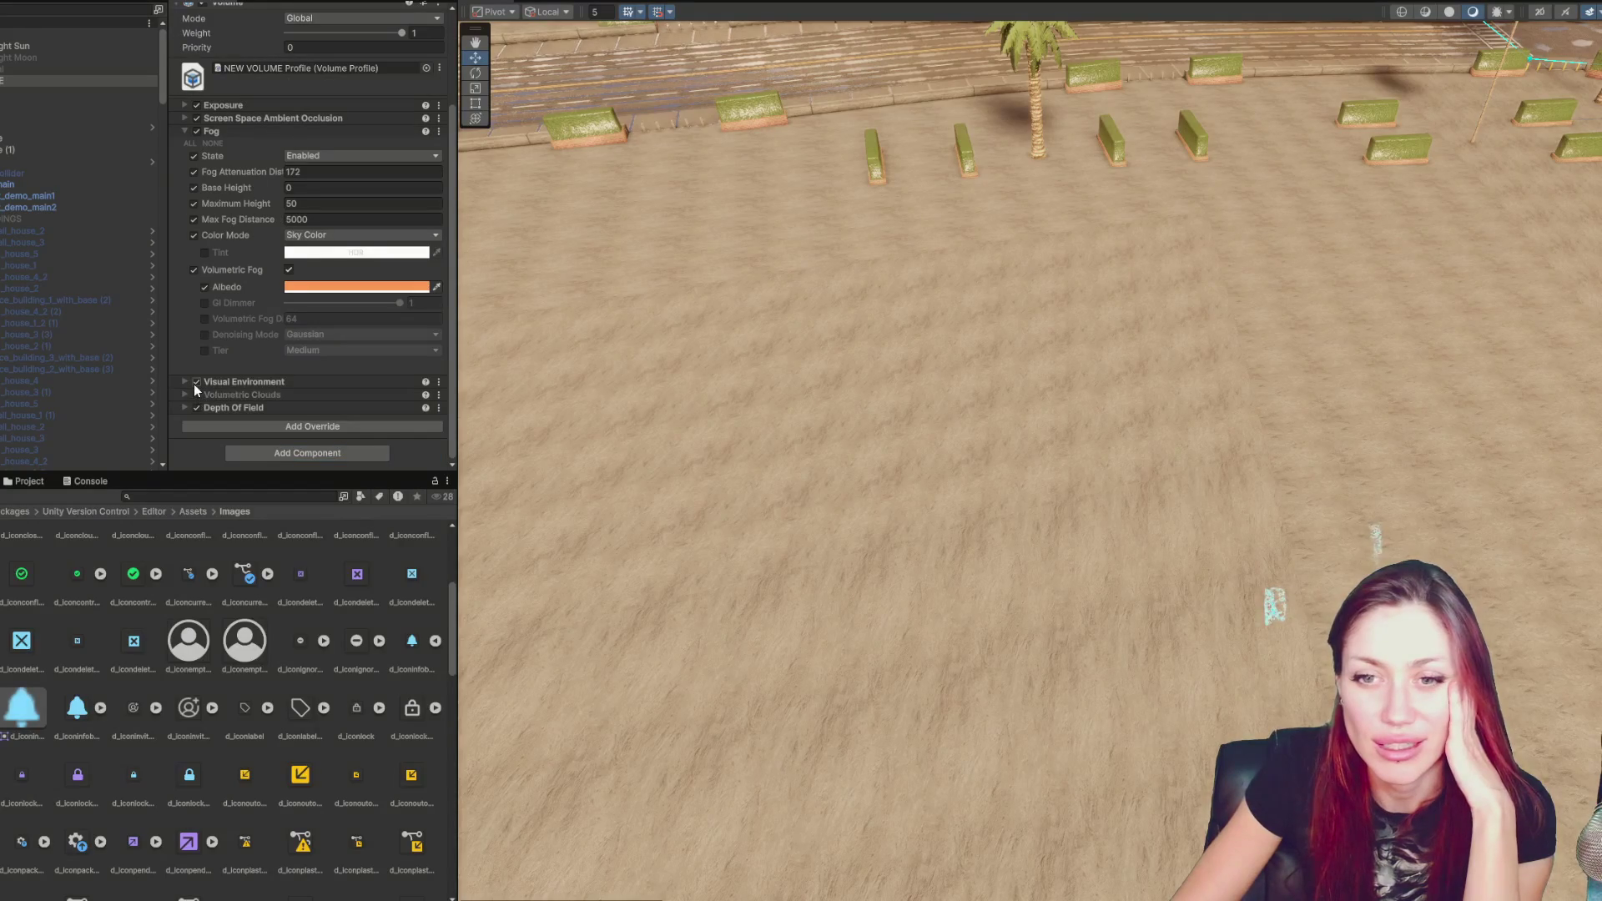
pyautogui.click(193, 384)
pyautogui.click(194, 383)
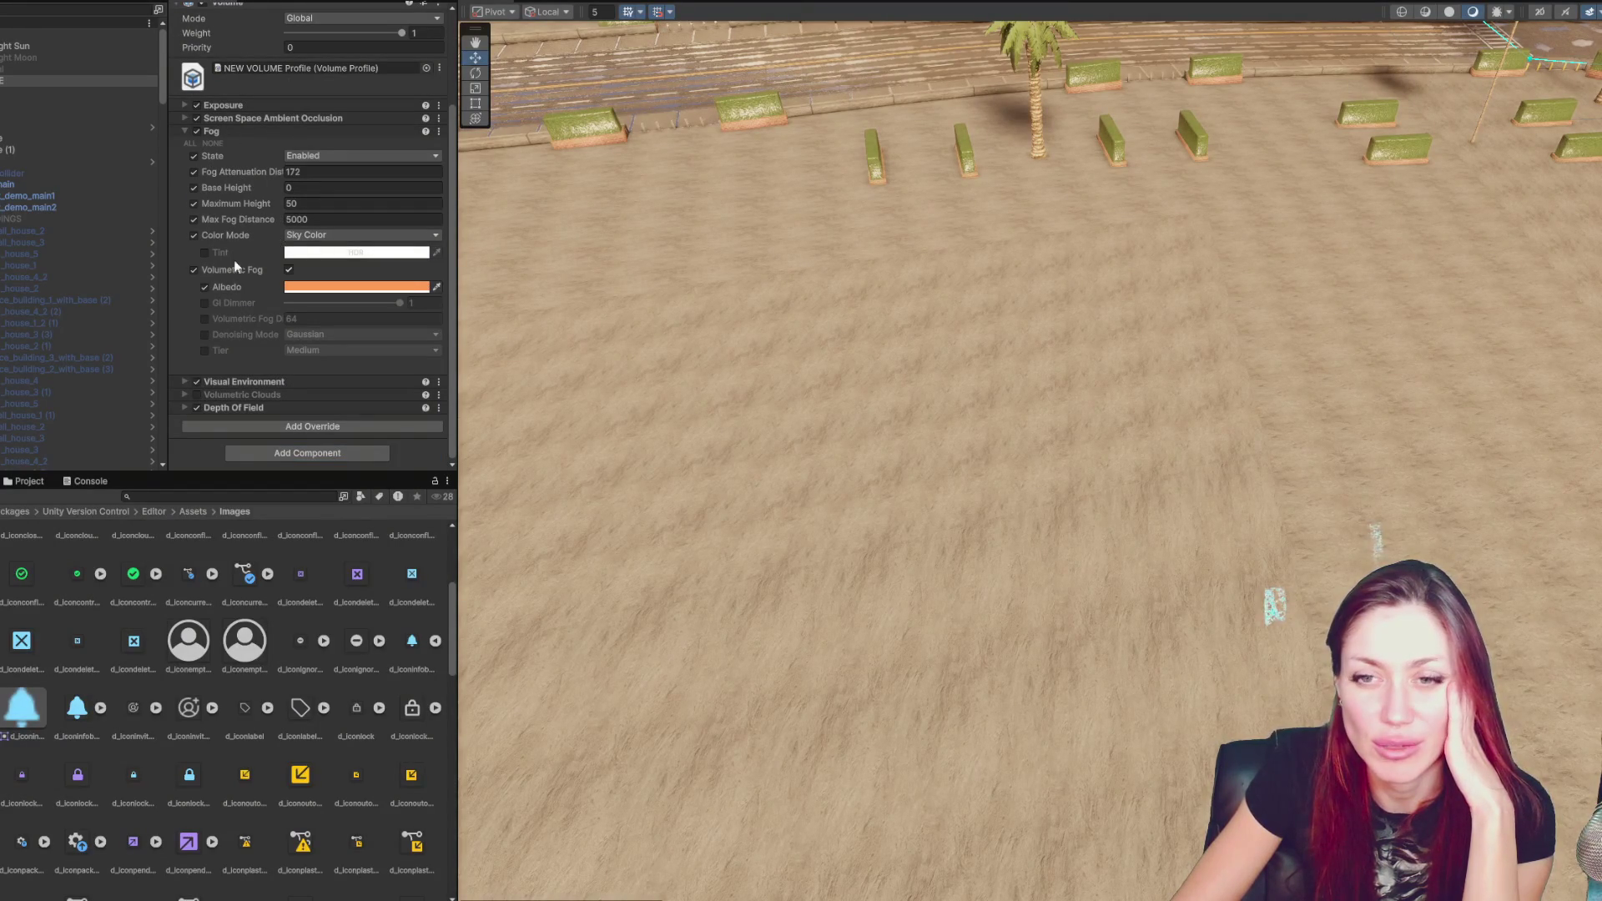
# - Set the volumetric fog Tier to Low and start the game to test the look
pyautogui.click(204, 351)
pyautogui.click(300, 351)
pyautogui.click(310, 365)
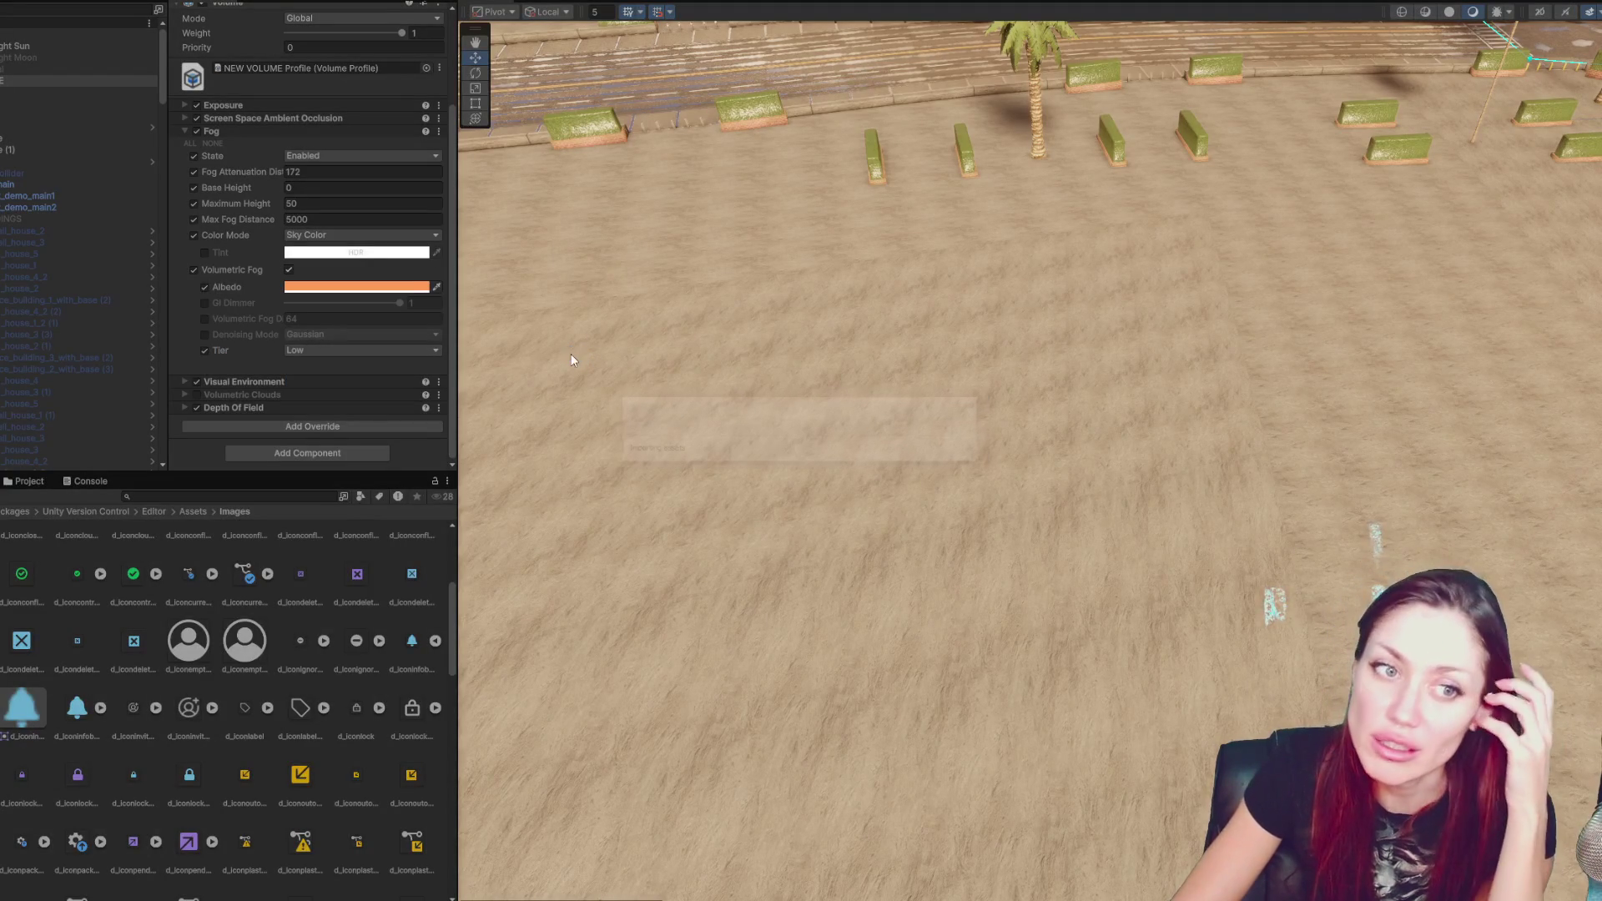
pyautogui.hotkey('ctrl', 'p')
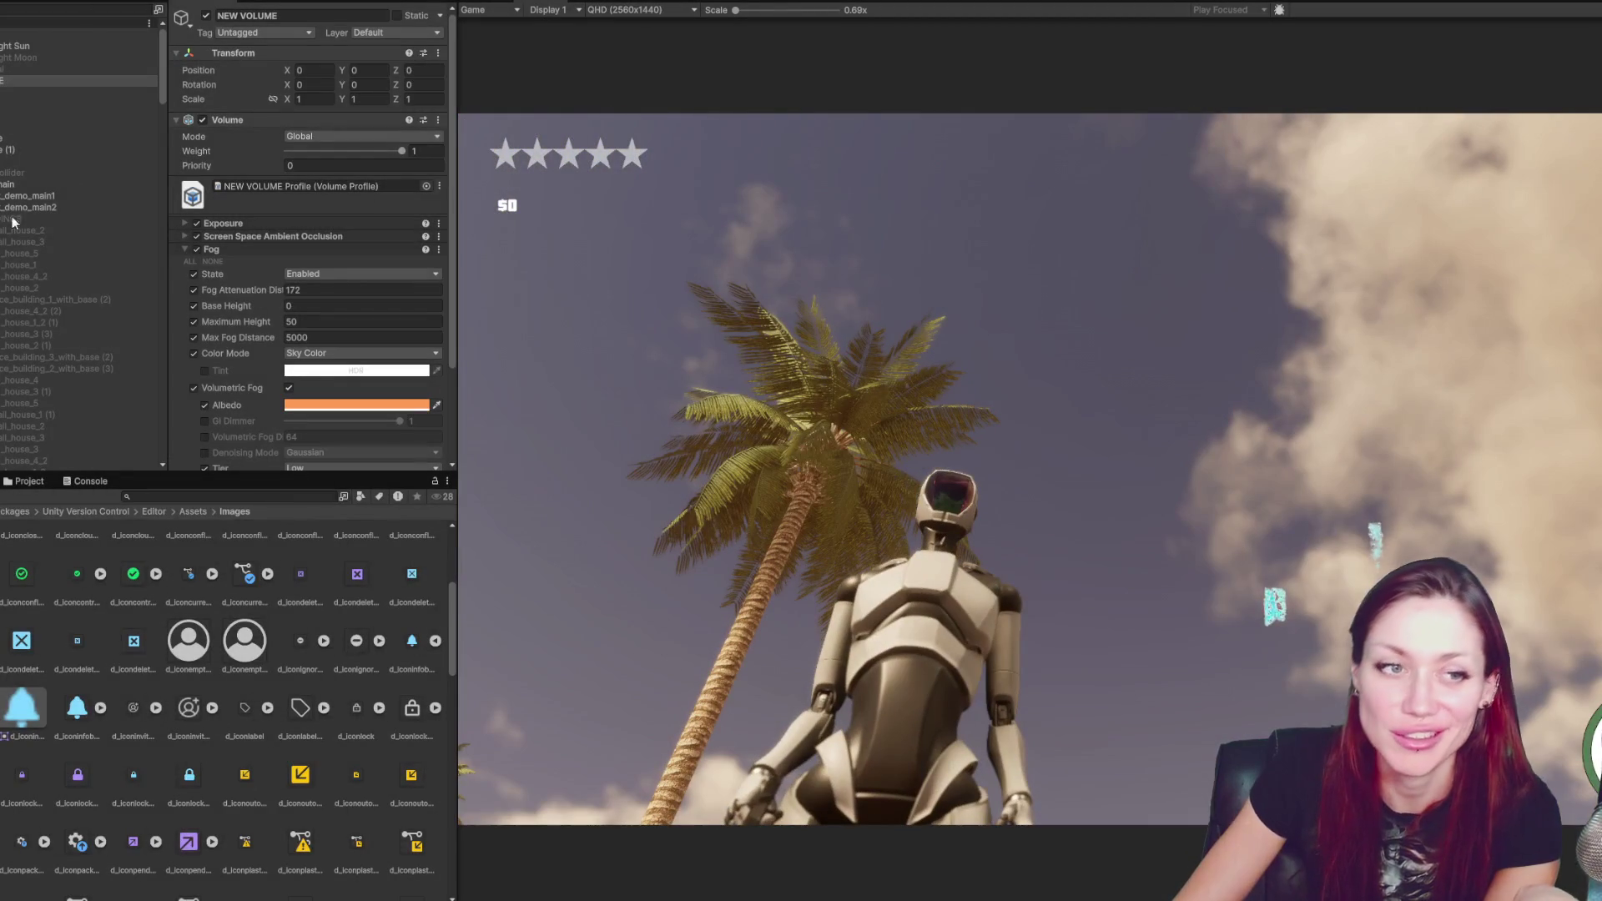
pyautogui.click(21, 219)
# - Activate and collapse the BUILDINGS group, check the highway group, then frame Directional Light Moon
pyautogui.click(205, 16)
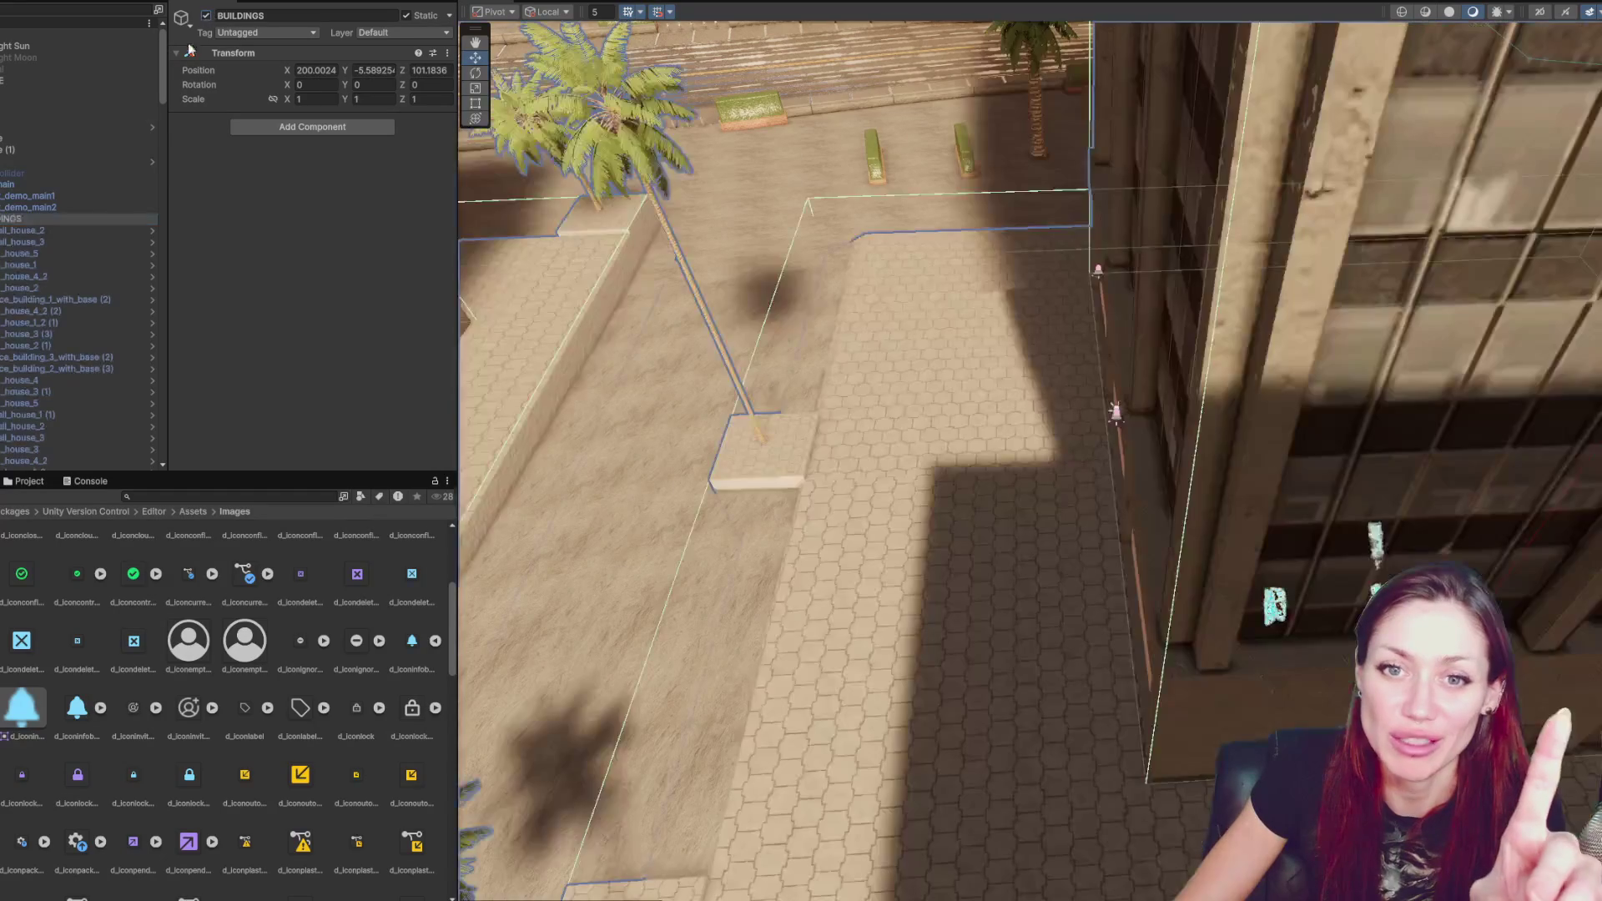
pyautogui.press('Left')
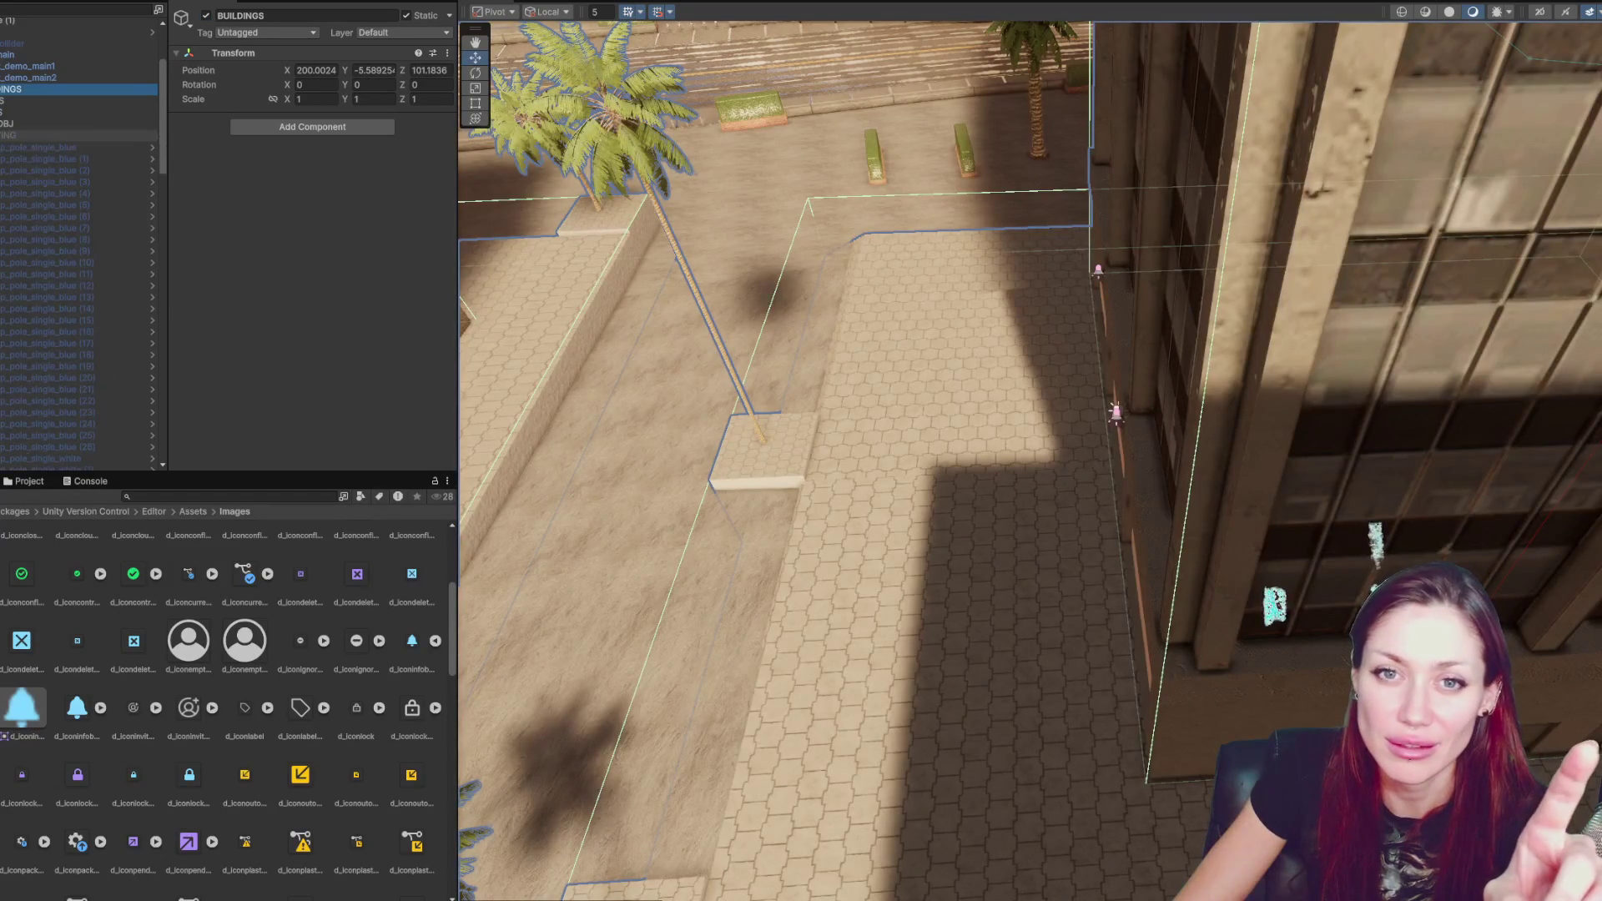
pyautogui.scroll(5, 52, 128)
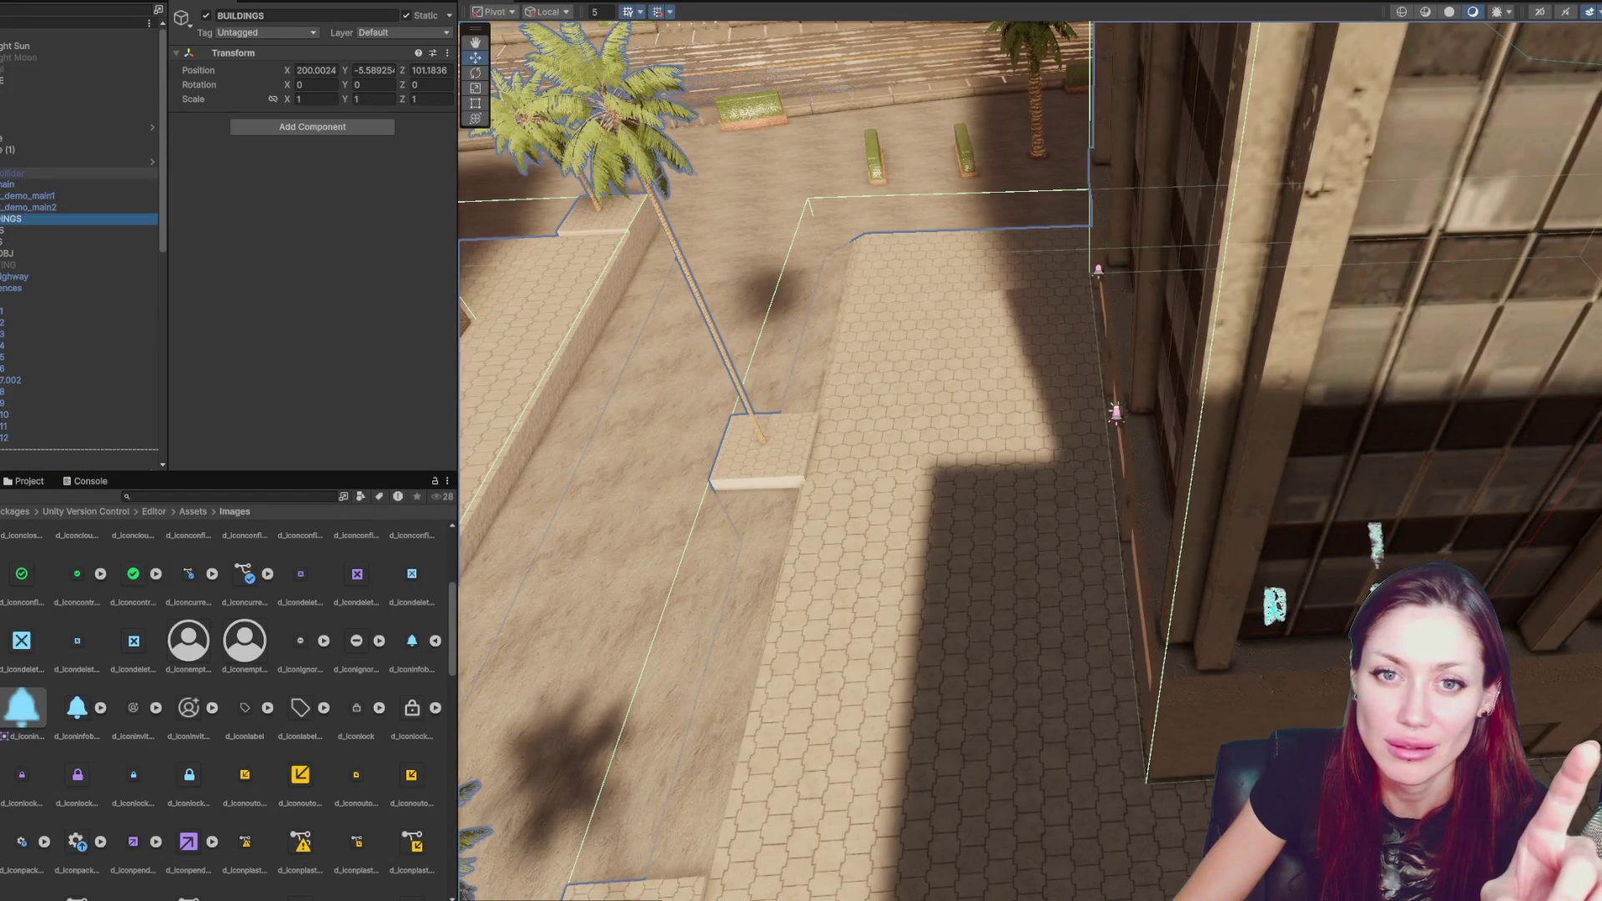
pyautogui.click(2, 276)
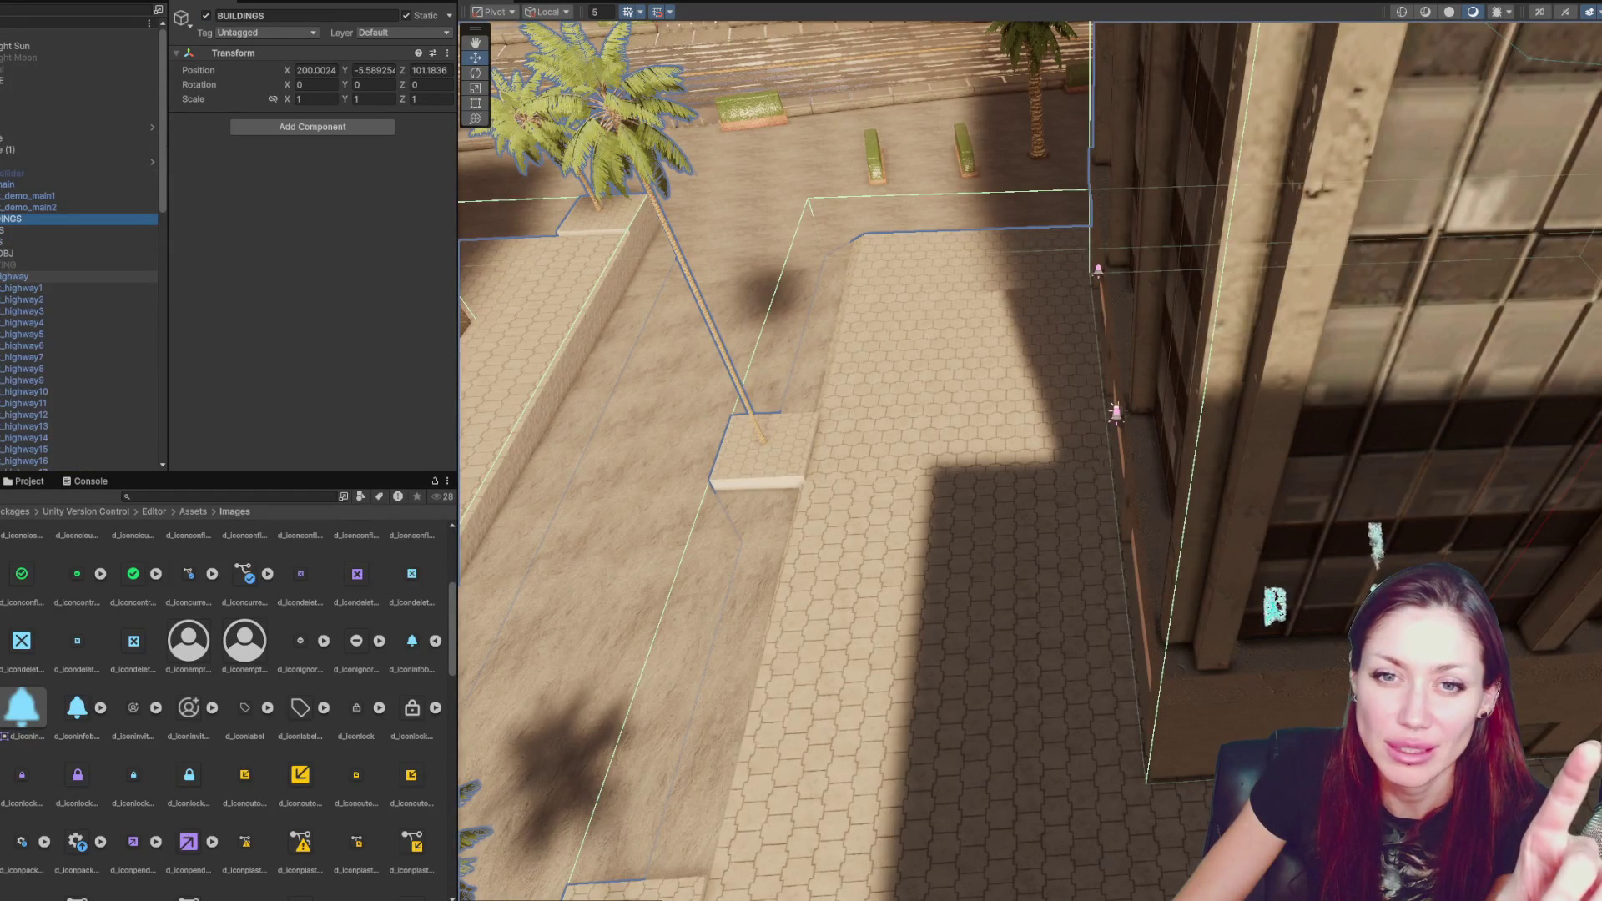
pyautogui.click(2, 276)
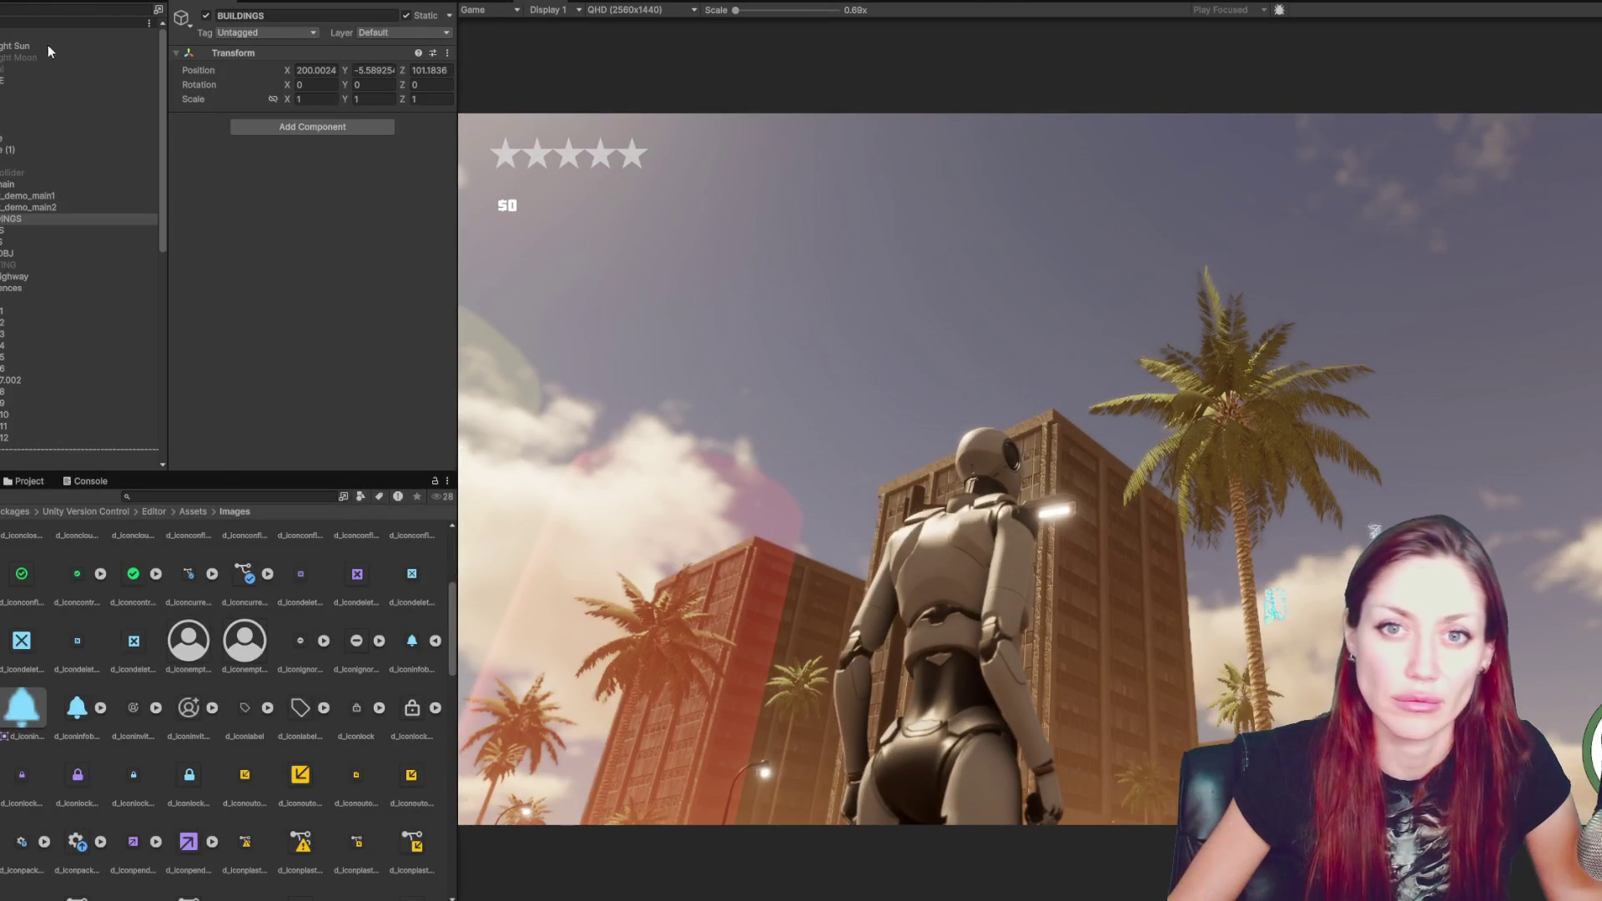
pyautogui.doubleClick(41, 56)
# - Expand the LIGHTING group in the Hierarchy and select a blue lamp pole
pyautogui.scroll(-5, 65, 439)
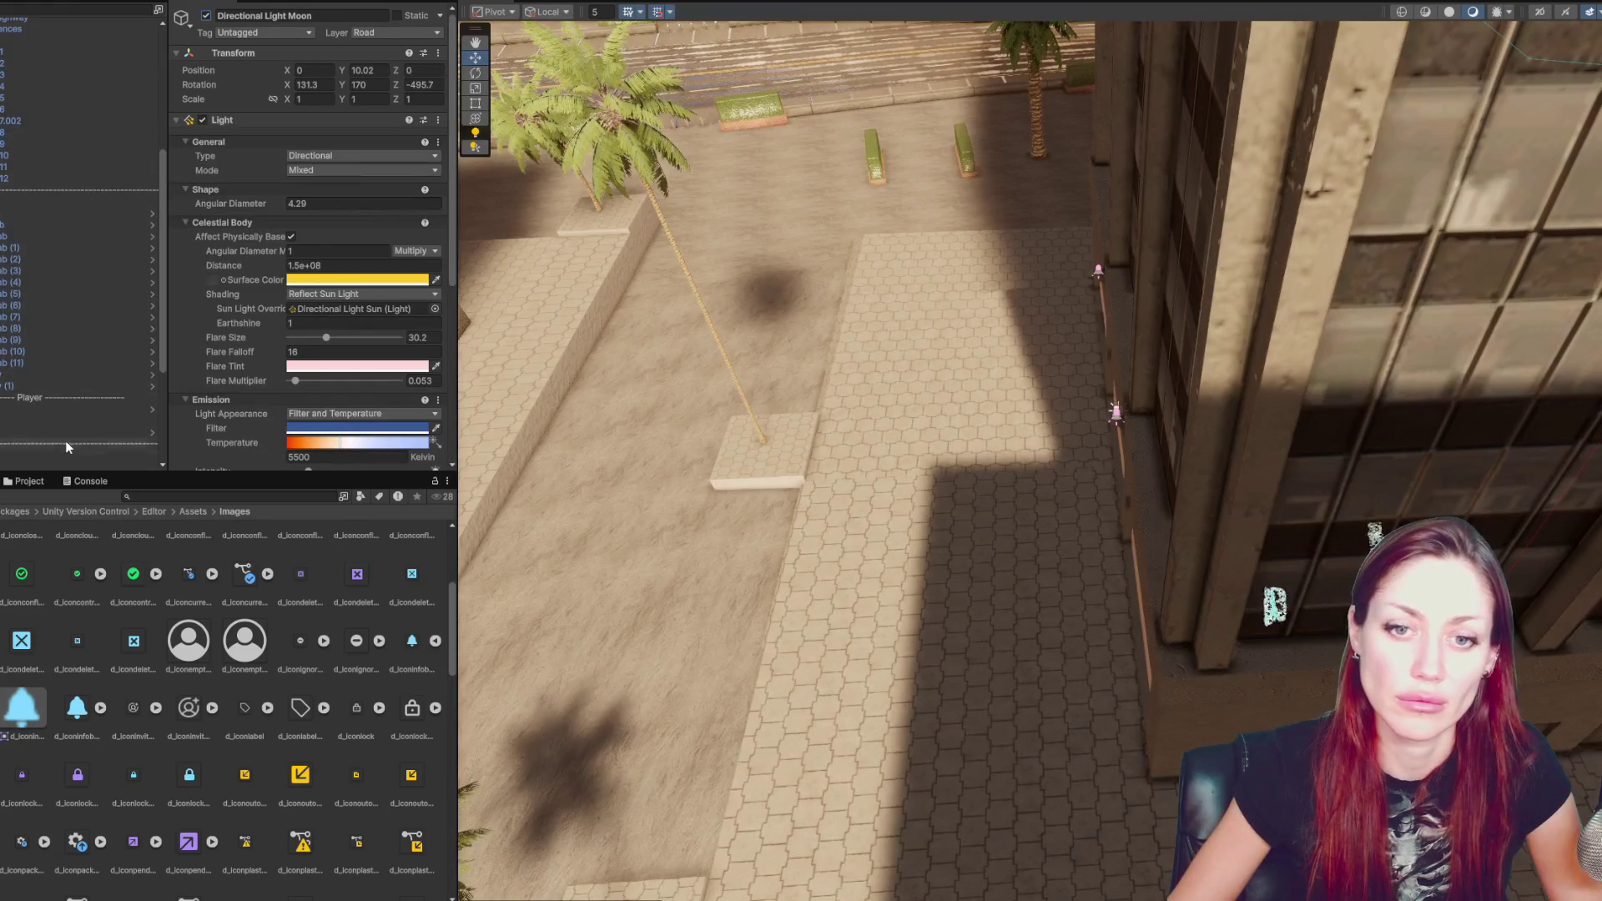
pyautogui.click(64, 464)
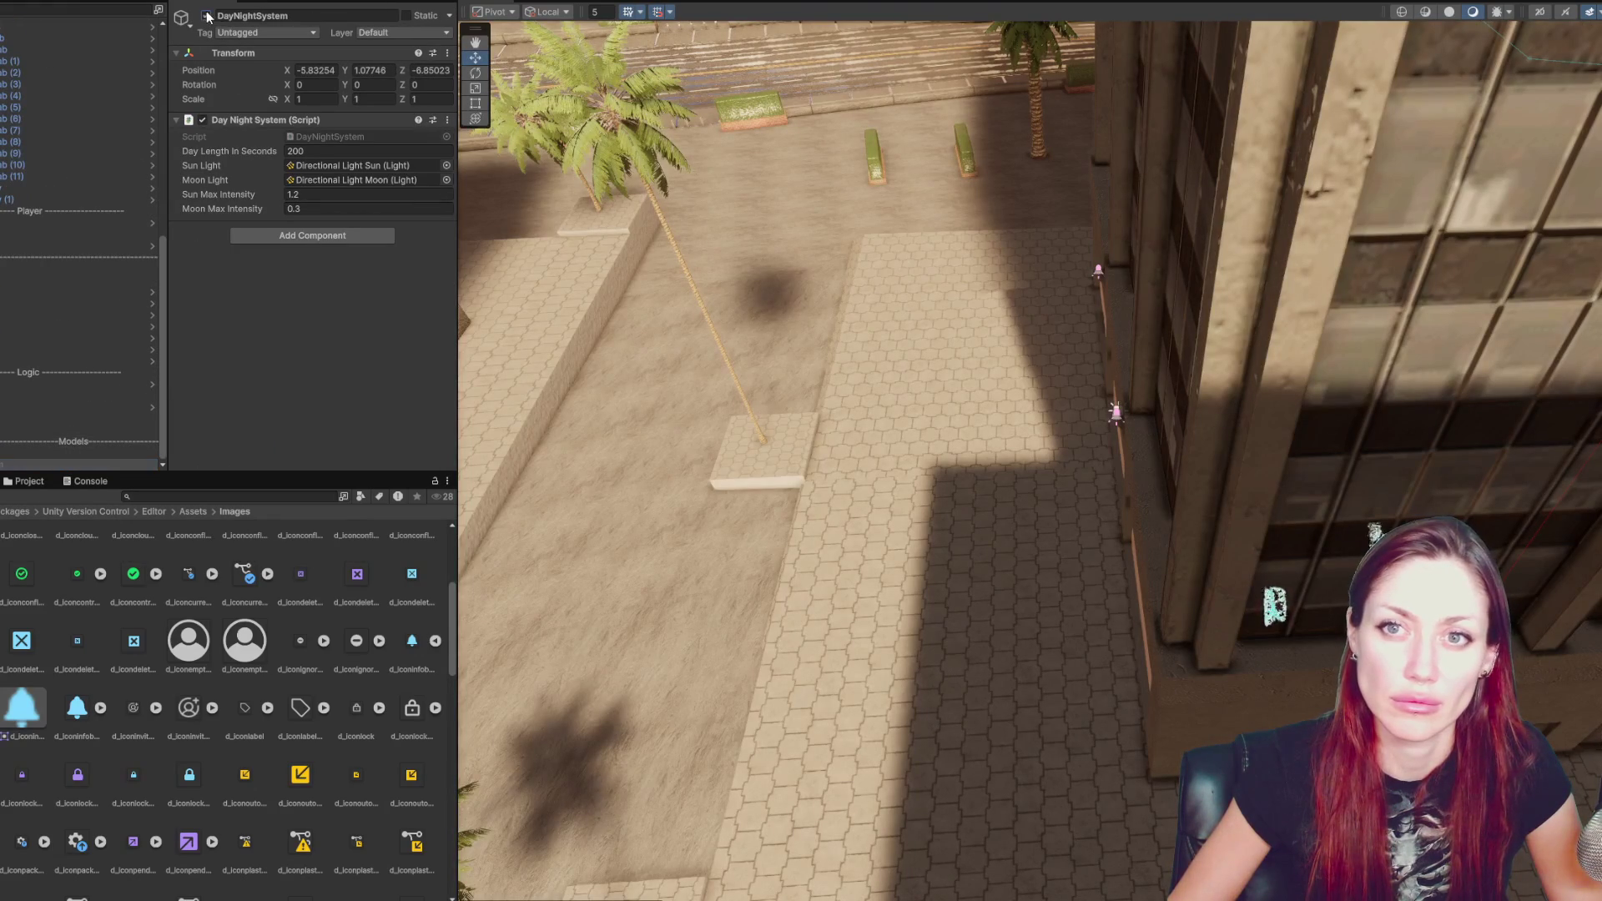
pyautogui.scroll(10, 95, 103)
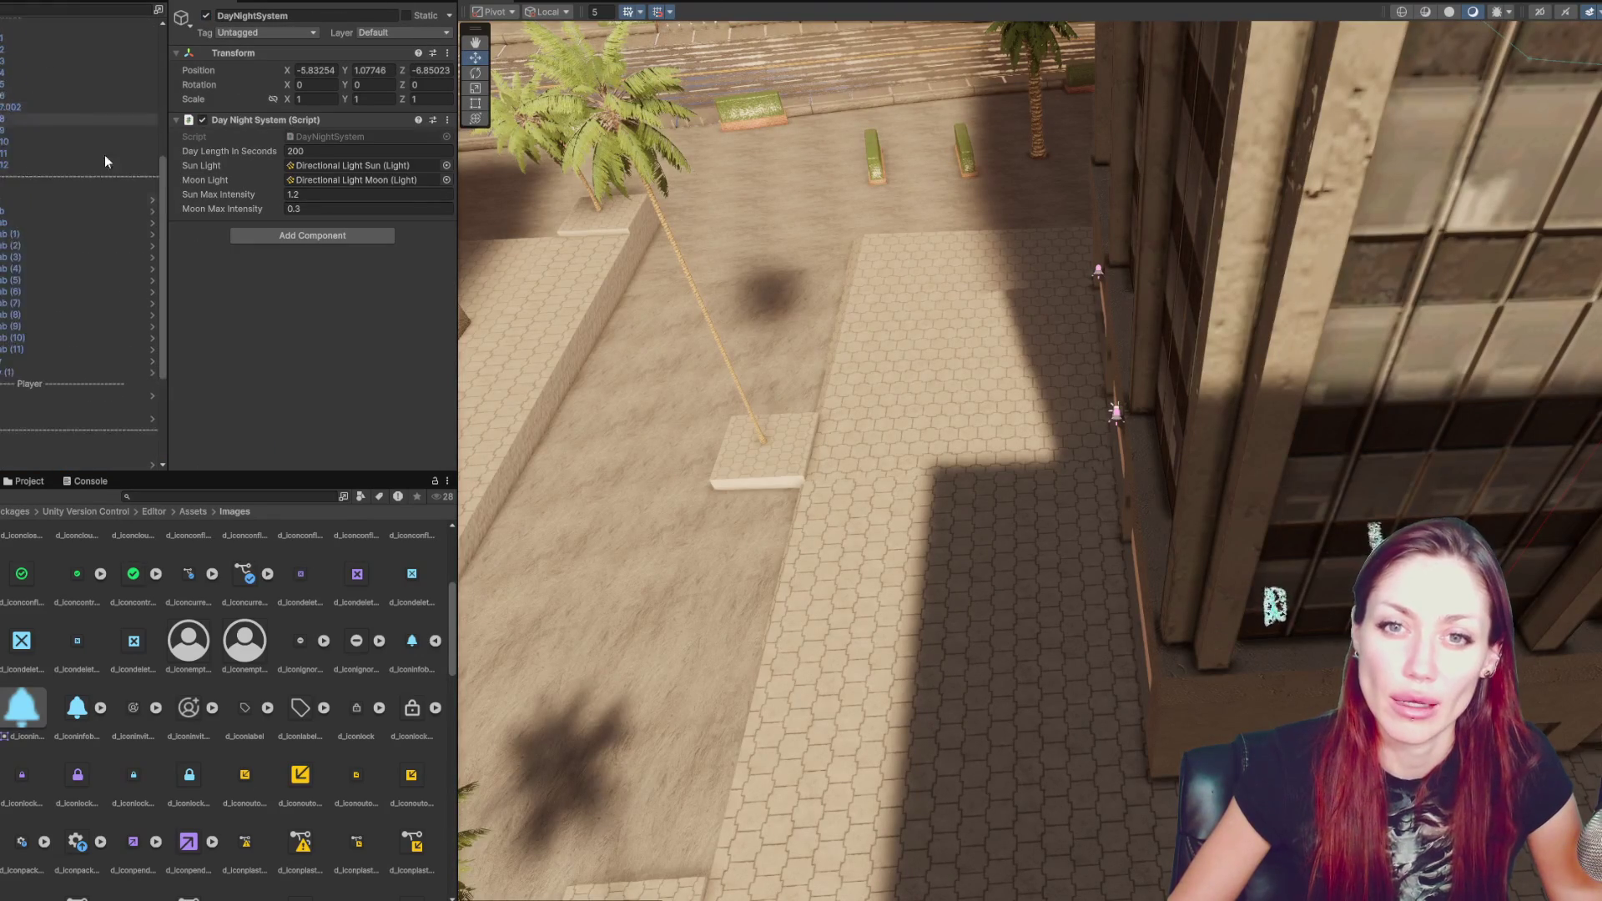
pyautogui.click(25, 207)
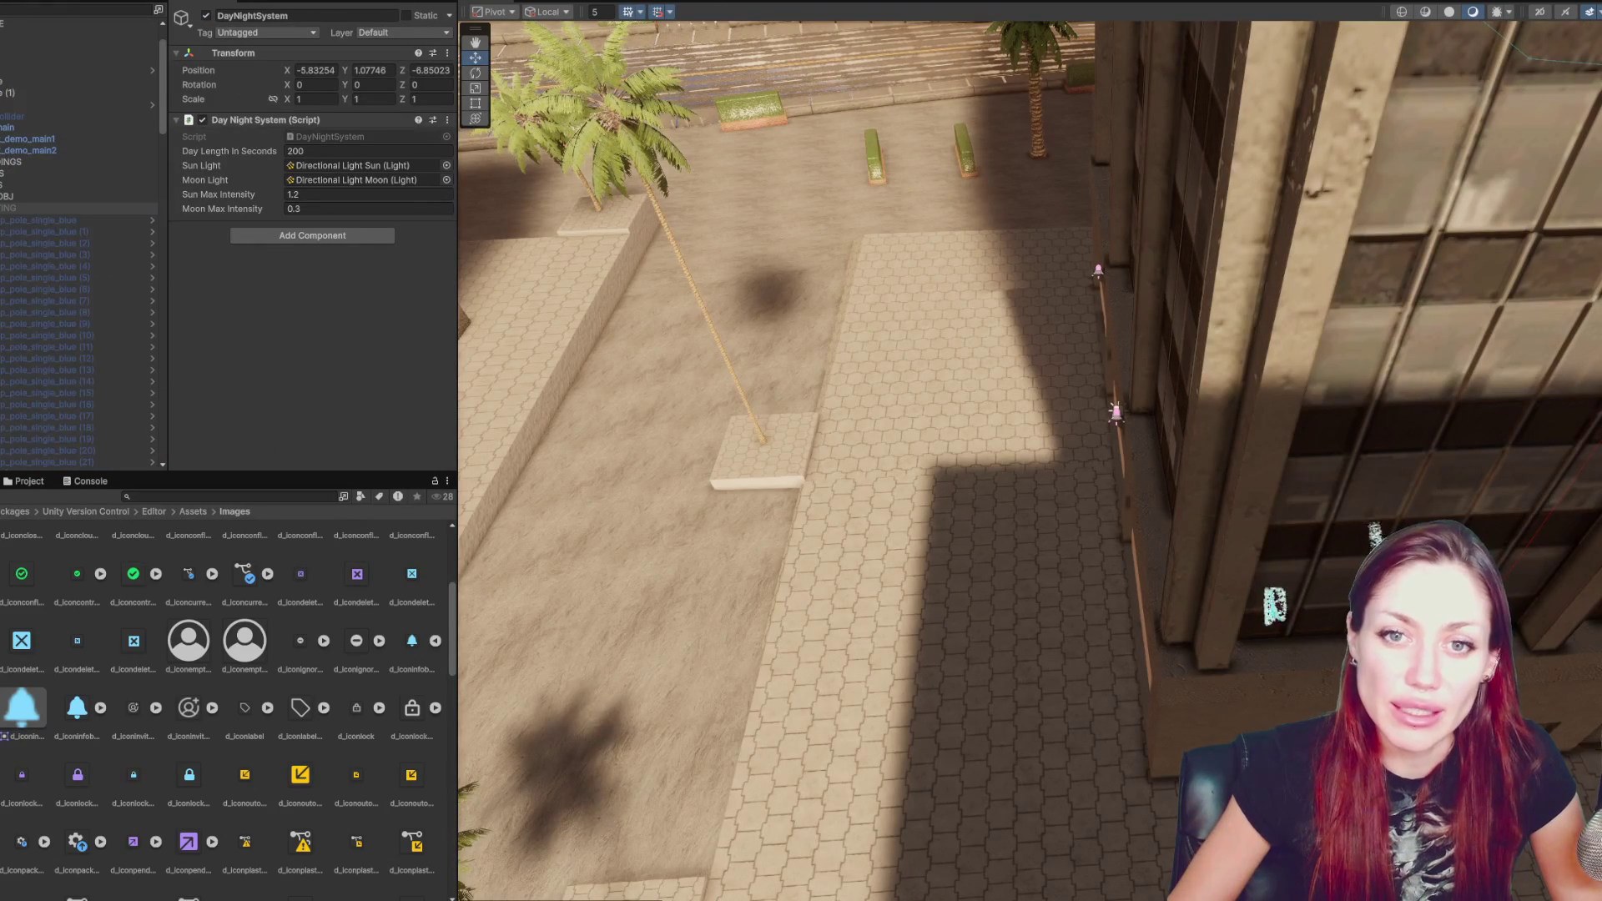
pyautogui.click(41, 222)
# - Narrow the lamp pole selection to lamp_pole_single_blue (3) and open its prefab for editing
pyautogui.scroll(-15, 51, 284)
pyautogui.scroll(-5, 72, 310)
pyautogui.keyDown('shift'); pyautogui.click(71, 392); pyautogui.keyUp('shift')
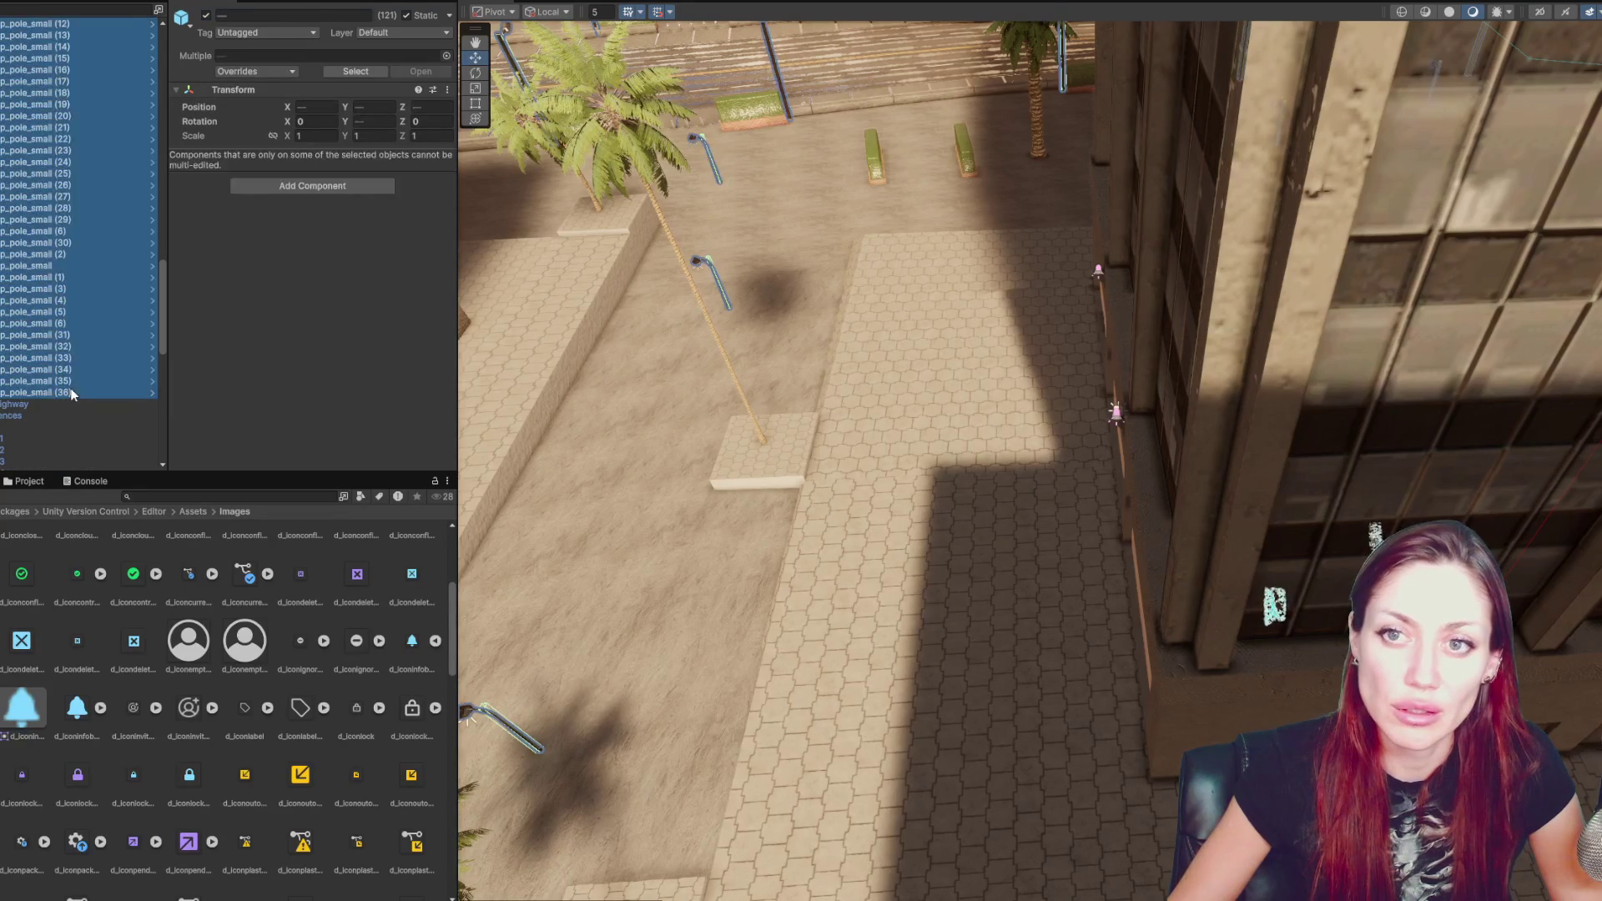
pyautogui.scroll(20, 84, 309)
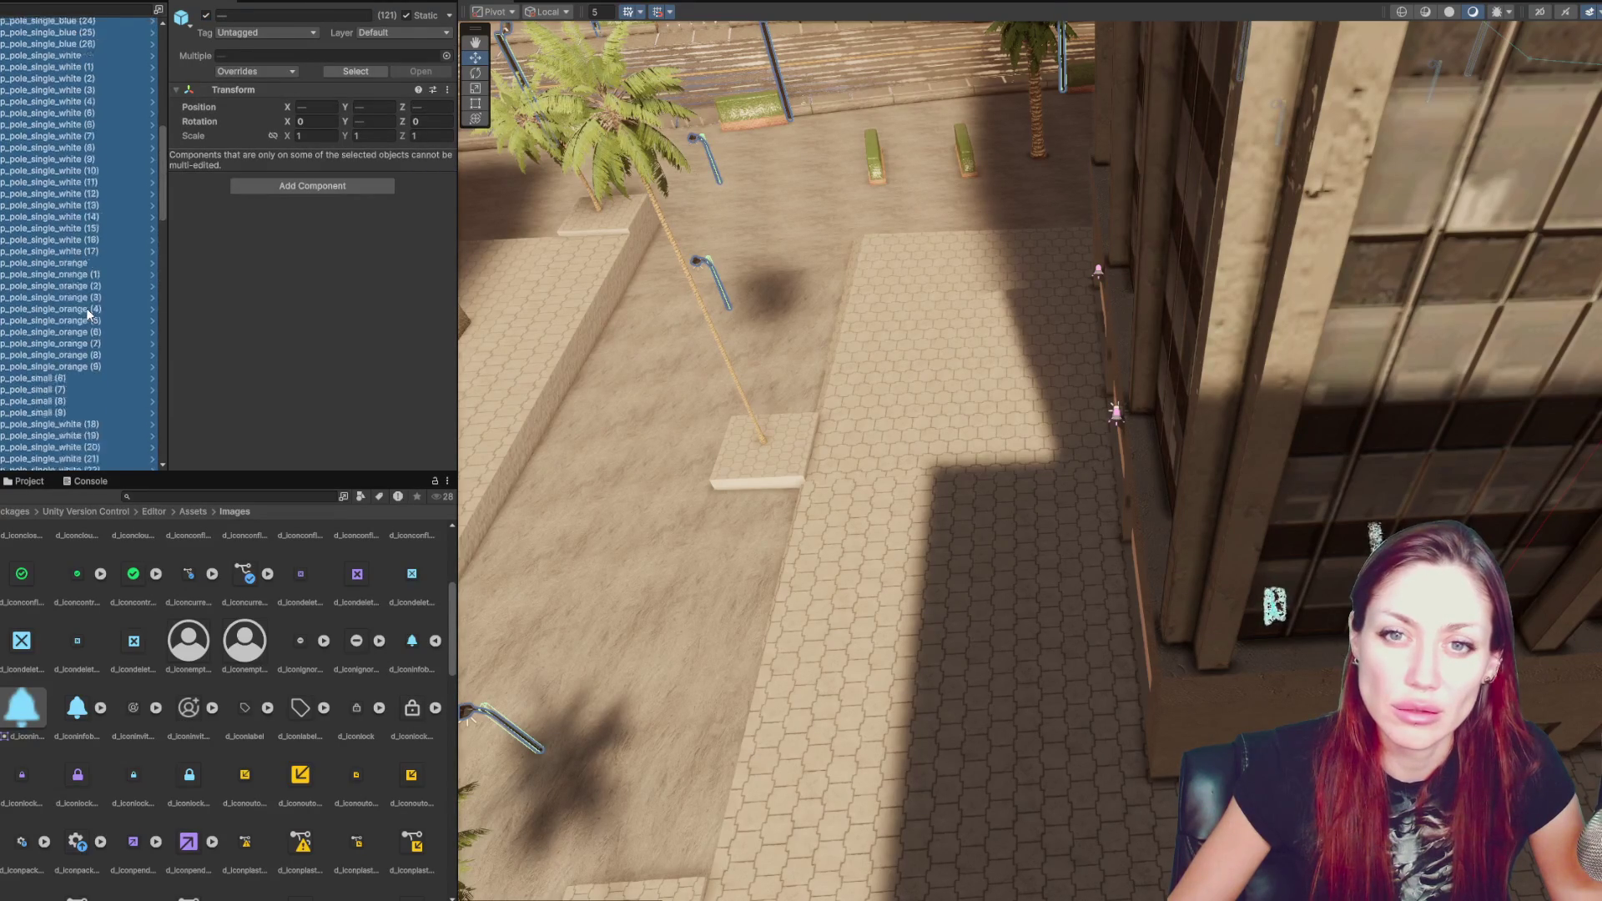
pyautogui.click(78, 262)
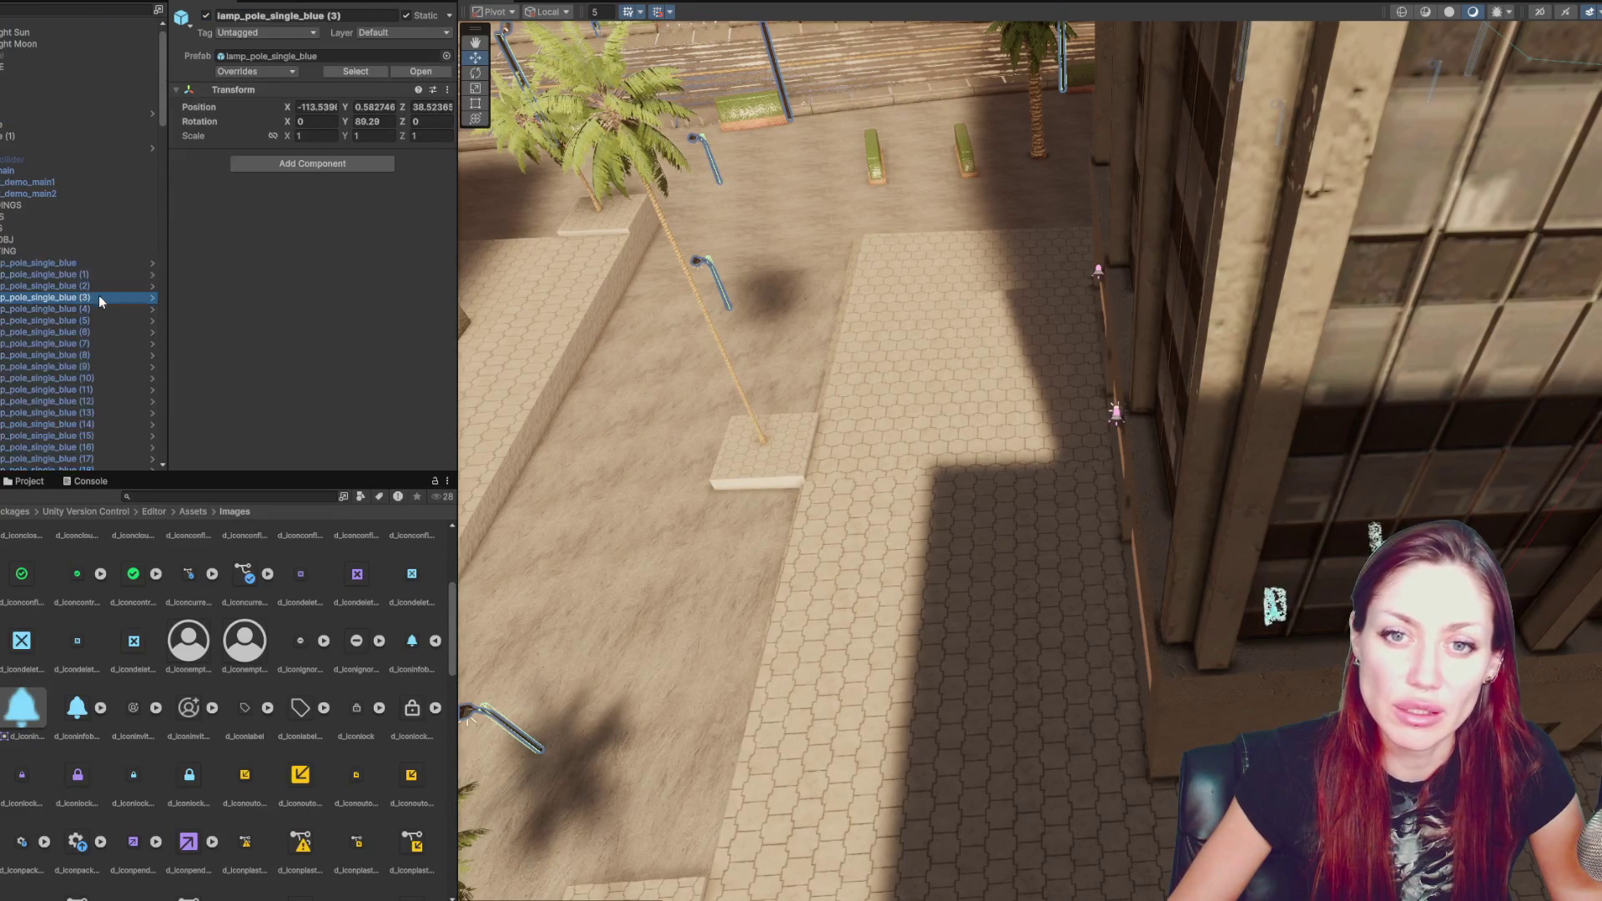
pyautogui.click(151, 261)
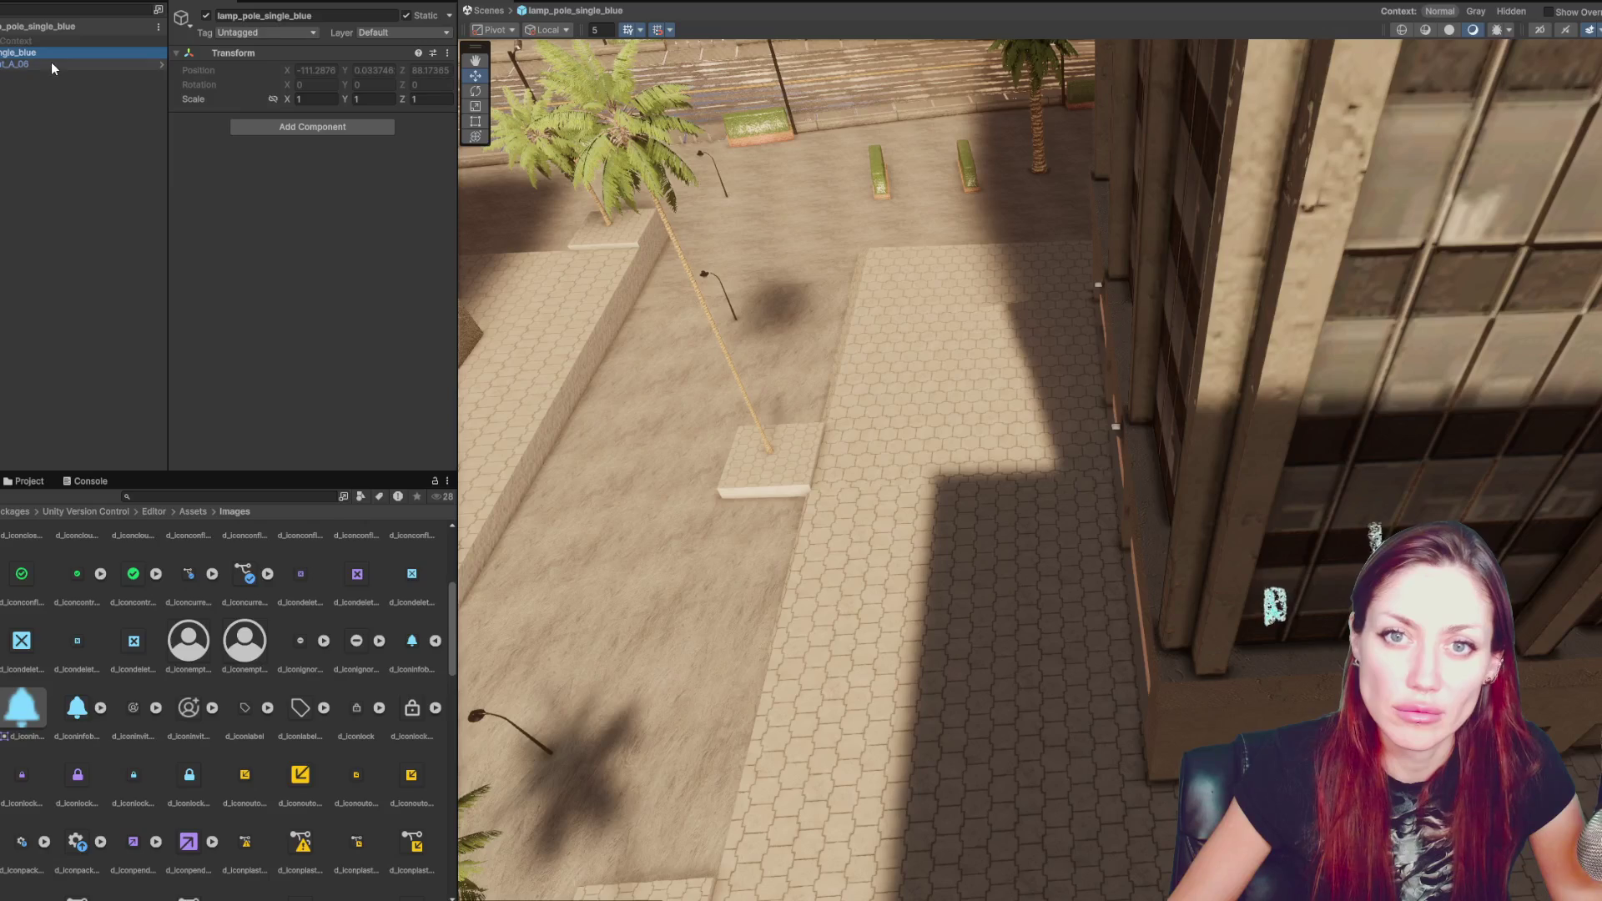
pyautogui.click(51, 63)
pyautogui.click(4, 76)
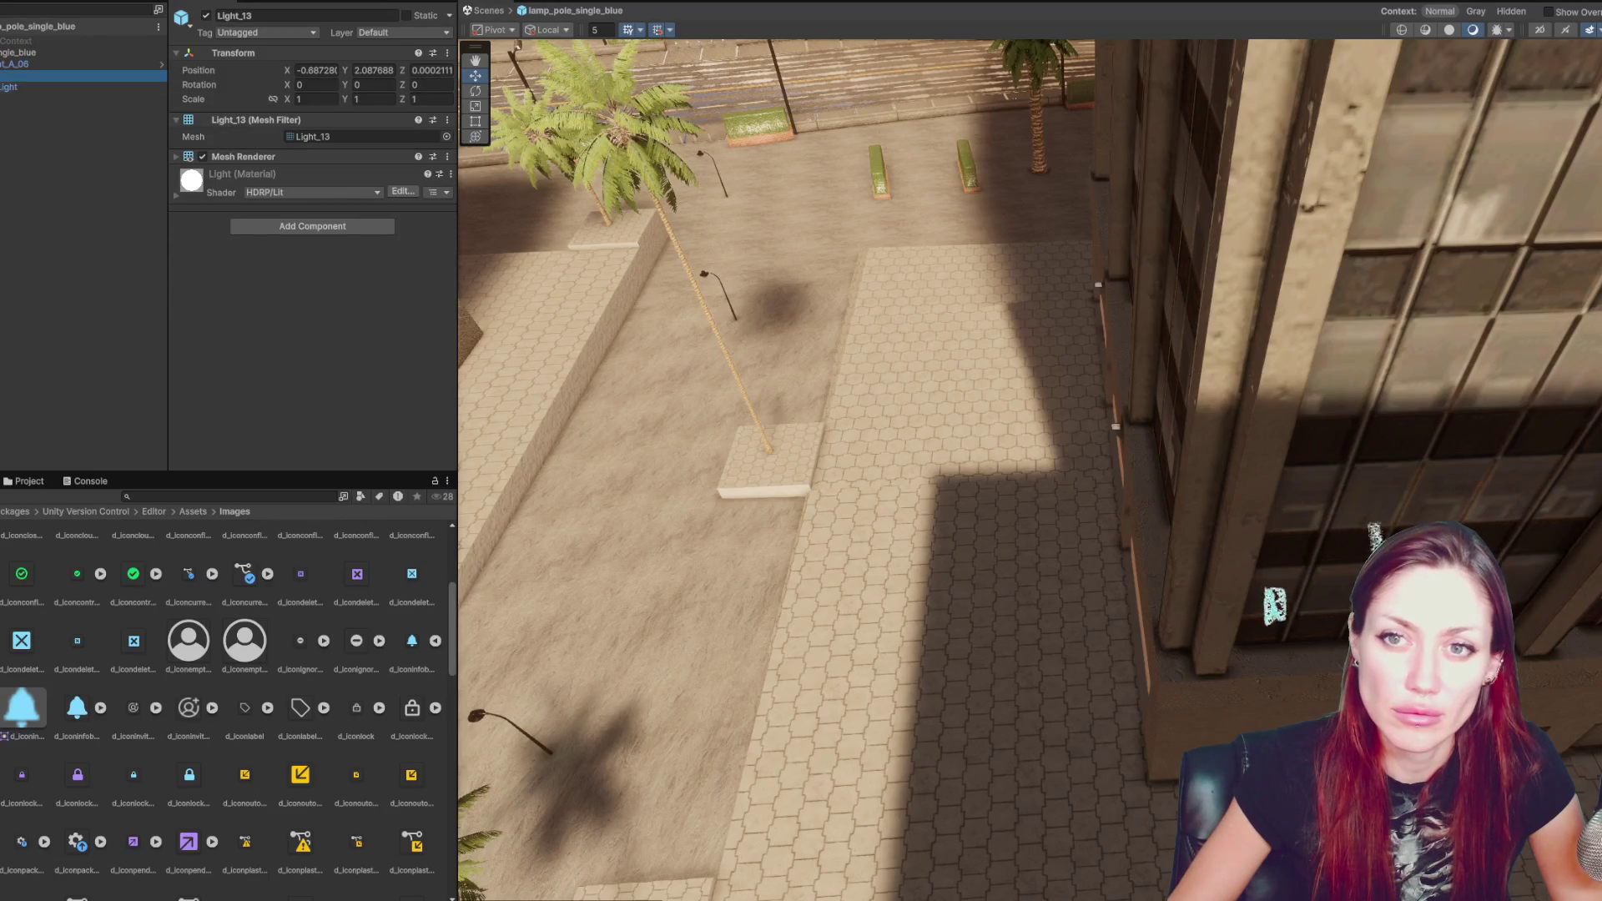
pyautogui.click(12, 87)
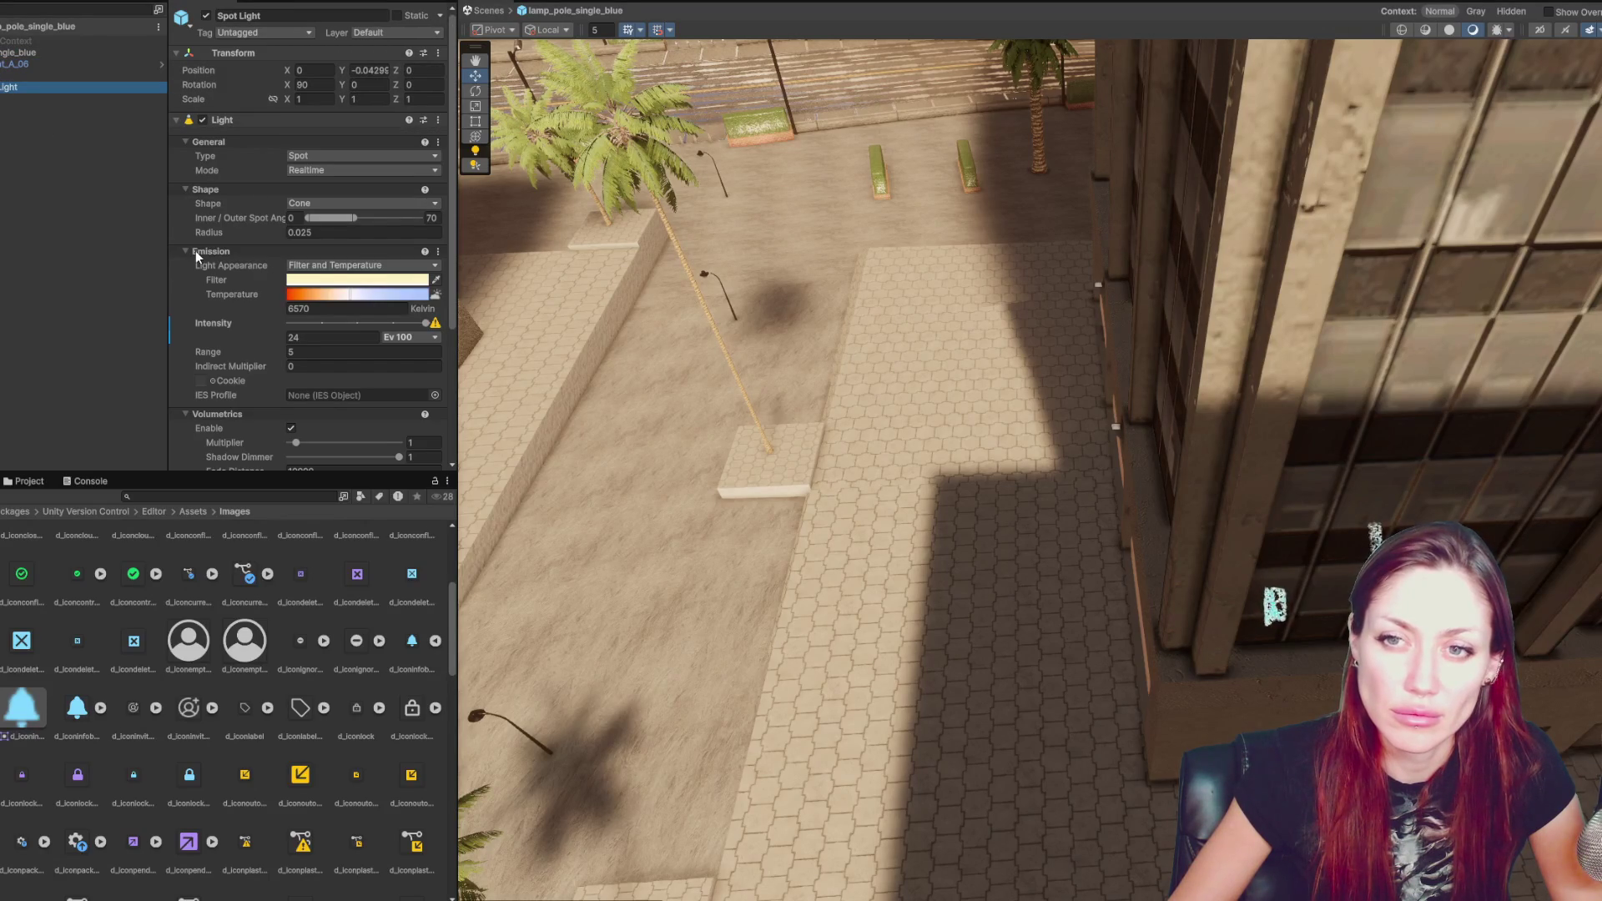
pyautogui.moveTo(661, 322); pyautogui.dragTo(1343, 285)
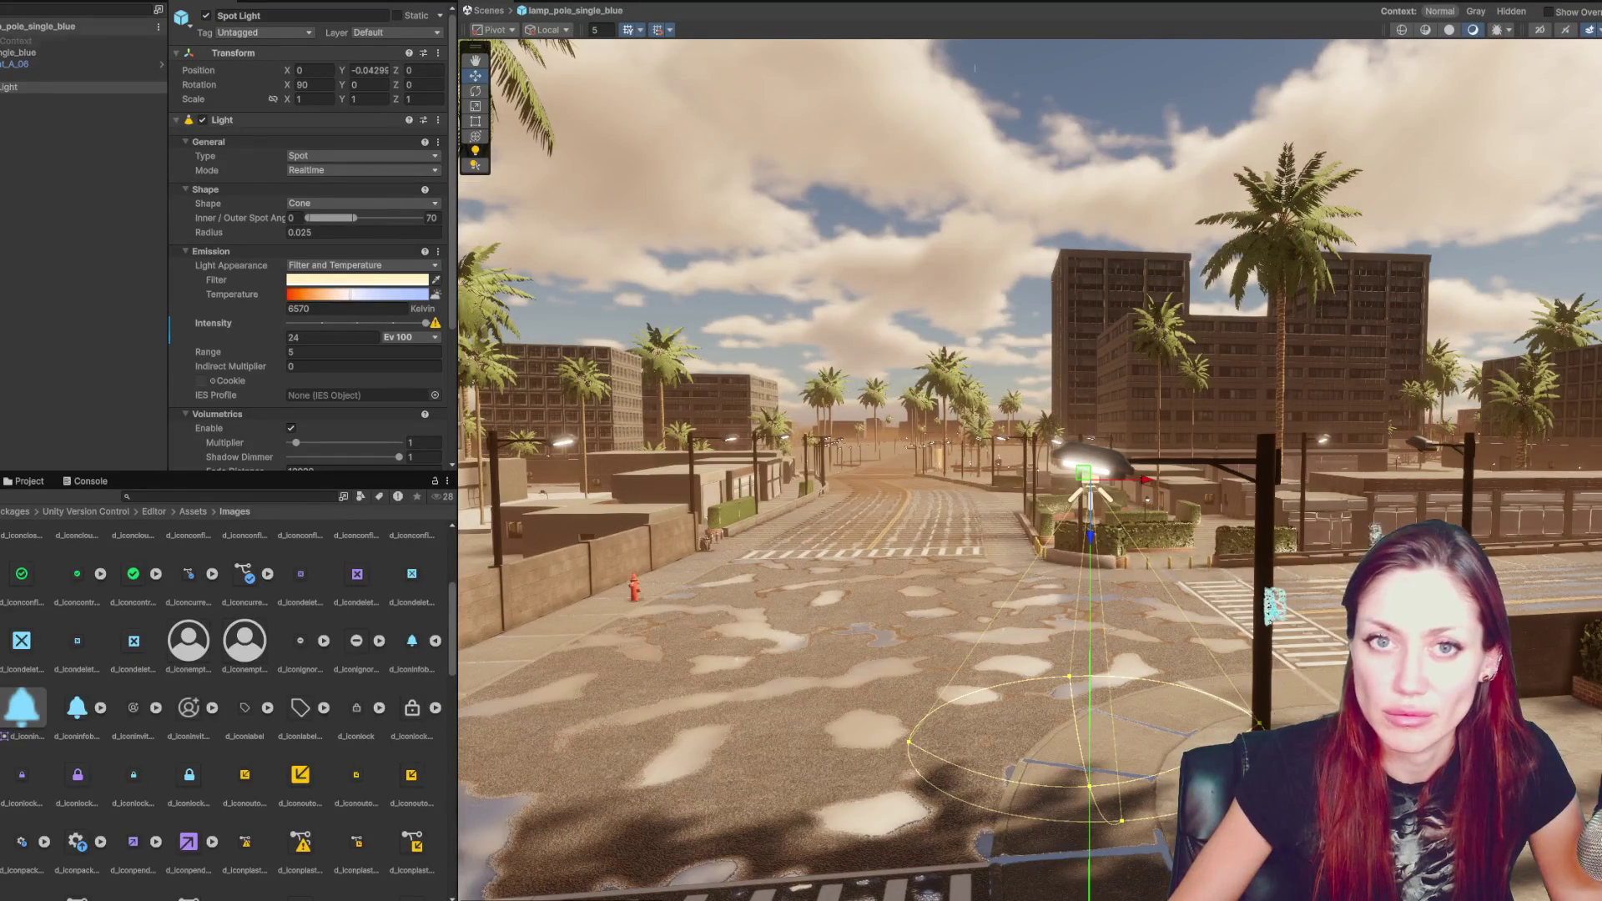
pyautogui.click(488, 10)
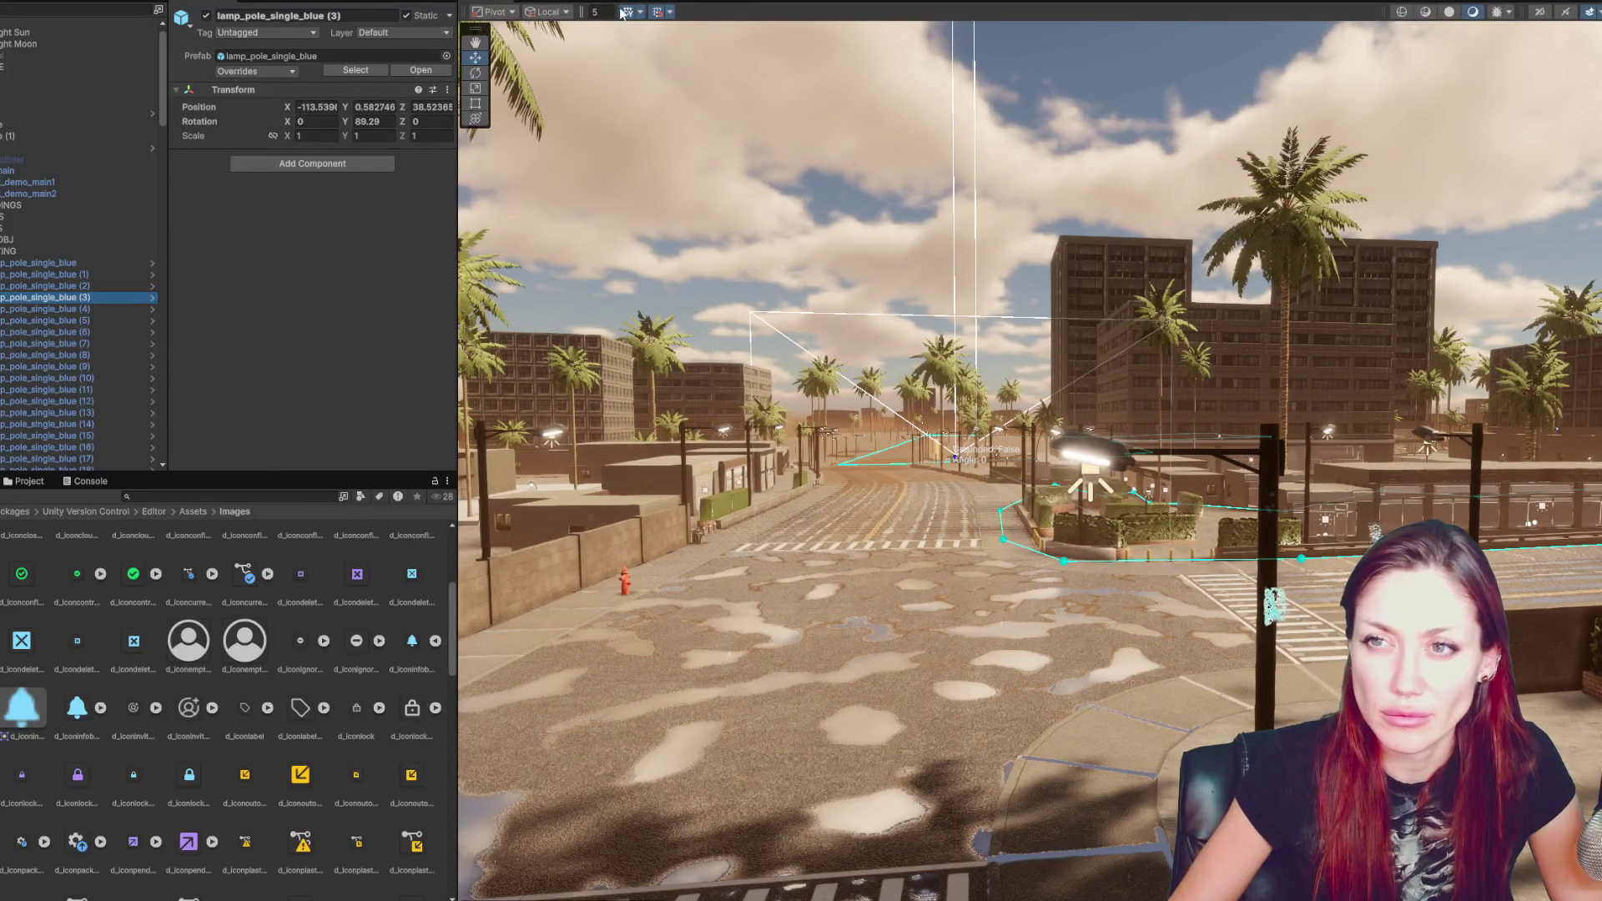
pyautogui.click(559, 0)
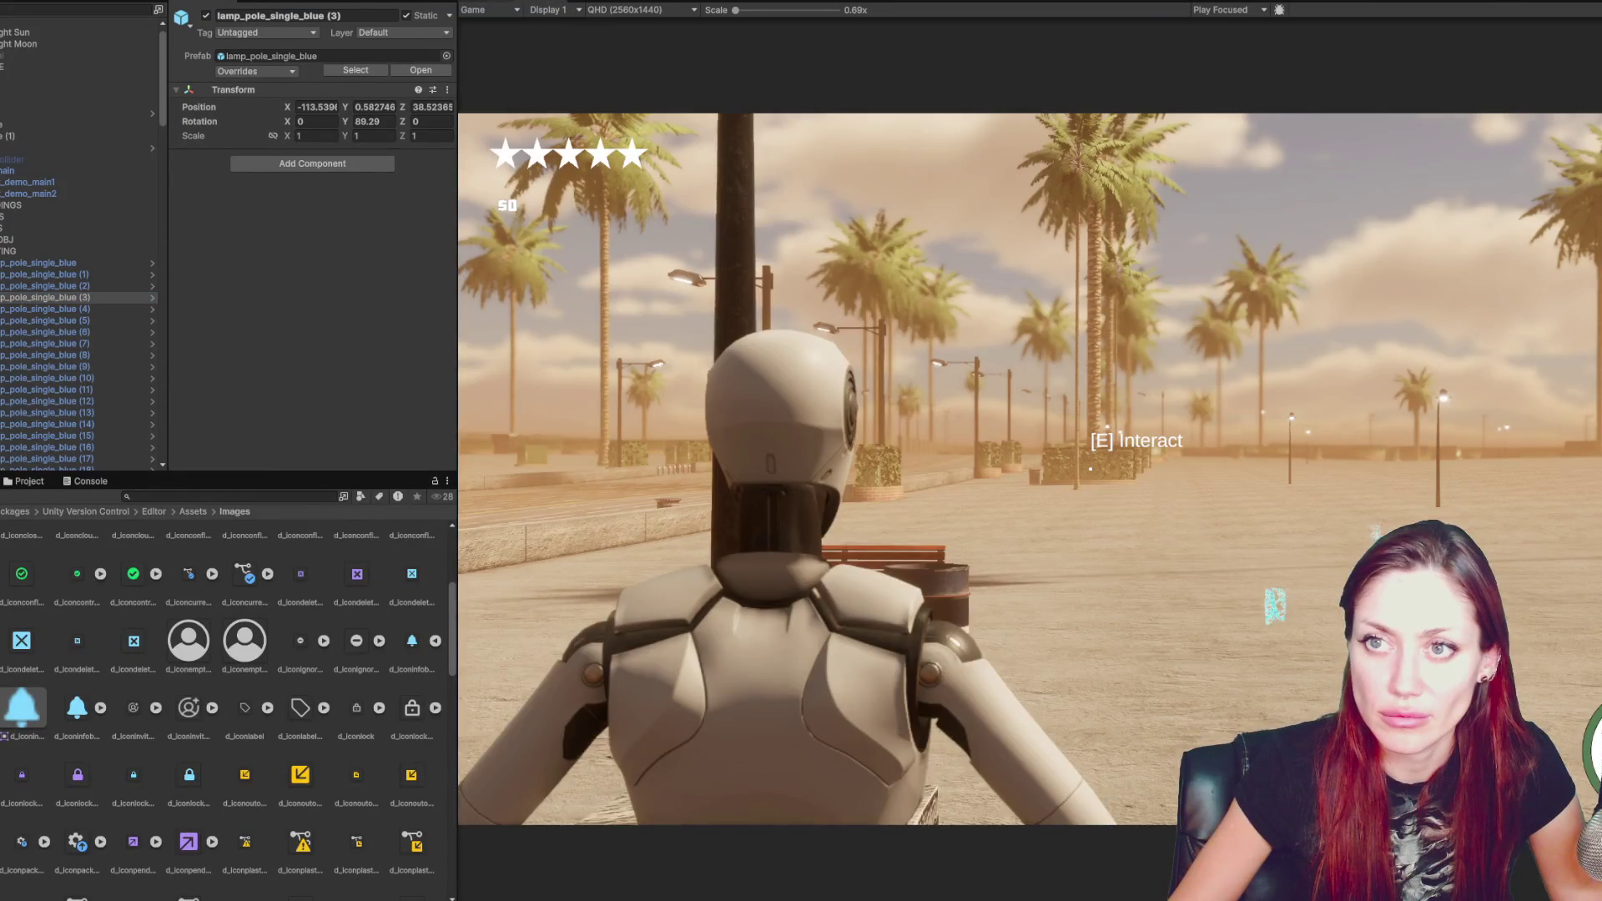
pyautogui.hotkey('ctrl', '1')
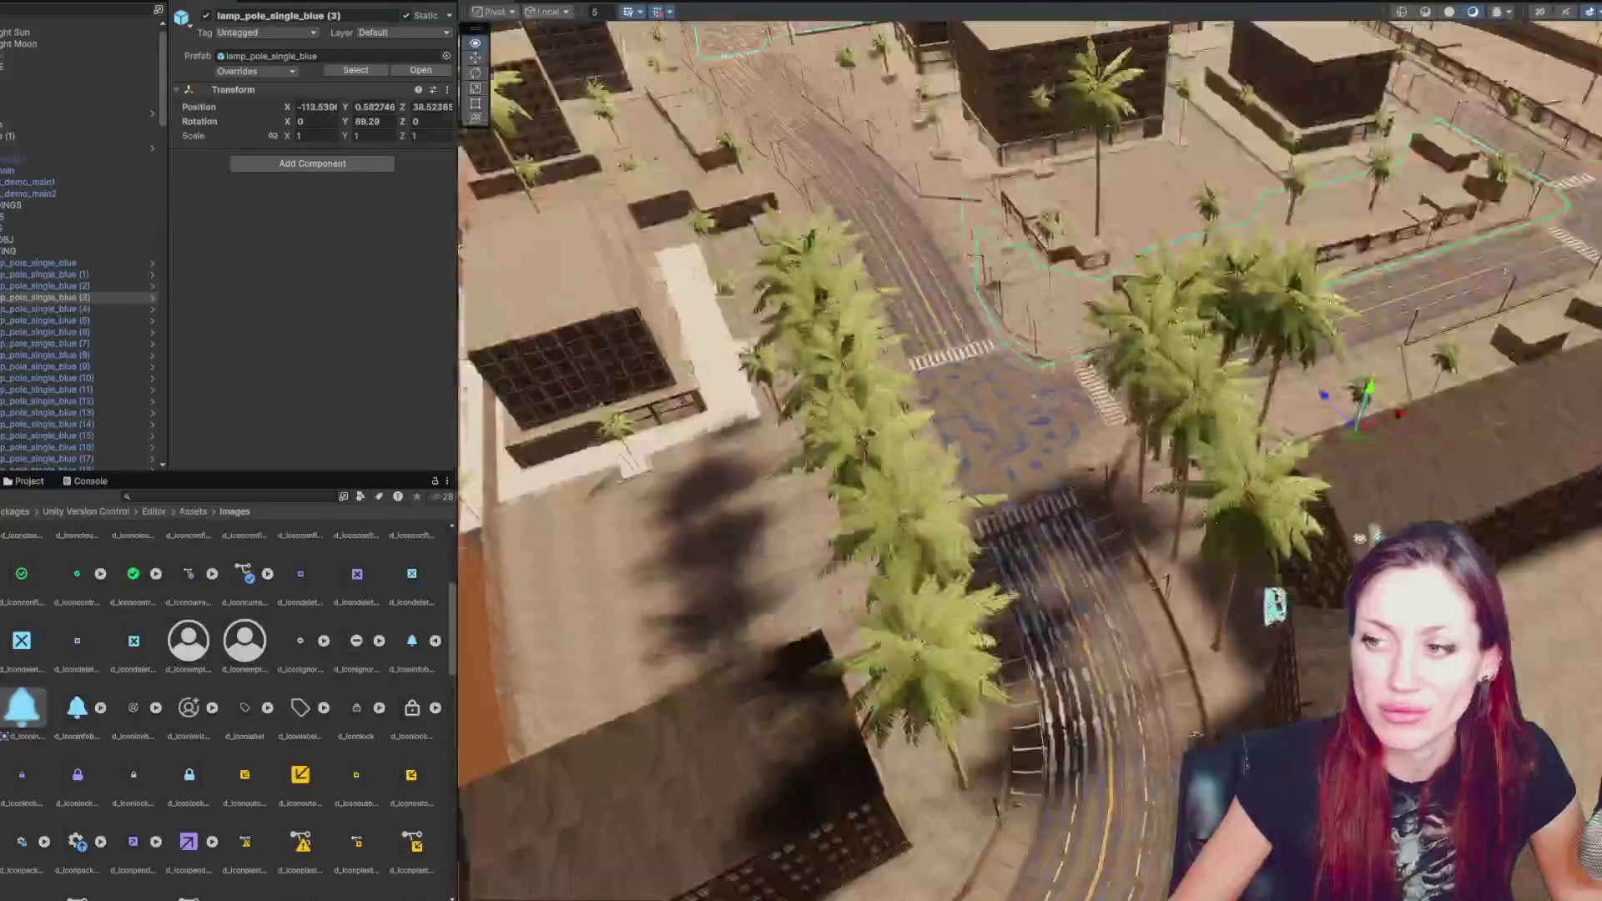
# - Collapse the LIGHTING and city_part_main groups, briefly toggling city_part_main off and back on
pyautogui.scroll(-10, 898, 324)
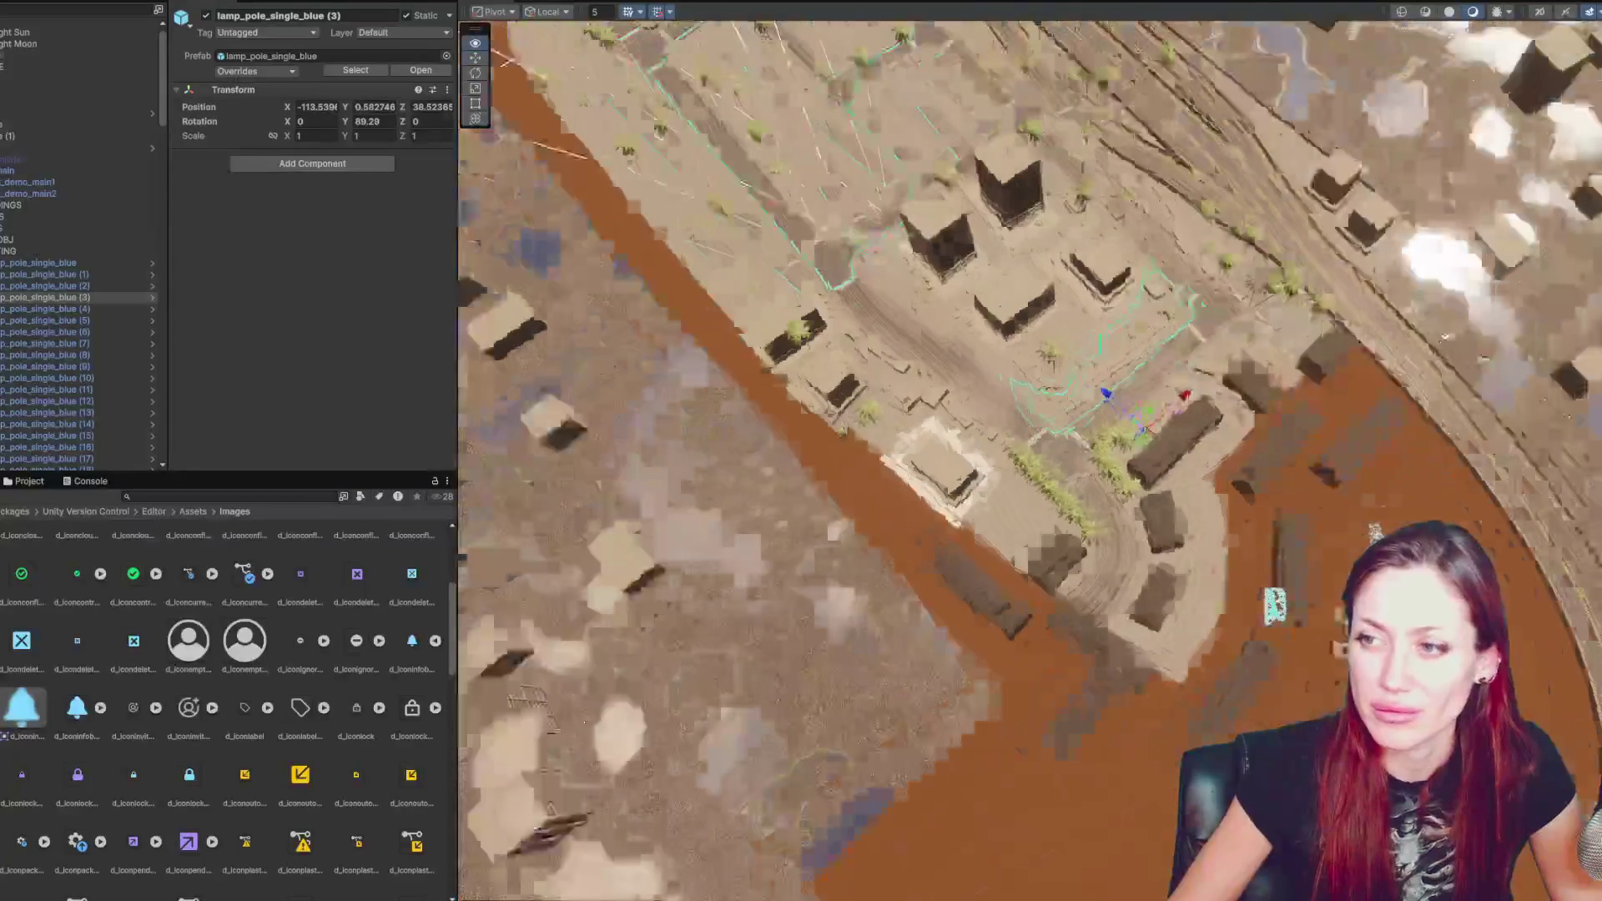
pyautogui.scroll(4, 899, 324)
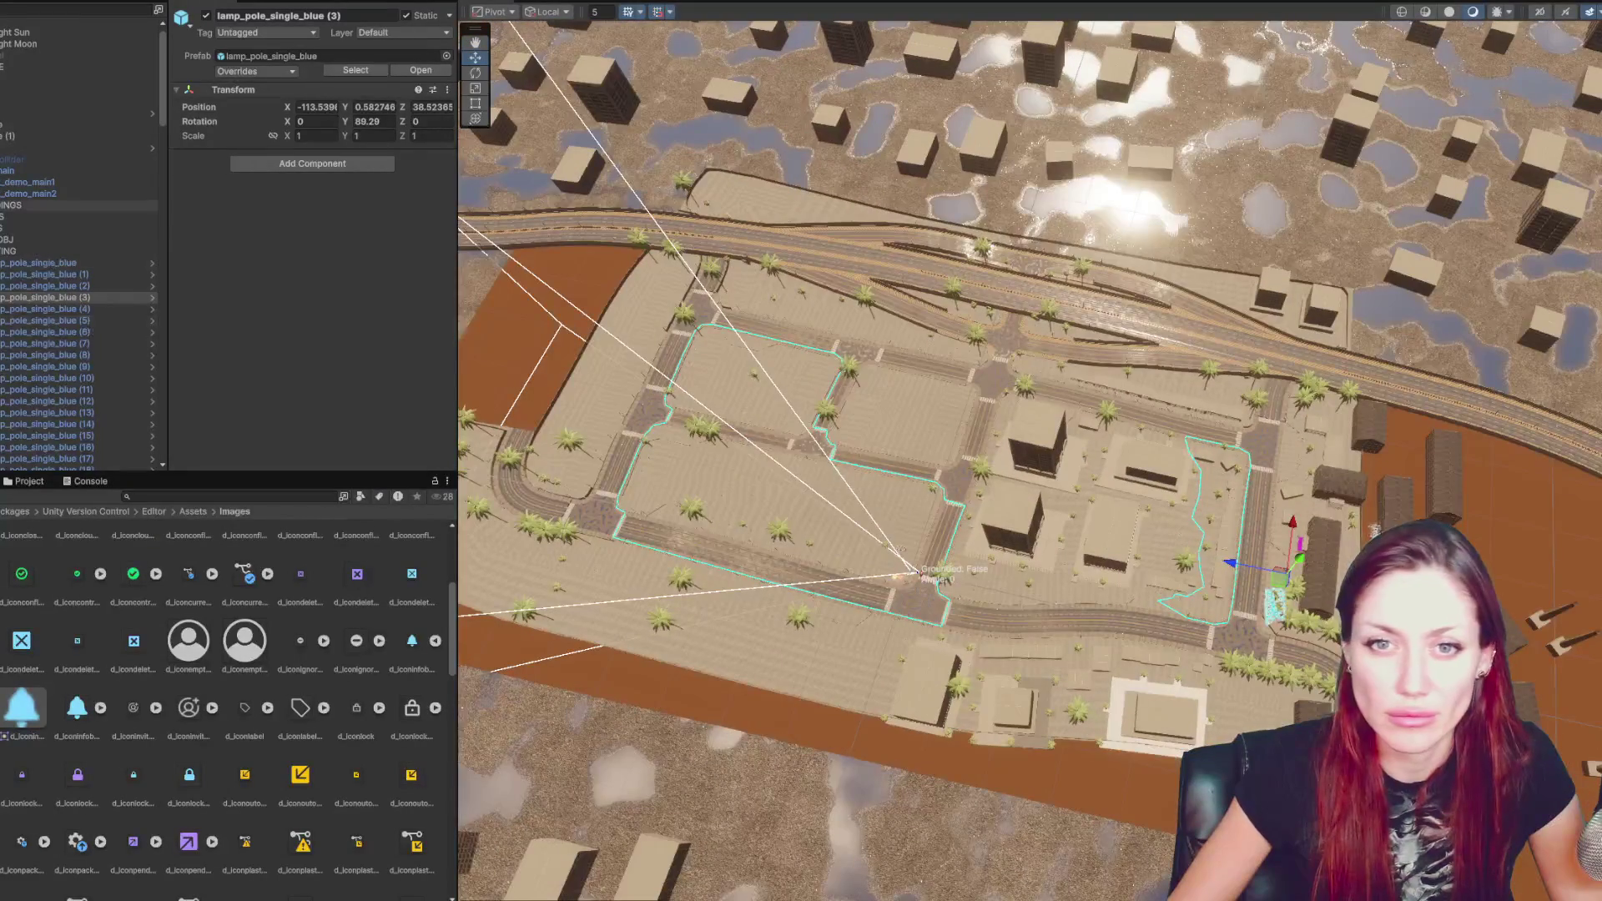
pyautogui.click(75, 251)
pyautogui.press('Left')
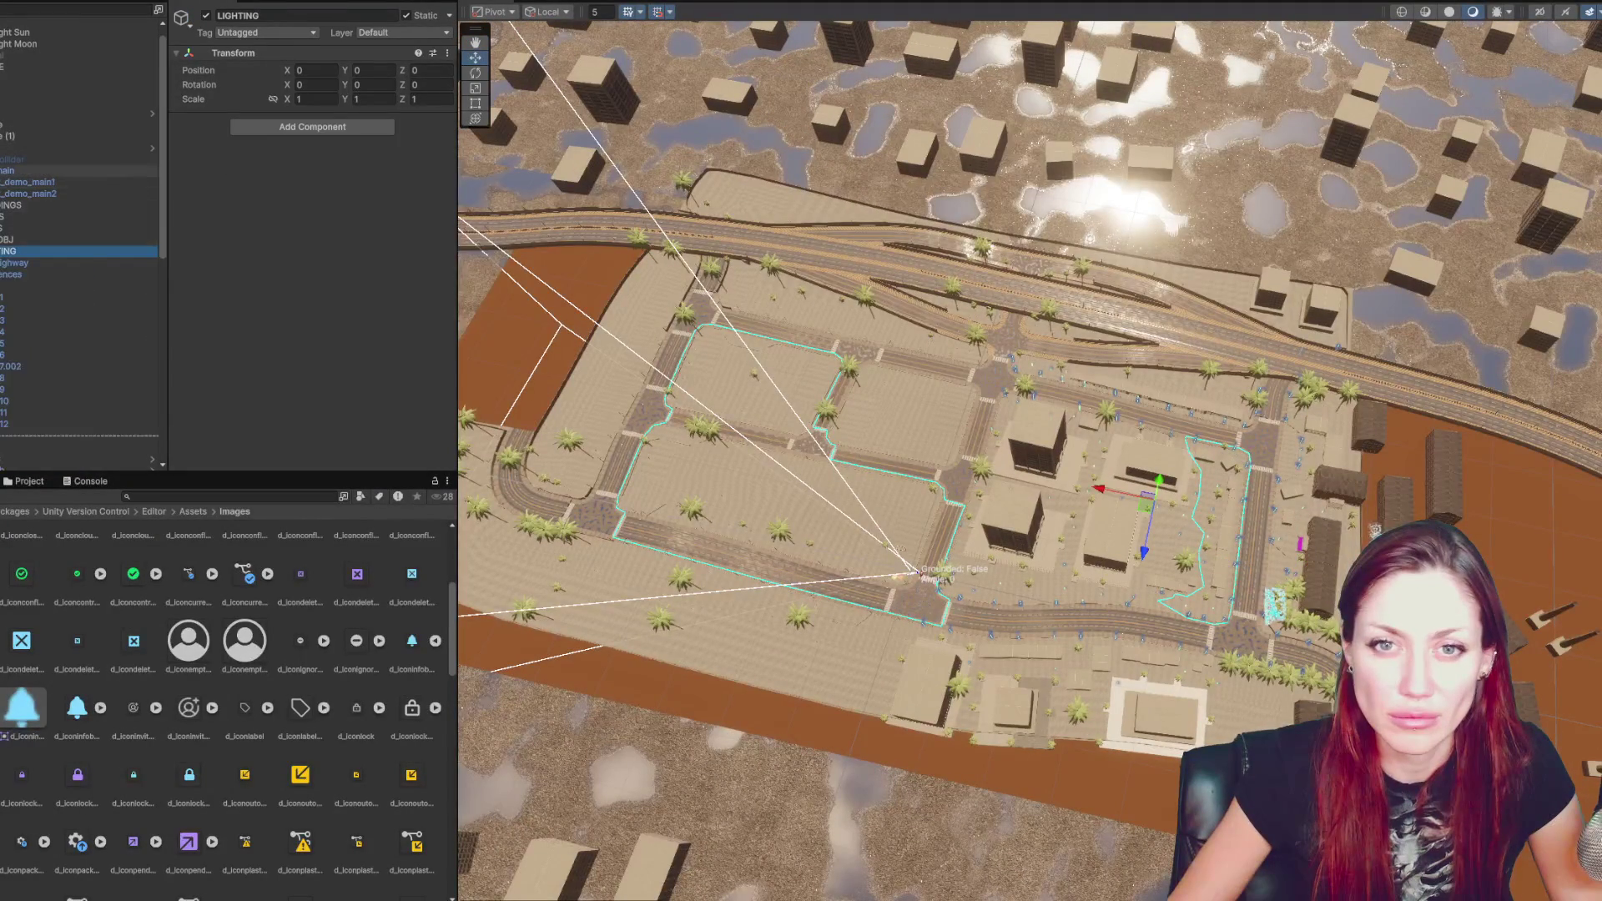
pyautogui.press('Left')
pyautogui.press('Left')
pyautogui.click(205, 15)
pyautogui.click(205, 15)
# - Disable city_part_collider, activate the BUILDINGS group, and turn on gizmo icons in the scene
pyautogui.click(50, 158)
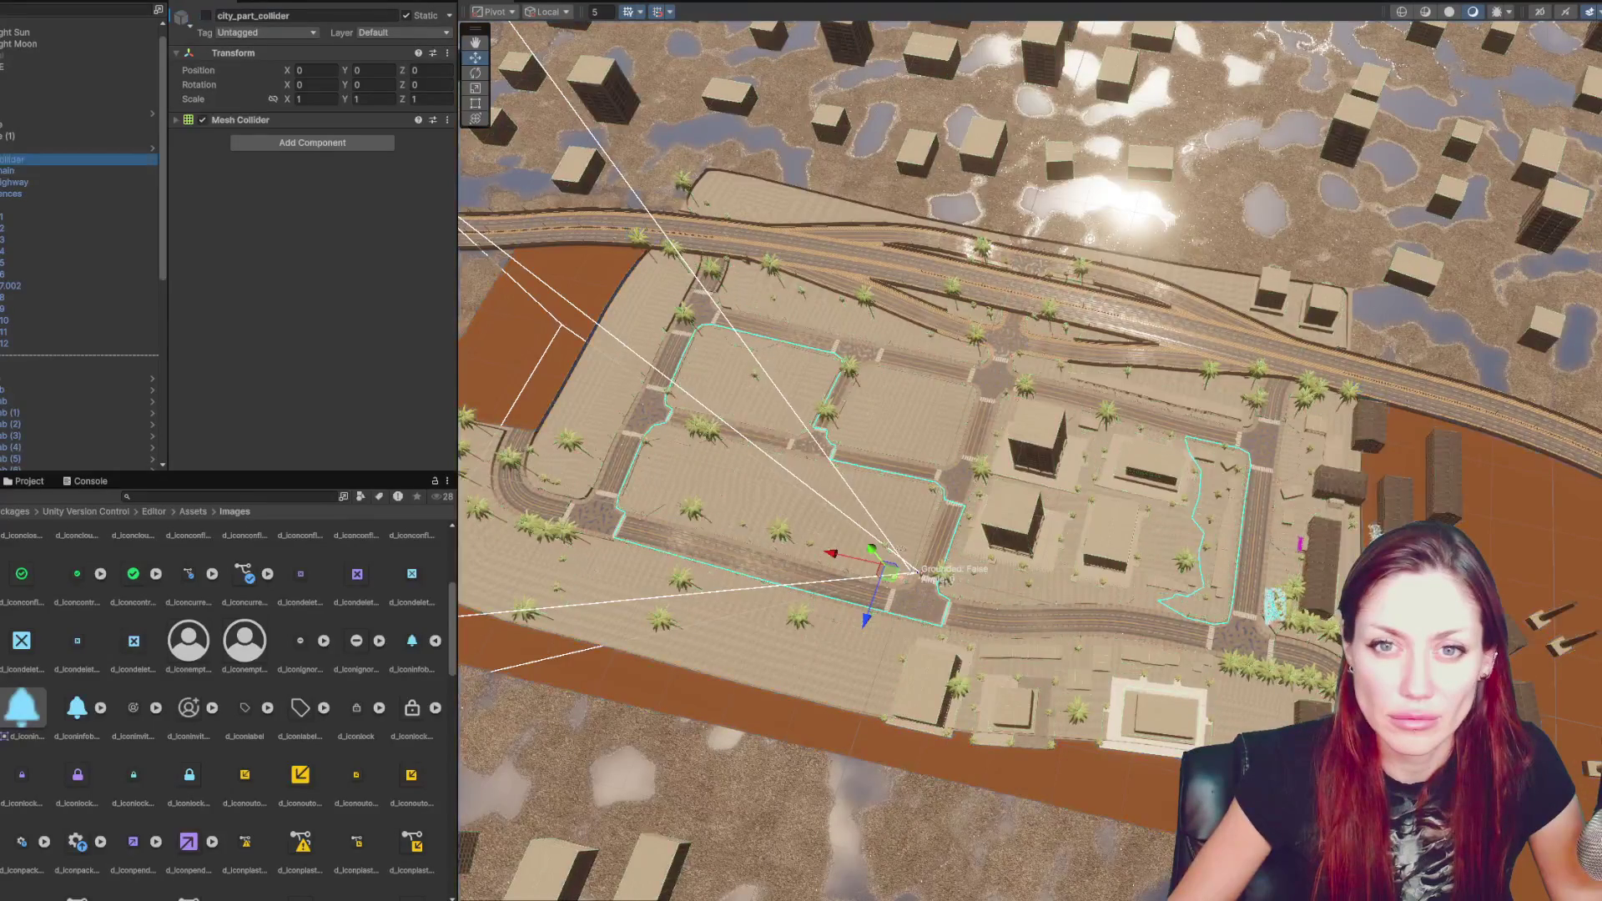
pyautogui.click(205, 15)
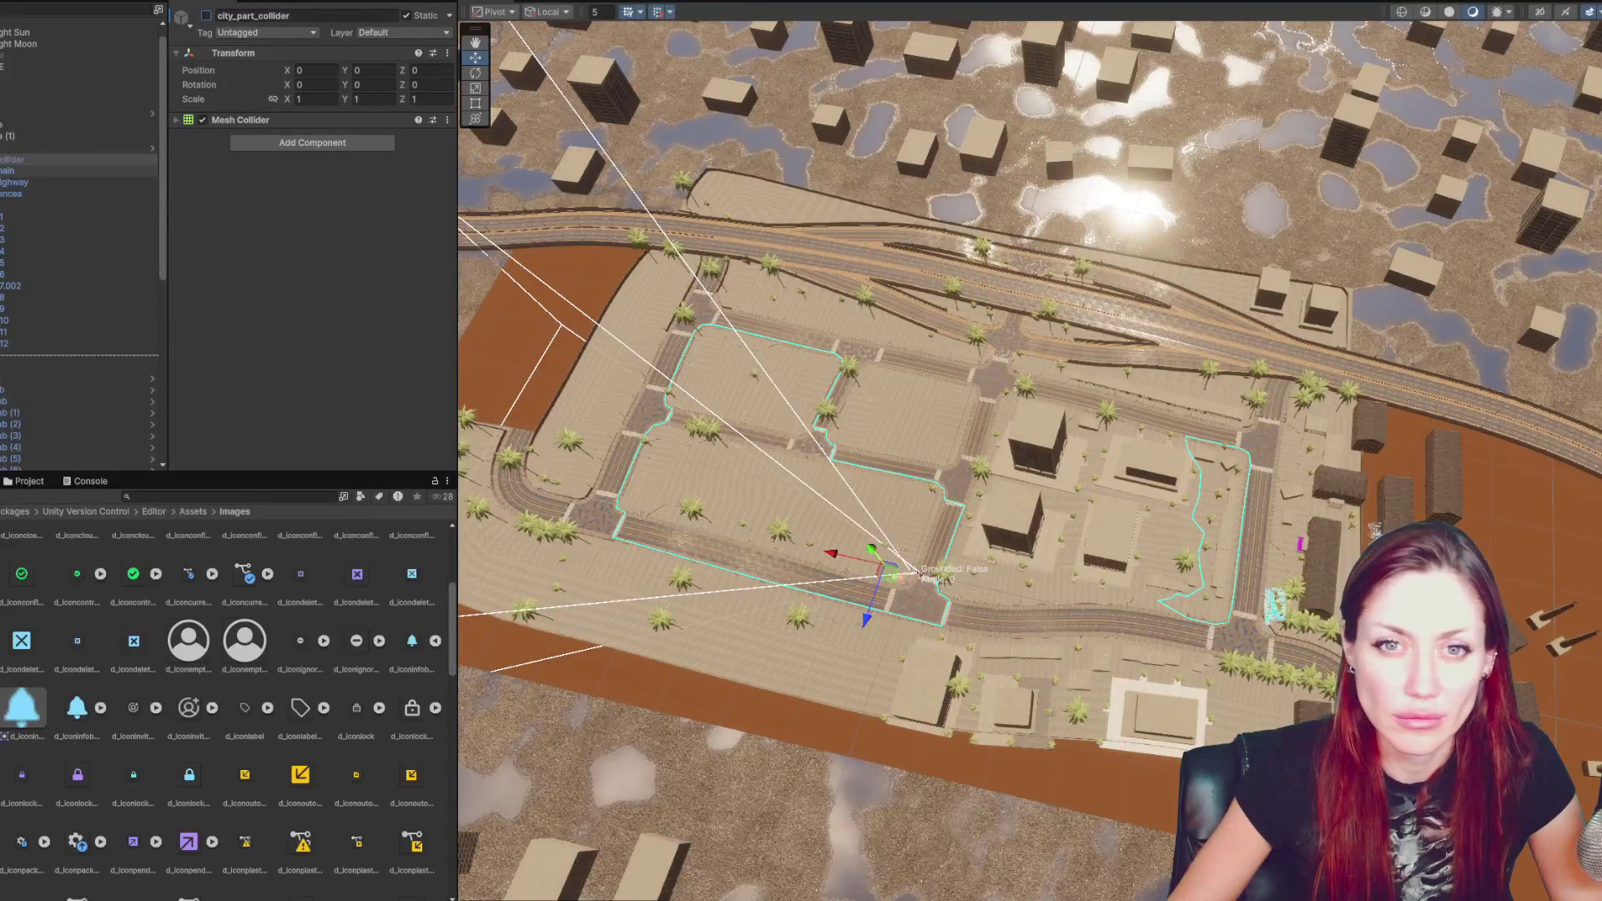
pyautogui.click(17, 192)
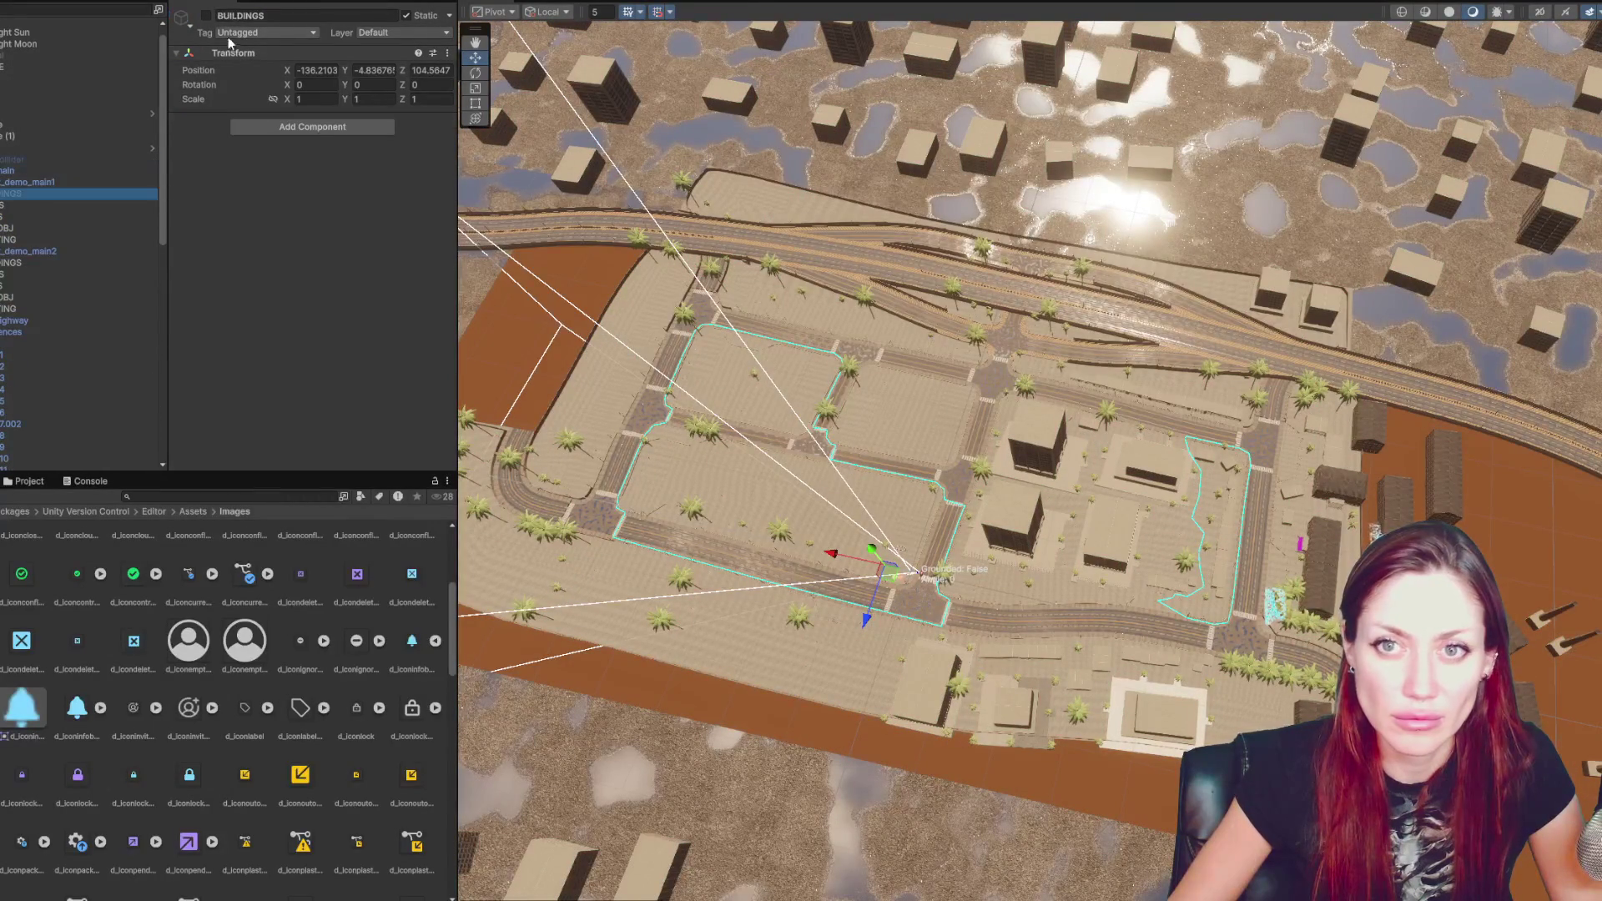
pyautogui.click(205, 15)
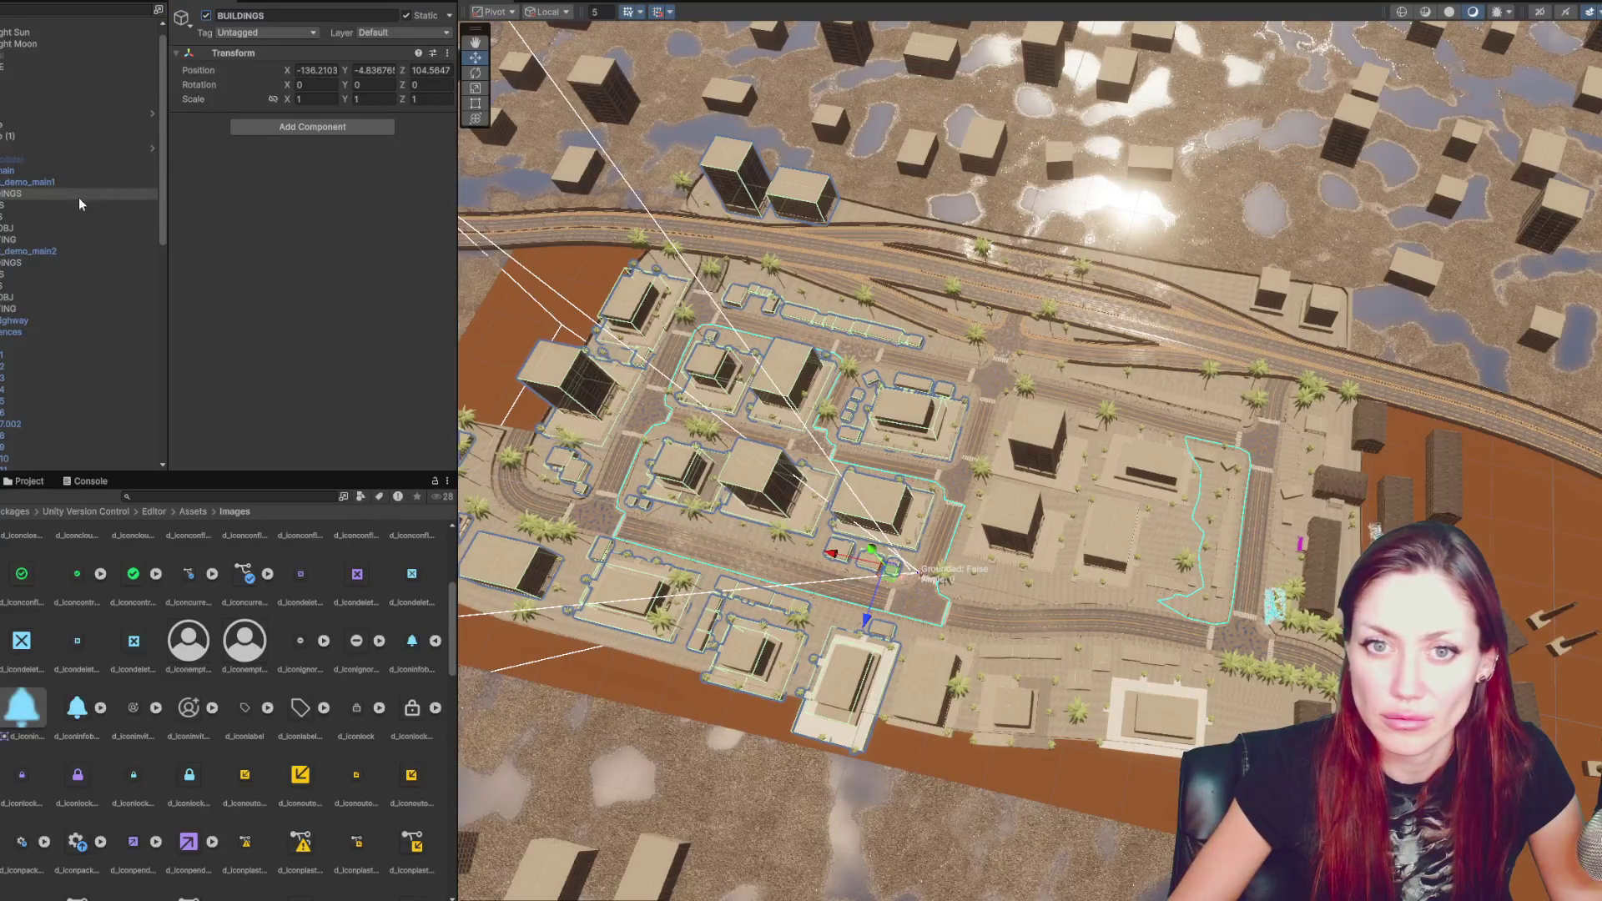
pyautogui.click(1589, 12)
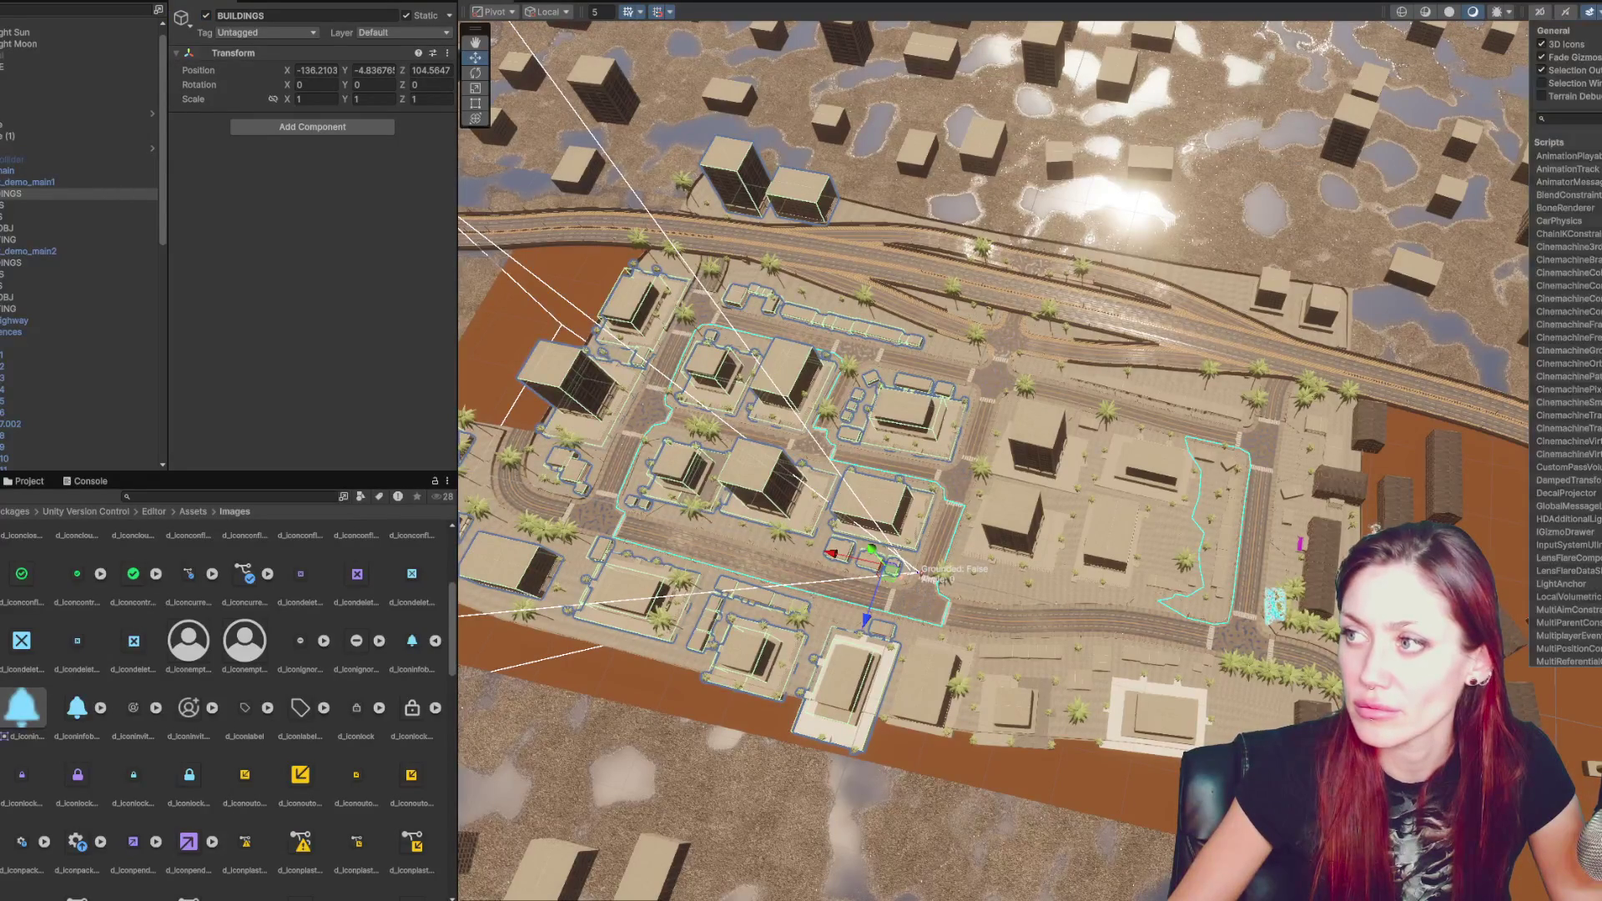
pyautogui.click(931, 293)
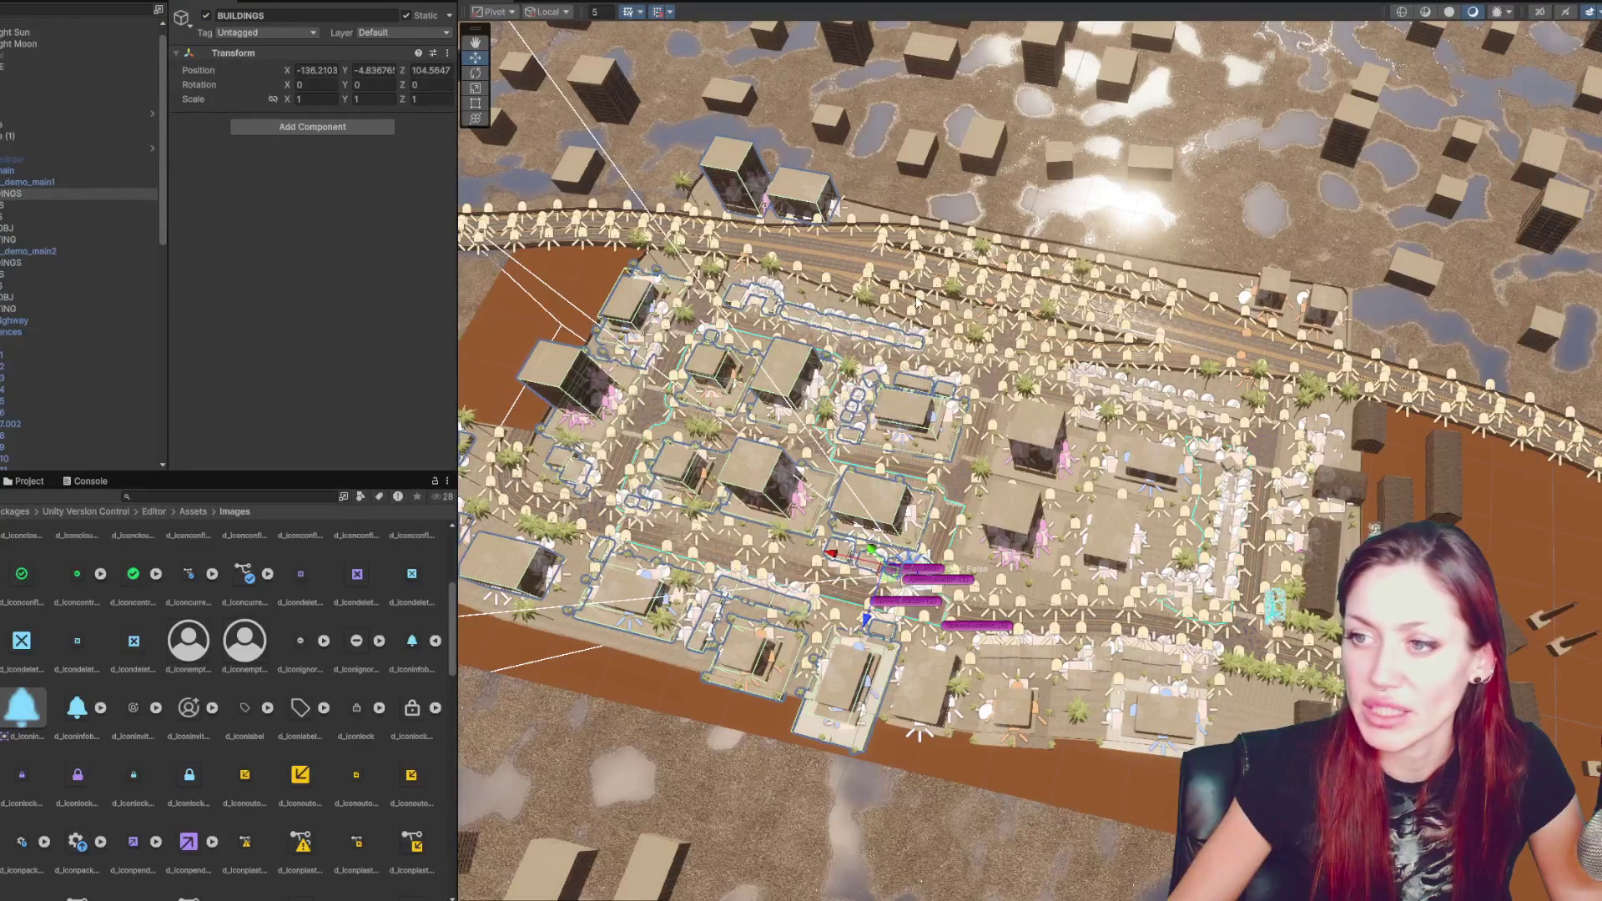
# - Move the LIGHTING (1) group higher in the Hierarchy and switch it off
pyautogui.click(918, 302)
pyautogui.click(45, 144)
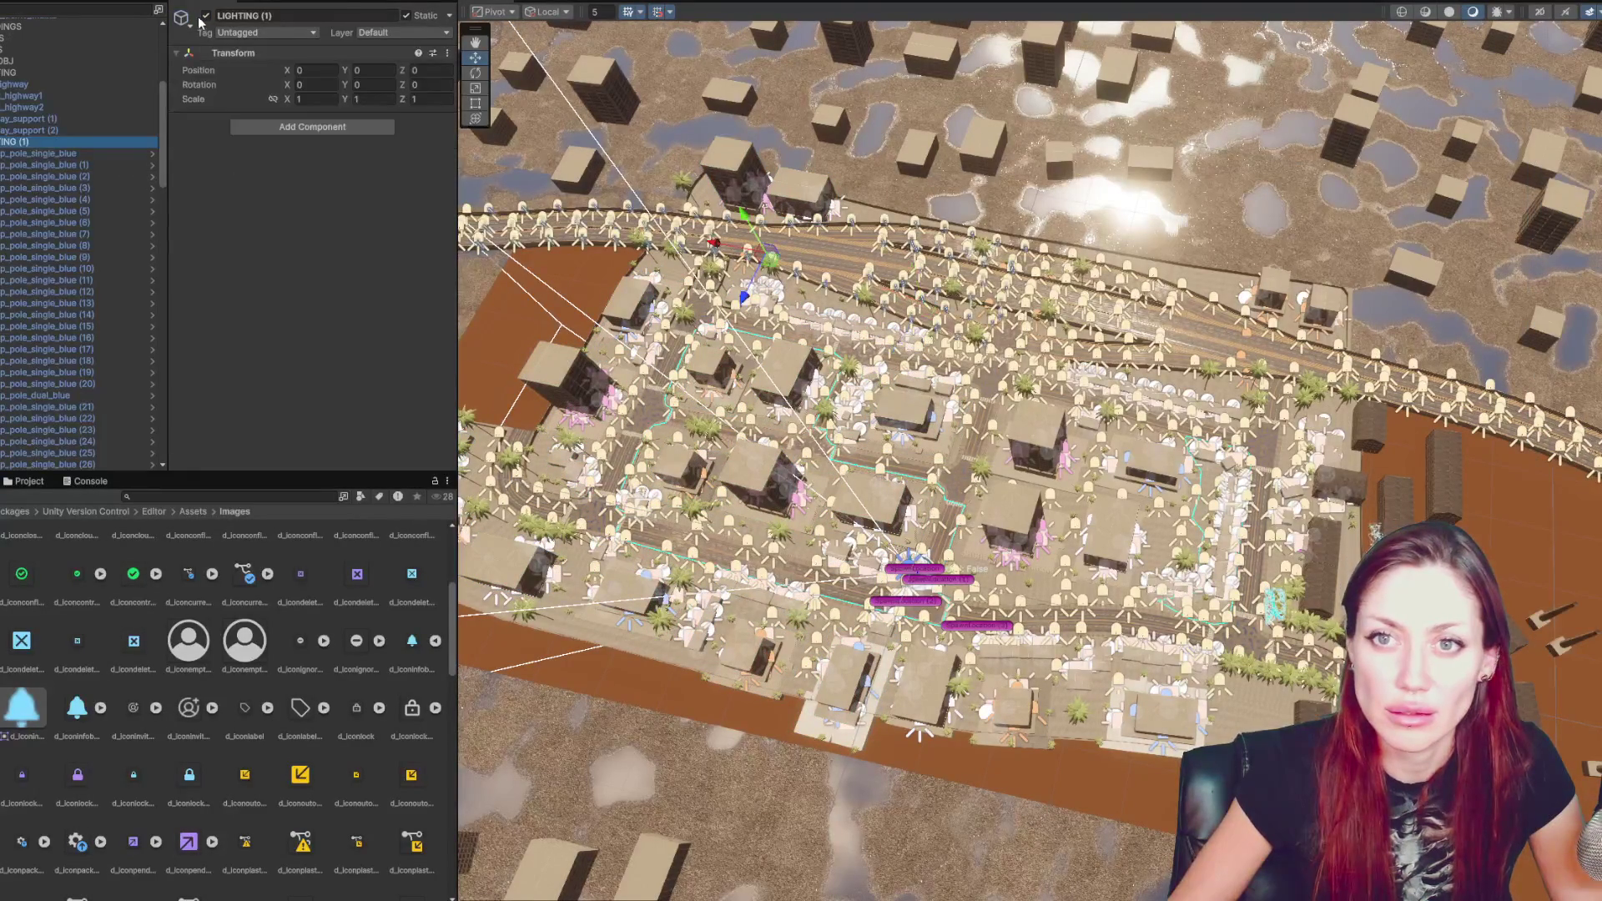
pyautogui.click(206, 15)
pyautogui.click(207, 16)
pyautogui.click(207, 16)
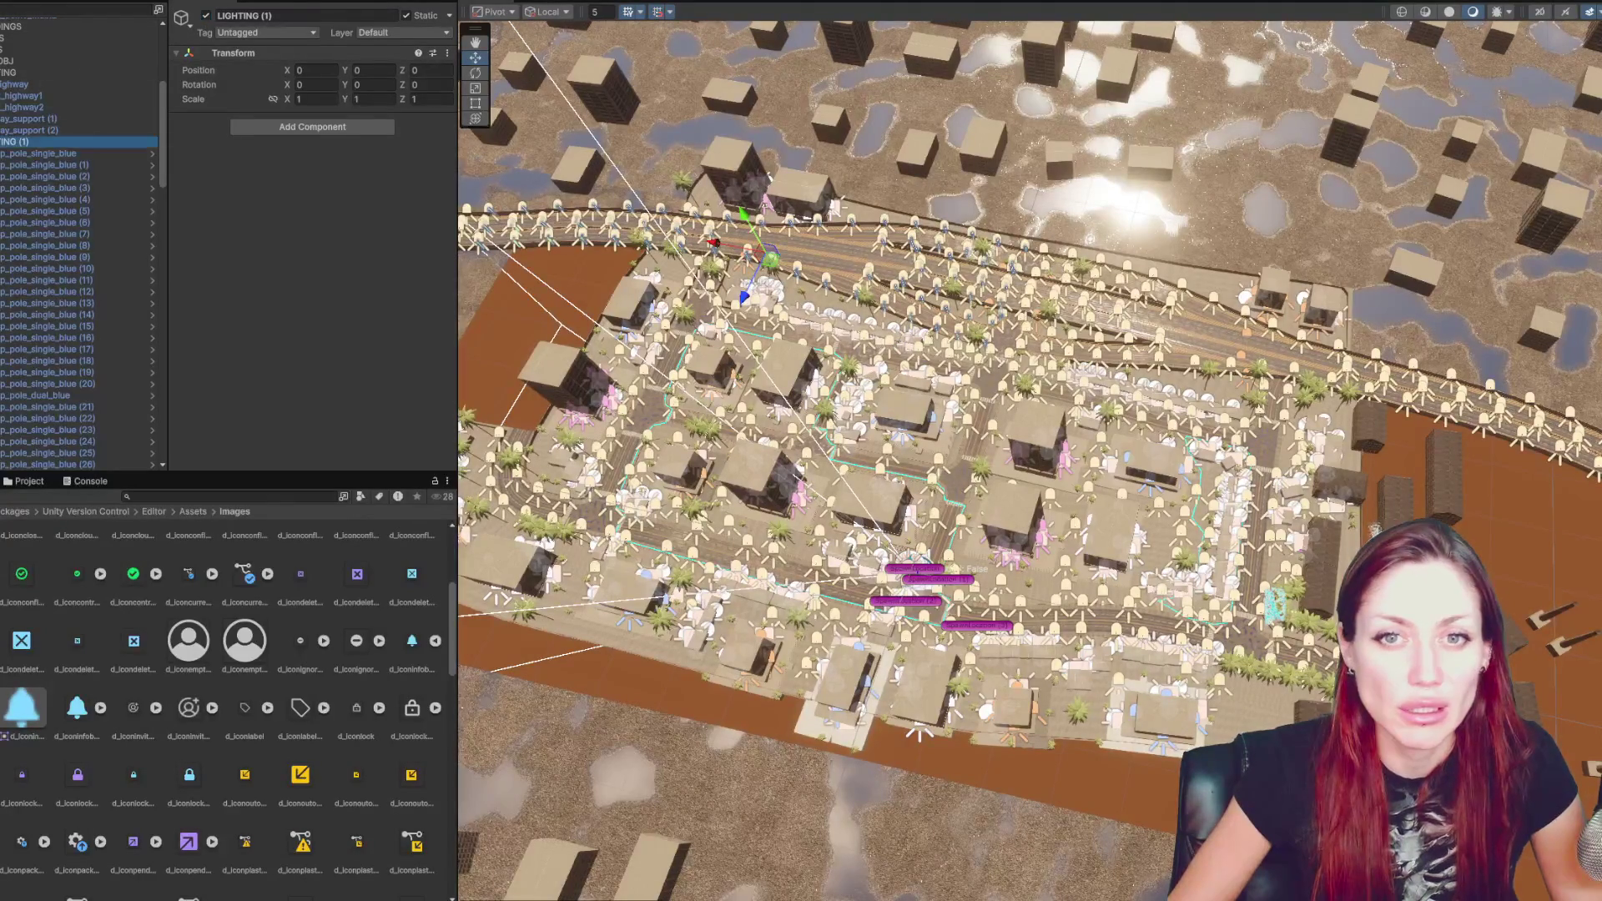
pyautogui.click(5, 142)
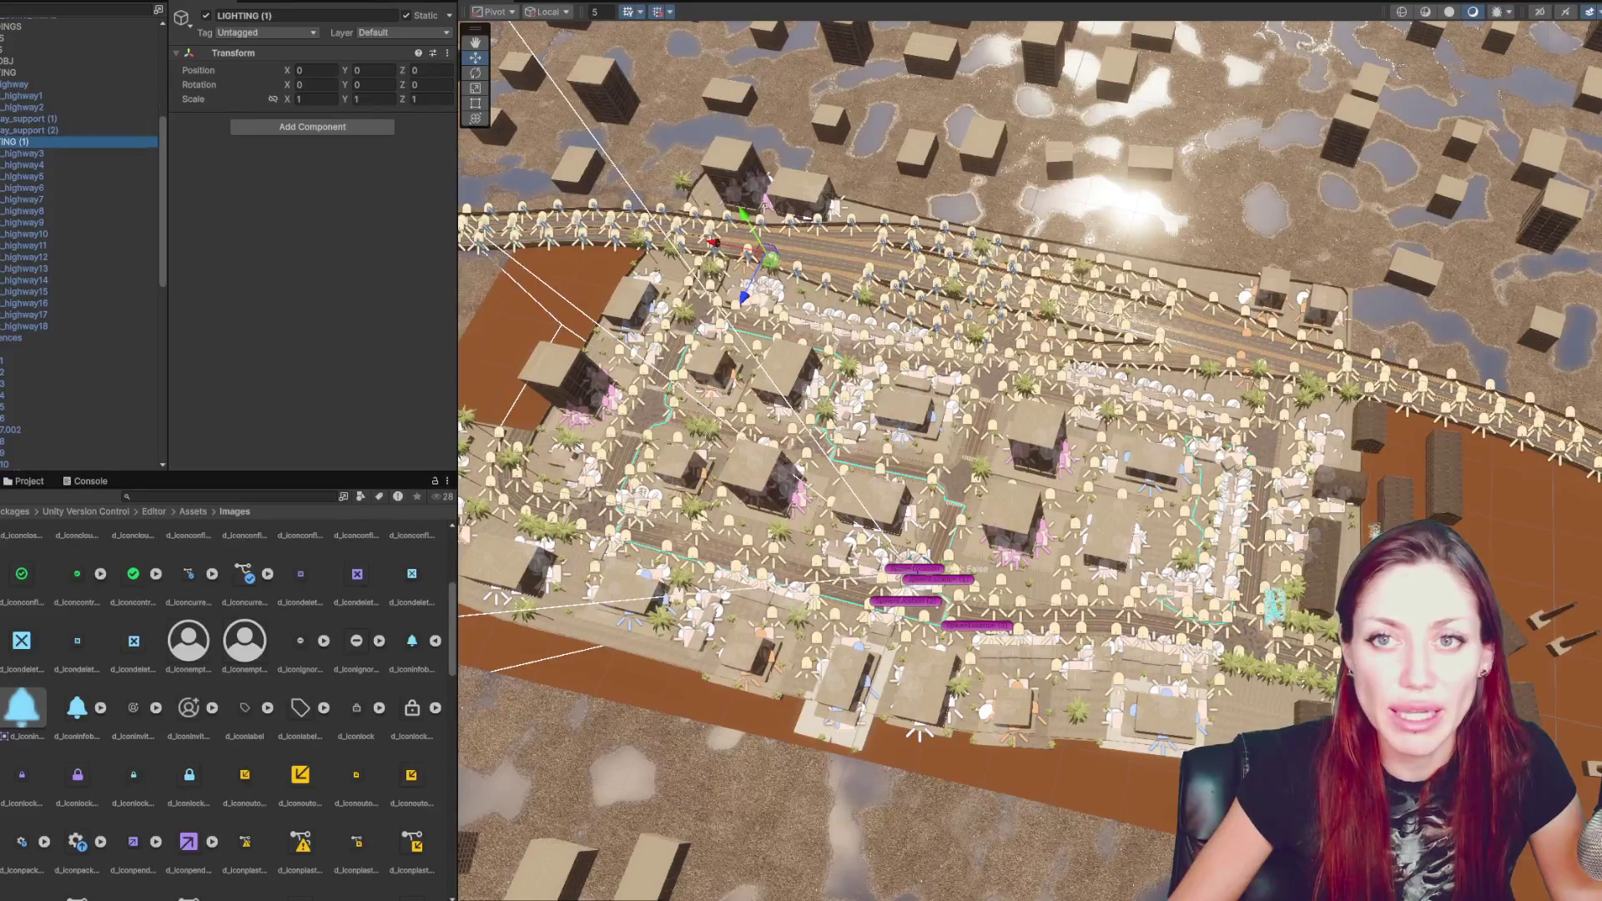
pyautogui.scroll(5, 106, 233)
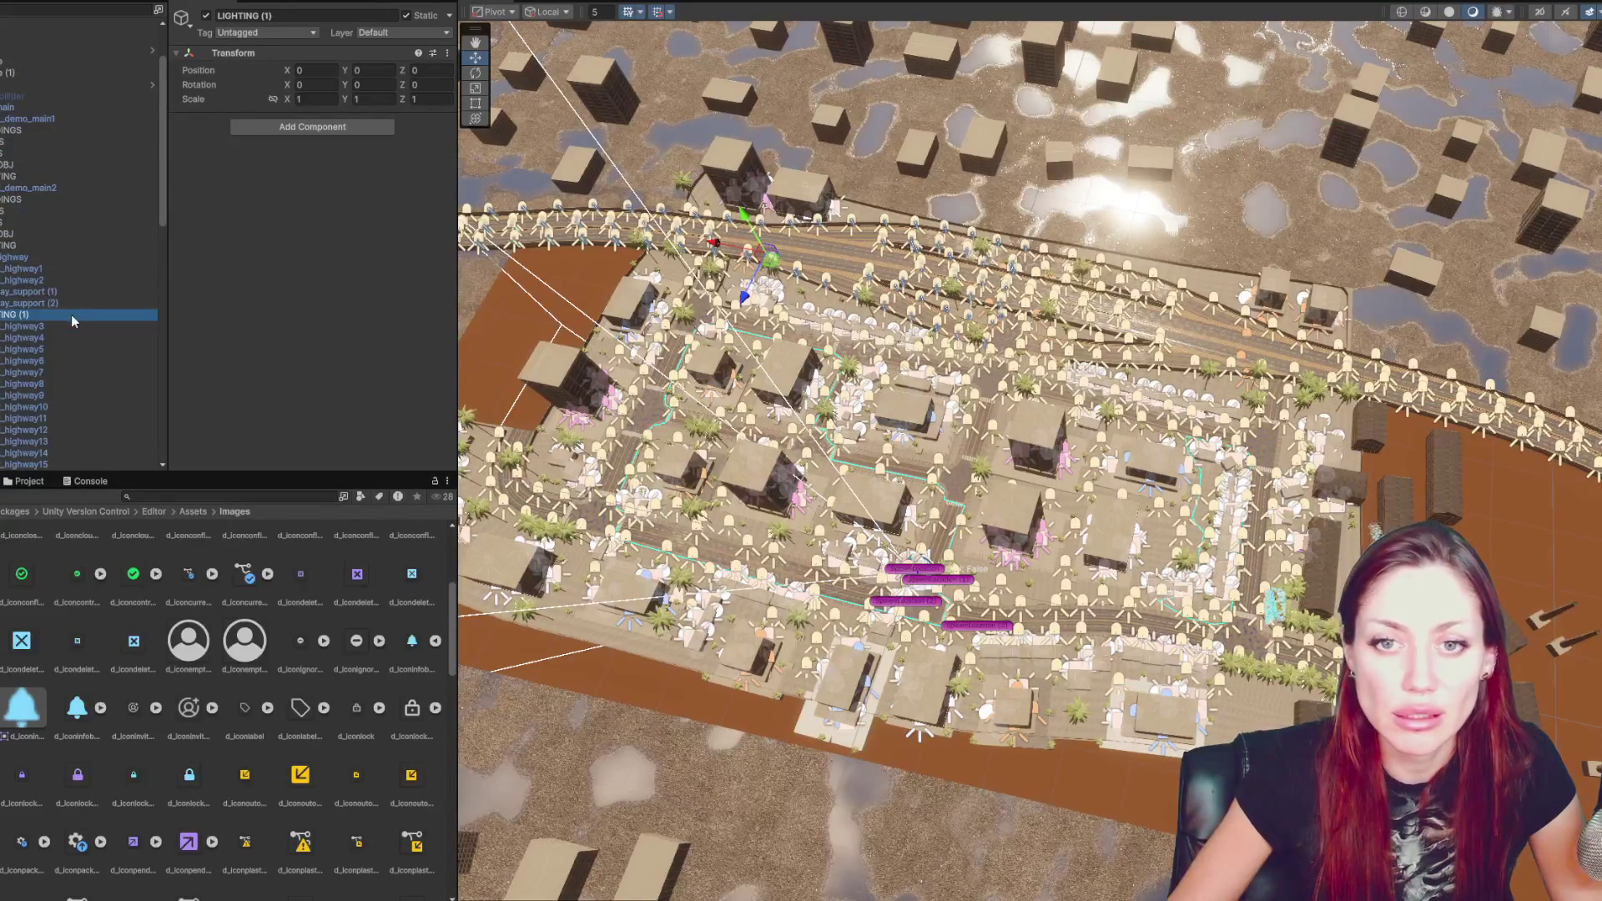
pyautogui.rightClick(25, 315)
pyautogui.click(19, 324)
pyautogui.moveTo(18, 323); pyautogui.dragTo(12, 84)
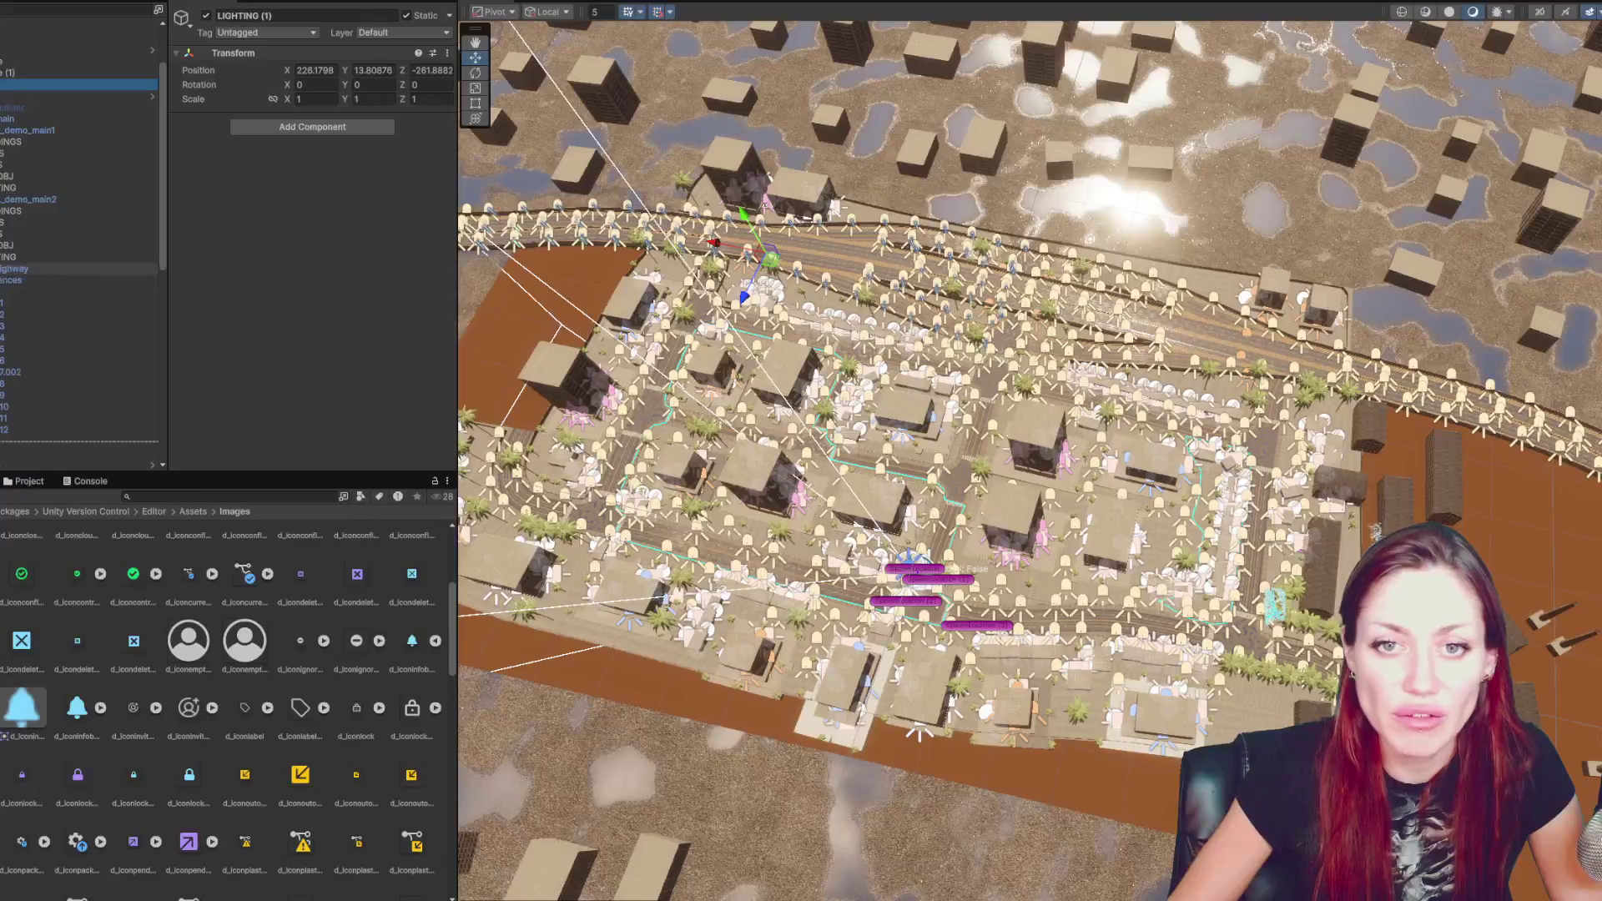
pyautogui.click(206, 16)
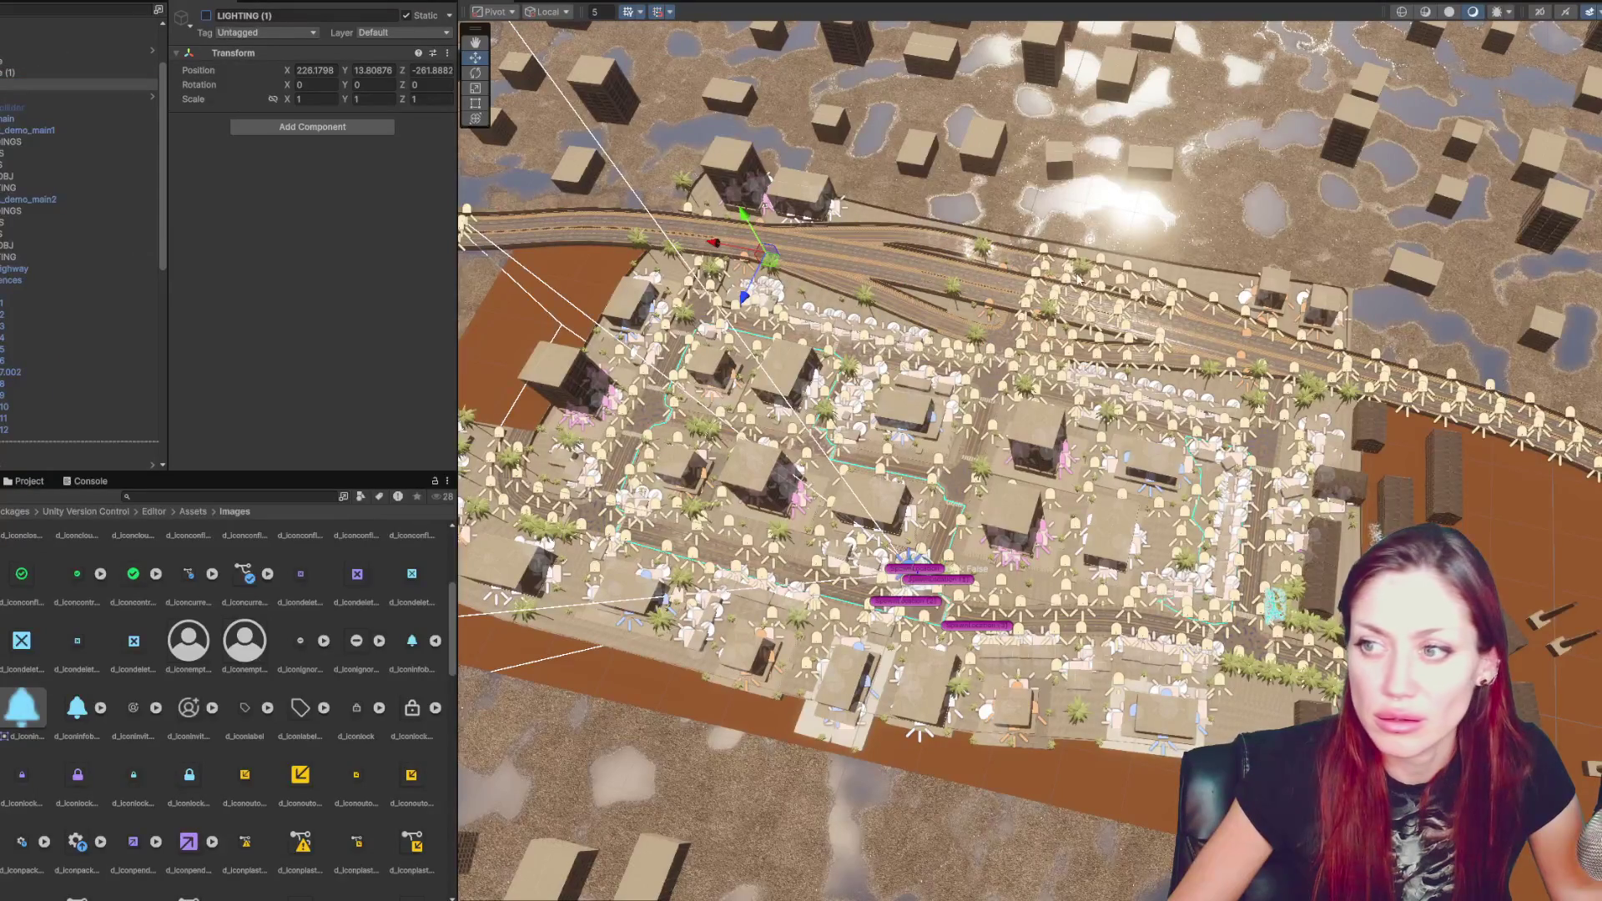
# - Collapse the LIGHTING group, move it up the Hierarchy, and switch it off
pyautogui.click(1048, 273)
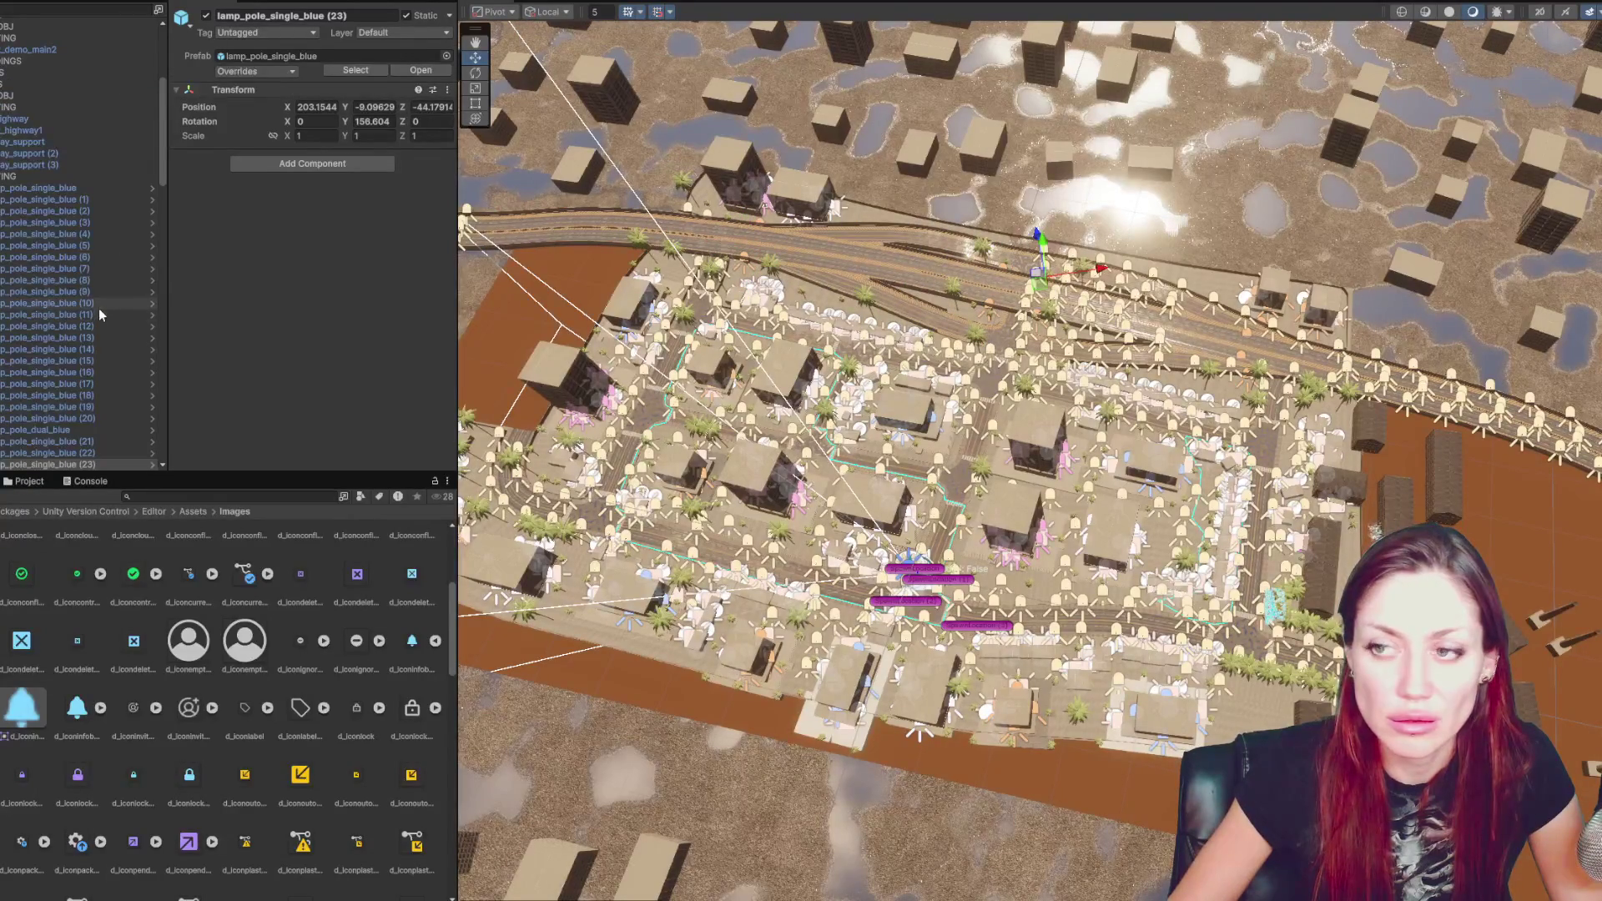
pyautogui.click(47, 176)
pyautogui.press('Left')
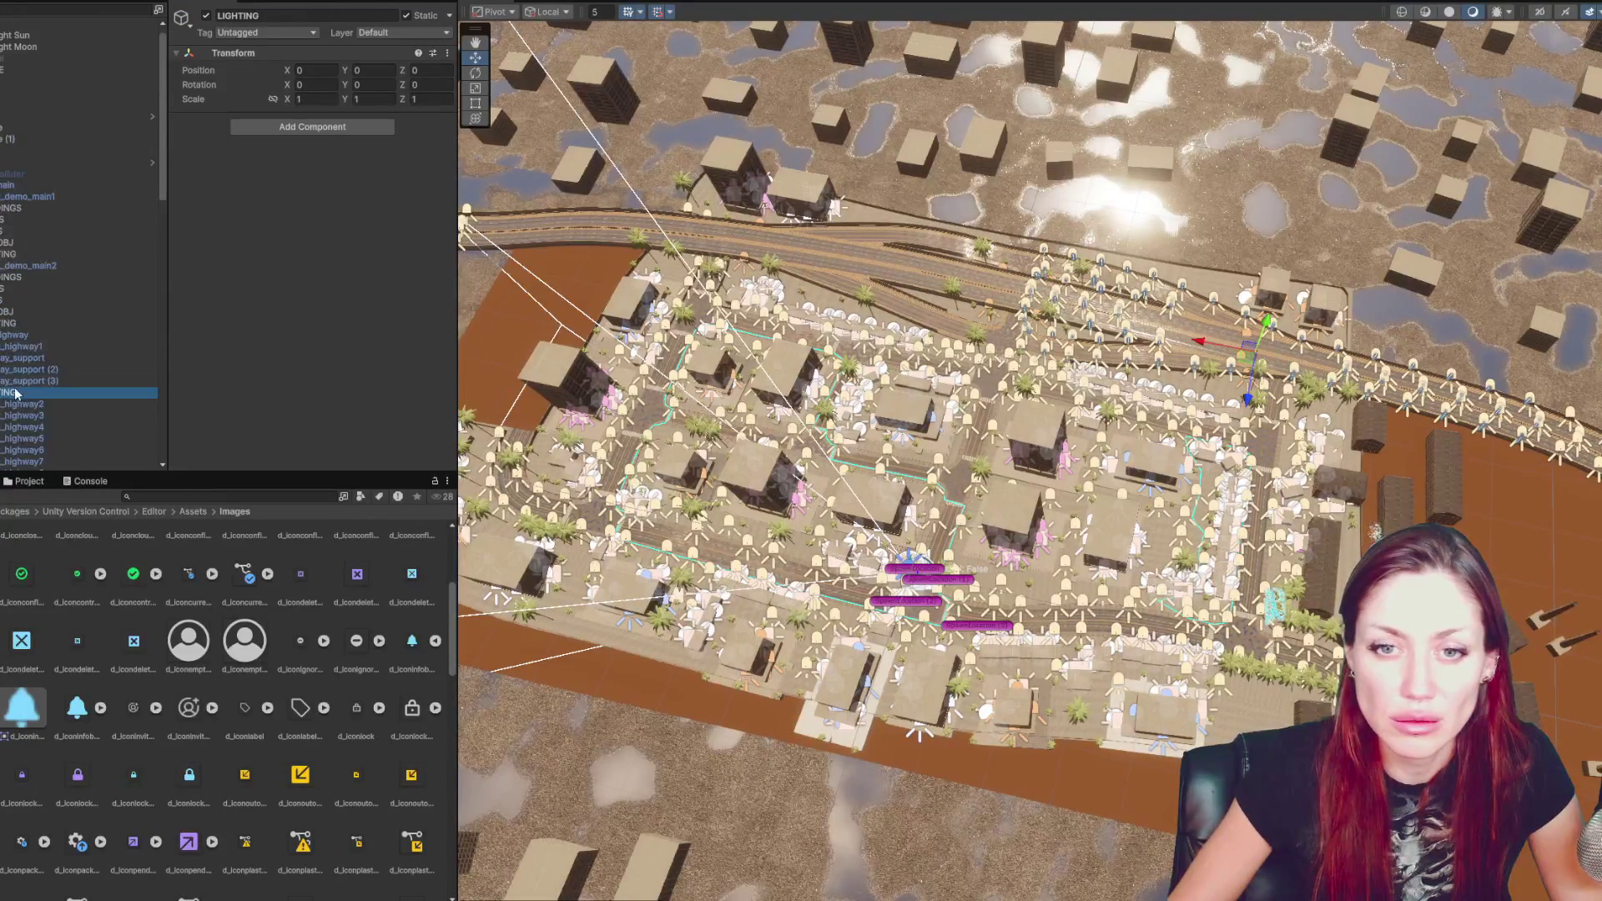
pyautogui.moveTo(6, 396)
pyautogui.mouseDown()
pyautogui.moveTo(4, 83)
pyautogui.moveTo(4, 153)
pyautogui.mouseUp()
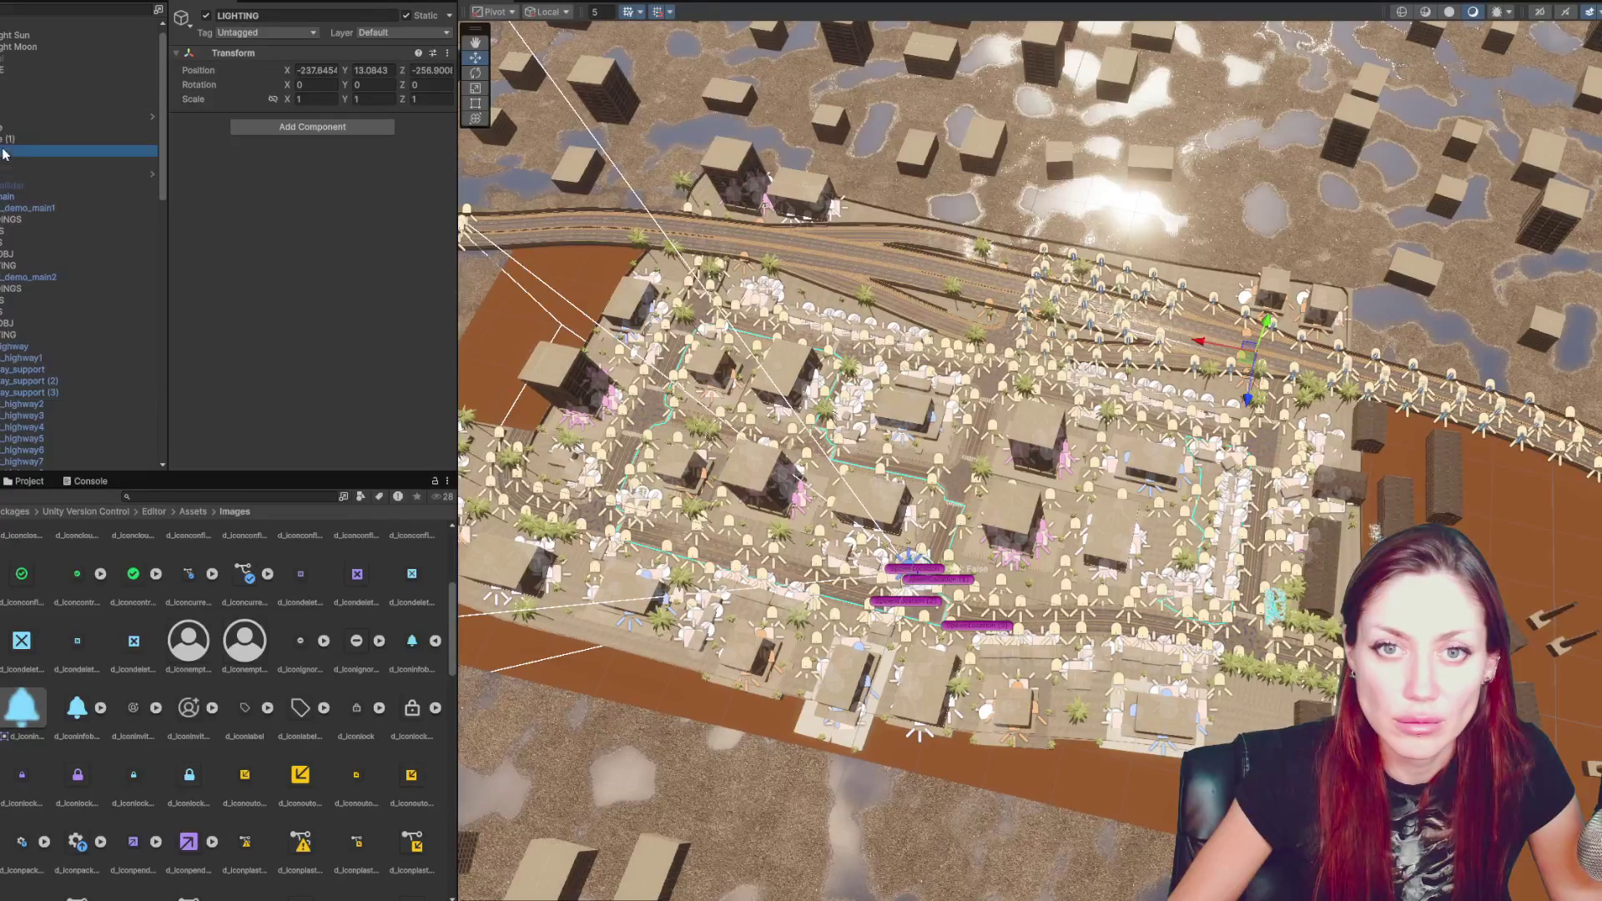
pyautogui.click(206, 16)
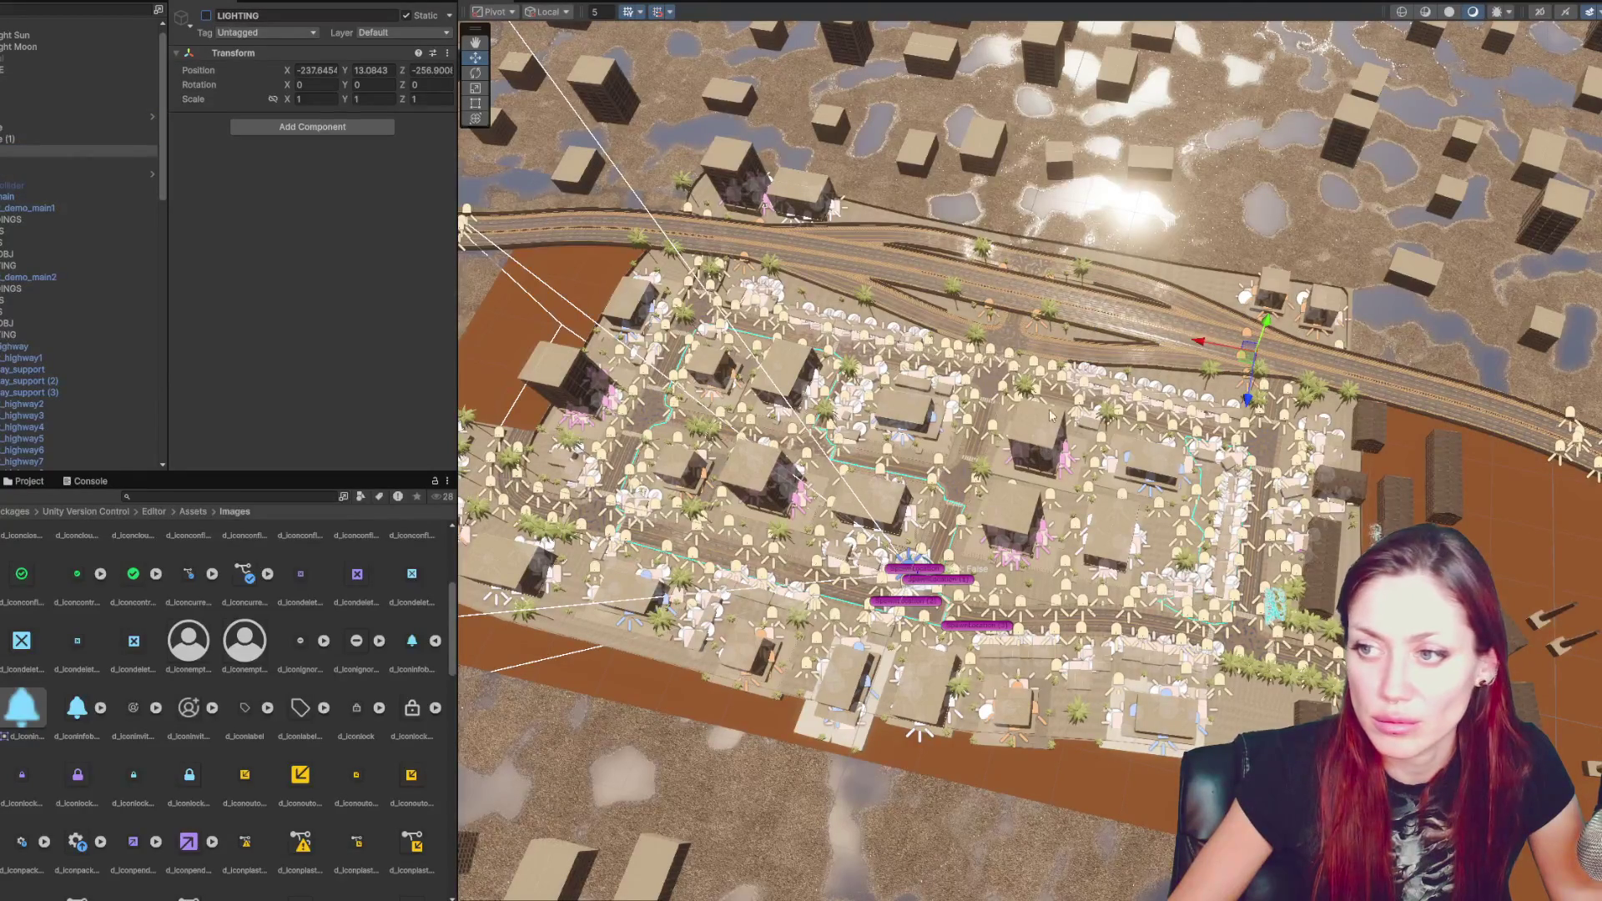
# - Select both LIGHTING groups together and drag them to a new spot higher up
pyautogui.click(1046, 377)
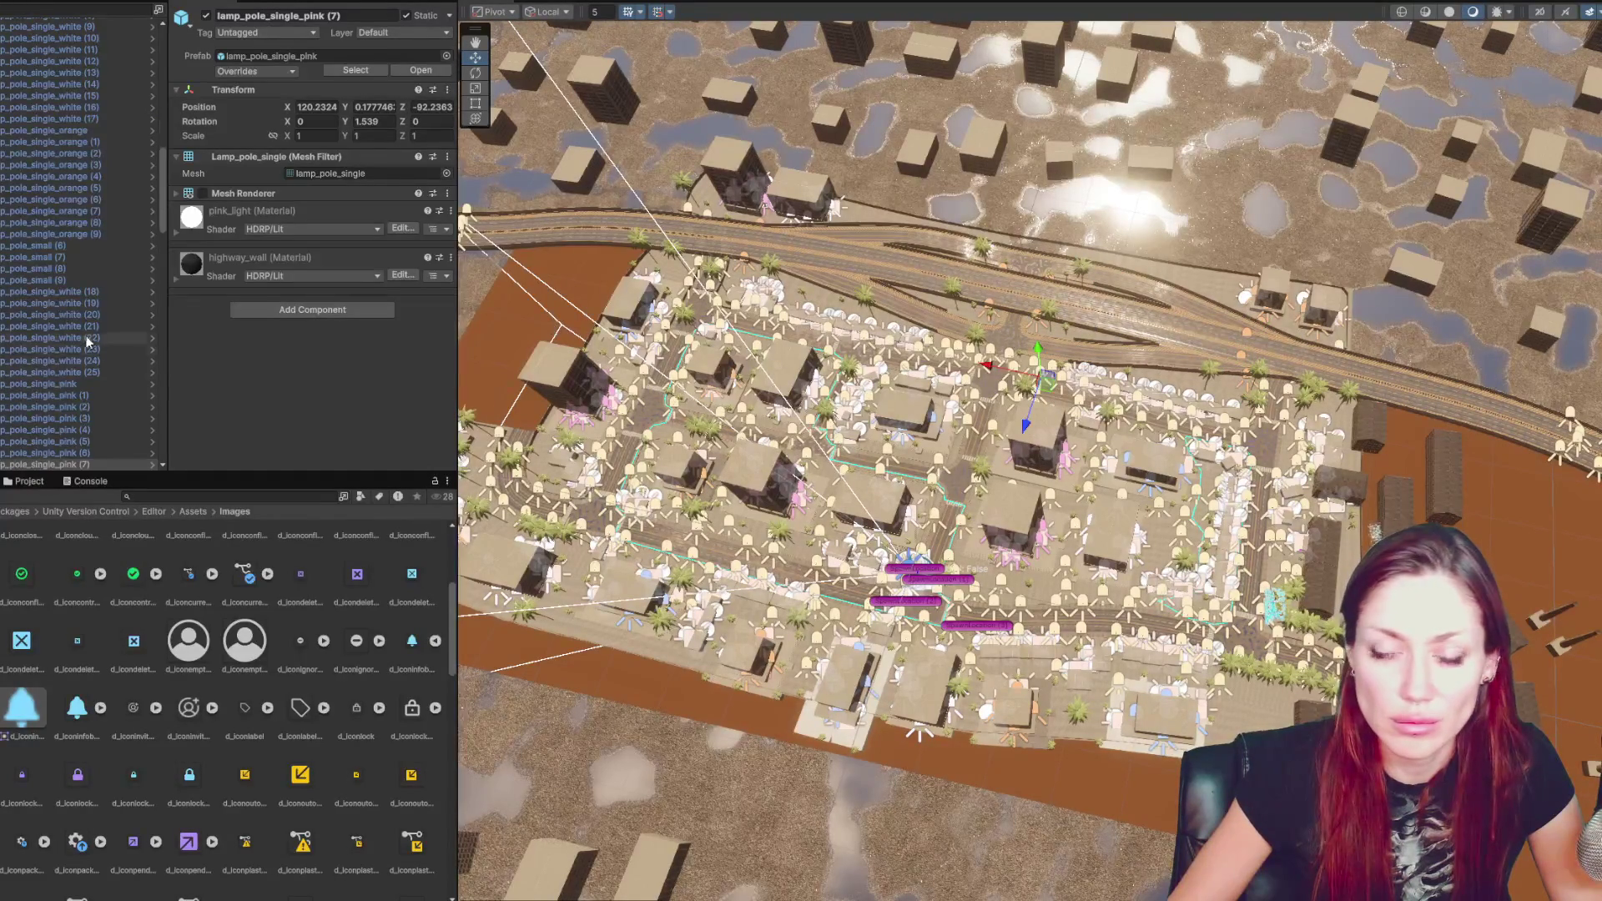
pyautogui.scroll(5, 88, 314)
pyautogui.click(26, 205)
pyautogui.scroll(4, 27, 202)
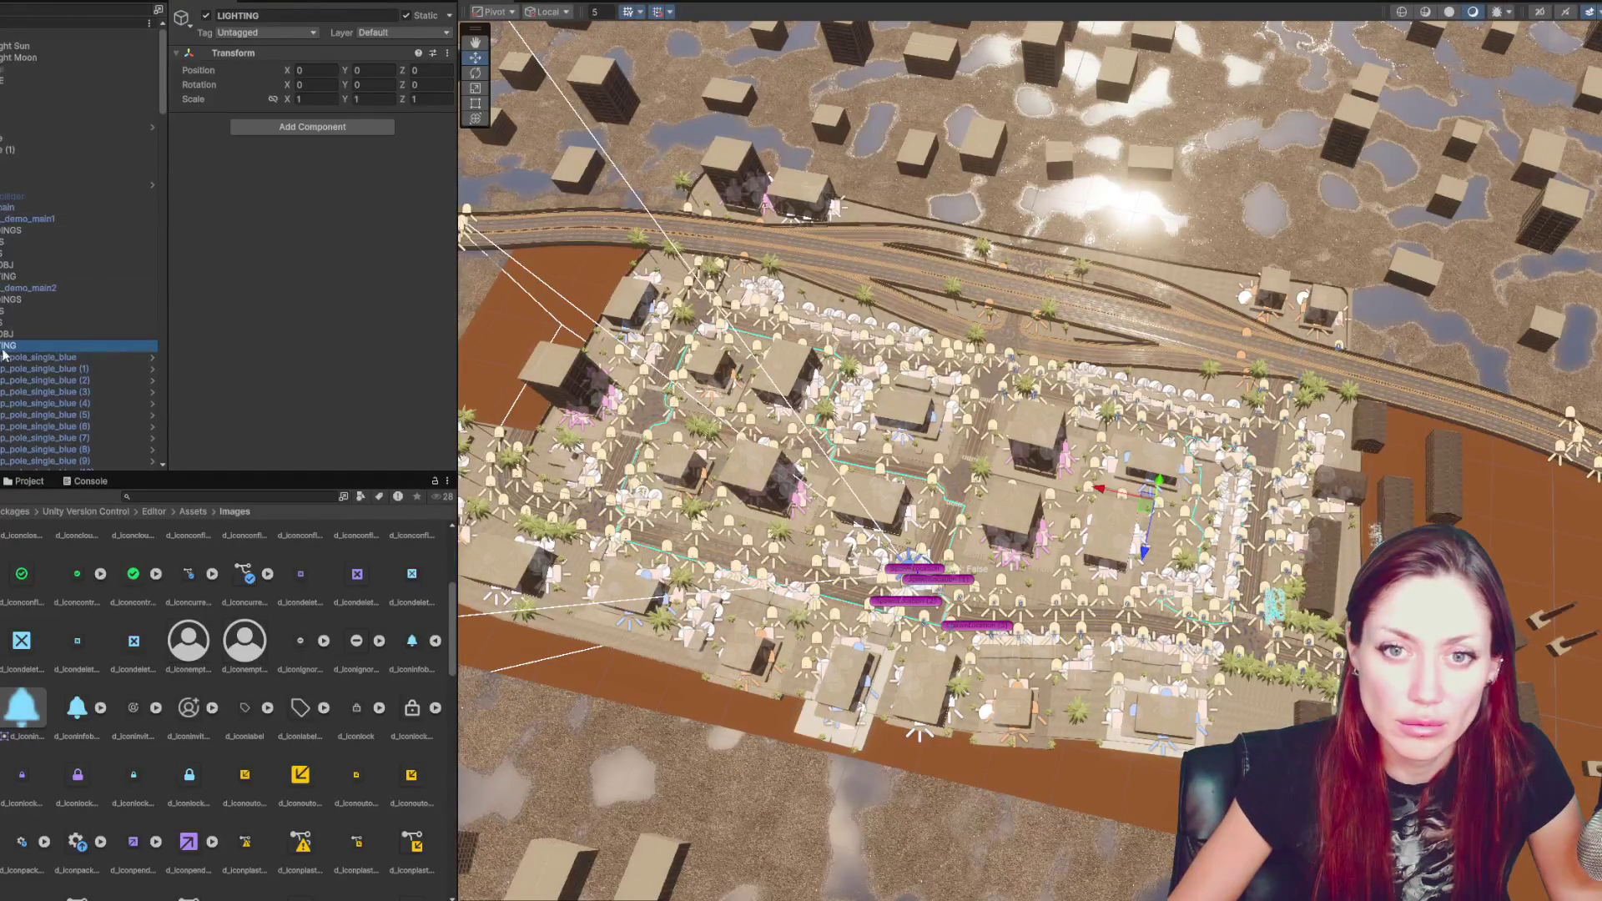
pyautogui.keyDown('ctrl'); pyautogui.click(3, 277); pyautogui.keyUp('ctrl')
pyautogui.moveTo(3, 276)
pyautogui.mouseDown()
pyautogui.moveTo(9, 35)
pyautogui.moveTo(10, 167)
pyautogui.mouseUp()
pyautogui.moveTo(320, 59); pyautogui.dragTo(8, 166)
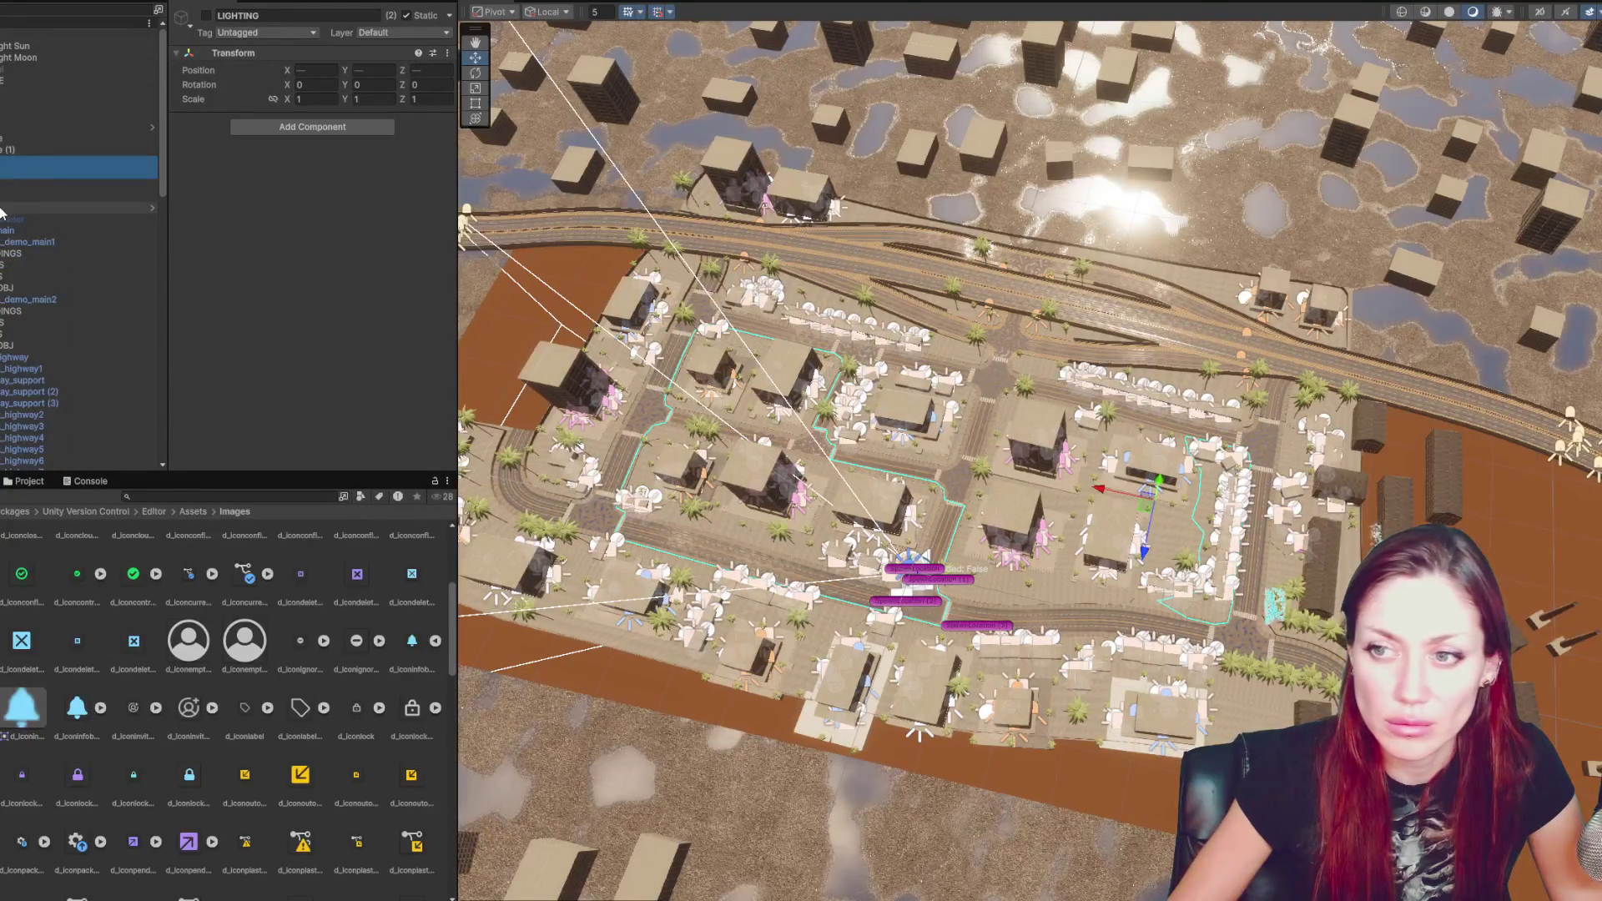
# - Select a mid-sized house, then a white lamp pole and its LIGHTING group
pyautogui.click(868, 336)
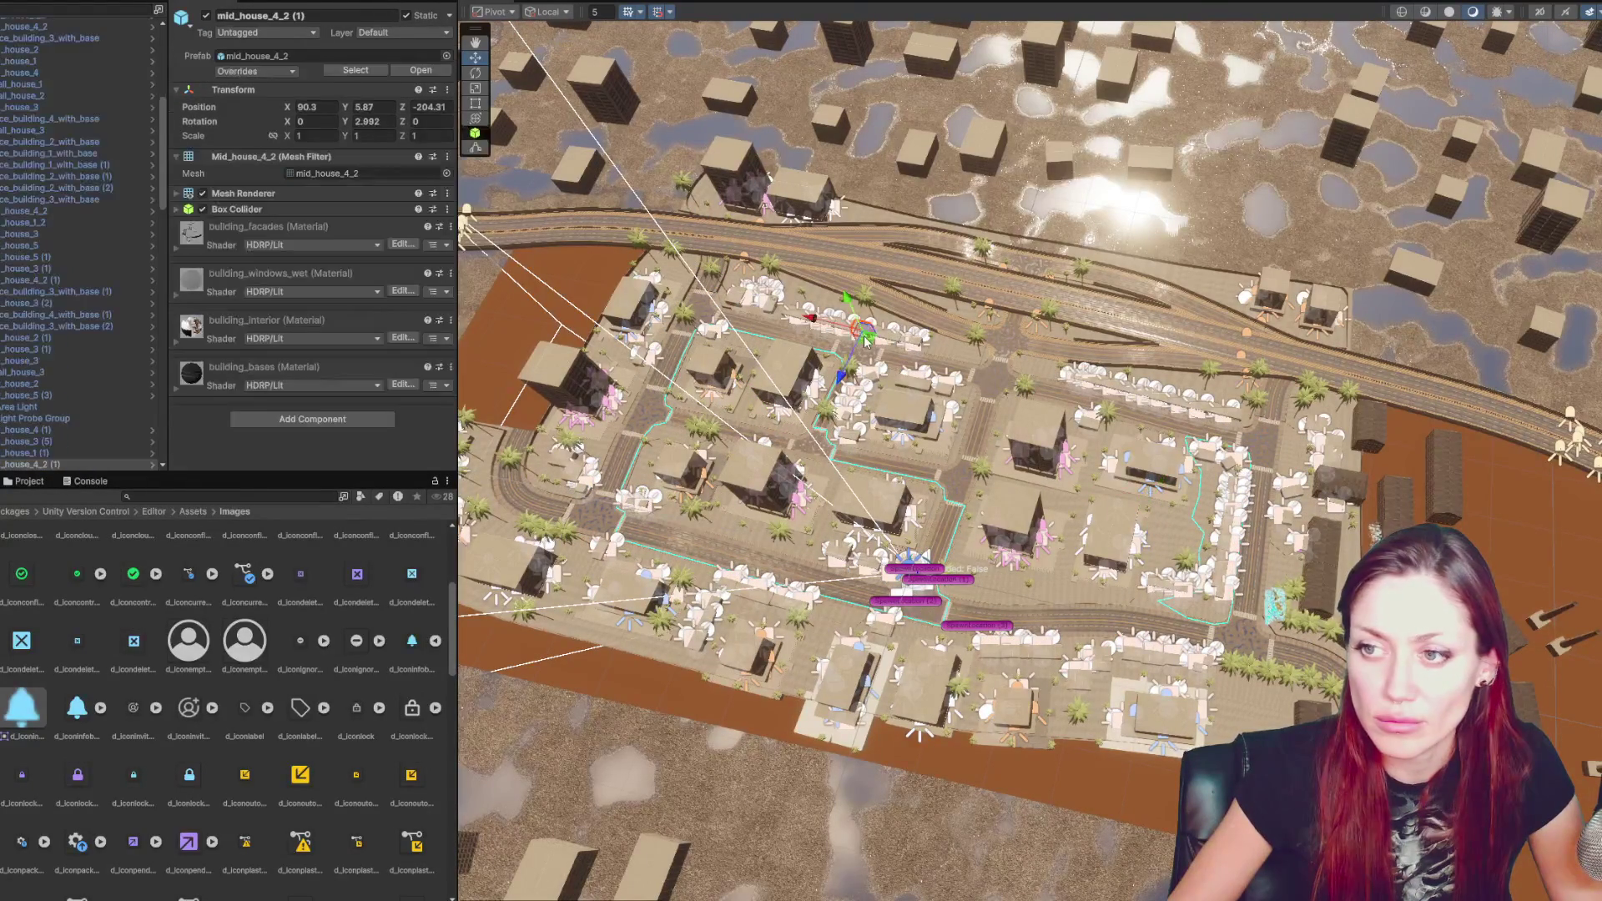
pyautogui.scroll(5, 89, 417)
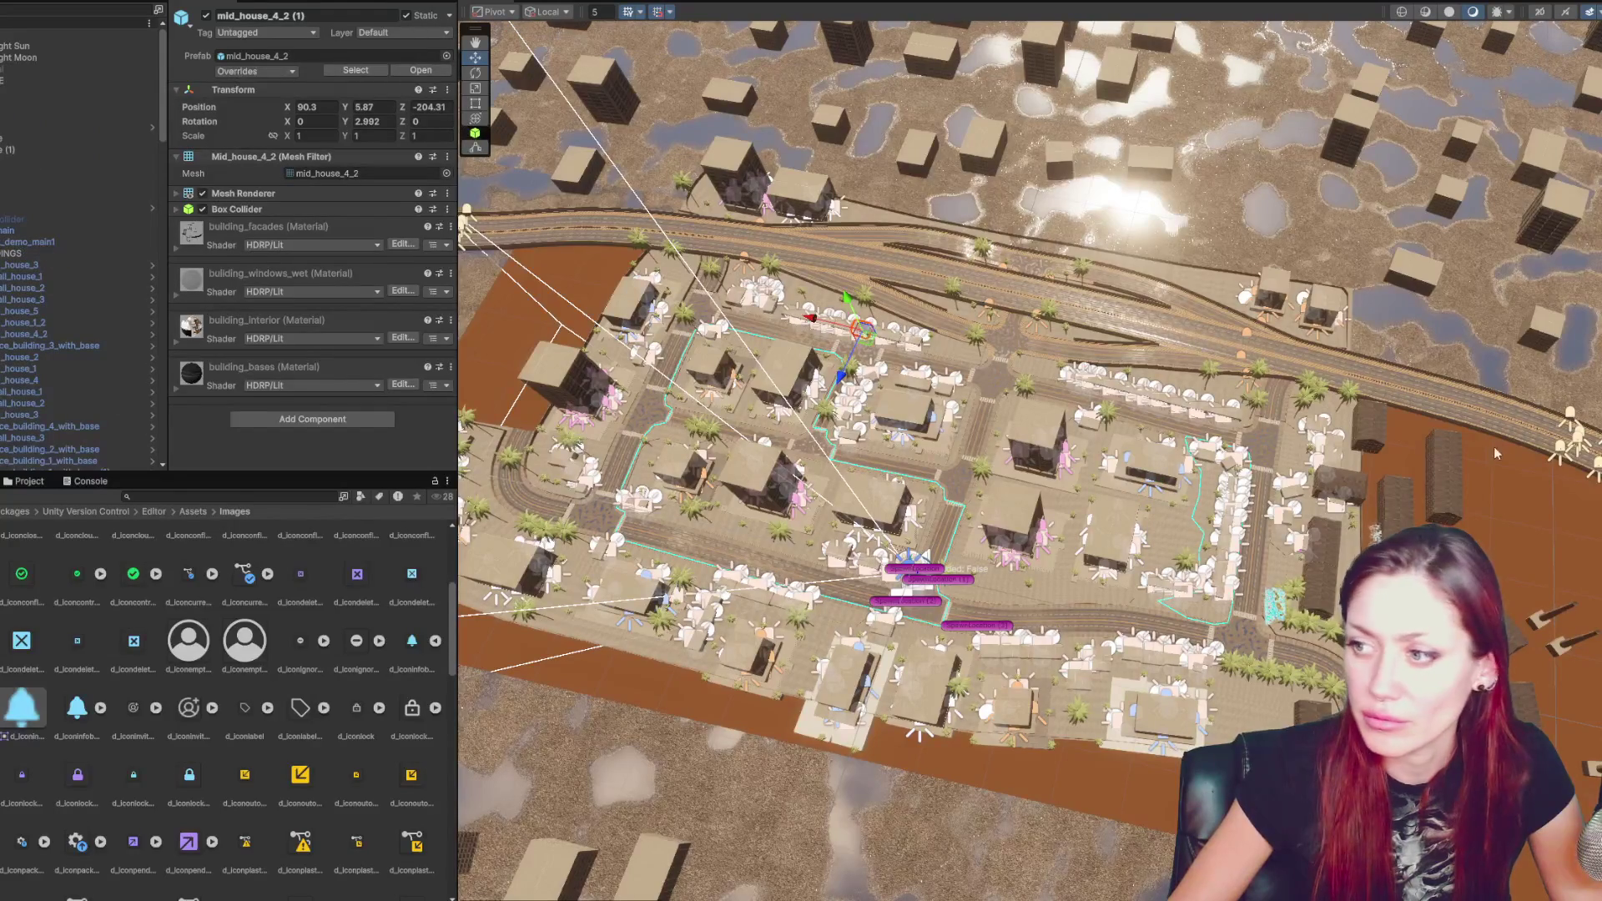
pyautogui.click(1562, 444)
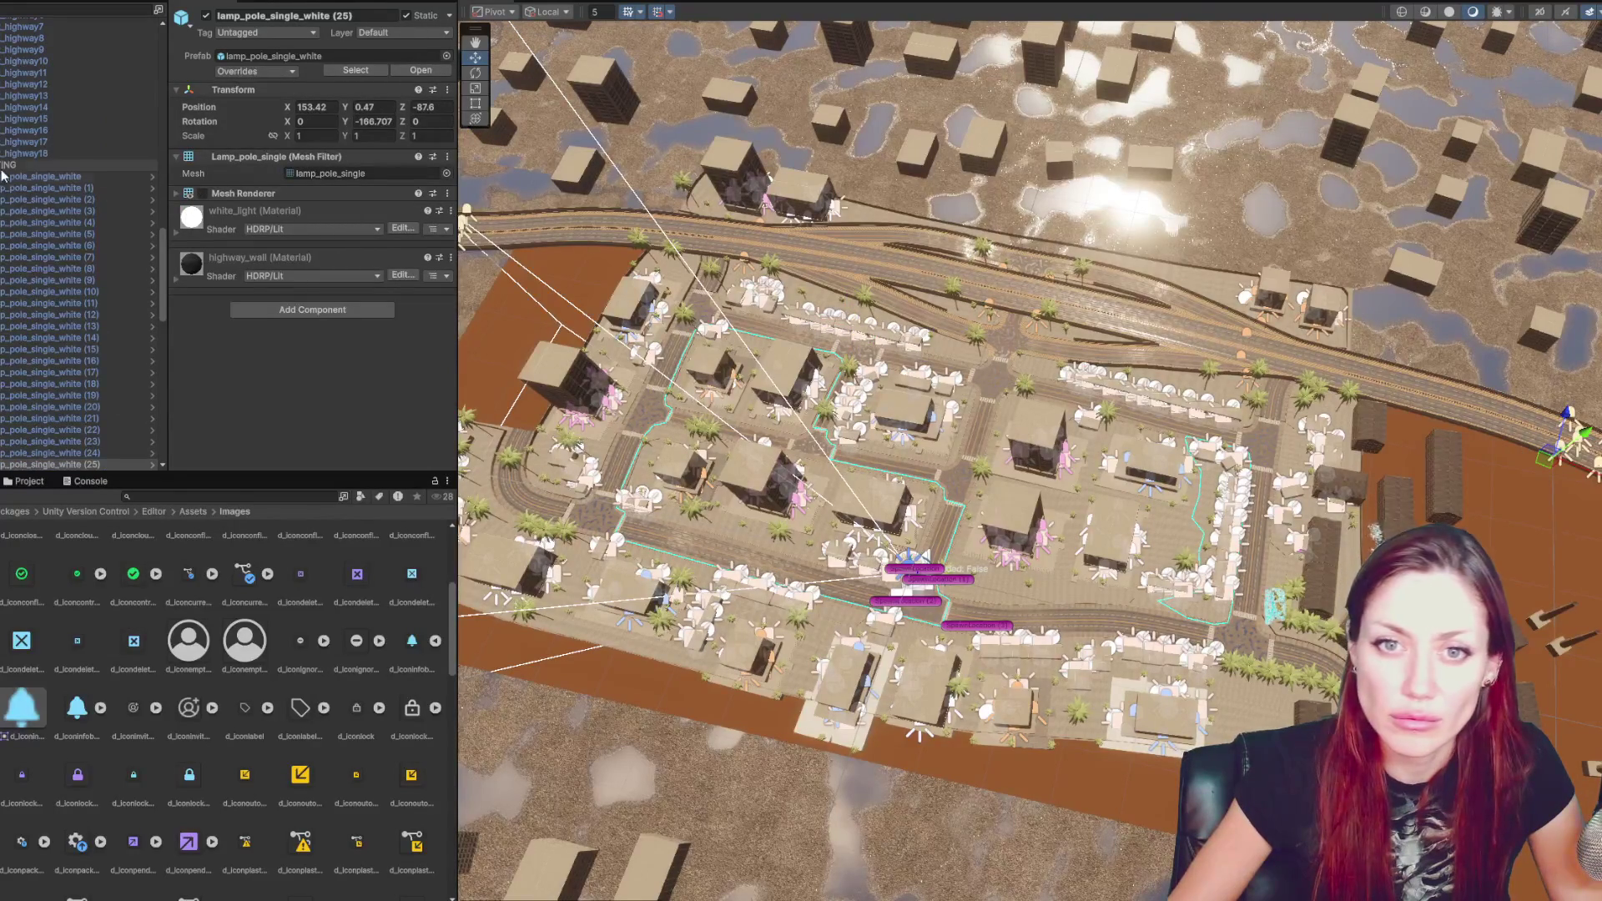
pyautogui.click(33, 176)
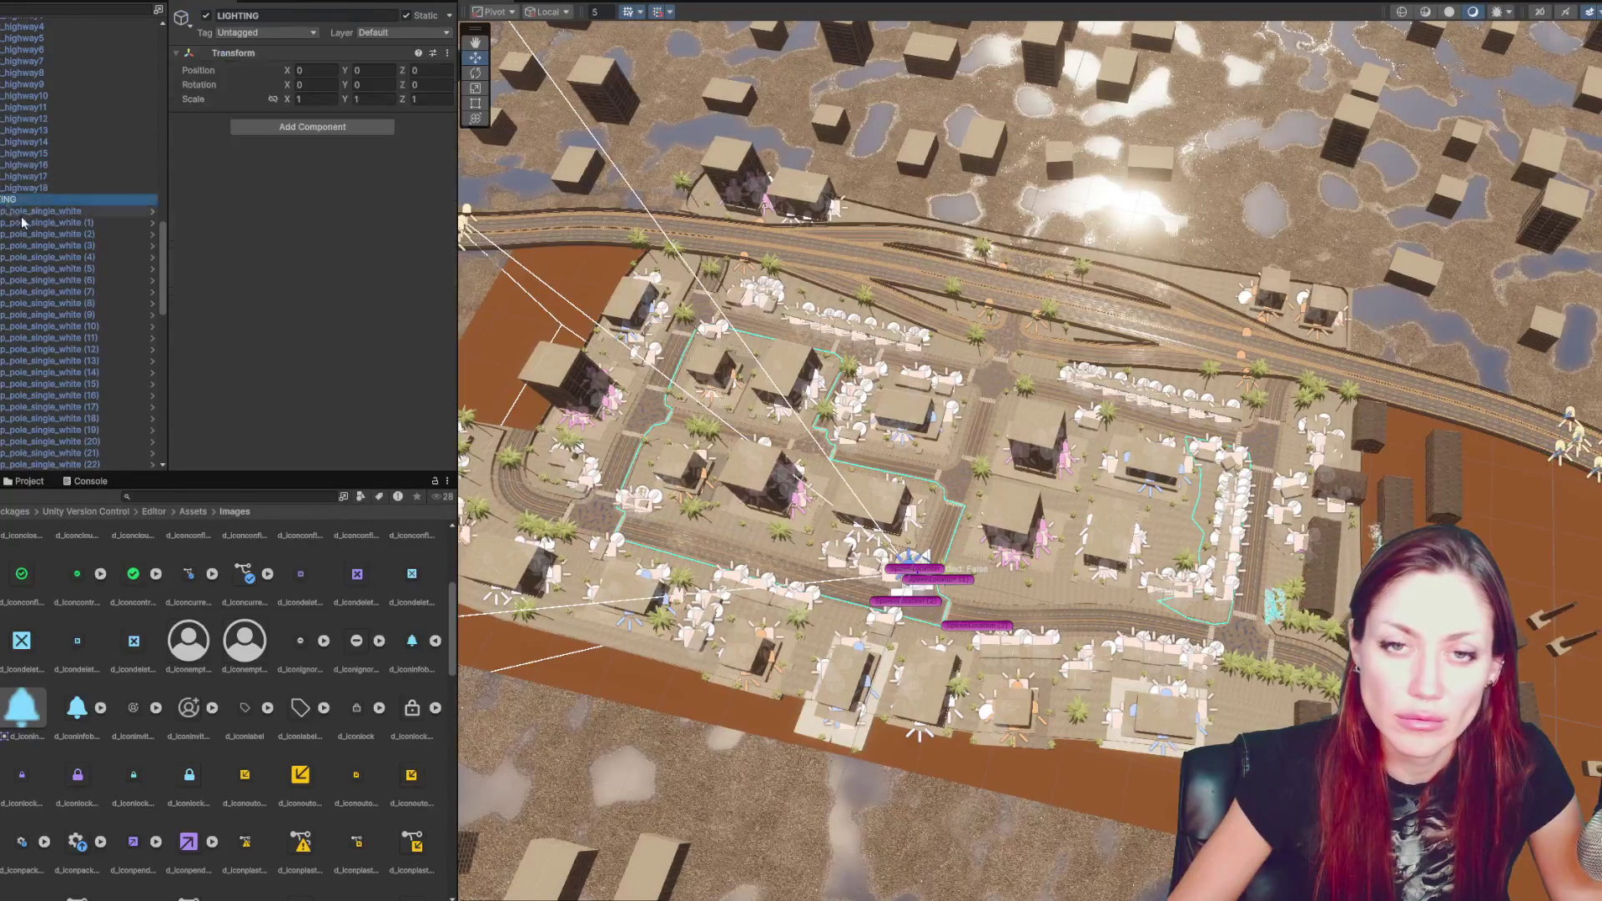
pyautogui.scroll(5, 79, 292)
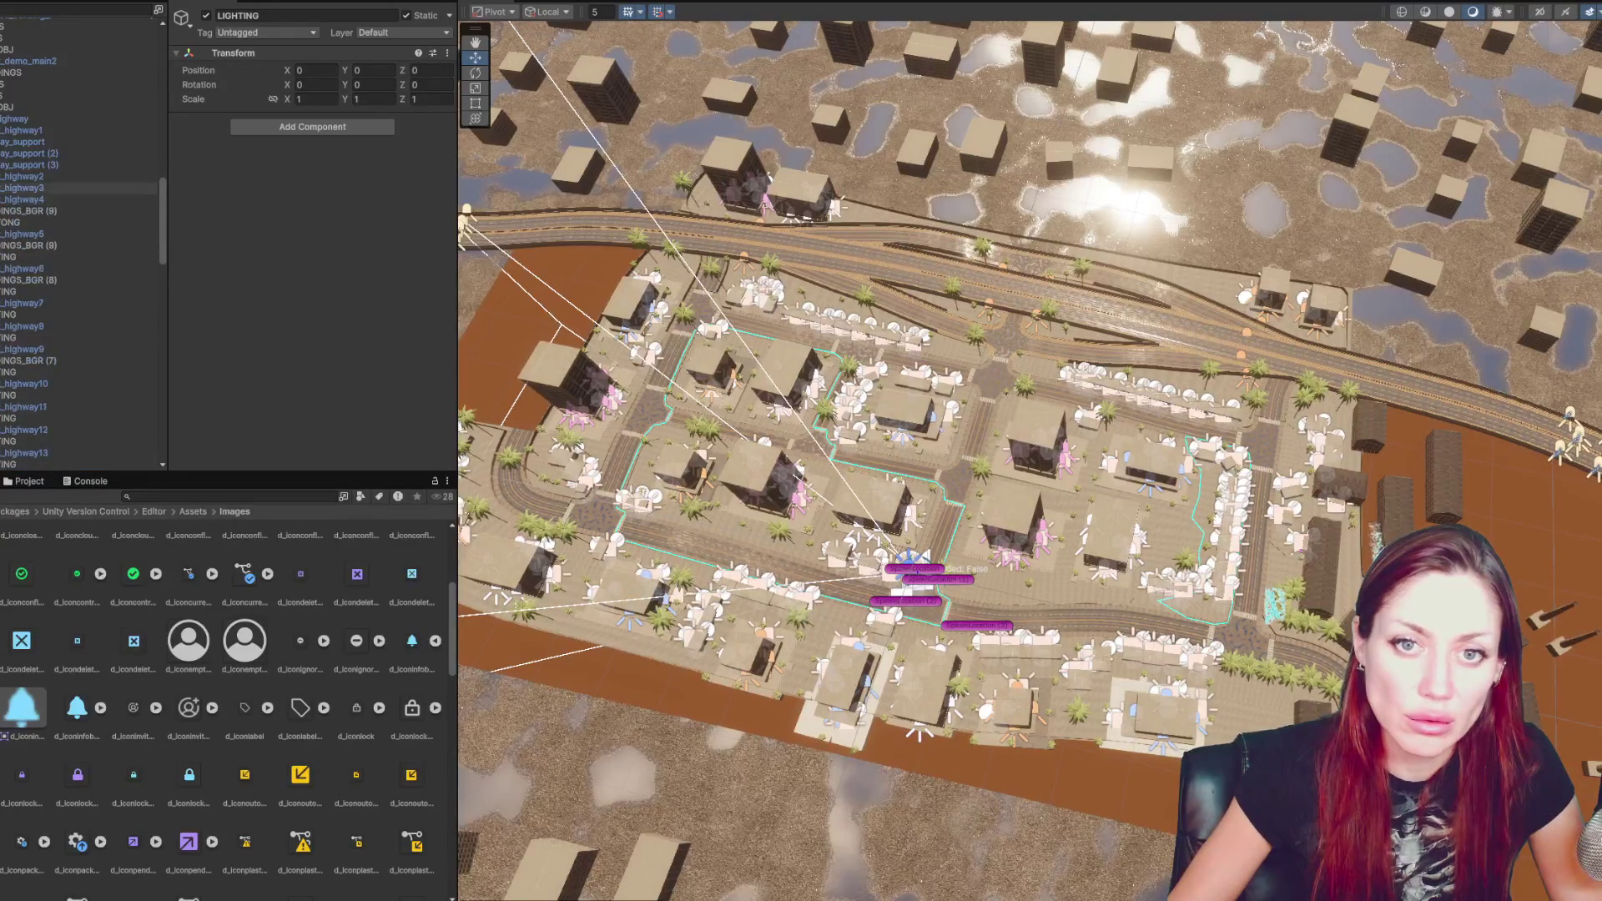
# - Multi-select all sixteen LIGHTING groups scattered through the Hierarchy
pyautogui.click(29, 222)
pyautogui.keyDown('ctrl'); pyautogui.click(25, 257); pyautogui.keyUp('ctrl')
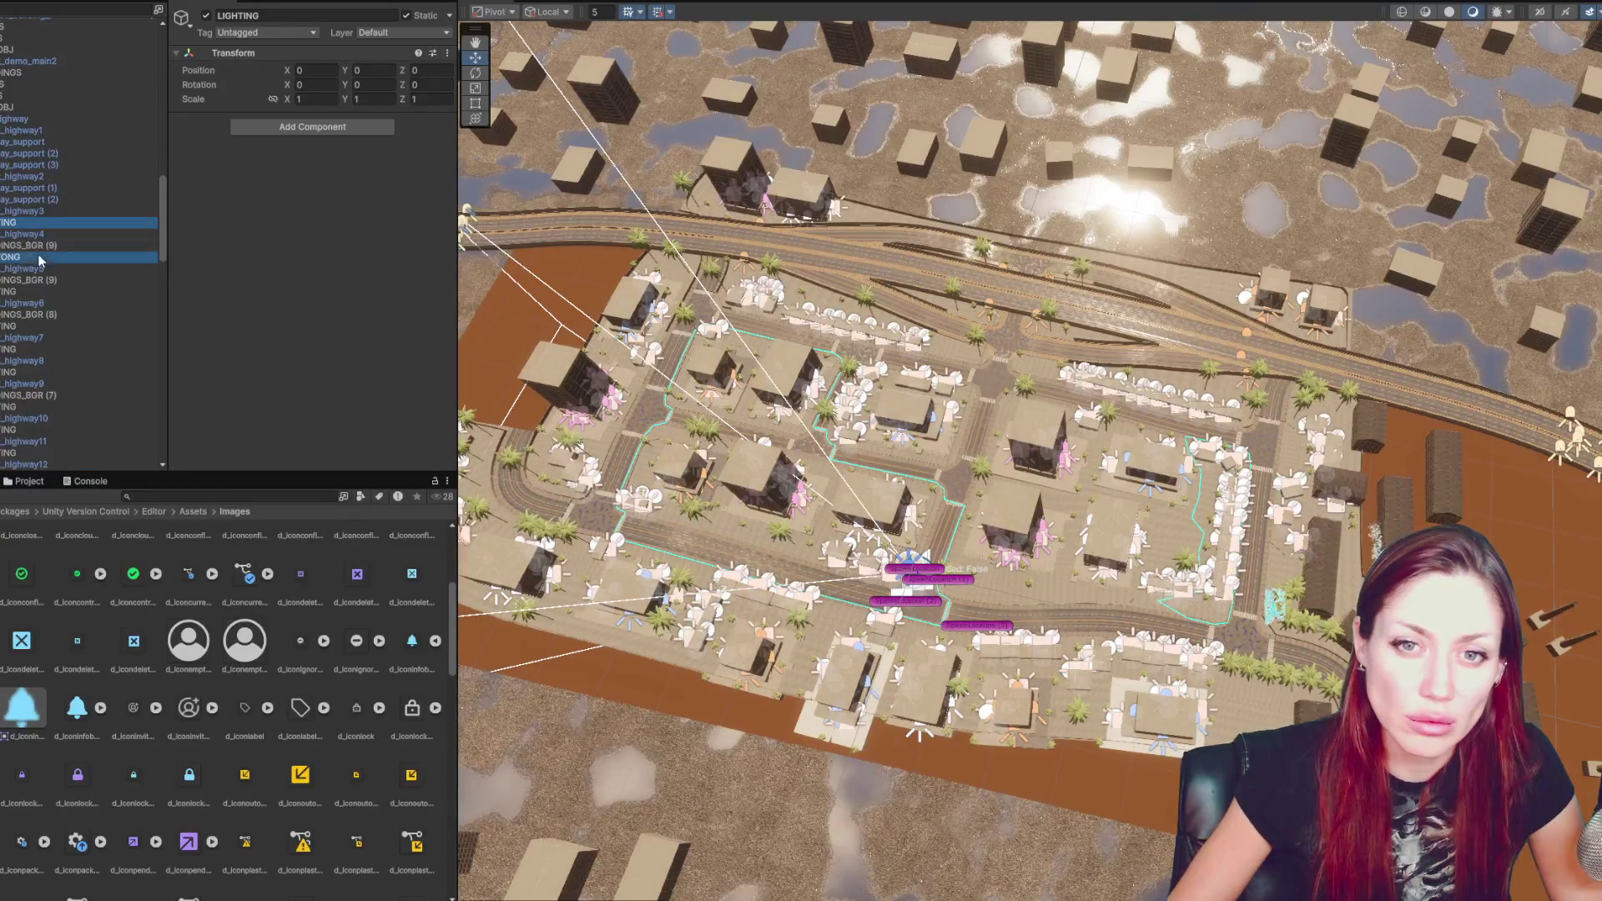
pyautogui.keyDown('ctrl'); pyautogui.click(50, 292); pyautogui.keyUp('ctrl')
pyautogui.keyDown('ctrl'); pyautogui.click(67, 325); pyautogui.keyUp('ctrl')
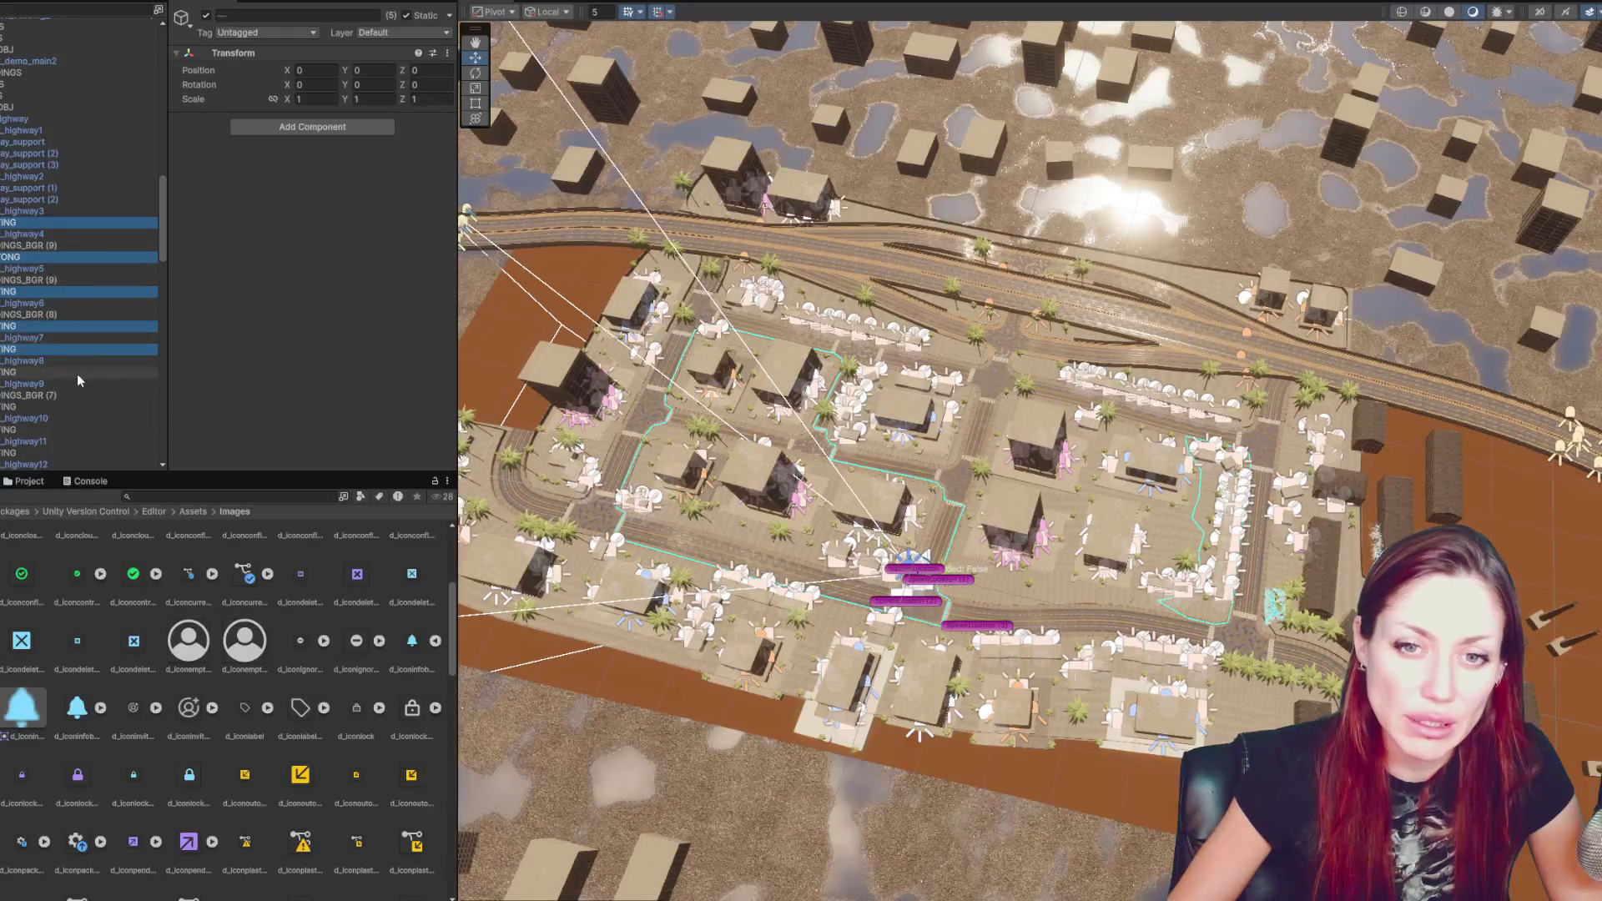
pyautogui.keyDown('ctrl'); pyautogui.click(82, 408); pyautogui.keyUp('ctrl')
pyautogui.keyDown('ctrl'); pyautogui.click(85, 432); pyautogui.keyUp('ctrl')
pyautogui.keyDown('ctrl'); pyautogui.click(88, 453); pyautogui.keyUp('ctrl')
pyautogui.scroll(-3, 83, 417)
pyautogui.keyDown('ctrl'); pyautogui.click(59, 260); pyautogui.keyUp('ctrl')
pyautogui.keyDown('ctrl'); pyautogui.click(55, 283); pyautogui.keyUp('ctrl')
pyautogui.keyDown('ctrl'); pyautogui.click(62, 305); pyautogui.keyUp('ctrl')
pyautogui.keyDown('ctrl'); pyautogui.click(71, 328); pyautogui.keyUp('ctrl')
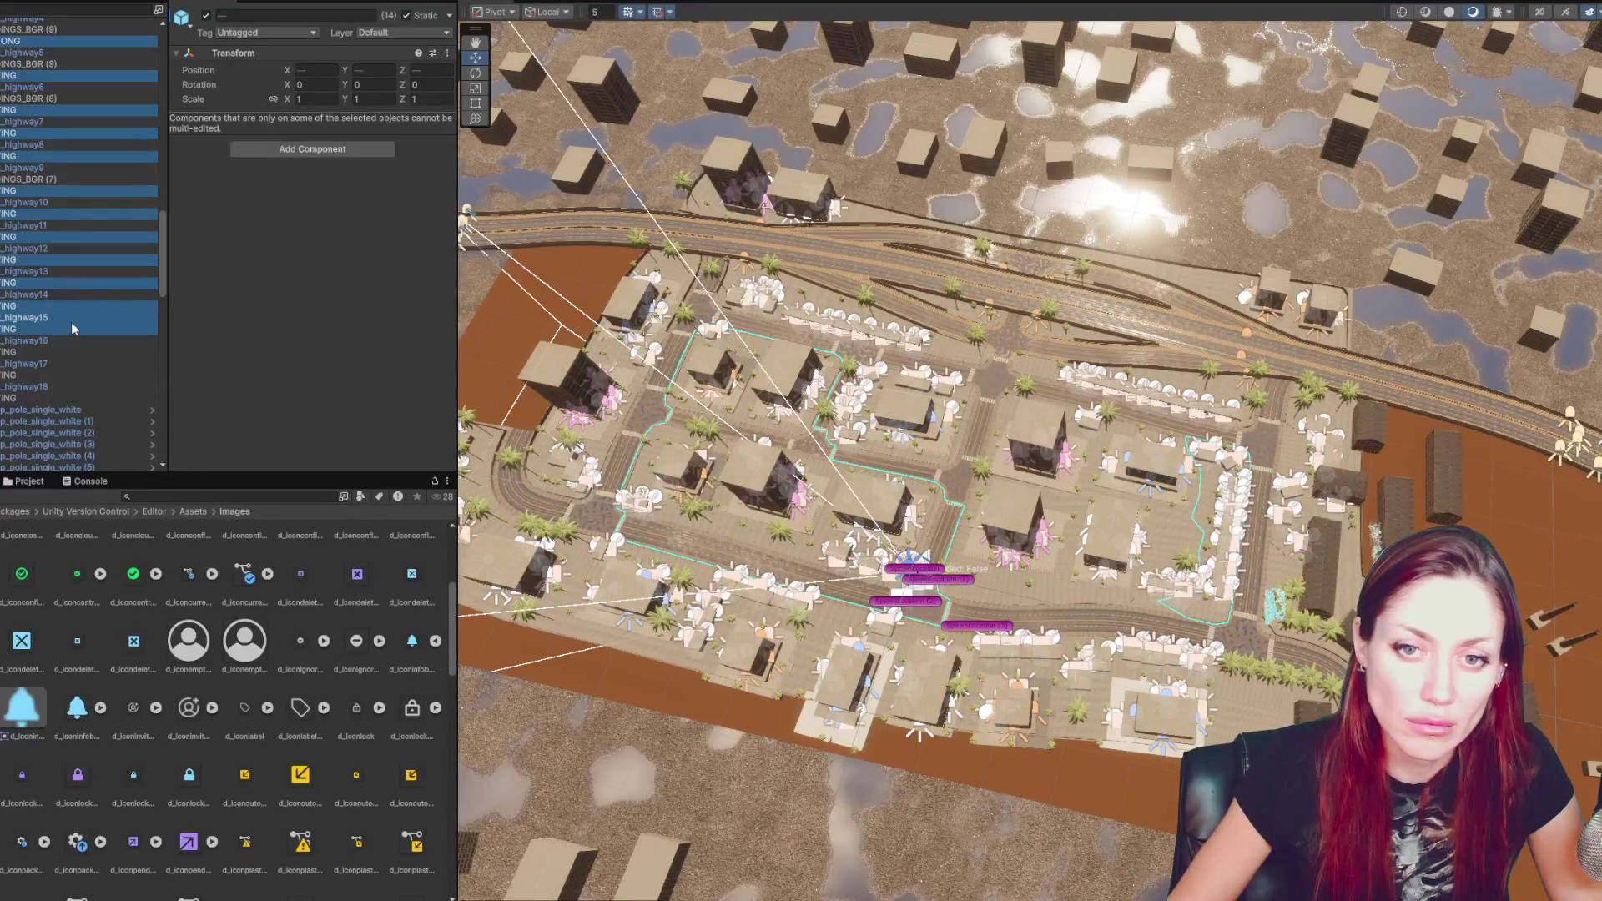
pyautogui.keyDown('ctrl'); pyautogui.click(76, 351); pyautogui.keyUp('ctrl')
pyautogui.keyDown('ctrl'); pyautogui.click(79, 374); pyautogui.keyUp('ctrl')
pyautogui.keyDown('ctrl'); pyautogui.click(98, 397); pyautogui.keyUp('ctrl')
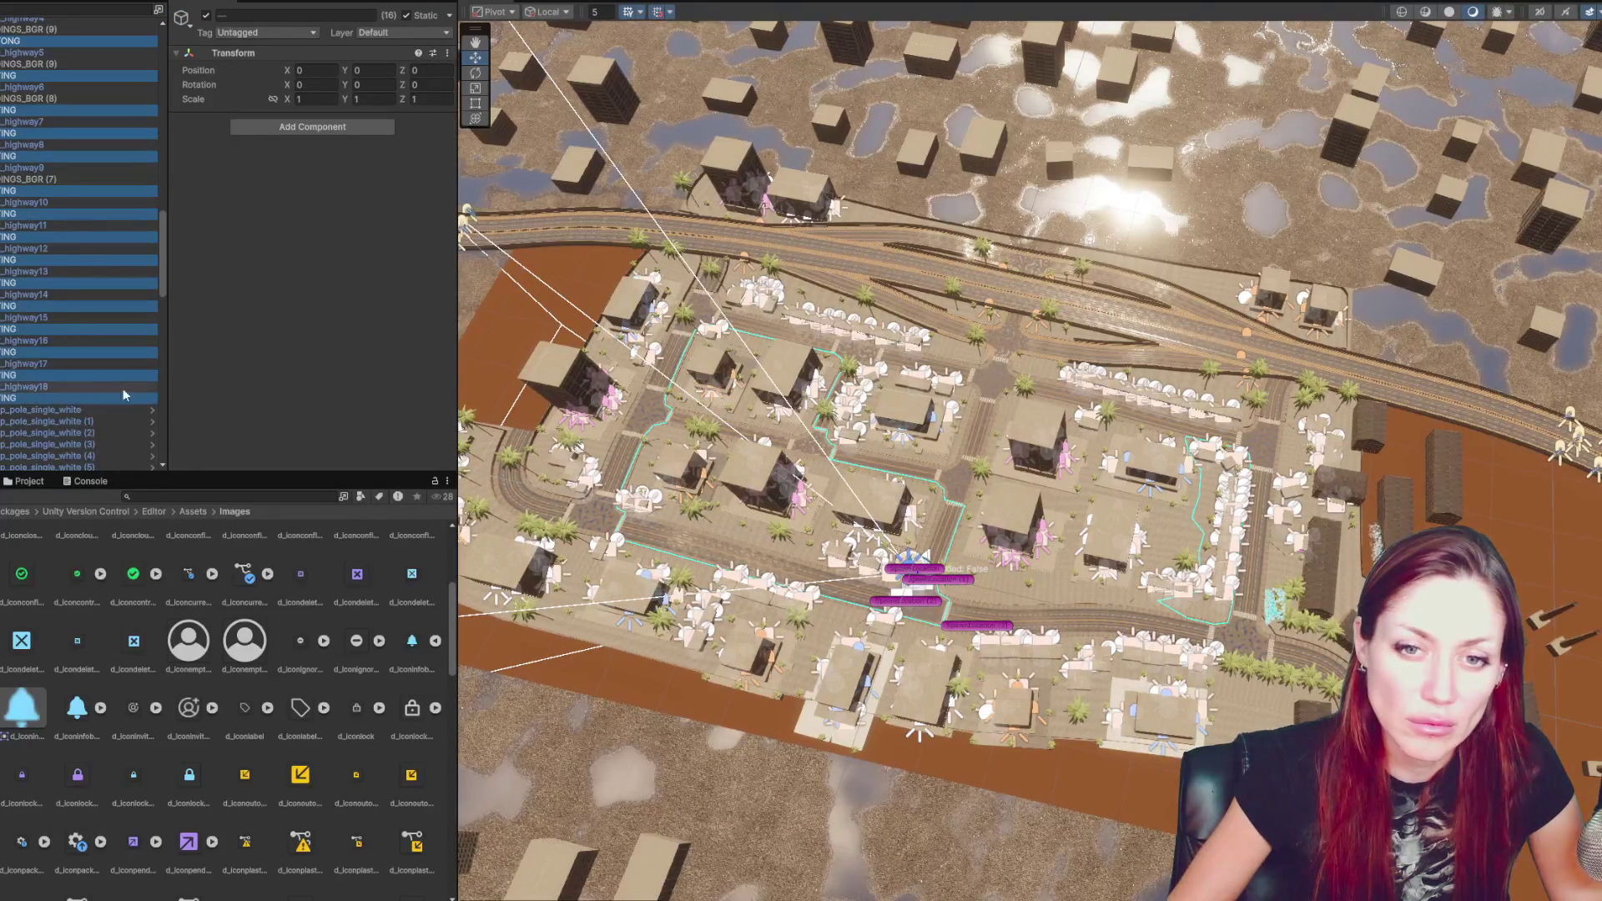
pyautogui.scroll(-3, 125, 367)
pyautogui.scroll(10, 136, 354)
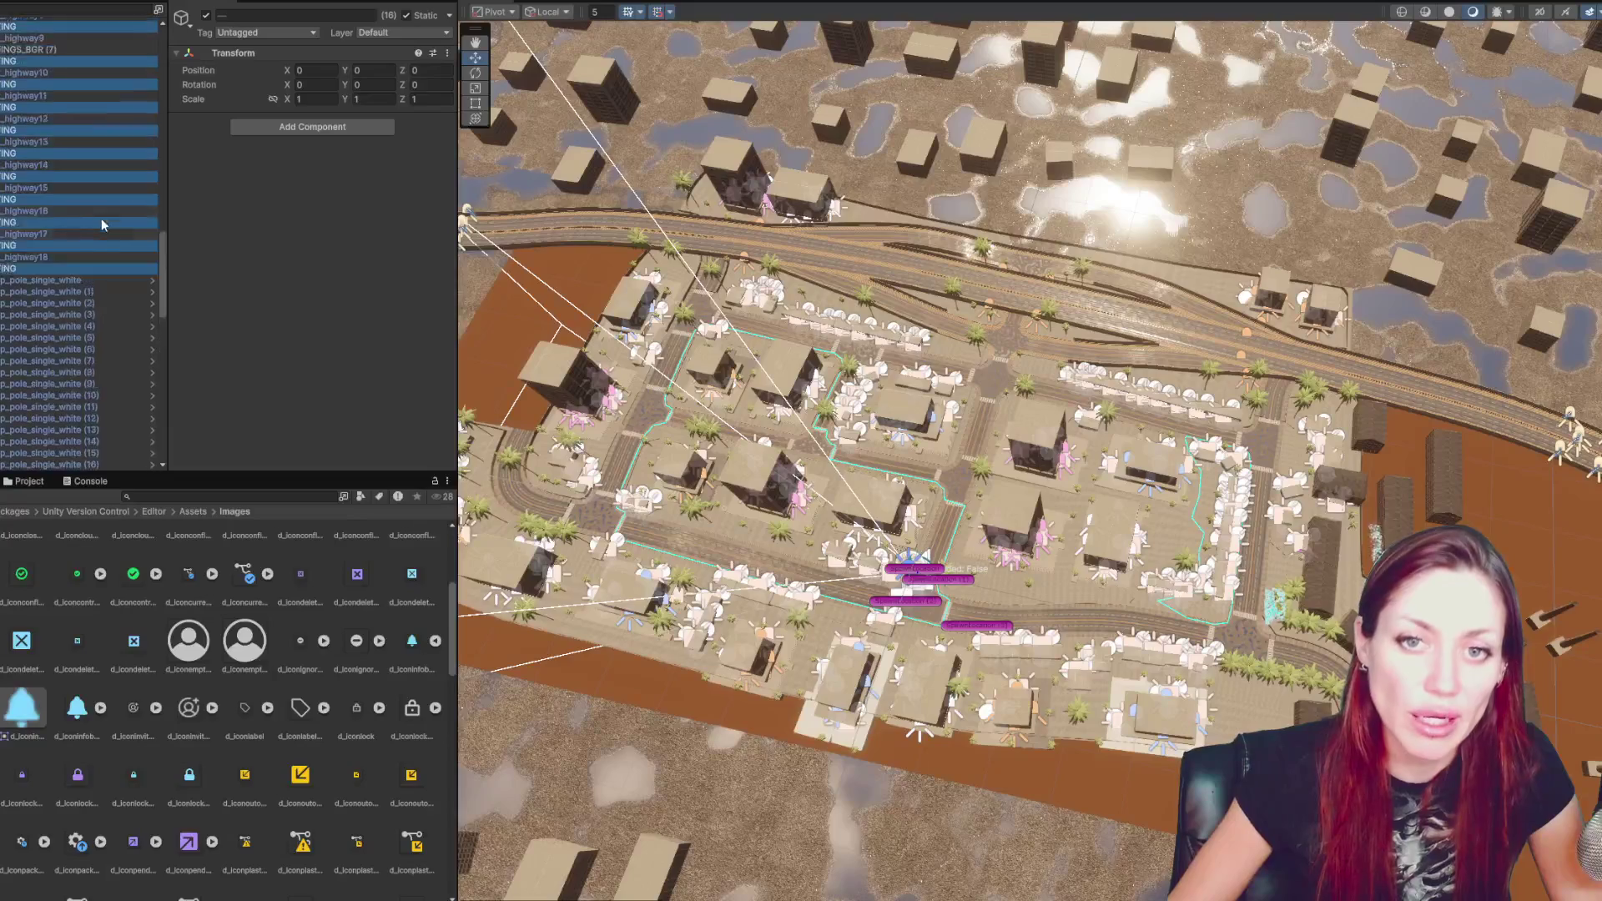
pyautogui.scroll(5, 12, 210)
# - Drag the selected LIGHTING groups into one block, deactivate them, and select mid_house_5
pyautogui.moveTo(67, 67)
pyautogui.mouseDown()
pyautogui.moveTo(63, 4)
pyautogui.moveTo(60, 125)
pyautogui.moveTo(31, 162)
pyautogui.moveTo(299, 185)
pyautogui.mouseUp()
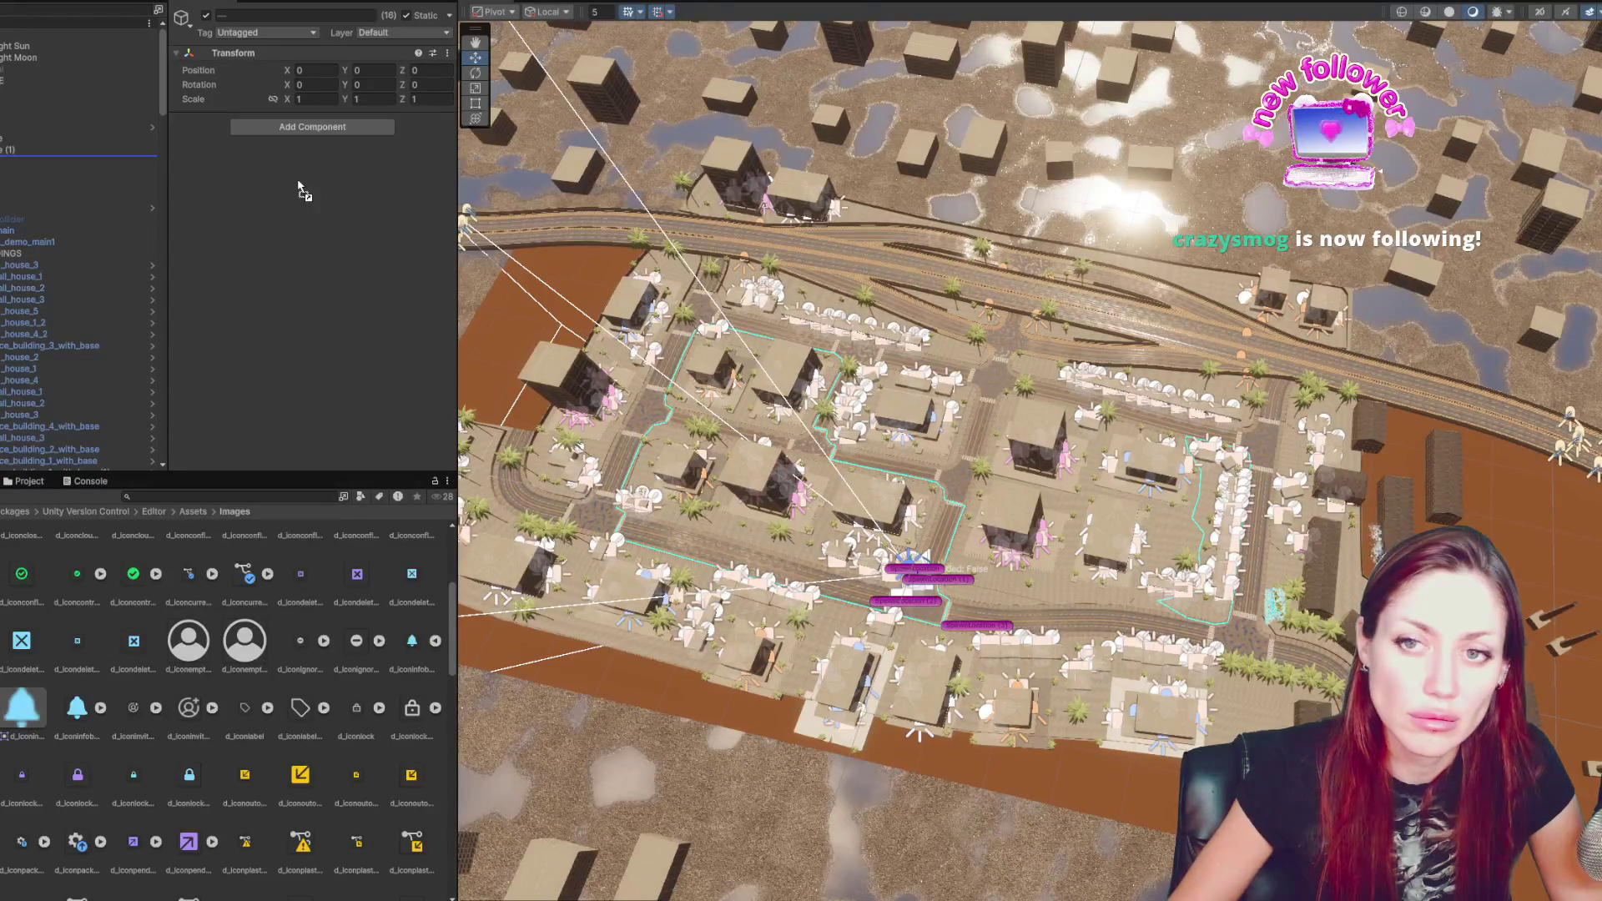
pyautogui.moveTo(299, 185); pyautogui.dragTo(45, 211)
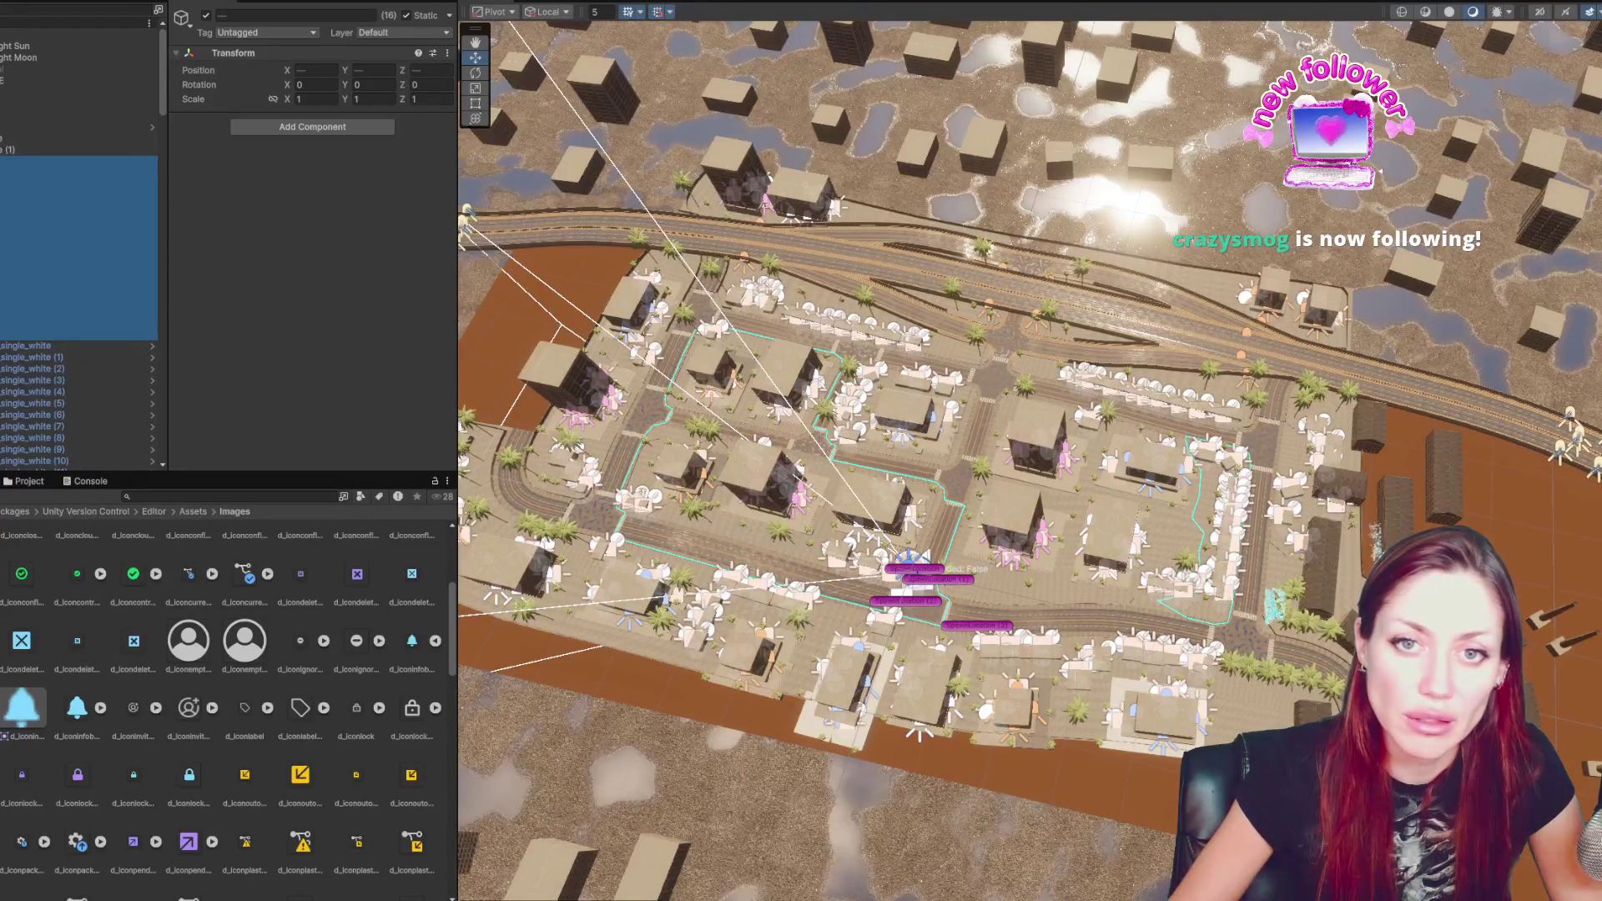
pyautogui.click(204, 15)
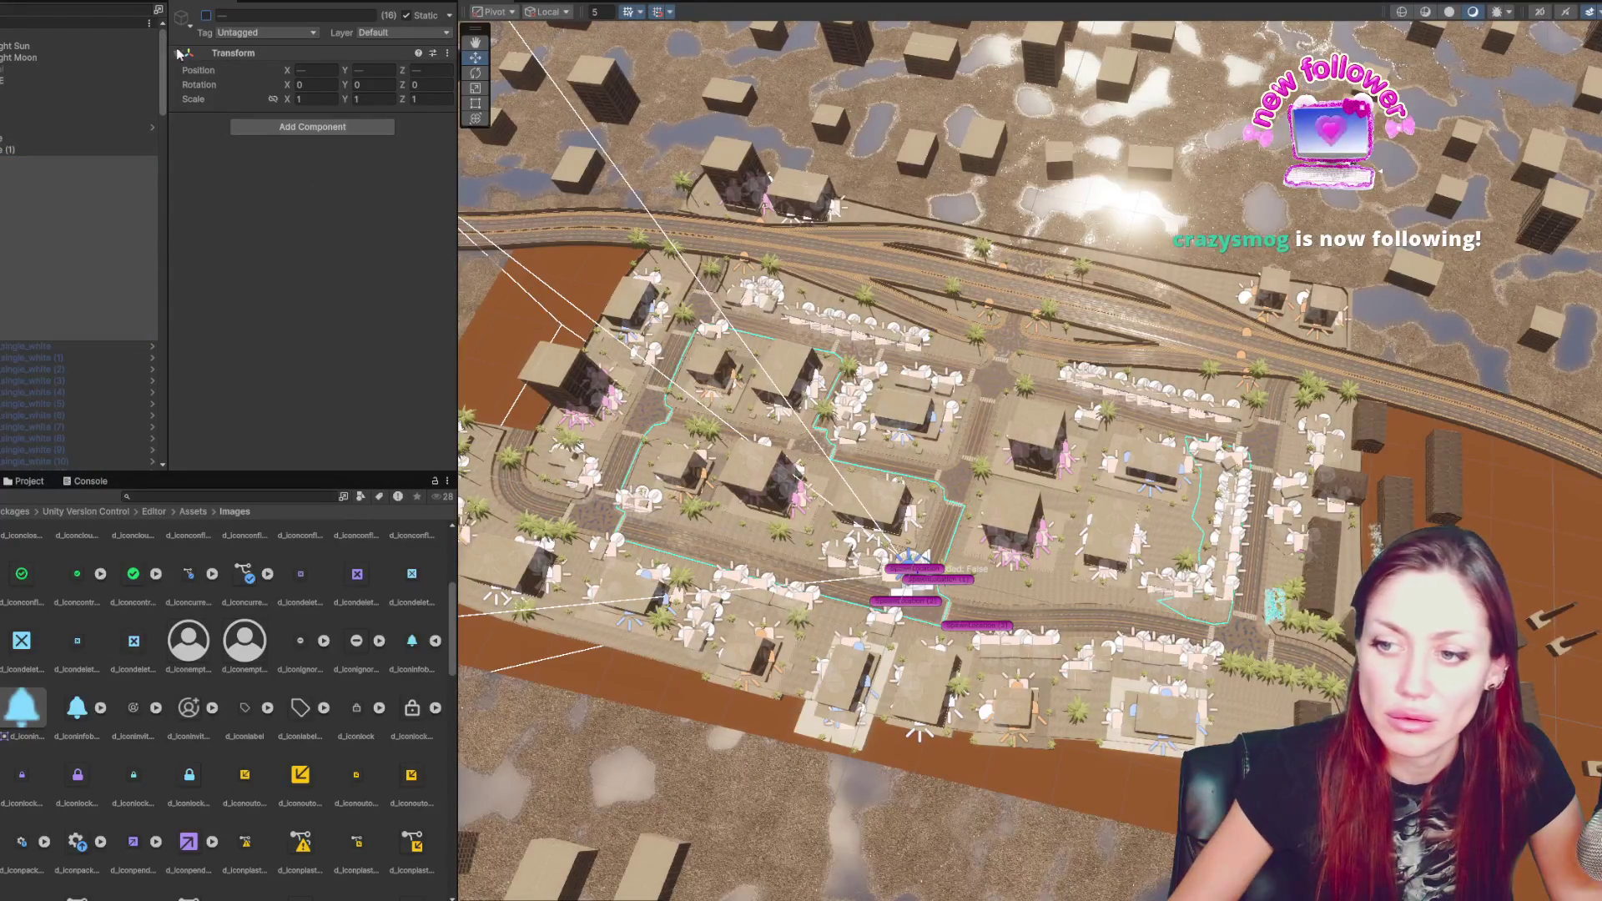
pyautogui.click(75, 357)
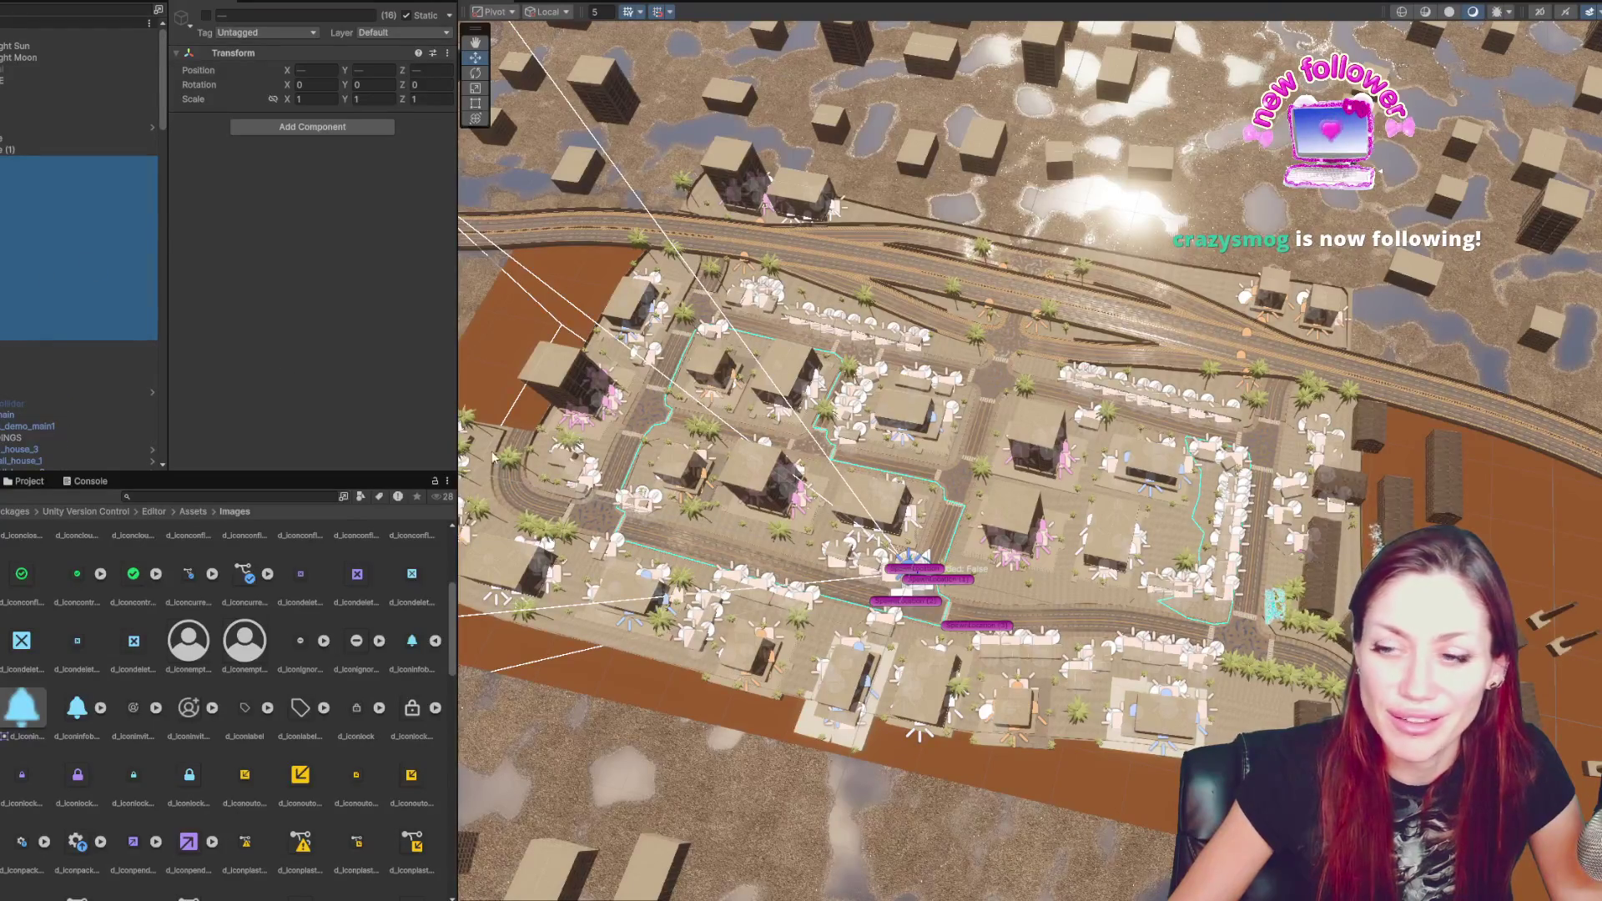
pyautogui.click(801, 603)
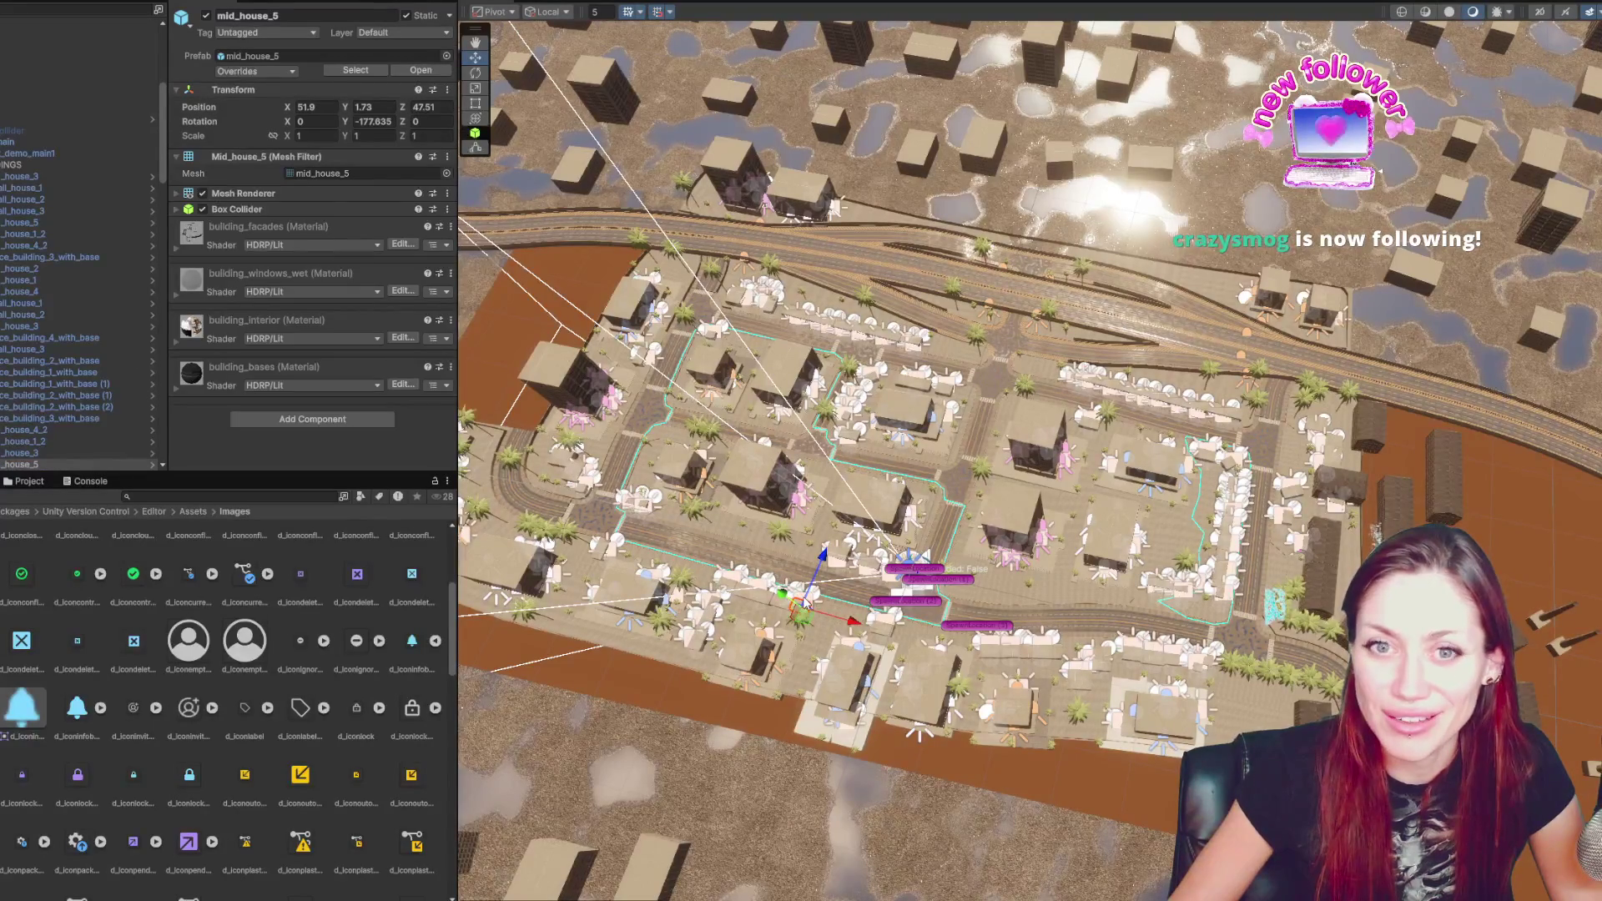
# - Select the BUILDINGS group, then an office building and the spot light on it
pyautogui.click(50, 164)
pyautogui.scroll(3, 1110, 638)
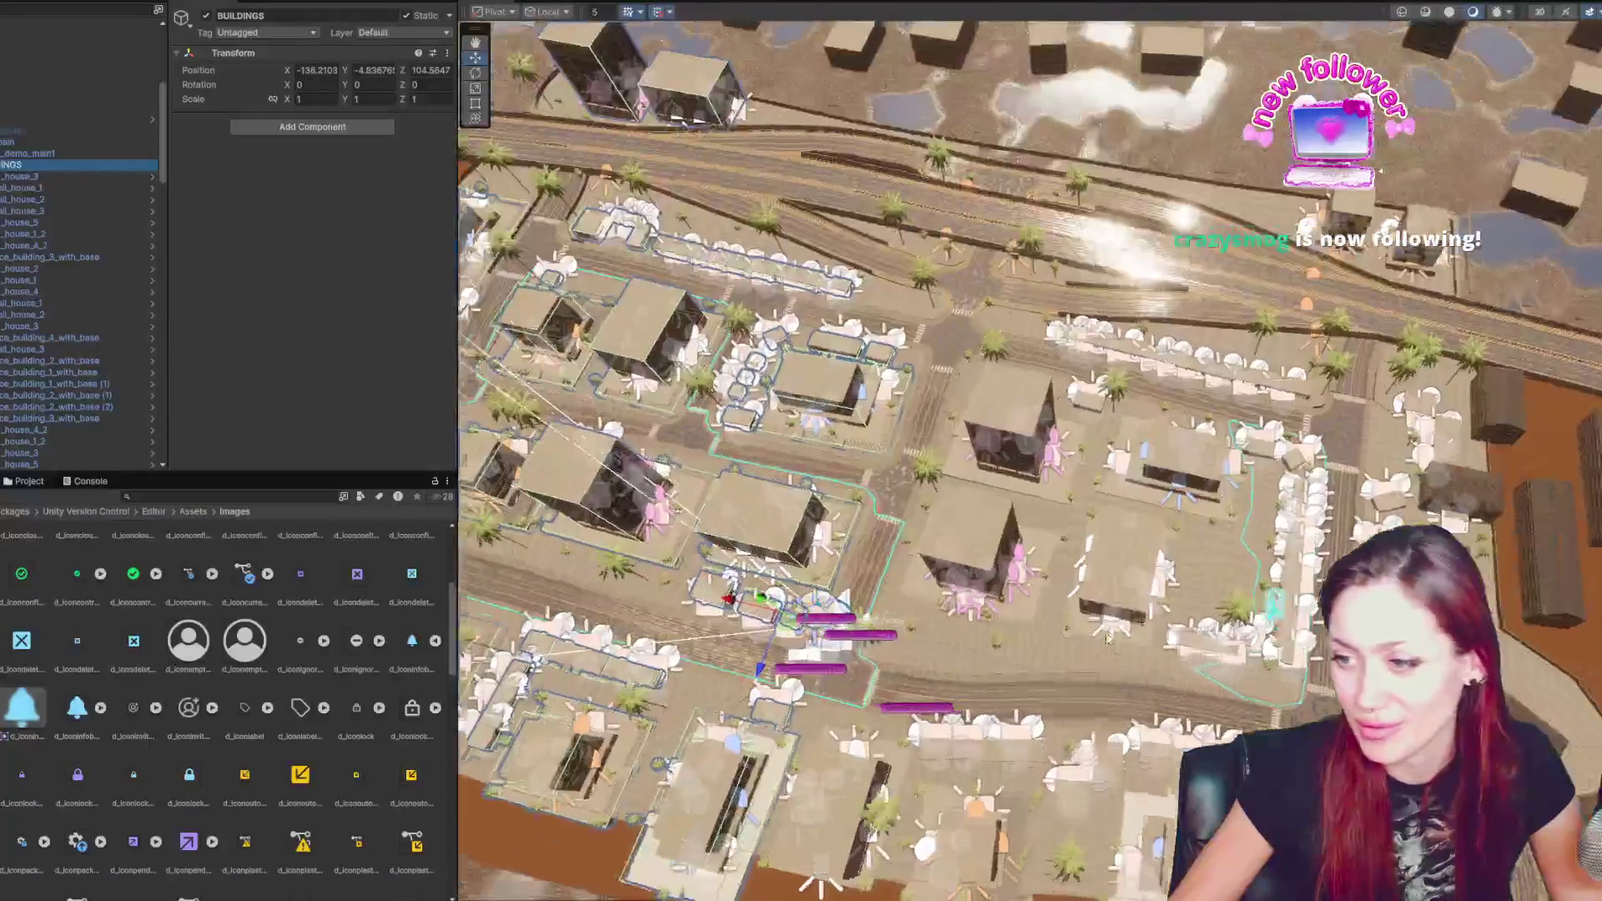
pyautogui.scroll(1, 947, 634)
pyautogui.click(959, 613)
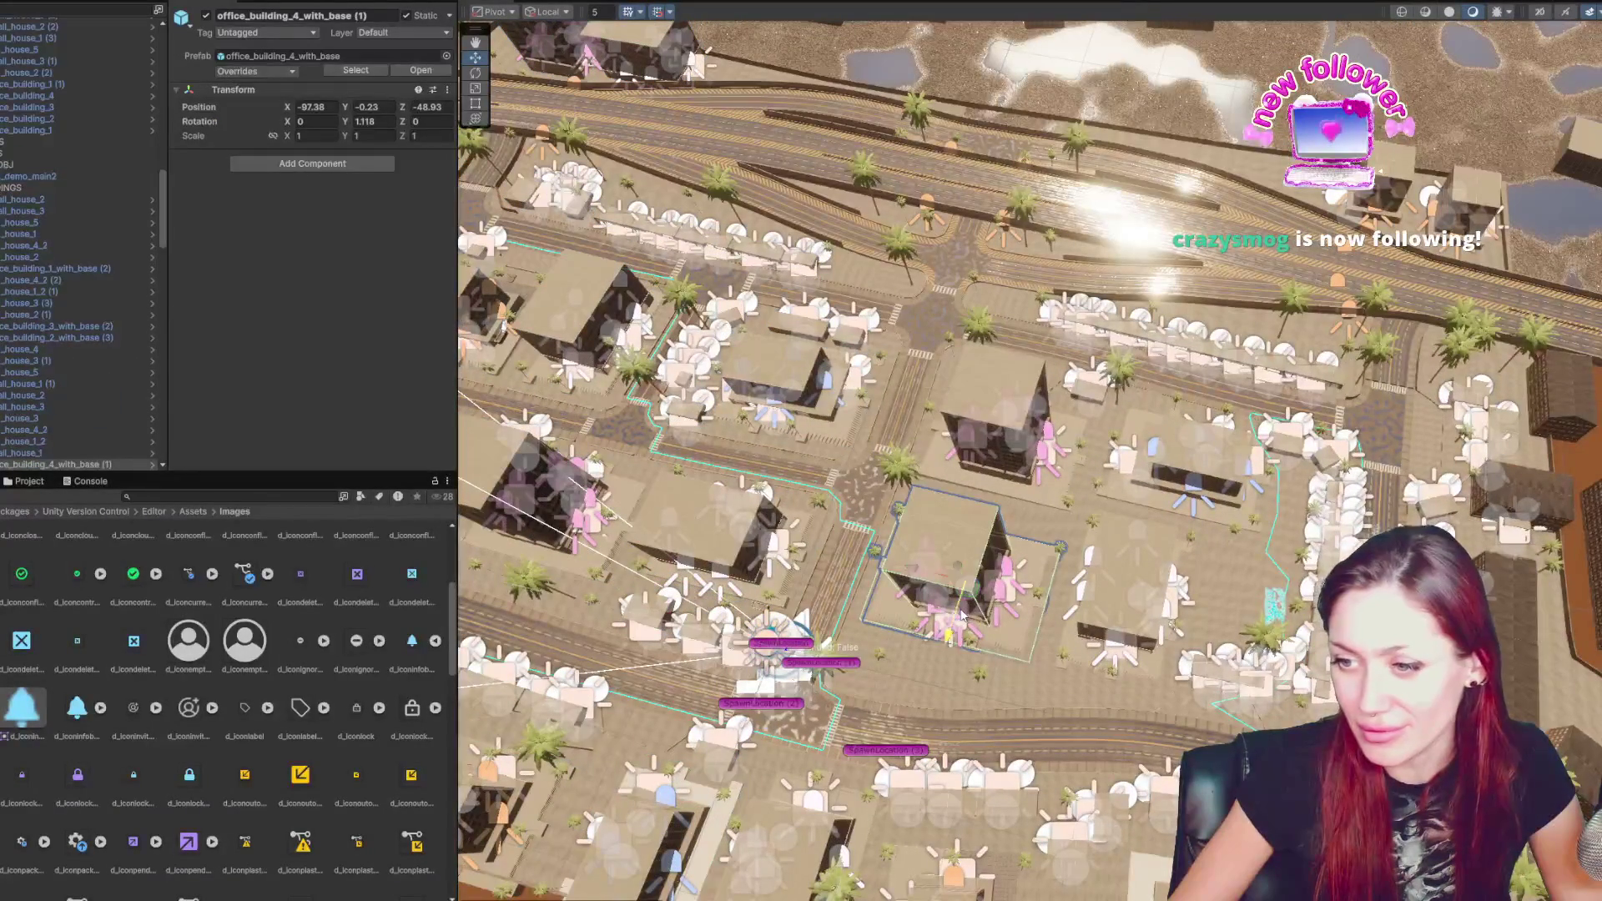
pyautogui.click(998, 597)
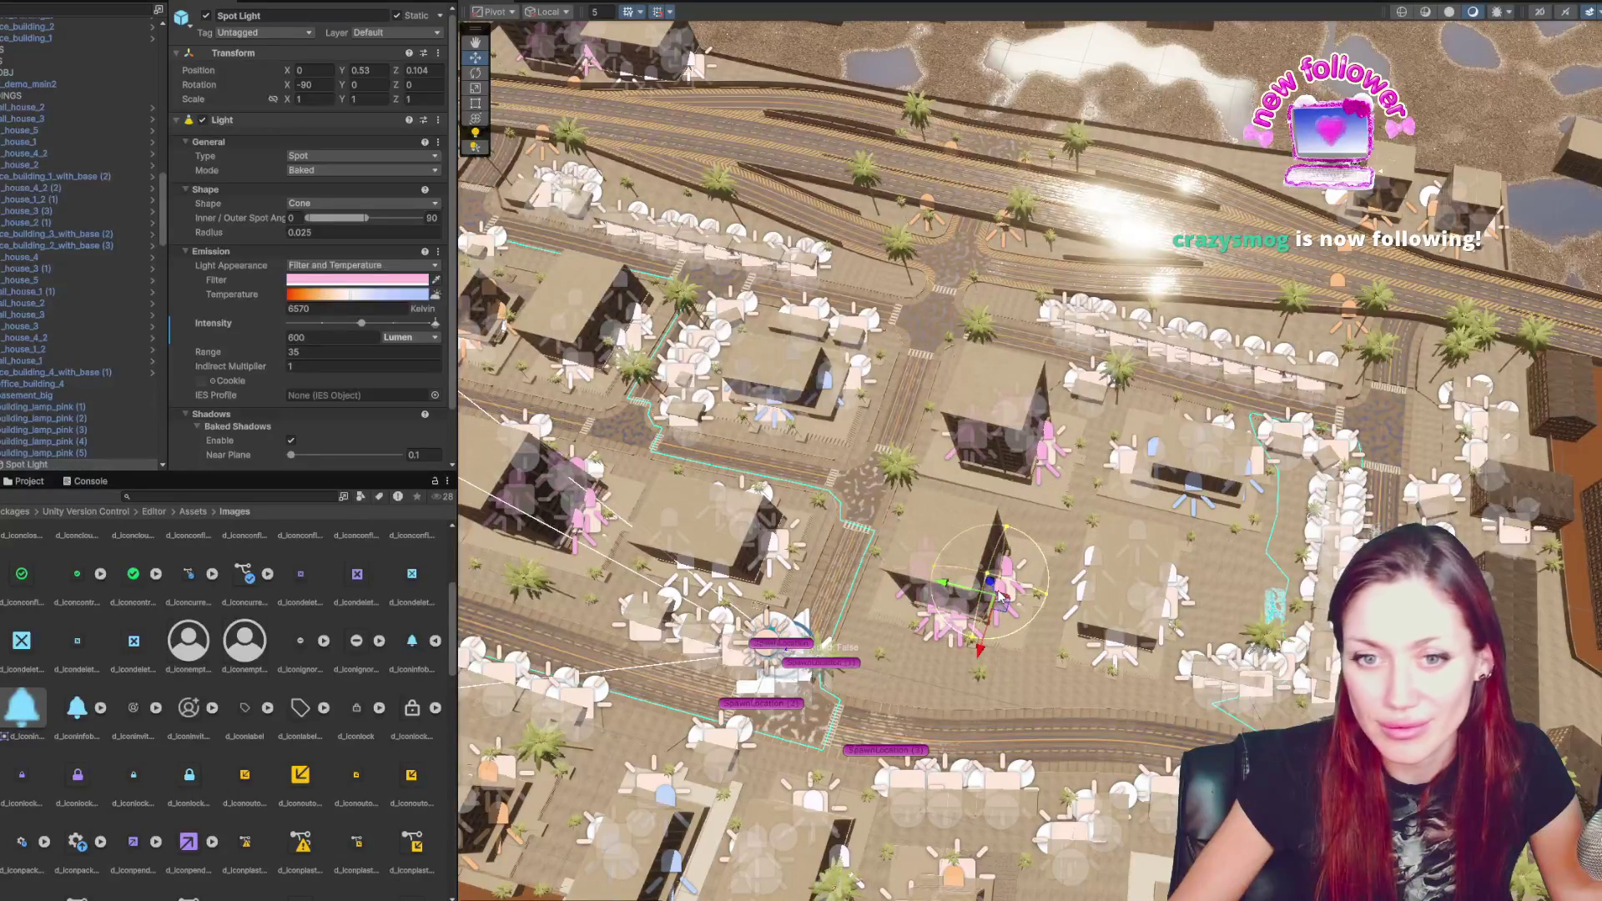
# - Select the roadside spot light and review its baked 600 lumen, range 35 Light settings
pyautogui.click(1088, 808)
pyautogui.click(1356, 310)
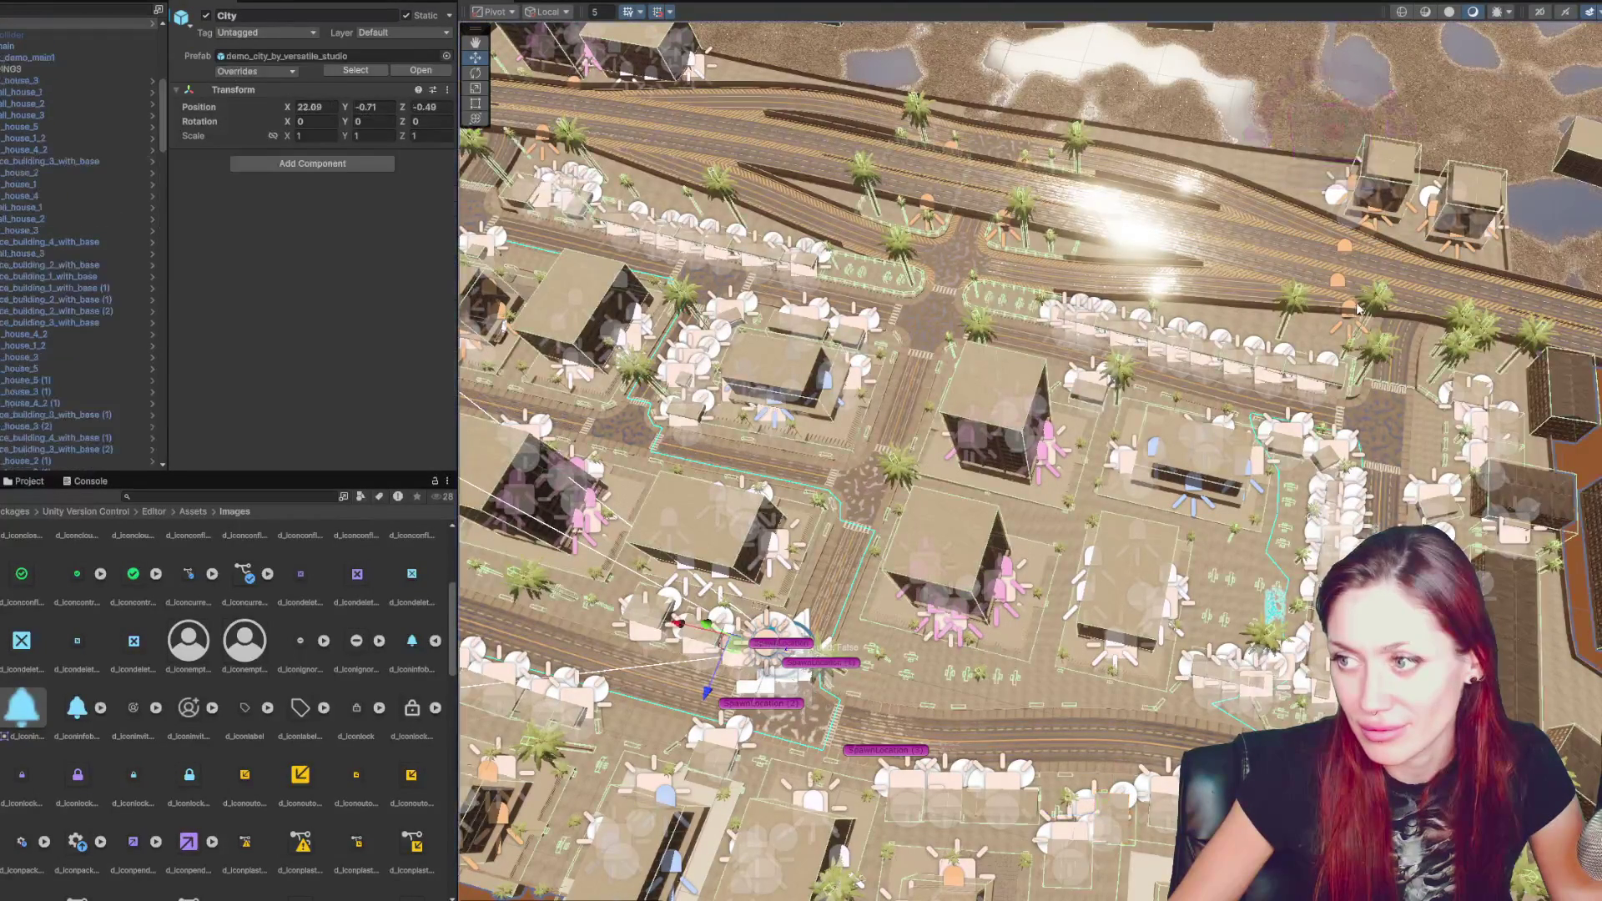
pyautogui.click(1354, 311)
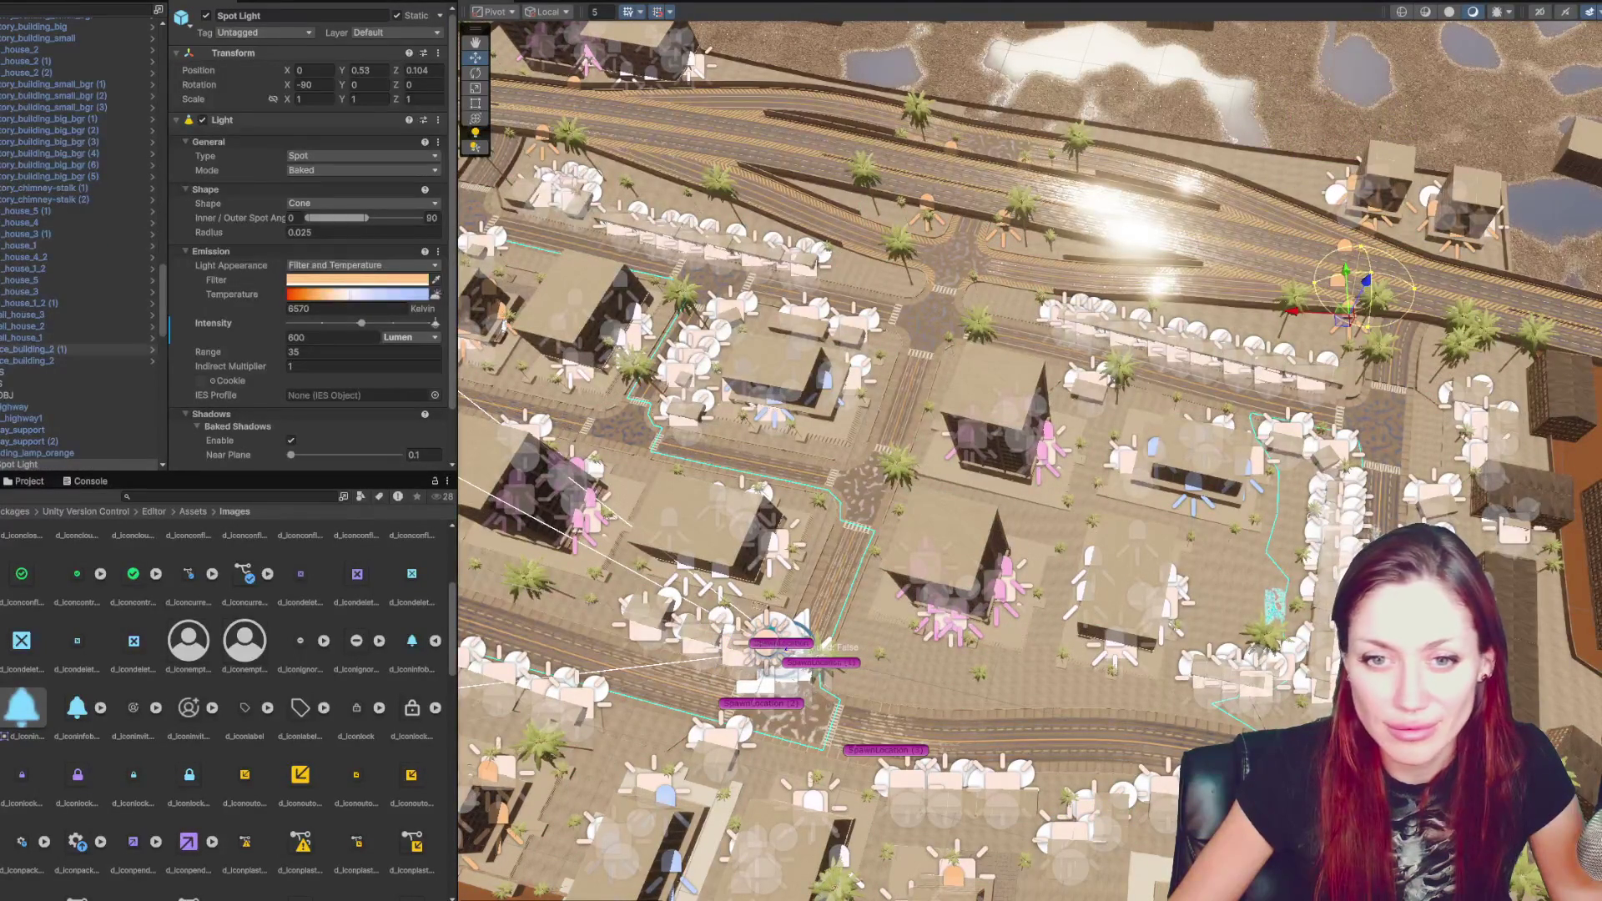
pyautogui.scroll(-5, 26, 326)
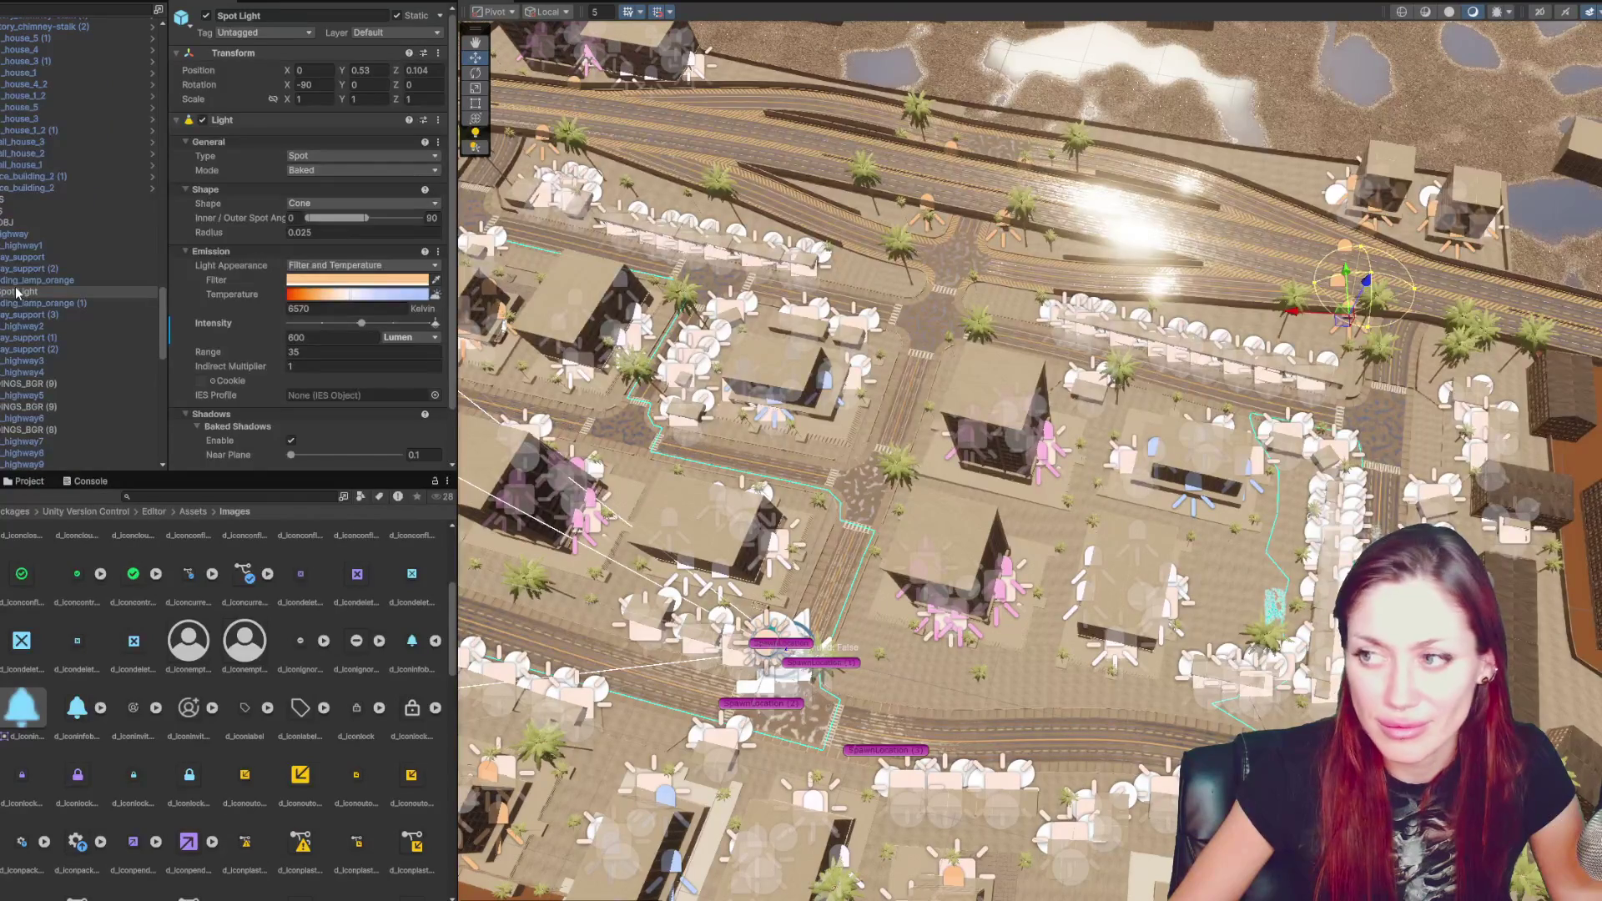
pyautogui.click(13, 8)
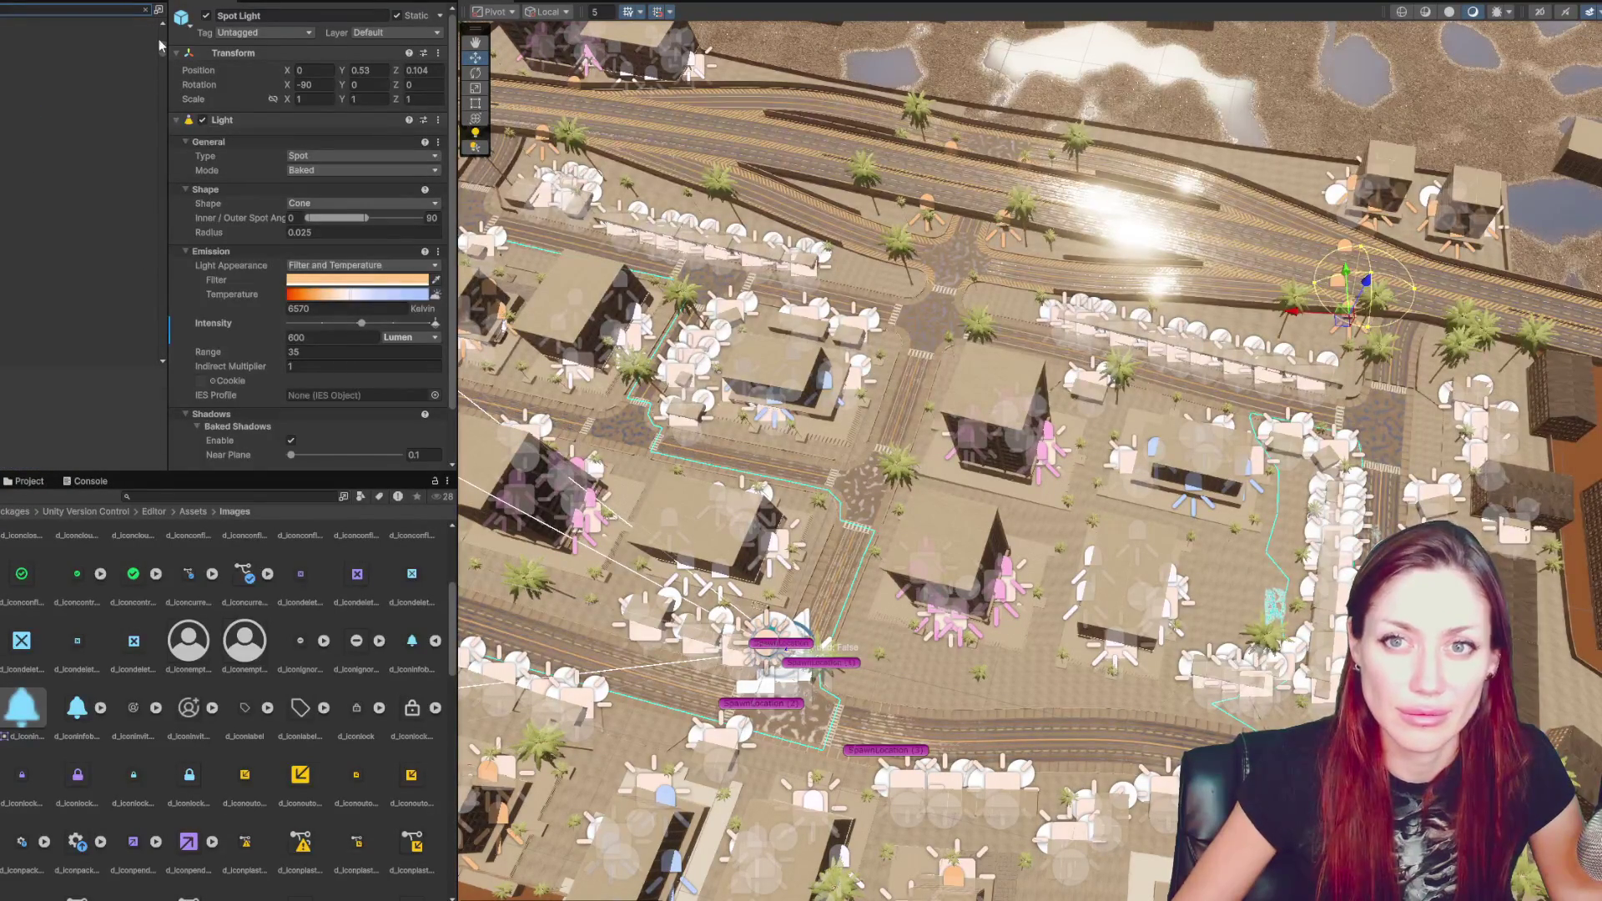
pyautogui.moveTo(164, 108)
pyautogui.mouseDown()
pyautogui.moveTo(156, 399)
pyautogui.moveTo(163, 212)
pyautogui.mouseUp()
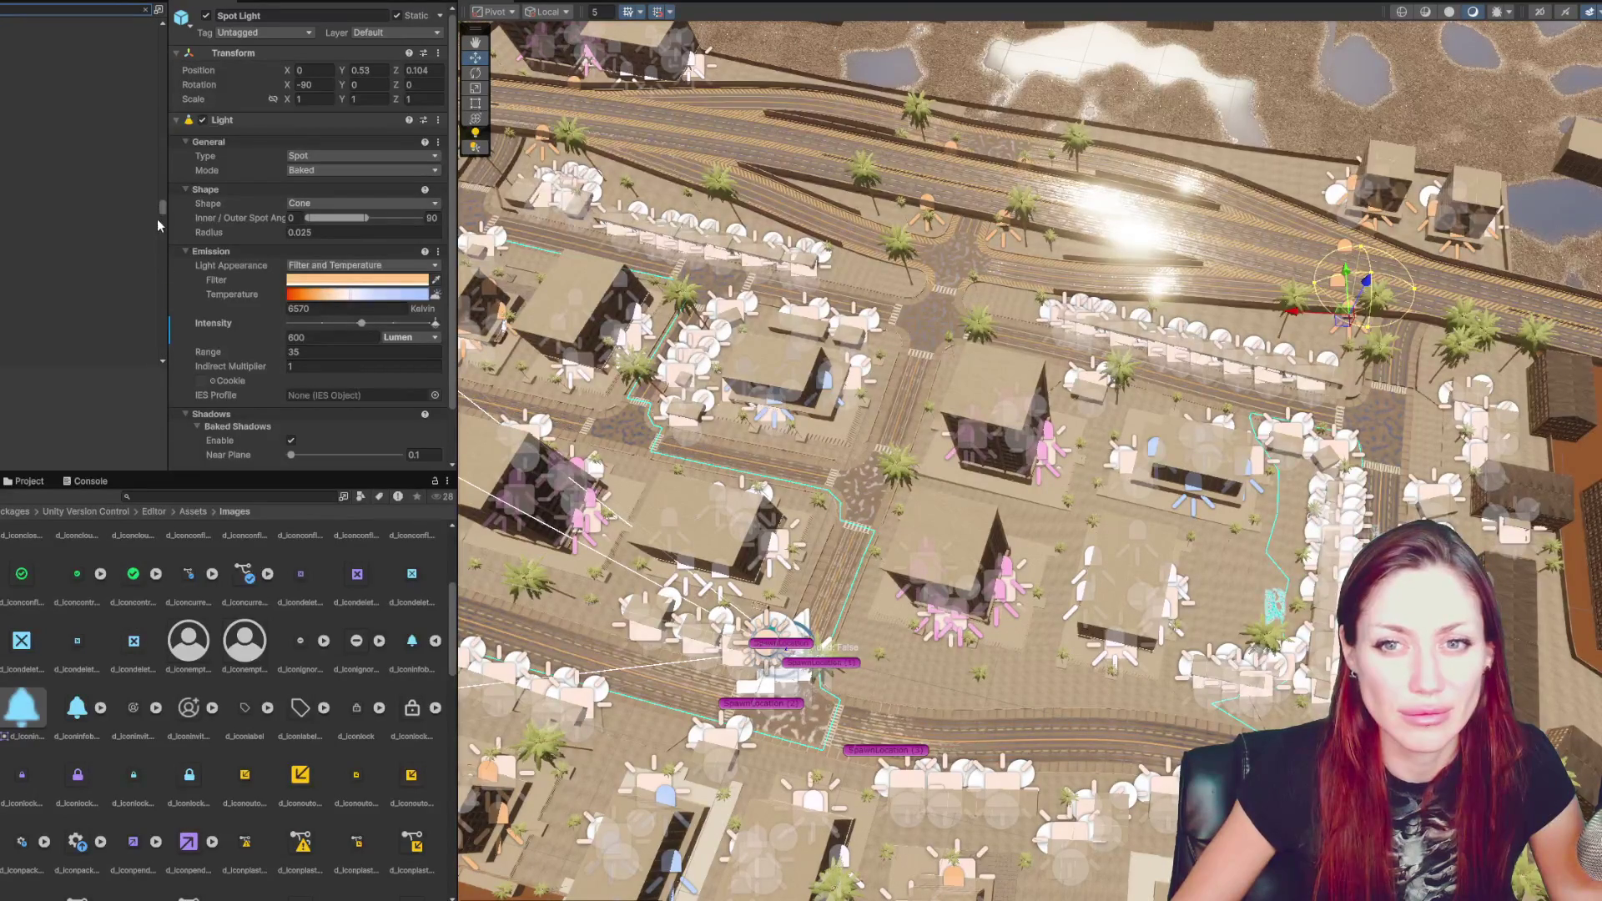
pyautogui.moveTo(164, 285); pyautogui.dragTo(173, 289)
pyautogui.moveTo(175, 62); pyautogui.dragTo(176, 31)
pyautogui.doubleClick(75, 368)
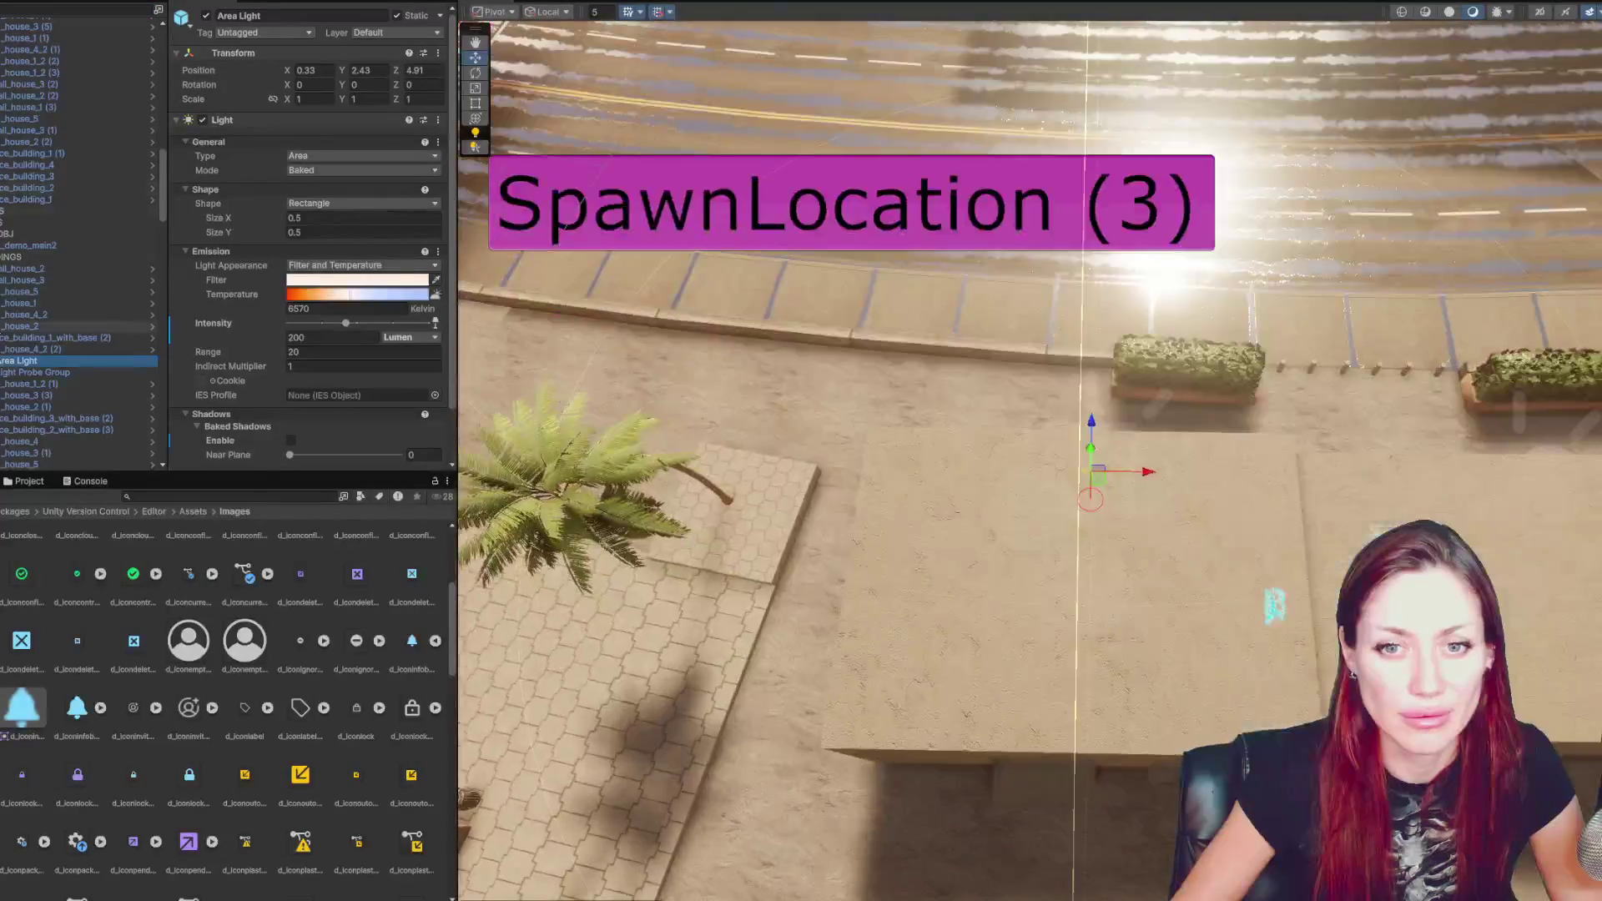
pyautogui.click(75, 337)
pyautogui.press('Right')
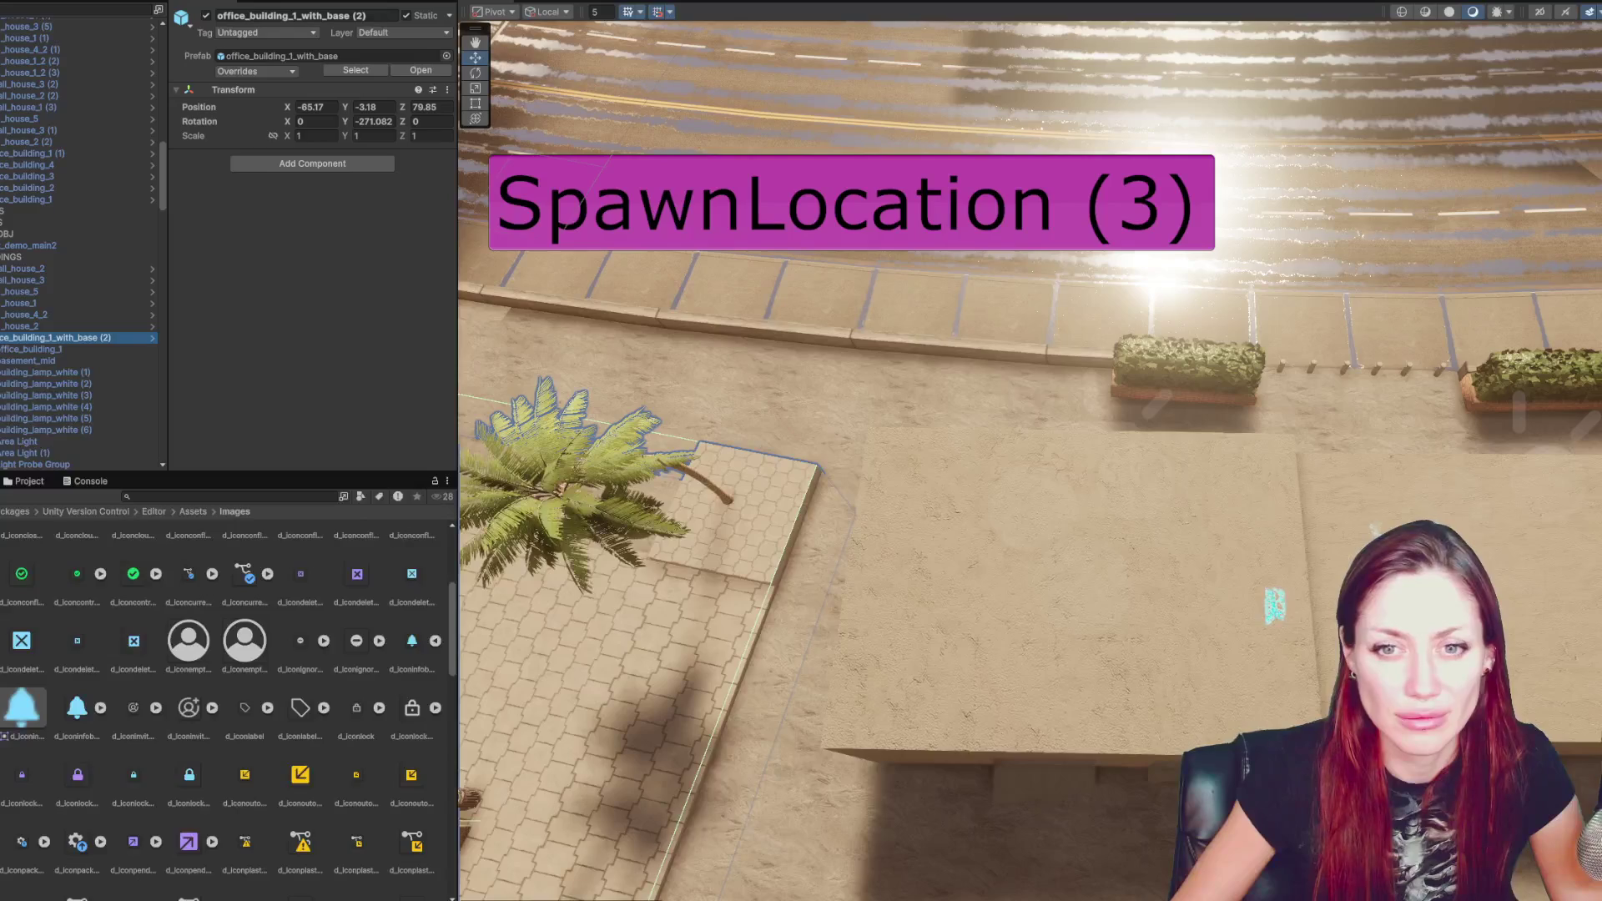
pyautogui.press('Left')
pyautogui.press('Down')
pyautogui.press('Down')
pyautogui.moveTo(887, 409); pyautogui.dragTo(880, 301)
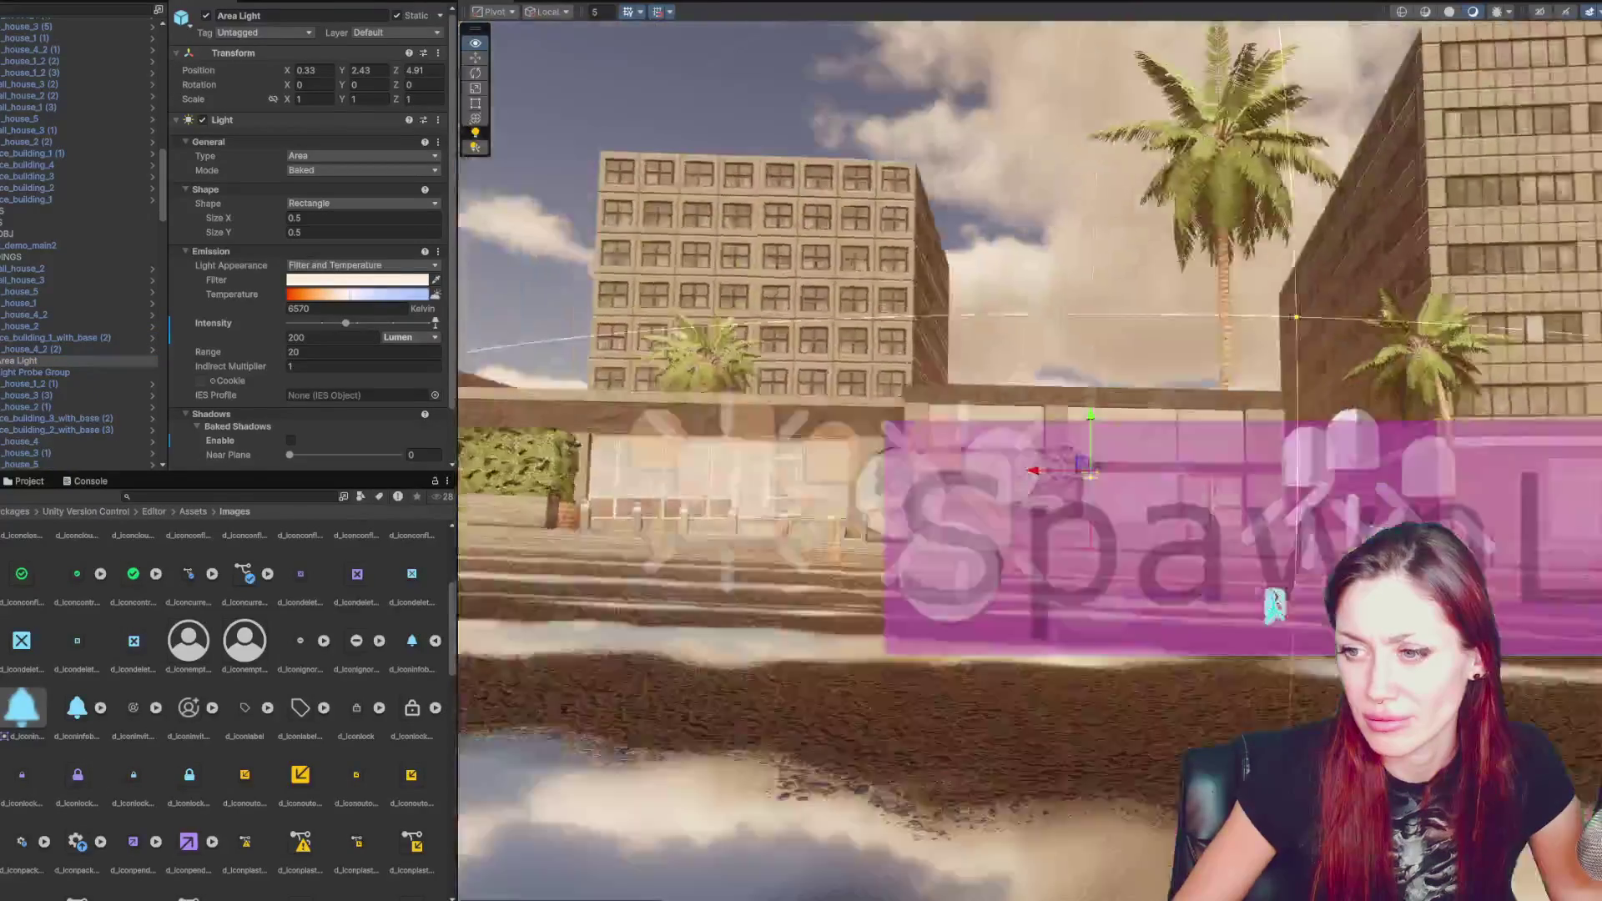
pyautogui.moveTo(18, 361); pyautogui.dragTo(34, 246)
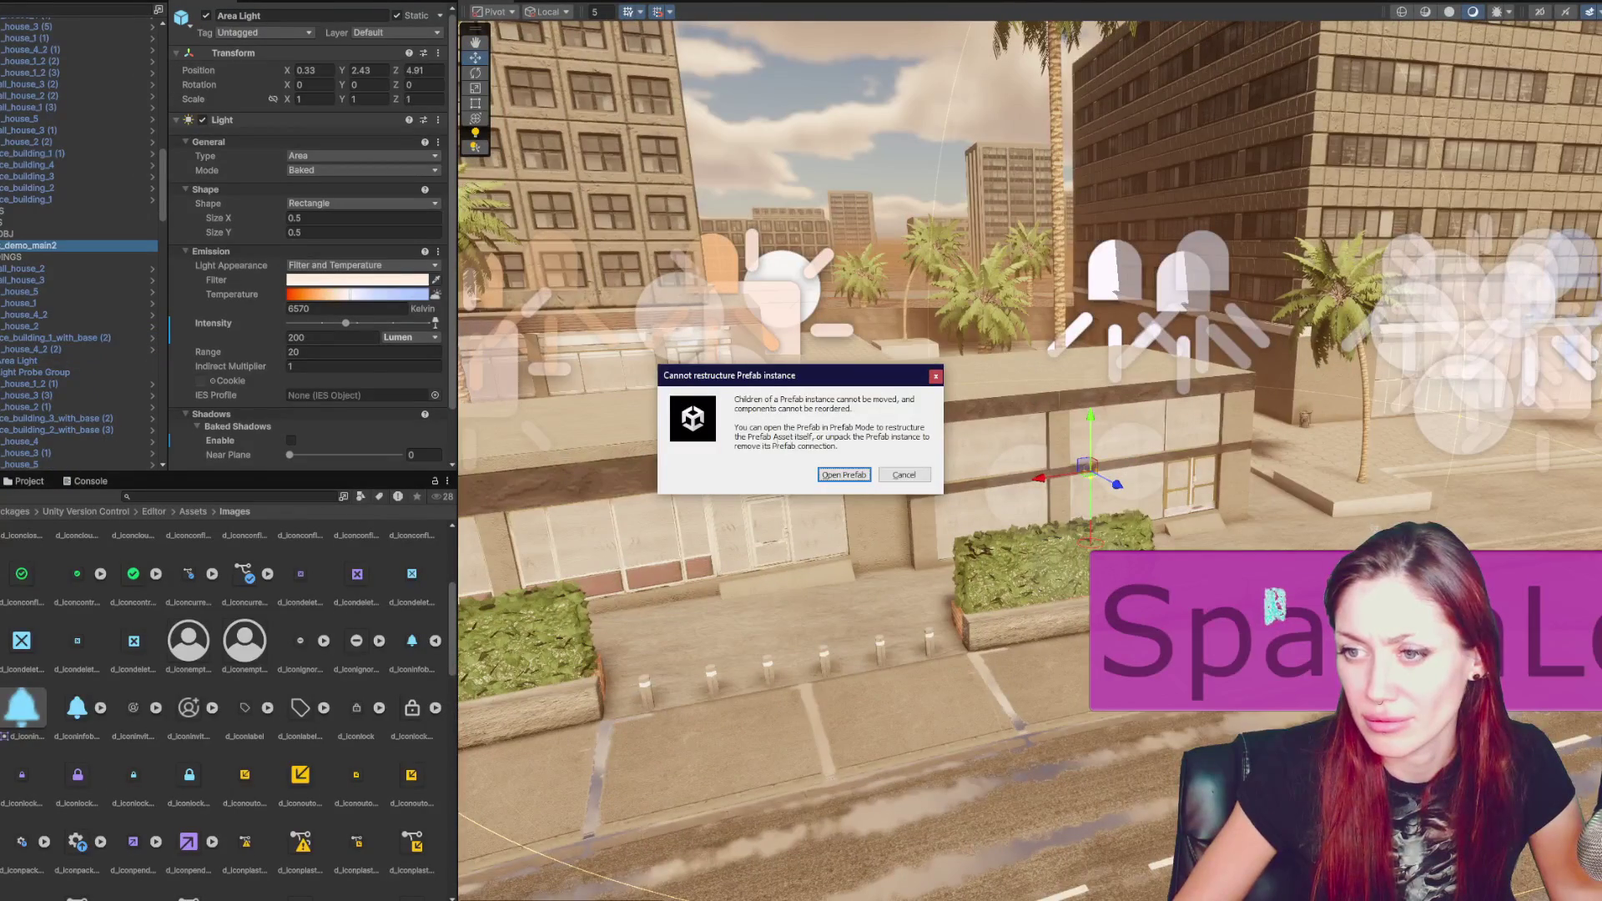
pyautogui.click(905, 475)
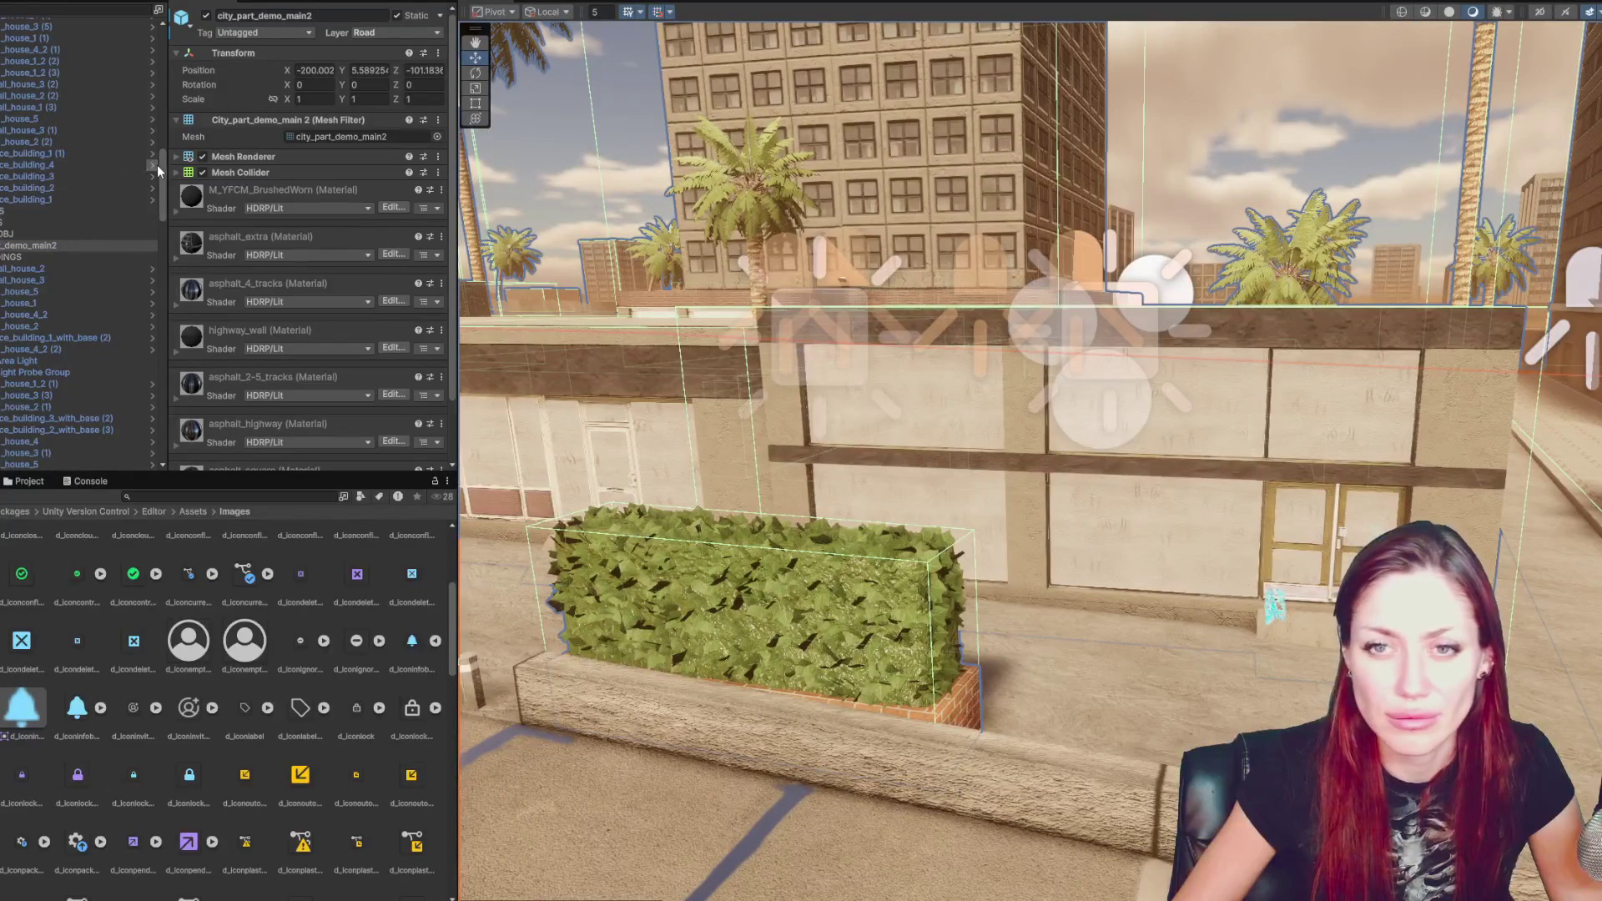
pyautogui.scroll(5, 160, 164)
# - Select the Sun and Moon lights and toggle them off and back on
pyautogui.click(50, 46)
pyautogui.keyDown('ctrl'); pyautogui.click(90, 57); pyautogui.keyUp('ctrl')
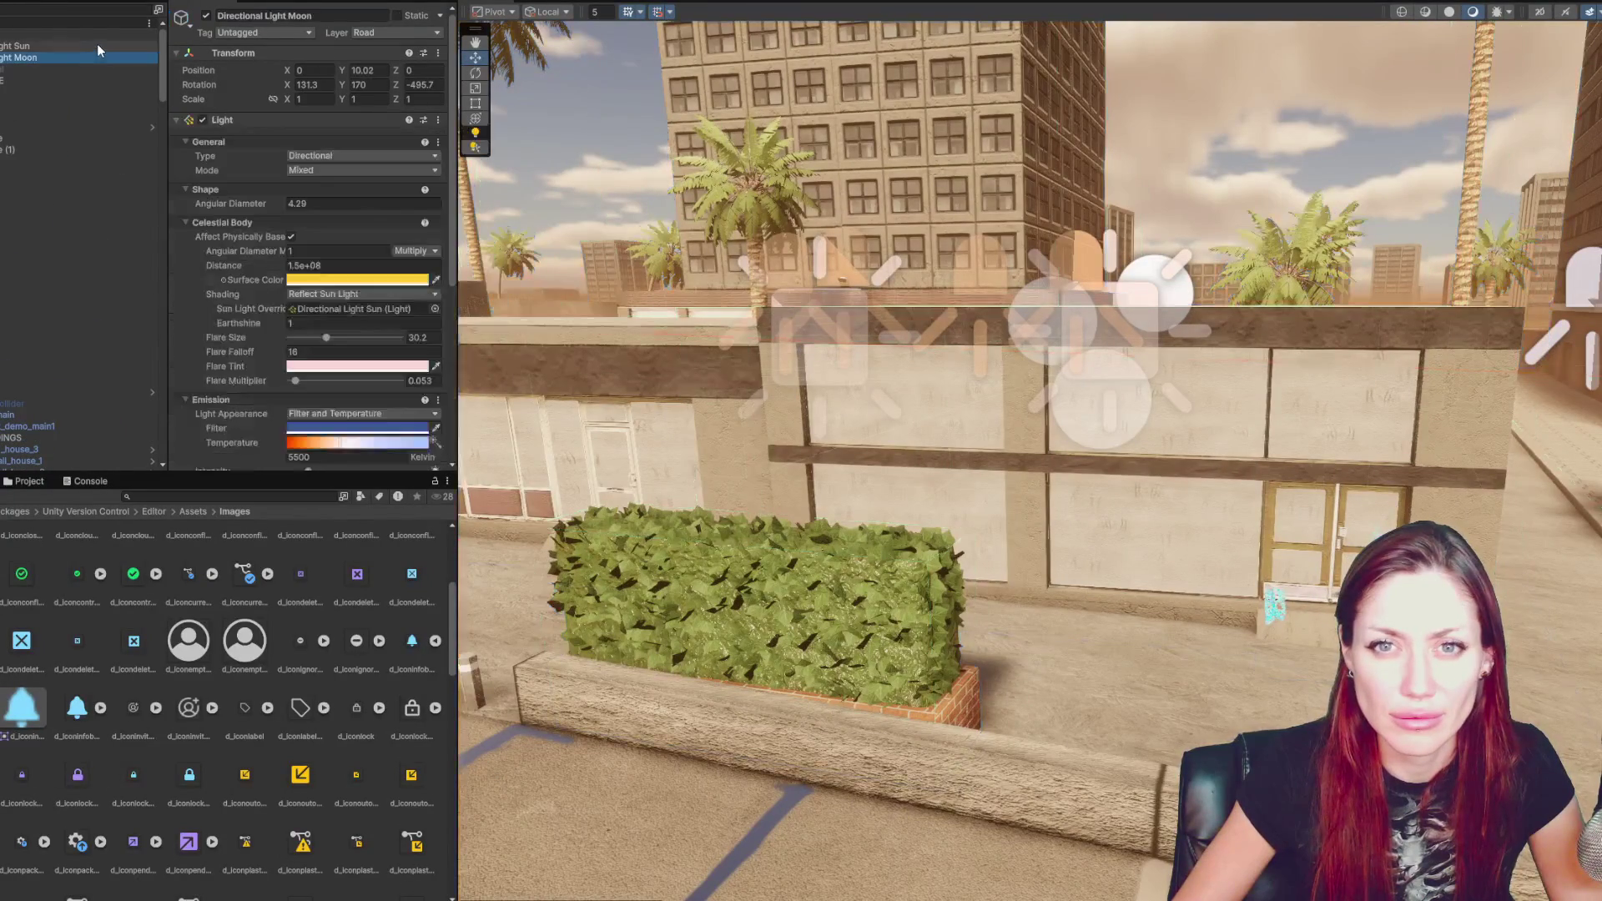
pyautogui.click(206, 15)
pyautogui.click(206, 15)
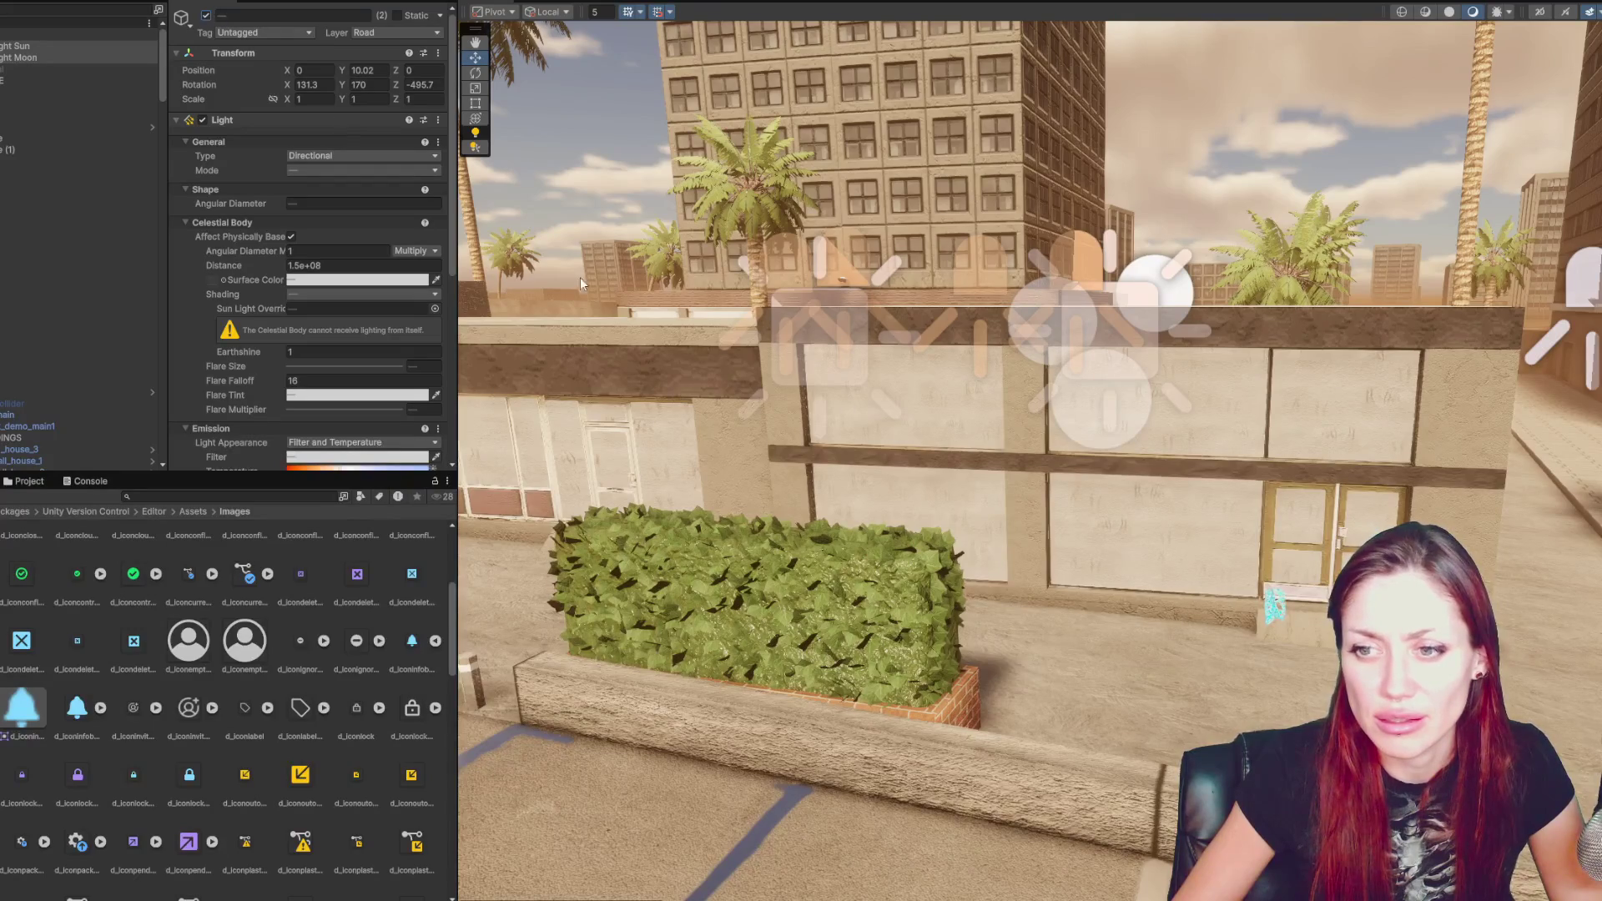
# - Select mid_house_4_2, frame it, and orbit and zoom out to see its exterior
pyautogui.scroll(10, 808, 465)
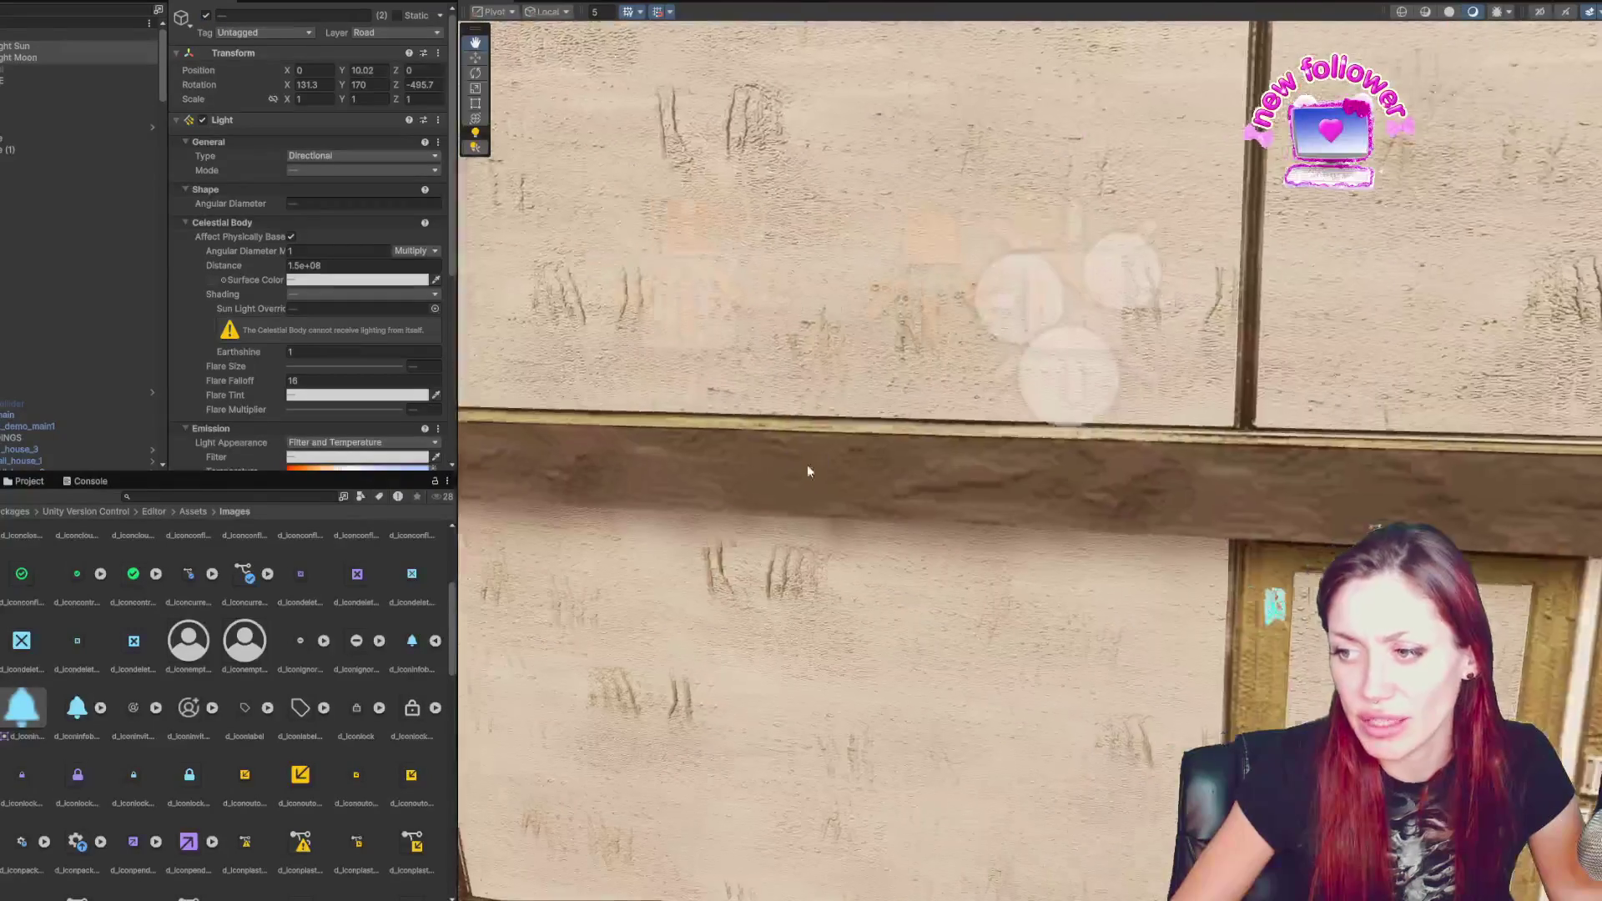
pyautogui.scroll(-10, 1137, 487)
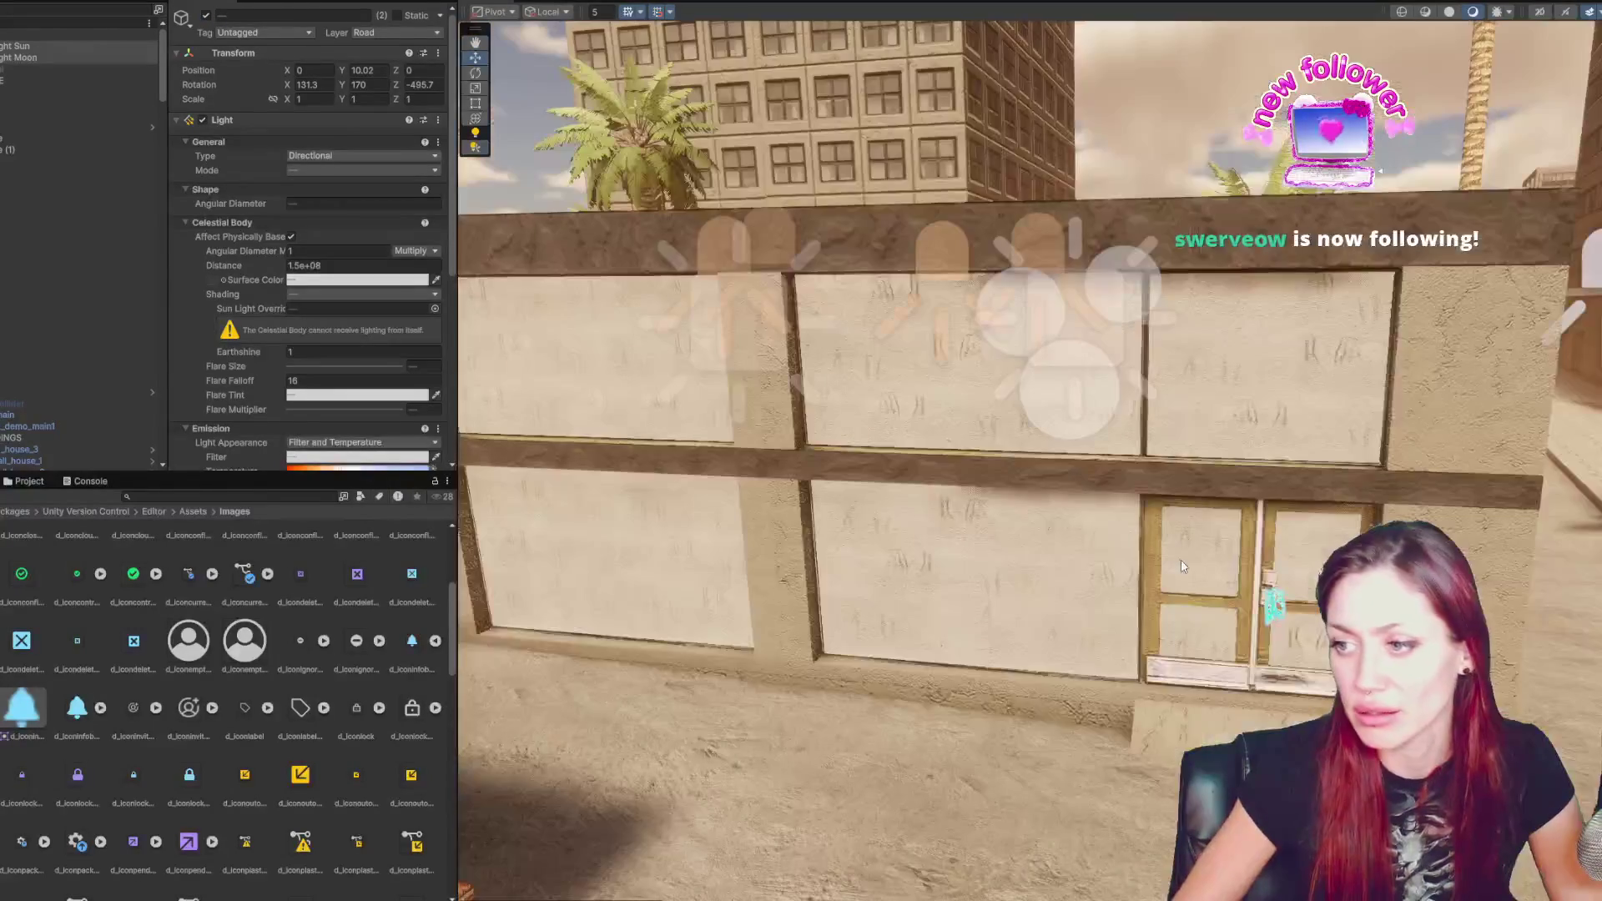
pyautogui.click(1179, 559)
pyautogui.press('f')
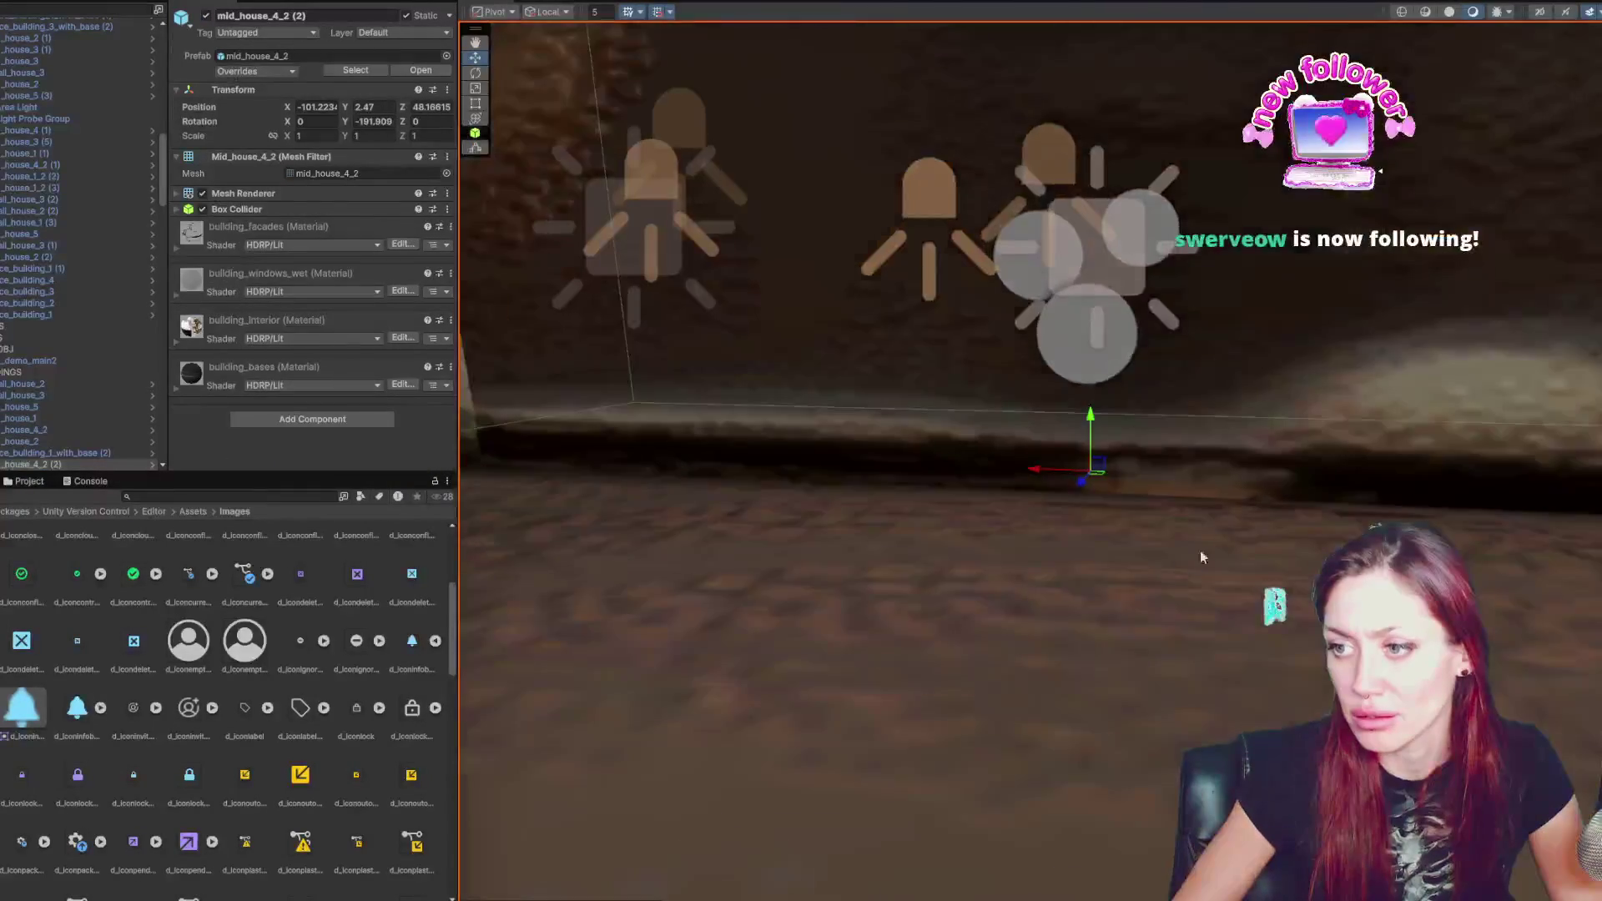
pyautogui.moveTo(1202, 557)
pyautogui.keyDown('alt'); pyautogui.mouseDown()
pyautogui.moveTo(862, 512)
pyautogui.moveTo(1127, 486)
pyautogui.mouseUp(); pyautogui.keyUp('alt')
pyautogui.scroll(-10, 1127, 486)
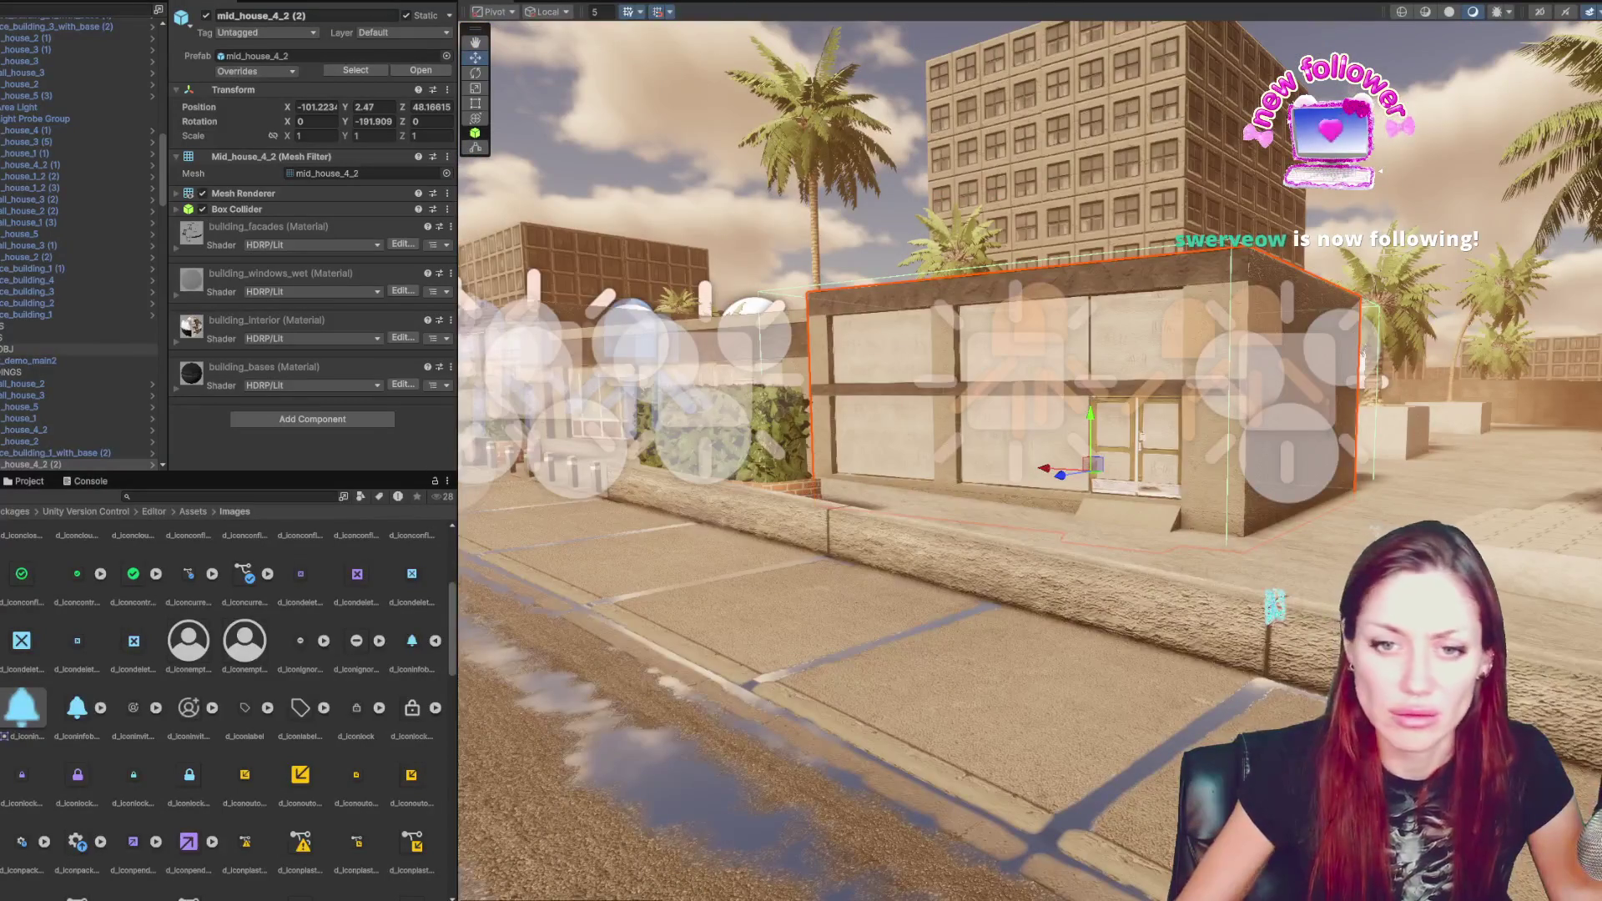
# - Search the Hierarchy for 'light', select all 144 results, and disable them
pyautogui.click(34, 360)
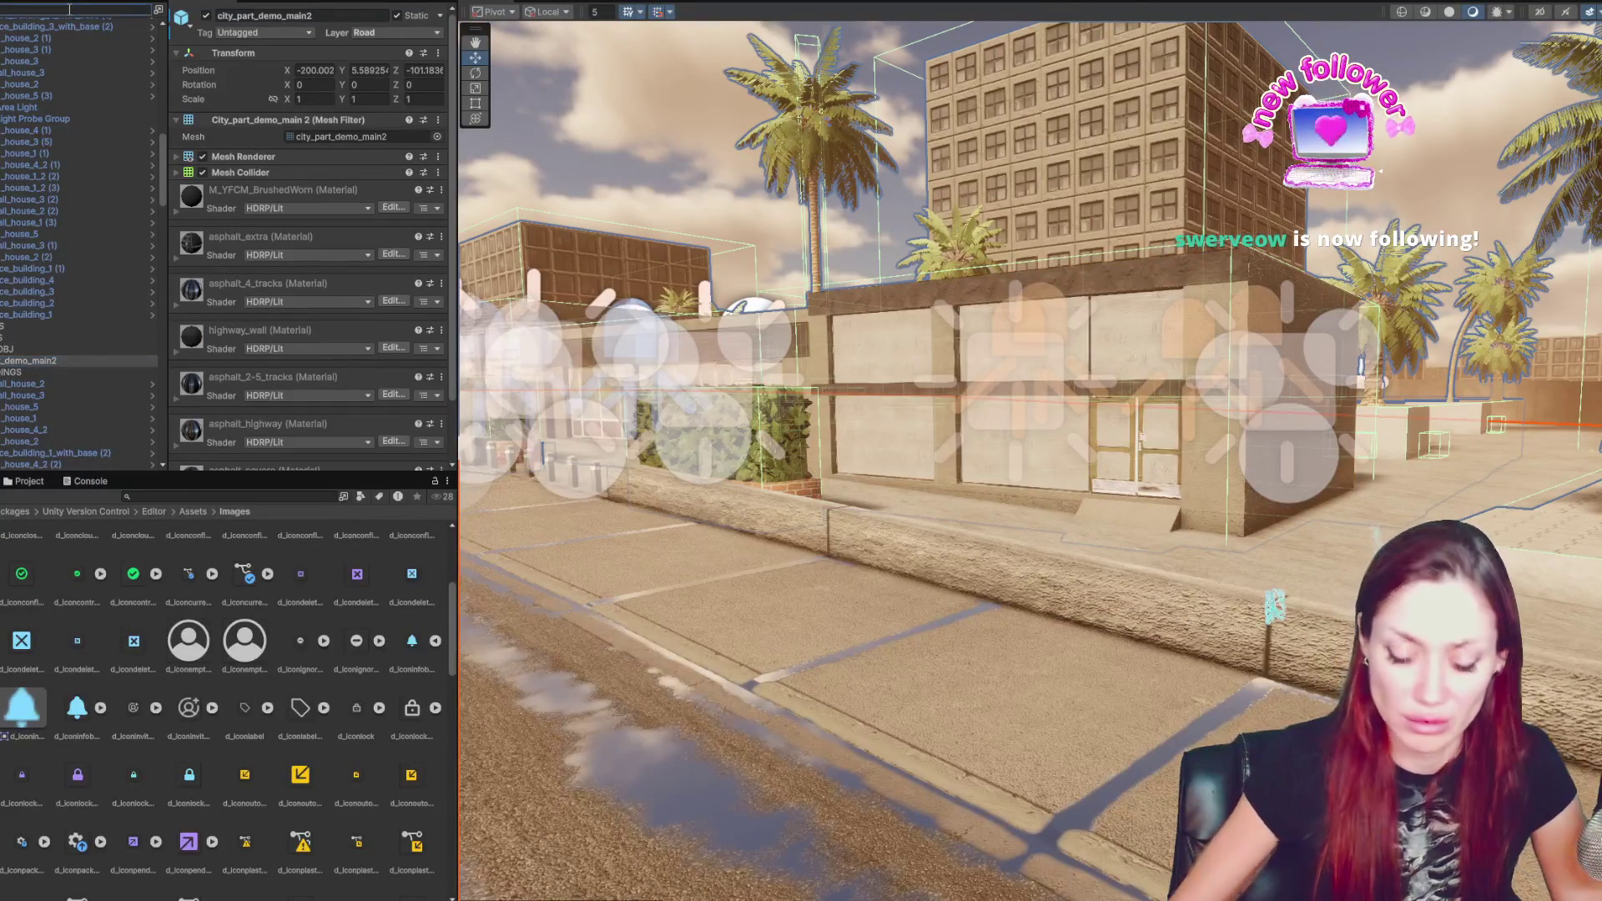
pyautogui.write('light')
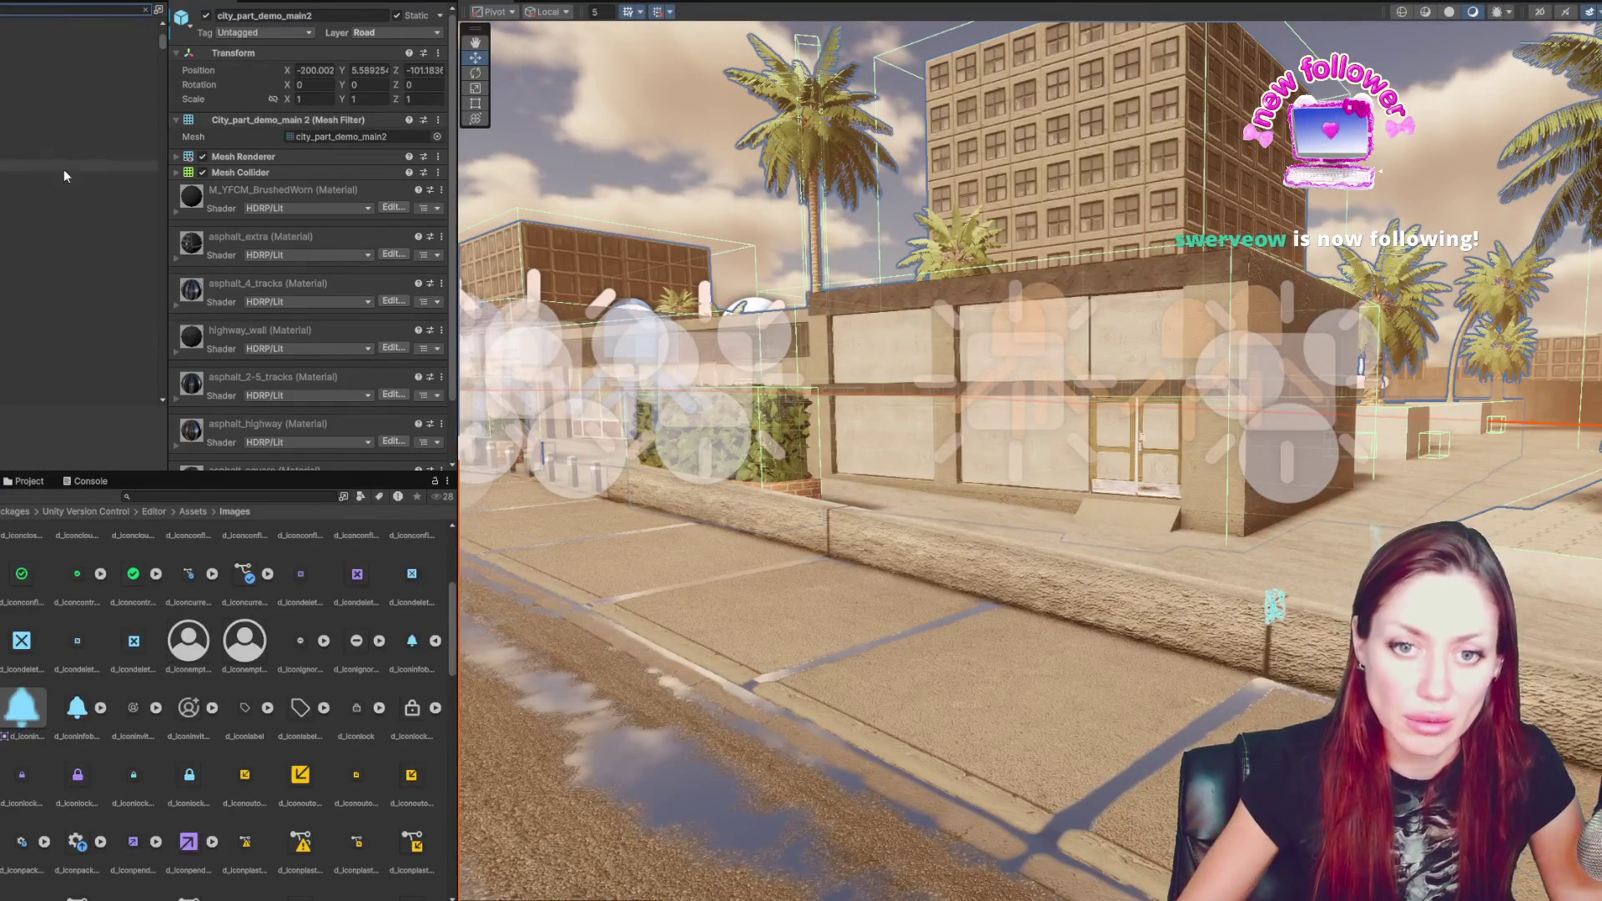
pyautogui.click(161, 38)
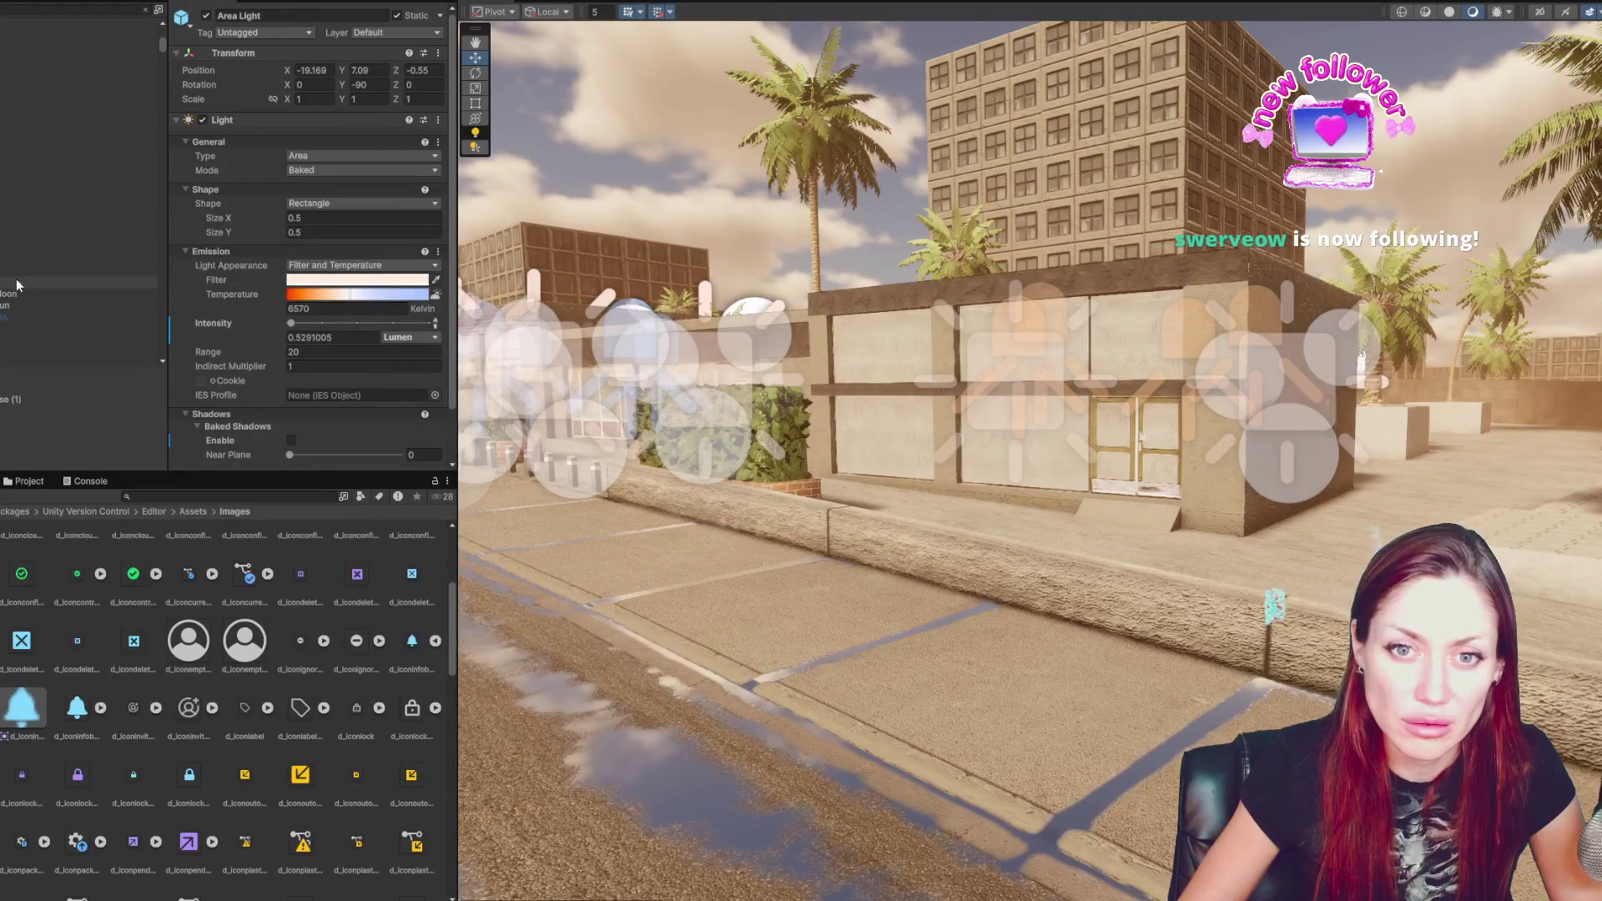
pyautogui.hotkey('ctrl', 'a')
pyautogui.click(206, 15)
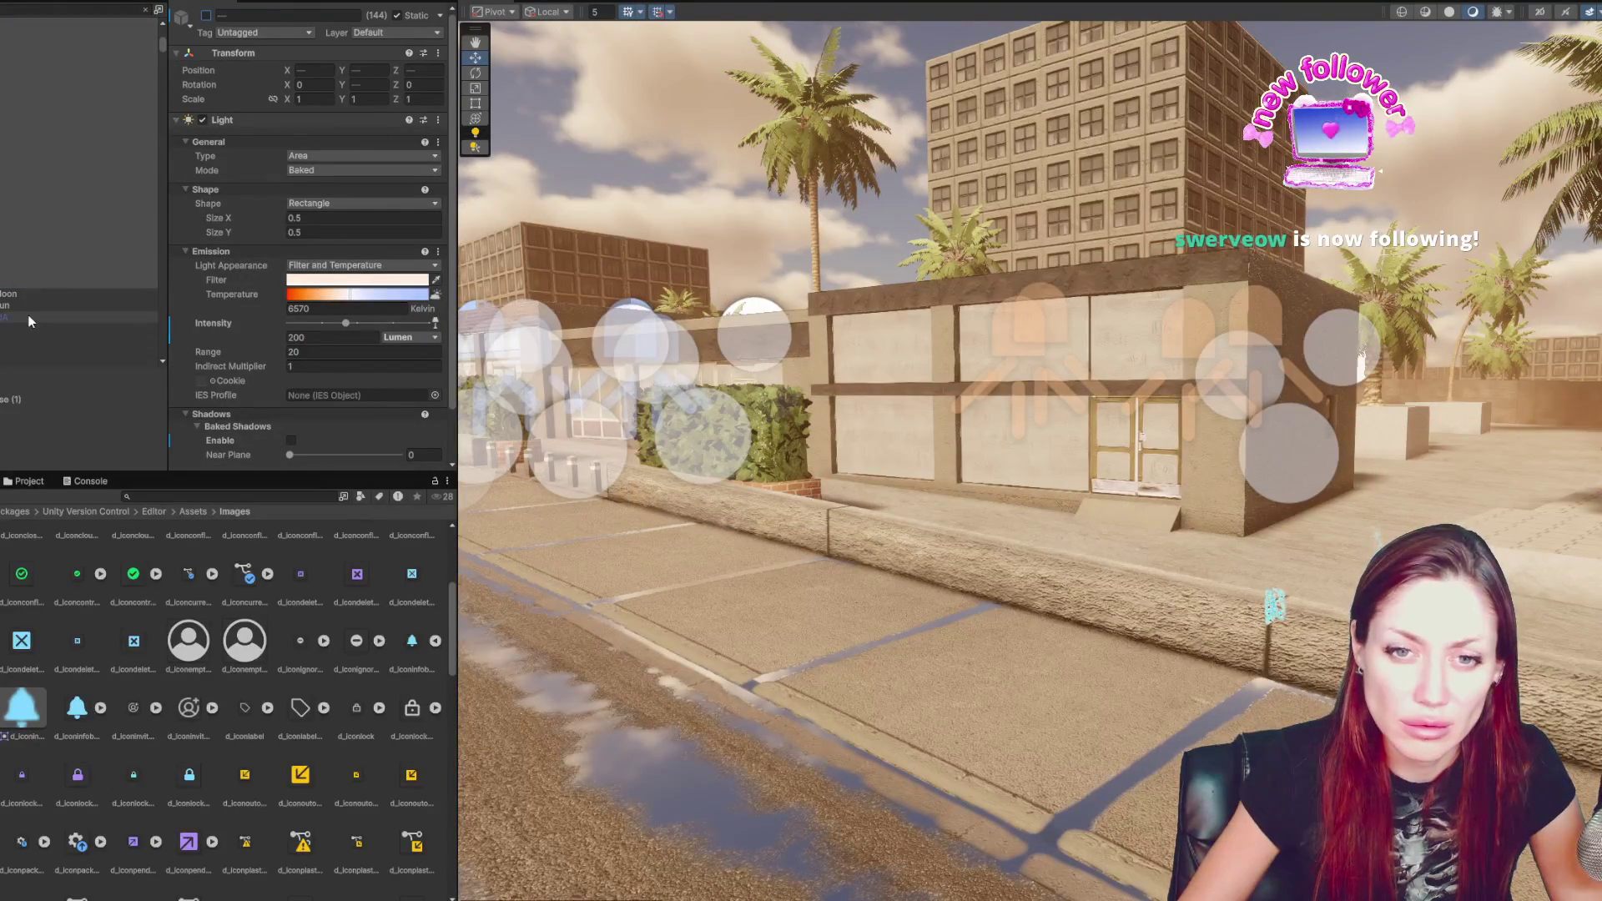
# - Select all Light Probe Groups, toggle them off and back on, and frame them
pyautogui.scroll(-5, 28, 237)
pyautogui.click(34, 73)
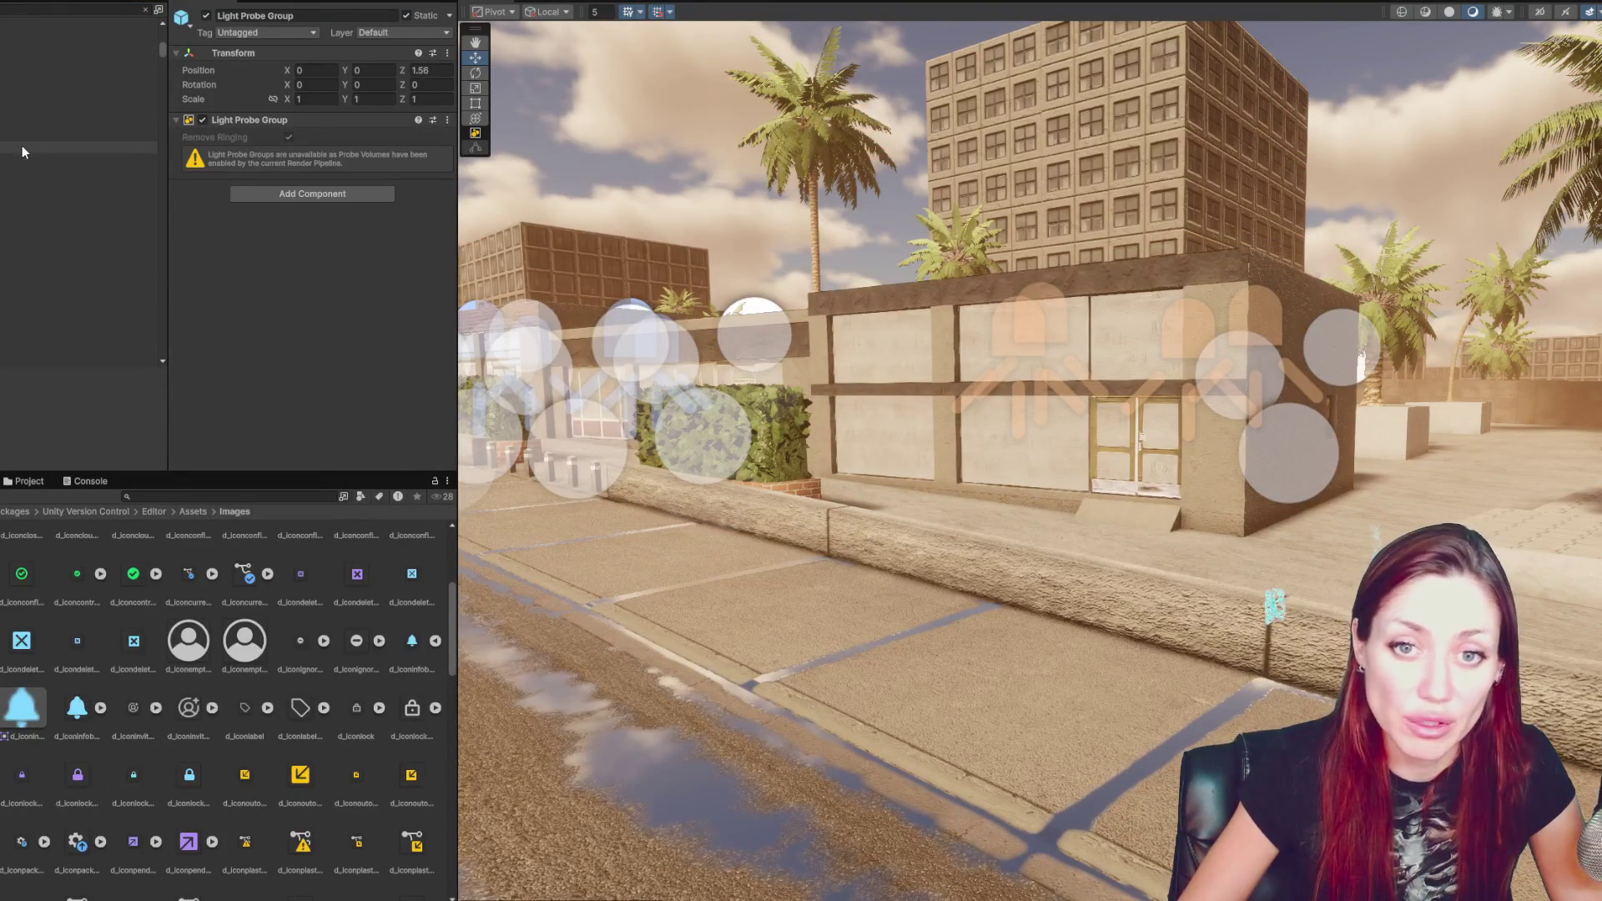
pyautogui.hotkey('ctrl', 'a')
pyautogui.click(206, 15)
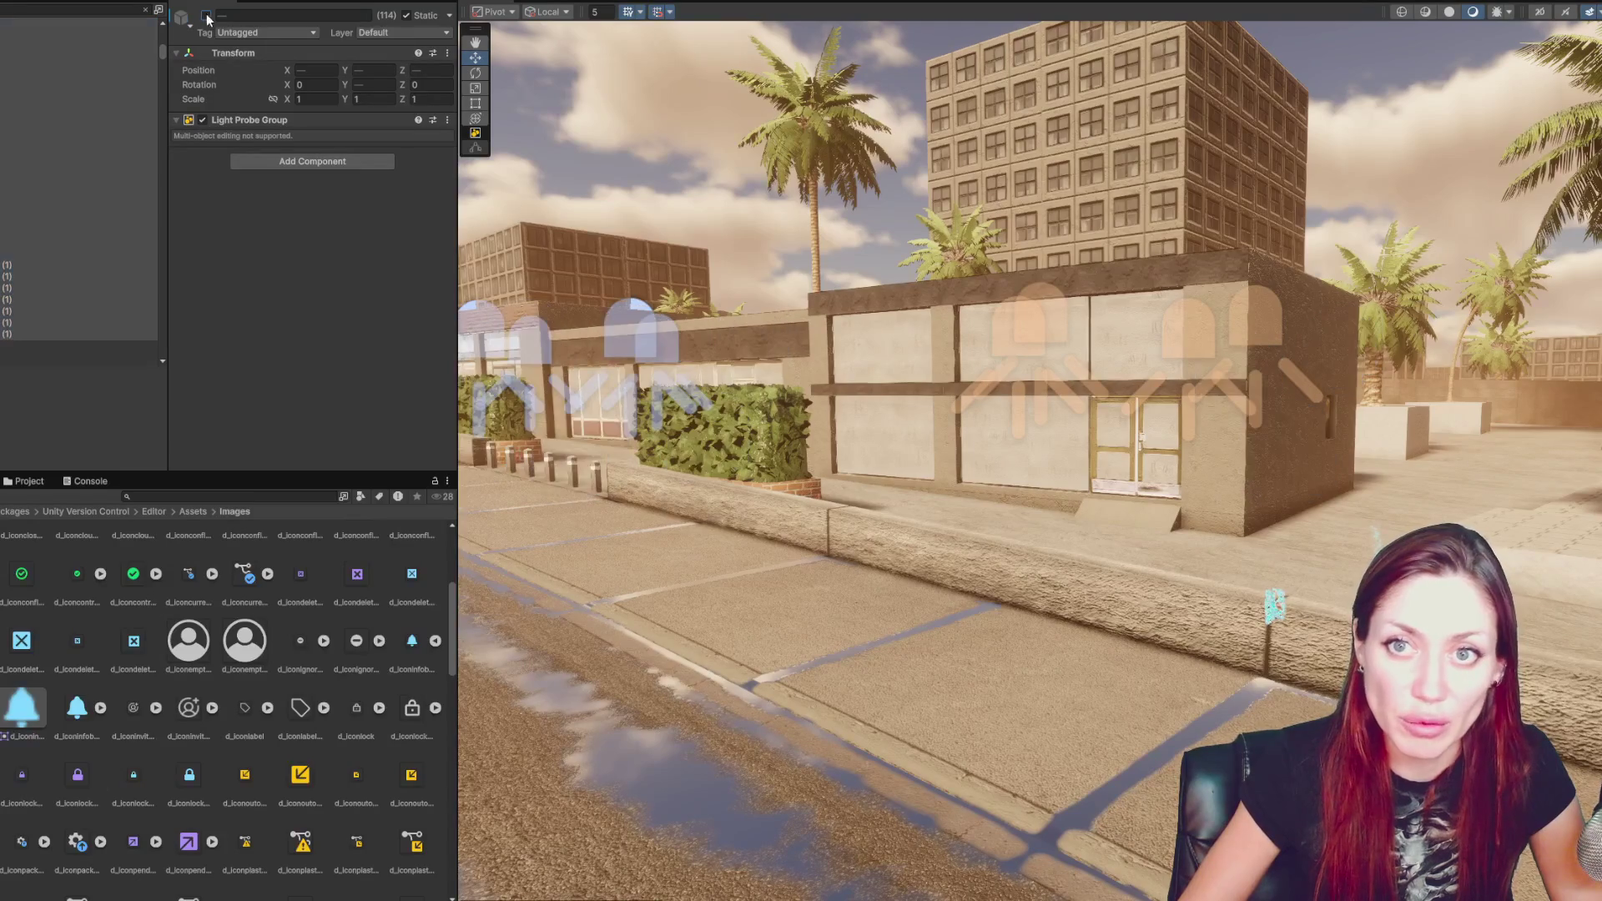
pyautogui.click(206, 15)
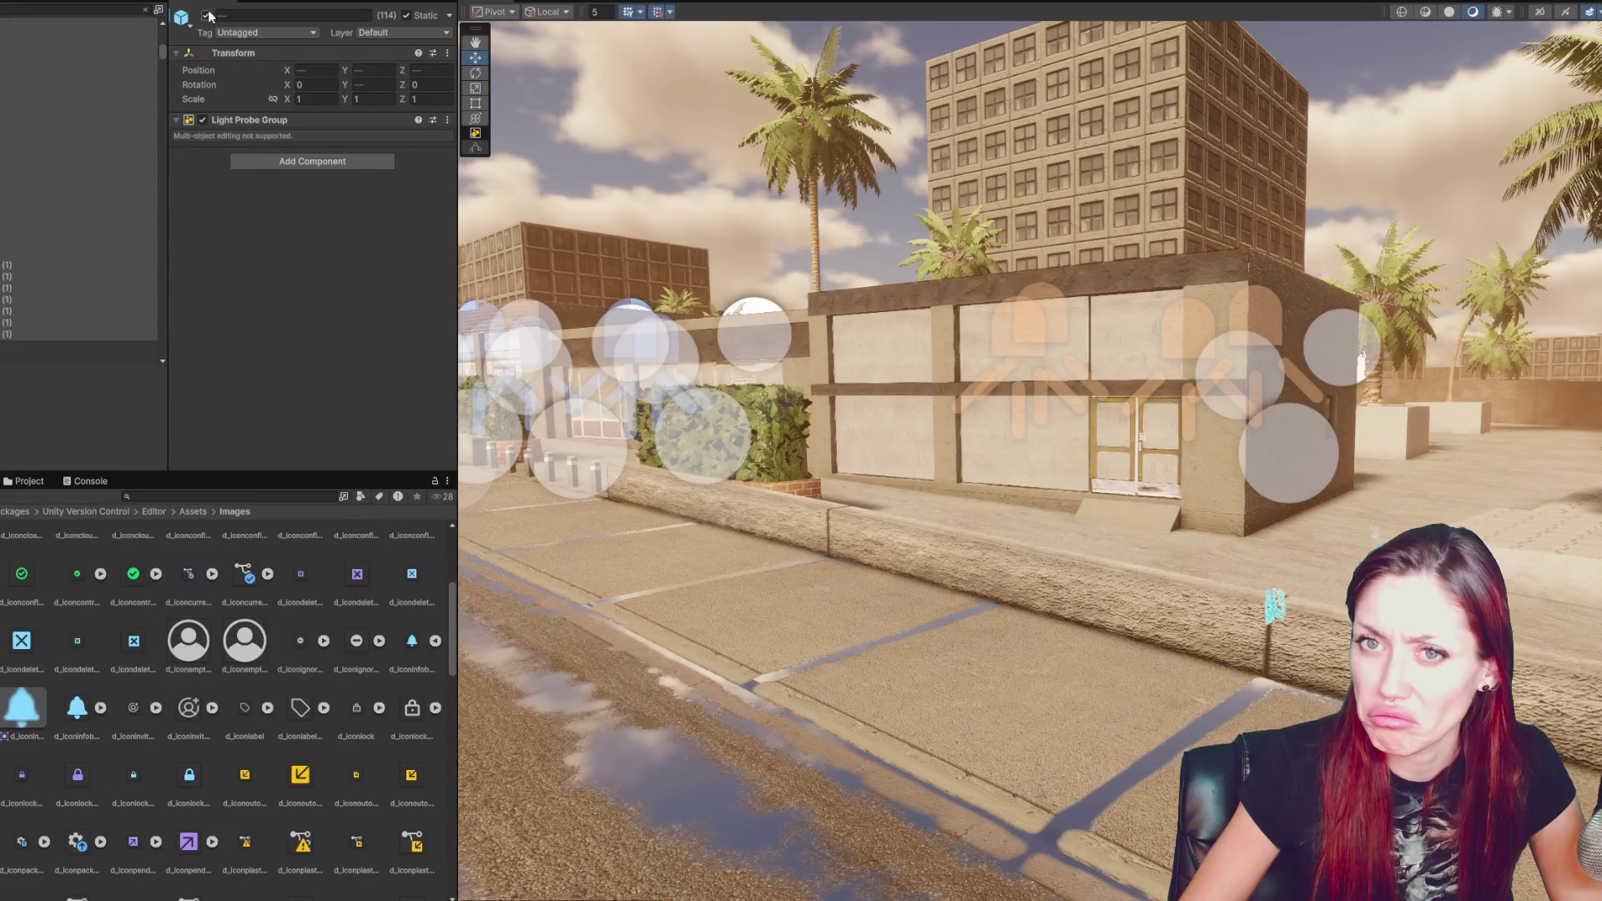
pyautogui.press('f')
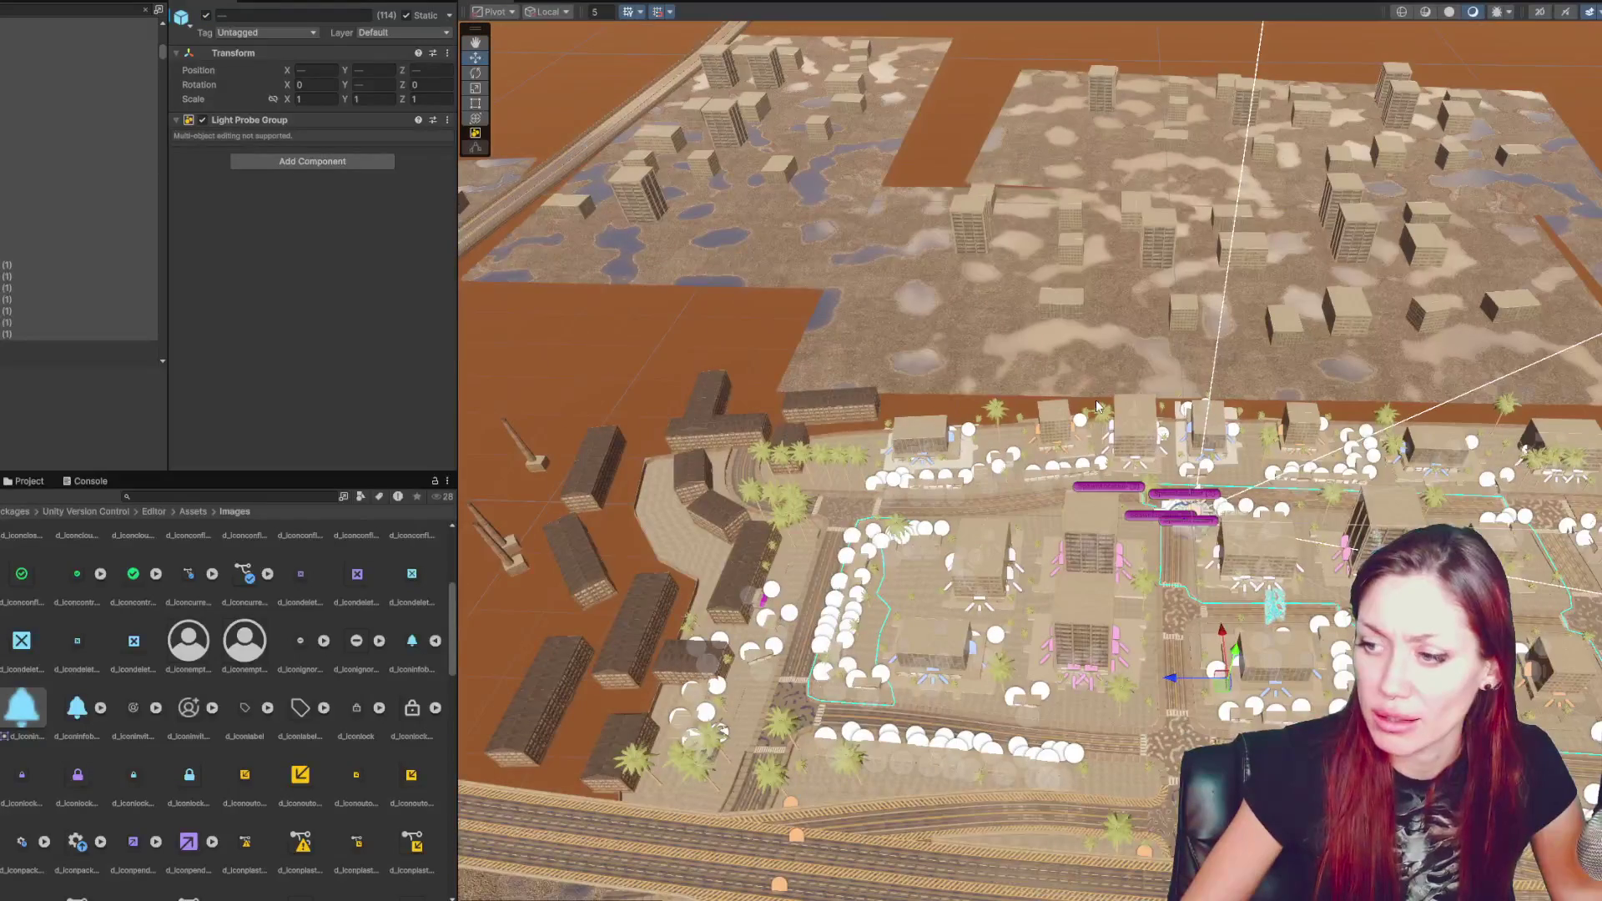
# - Disable the selected Light Probe Groups so their probes disappear
pyautogui.click(205, 15)
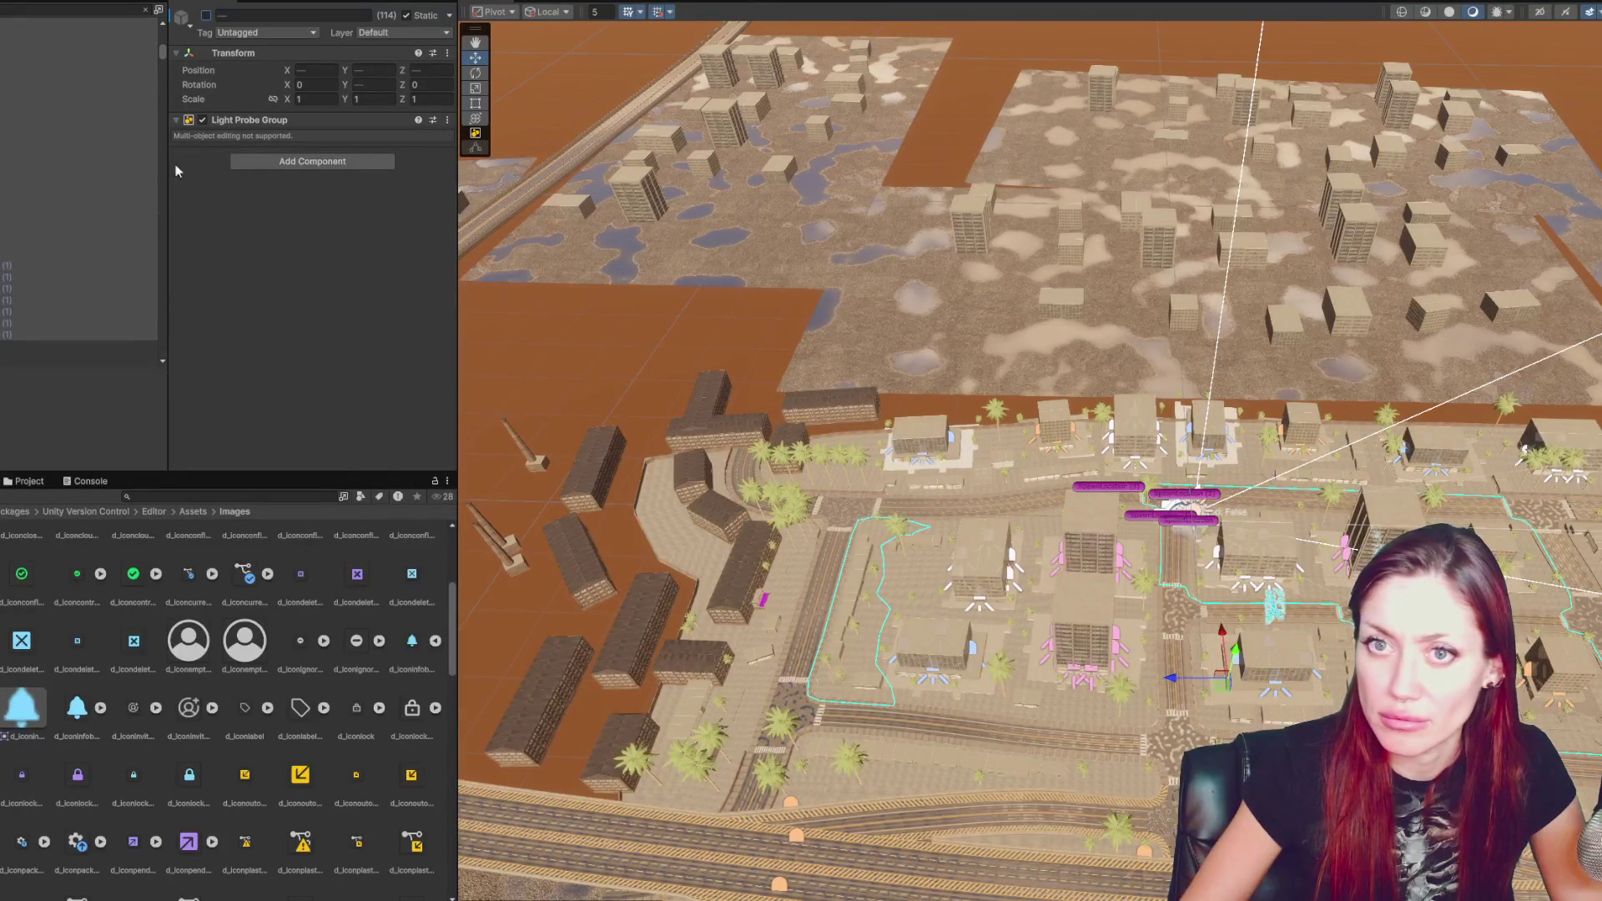
pyautogui.moveTo(166, 60); pyautogui.dragTo(167, 60)
pyautogui.scroll(3, 83, 167)
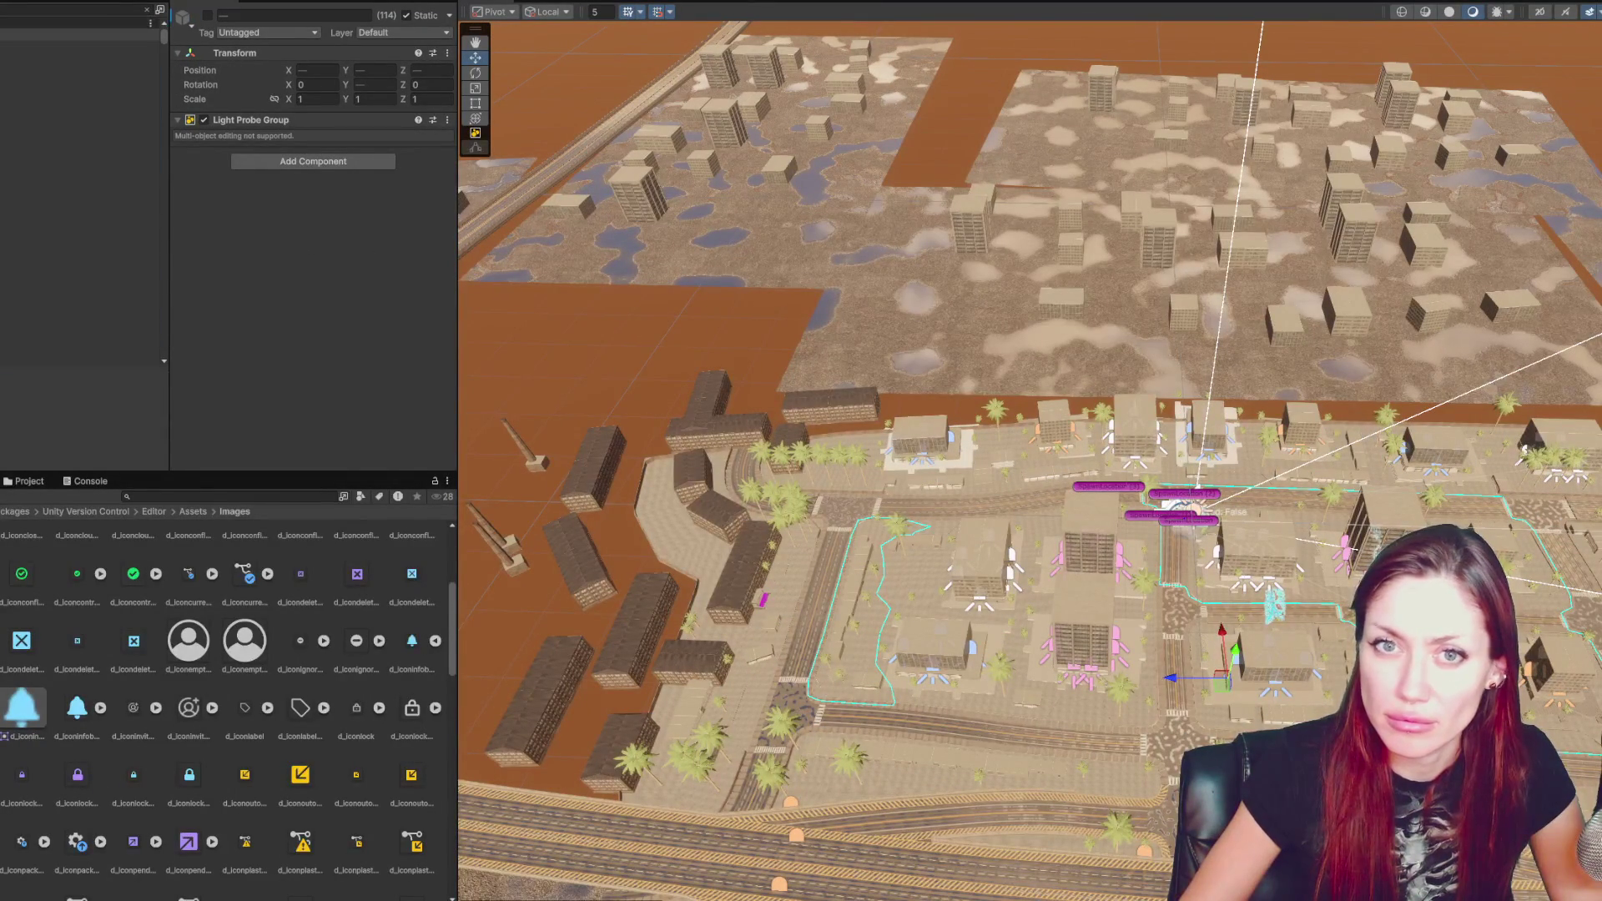
# - Clear the Hierarchy search and open the Window menu
pyautogui.click(149, 11)
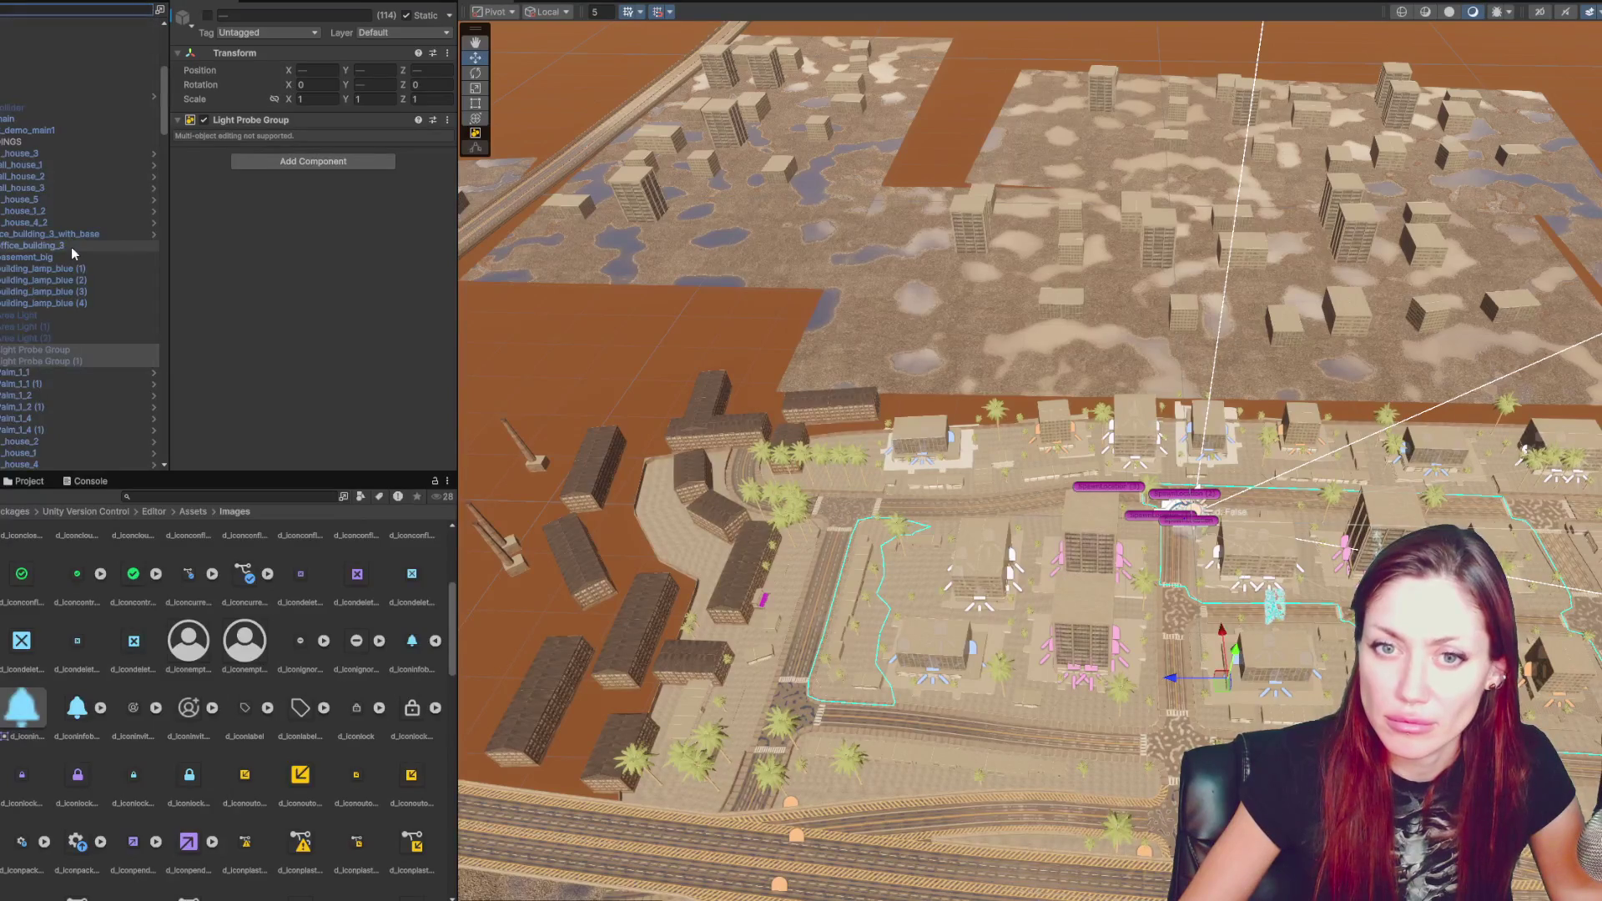
pyautogui.scroll(-5, 83, 250)
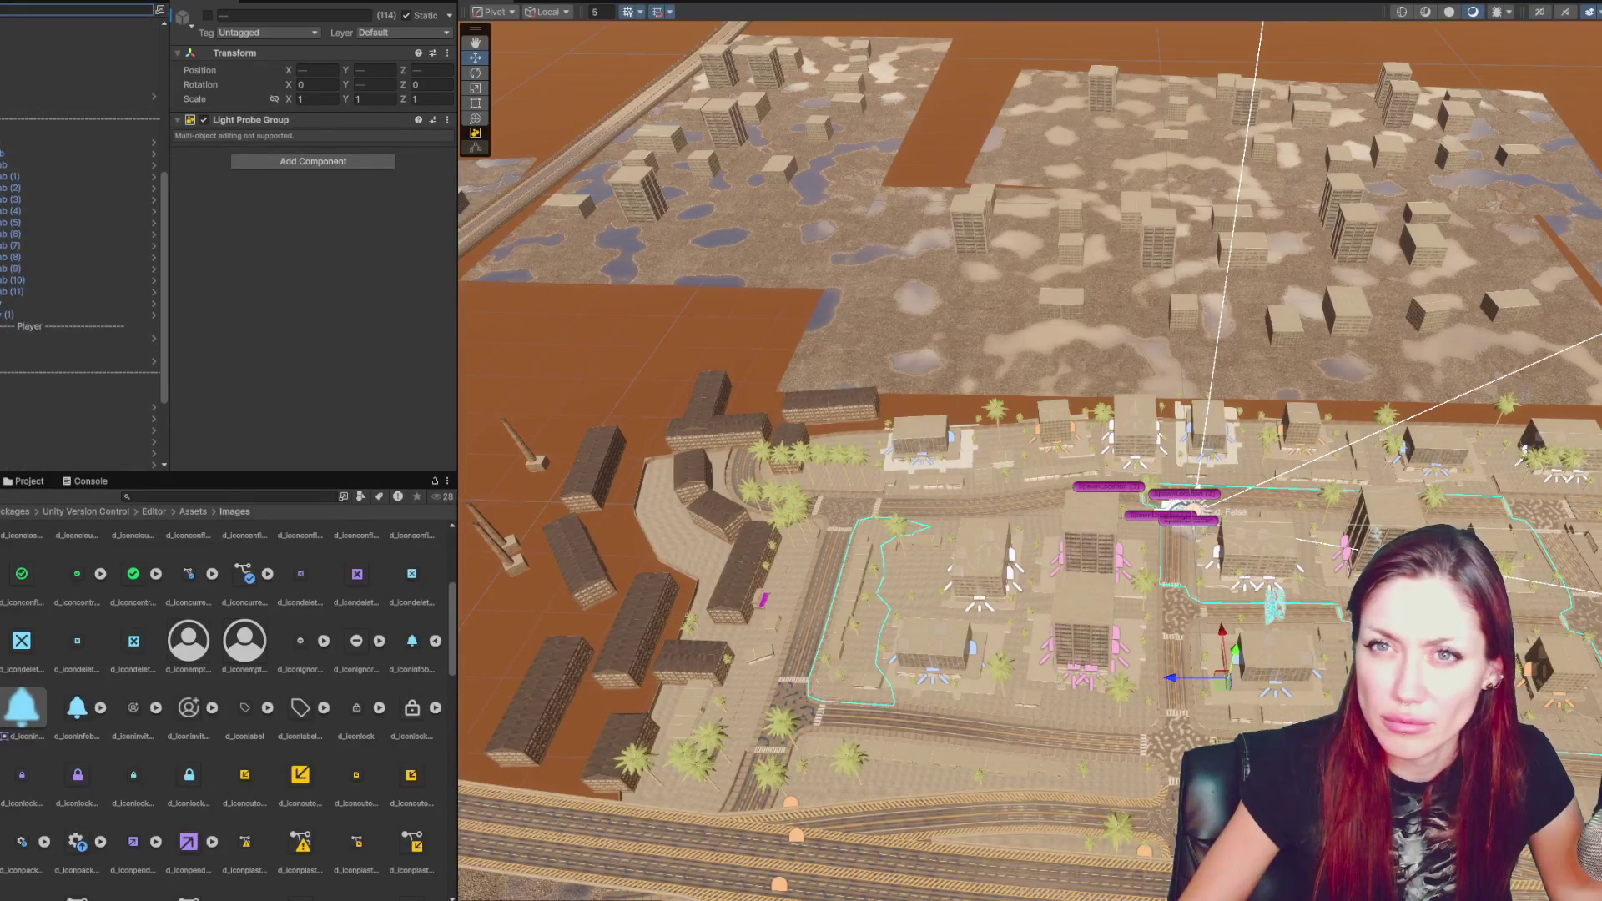
pyautogui.click(250, 1)
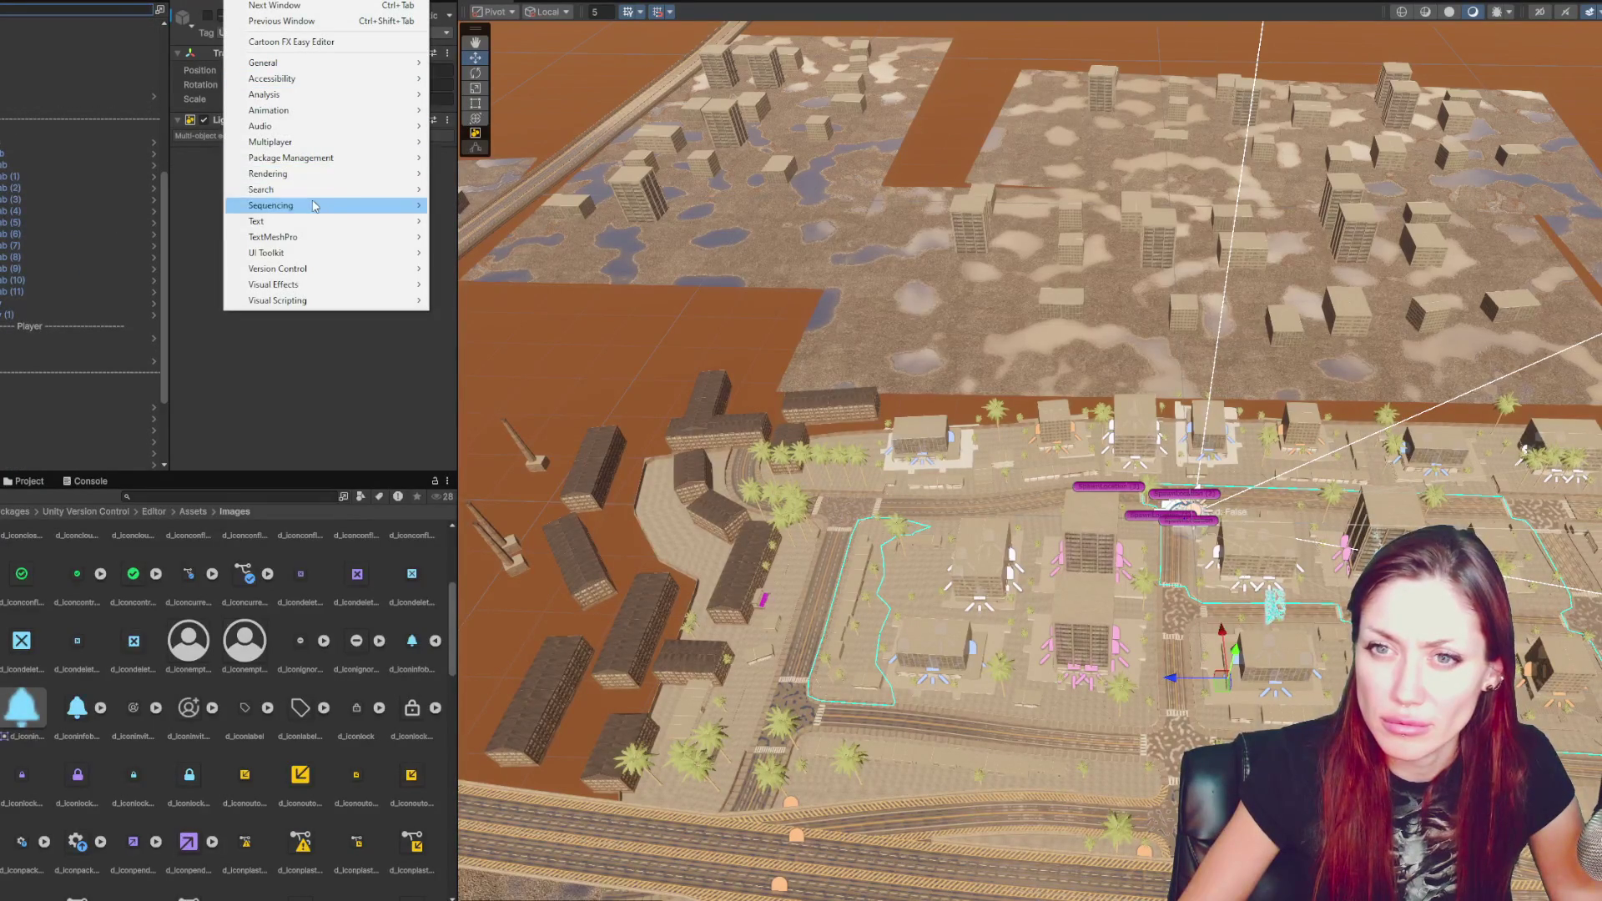
# - Open the Lighting window via Rendering and browse its settings tabs
pyautogui.moveTo(314, 205)
pyautogui.click(467, 173)
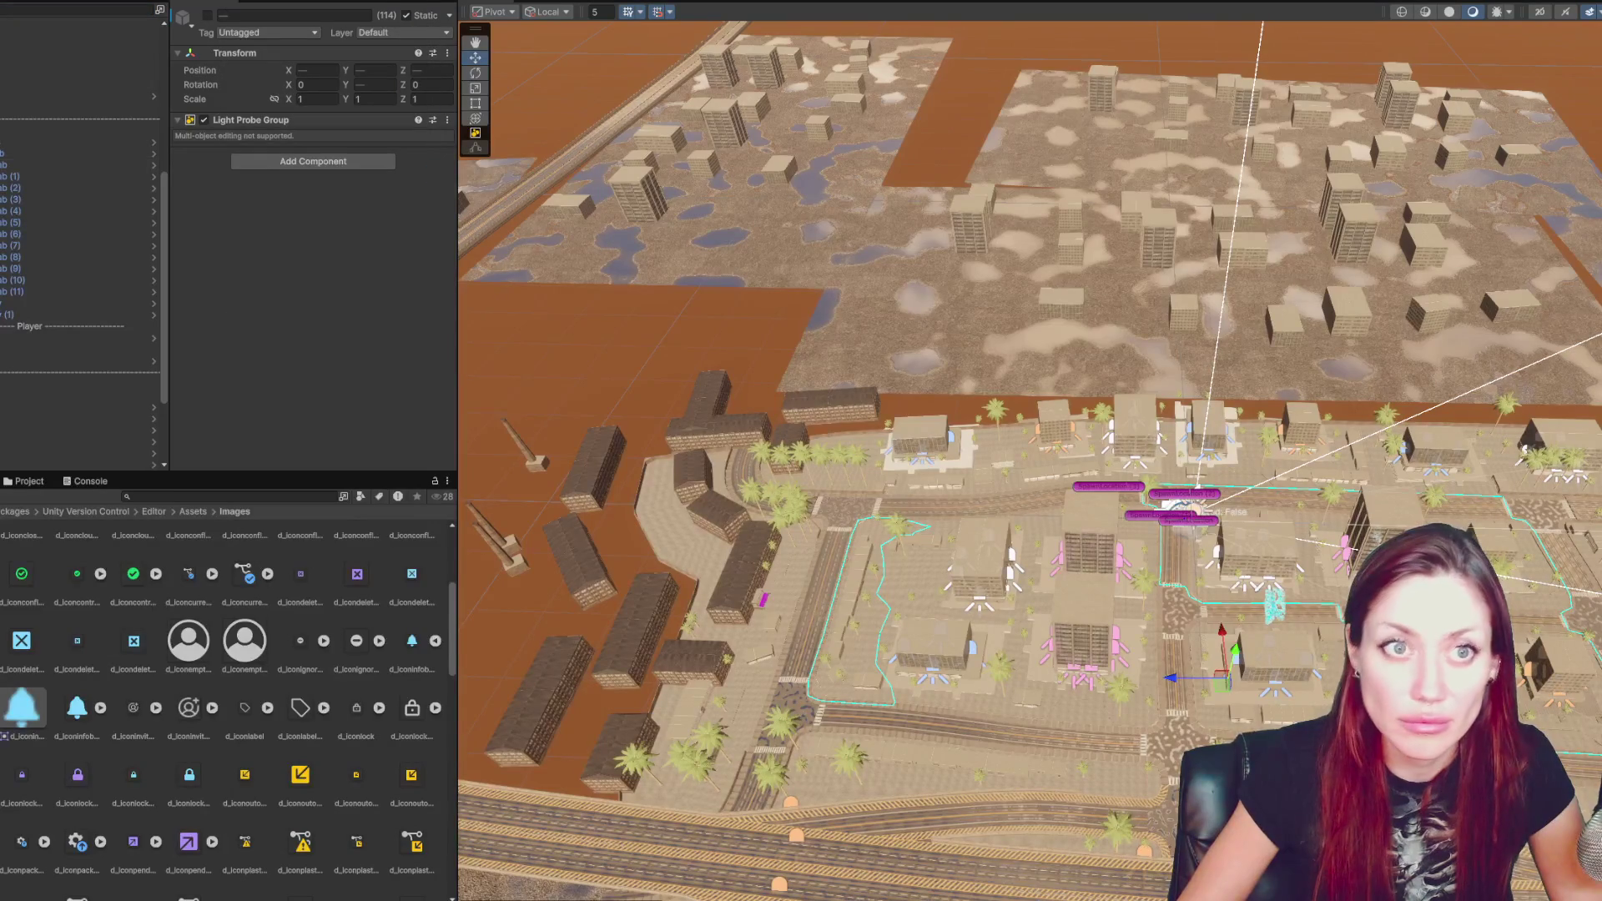
pyautogui.click(515, 138)
pyautogui.click(599, 139)
pyautogui.click(673, 139)
pyautogui.click(757, 138)
pyautogui.click(440, 139)
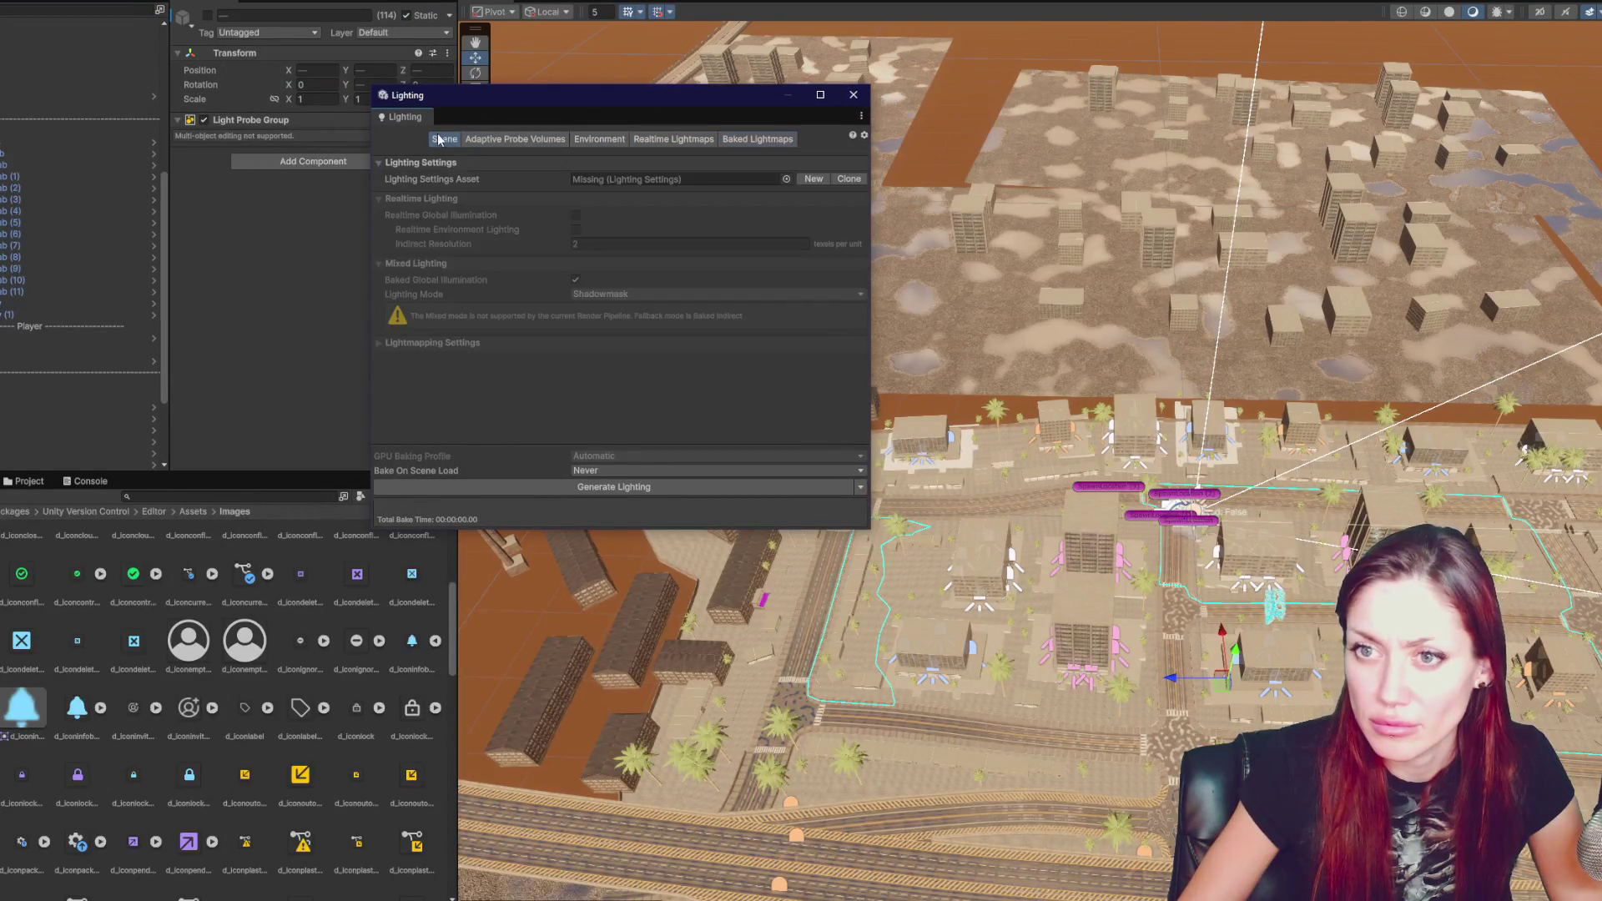
# - Create a new Lighting Settings asset with Baked Indirect mode and Realtime Global Illumination enabled
pyautogui.click(813, 179)
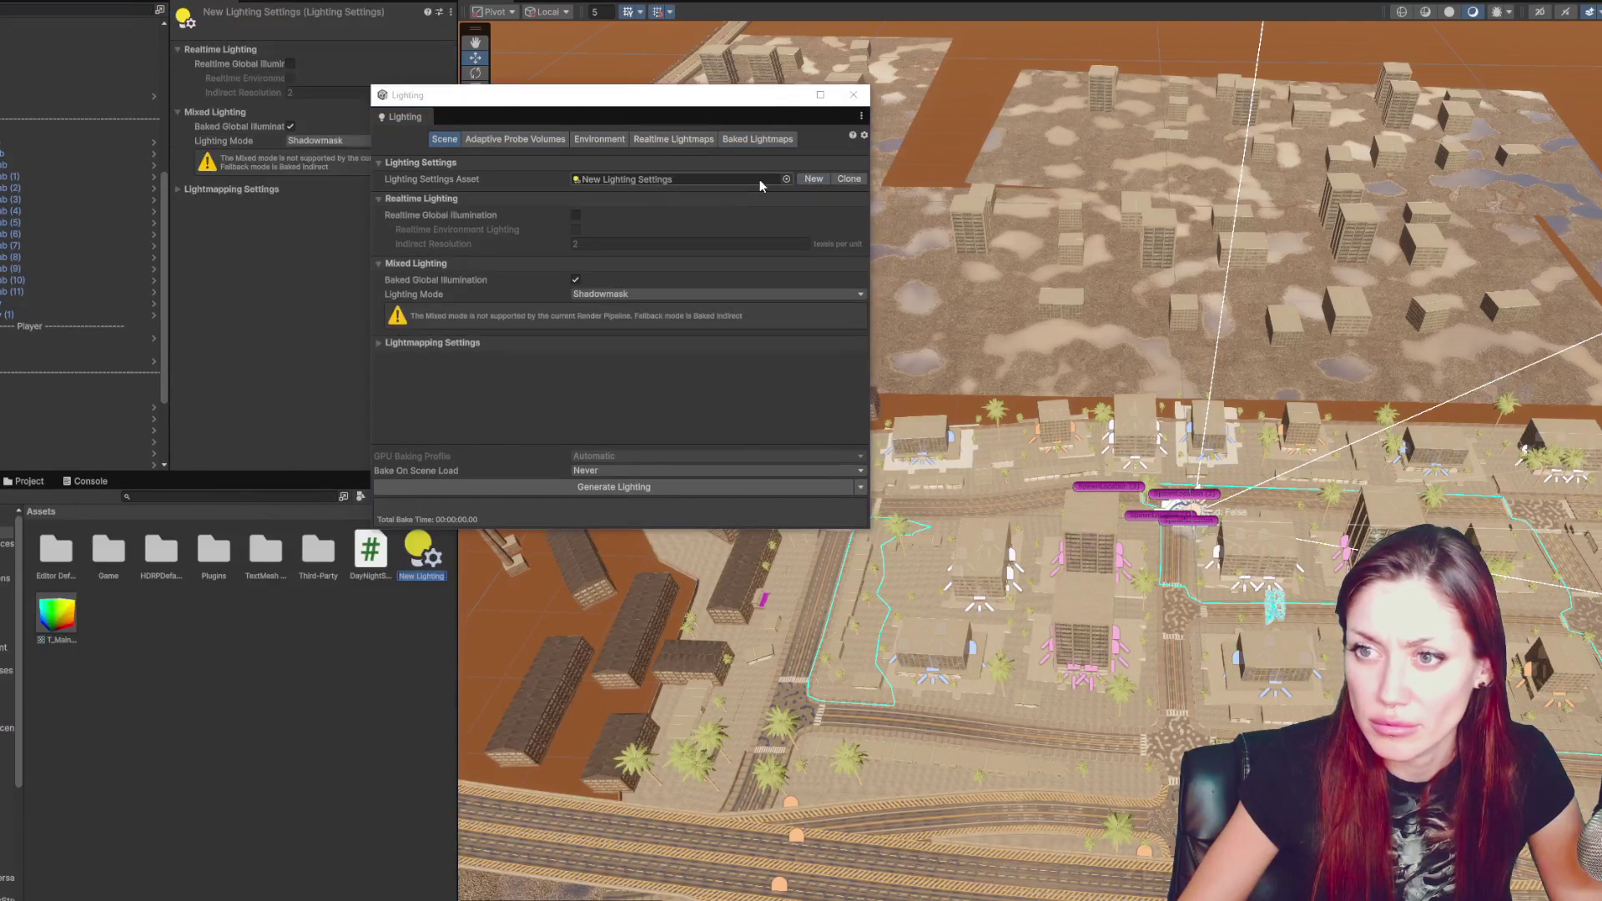
pyautogui.click(682, 293)
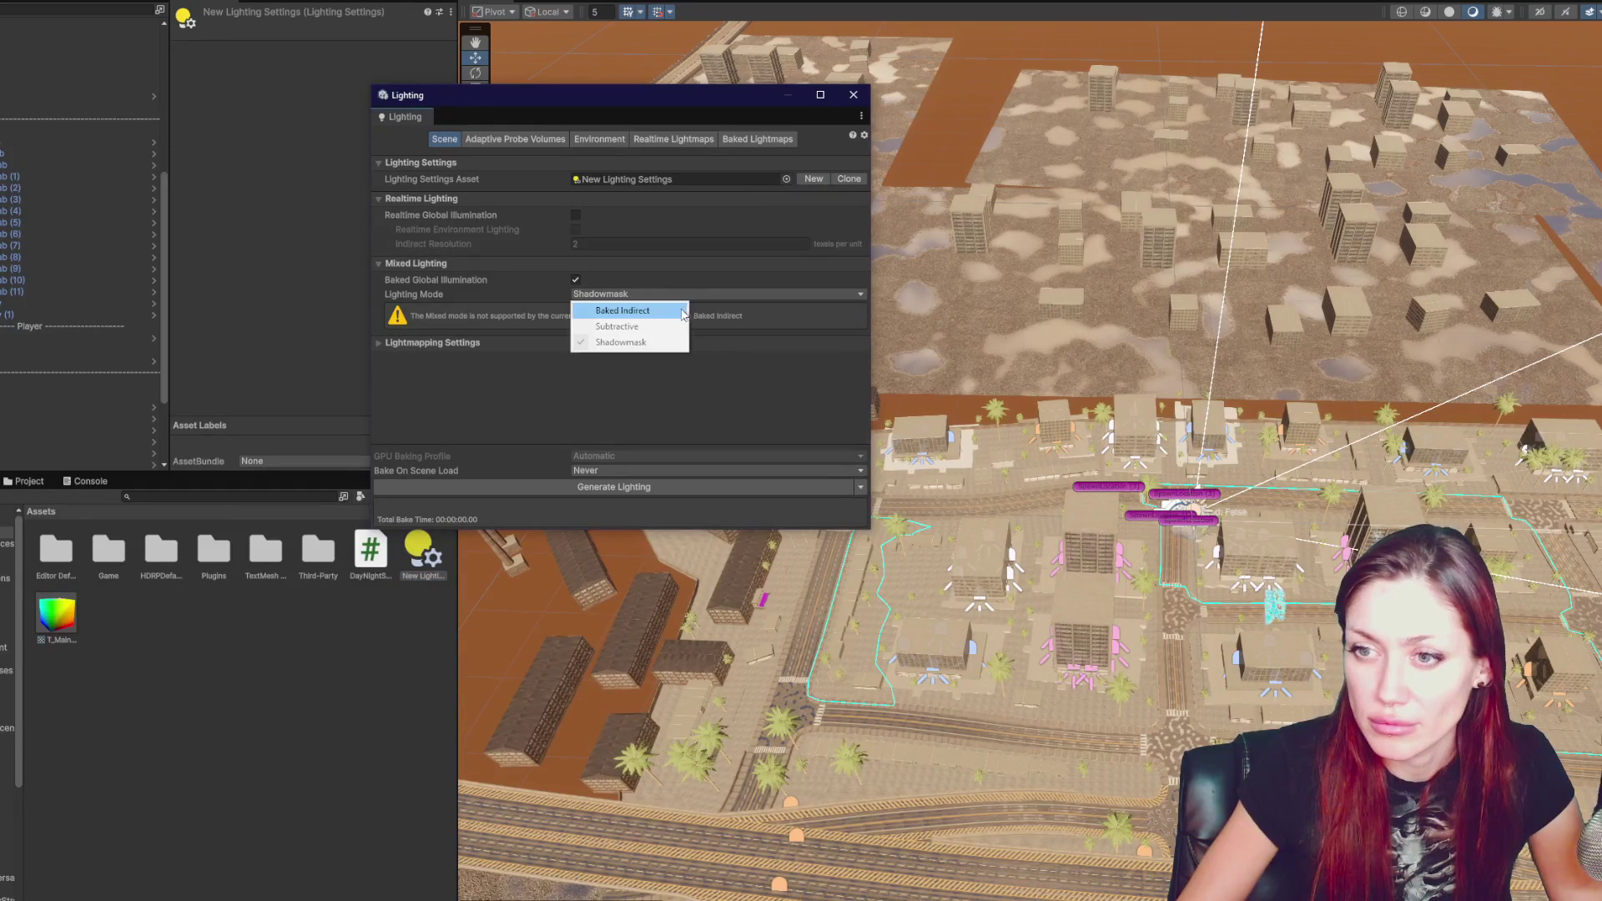
pyautogui.click(680, 311)
pyautogui.click(575, 214)
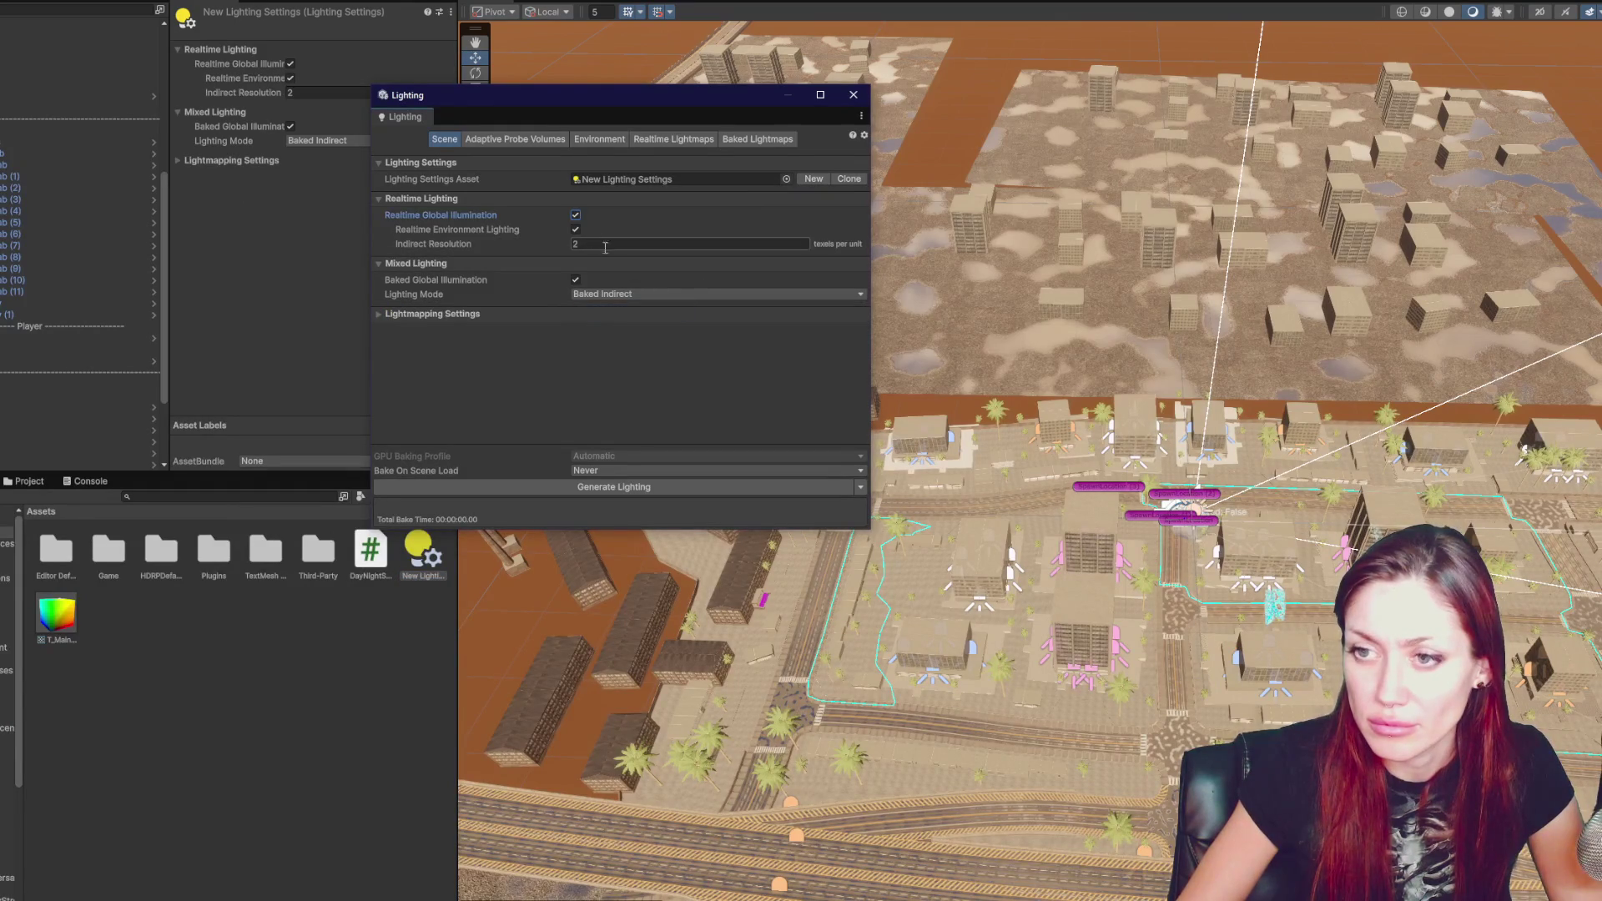
# - Dock the Lighting window and review its probe volume, environment and realtime lightmap tabs
pyautogui.moveTo(402, 119)
pyautogui.mouseDown()
pyautogui.moveTo(250, 12)
pyautogui.moveTo(199, 8)
pyautogui.mouseUp()
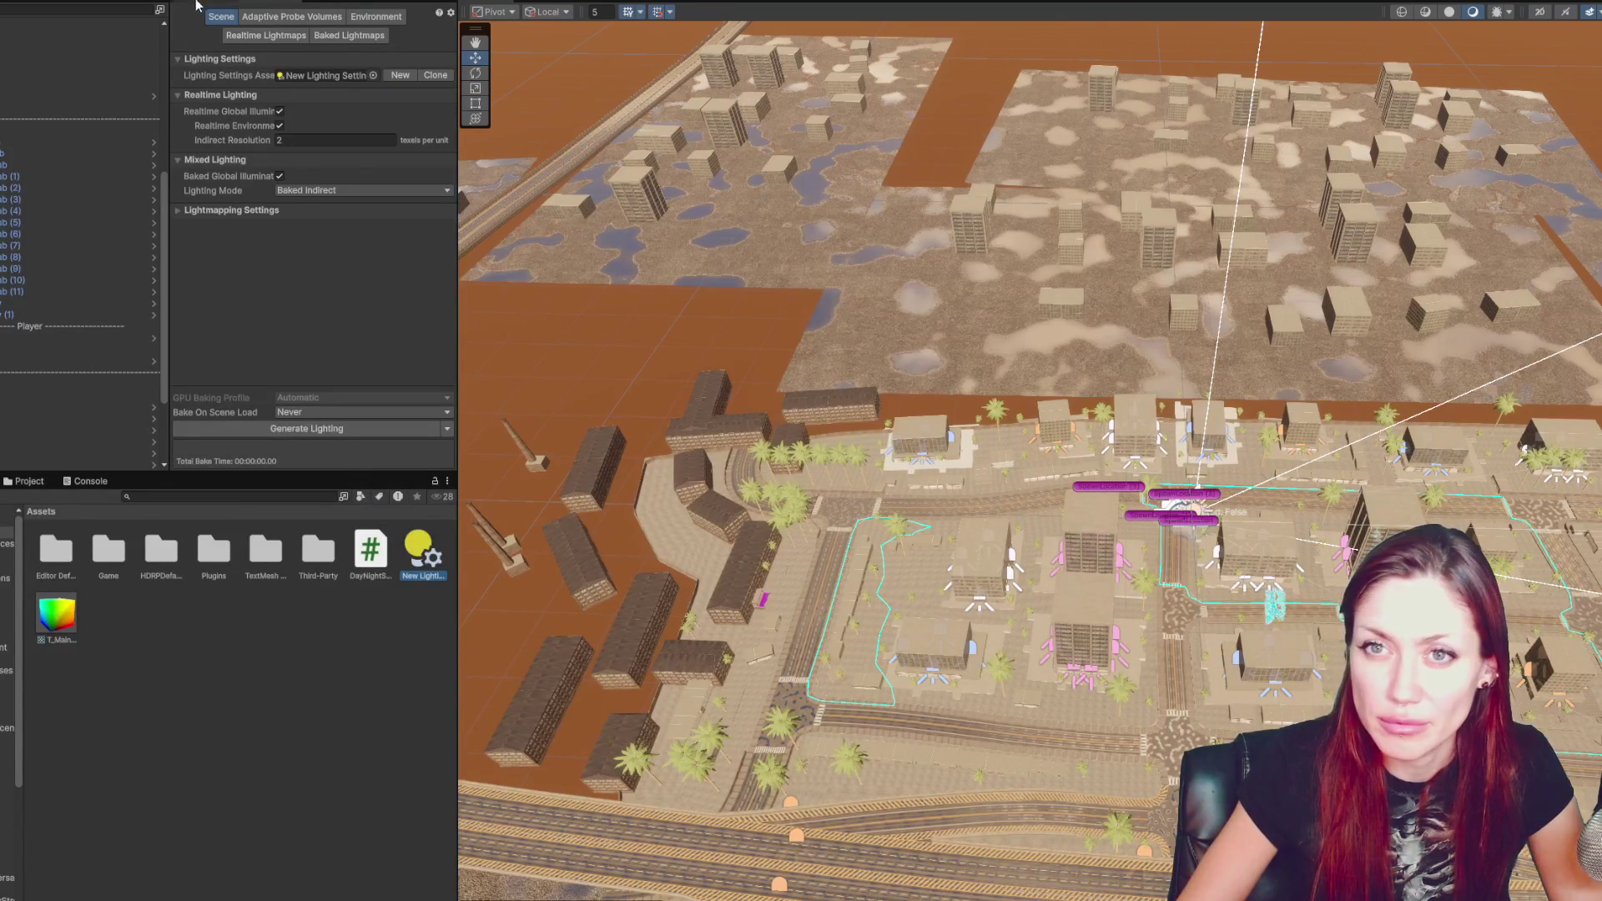
pyautogui.click(291, 17)
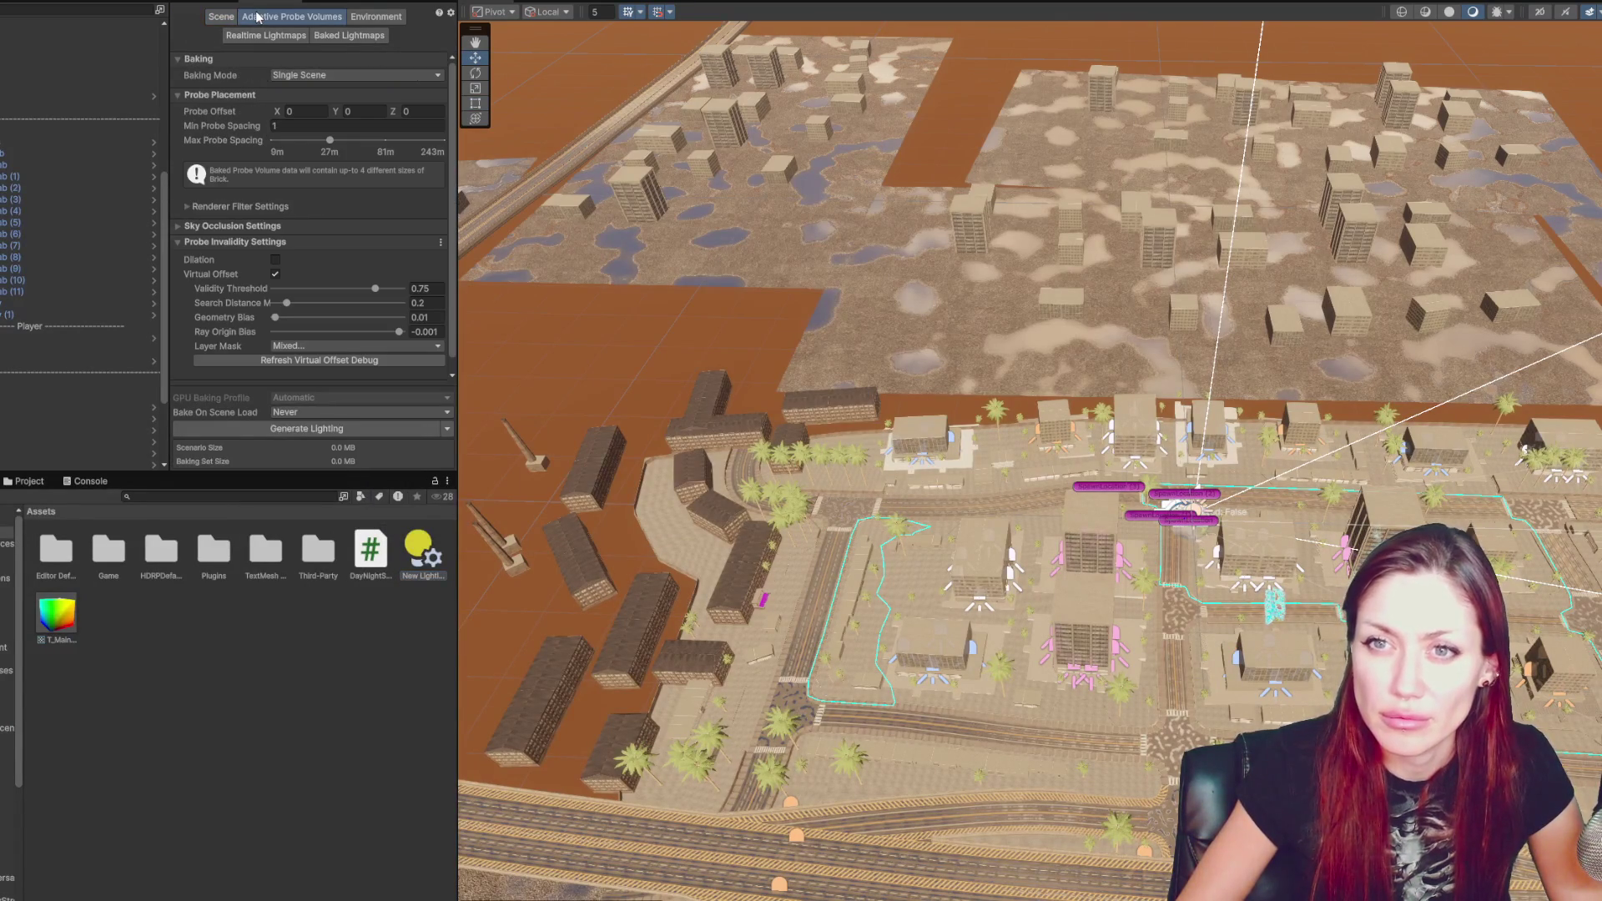
pyautogui.click(368, 16)
pyautogui.click(298, 39)
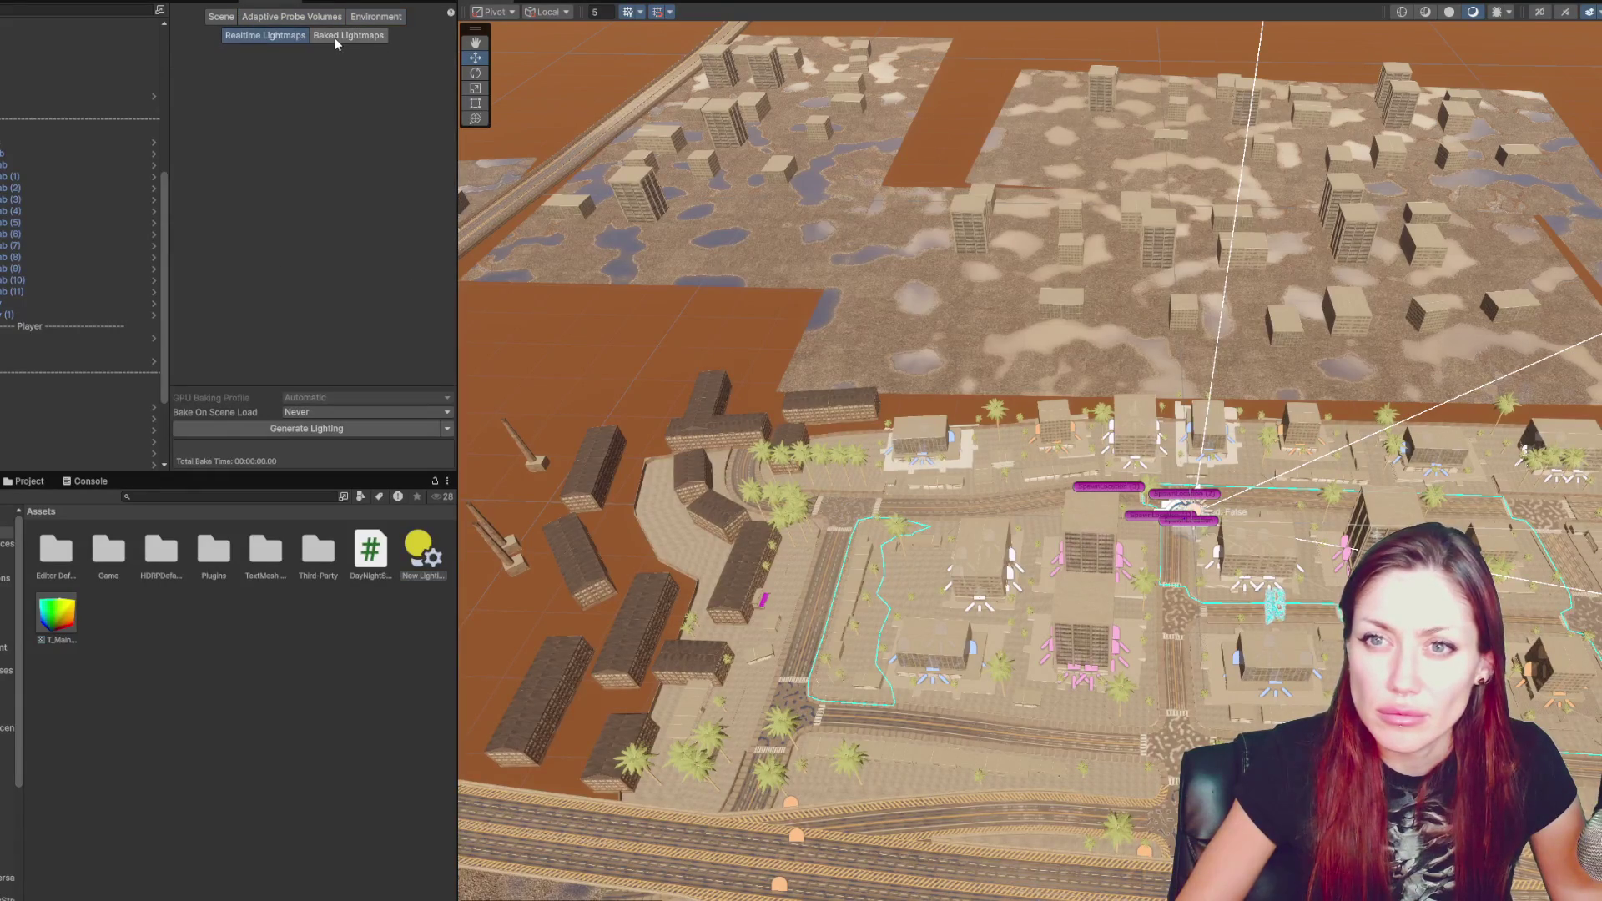
pyautogui.click(222, 18)
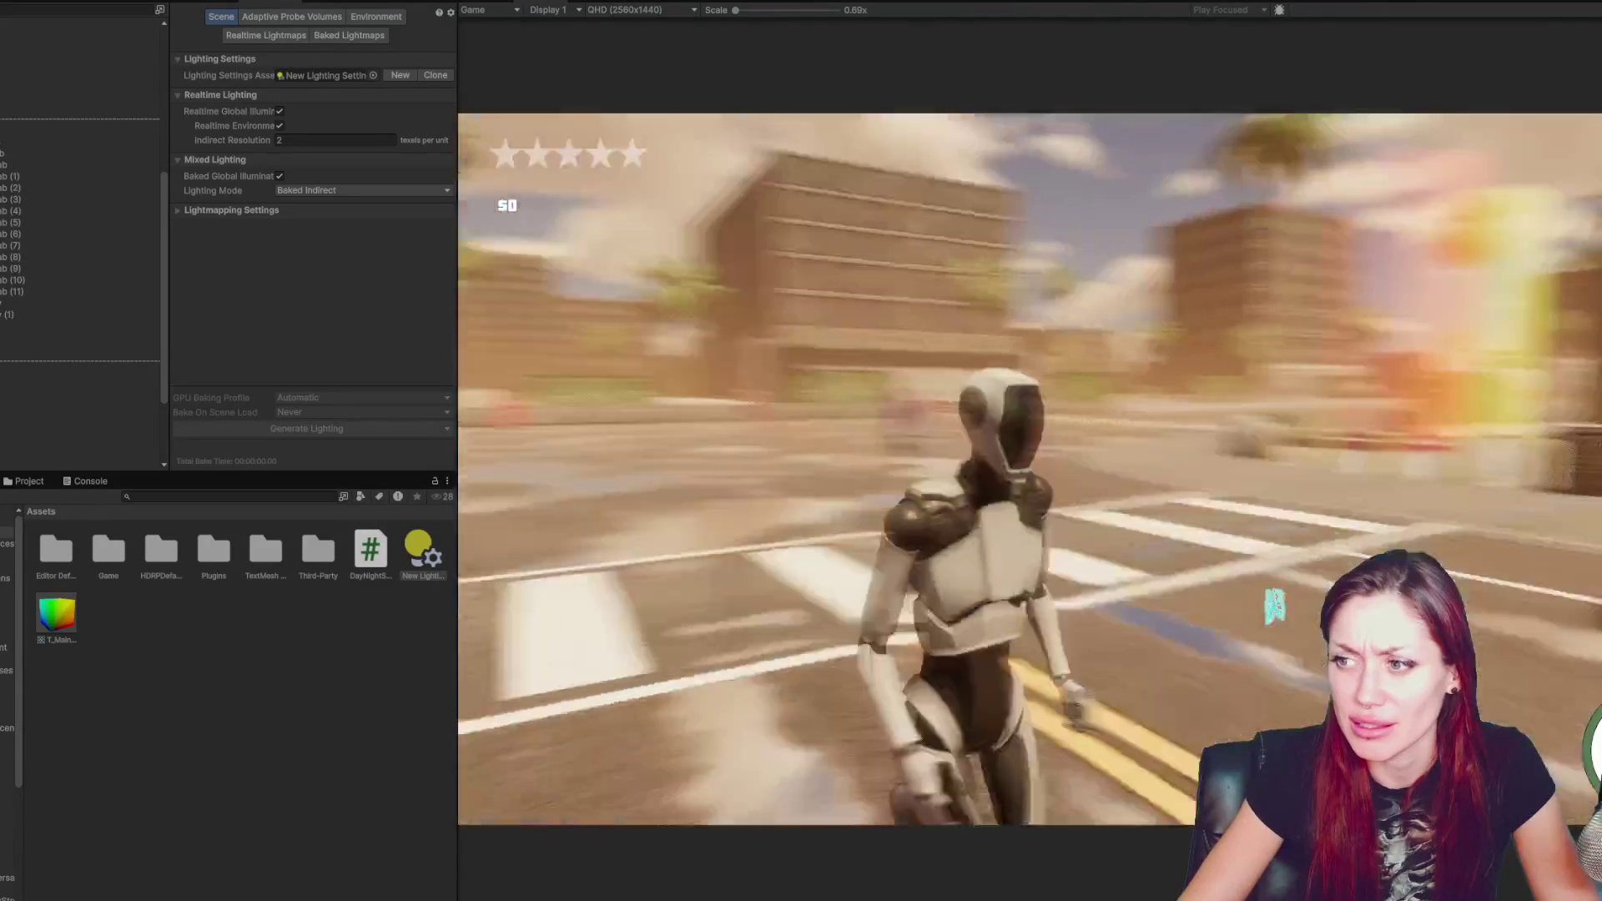
pyautogui.hotkey('ctrl', 'p')
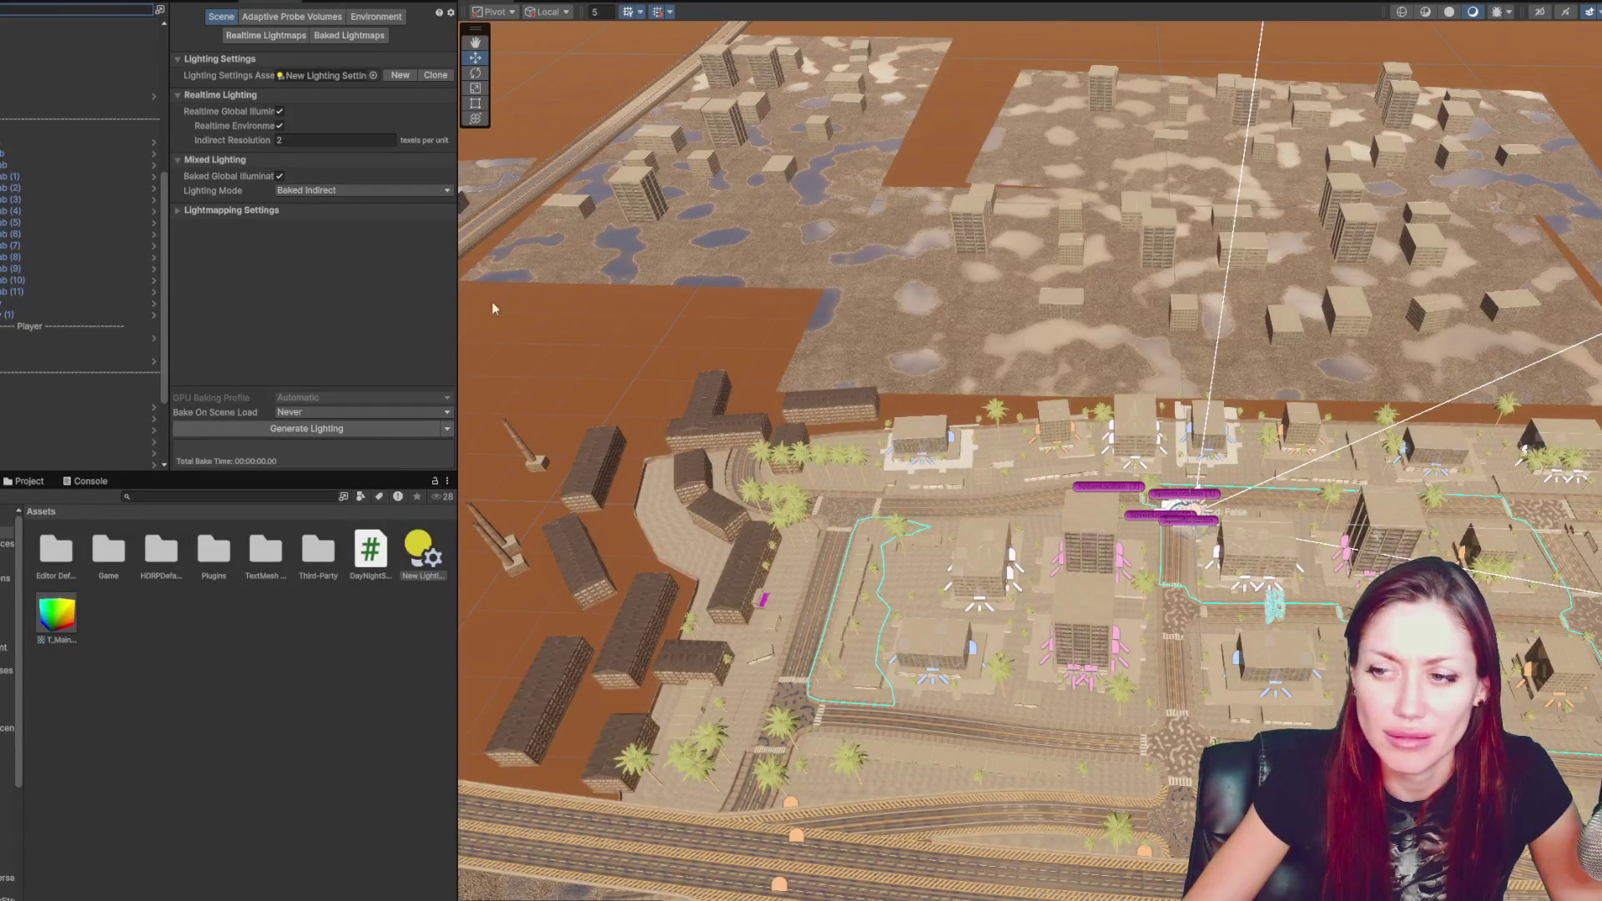
# - Select a spot light on the office building facade and frame it up close
pyautogui.click(982, 603)
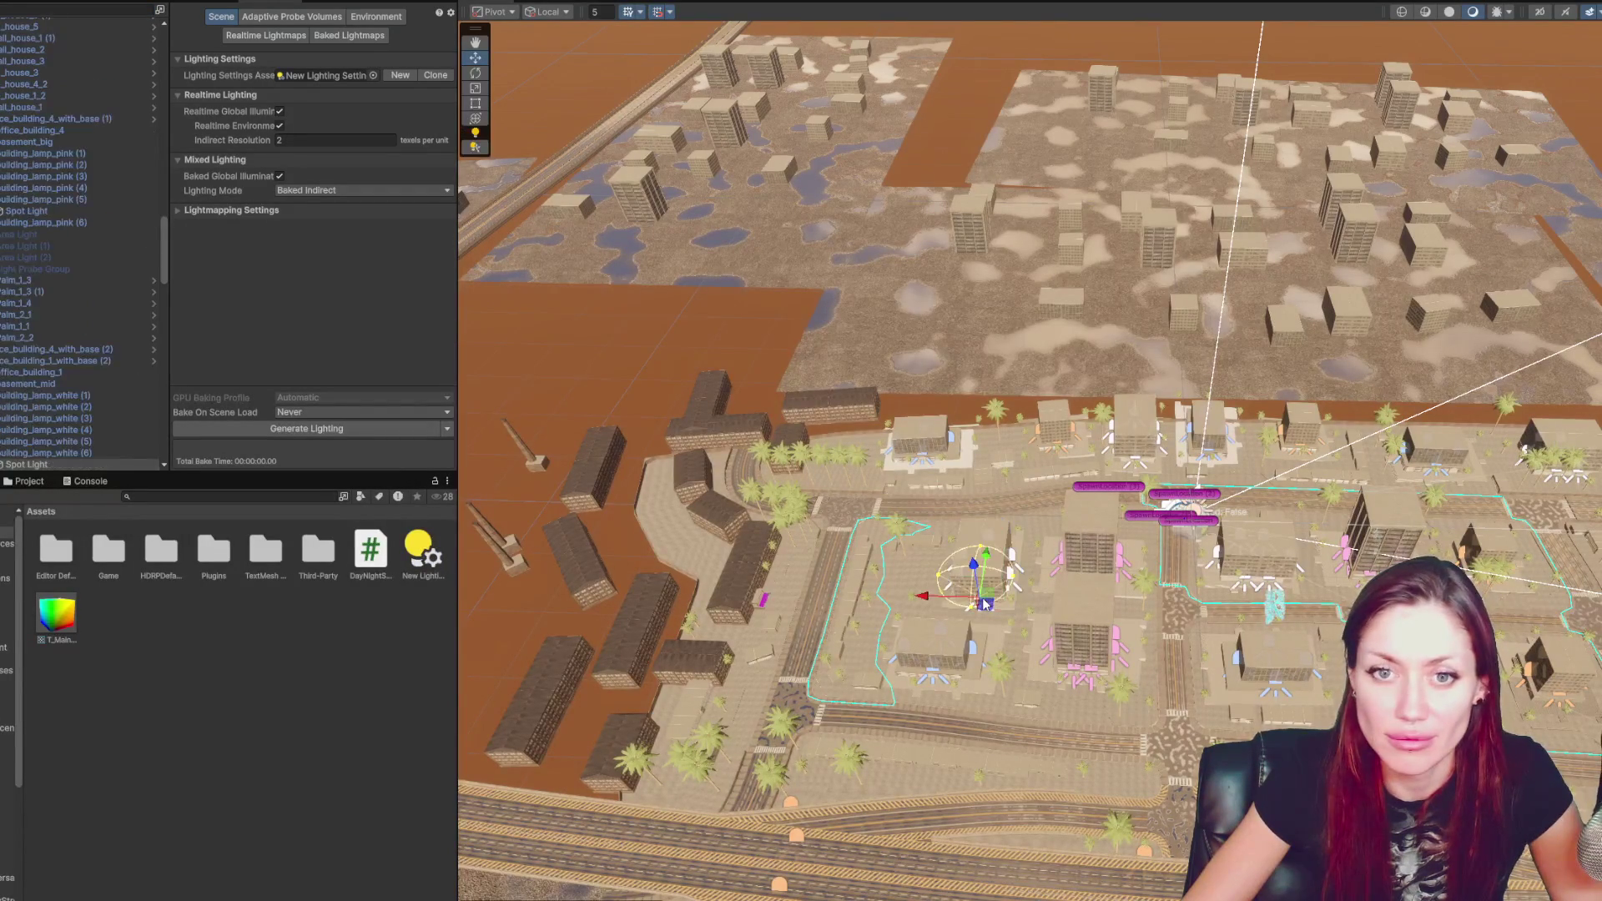
pyautogui.press('f')
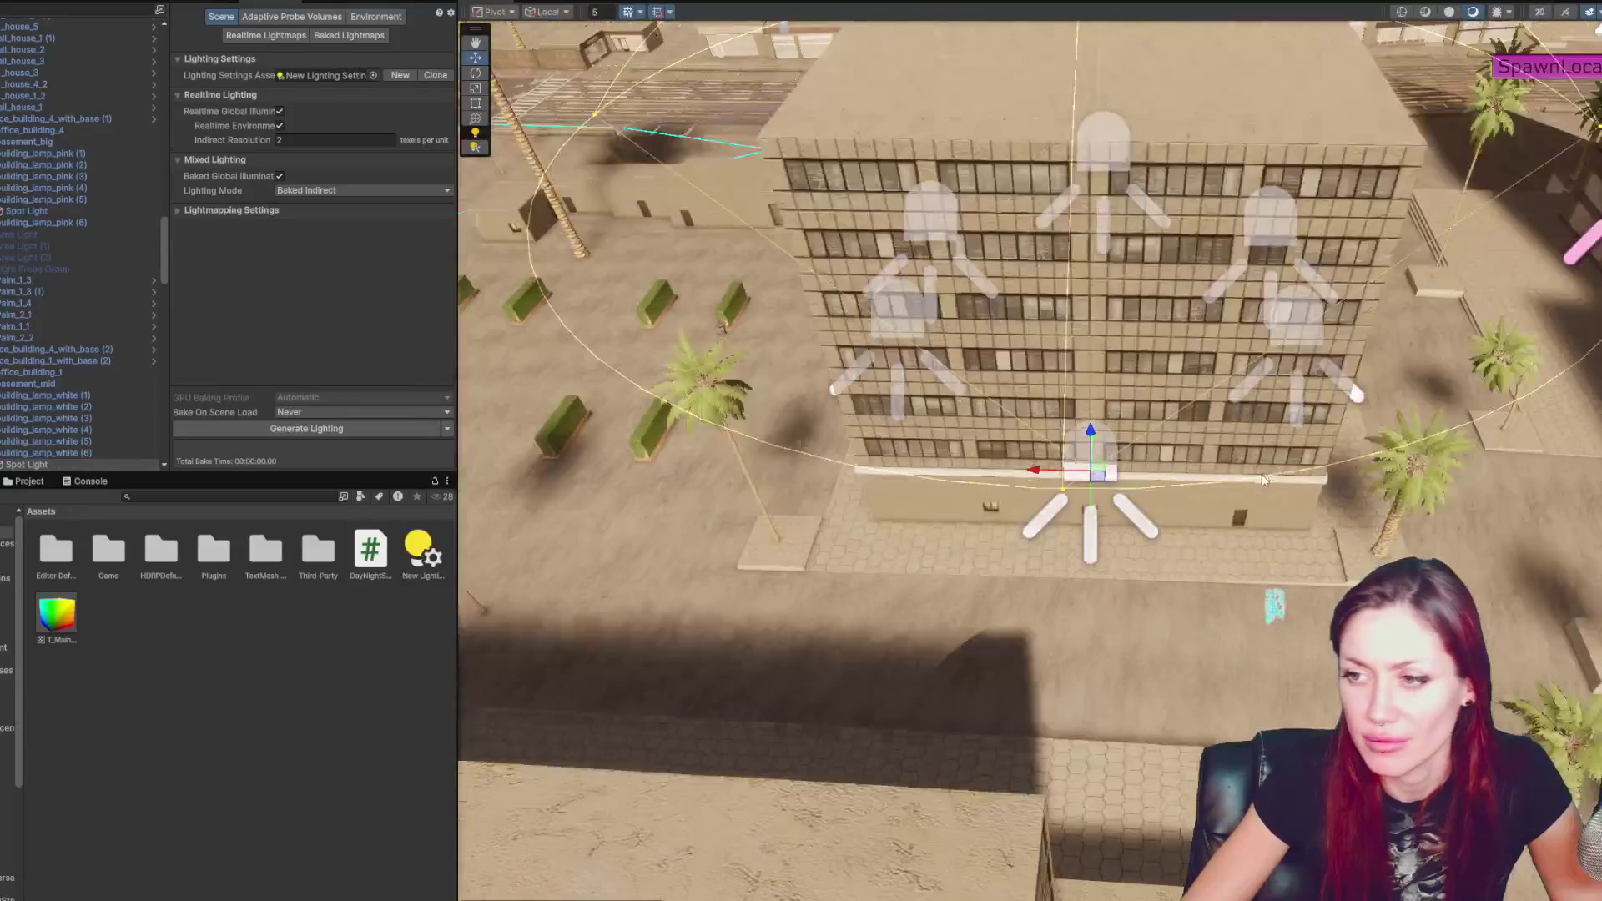